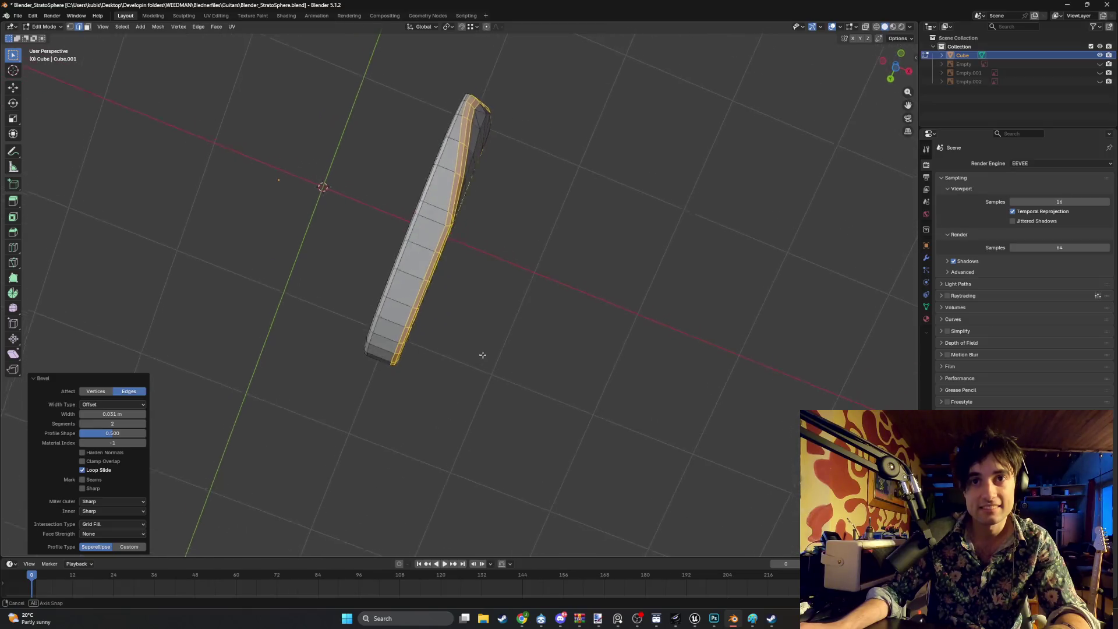
Orbit around the guitar body to inspect its bevelled edge and front face
mouse_move(508, 376)
middle_down()
mouse_move(622, 407)
mouse_move(548, 402)
mouse_move(485, 432)
mouse_move(429, 425)
middle_up()
scroll(429, 424, up, 6)
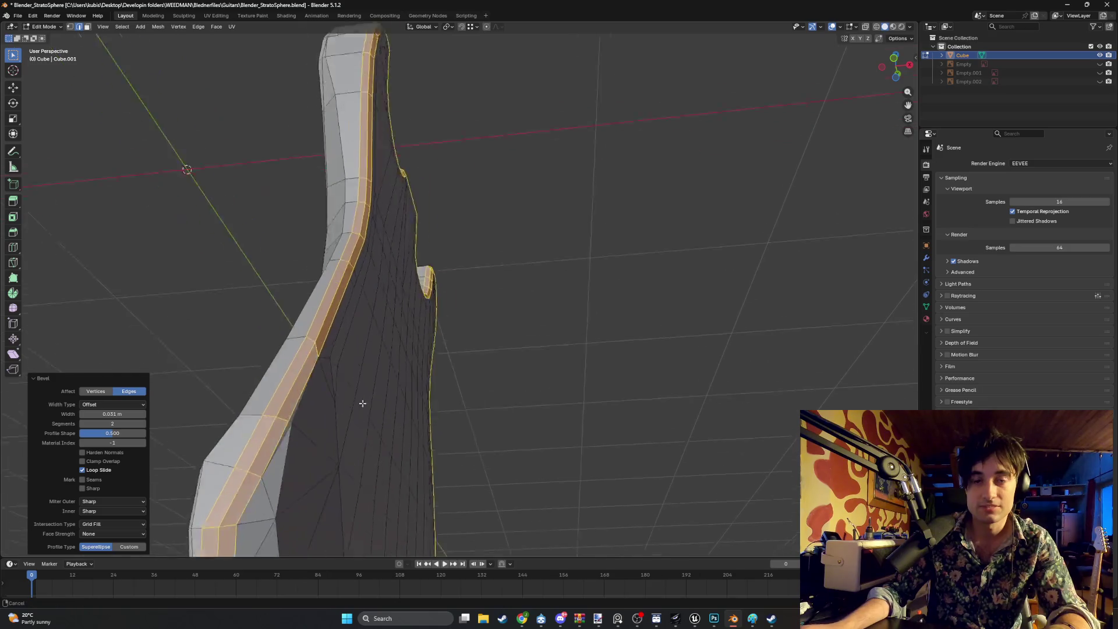
mouse_move(426, 337)
middle_down()
mouse_move(329, 374)
mouse_move(369, 387)
mouse_move(420, 382)
middle_up()
scroll(559, 335, down, 5)
key(a)
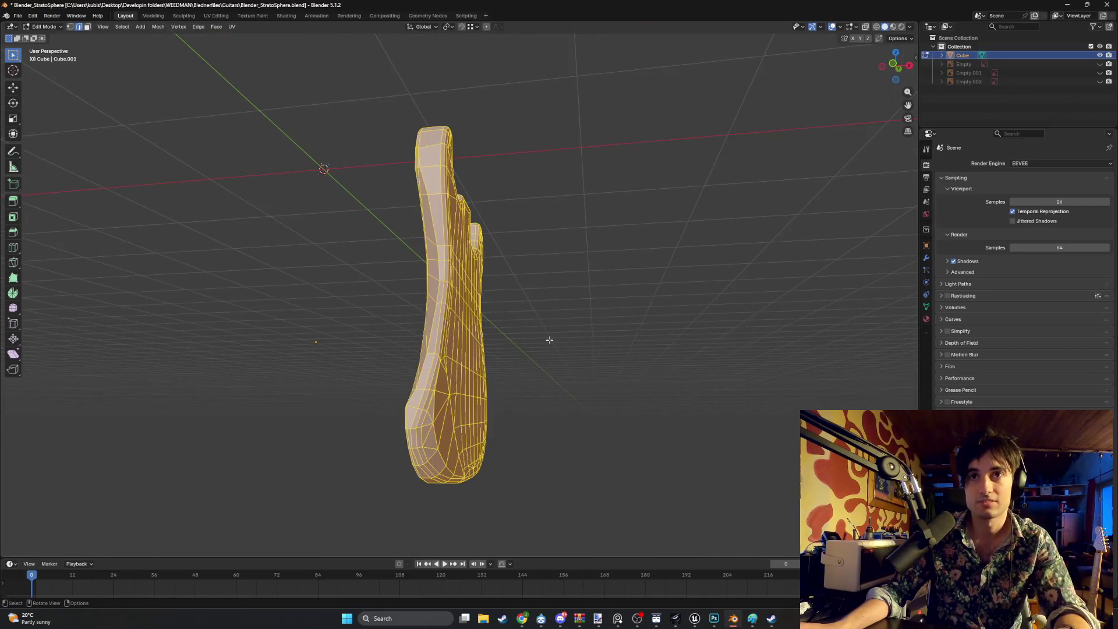
mouse_move(549, 342)
middle_down()
mouse_move(486, 347)
mouse_move(569, 320)
mouse_move(615, 353)
mouse_move(599, 392)
mouse_move(537, 375)
mouse_move(367, 370)
mouse_move(379, 366)
middle_up()
click(530, 363)
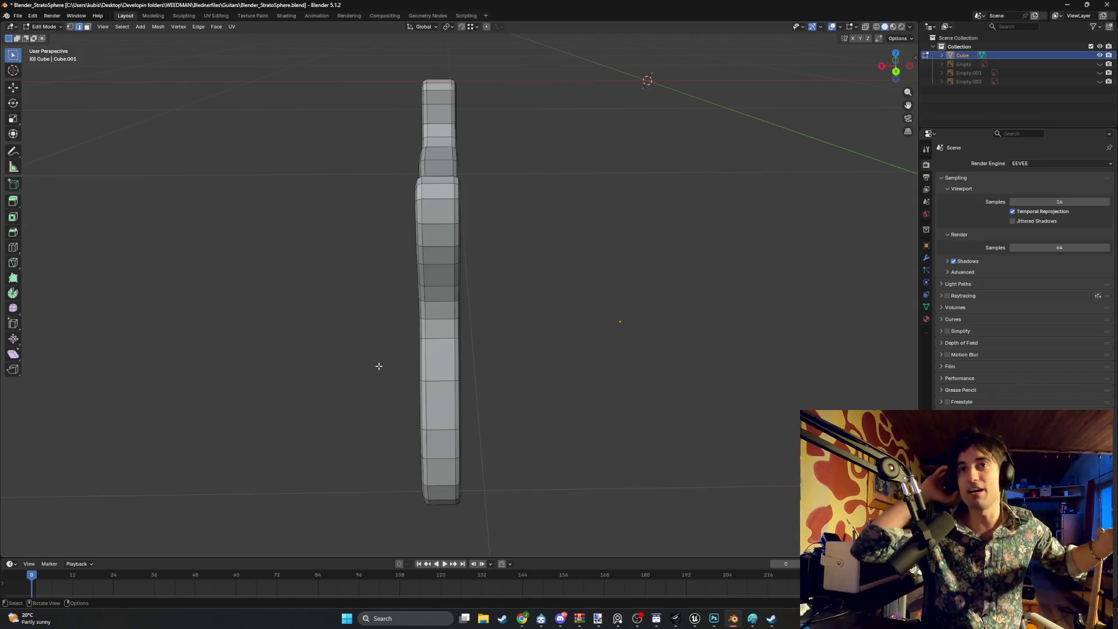
mouse_move(362, 286)
middle_down()
mouse_move(498, 301)
mouse_move(549, 325)
mouse_move(568, 311)
mouse_move(516, 309)
mouse_move(572, 285)
mouse_move(577, 320)
mouse_move(497, 299)
mouse_move(477, 307)
middle_up()
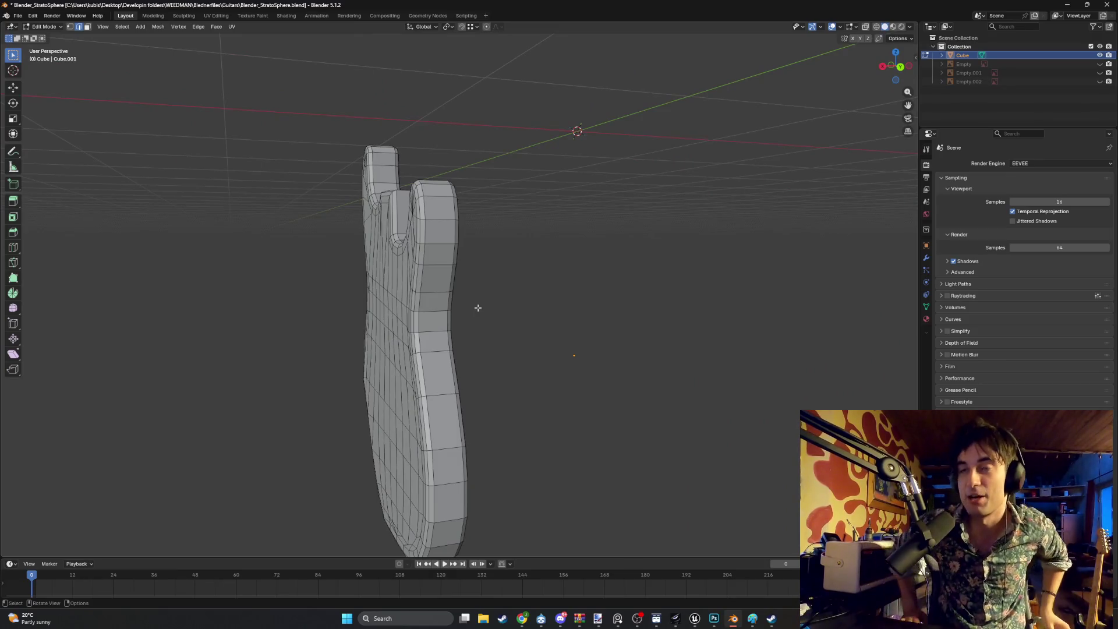
mouse_move(466, 314)
middle_down()
mouse_move(492, 302)
mouse_move(577, 354)
mouse_move(467, 325)
mouse_move(398, 329)
mouse_move(512, 205)
middle_up()
scroll(465, 309, up, 4)
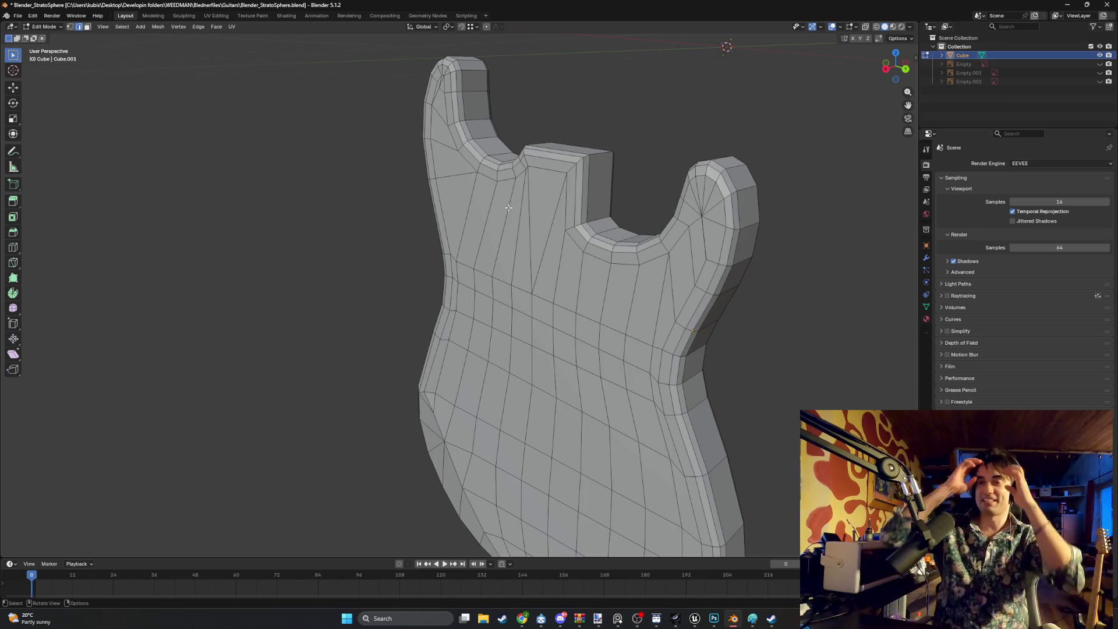
Reveal the three hidden reference images for comparison, then isolate and frame the body
click(1100, 64)
click(1100, 73)
click(1100, 81)
mouse_move(794, 215)
middle_down()
mouse_move(481, 231)
mouse_move(454, 215)
mouse_move(501, 198)
mouse_move(466, 184)
mouse_move(515, 202)
mouse_move(438, 334)
mouse_move(474, 352)
mouse_move(585, 338)
mouse_move(527, 292)
mouse_move(622, 278)
mouse_move(631, 207)
mouse_move(574, 270)
mouse_move(353, 335)
mouse_move(542, 312)
mouse_move(439, 329)
mouse_move(330, 370)
mouse_move(332, 325)
mouse_move(501, 341)
mouse_move(484, 349)
mouse_move(465, 343)
mouse_move(575, 347)
mouse_move(552, 347)
middle_up()
key(KP_Divide)
Inspect the body's reverse side and its thickness around the neck pocket
scroll(438, 329, up, 4)
scroll(401, 315, up, 5)
mouse_move(401, 315)
middle_down()
mouse_move(471, 304)
mouse_move(435, 261)
mouse_move(387, 232)
mouse_move(452, 286)
middle_up()
scroll(452, 286, up, 3)
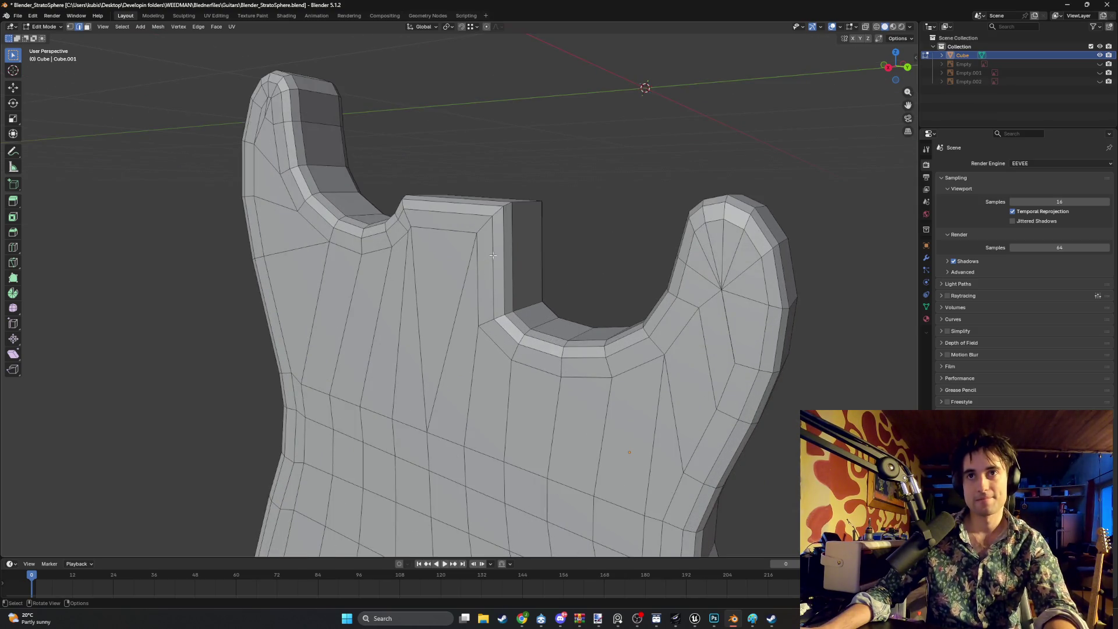
middle_drag(493, 255, 446, 208)
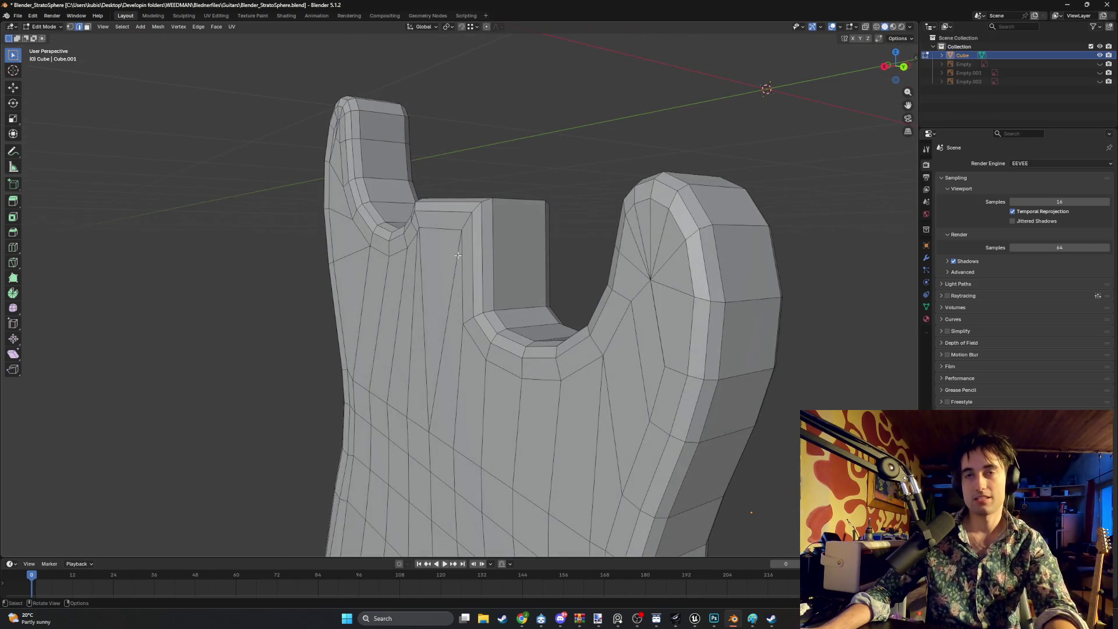
mouse_move(457, 255)
middle_down()
mouse_move(533, 252)
mouse_move(454, 268)
mouse_move(485, 290)
middle_up()
scroll(493, 259, down, 5)
scroll(473, 268, up, 4)
Select the triangle faces beside and below the neck pocket, then a single vertex there
key(3)
click(453, 268)
scroll(465, 263, up, 2)
click(476, 282)
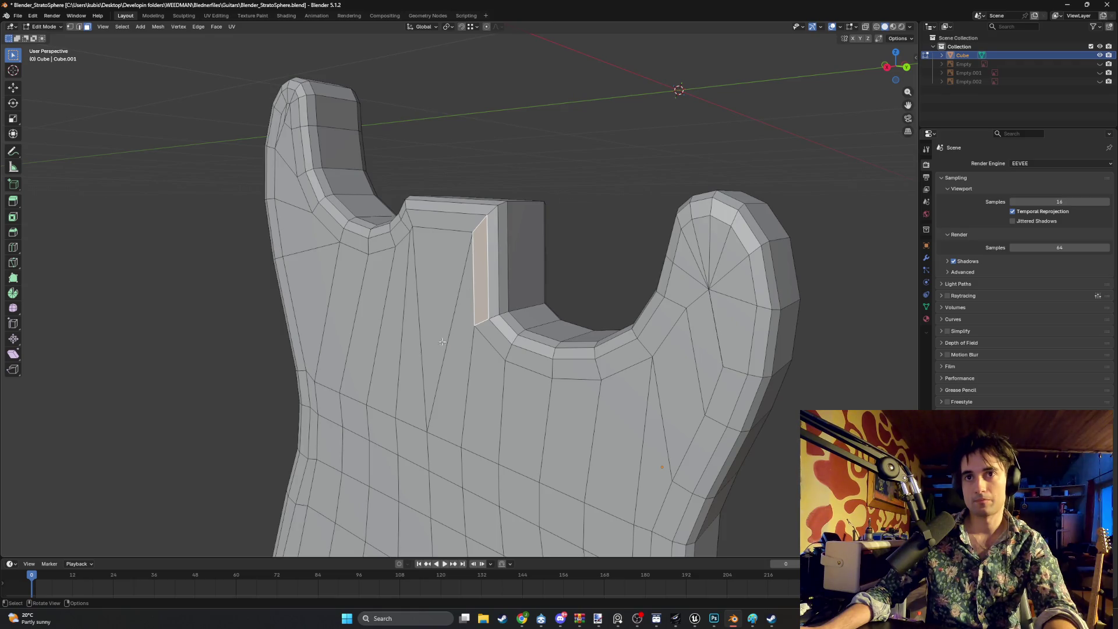
click(430, 429)
key(1)
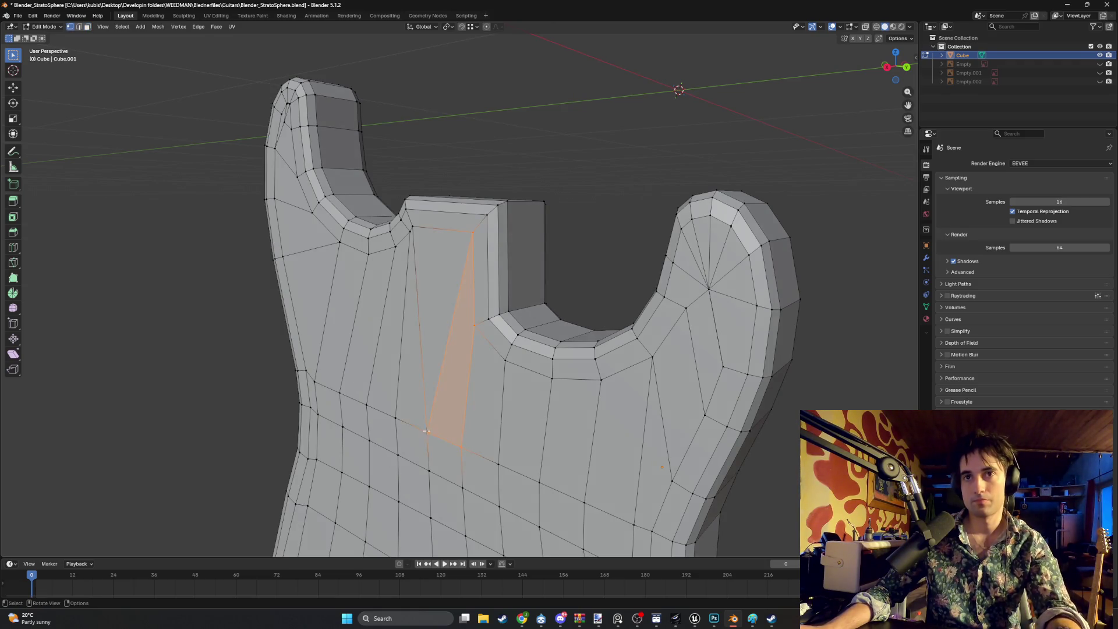
click(430, 429)
Look along the neck pocket's top edge and start a knife cut, then cancel it
mouse_move(435, 406)
middle_down()
mouse_move(471, 380)
mouse_move(477, 394)
middle_up()
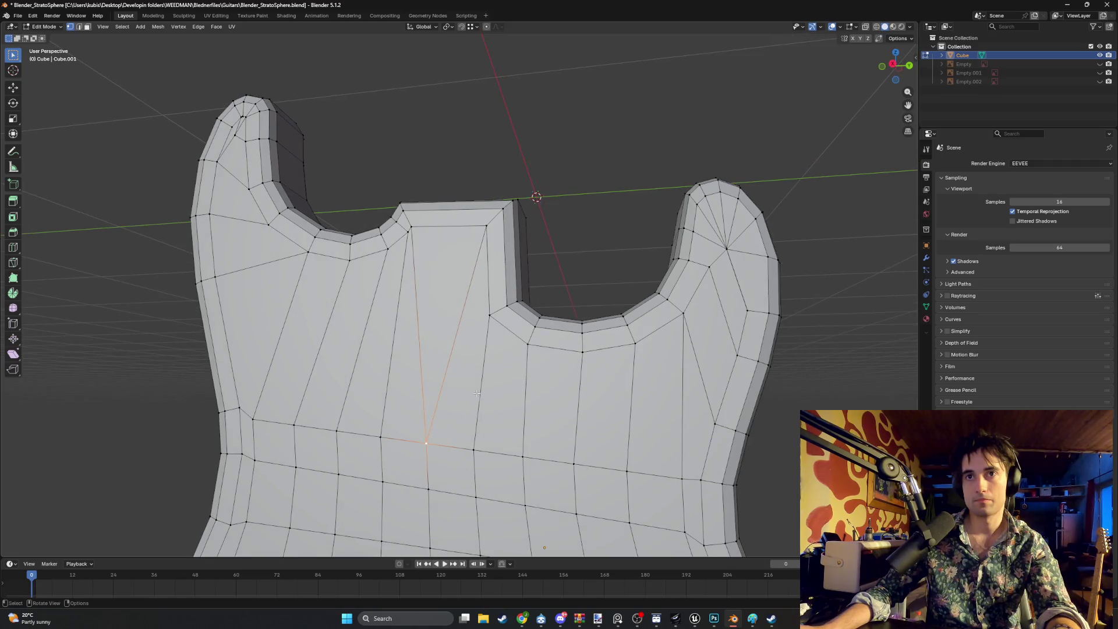
scroll(416, 322, up, 2)
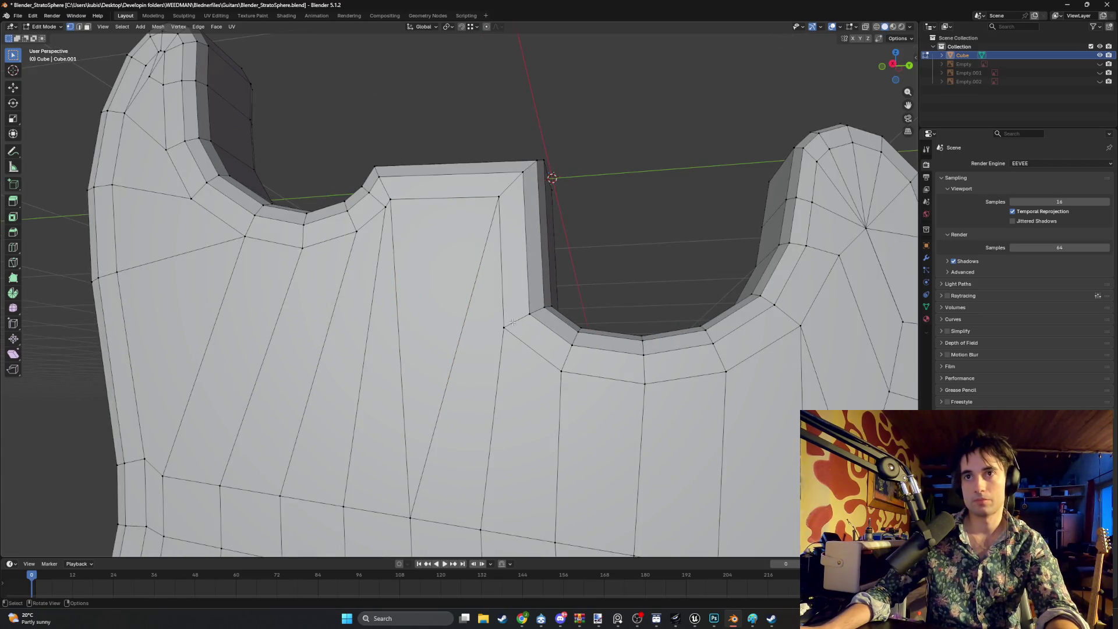
middle_drag(535, 313, 543, 310)
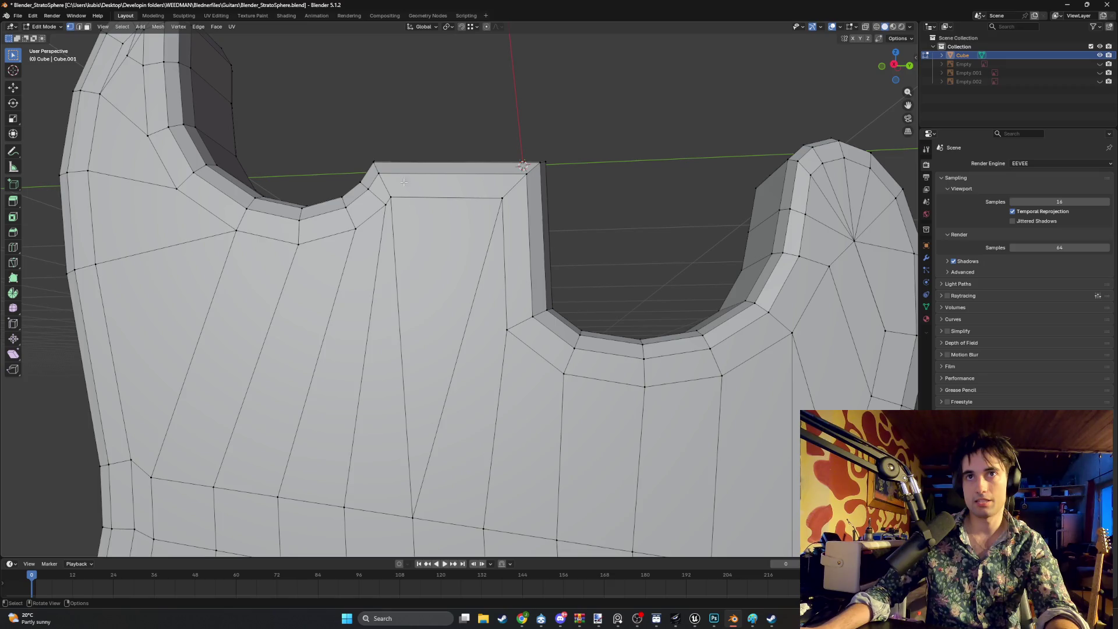
middle_drag(372, 176, 384, 179)
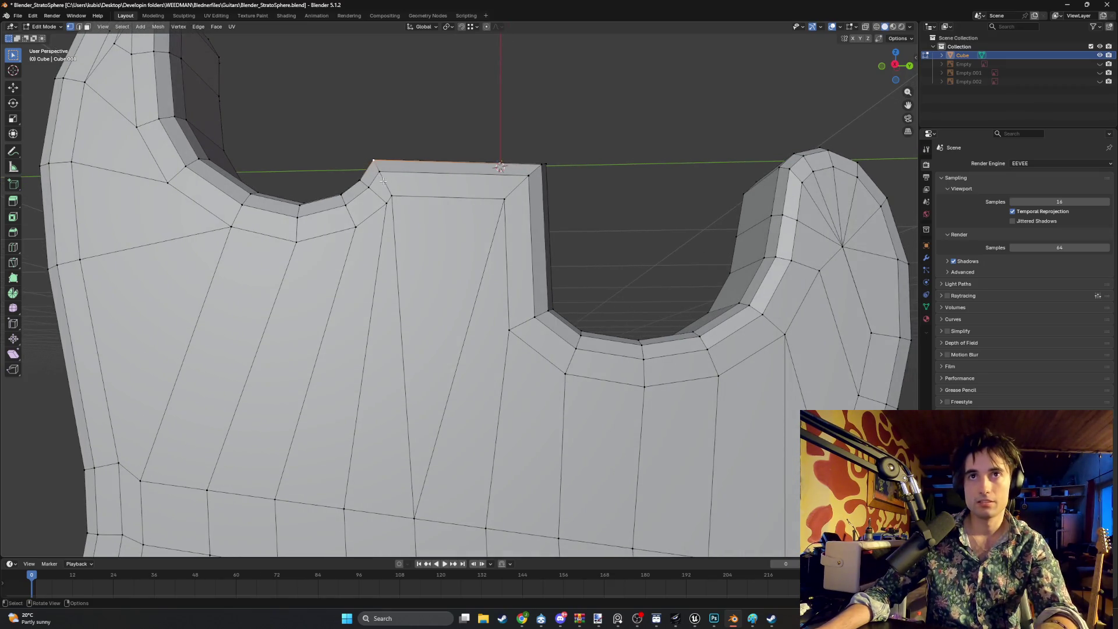
key(k)
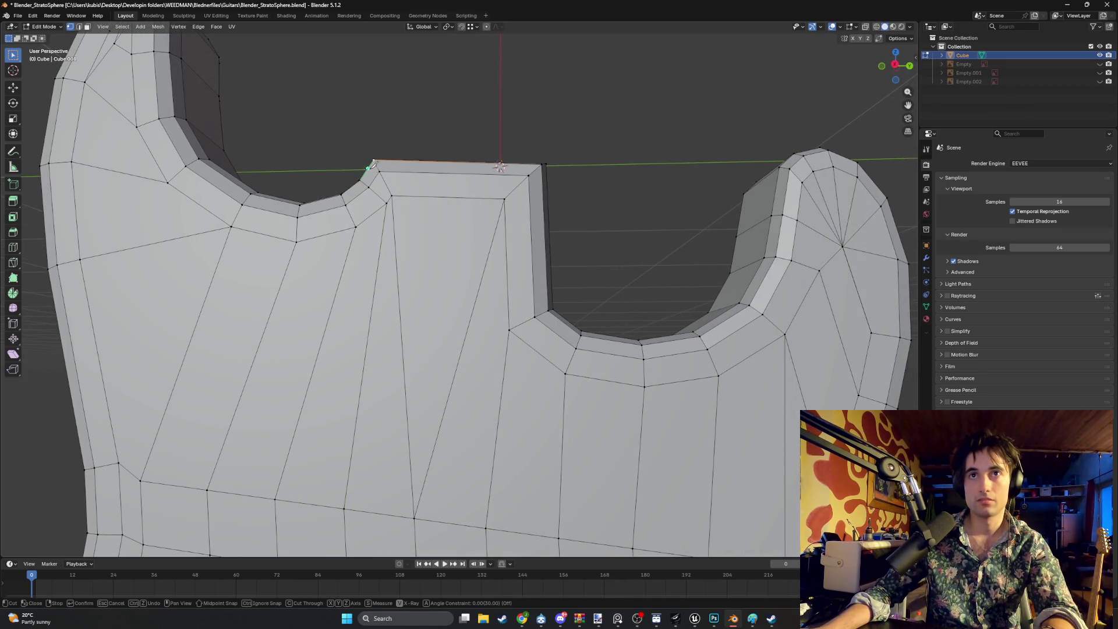
key(Escape)
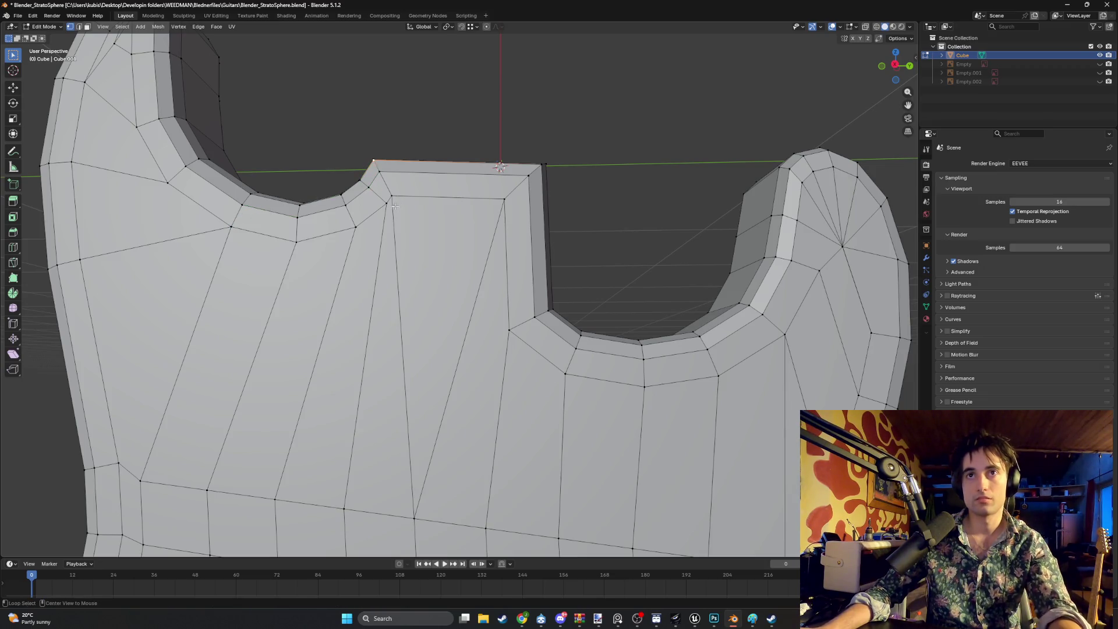
Check the body from the straight right-side view, then in full perspective
key(KP_3)
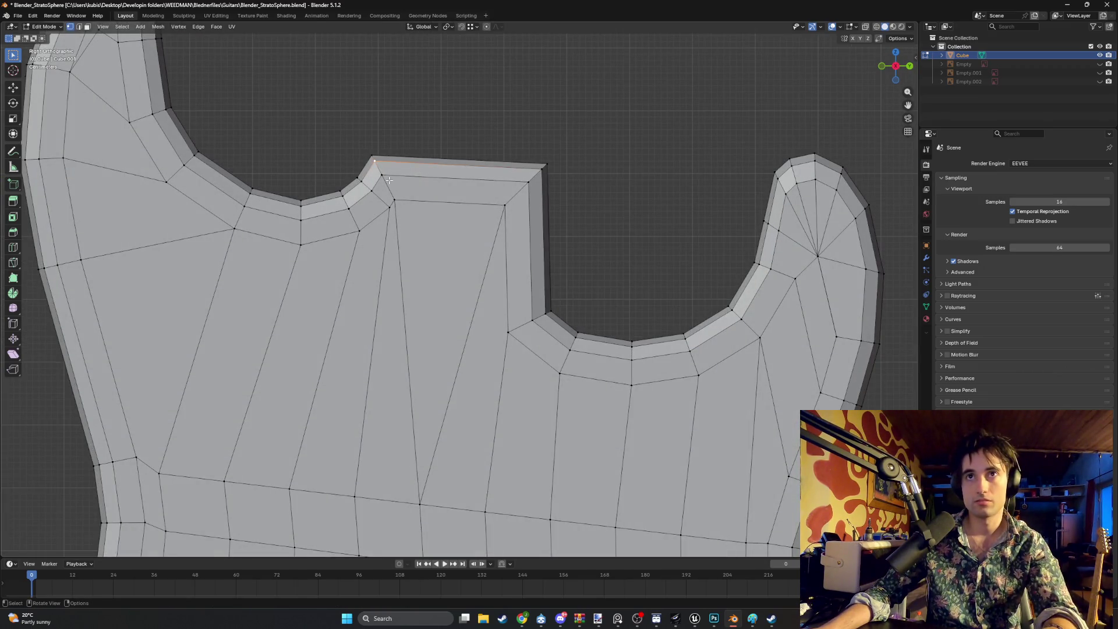
scroll(389, 181, up, 1)
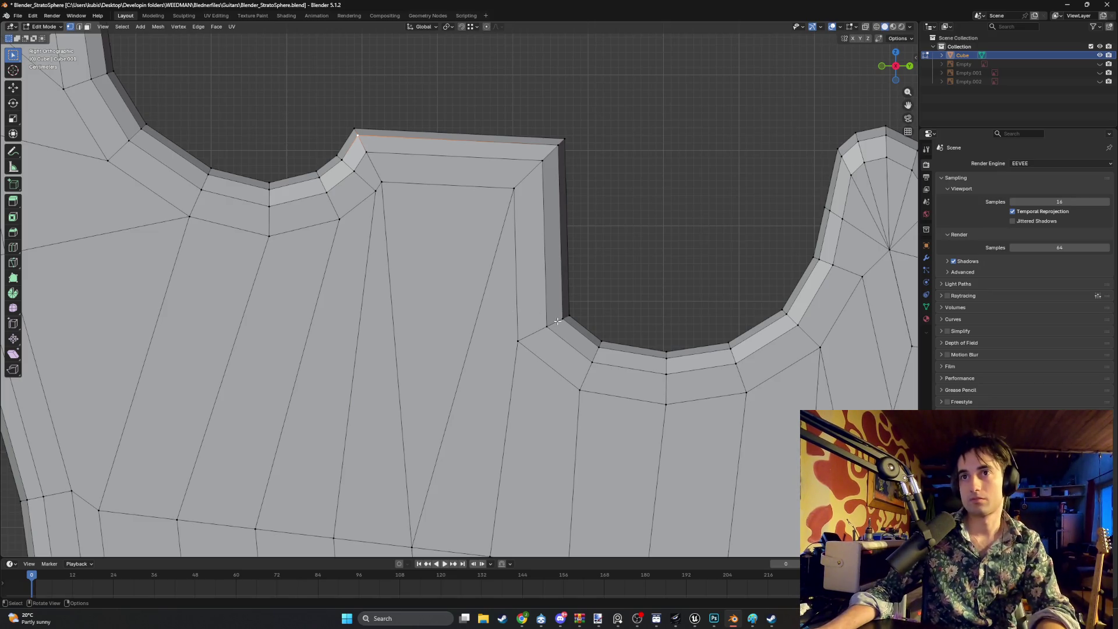
mouse_move(605, 315)
middle_down()
mouse_move(548, 309)
mouse_move(581, 312)
middle_up()
key(KP_3)
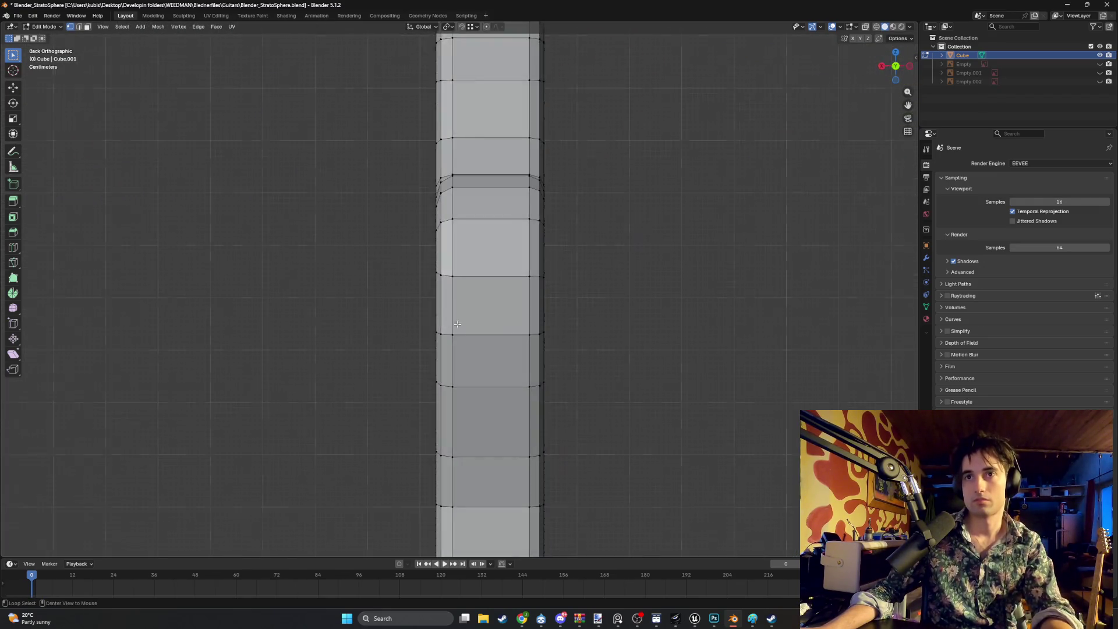
scroll(533, 319, up, 3)
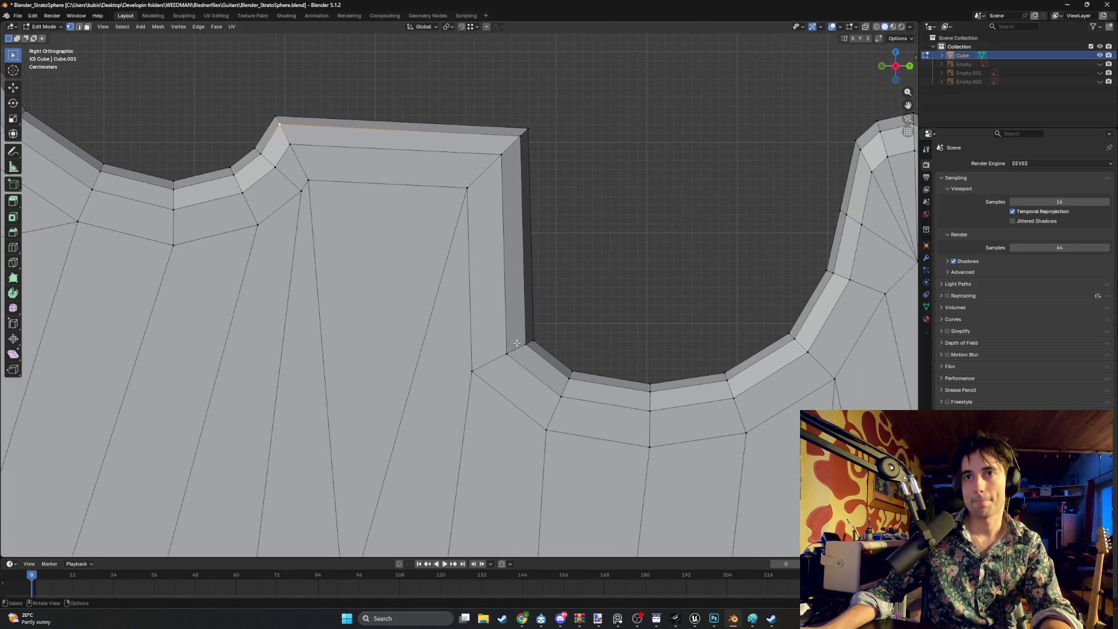
scroll(504, 356, down, 5)
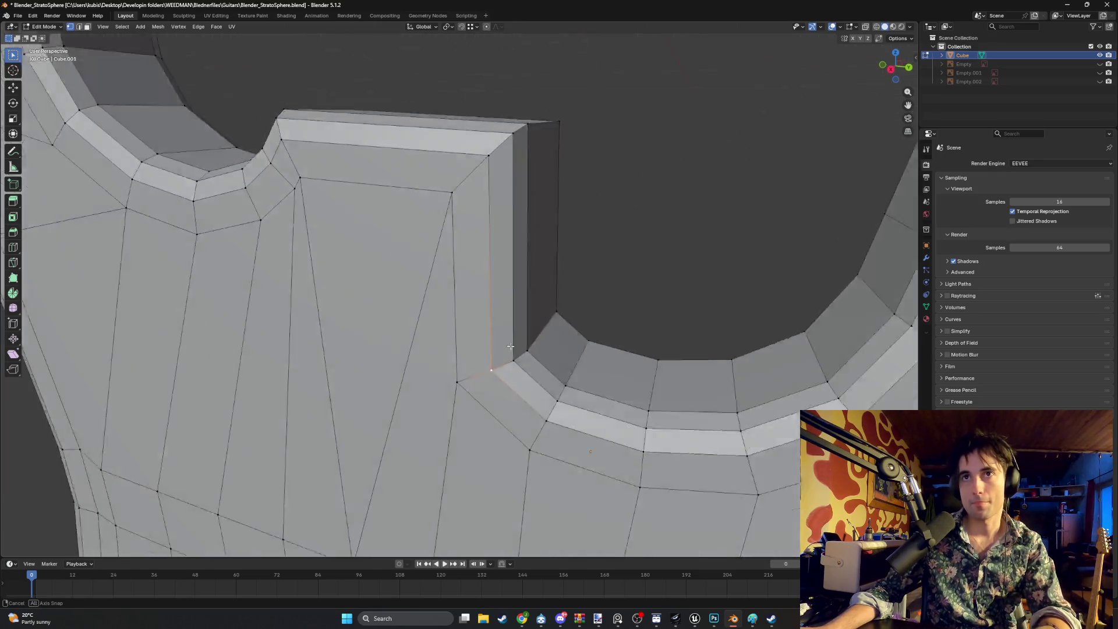
mouse_move(504, 356)
middle_down()
mouse_move(522, 323)
mouse_move(337, 350)
mouse_move(476, 338)
mouse_move(382, 347)
mouse_move(459, 304)
mouse_move(449, 299)
mouse_move(489, 289)
mouse_move(443, 291)
mouse_move(479, 295)
mouse_move(485, 269)
mouse_move(501, 279)
mouse_move(490, 282)
mouse_move(540, 278)
mouse_move(455, 286)
mouse_move(561, 282)
mouse_move(562, 324)
mouse_move(498, 323)
middle_up()
scroll(522, 323, down, 3)
scroll(382, 347, up, 5)
scroll(490, 288, down, 3)
scroll(467, 289, up, 4)
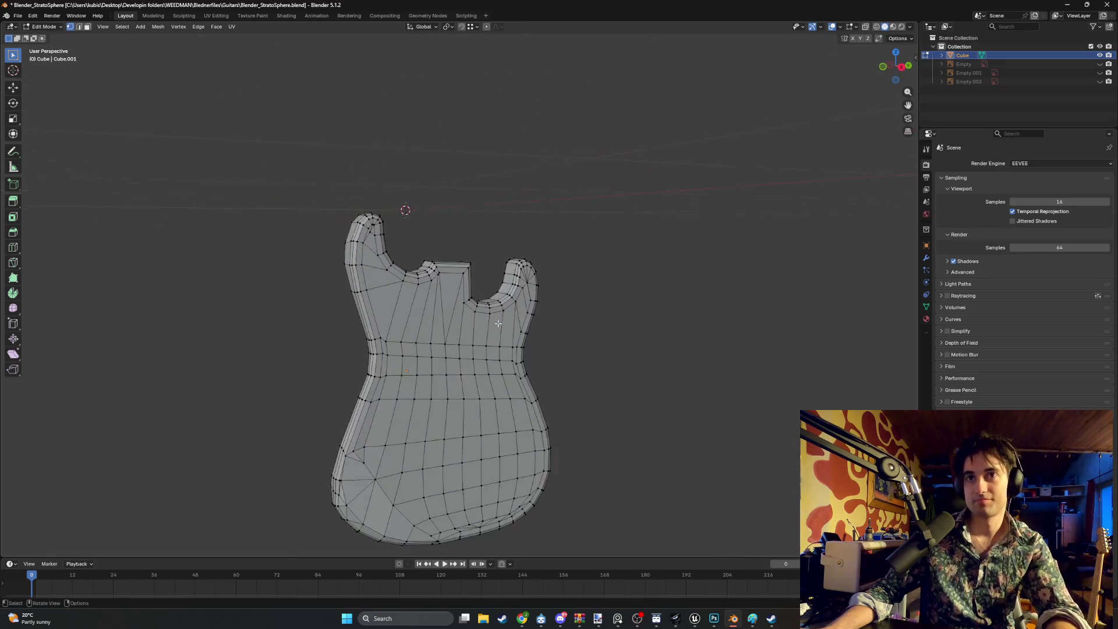
scroll(498, 323, down, 1)
Switch to UV Editing, centre the body's UV layout, and start a new 1024 × 1024 image
click(216, 16)
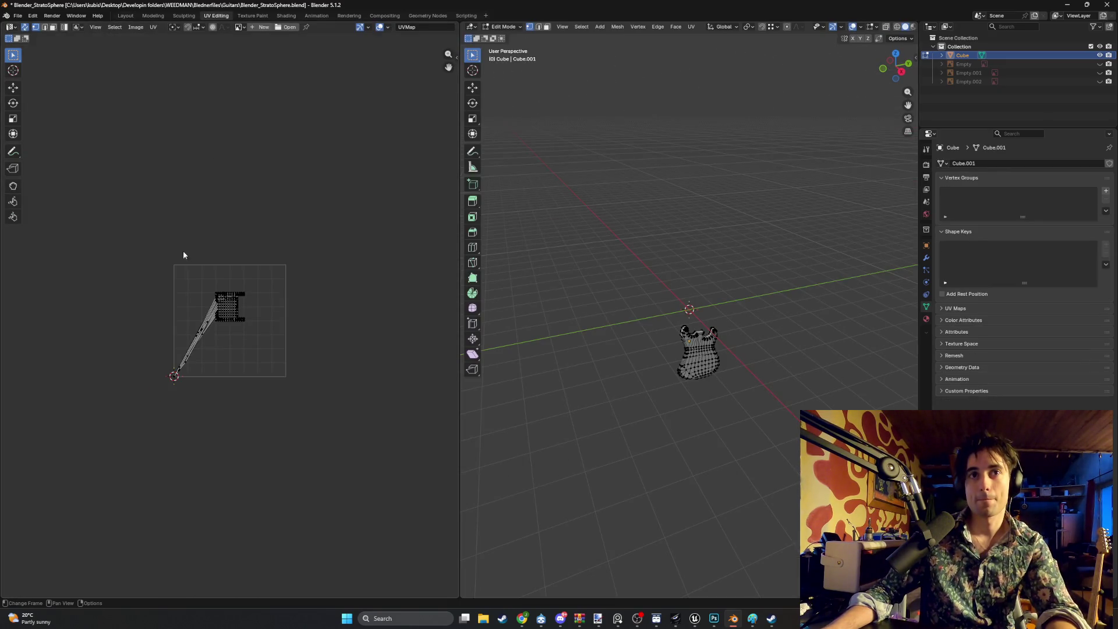
scroll(182, 252, up, 4)
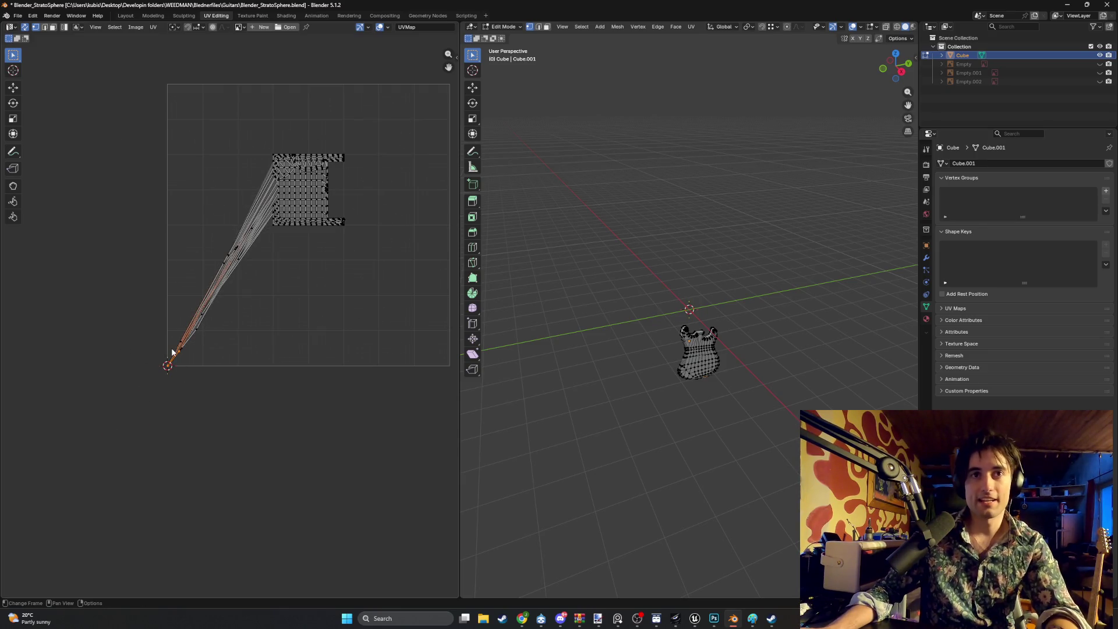
mouse_move(172, 352)
mouse_down()
mouse_move(212, 207)
mouse_move(204, 142)
mouse_move(177, 175)
mouse_up()
key(Escape)
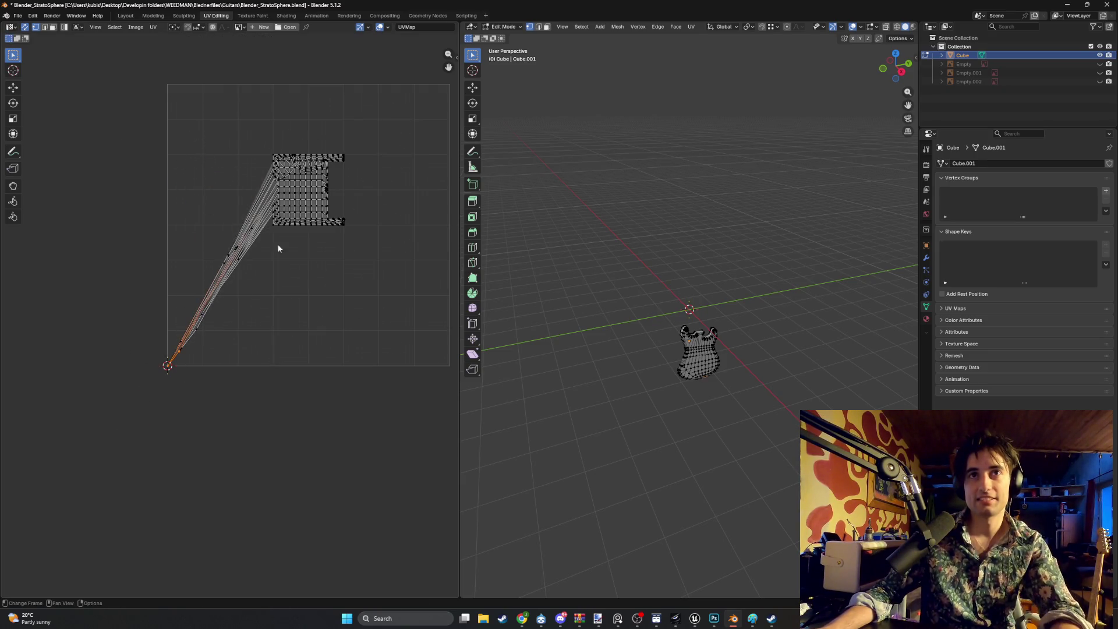
scroll(692, 362, up, 8)
shift+middle_drag(256, 317, 167, 293)
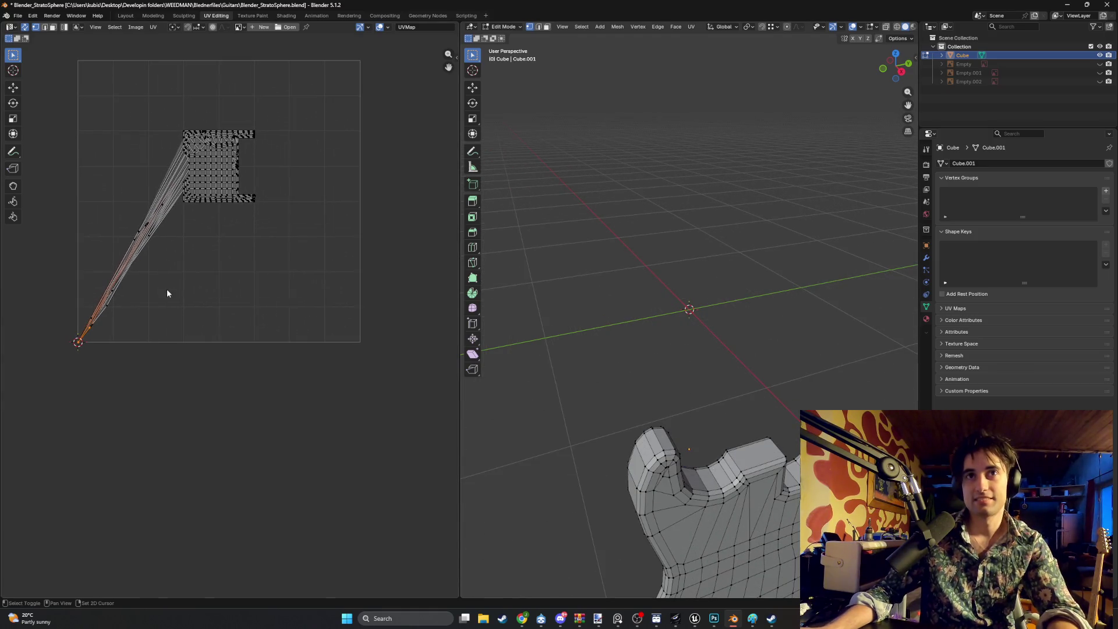
click(263, 27)
text(Strat)
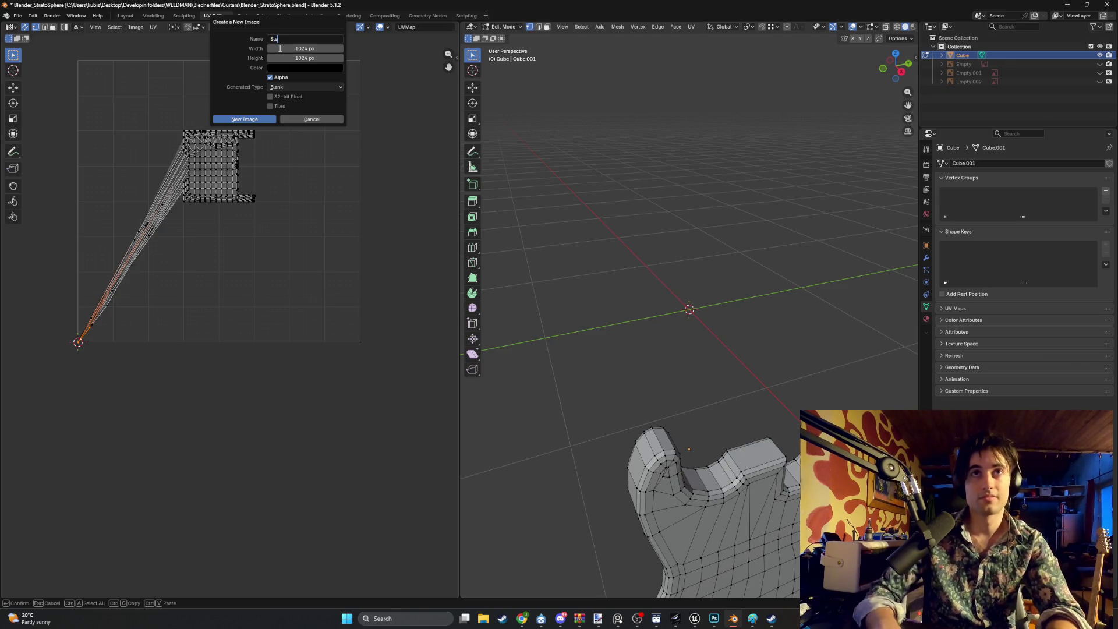
Create the 1024 px 'Stra' image, then show Render Result and unlink it
click(263, 119)
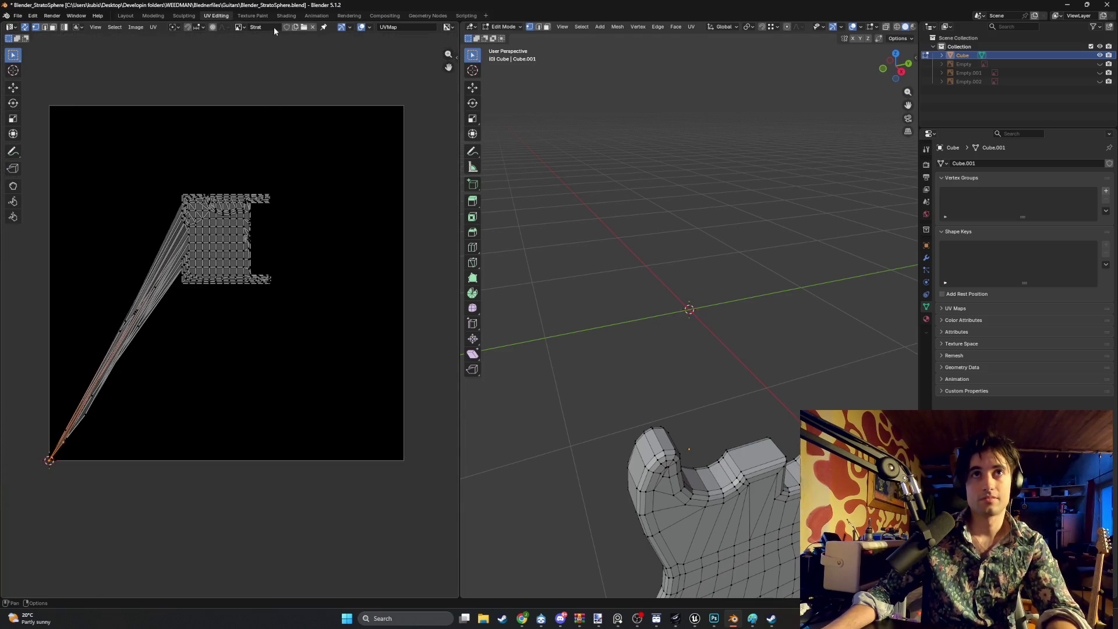
click(239, 27)
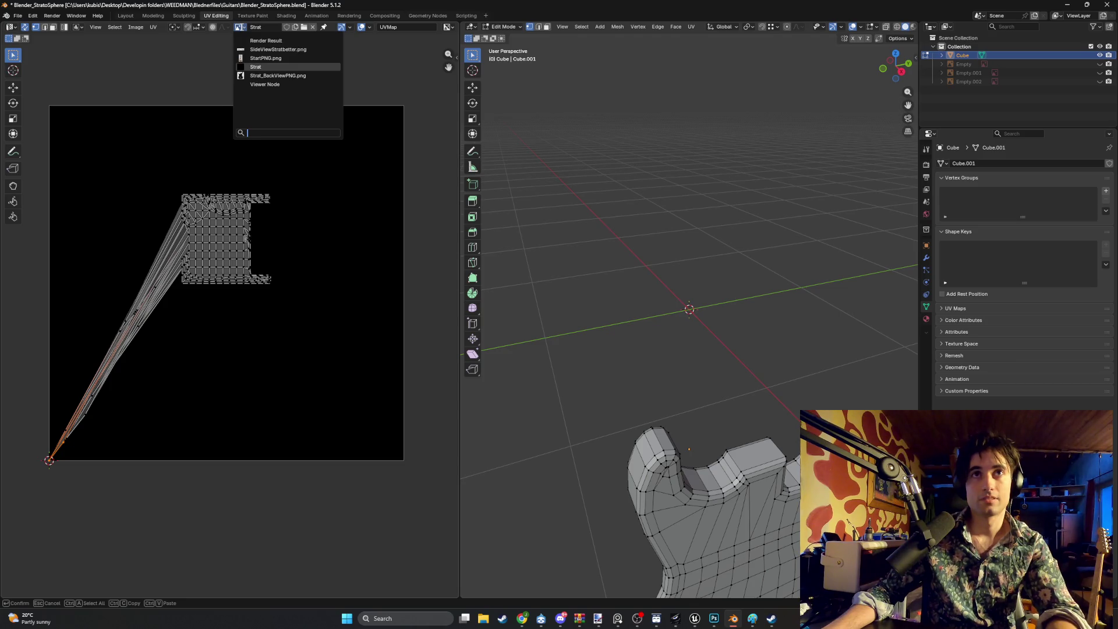
click(289, 38)
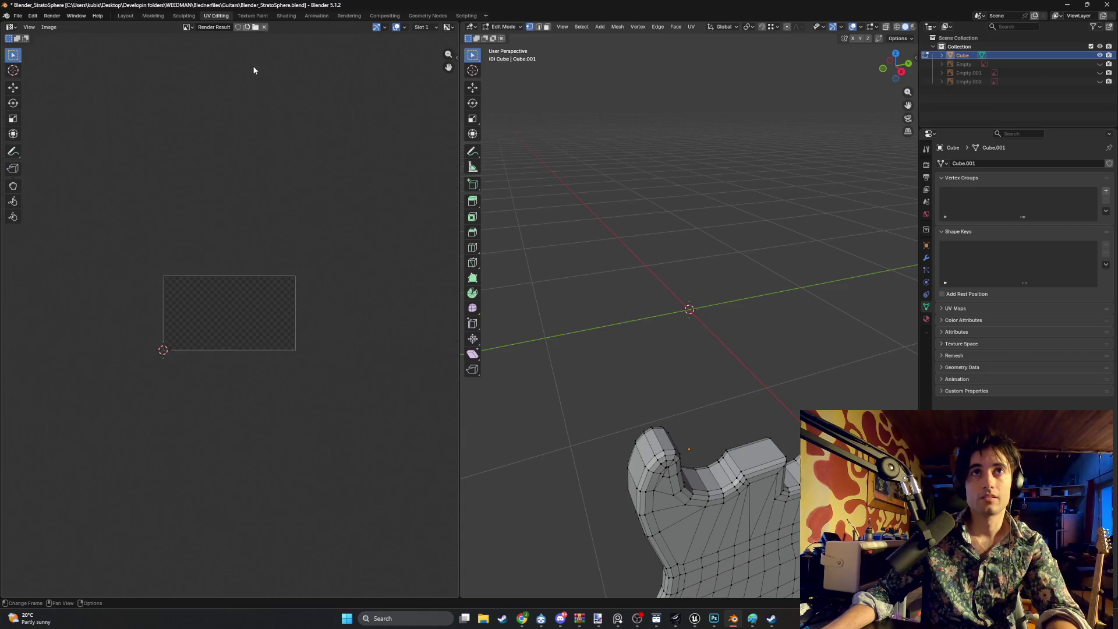
click(263, 27)
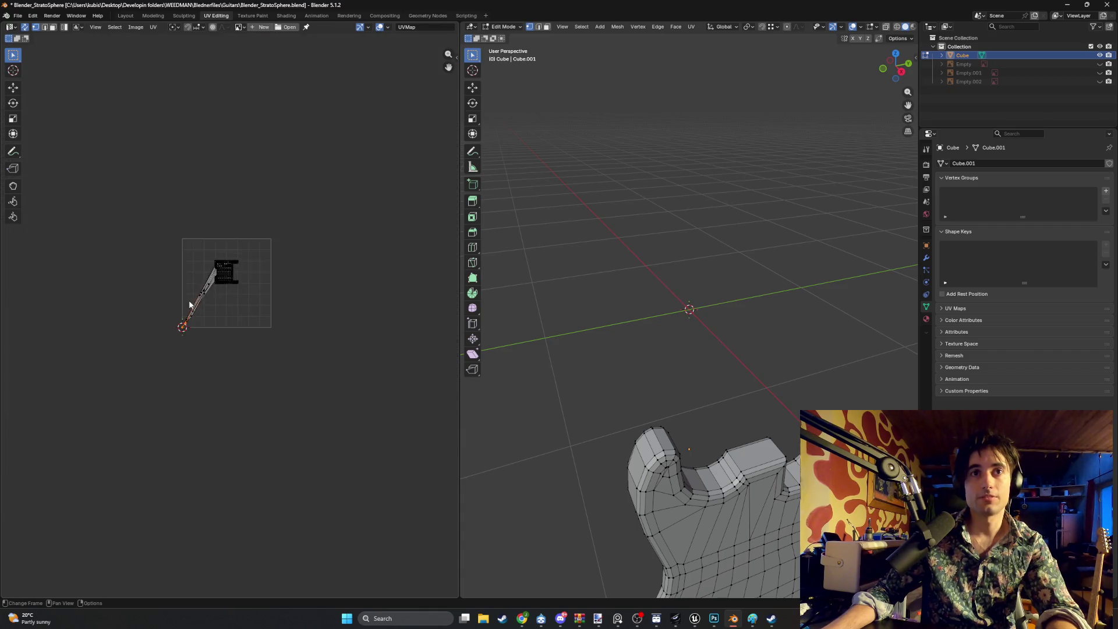
Load Strat_18c.png from the PhotoshopFiles Guitars folder and pan it into view
scroll(190, 303, up, 5)
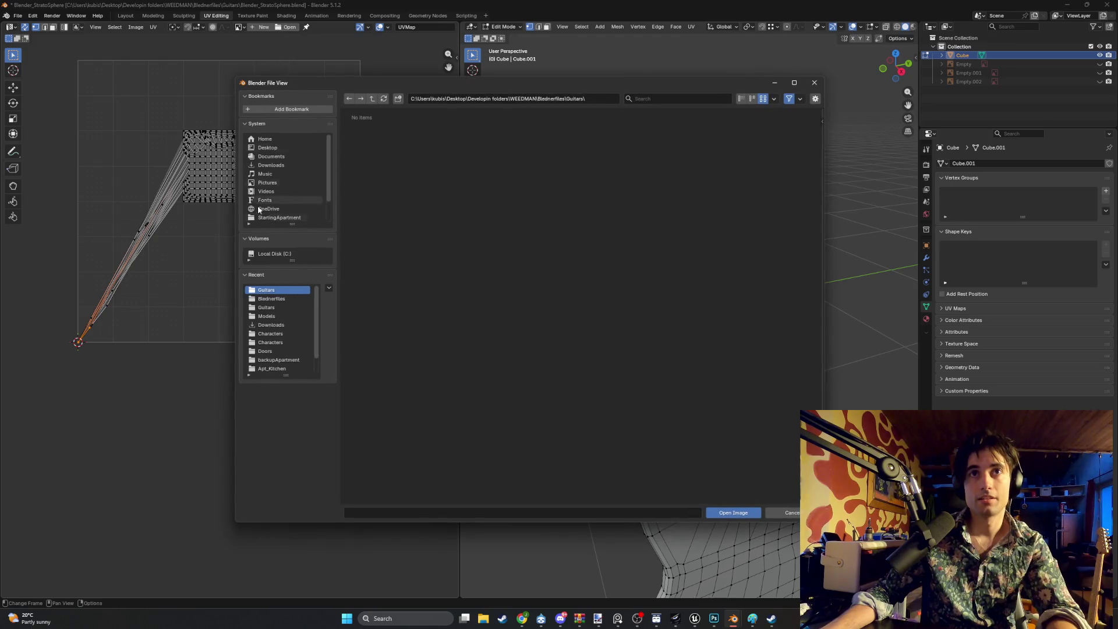
click(279, 309)
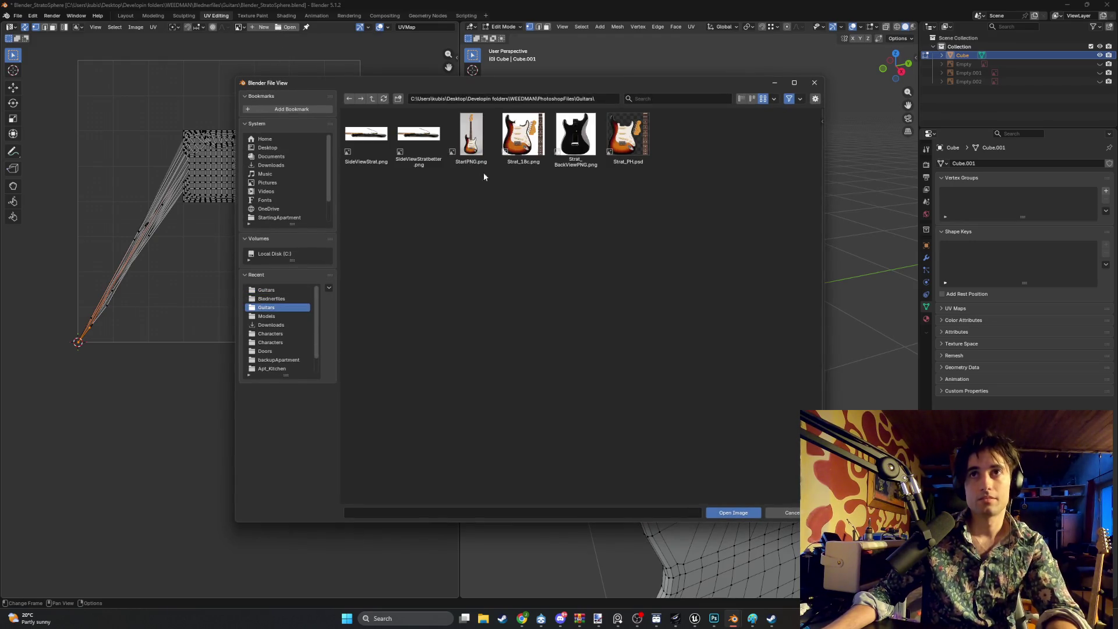
double_click(523, 139)
middle_drag(171, 167, 156, 277)
middle_drag(622, 317, 916, 315)
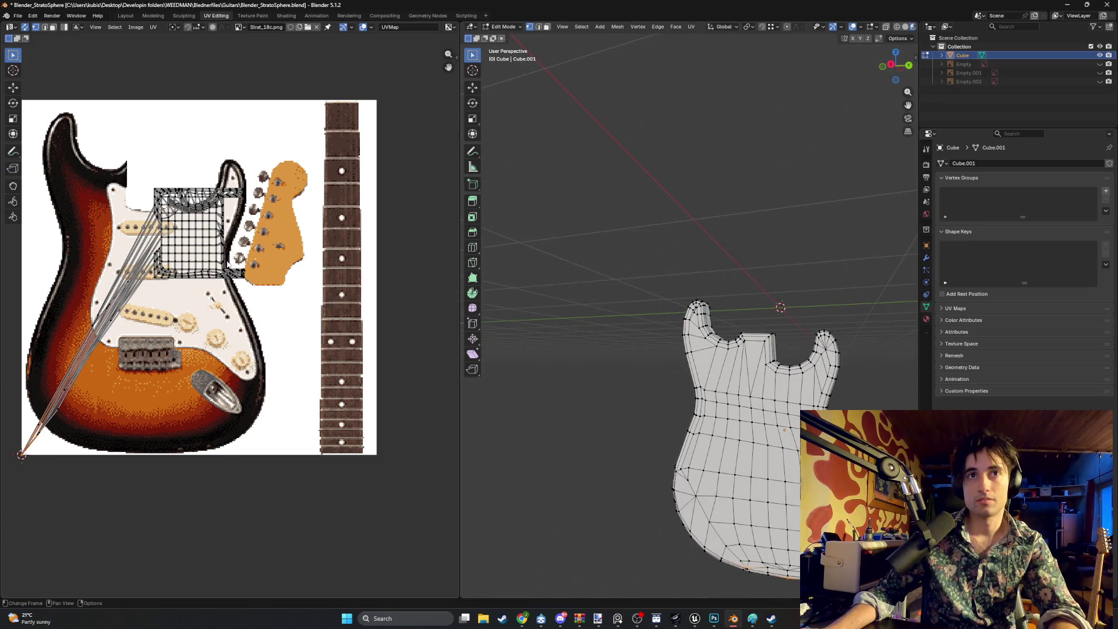
Move a block of UV faces and a few UV points out over the reference image
drag(230, 262, 172, 228)
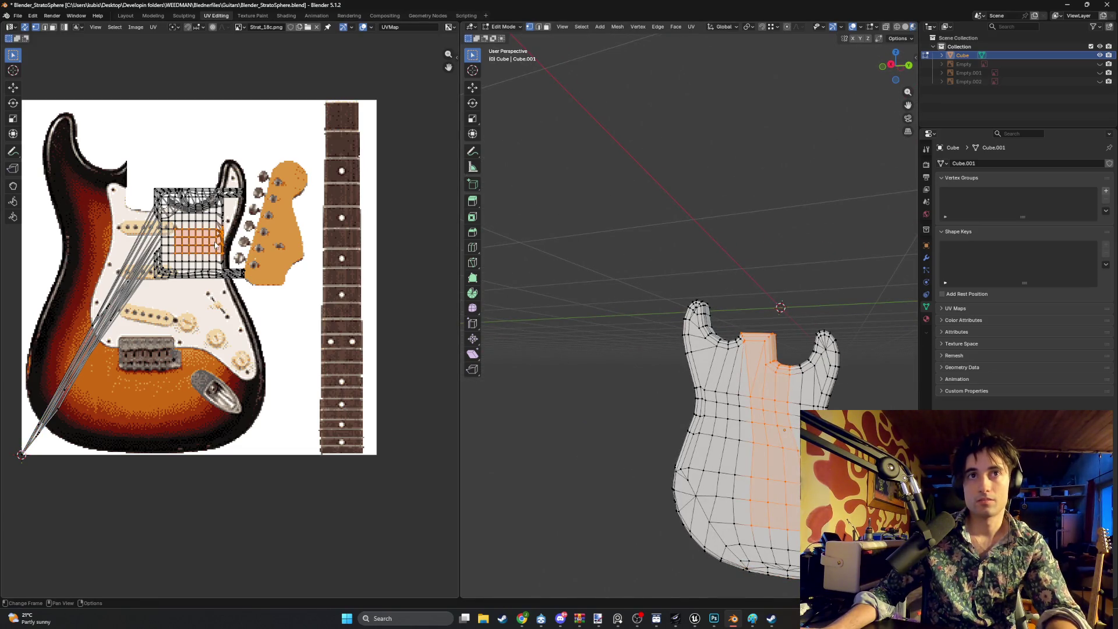
key(g)
click(227, 347)
click(222, 345)
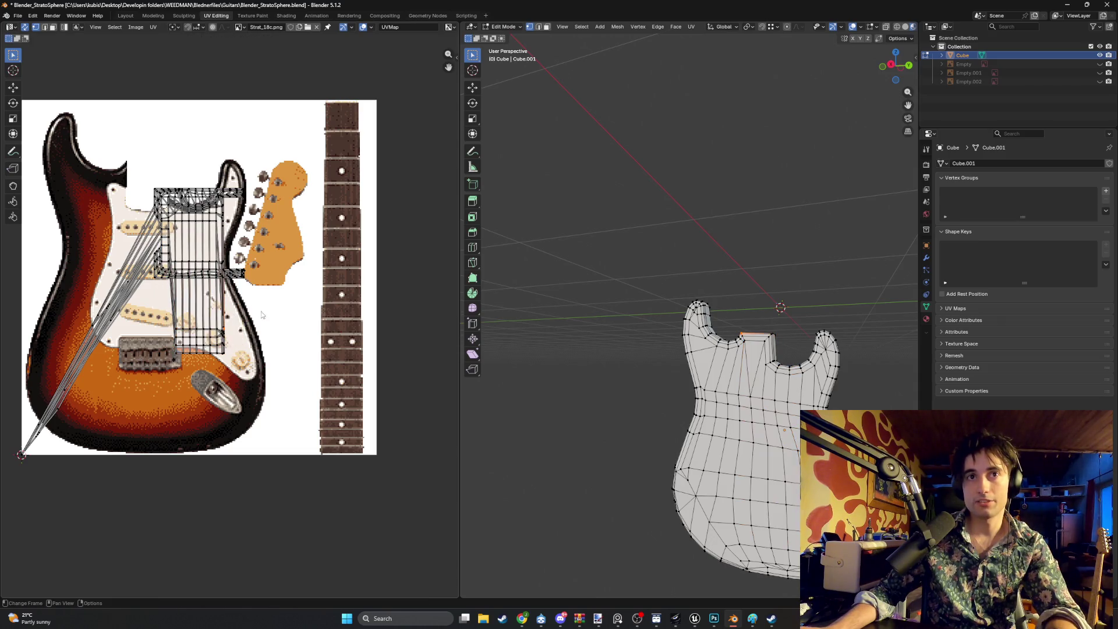
key(g)
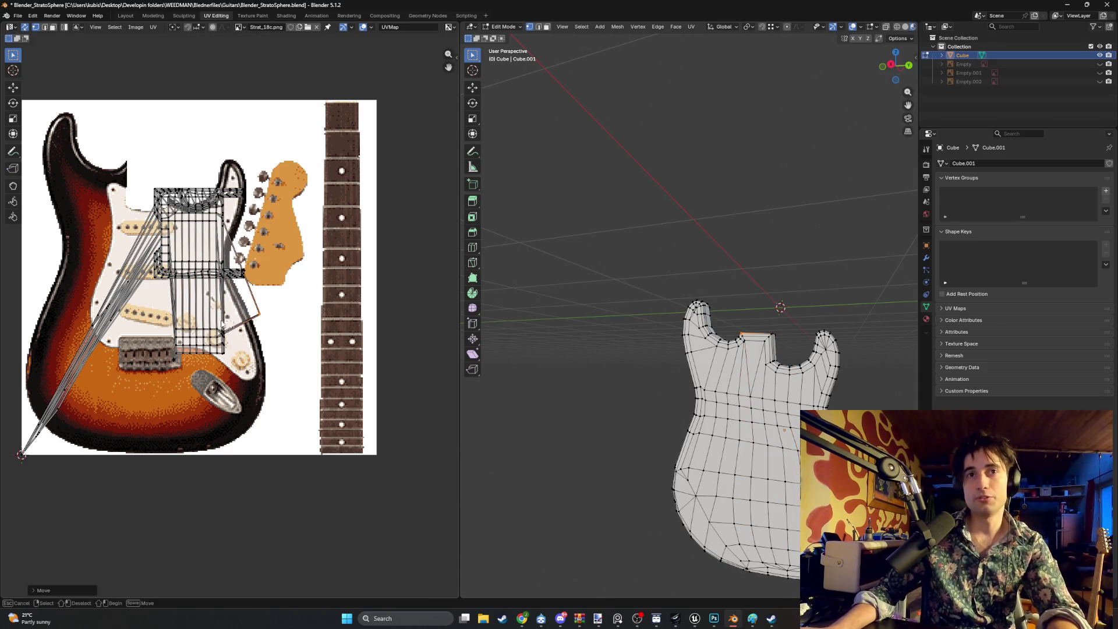
click(223, 330)
key(g)
click(268, 379)
alt+click(217, 337)
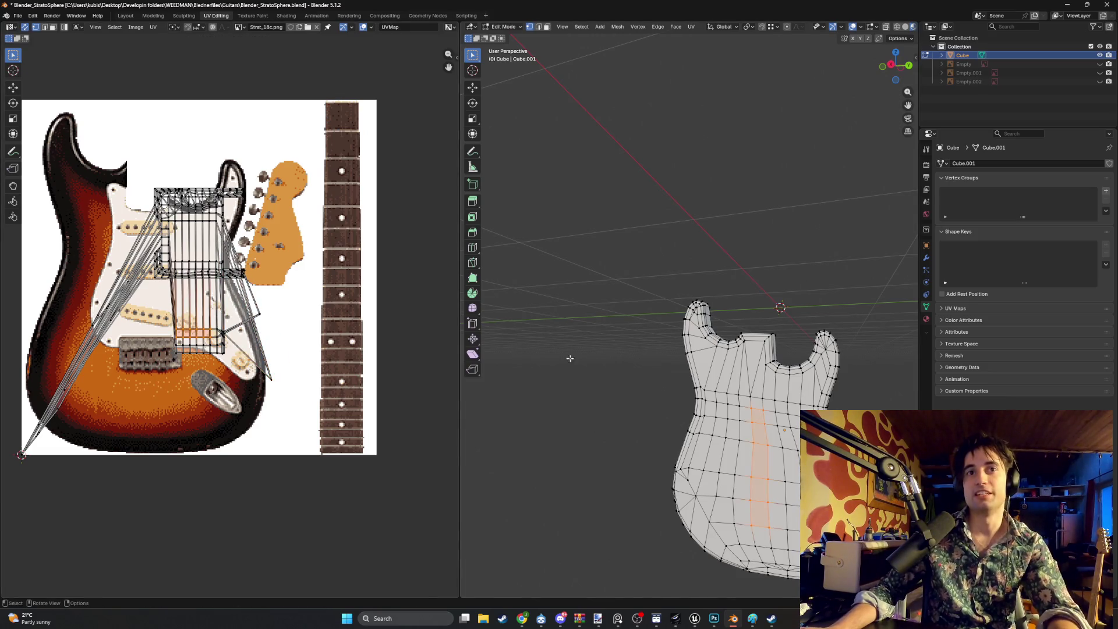
Switch to the right-side orthographic view and select the entire guitar body mesh
middle_drag(679, 386, 543, 375)
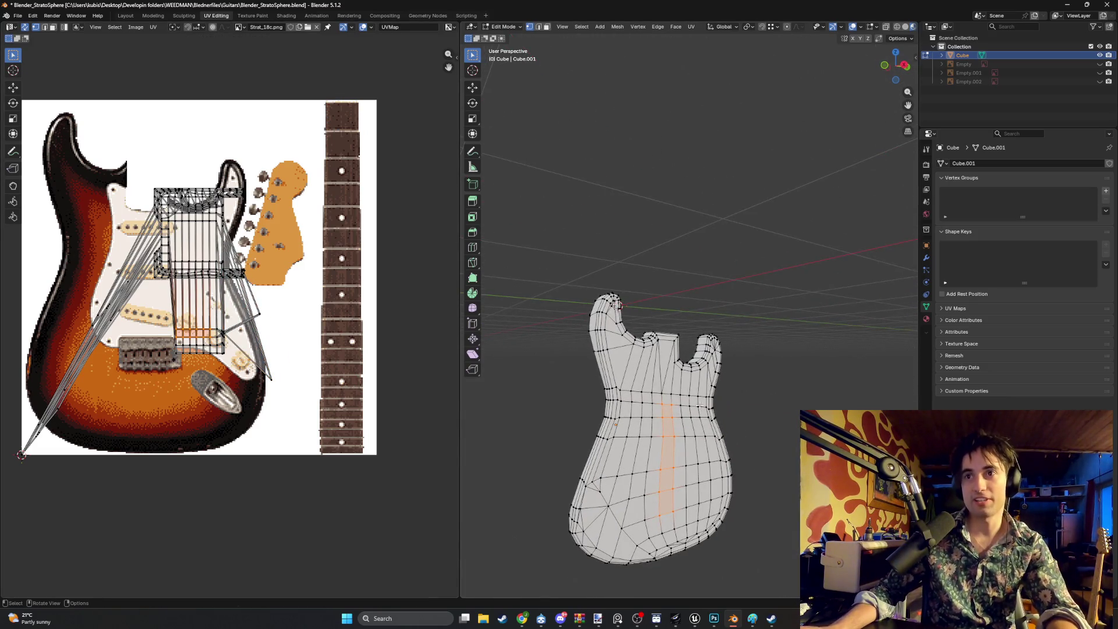
middle_drag(699, 406, 732, 371)
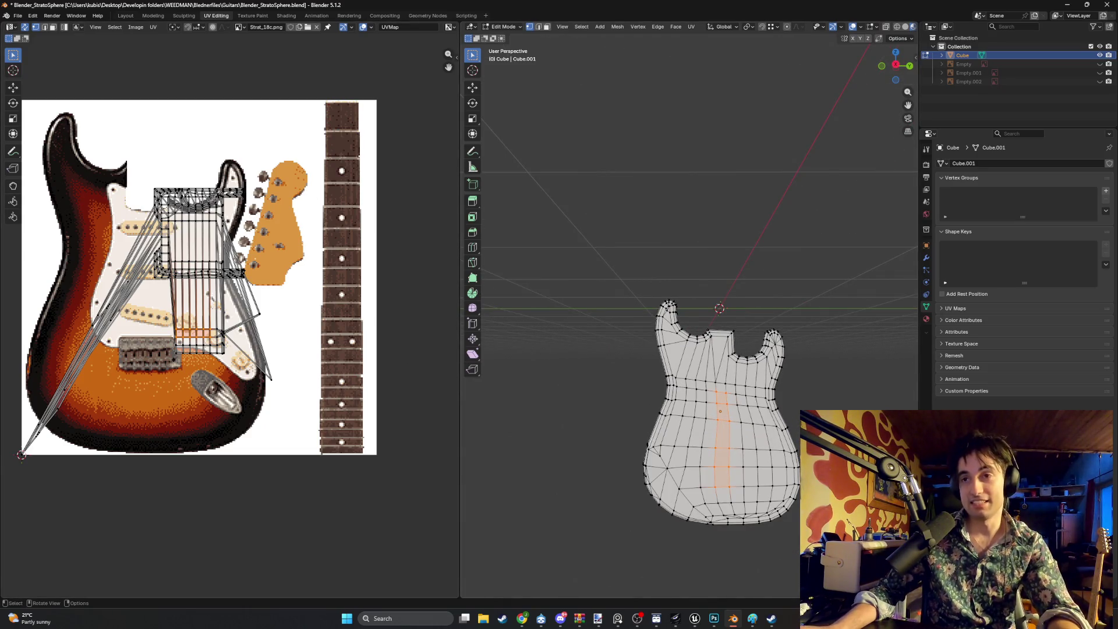
key(KP_3)
drag(872, 558, 664, 346)
key(a)
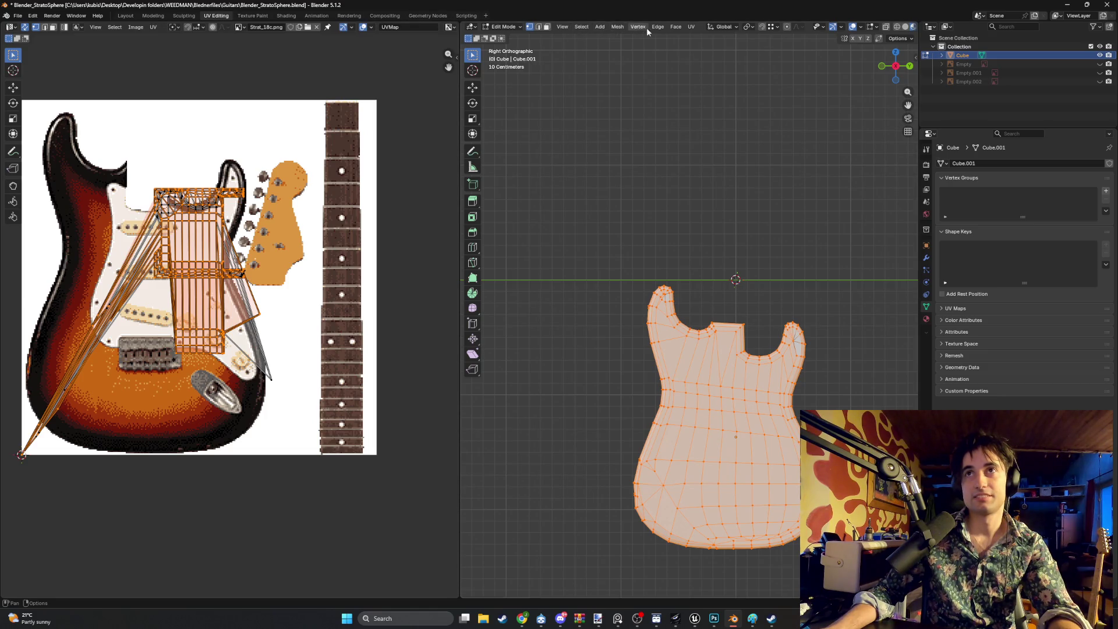
Run Smart UV Project on the guitar body and view the resulting layout
click(691, 28)
click(697, 65)
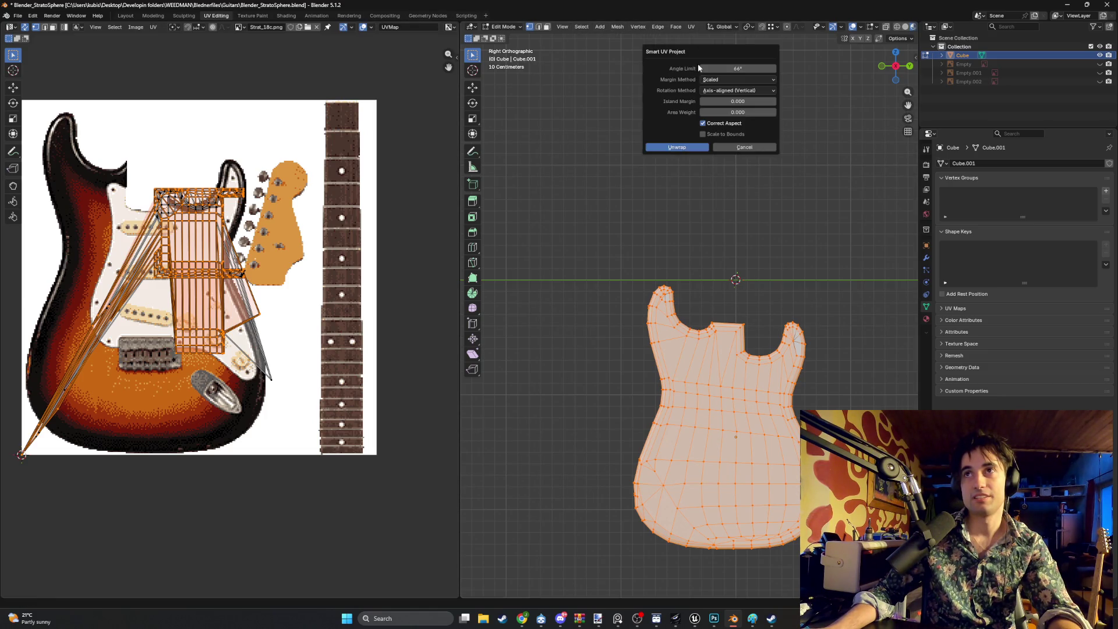
click(678, 147)
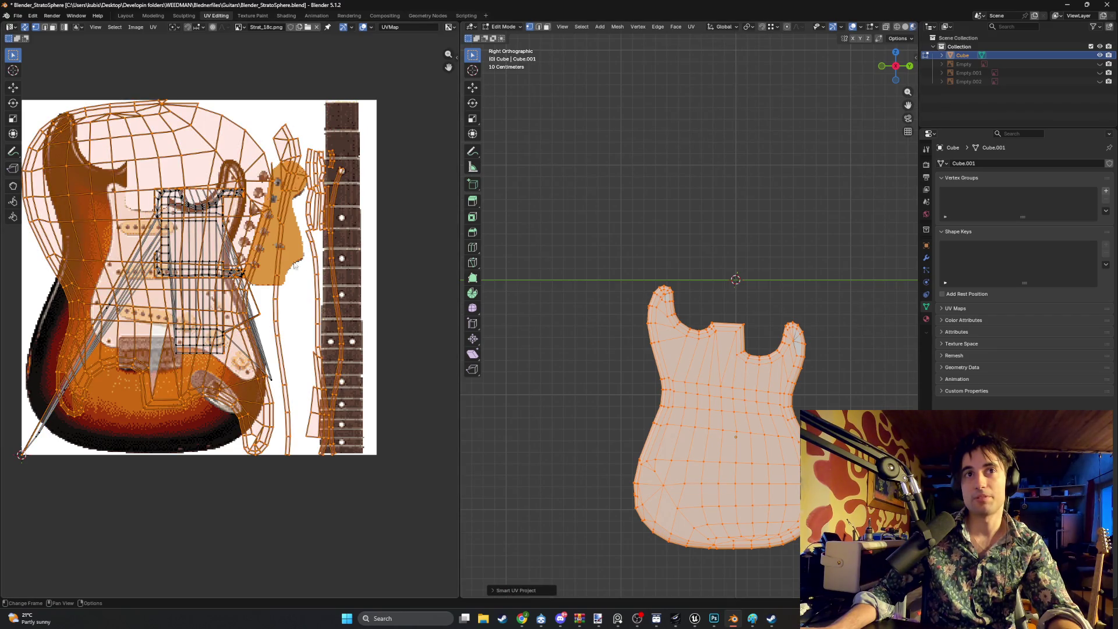
mouse_move(240, 266)
middle_down()
mouse_move(257, 262)
mouse_move(246, 271)
middle_up()
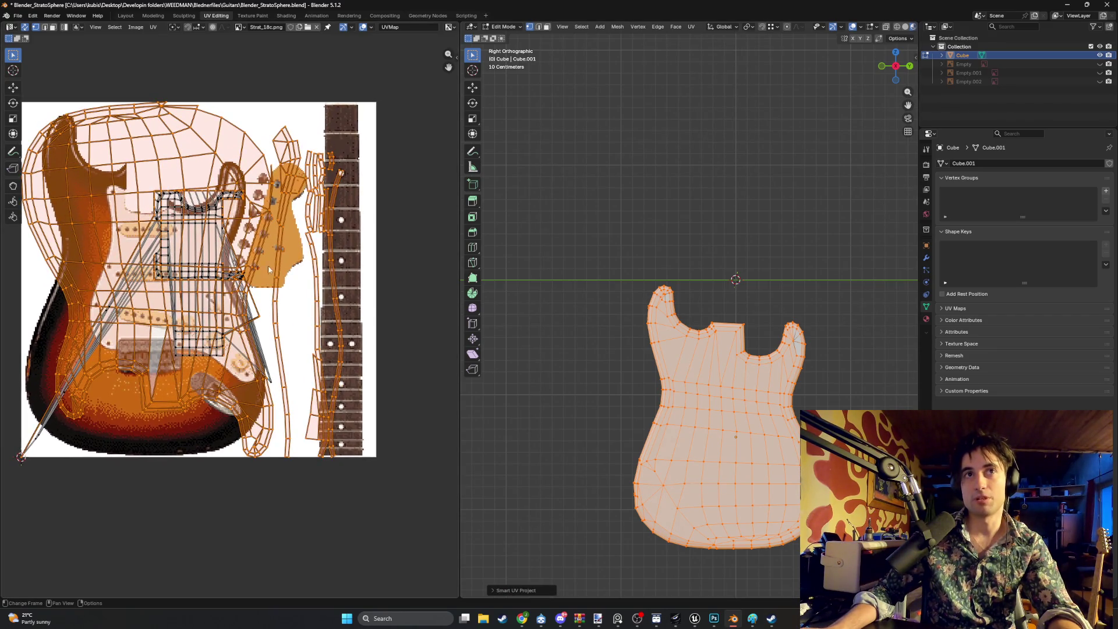
mouse_move(652, 274)
middle_down()
mouse_move(673, 273)
mouse_move(627, 269)
mouse_move(701, 270)
mouse_move(649, 257)
middle_up()
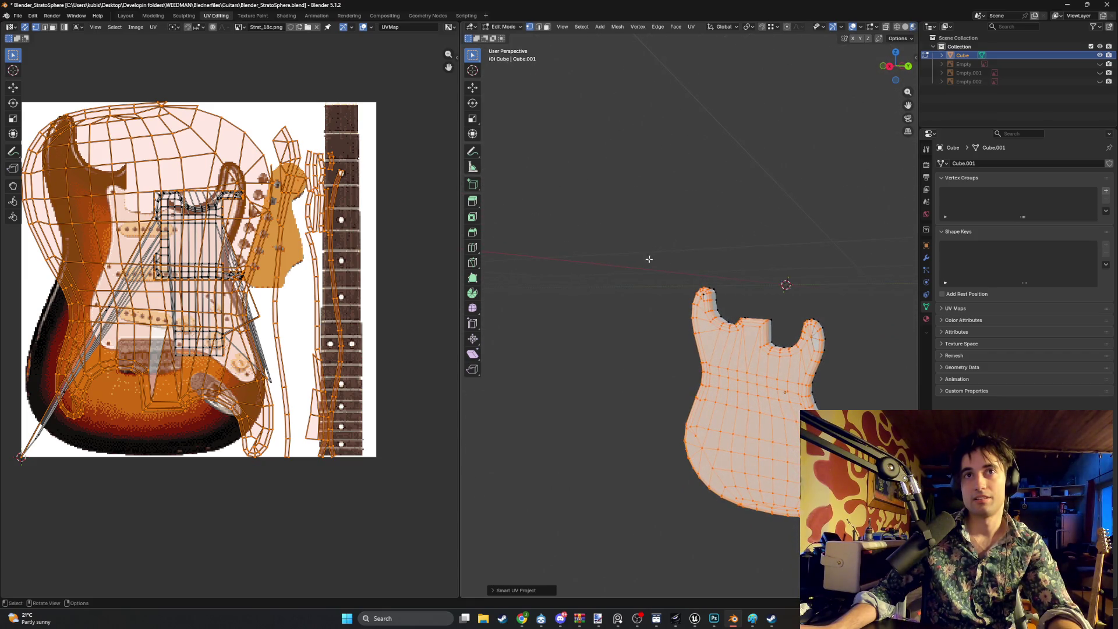
Undo the smart unwrap three times, deselect all, and pick the upper UV island
key(ctrl+z)
key(ctrl+z)
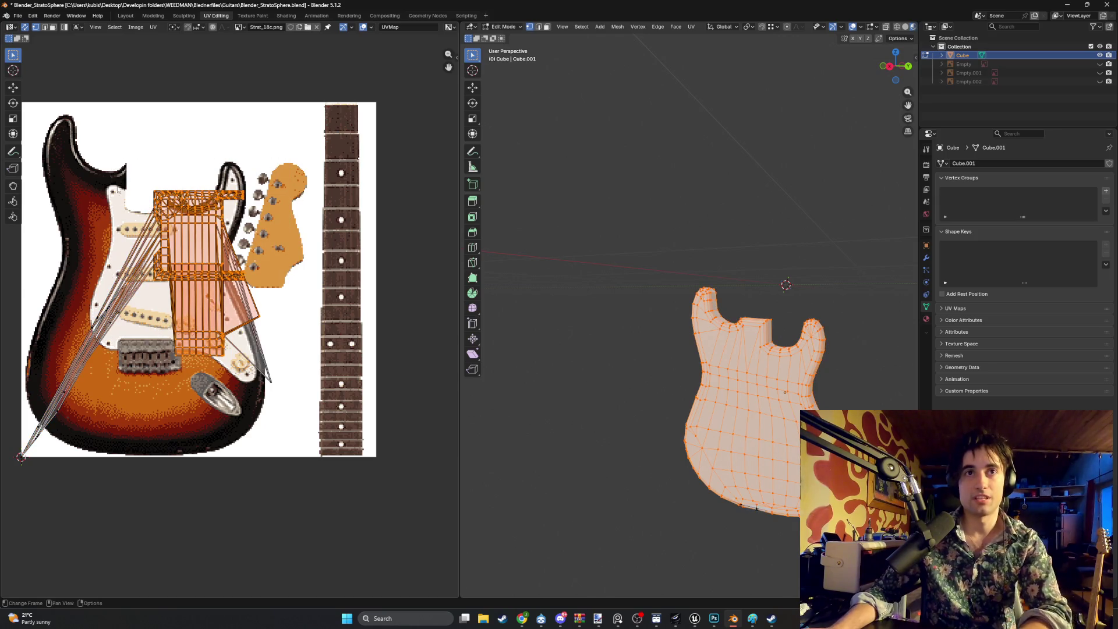
key(ctrl+z)
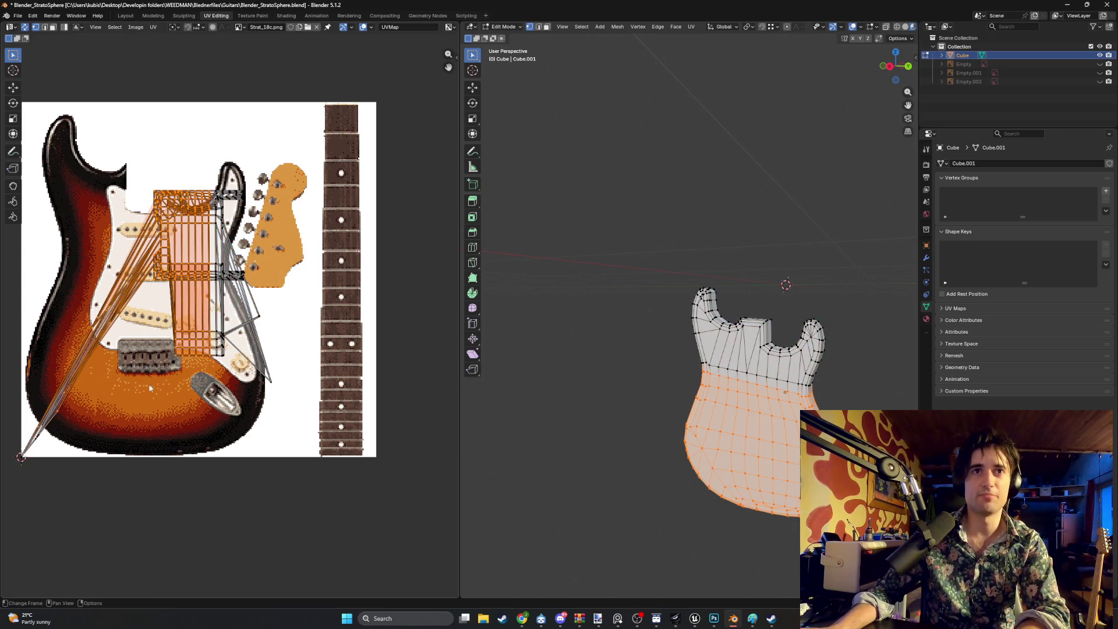
key(ctrl+z)
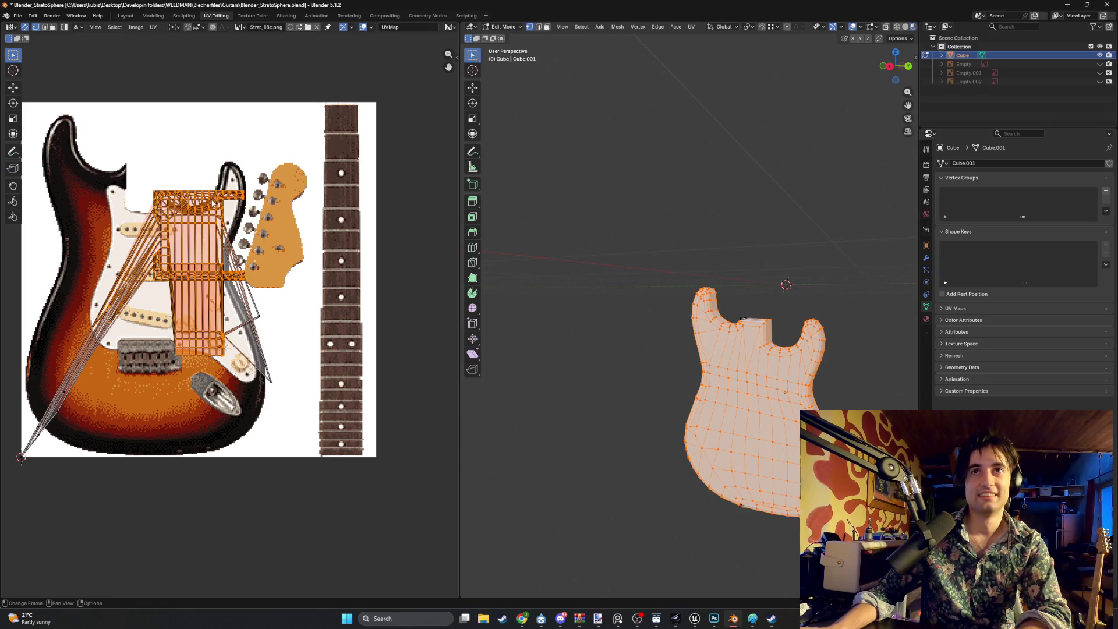
key(alt+a)
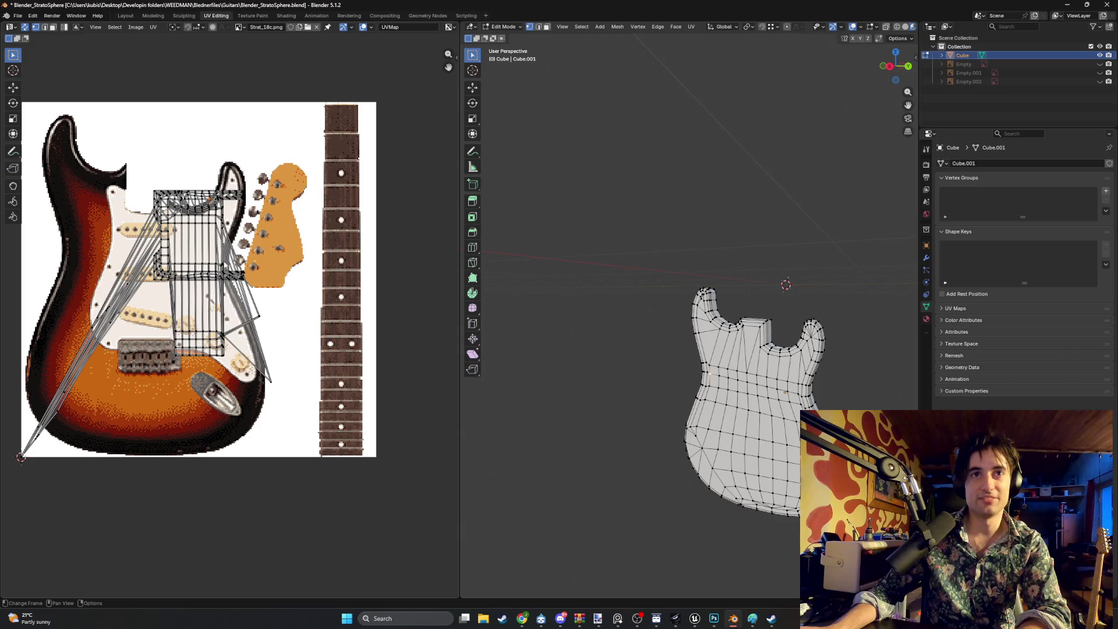
key(l)
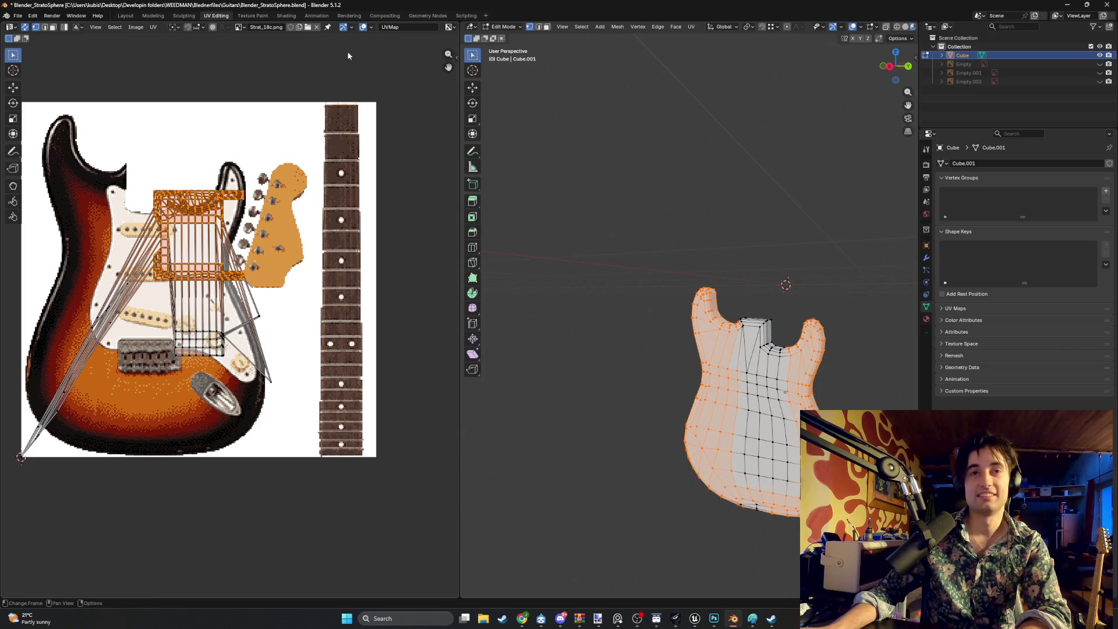
Shift the reference image left, add the central body island, and reopen the unwrap menu
middle_drag(295, 135, 245, 135)
scroll(244, 328, down, 1)
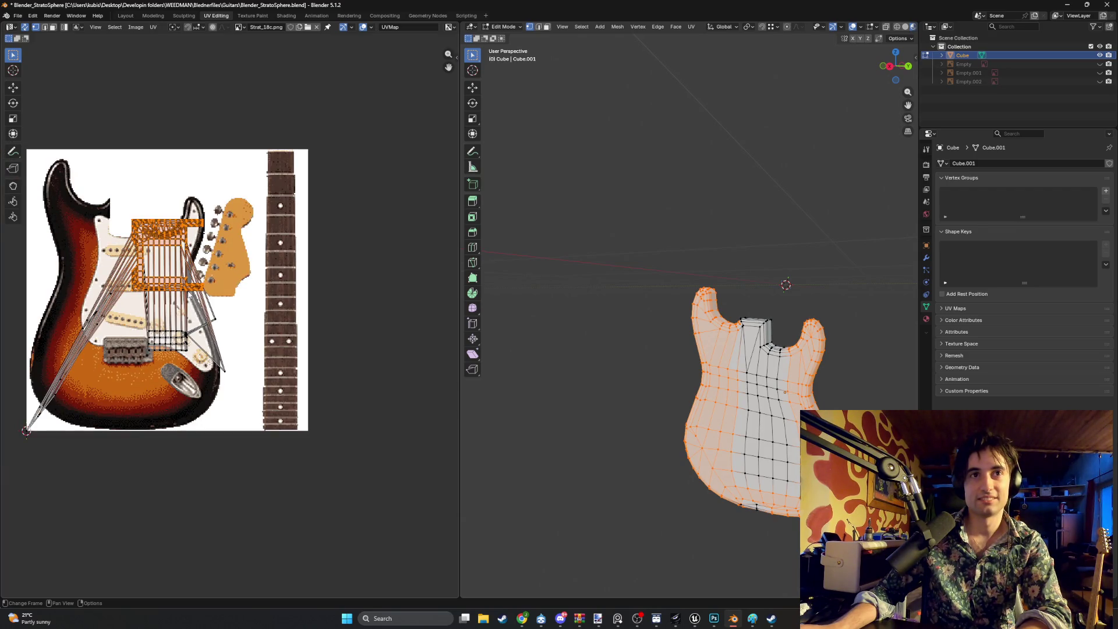
key(l)
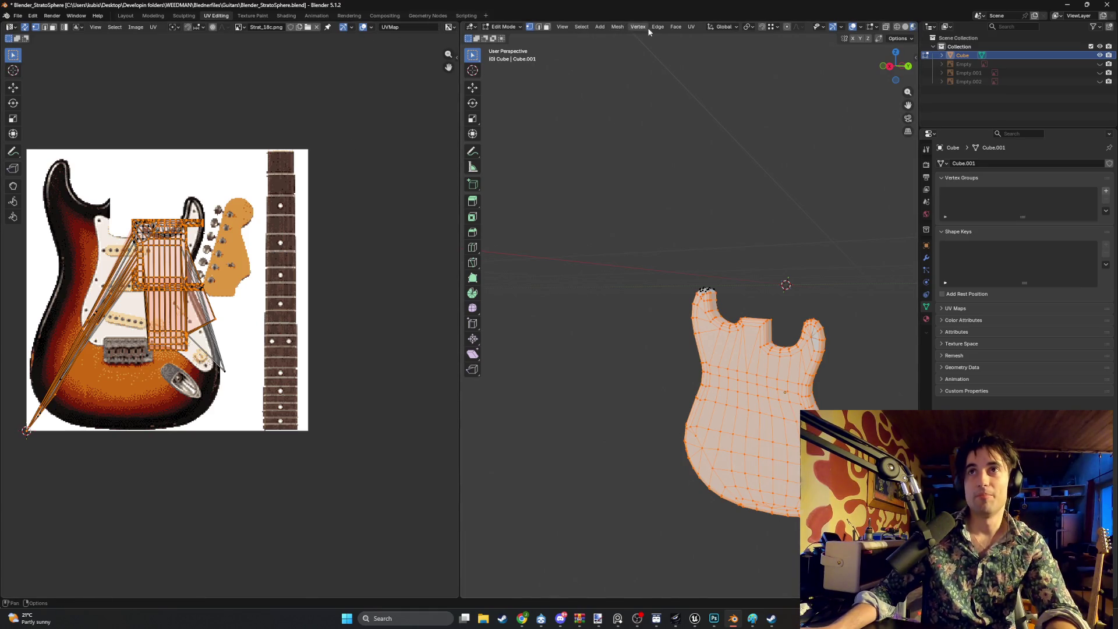
click(692, 26)
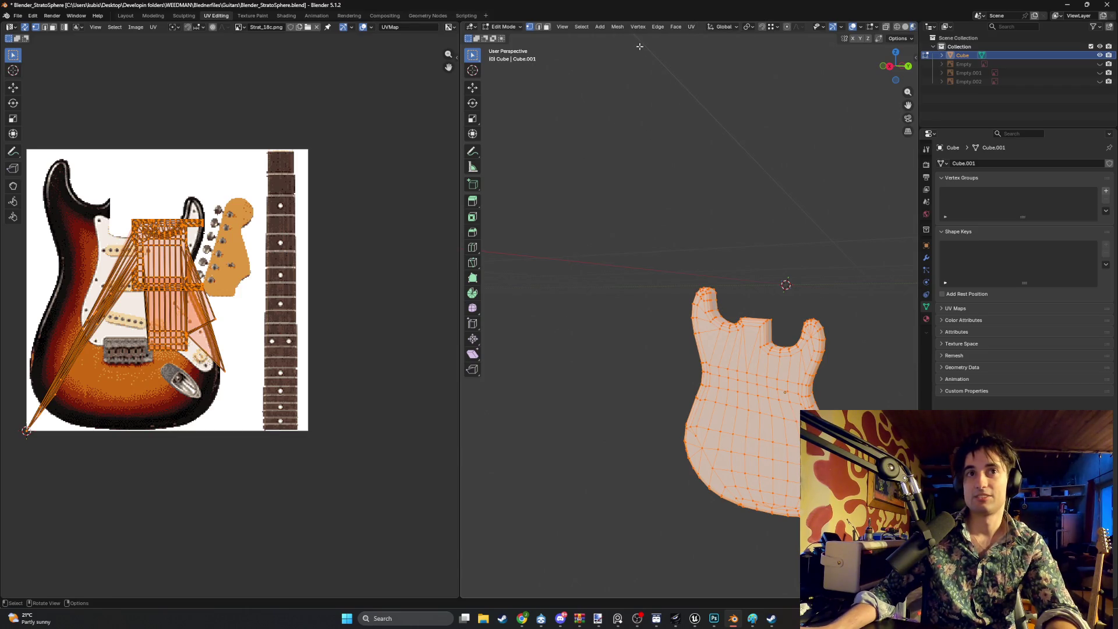
click(692, 27)
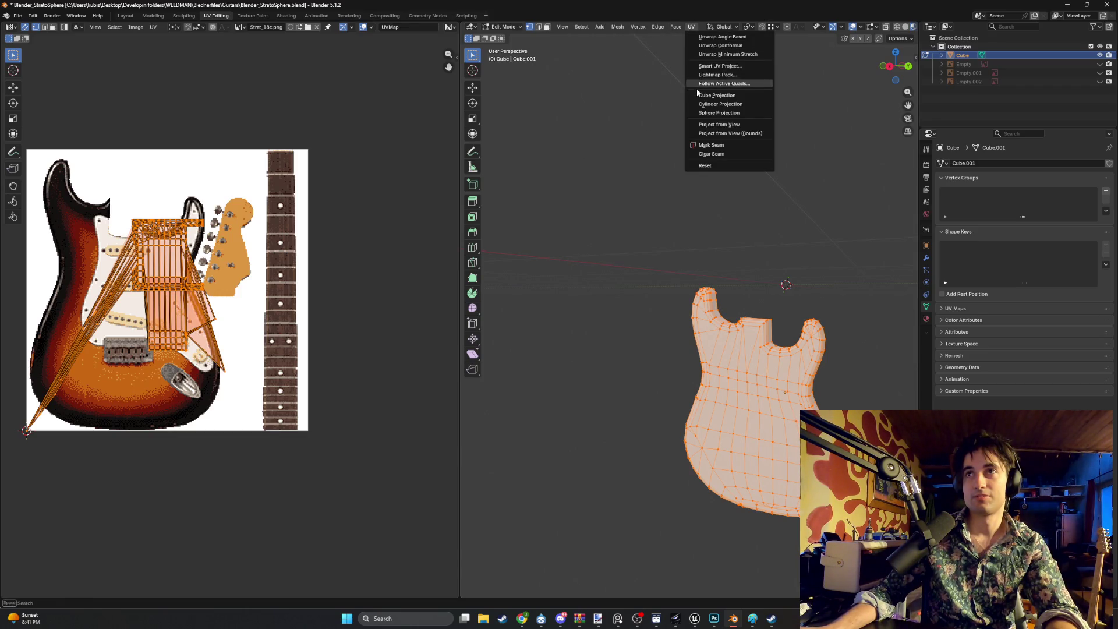
Apply Smart UV Project to the guitar body with its default settings
click(720, 66)
click(678, 151)
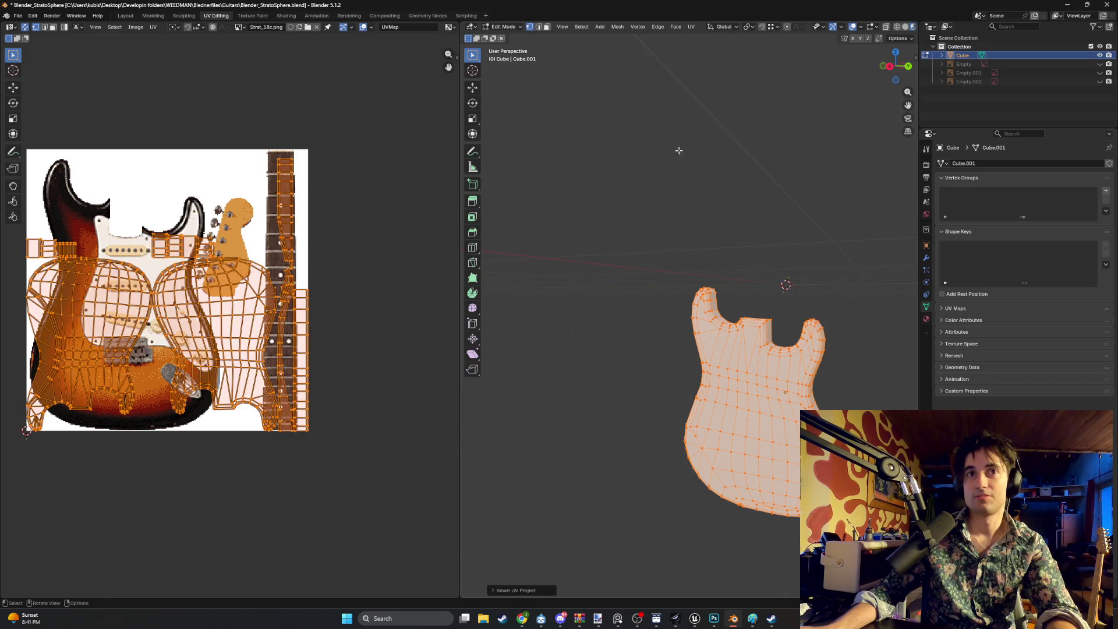
scroll(243, 275, up, 3)
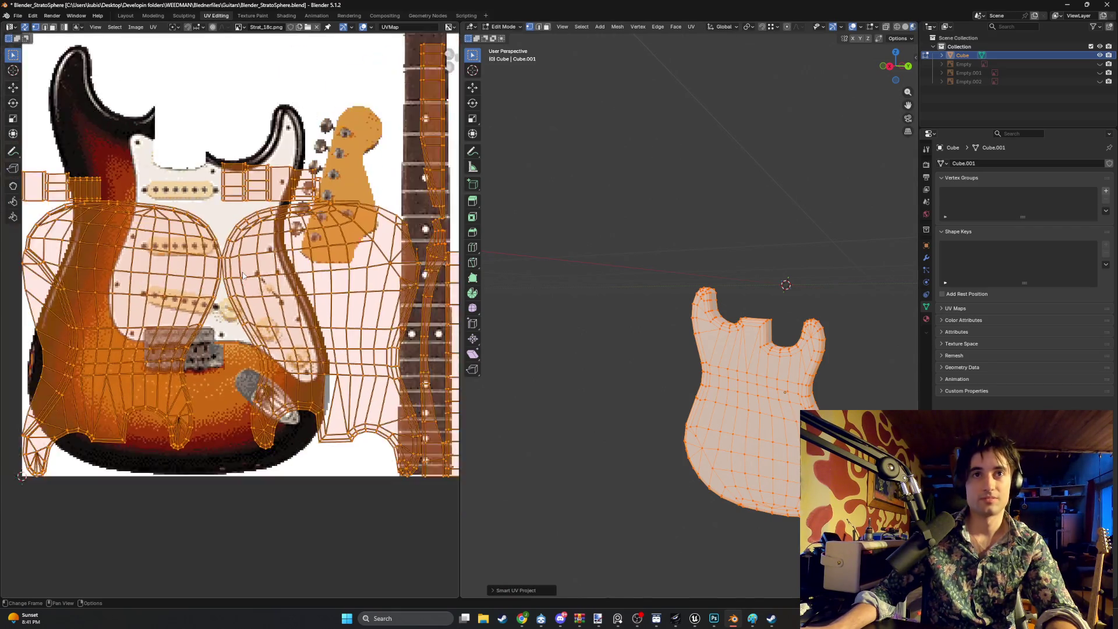
scroll(243, 276, down, 1)
Switch the viewport to Material Preview shading and orbit to a frontal view
mouse_move(670, 344)
middle_down()
mouse_move(617, 342)
mouse_move(687, 339)
middle_up()
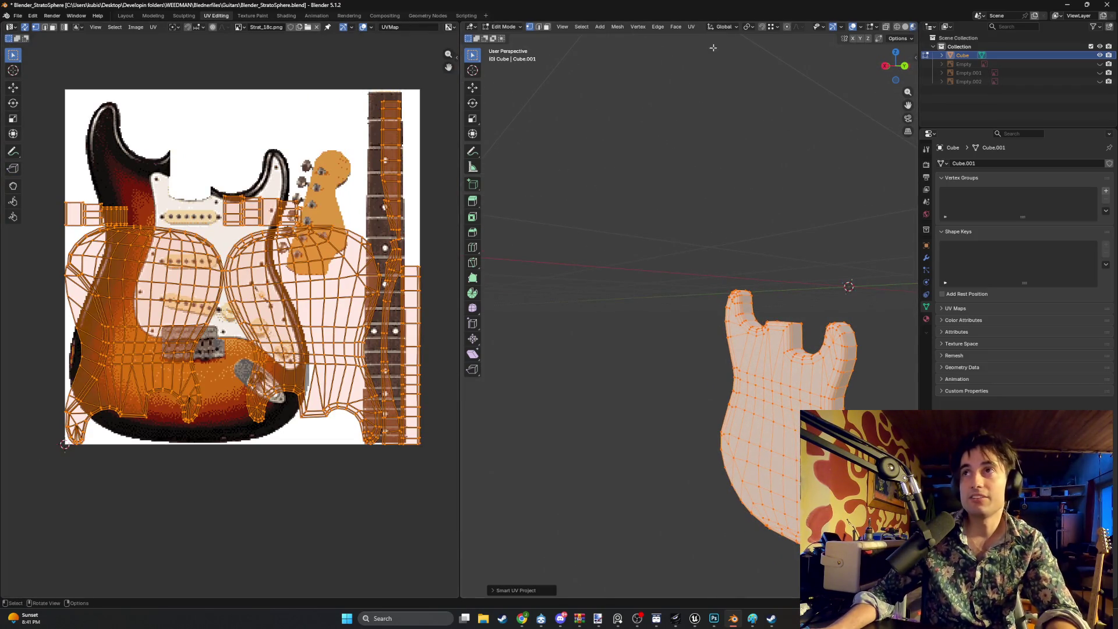
key(z)
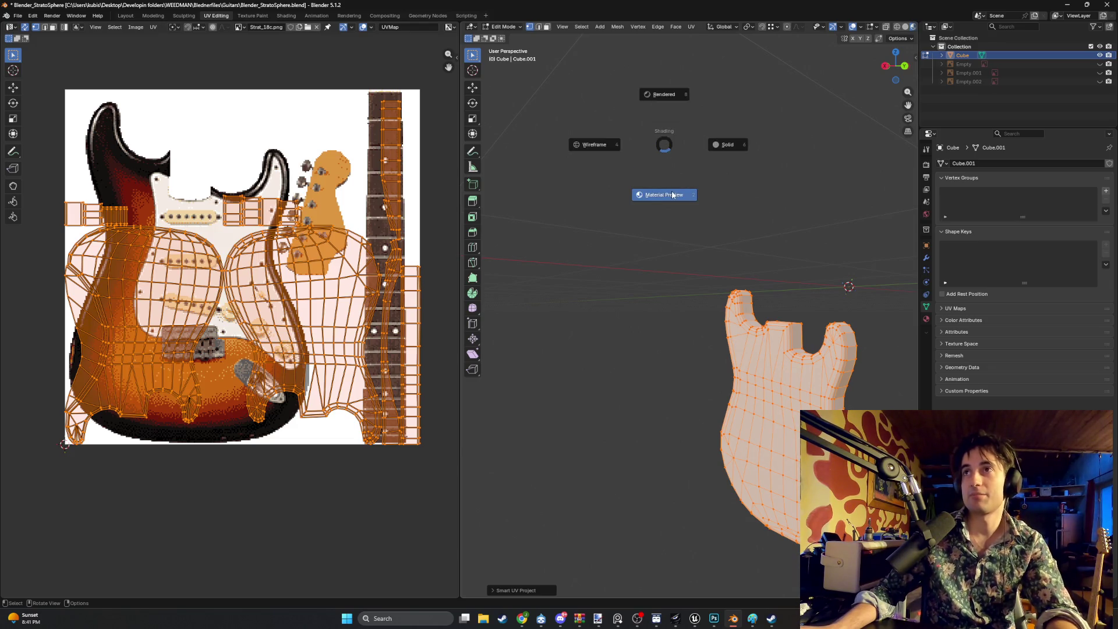
click(672, 199)
mouse_move(706, 183)
middle_down()
mouse_move(589, 192)
mouse_move(633, 153)
middle_up()
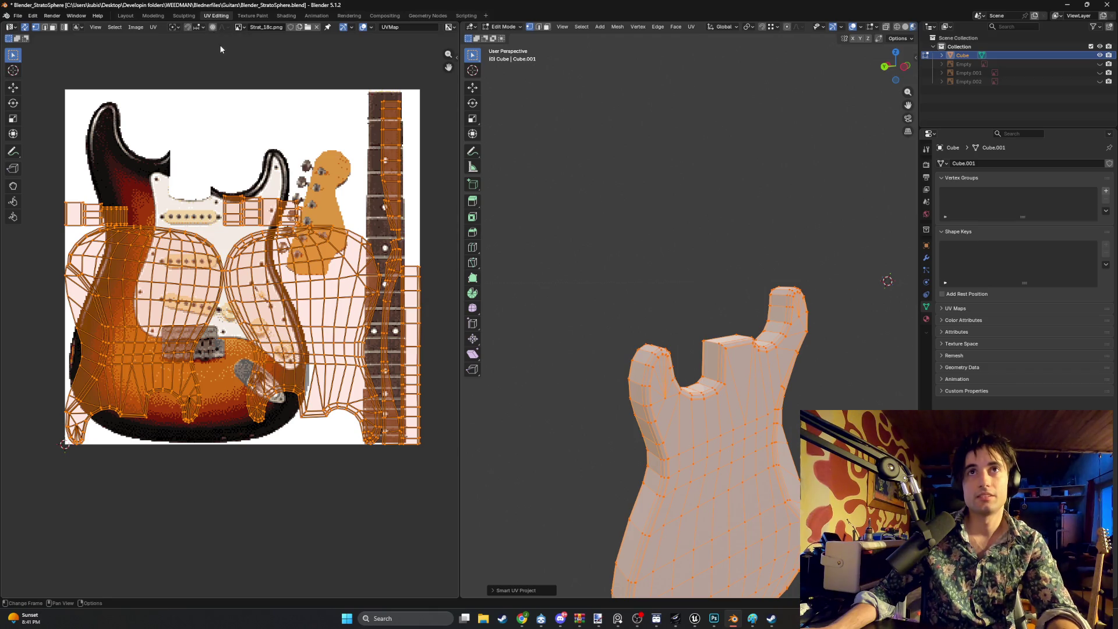
Snip a screenshot of the guitar body and switch to the Stratocaster Sideview Request chat
key(super+shift+s)
drag(879, 580, 661, 399)
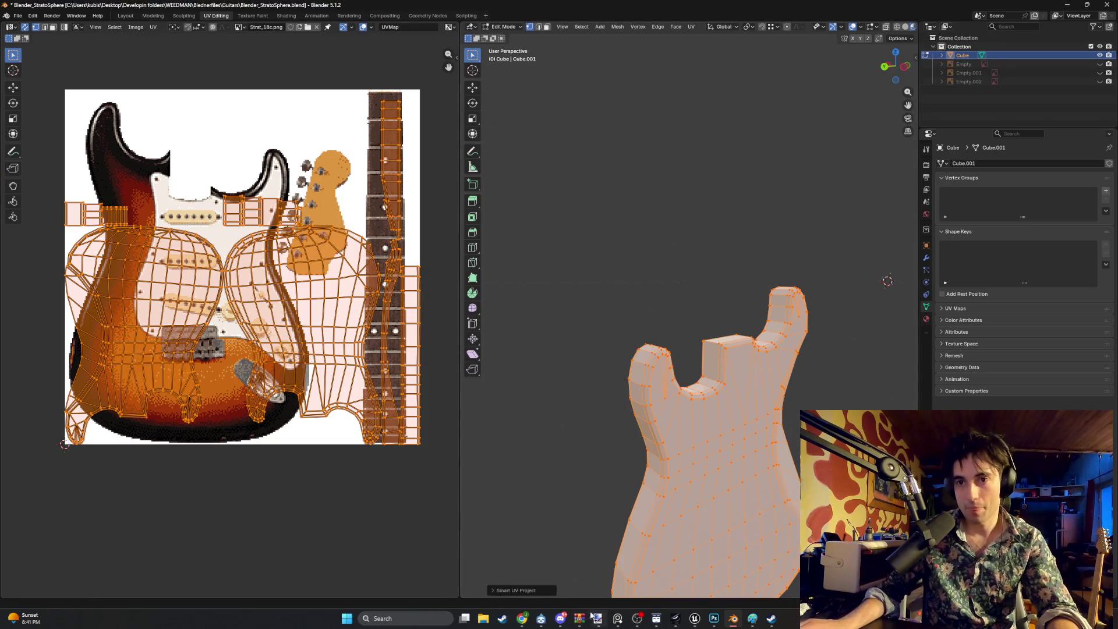
click(521, 619)
click(323, 5)
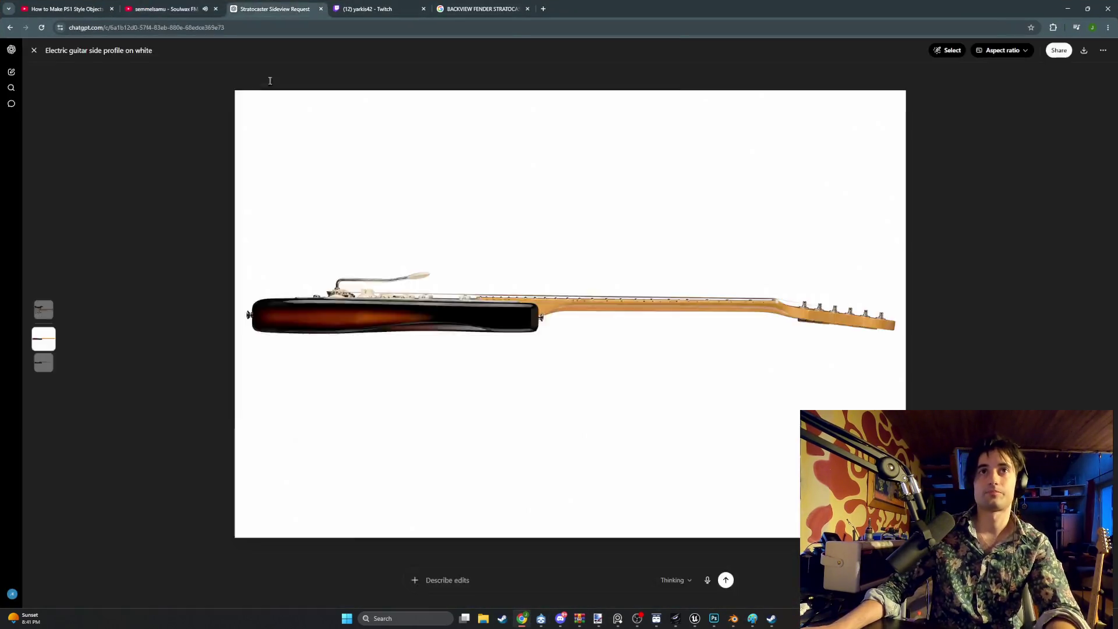
View the generated Stratocaster side-profile image in ChatGPT, then minimize Chrome back to Blender
click(319, 9)
click(1069, 9)
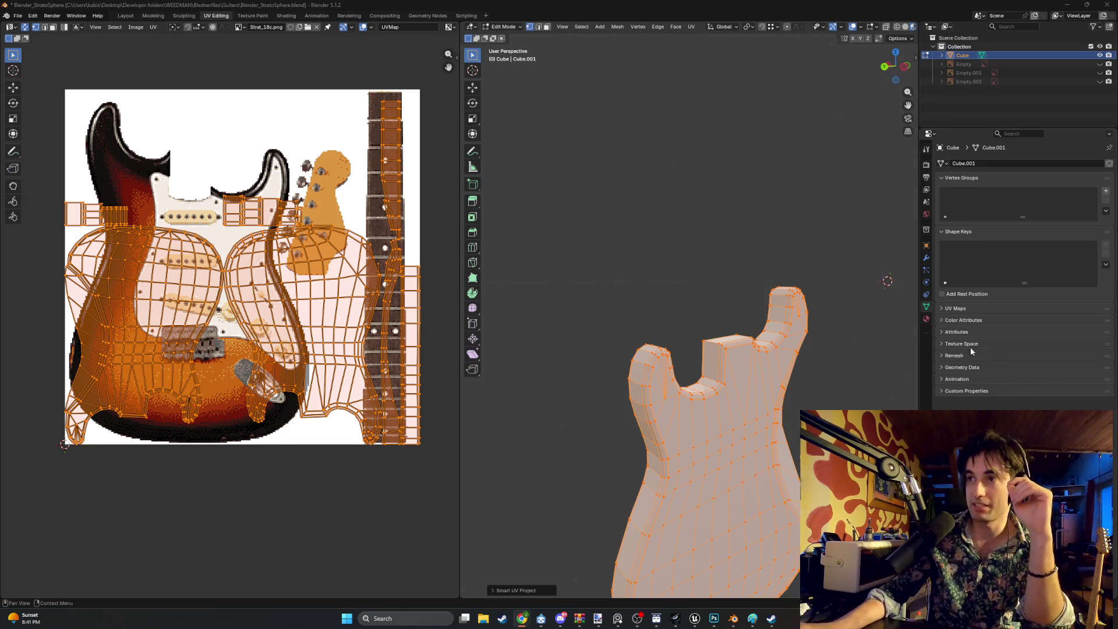
In Material Properties, switch to Object Mode and add new Material.001 with Principled BSDF
click(927, 320)
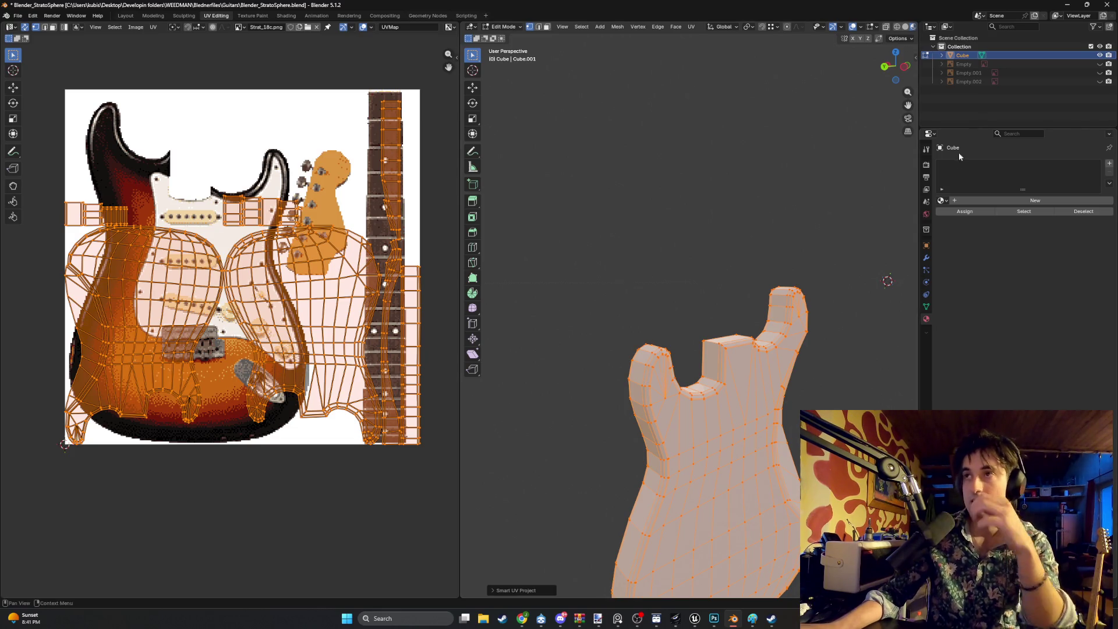
key(Tab)
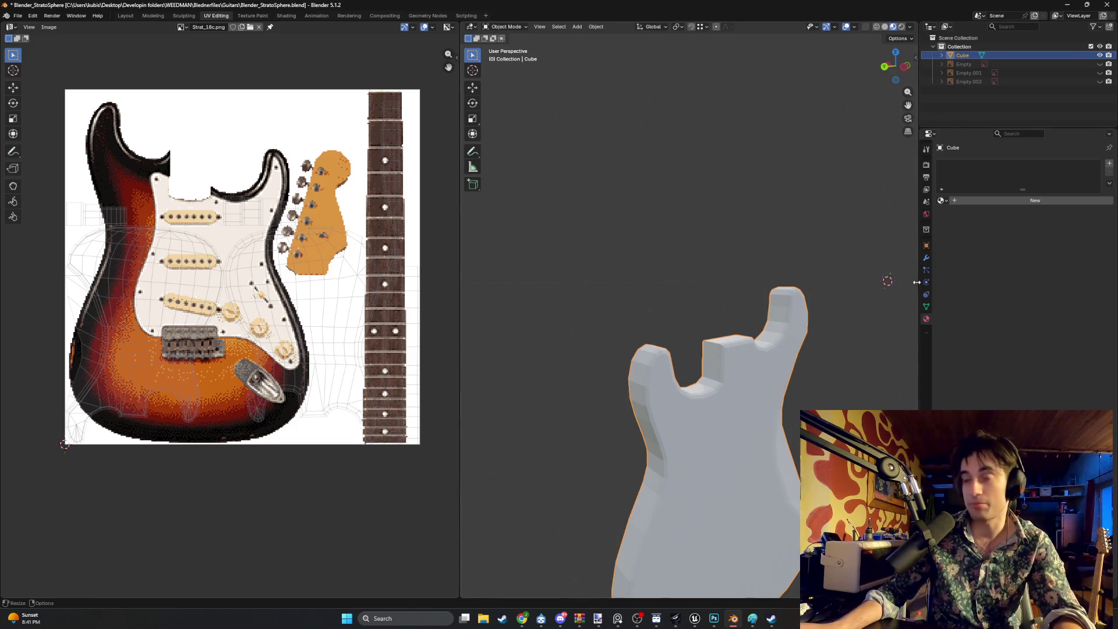
key(super+shift+s)
drag(918, 313, 936, 324)
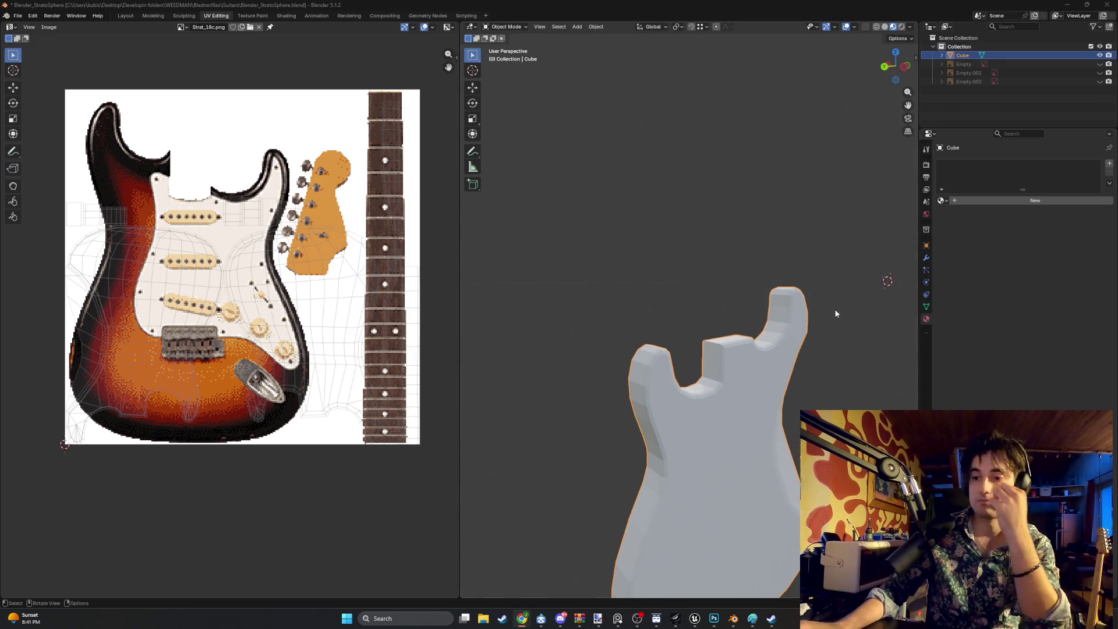
click(993, 203)
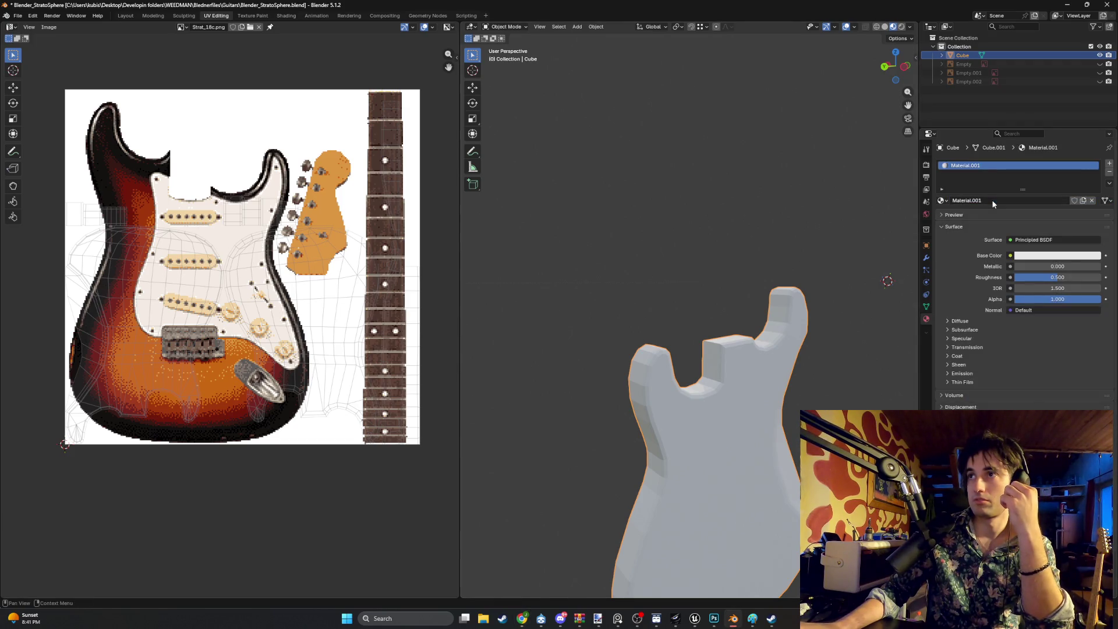
Rename the material guitar_Texture and connect an Image Texture to its Base Color
click(998, 200)
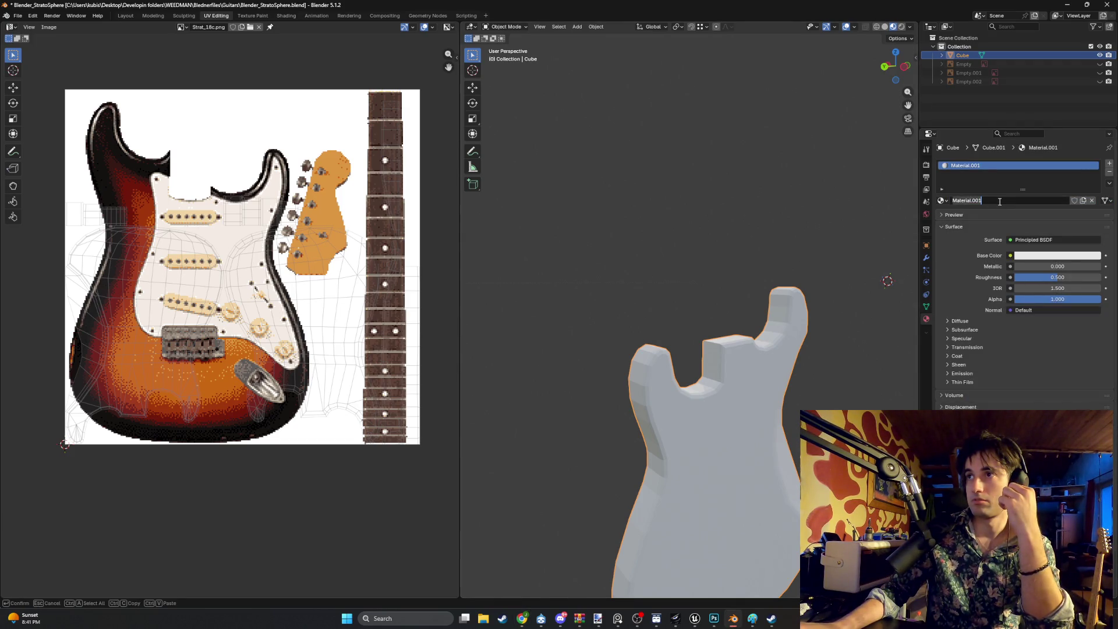
text(guitar_Texture)
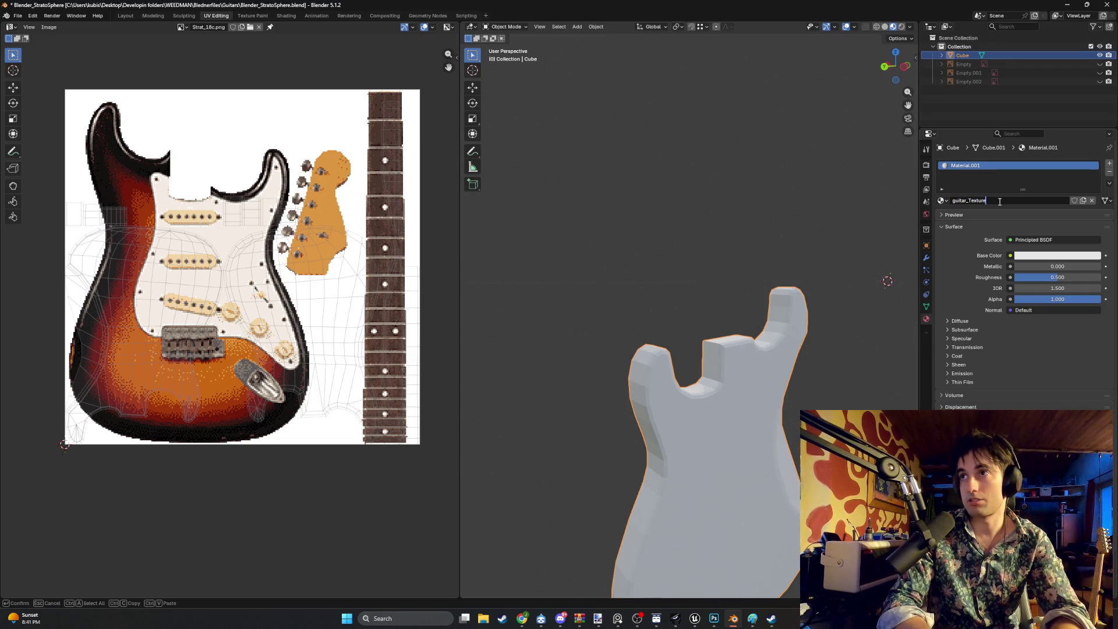
key(Return)
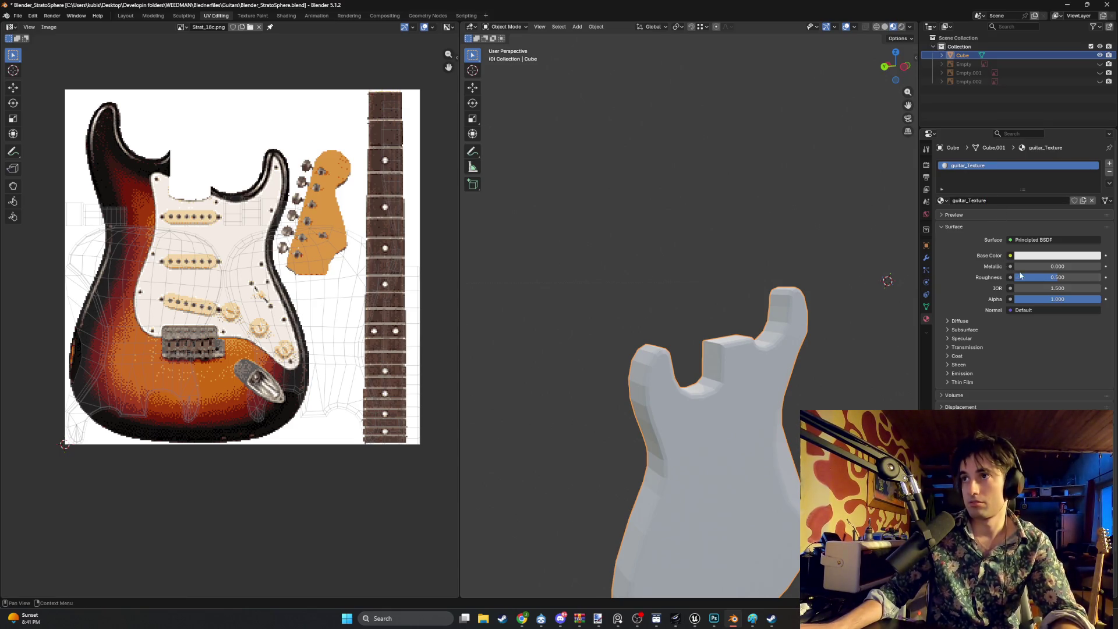
scroll(1003, 285, down, 1)
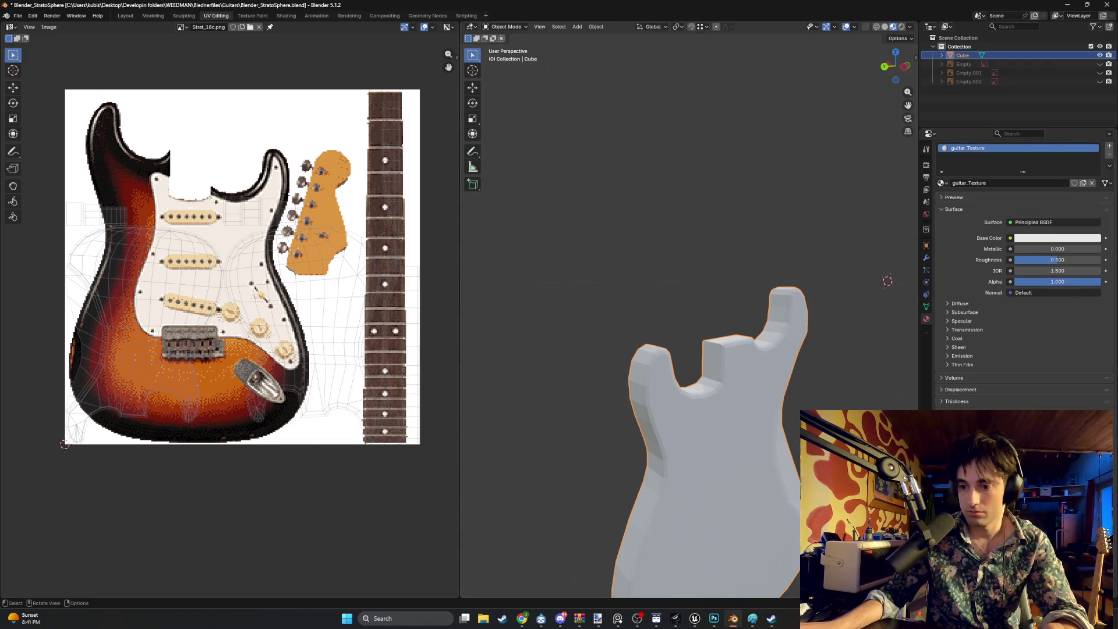
click(1011, 238)
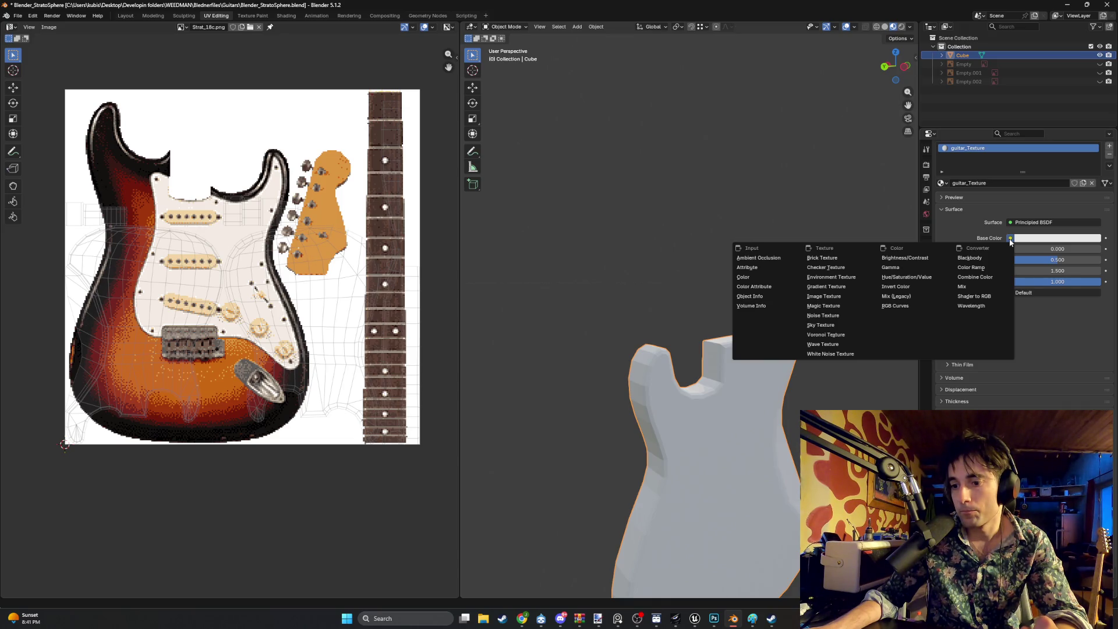
click(844, 294)
Show the body in Material Preview shading and return to Edit Mode with all selected
mouse_move(739, 358)
middle_down()
mouse_move(839, 353)
mouse_move(843, 336)
mouse_move(709, 352)
middle_up()
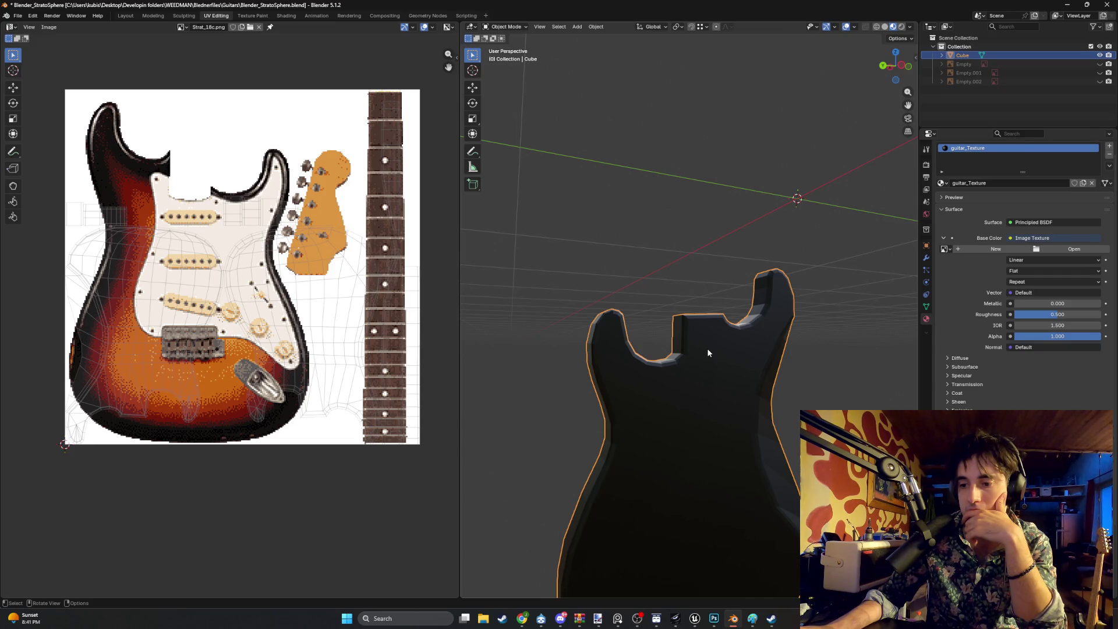
middle_drag(708, 352, 782, 324)
key(z)
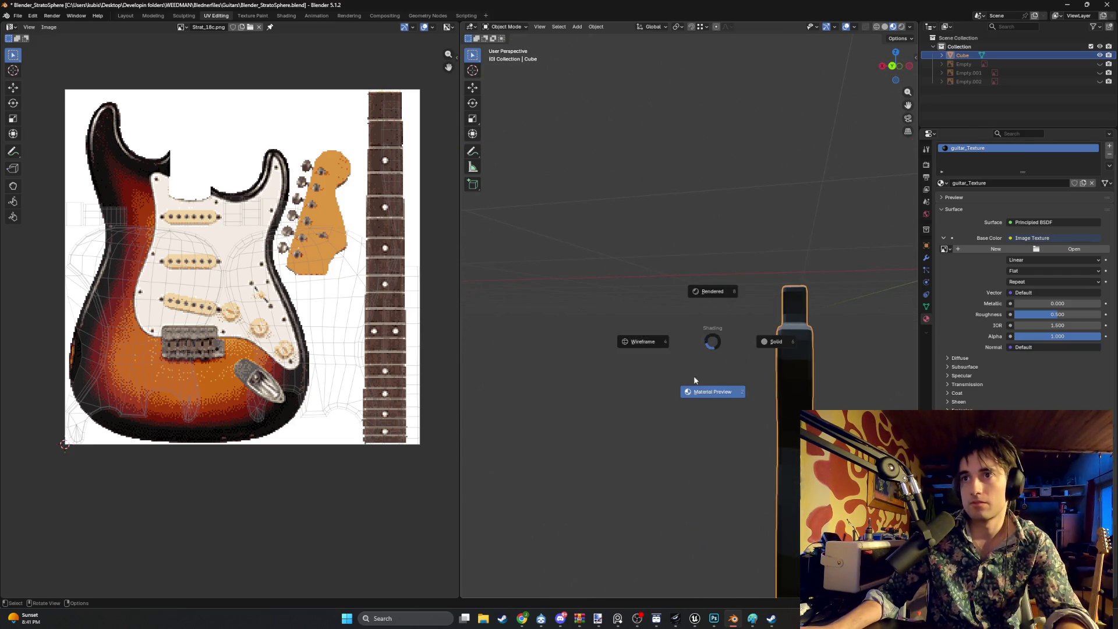
click(713, 391)
middle_drag(719, 389, 556, 365)
key(Tab)
middle_drag(431, 331, 577, 330)
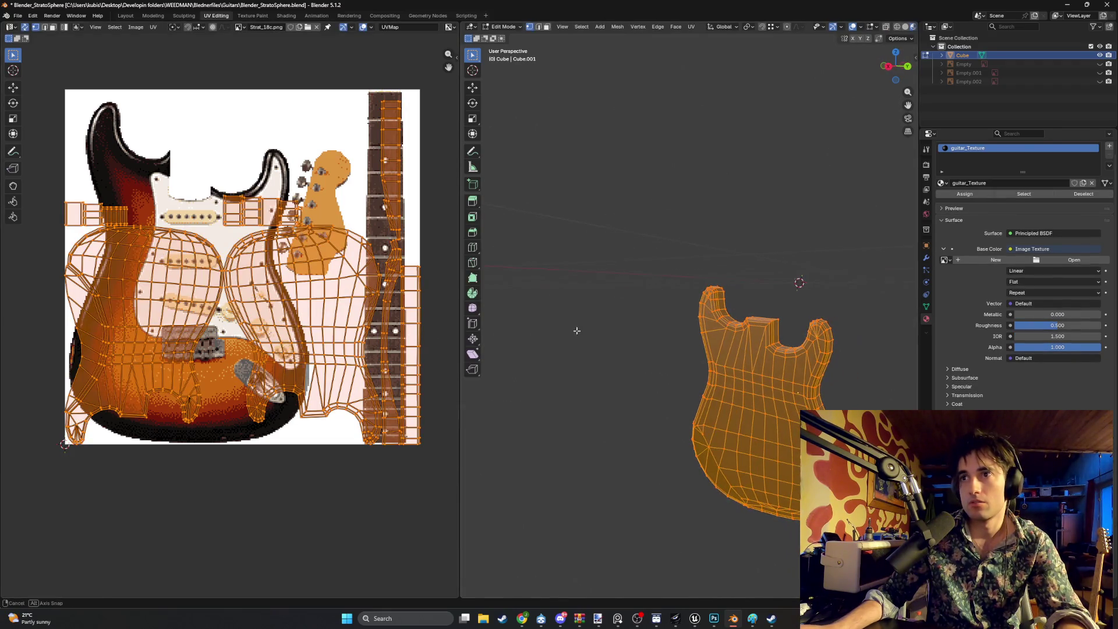
Drag all smart-unwrapped UV islands up and left across the Strat_18c.png photo
key(g)
click(192, 263)
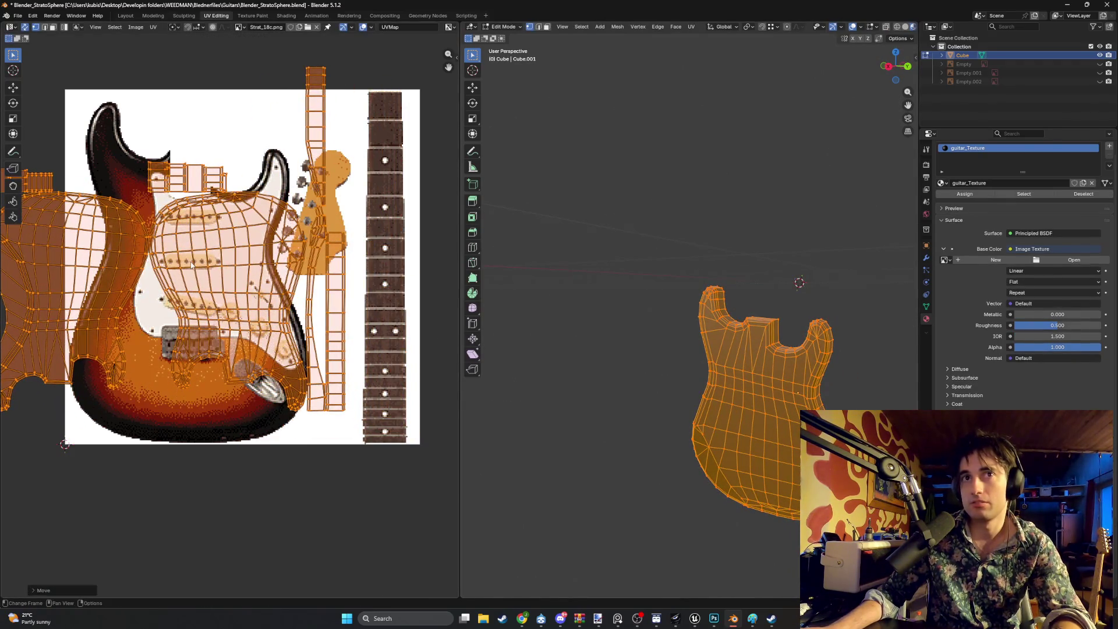
middle_drag(576, 262, 699, 274)
click(597, 261)
key(a)
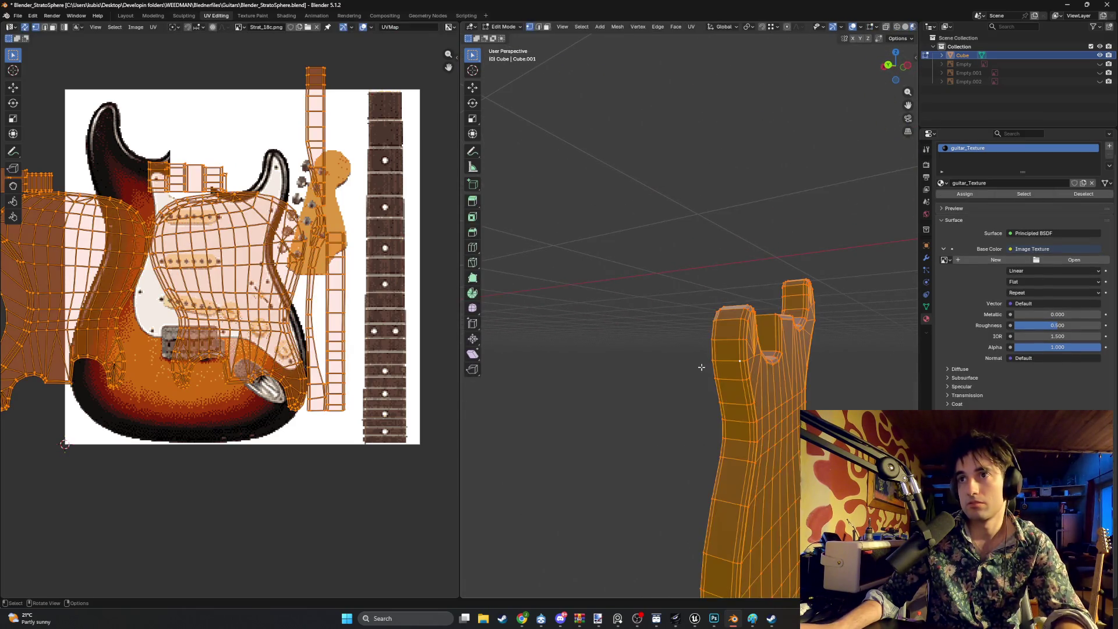
middle_drag(702, 367, 755, 324)
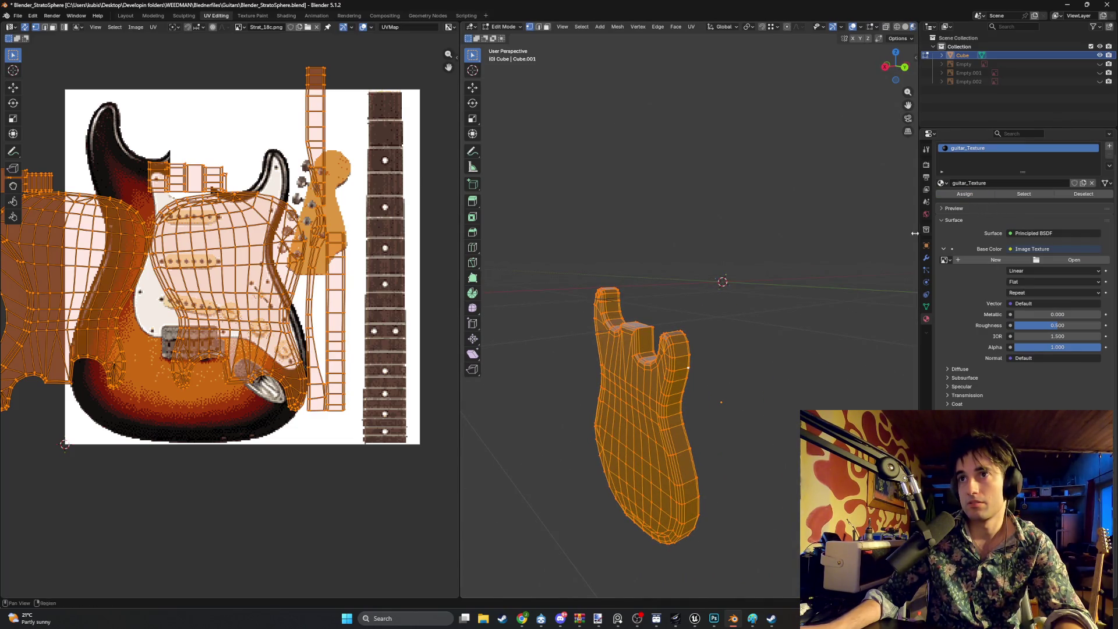
mouse_move(699, 349)
middle_down()
mouse_move(736, 299)
mouse_move(697, 317)
mouse_move(732, 317)
mouse_move(650, 322)
middle_up()
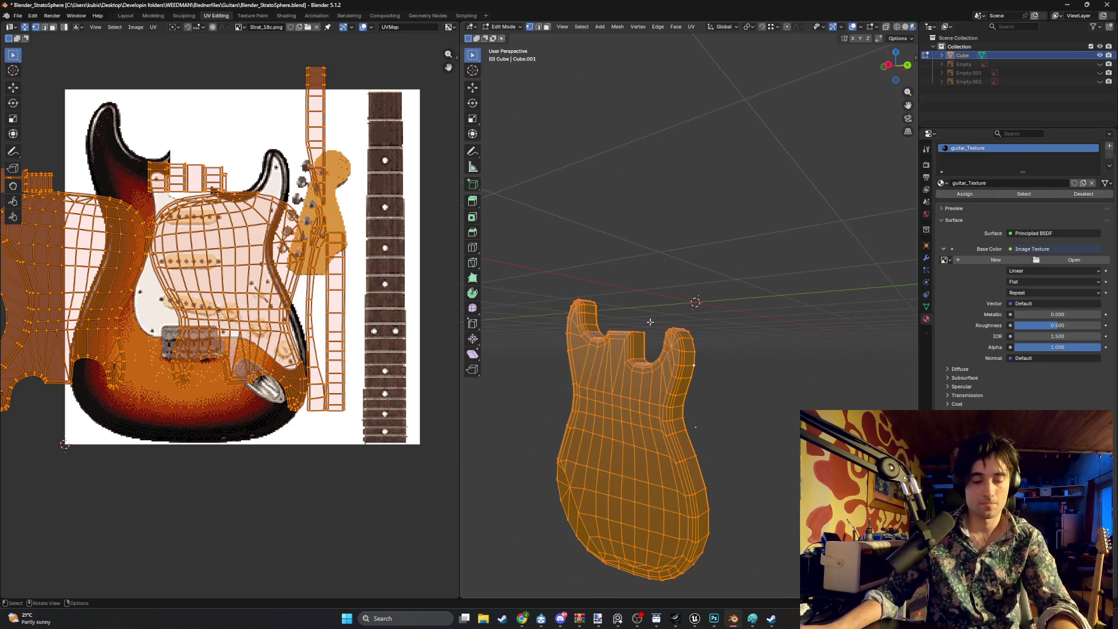
key(super+shift+s)
key(Escape)
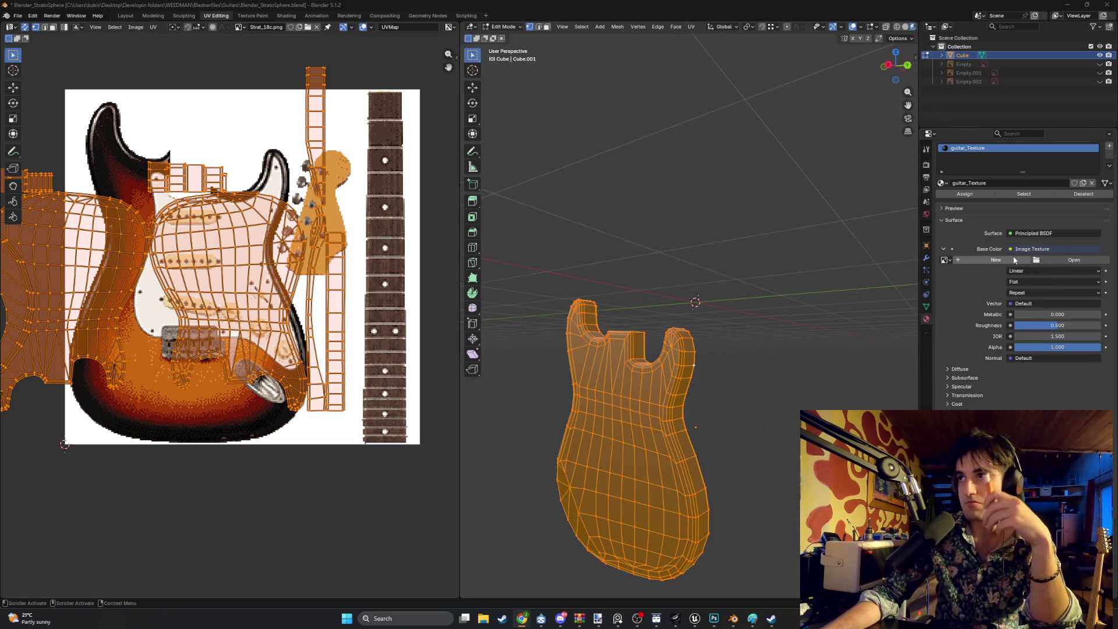
Load Strat_18c.png from PhotoshopFiles\Guitars into the guitar_Texture Image Texture node
click(1051, 260)
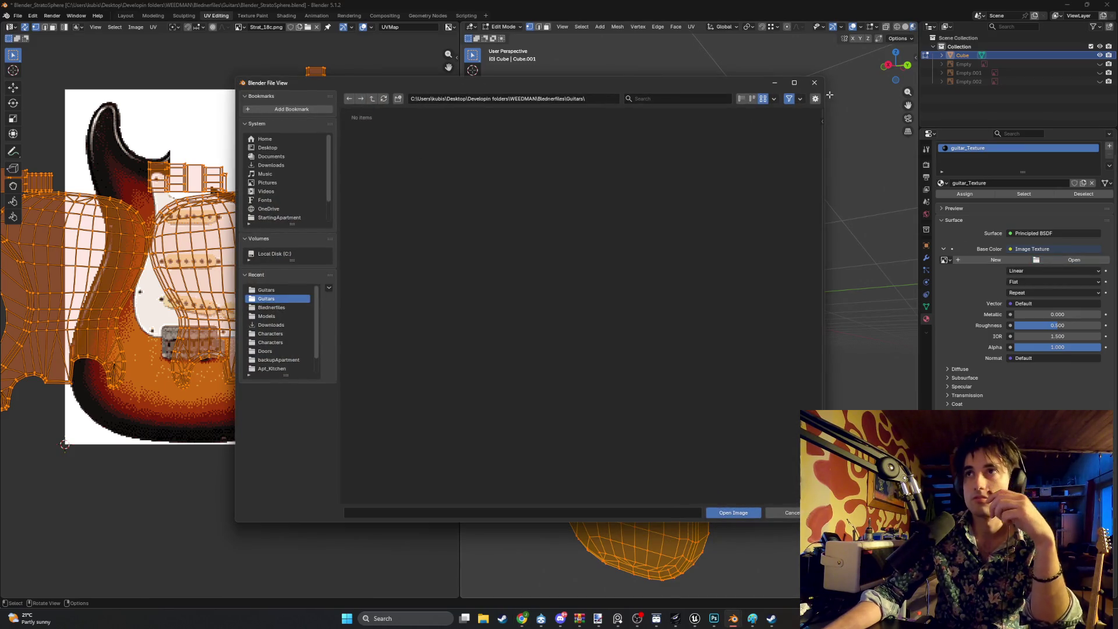
click(814, 84)
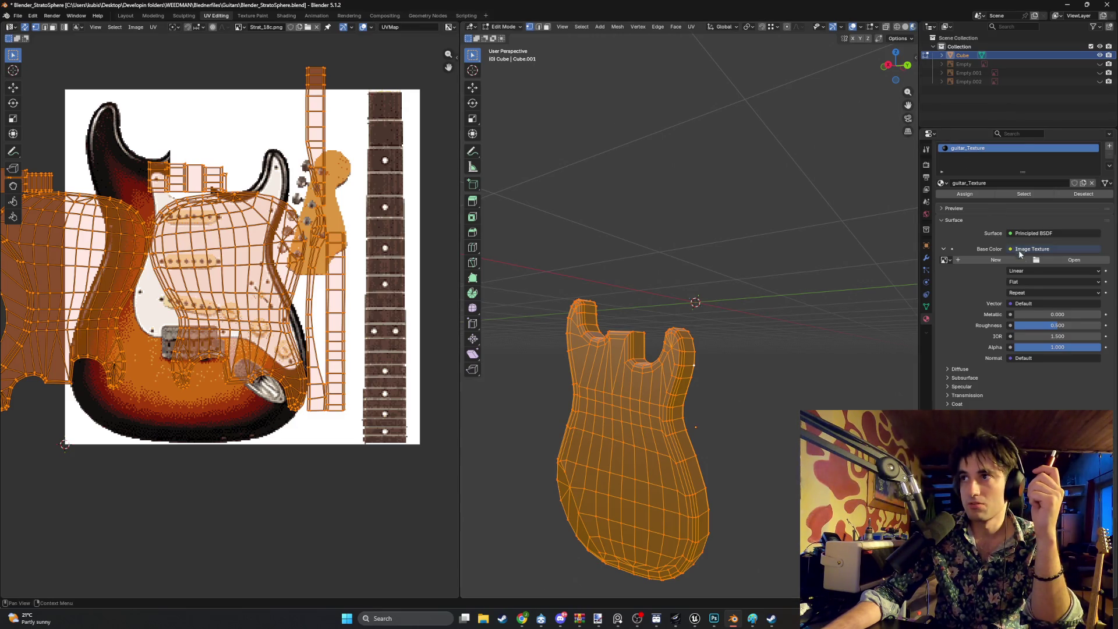
click(1046, 262)
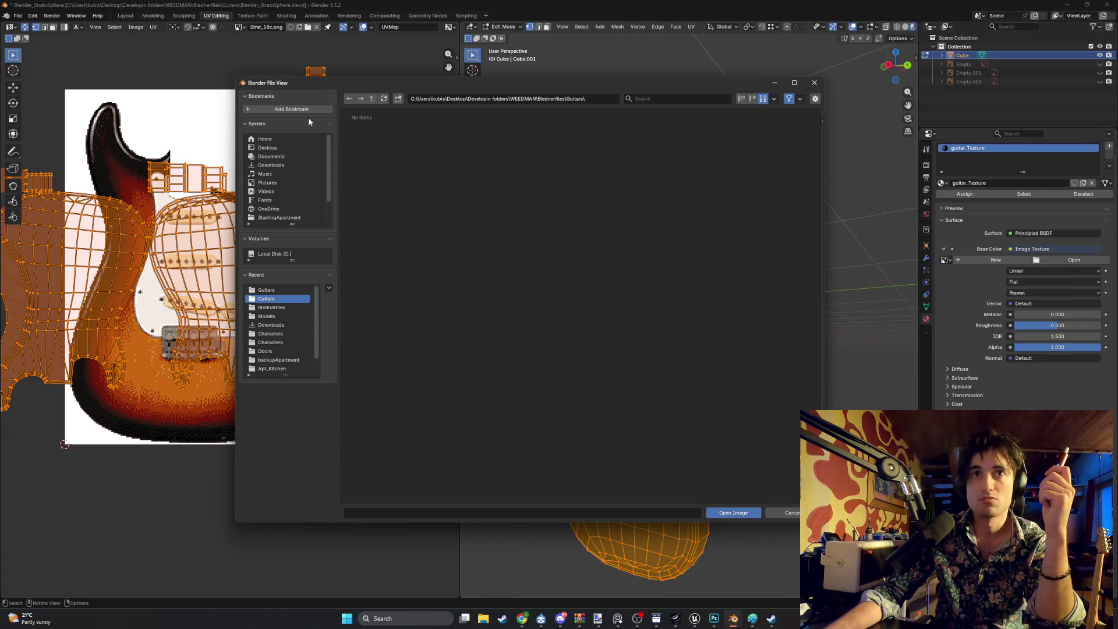
click(268, 289)
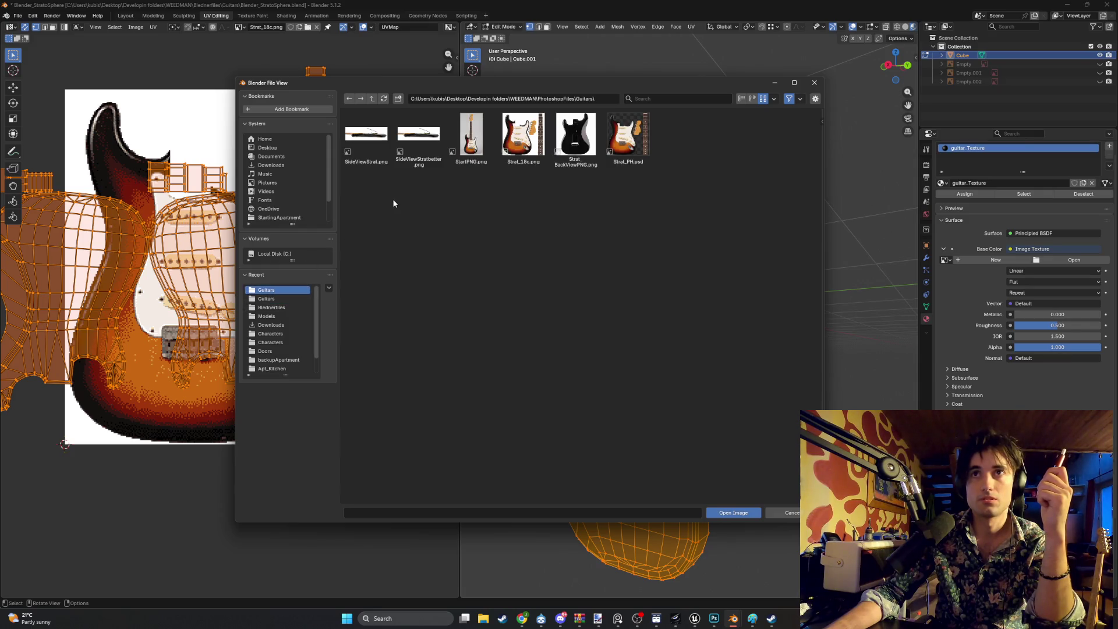
double_click(523, 134)
middle_drag(542, 196, 606, 205)
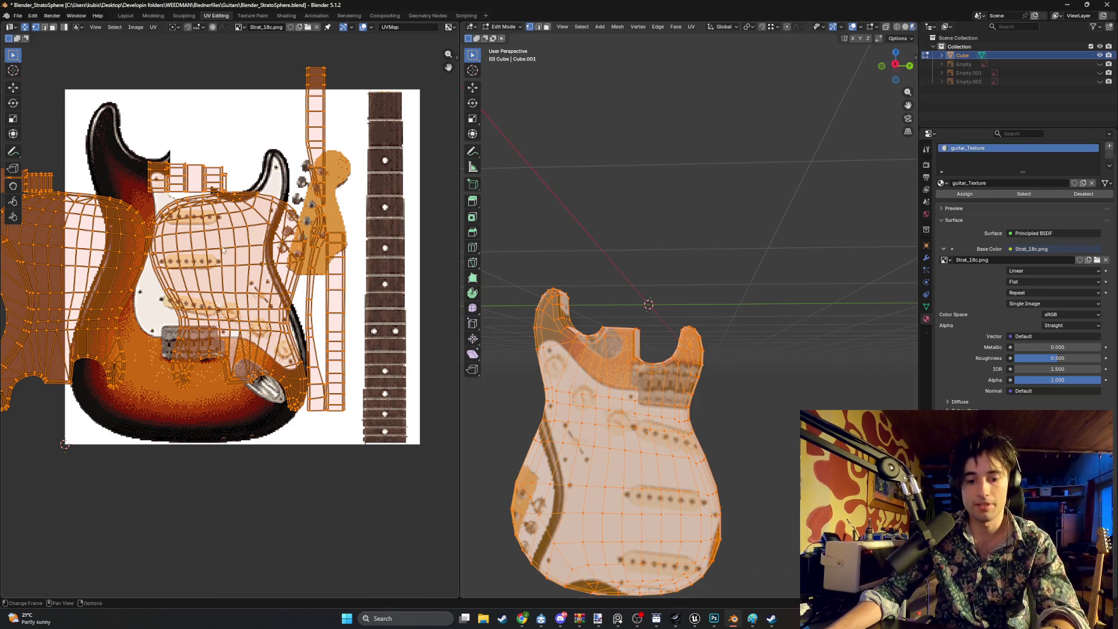
Reposition the selected UV islands and box-select part of the guitar body mesh
key(g)
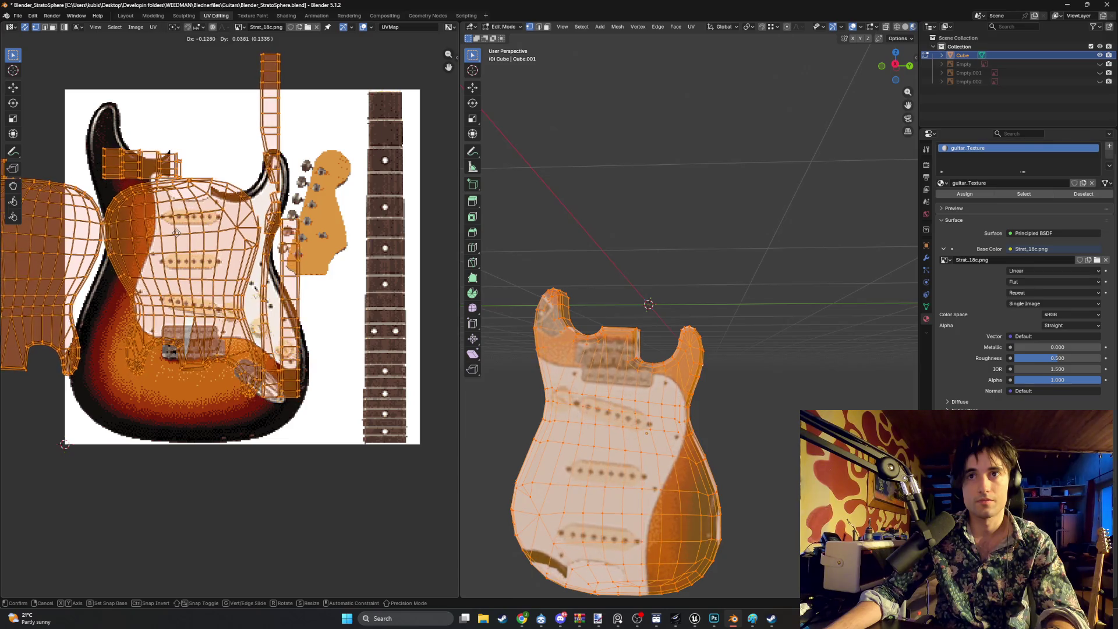
click(180, 237)
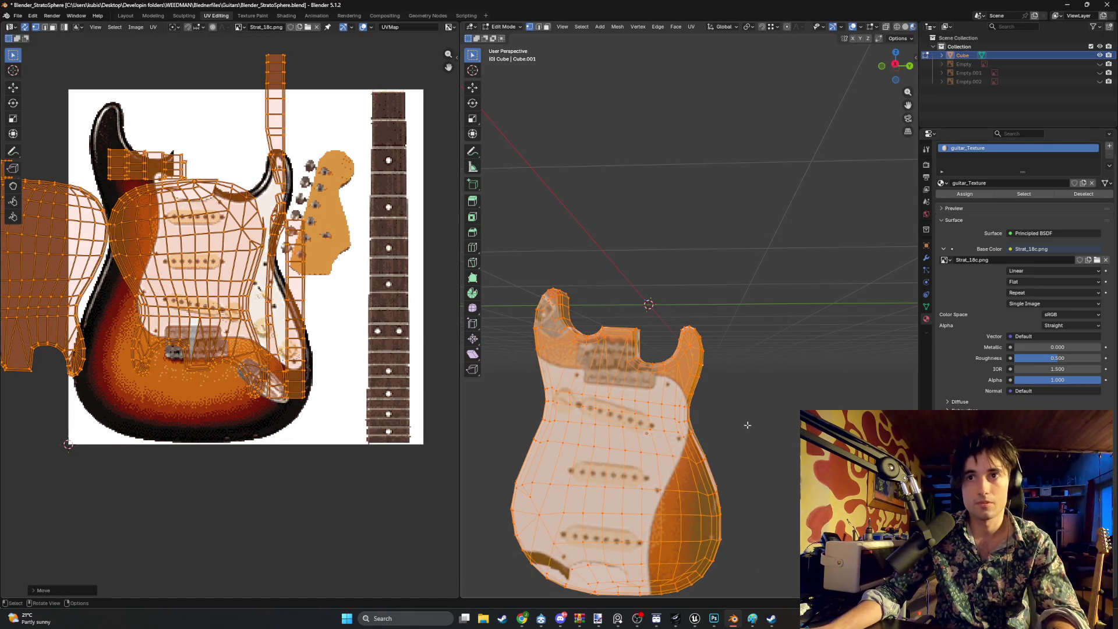
mouse_move(743, 424)
middle_down()
mouse_move(536, 409)
mouse_move(640, 420)
mouse_move(559, 419)
mouse_move(728, 524)
middle_up()
mouse_move(765, 576)
mouse_down()
mouse_move(669, 422)
mouse_move(477, 265)
mouse_up()
mouse_move(477, 265)
middle_down()
mouse_move(579, 308)
mouse_move(787, 284)
mouse_move(746, 293)
mouse_move(708, 269)
mouse_move(860, 266)
middle_up()
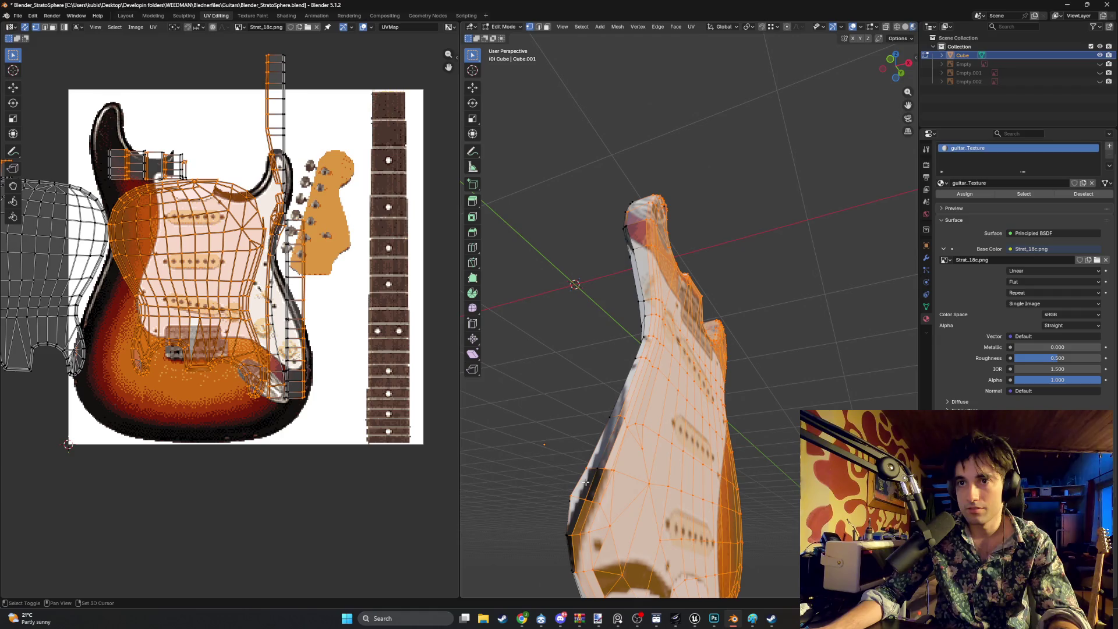
Add edges along the guitar body's side to the mesh selection
middle_drag(604, 461, 595, 353)
shift+click(606, 339)
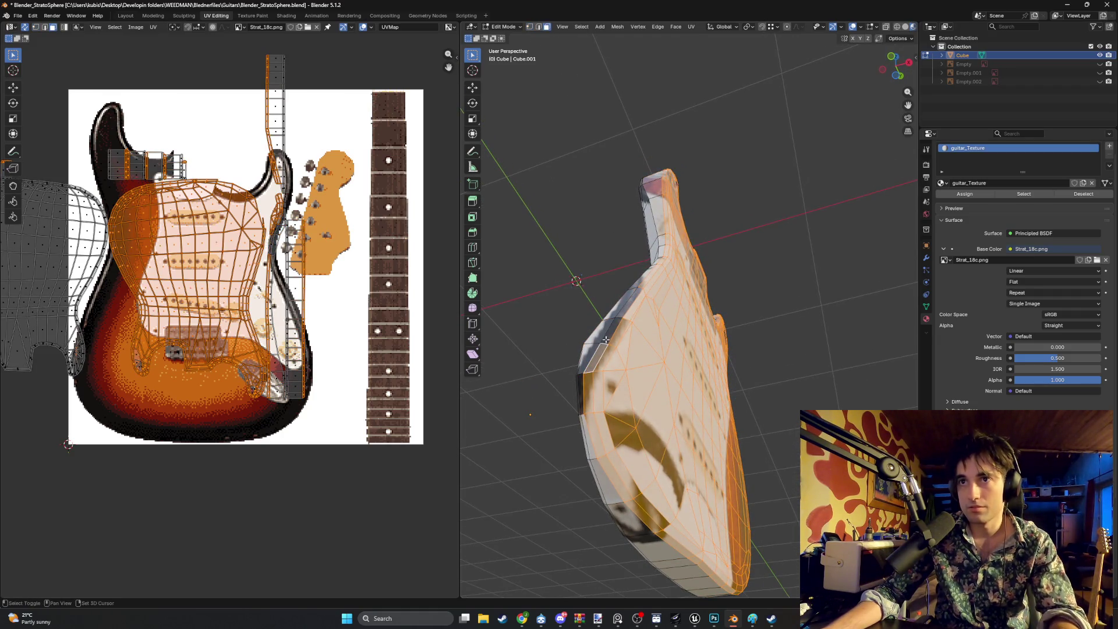
shift+click(621, 313)
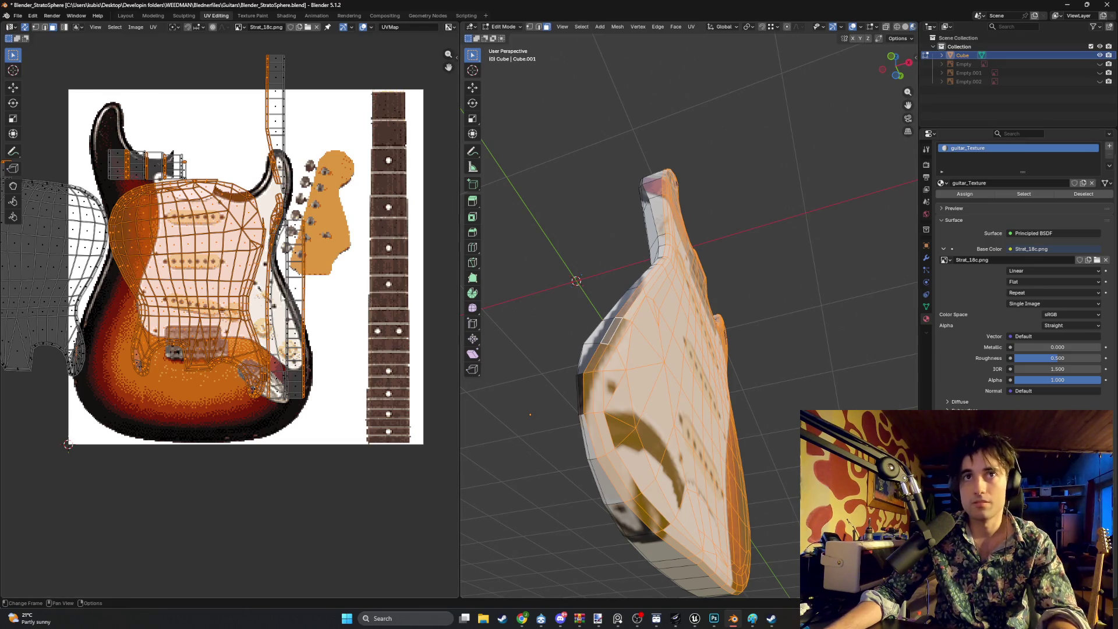
middle_drag(293, 294, 292, 298)
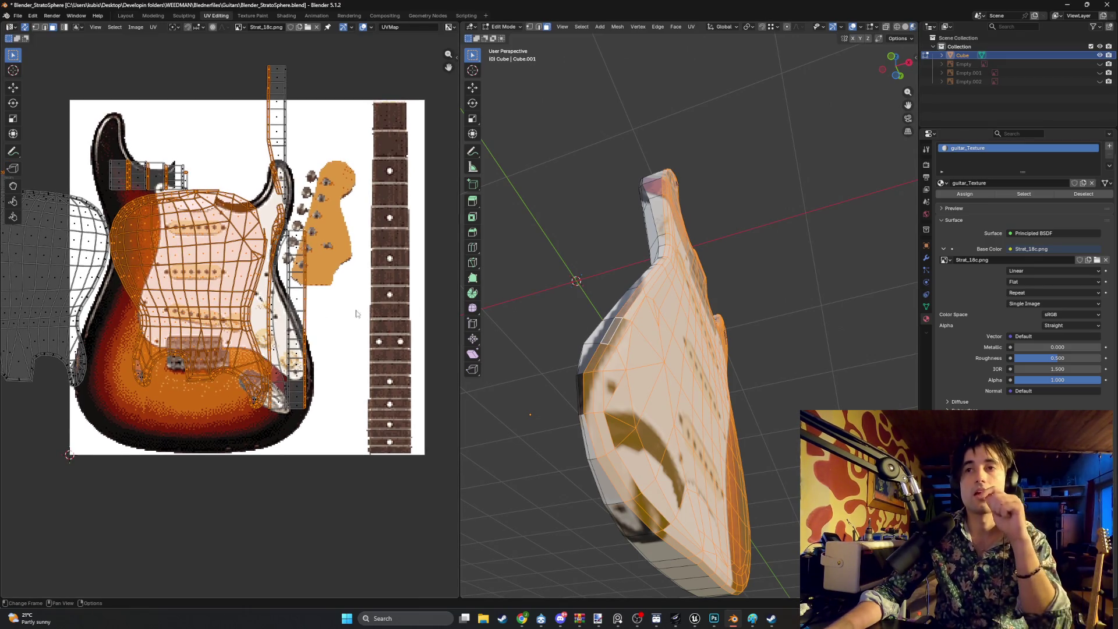
middle_drag(438, 308, 405, 322)
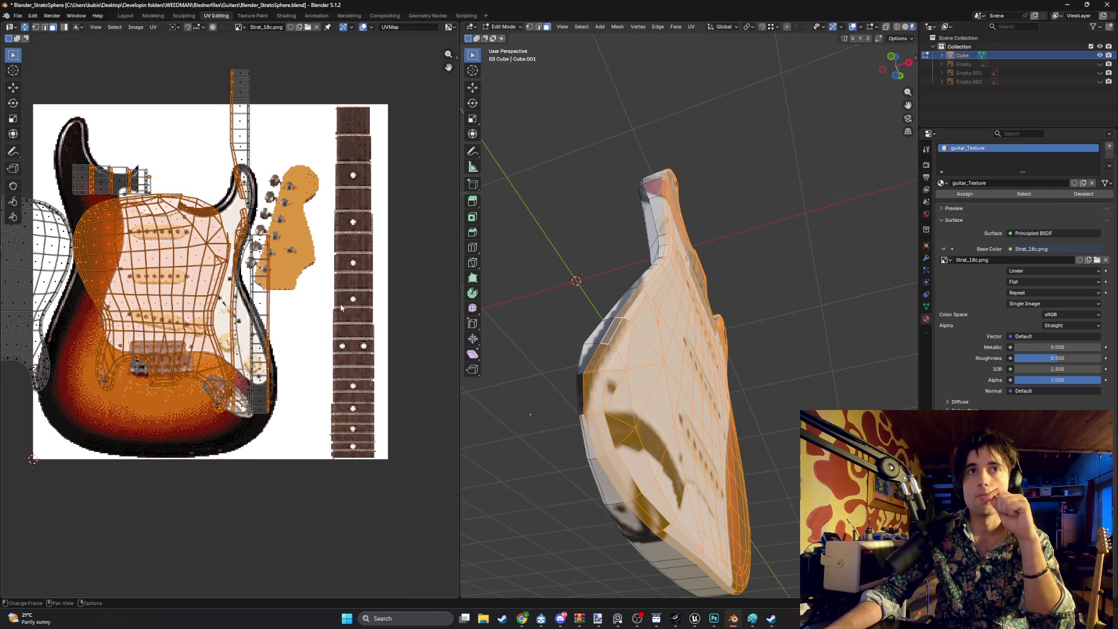
scroll(227, 274, up, 5)
scroll(225, 247, down, 4)
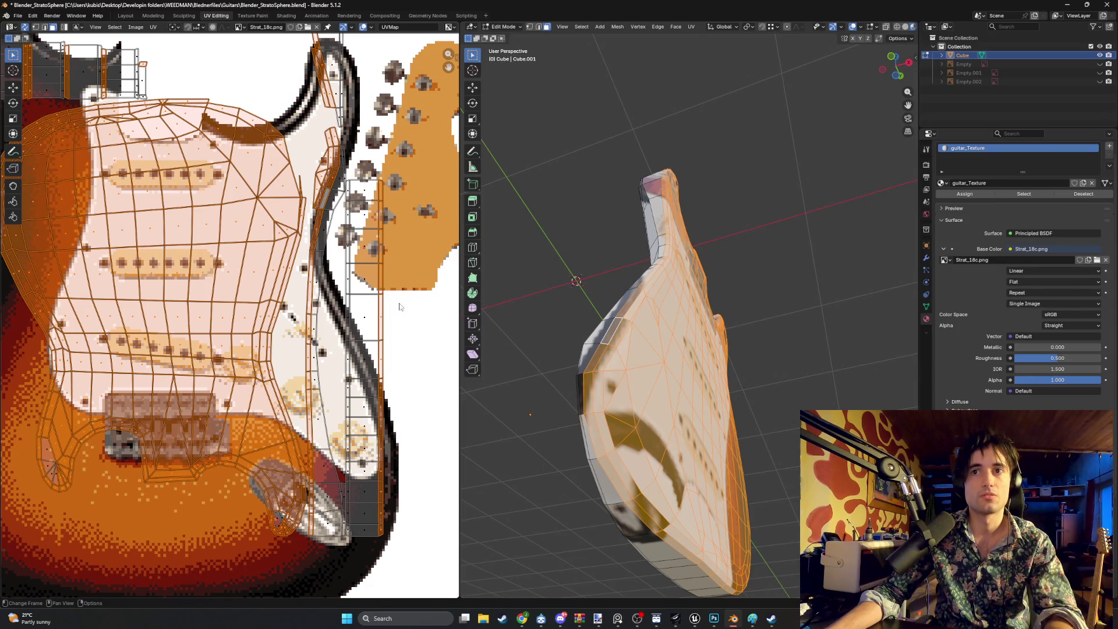
shift+click(590, 390)
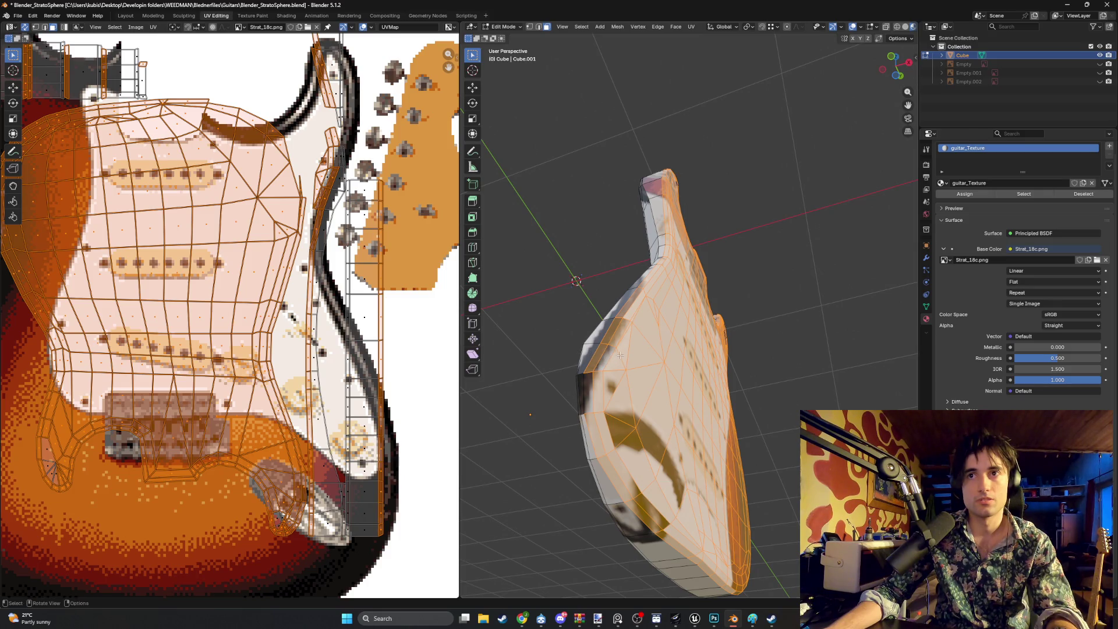
Add the upper horn face and the small horn triangle to the selection
mouse_move(621, 355)
middle_down()
mouse_move(502, 354)
mouse_move(524, 387)
mouse_move(699, 464)
middle_up()
scroll(577, 354, down, 4)
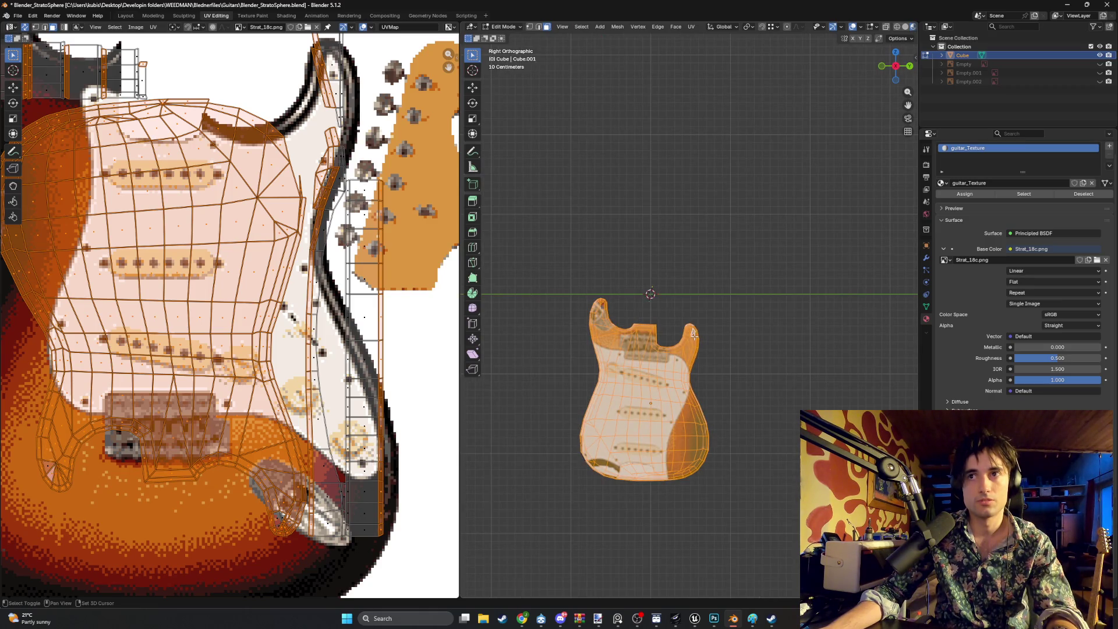
scroll(694, 333, up, 2)
mouse_move(693, 333)
middle_down()
mouse_move(651, 375)
mouse_move(679, 373)
mouse_move(576, 326)
mouse_move(592, 319)
middle_up()
scroll(641, 349, down, 5)
scroll(557, 316, up, 6)
shift+click(587, 302)
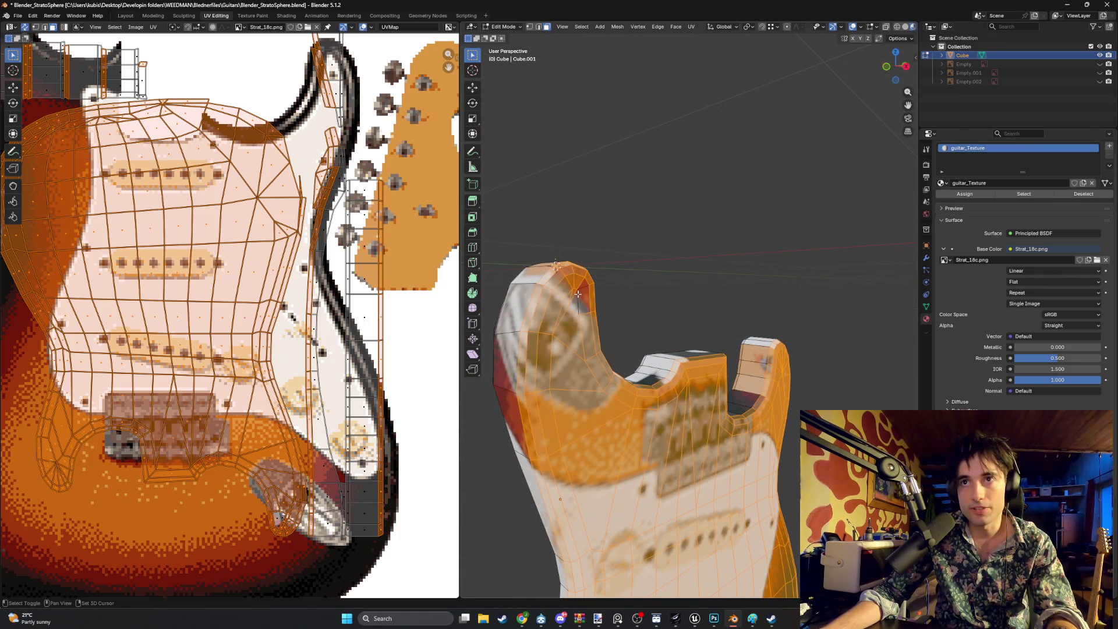
shift+click(583, 284)
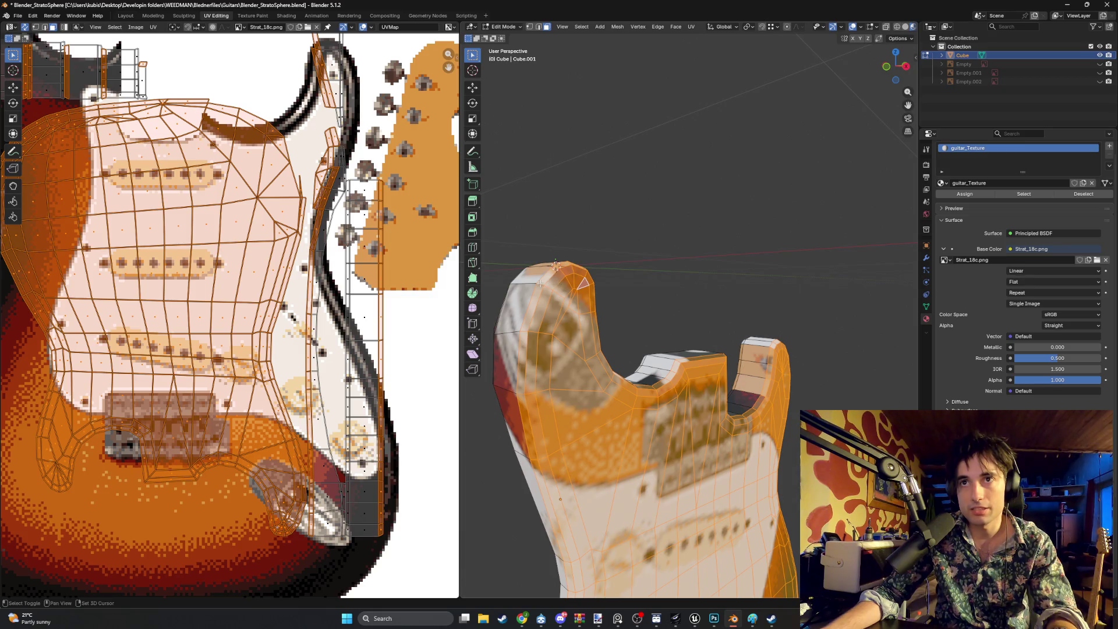
alt+scroll(637, 300, down, 1)
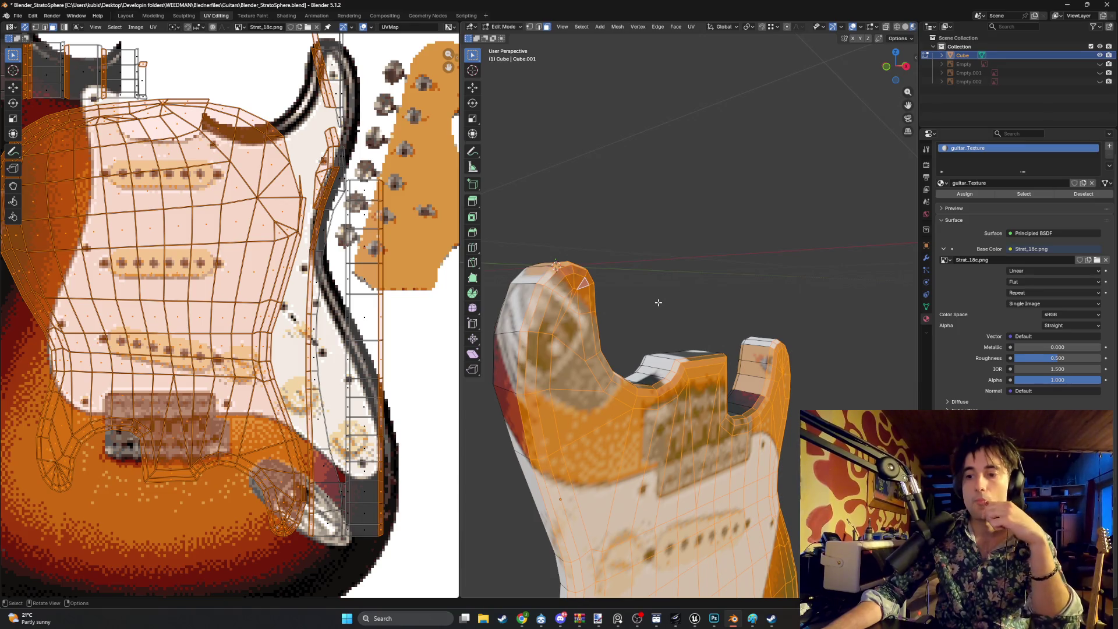
middle_drag(658, 302, 635, 314)
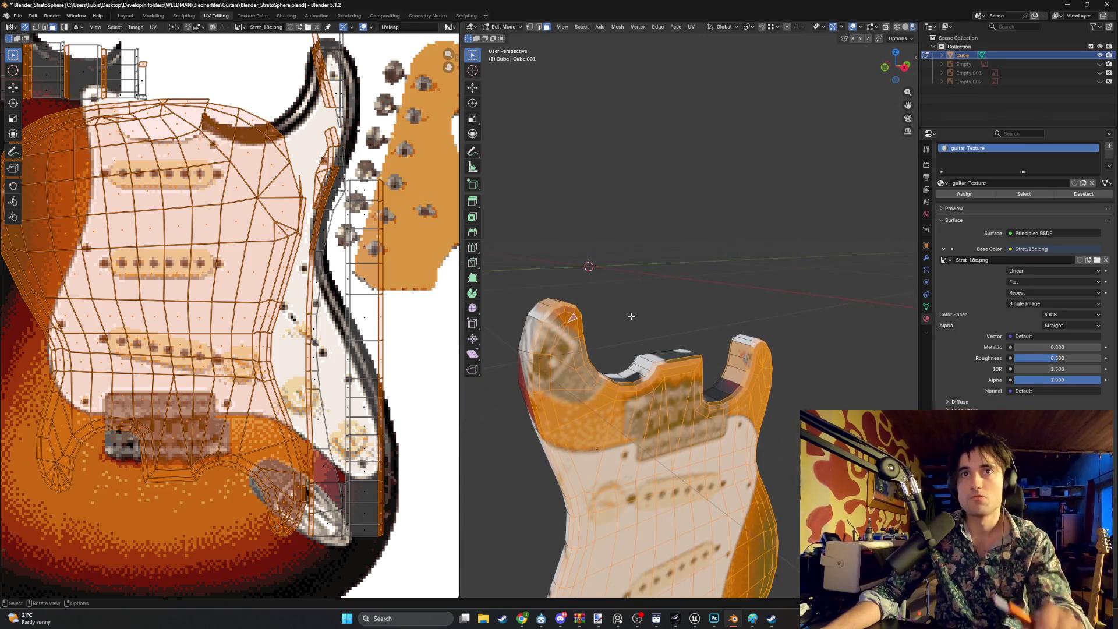
scroll(404, 414, down, 1)
Box-deselect the fret-strip, neck-bend and neck-side UVs in the UV Editor
drag(379, 487, 342, 239)
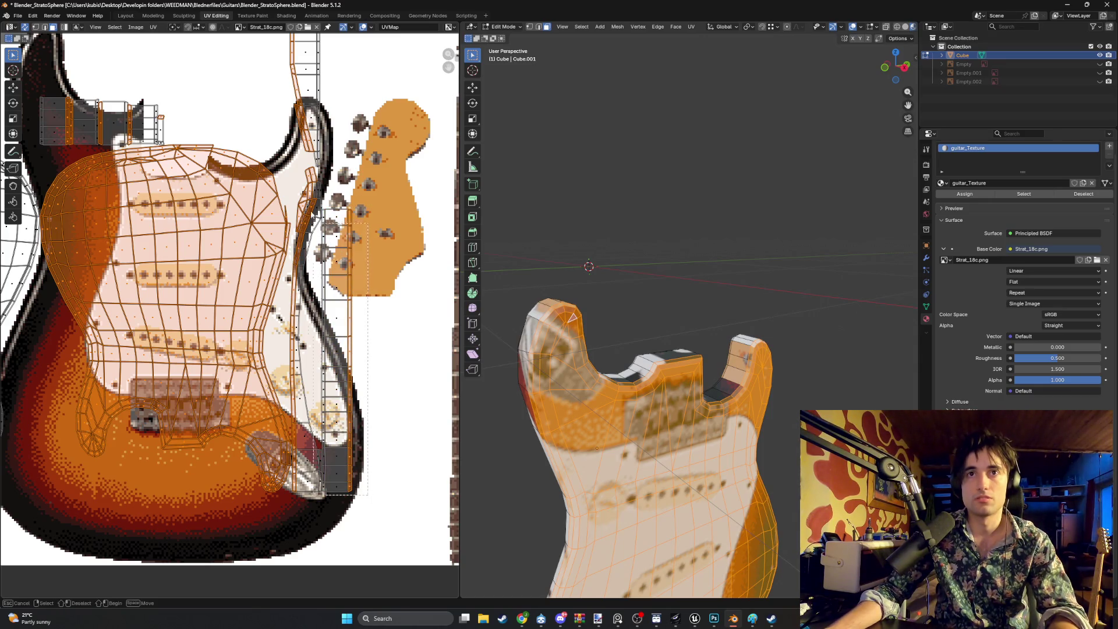
key(ctrl+z)
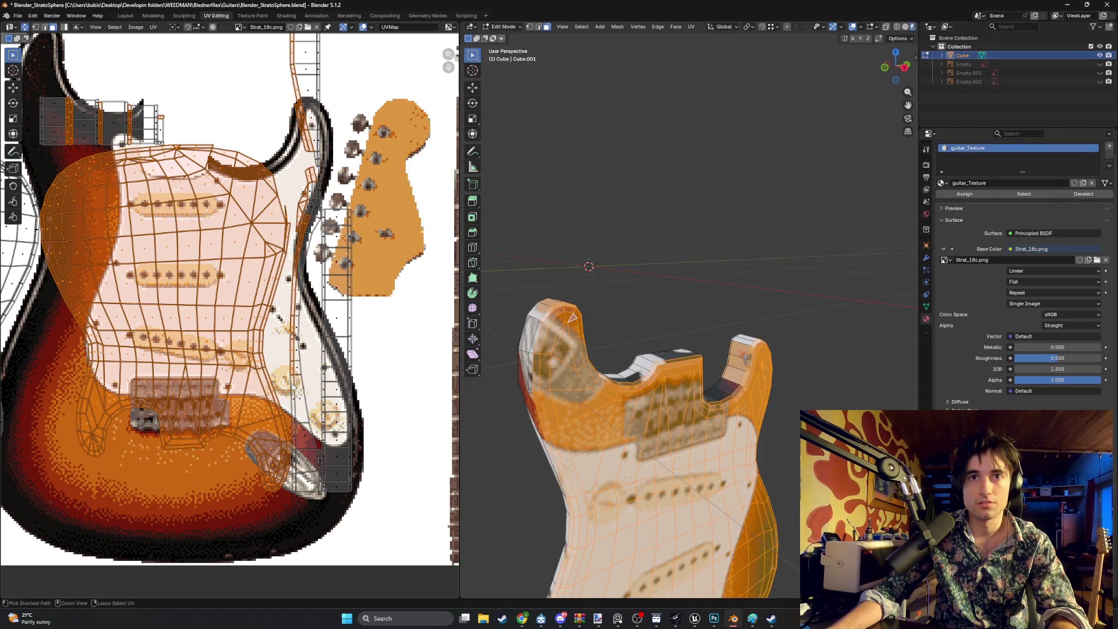
key(b)
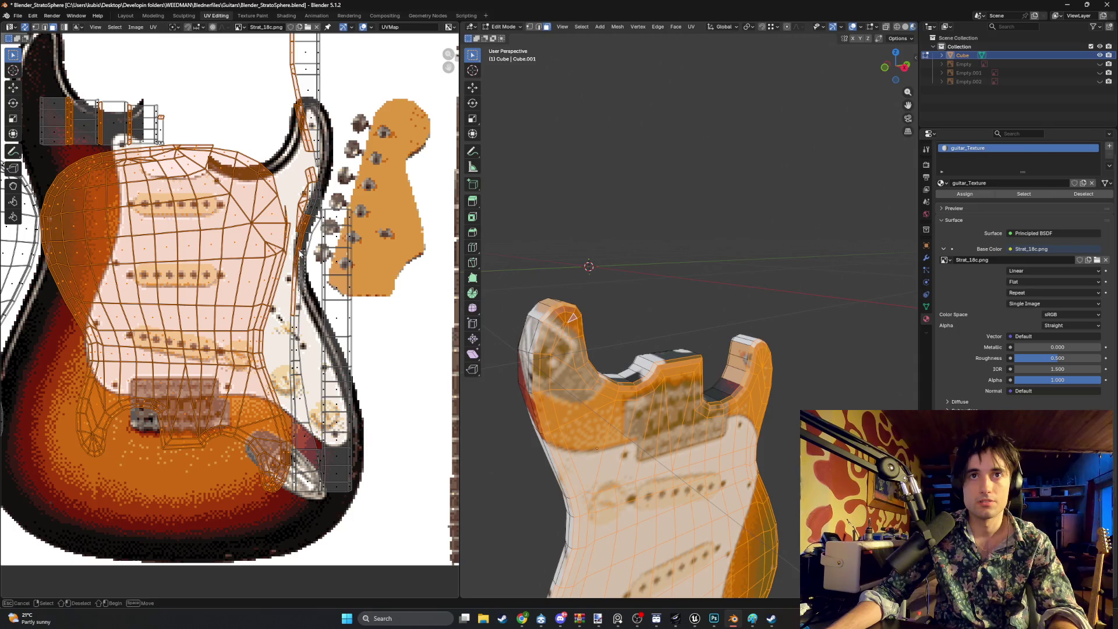
drag(305, 265, 306, 222)
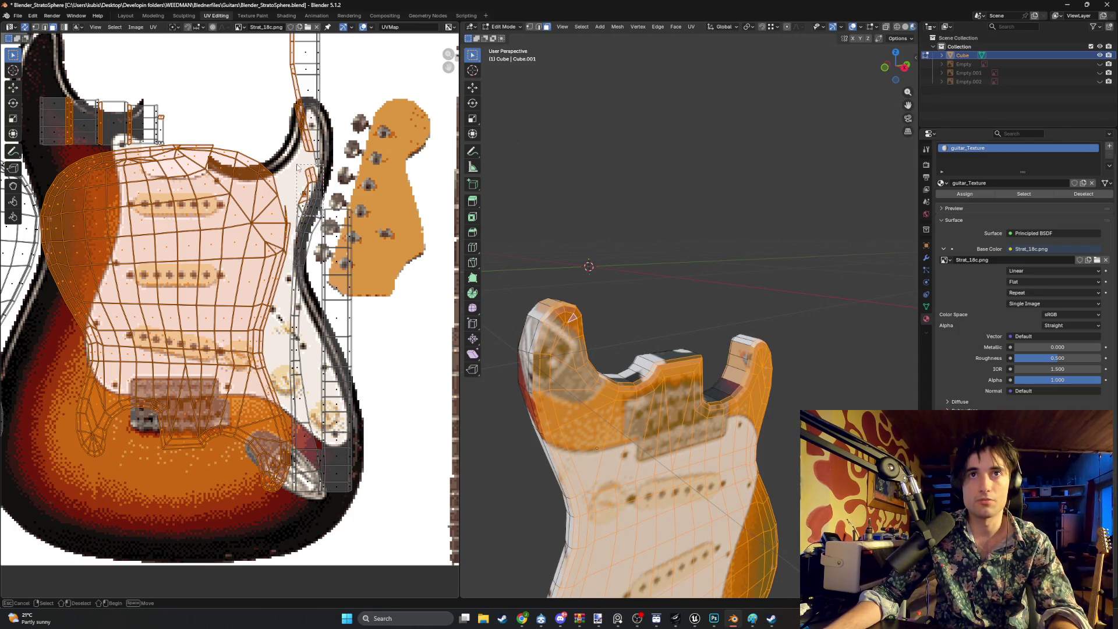
middle_drag(297, 167, 329, 316)
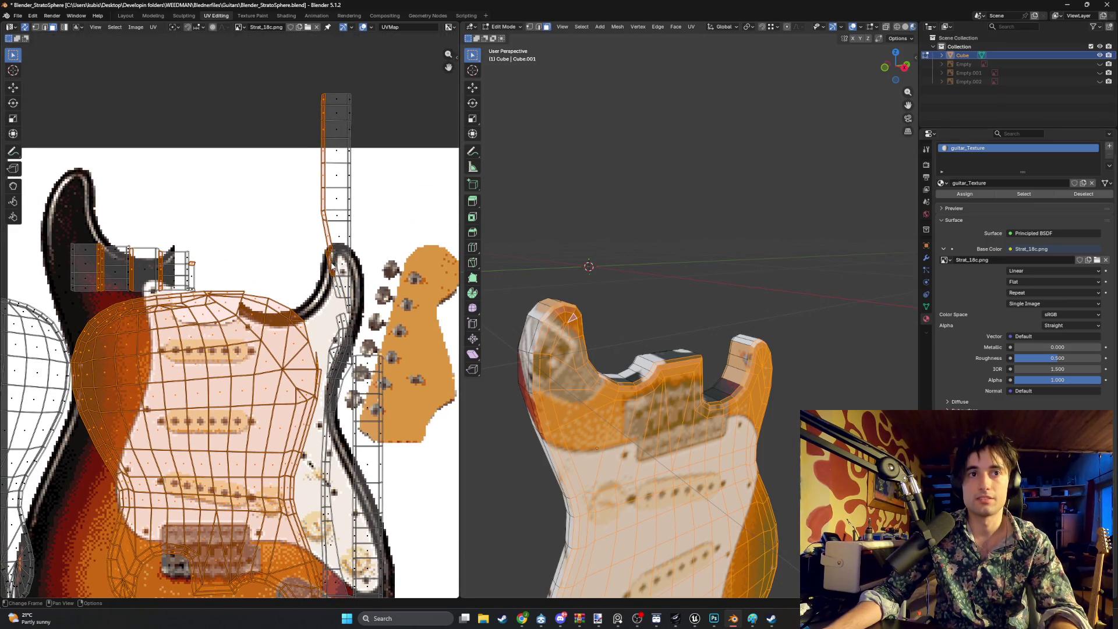
shift+click(318, 232)
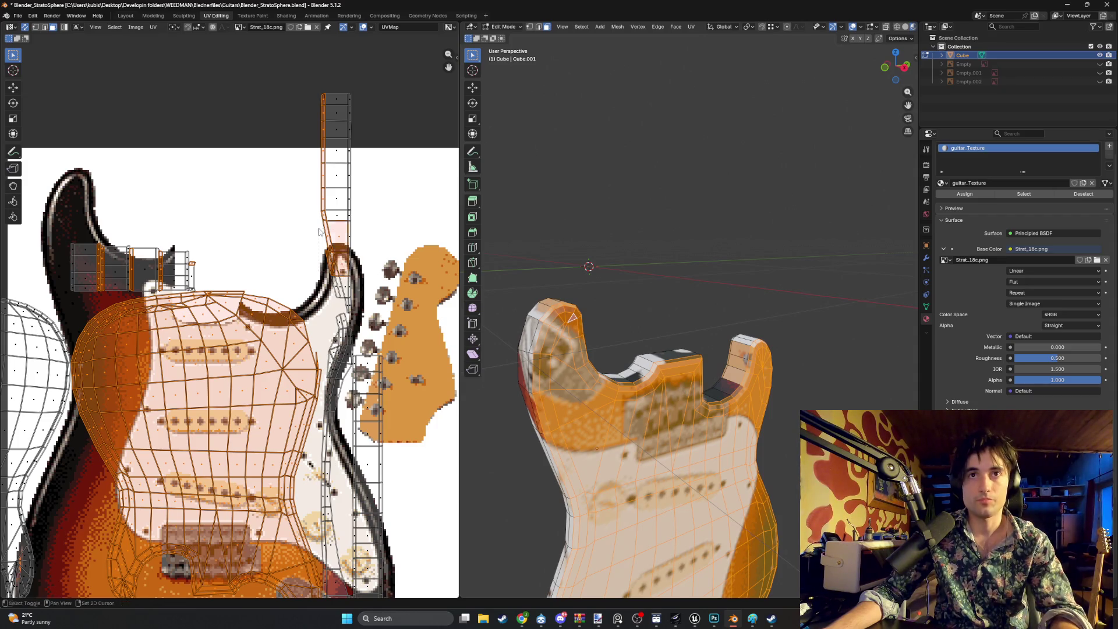
middle_drag(354, 243, 319, 224)
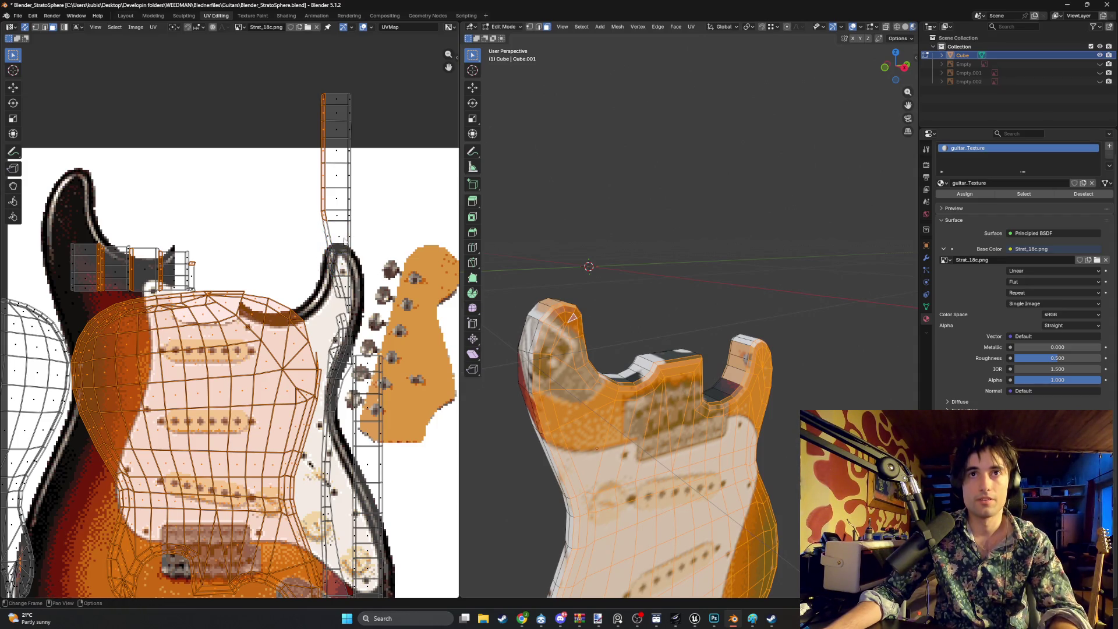
ctrl+drag(345, 240, 300, 161)
middle_drag(193, 274, 302, 245)
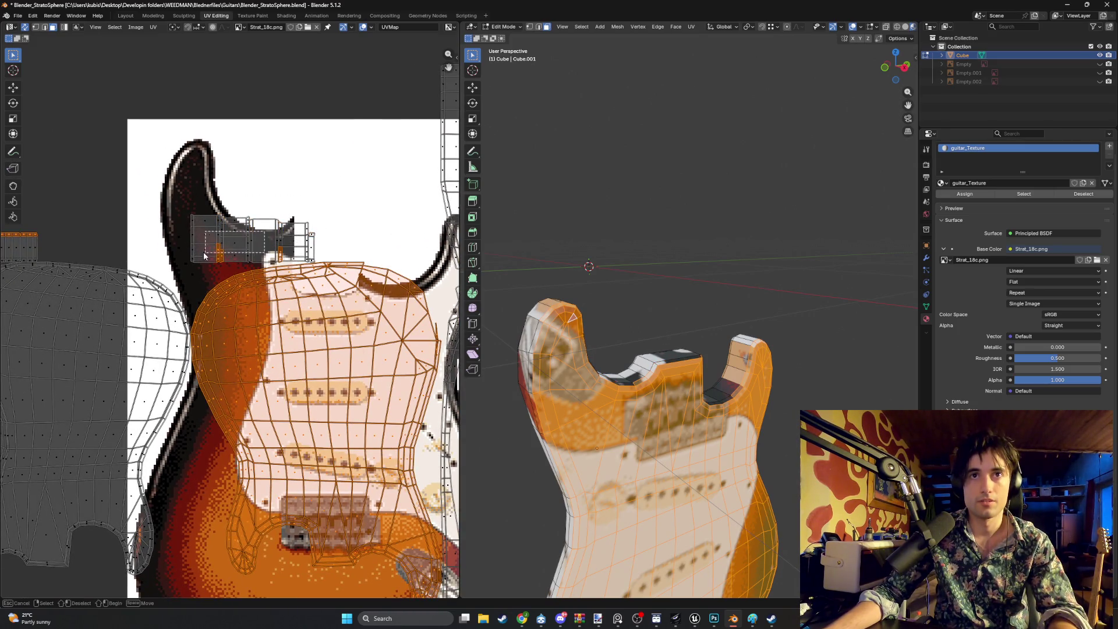
Deselect the neck-heel UV faces and zoom in around the texture's neck pocket
middle_drag(204, 252, 197, 259)
key(b)
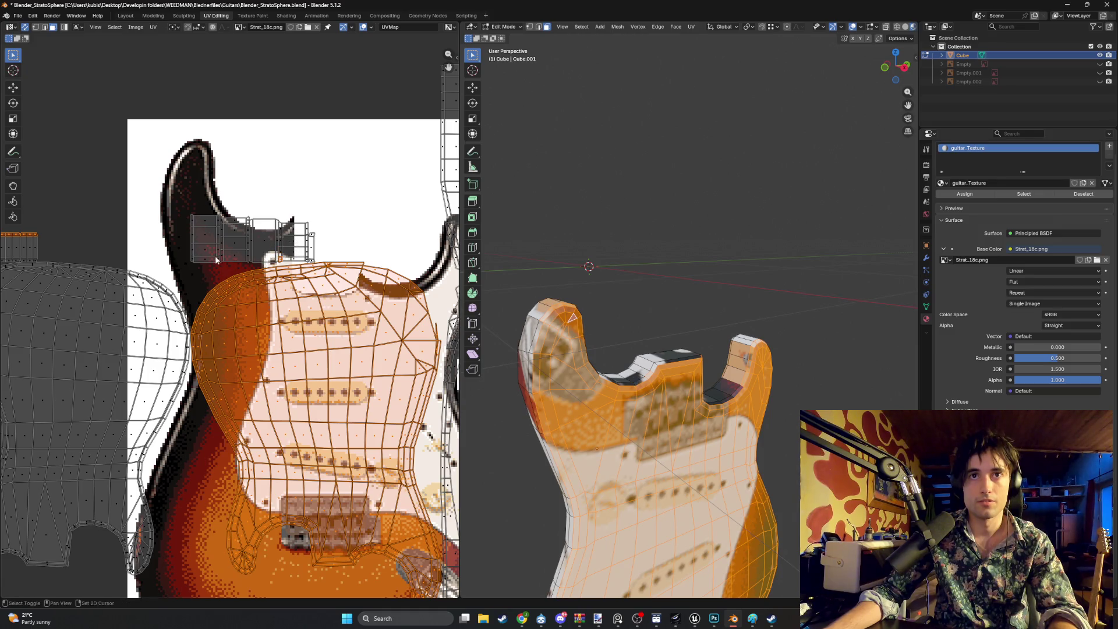
middle_drag(41, 237, 242, 252)
mouse_move(140, 291)
ctrl+middle_down()
mouse_move(144, 251)
mouse_move(291, 240)
ctrl+middle_up()
key(b)
key(Escape)
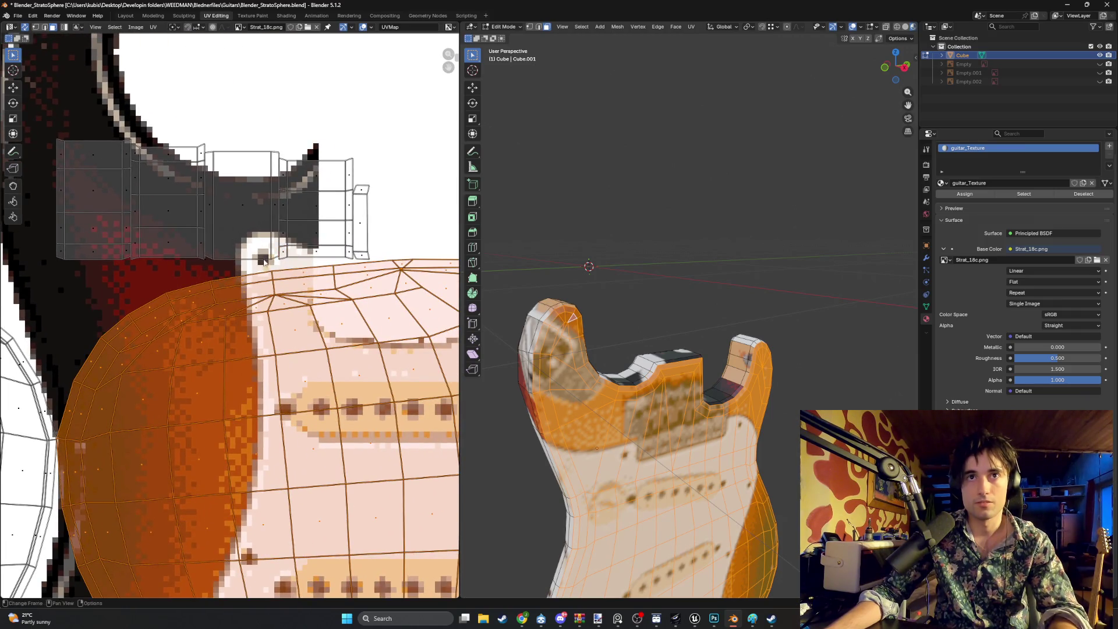
scroll(257, 212, down, 4)
scroll(220, 186, down, 4)
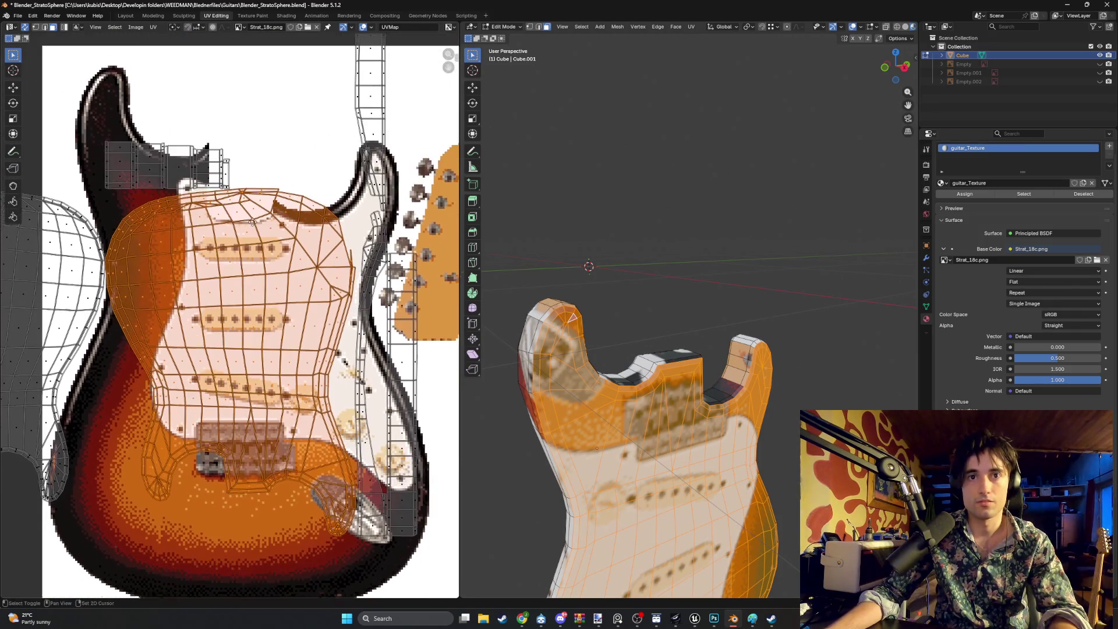
Rotate the front body UV island 90° and fine-tune its angle
key(r)
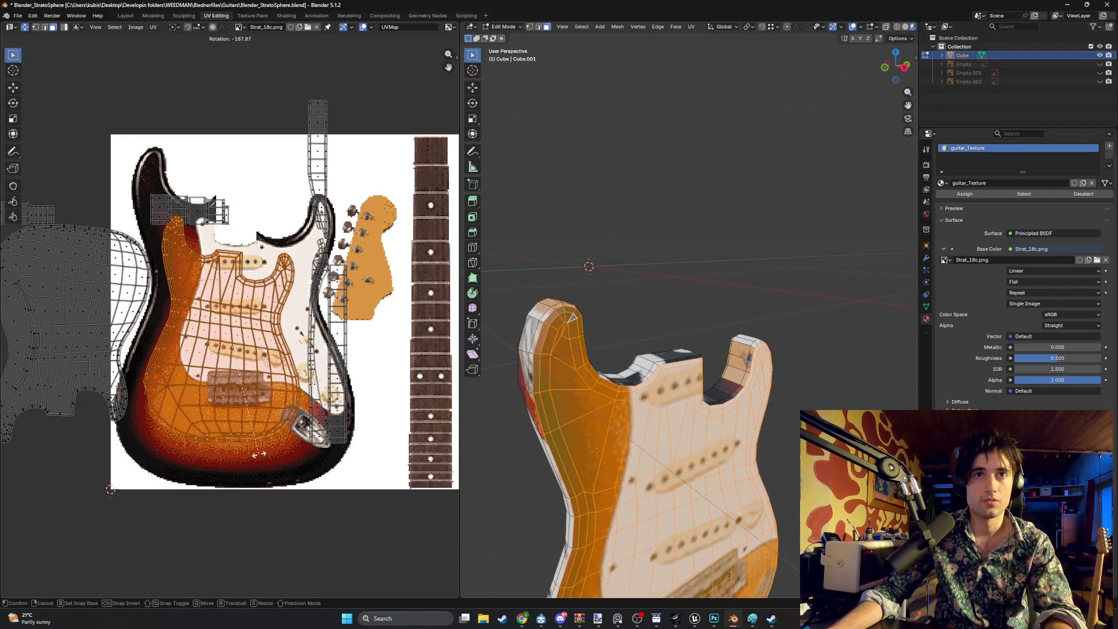
text(90)
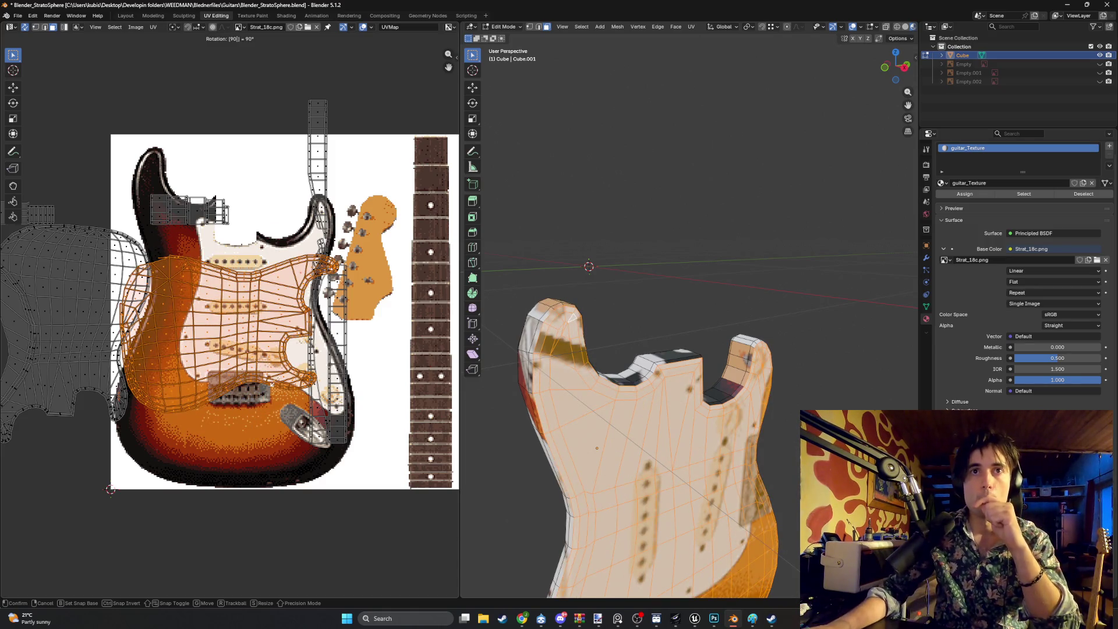
key(Return)
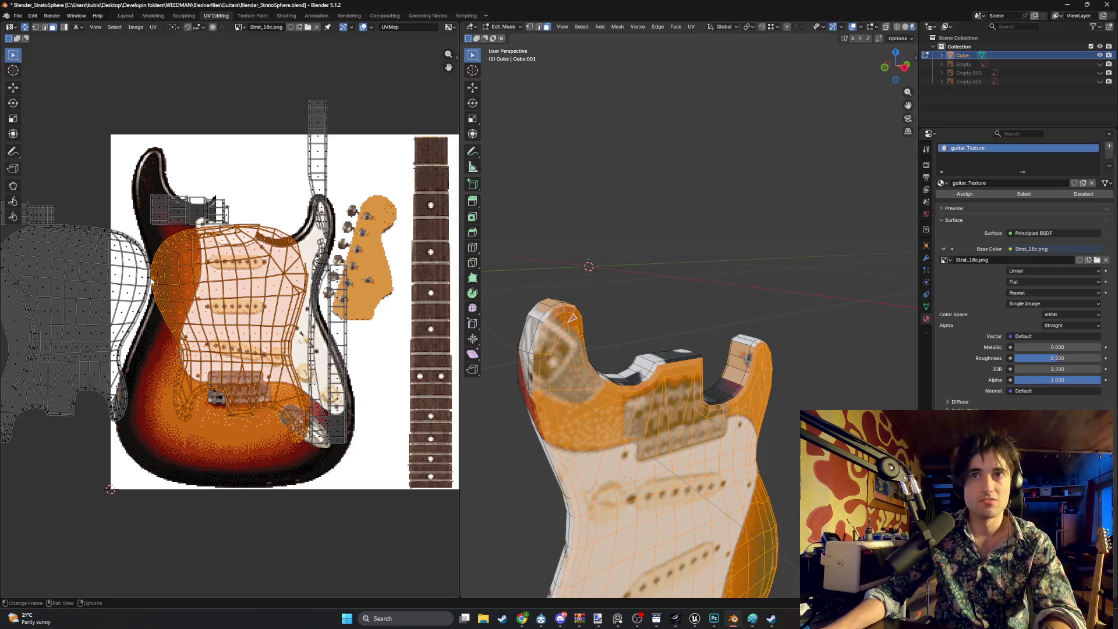
key(t)
key(r)
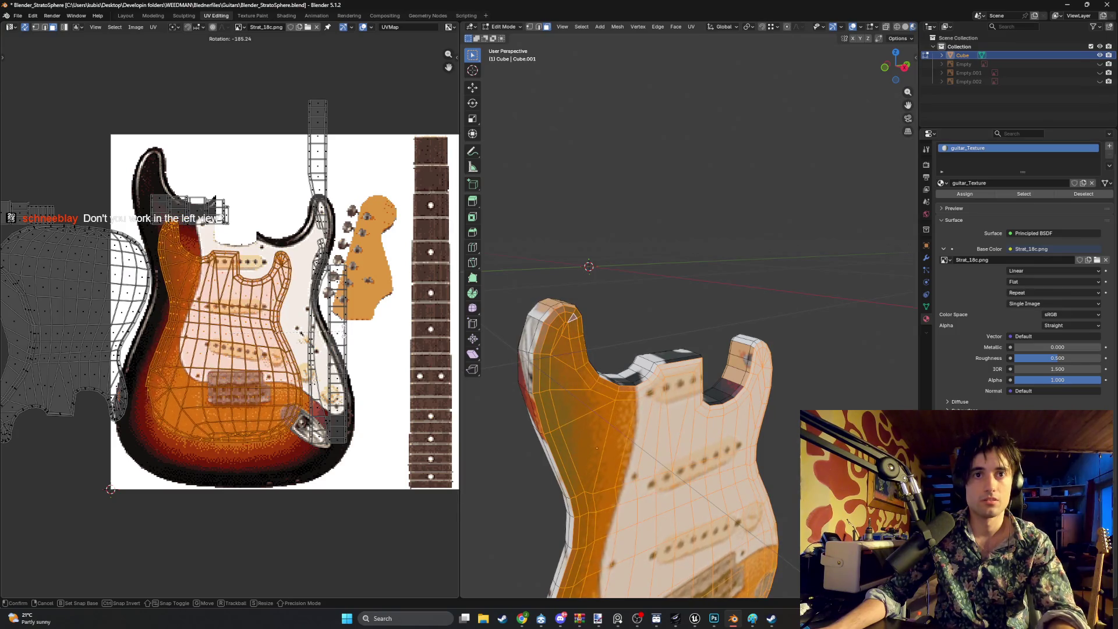
key(Return)
click(4, 60)
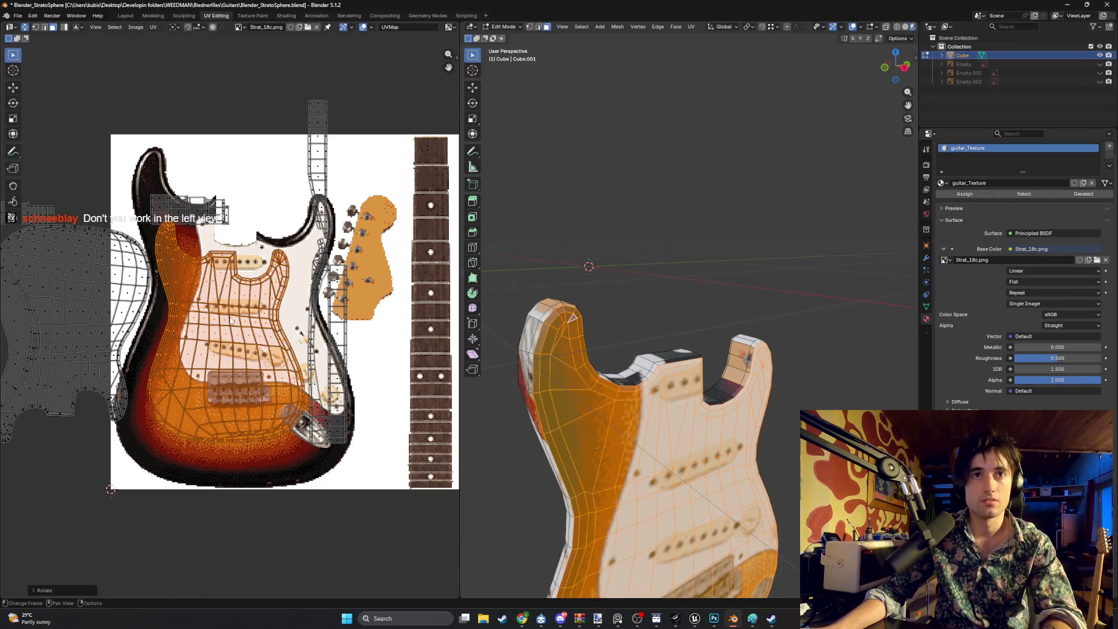
Move the island right over the body picture and scale it up
key(g)
click(261, 309)
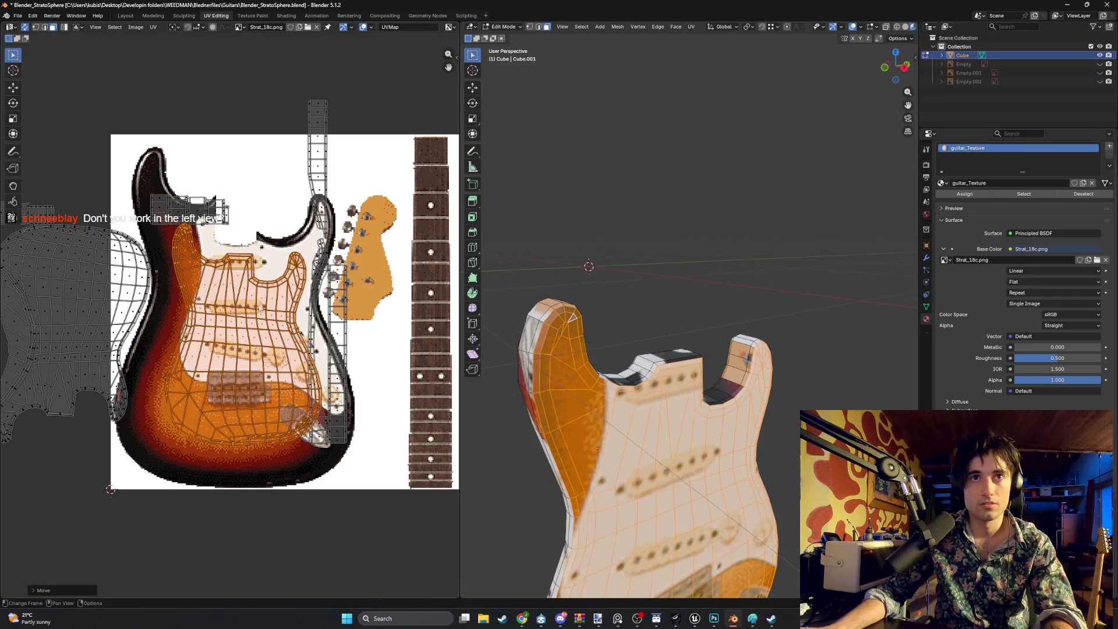
key(s)
click(275, 292)
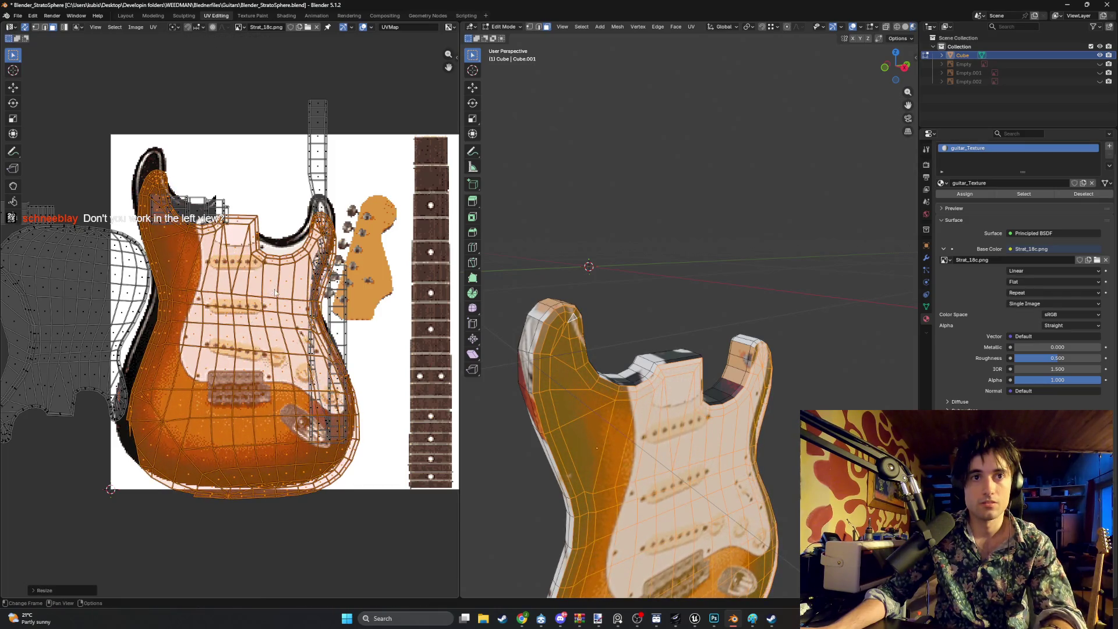
key(g)
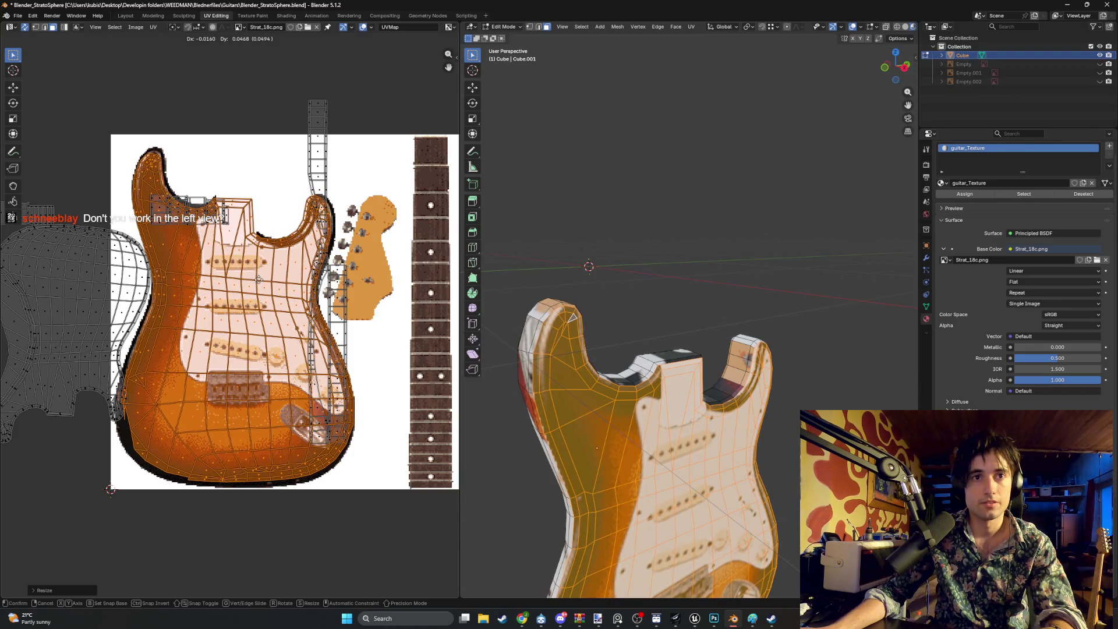
Shift the front UV island twice, orbiting to confirm pickguard, pickups and bridge line up
click(271, 293)
mouse_move(583, 407)
middle_down()
mouse_move(639, 443)
mouse_move(636, 432)
middle_up()
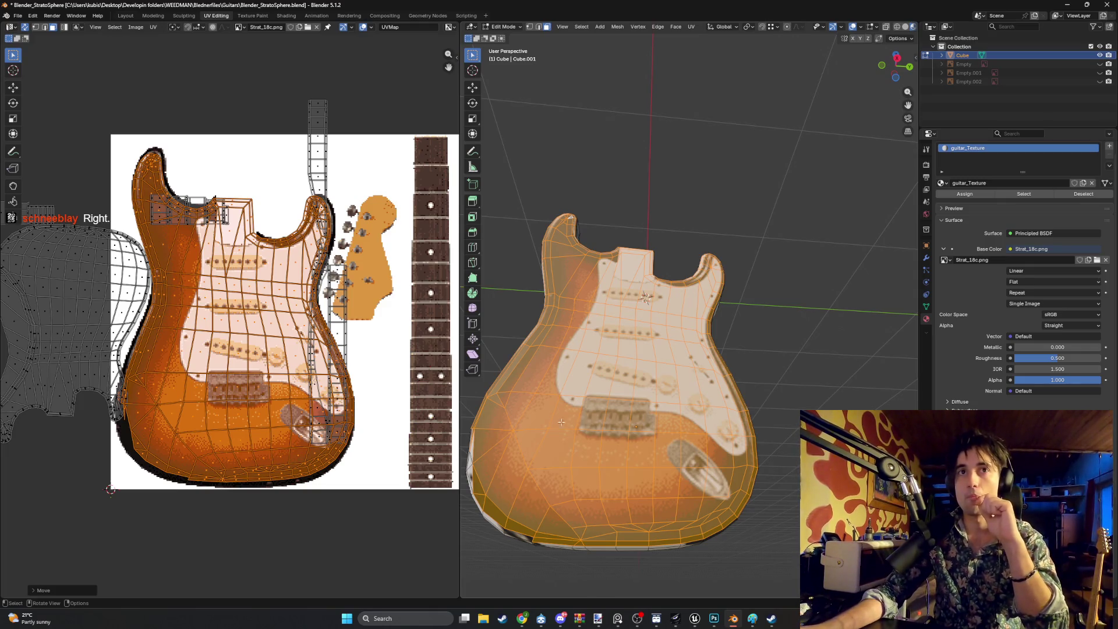
mouse_move(507, 376)
middle_down()
mouse_move(557, 397)
mouse_move(546, 429)
middle_up()
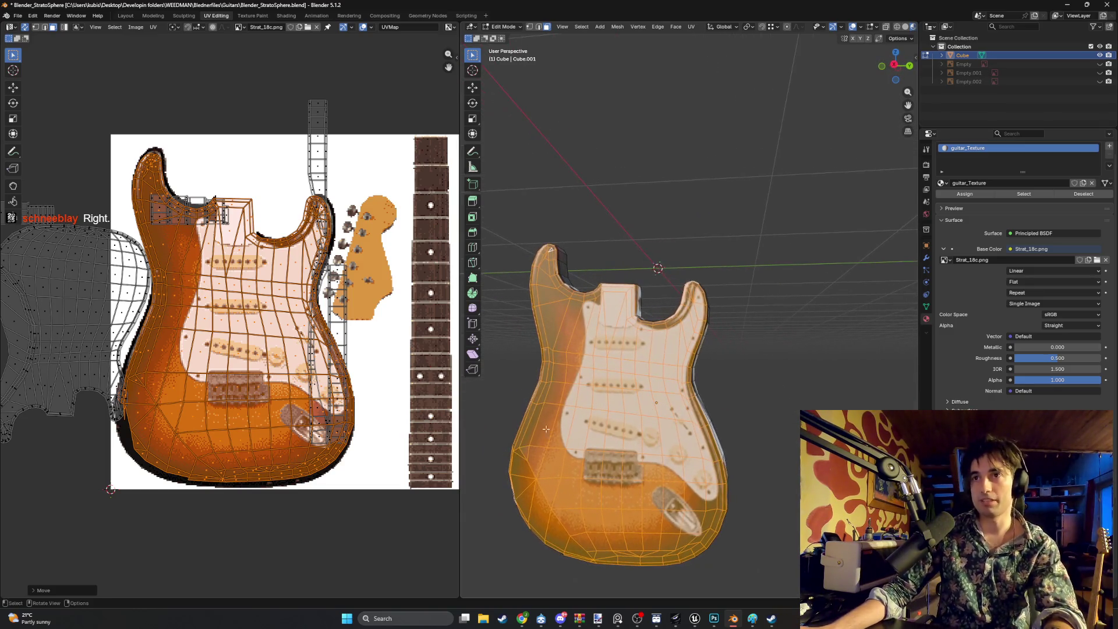
key(g)
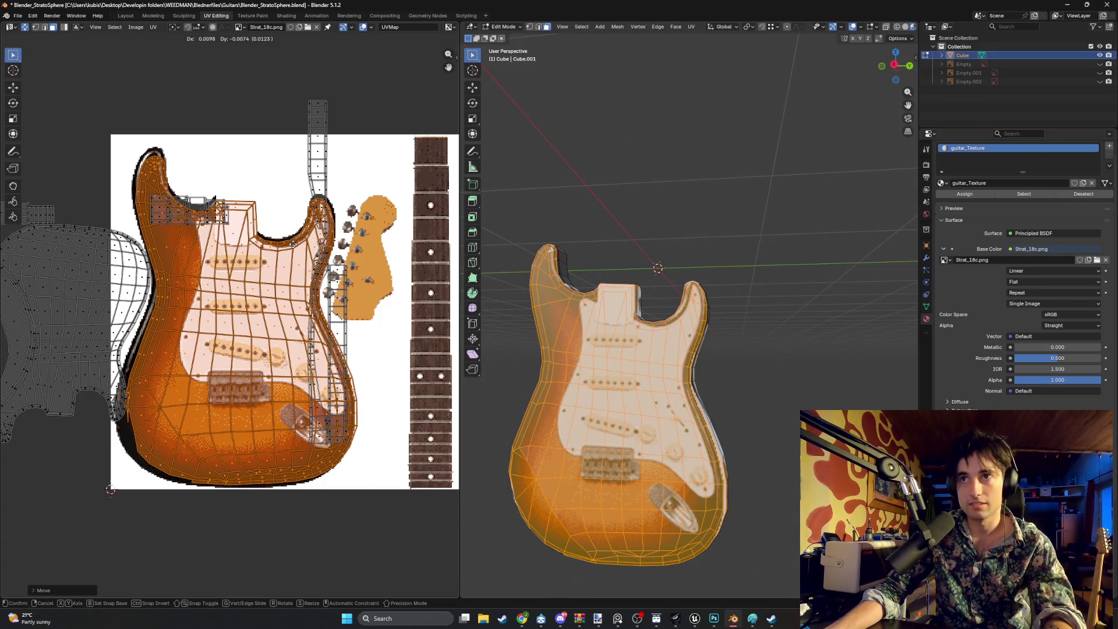
click(296, 248)
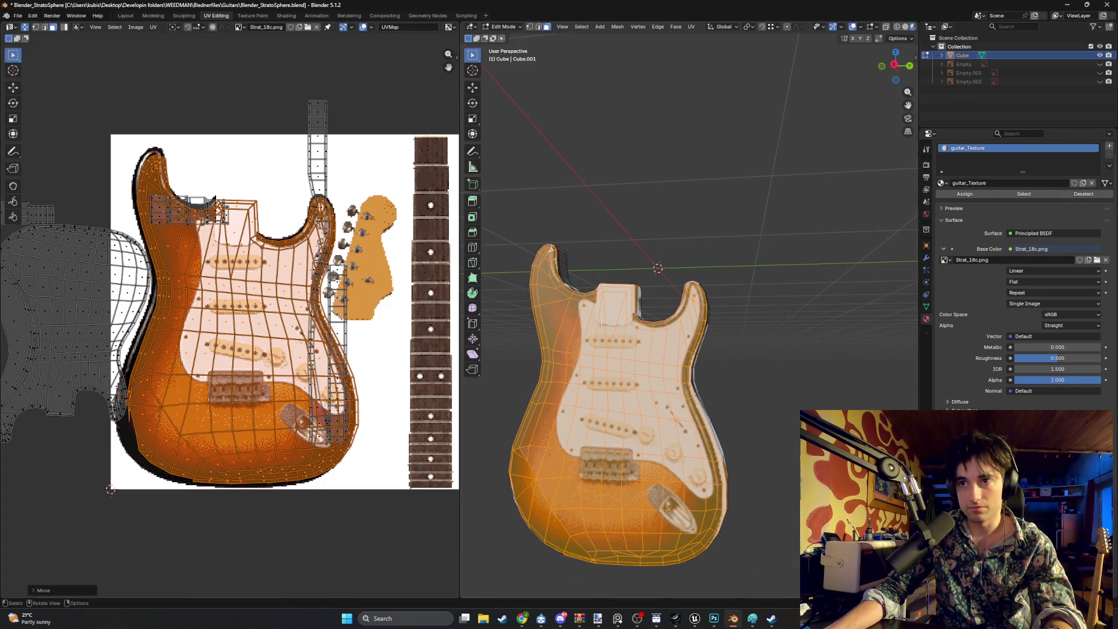
mouse_move(594, 314)
middle_down()
mouse_move(610, 312)
mouse_move(585, 299)
mouse_move(575, 327)
mouse_move(637, 342)
mouse_move(578, 353)
middle_up()
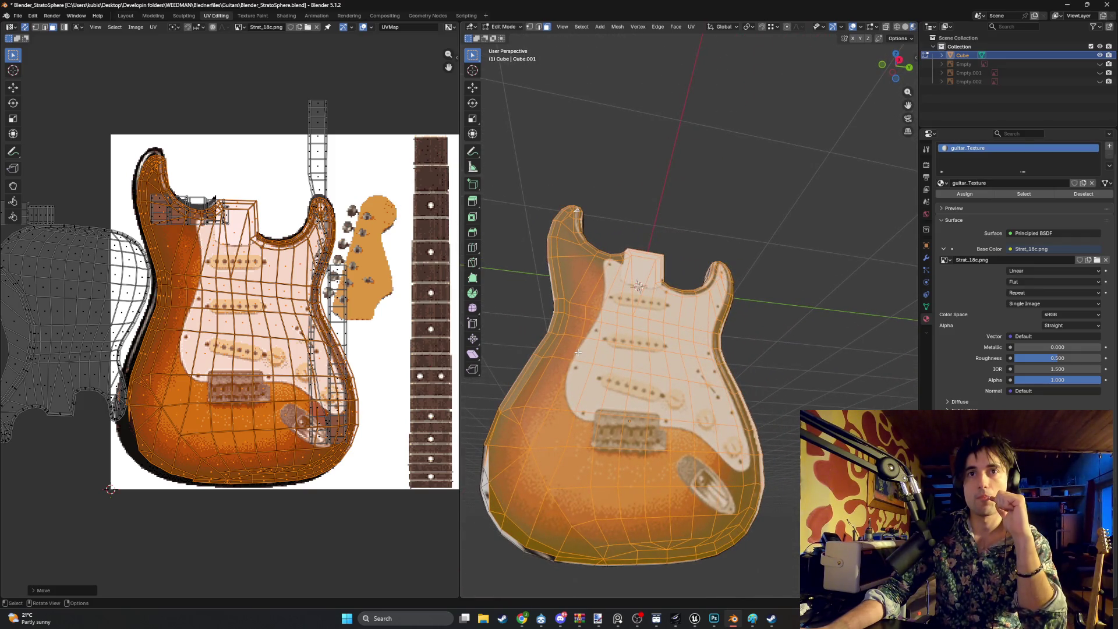
scroll(279, 307, up, 2)
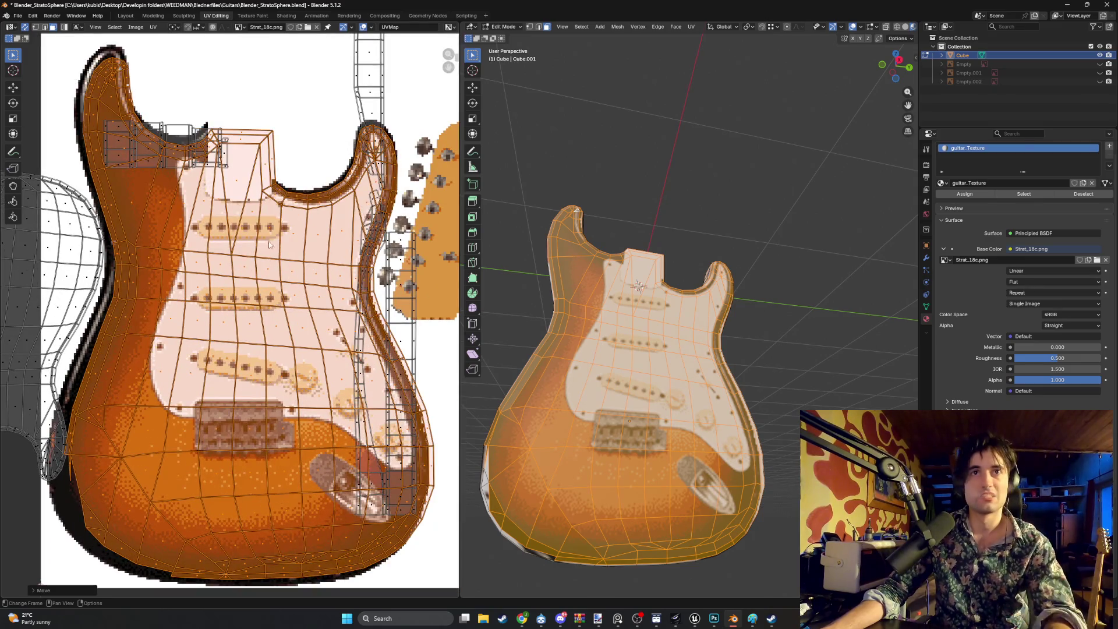
scroll(293, 187, up, 4)
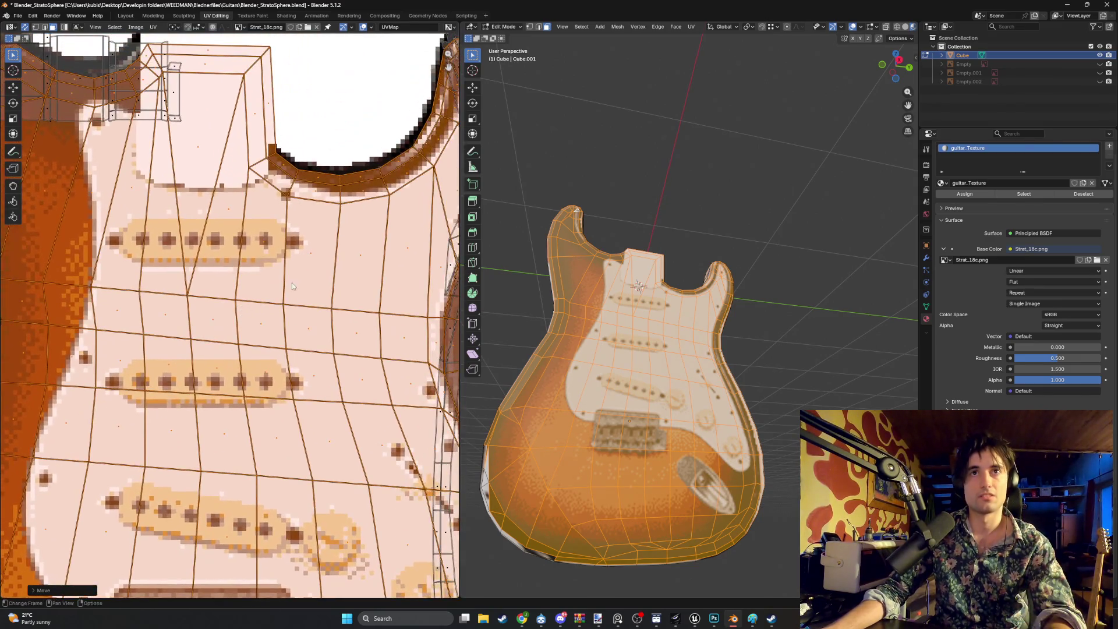
mouse_move(635, 344)
middle_down()
mouse_move(654, 343)
mouse_move(655, 371)
mouse_move(639, 366)
mouse_move(648, 348)
middle_up()
scroll(646, 371, down, 10)
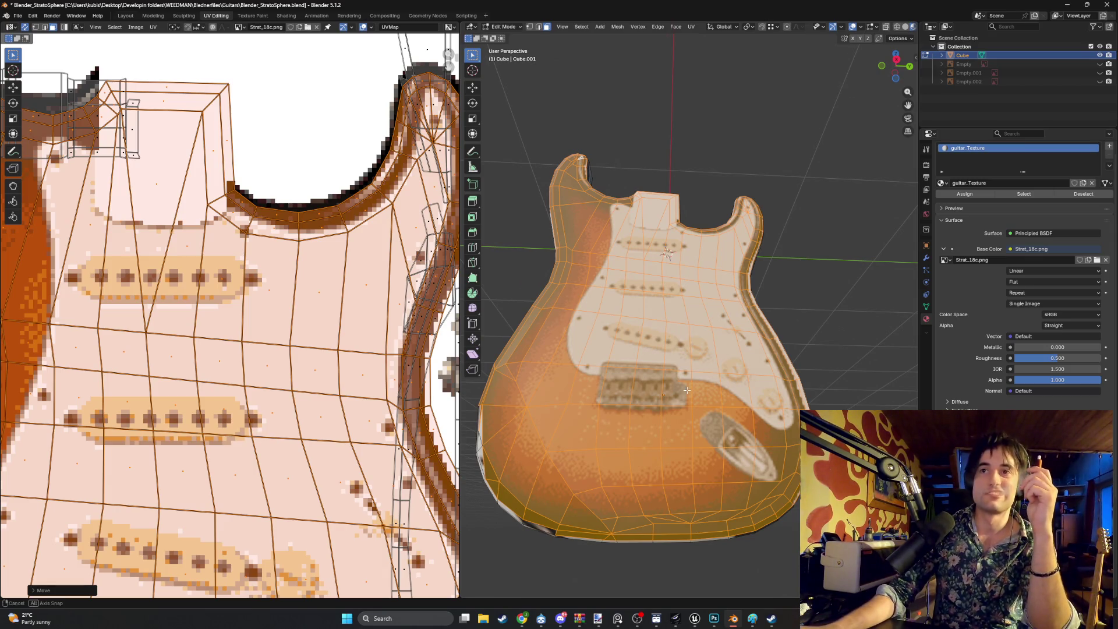
middle_drag(687, 389, 649, 420)
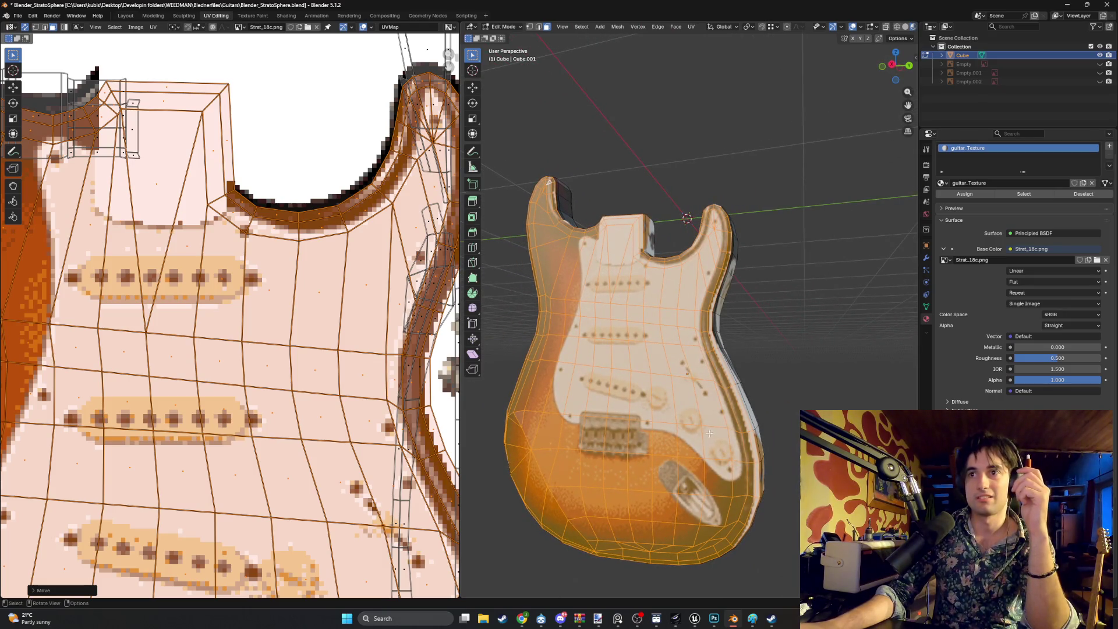
middle_drag(636, 383, 652, 373)
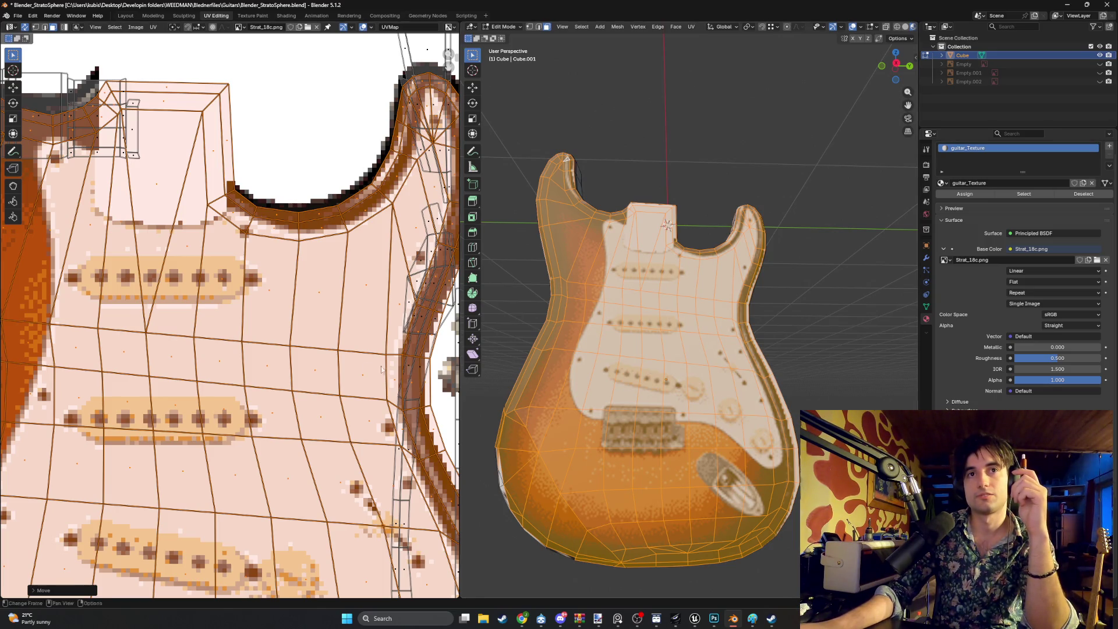
scroll(382, 369, down, 3)
scroll(356, 367, down, 1)
mouse_move(582, 349)
middle_down()
mouse_move(679, 360)
mouse_move(598, 331)
mouse_move(546, 352)
middle_up()
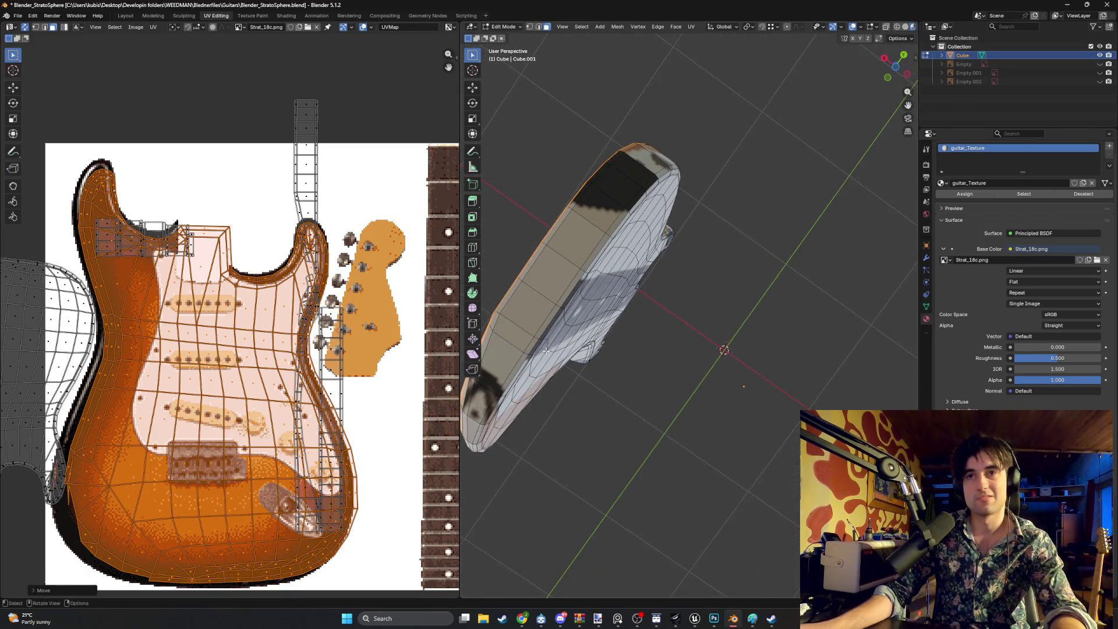
middle_drag(532, 295, 578, 382)
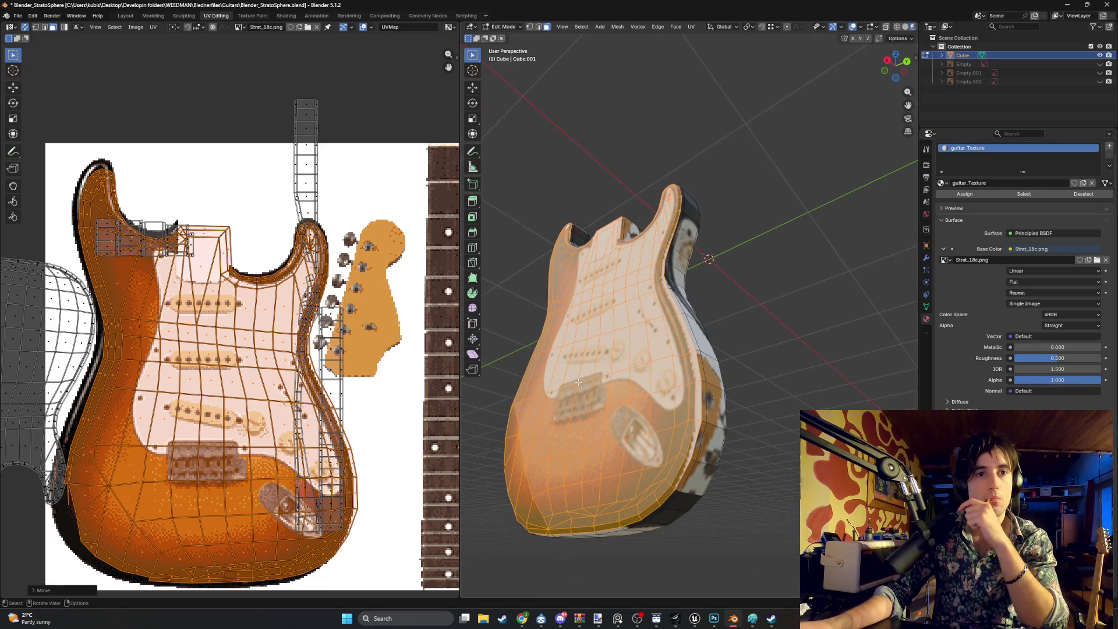
scroll(367, 400, down, 2)
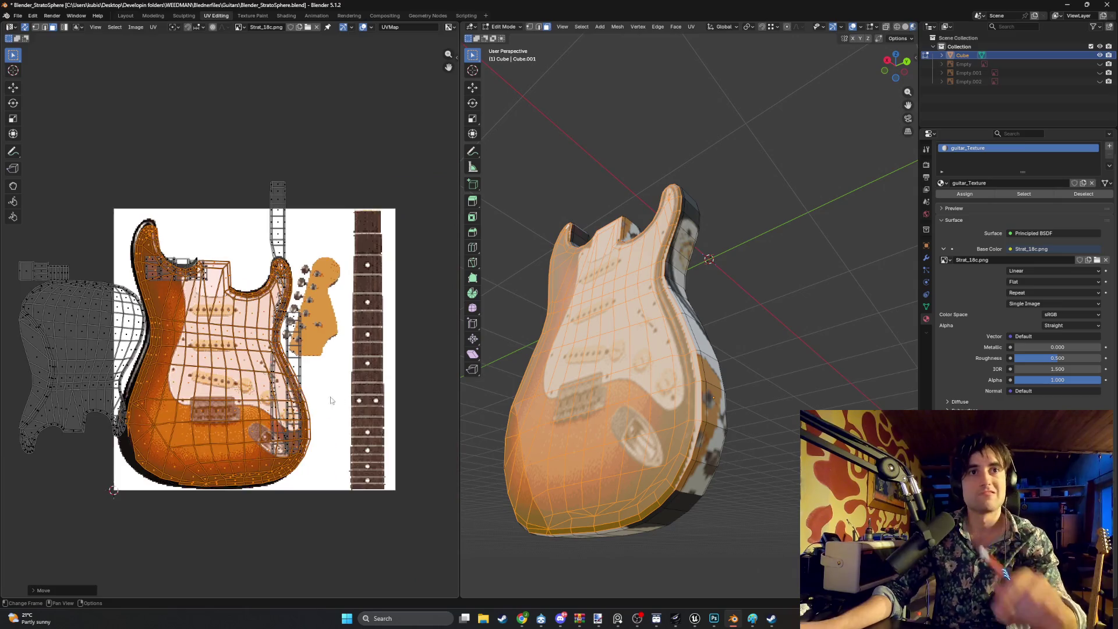
middle_drag(220, 397, 340, 395)
mouse_move(582, 350)
middle_down()
mouse_move(786, 355)
mouse_move(728, 292)
mouse_move(690, 182)
middle_up()
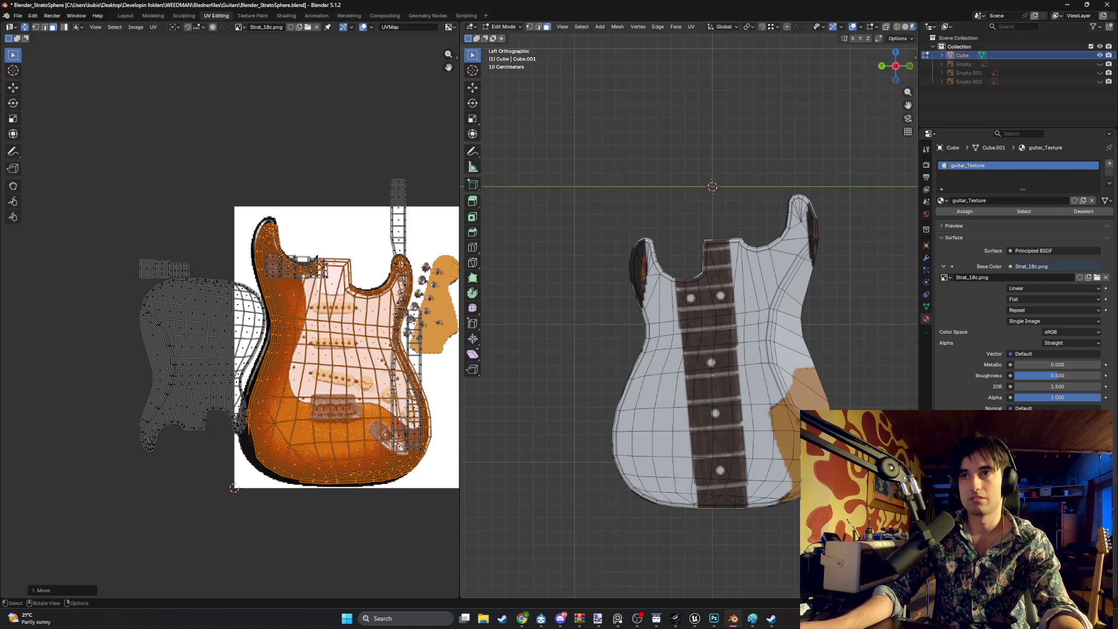
From the back view, select the whole body mesh and its UVs
key(b)
drag(691, 182, 526, 119)
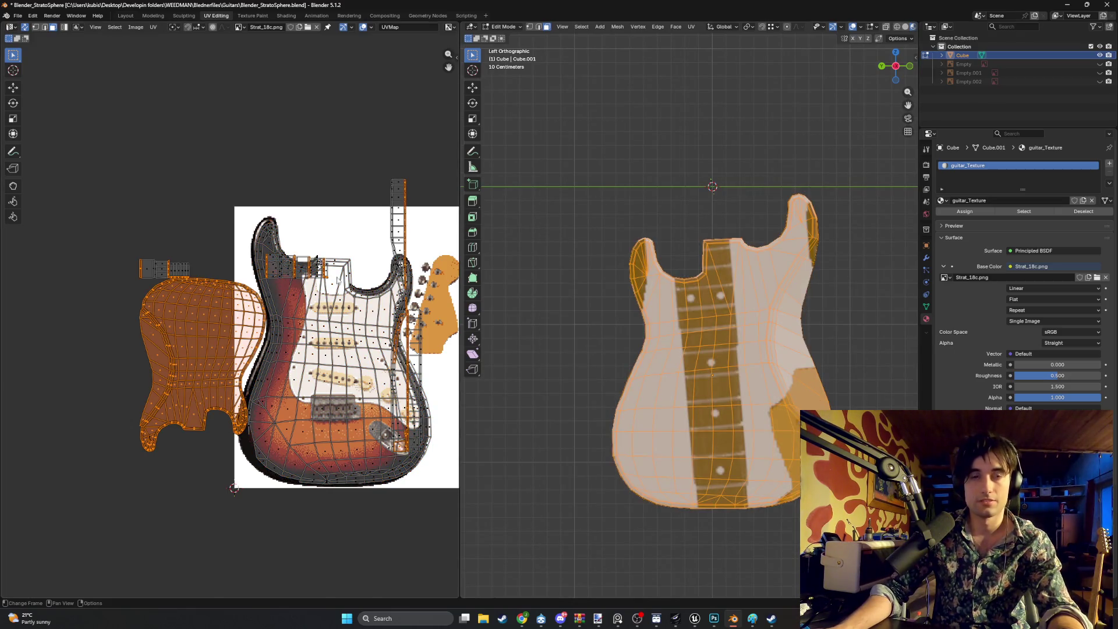
key(s)
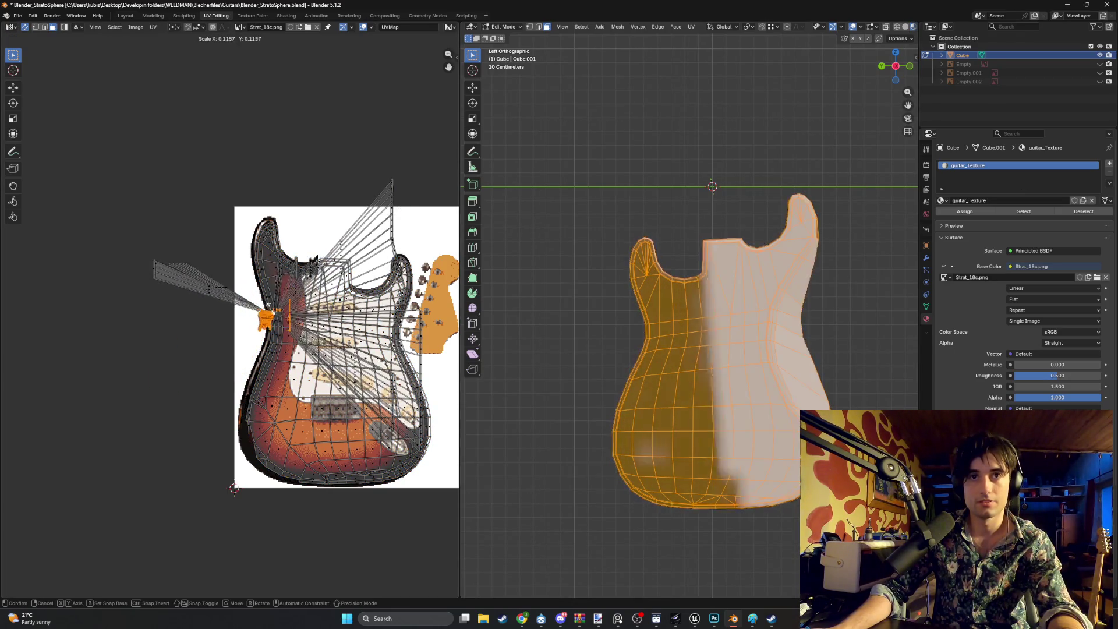
click(302, 300)
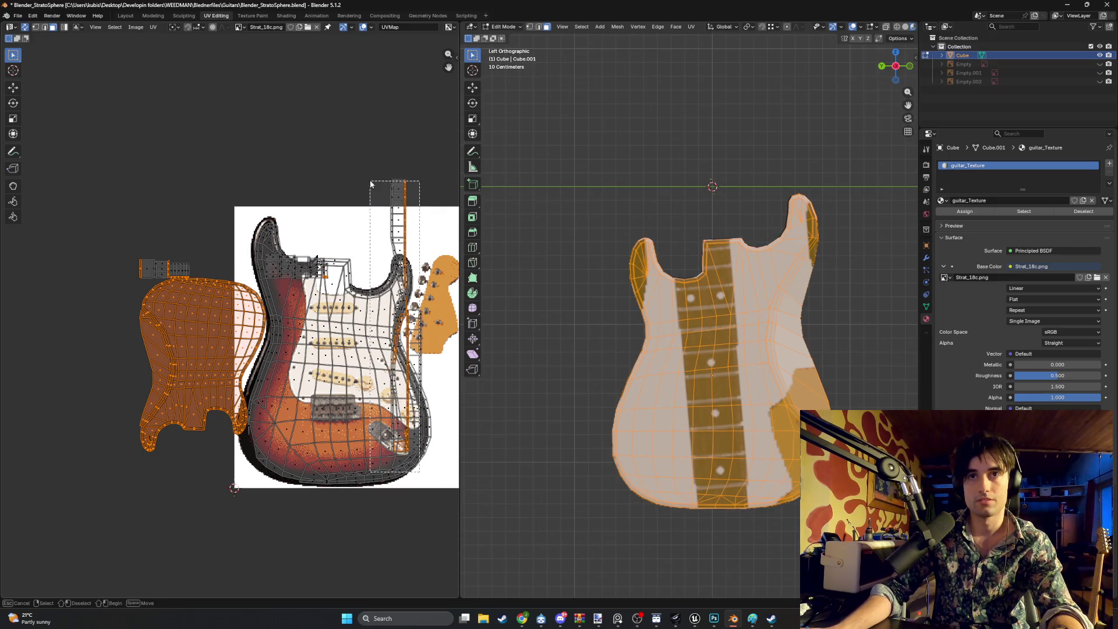
Deselect the neck UV island and side-strip faces, leaving the back island selected
shift+click(409, 463)
scroll(105, 281, up, 8)
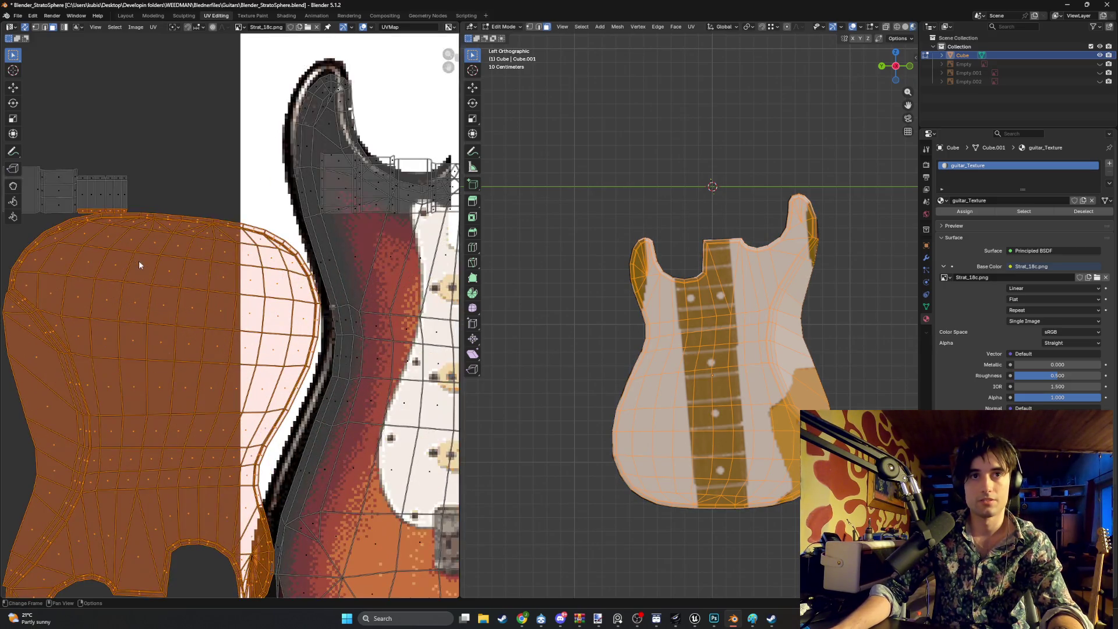
shift+click(185, 215)
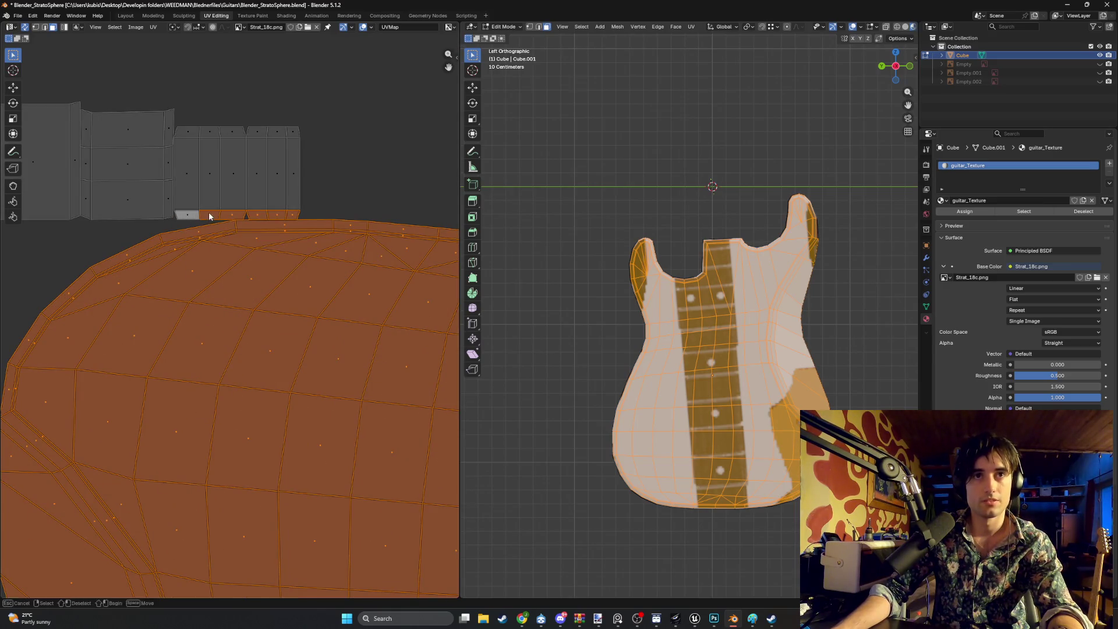
shift+click(235, 215)
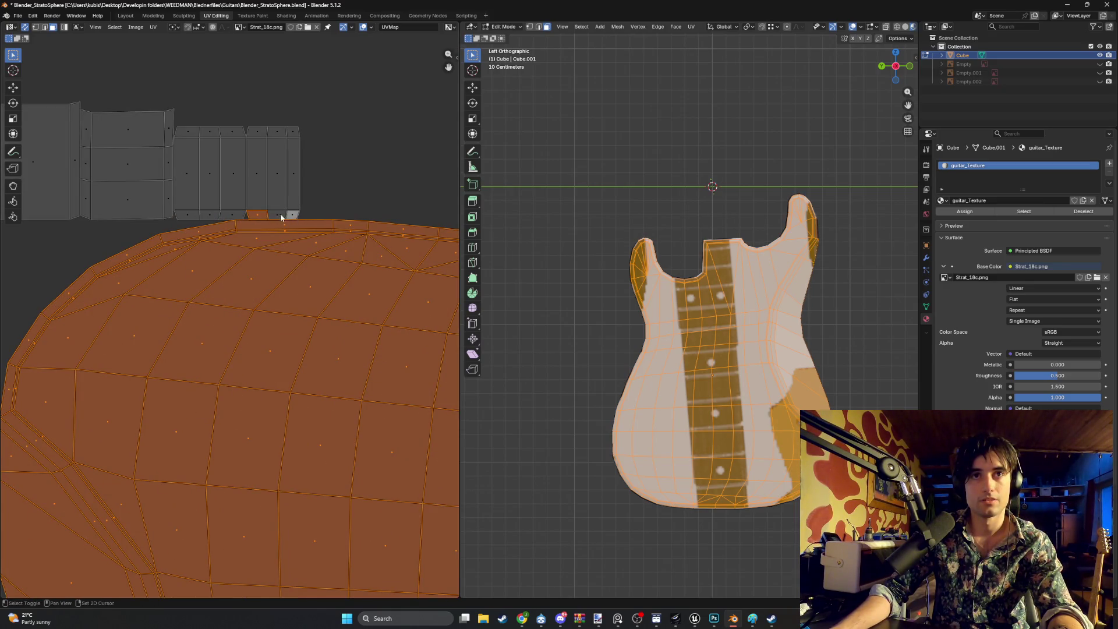
scroll(256, 214, down, 8)
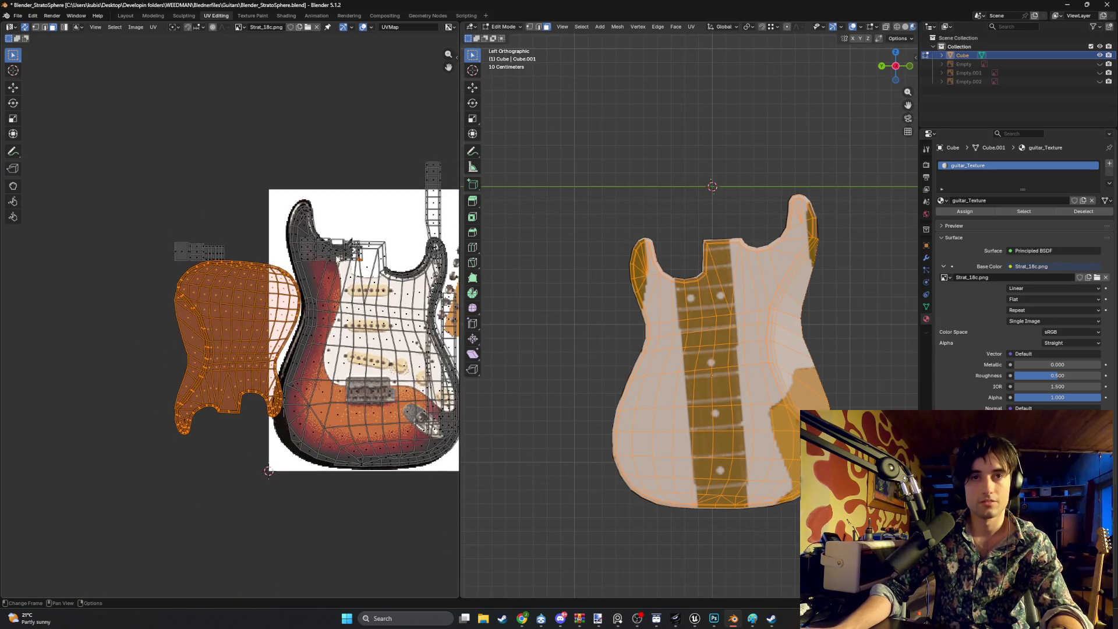
scroll(286, 352, up, 2)
key(s)
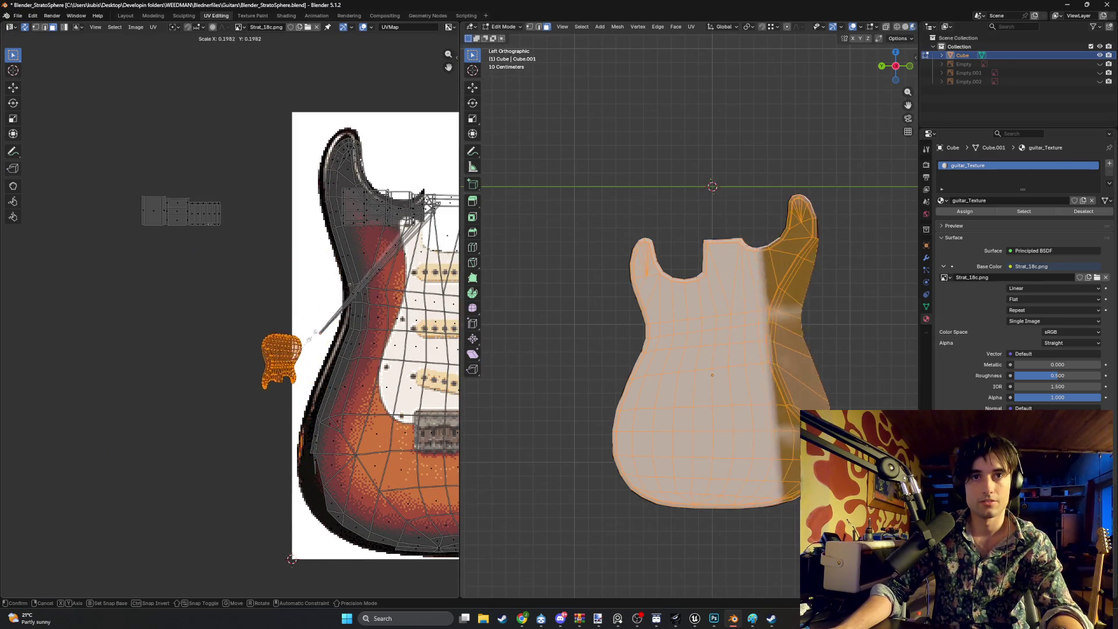
click(381, 272)
Widen the 3D view and shrink the back island to a tiny patch
drag(460, 256, 420, 256)
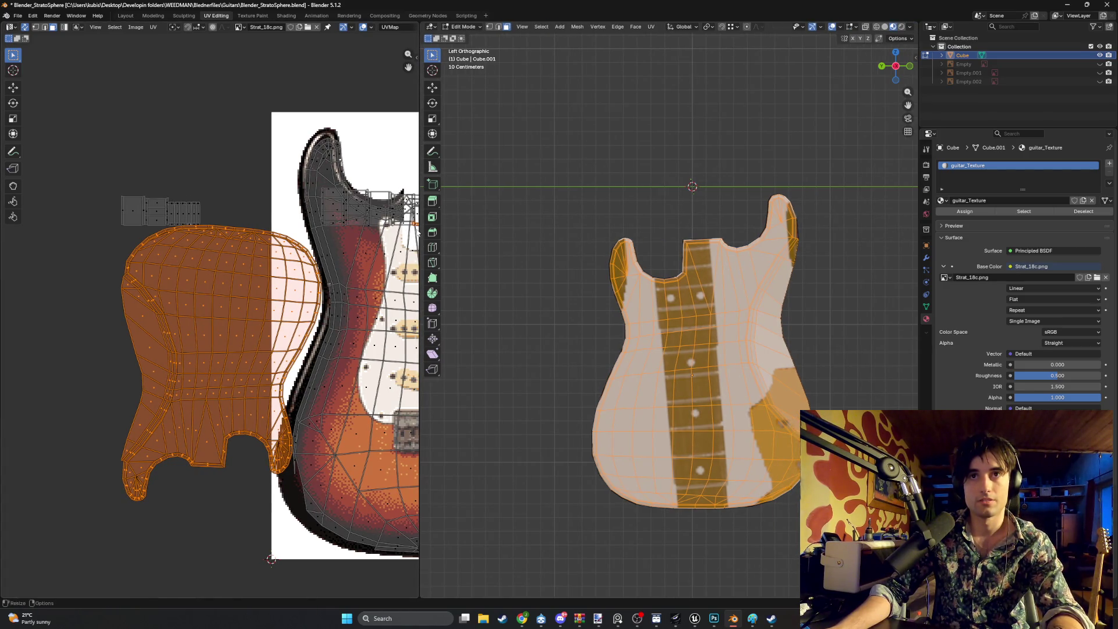
middle_drag(415, 230, 360, 233)
key(b)
key(Escape)
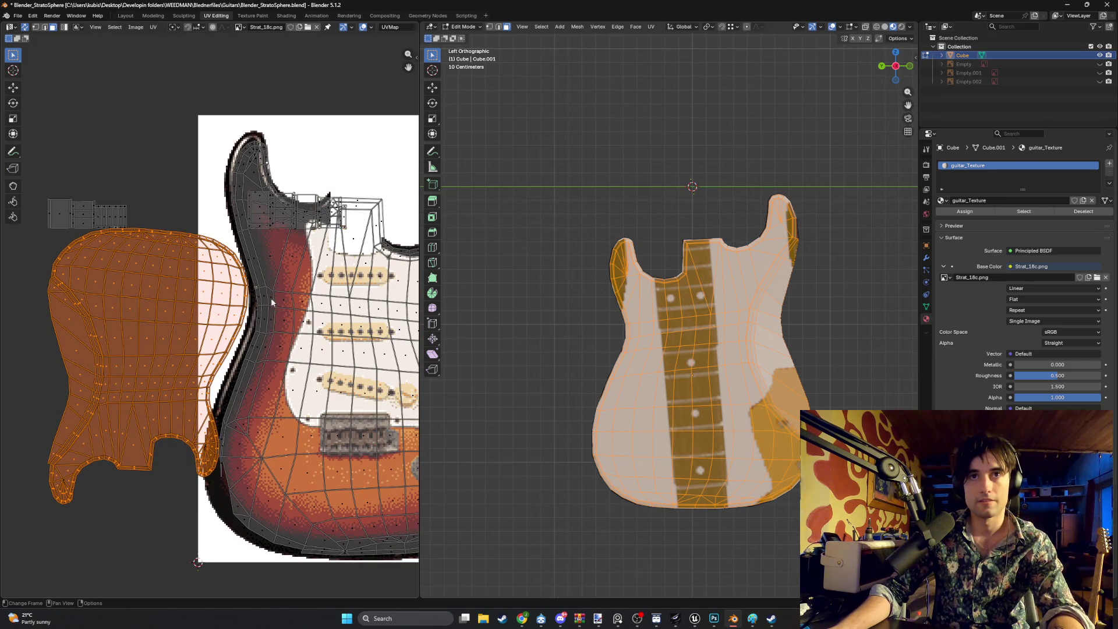
middle_drag(232, 364, 241, 301)
key(s)
click(167, 279)
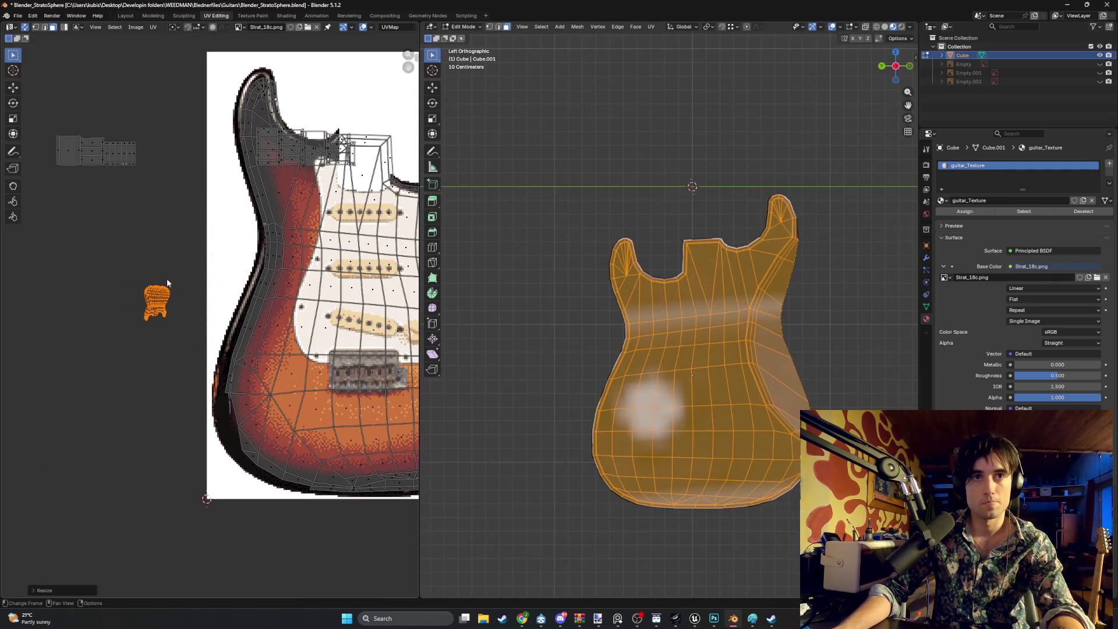
Place the shrunken back island on the photo's dark sunburst edge, shrinking it further
drag(158, 300, 227, 400)
scroll(227, 400, up, 2)
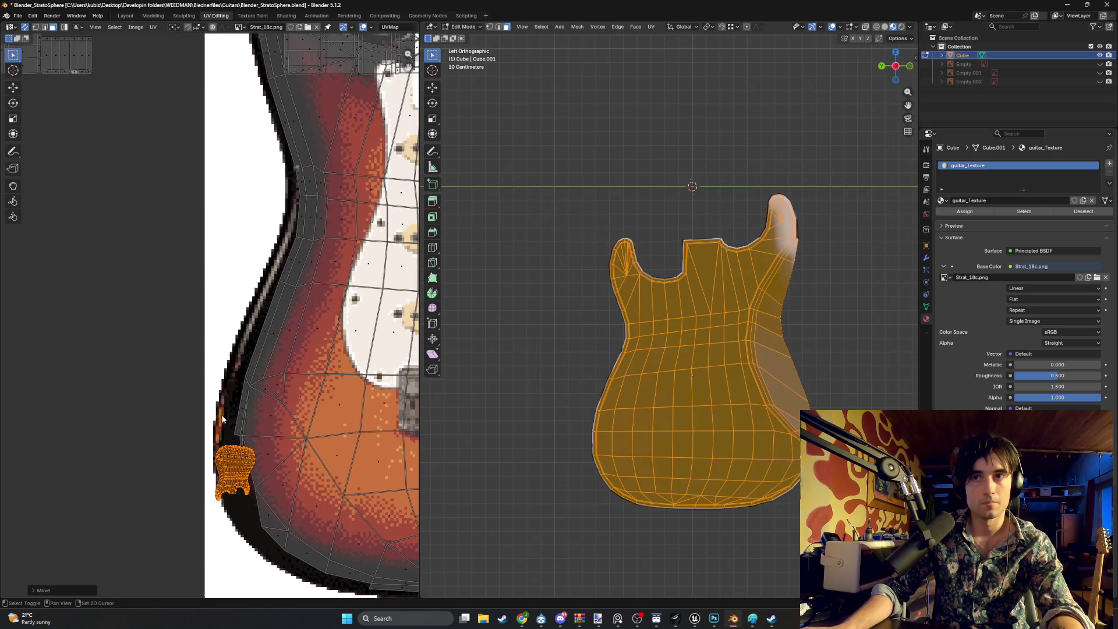
scroll(268, 342, up, 4)
key(s)
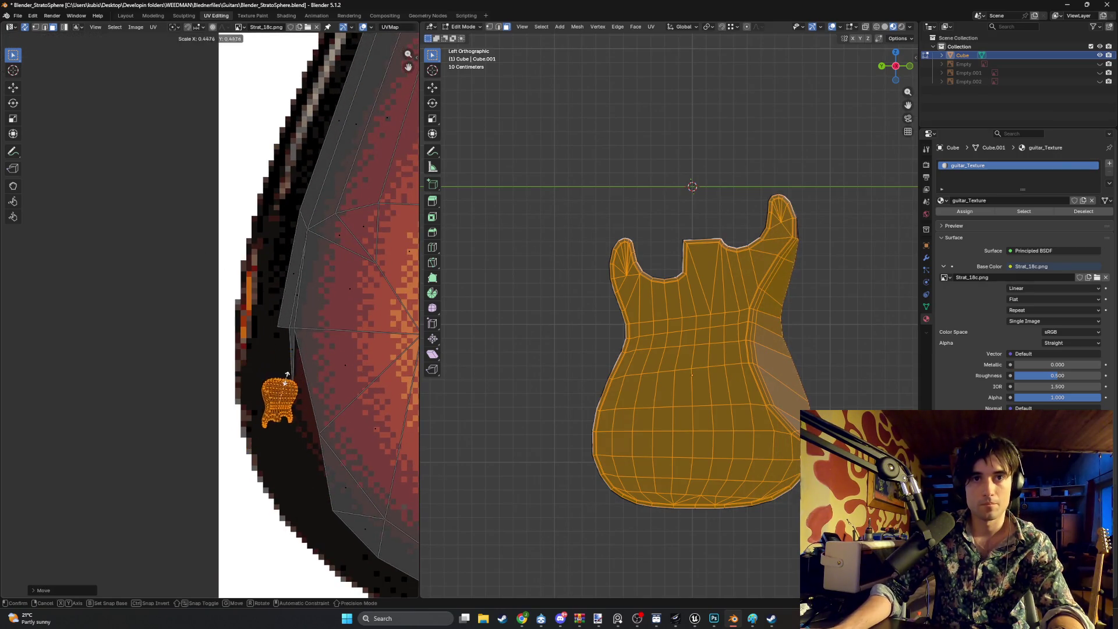
click(289, 383)
drag(290, 383, 273, 359)
scroll(276, 372, down, 2)
scroll(227, 387, down, 4)
scroll(396, 327, up, 1)
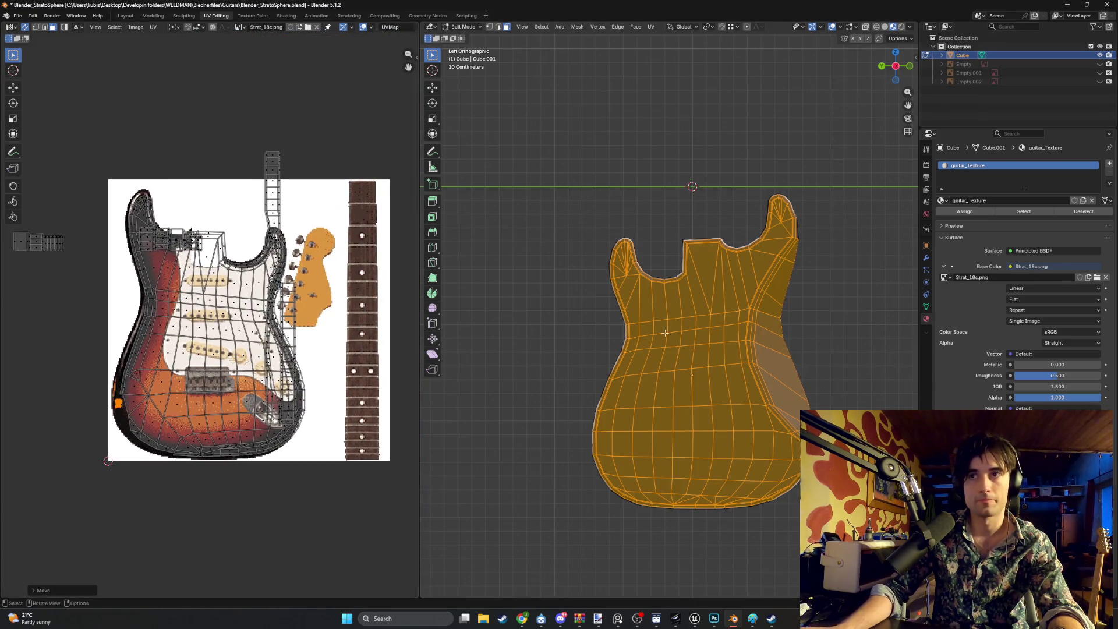
mouse_move(583, 361)
middle_down()
mouse_move(650, 361)
mouse_move(618, 338)
mouse_move(641, 327)
mouse_move(611, 384)
mouse_move(714, 338)
mouse_move(665, 328)
middle_up()
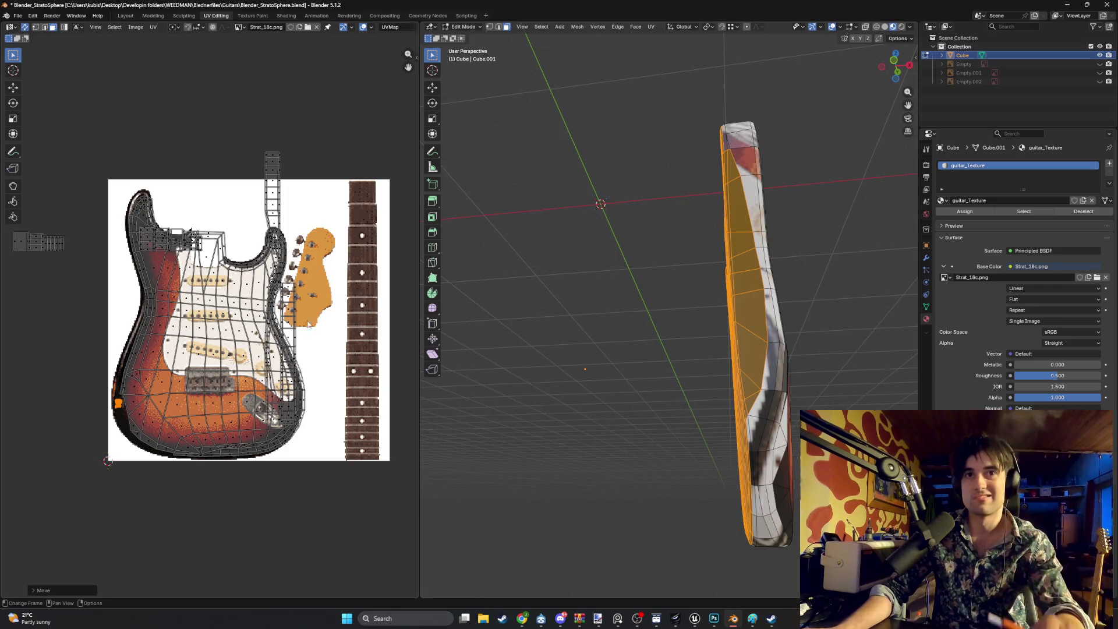
mouse_move(571, 314)
alt+middle_down()
mouse_move(592, 359)
mouse_move(618, 349)
alt+middle_up()
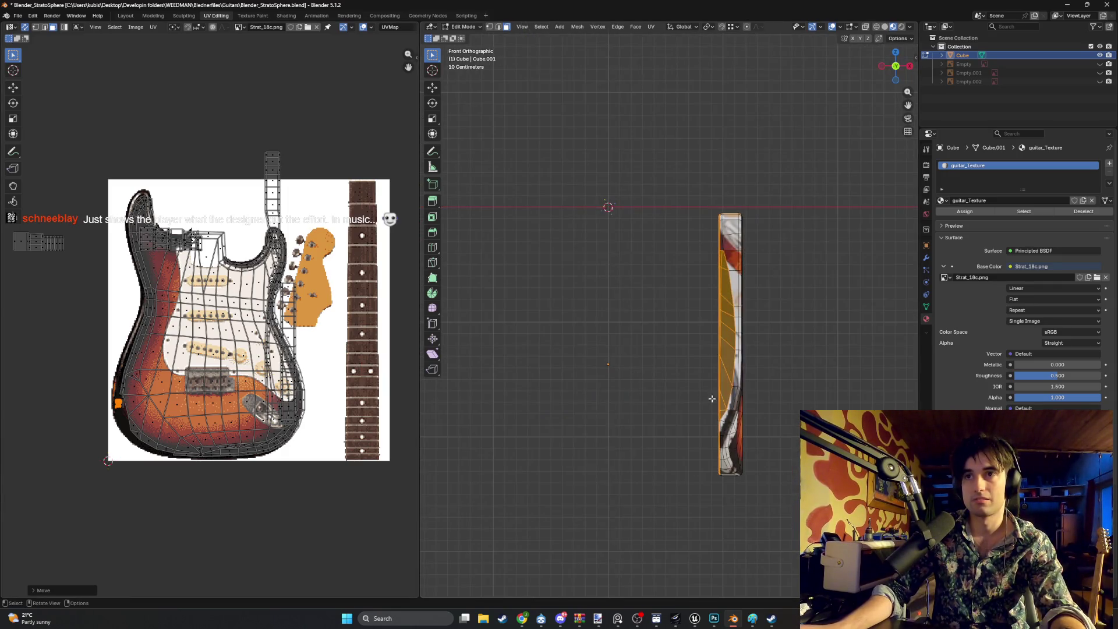
Box-select the whole guitar from the front, then select the body-edge UVs plus the upper neck island
drag(707, 217, 781, 519)
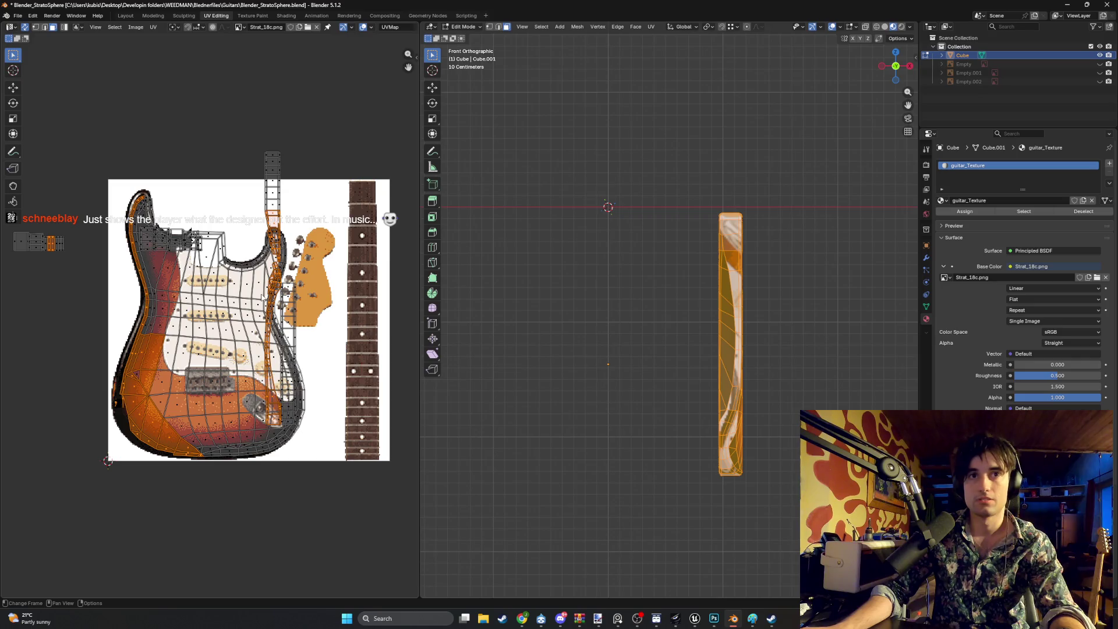
scroll(182, 356, up, 4)
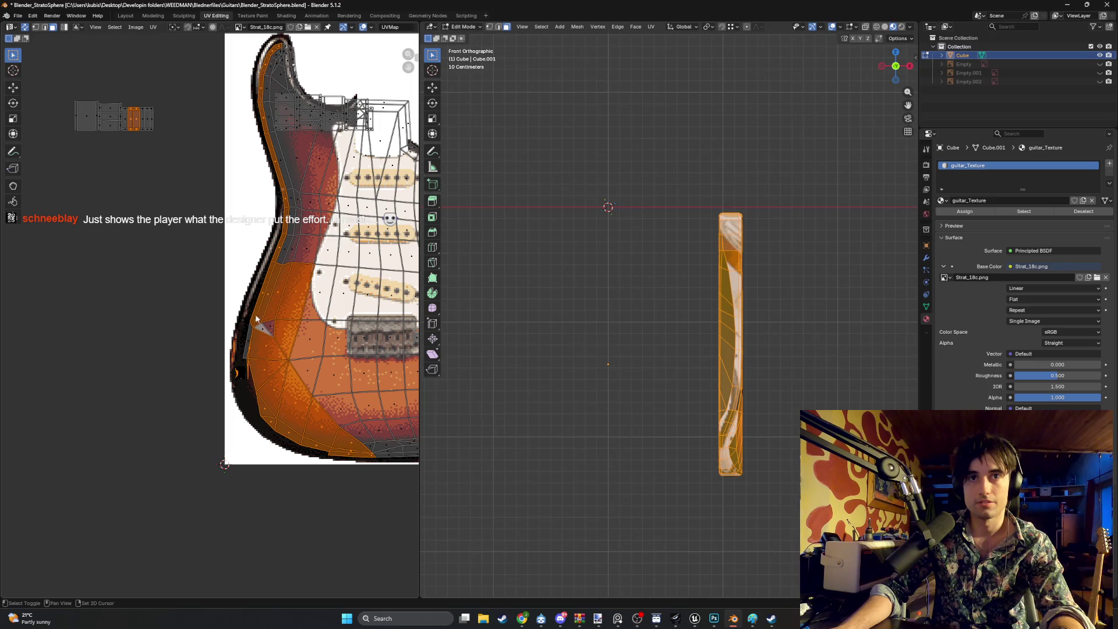
shift+click(270, 366)
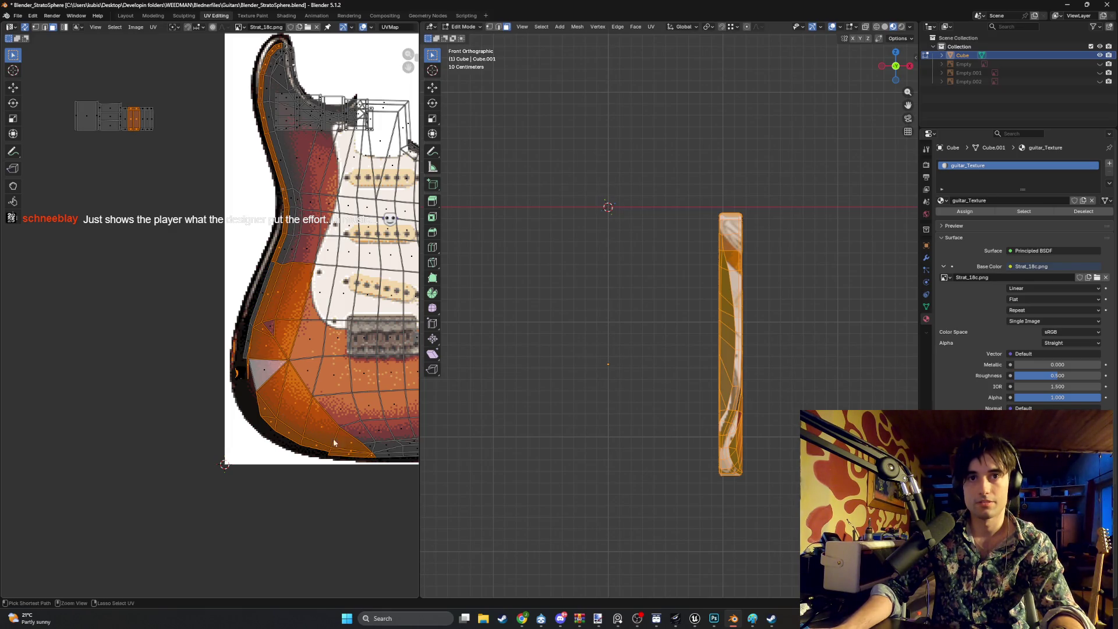
mouse_move(368, 466)
mouse_down()
mouse_move(267, 329)
mouse_move(236, 239)
mouse_up()
scroll(235, 240, down, 3)
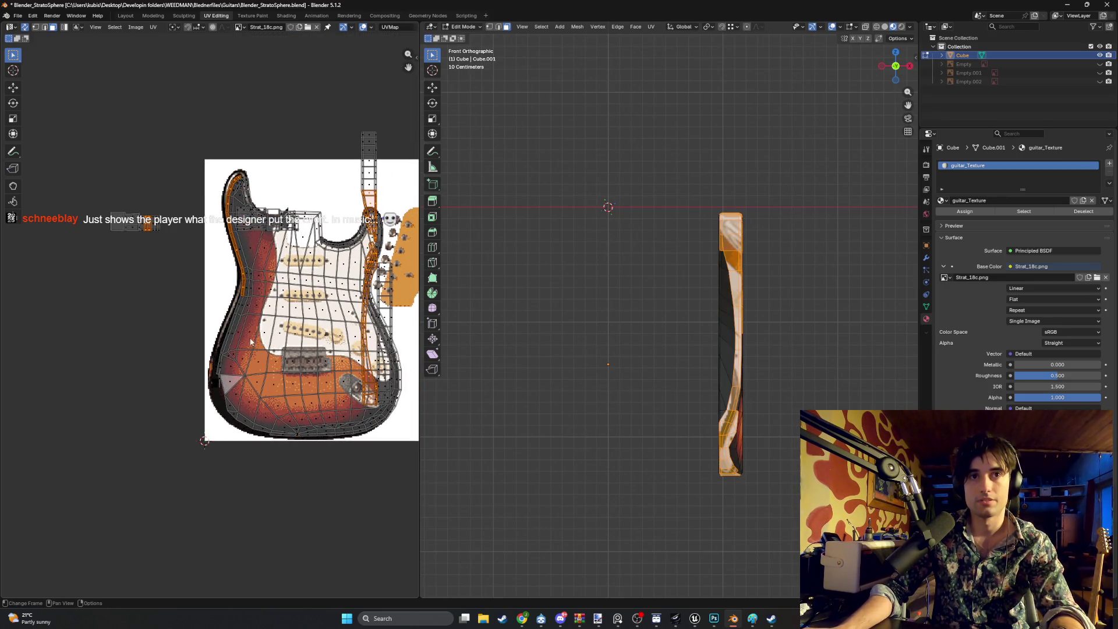
middle_drag(319, 247, 246, 235)
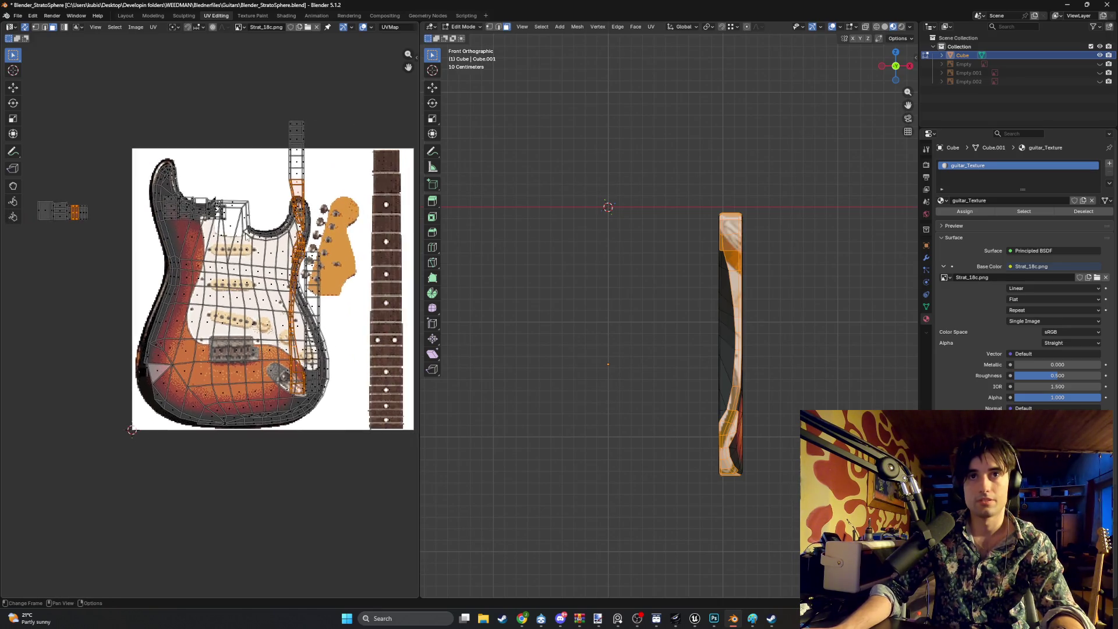
scroll(290, 278, up, 1)
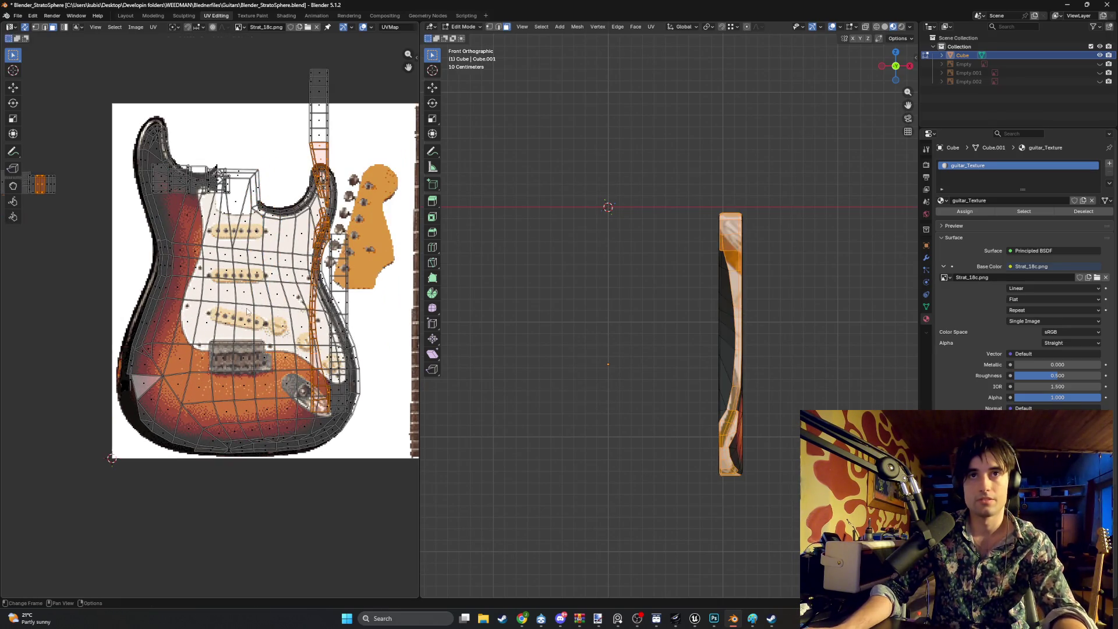
middle_drag(669, 270, 487, 280)
shift+drag(349, 145, 280, 68)
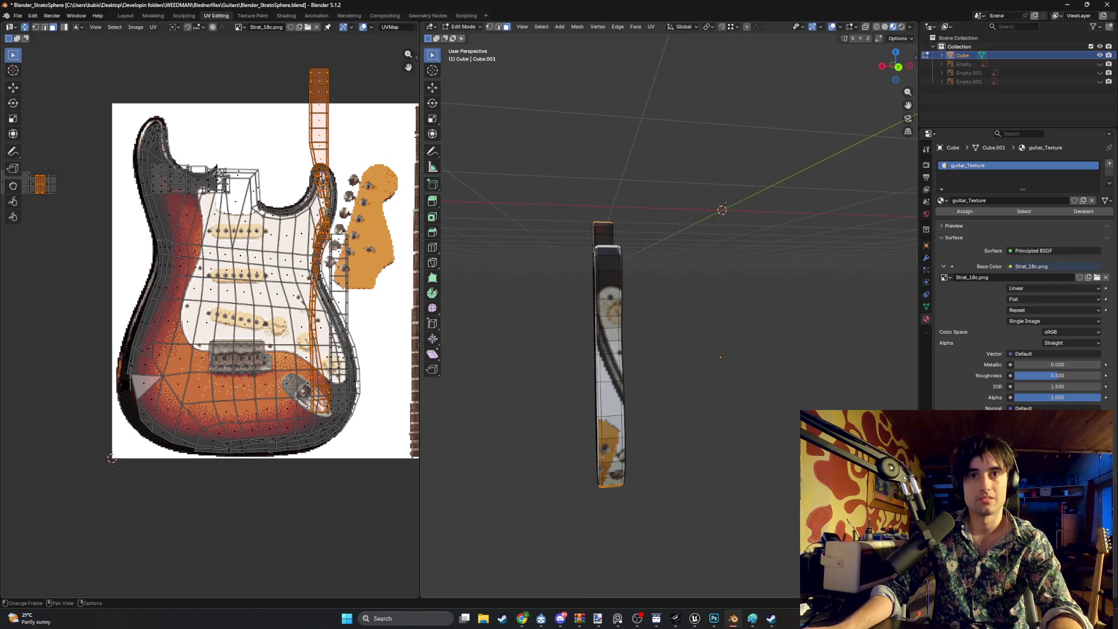
Undo a trial resize of the islands and deselect the small UV island
key(g)
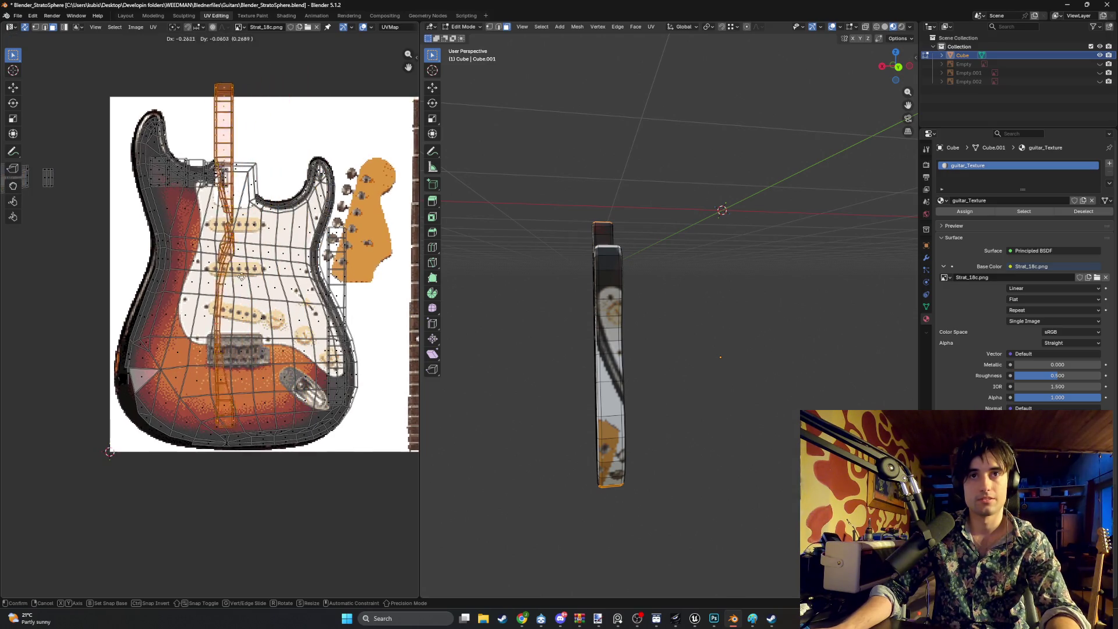
key(s)
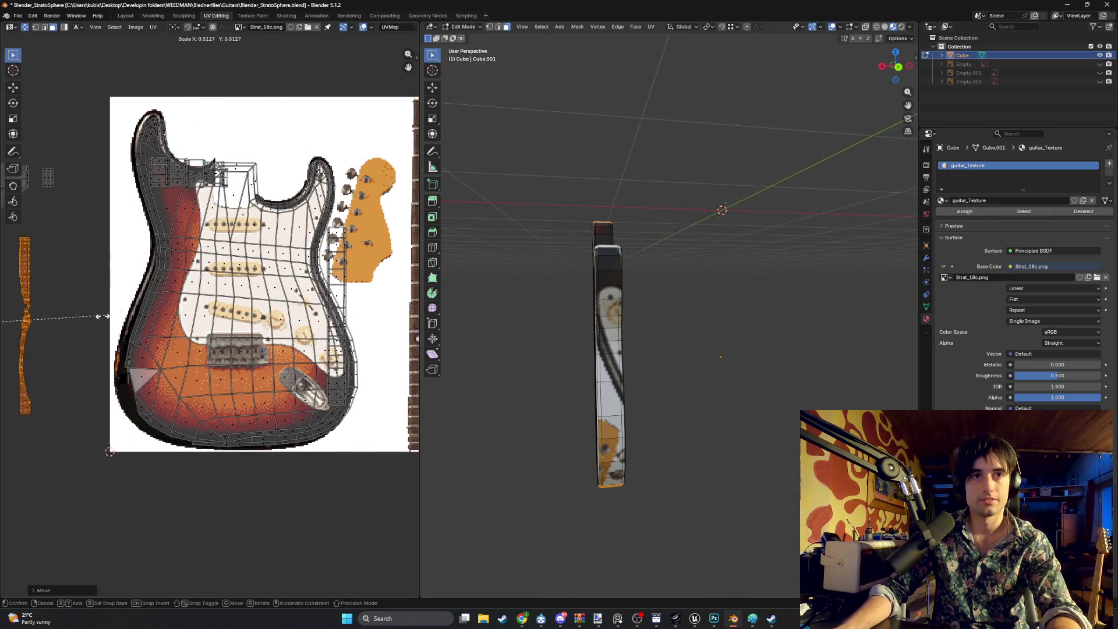
click(66, 332)
middle_drag(66, 332, 254, 312)
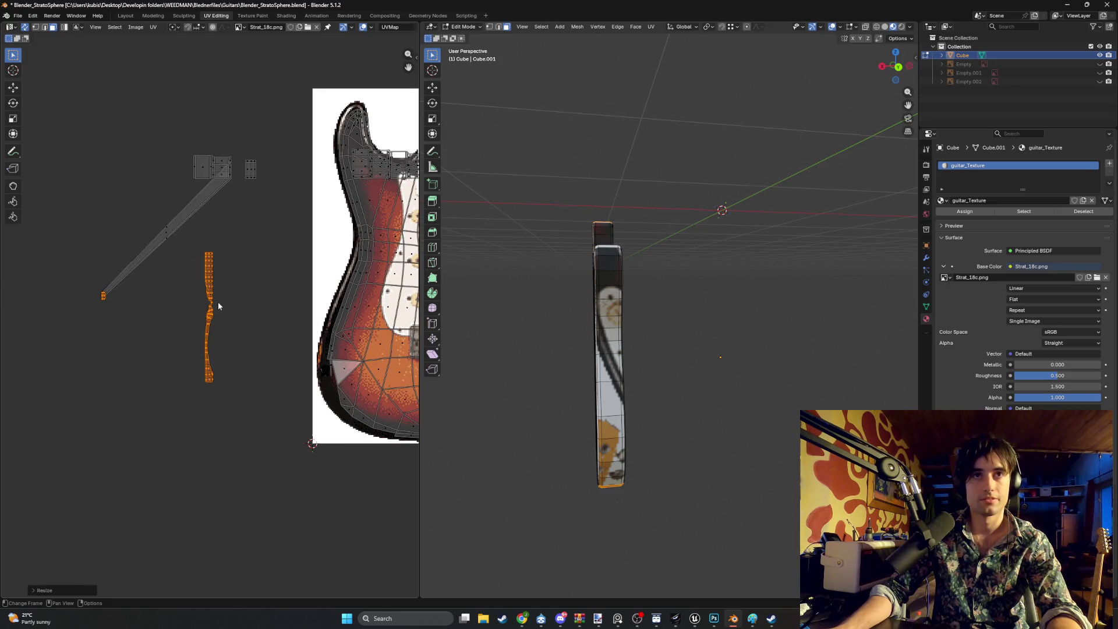
key(ctrl+z)
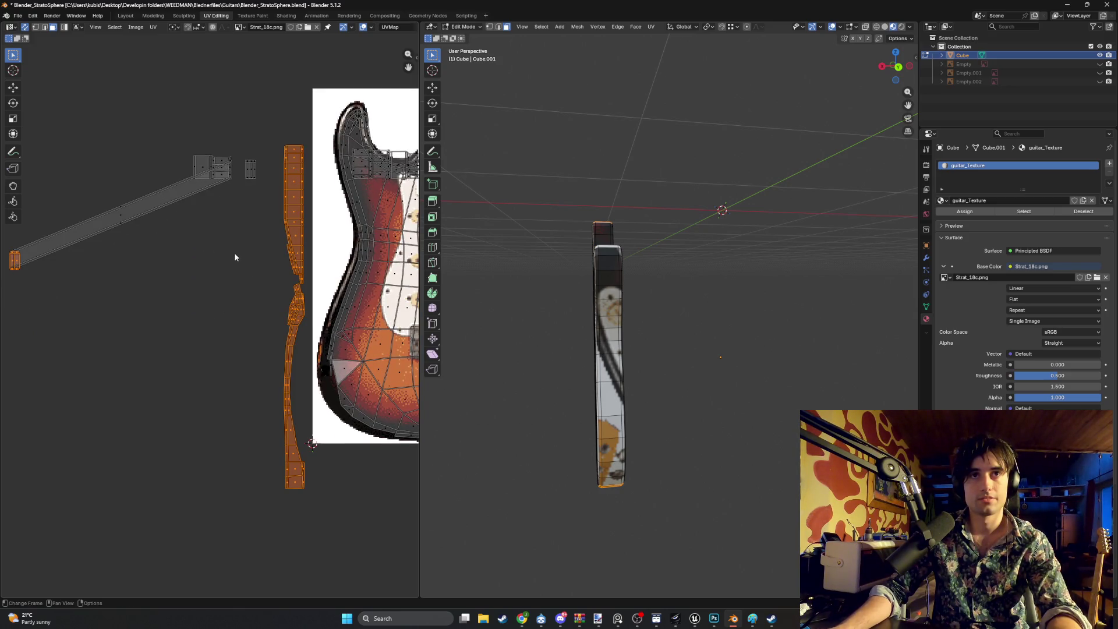
ctrl+middle_drag(257, 297, 195, 276)
key(ctrl+z)
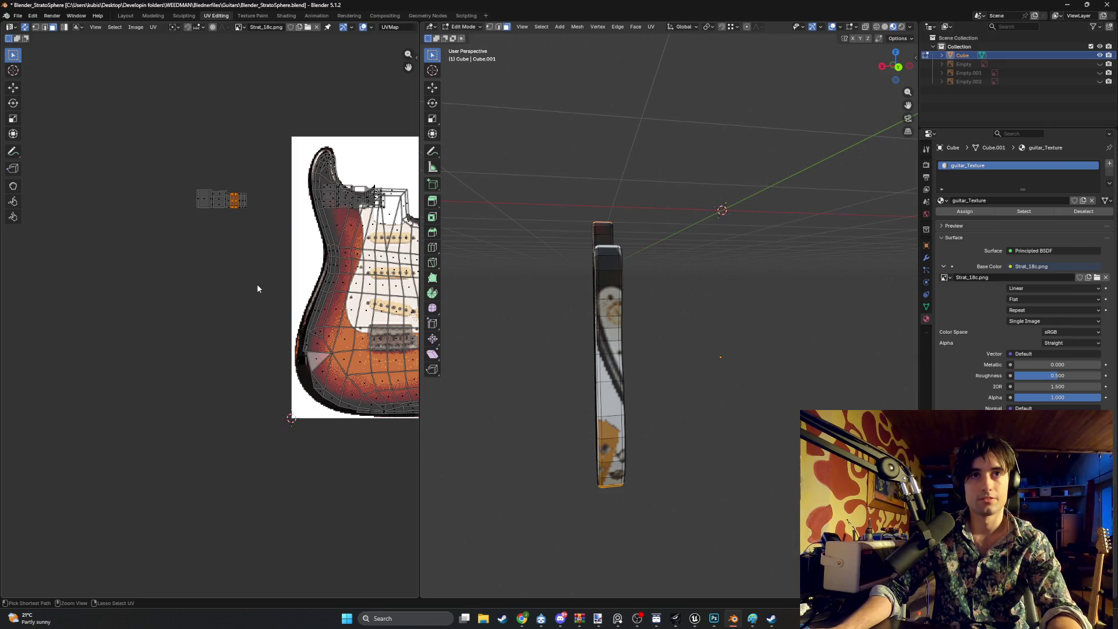
scroll(257, 285, down, 2)
ctrl+scroll(224, 247, right, 3)
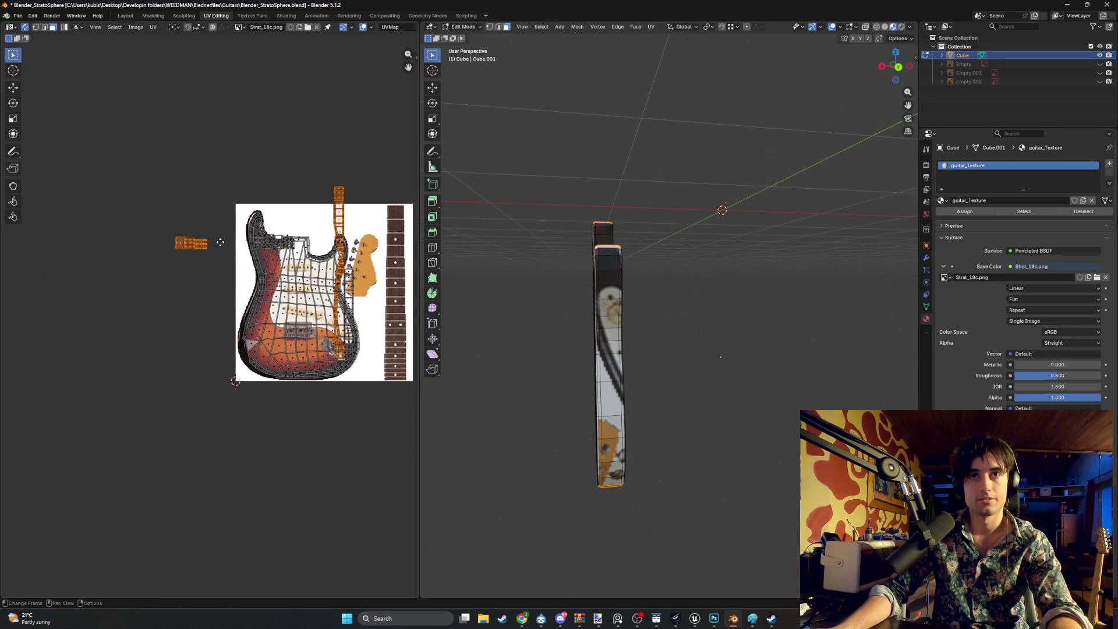
click(170, 257)
scroll(203, 236, up, 2)
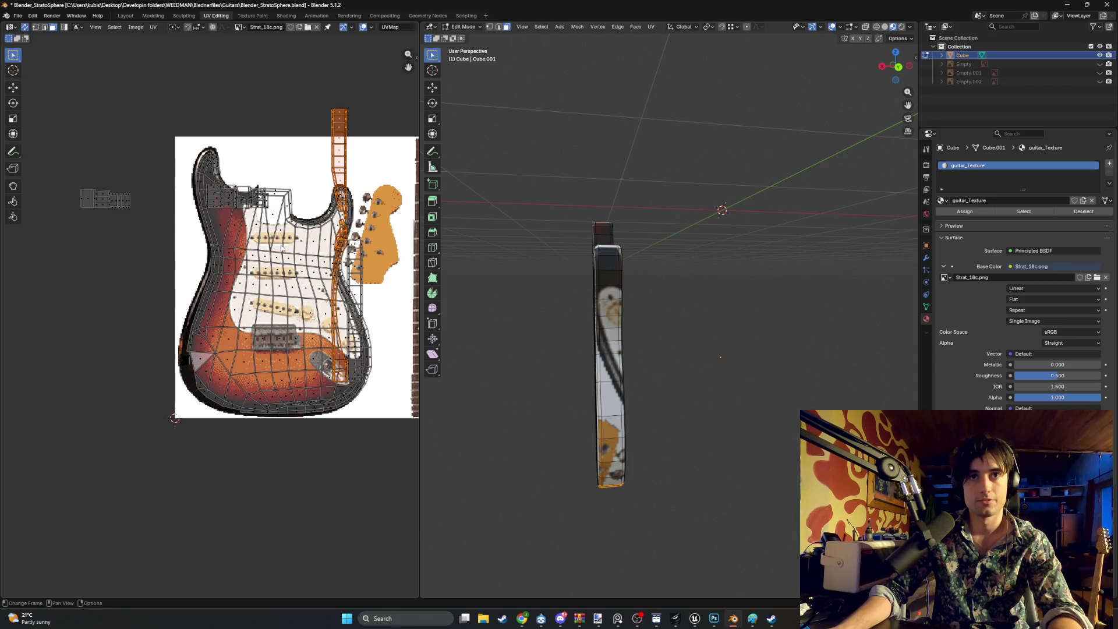
Shrink the side-edge strip to a tiny island and place it on the body's dark left edge
key(s)
key(Return)
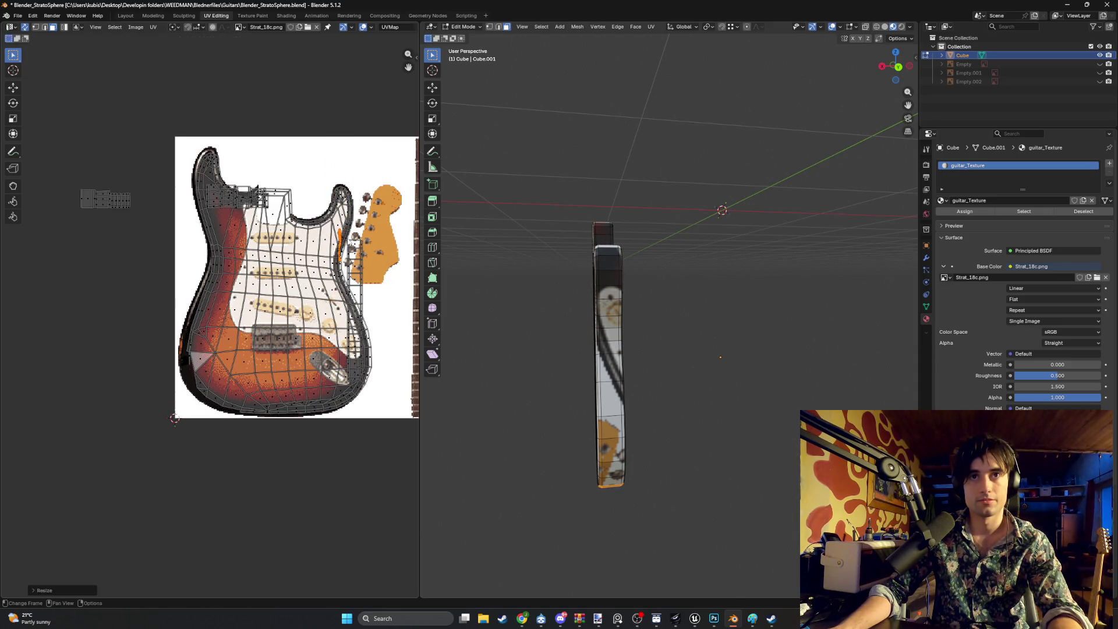
key(g)
scroll(193, 359, up, 6)
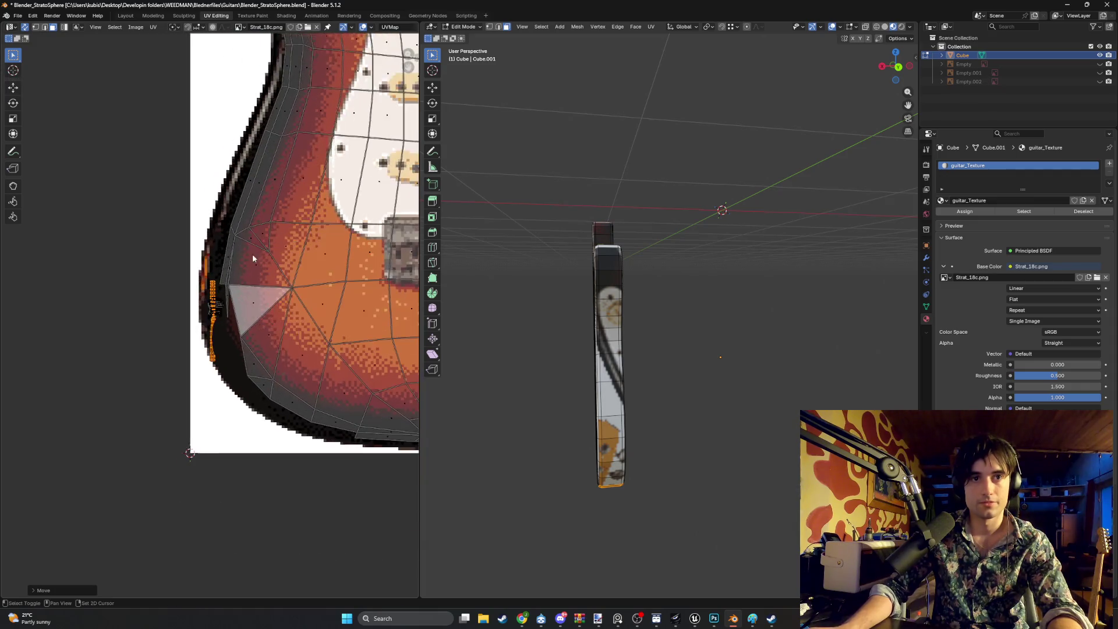
click(211, 318)
key(g)
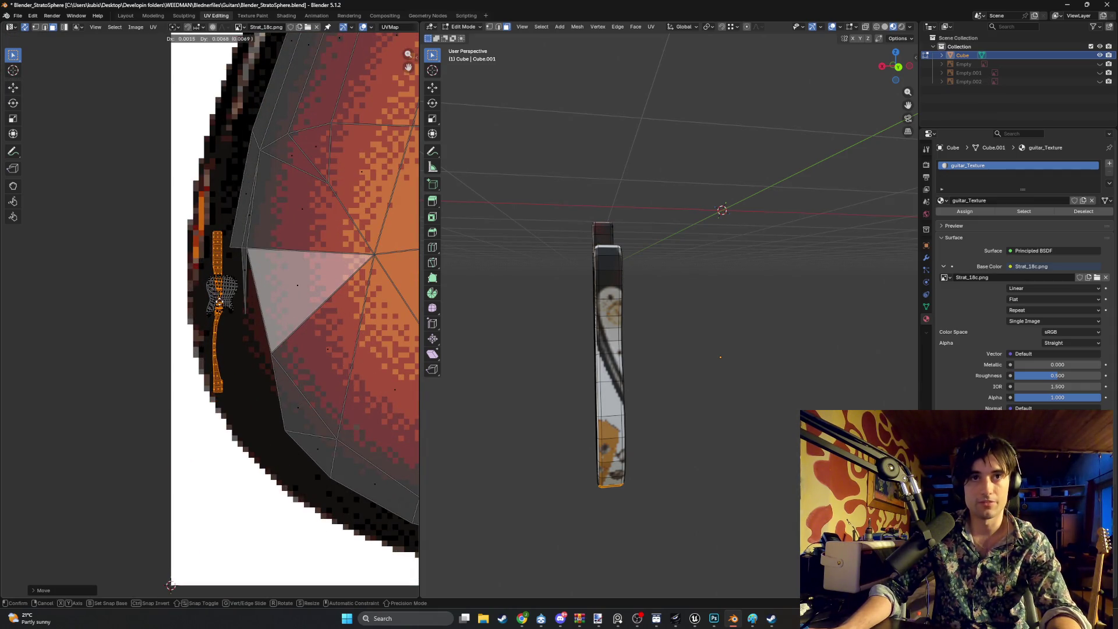
click(224, 304)
mouse_move(466, 309)
middle_down()
mouse_move(766, 267)
mouse_move(799, 295)
mouse_move(777, 303)
middle_up()
scroll(705, 360, up, 5)
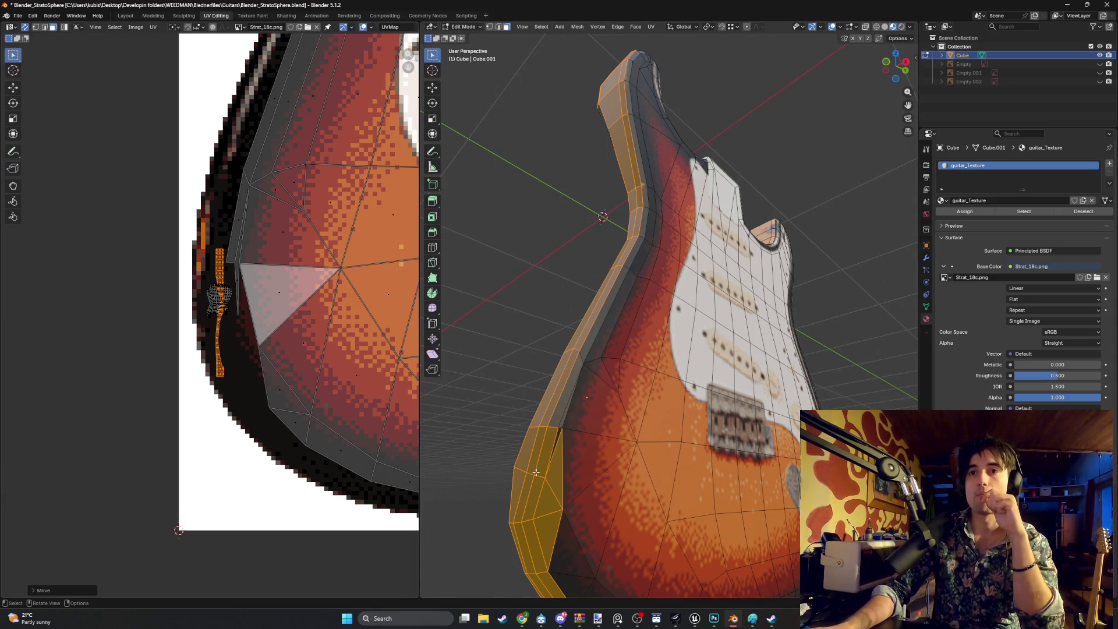
Select a triangular and a diamond-shaped side face to locate their UVs, ending in the back view
click(557, 470)
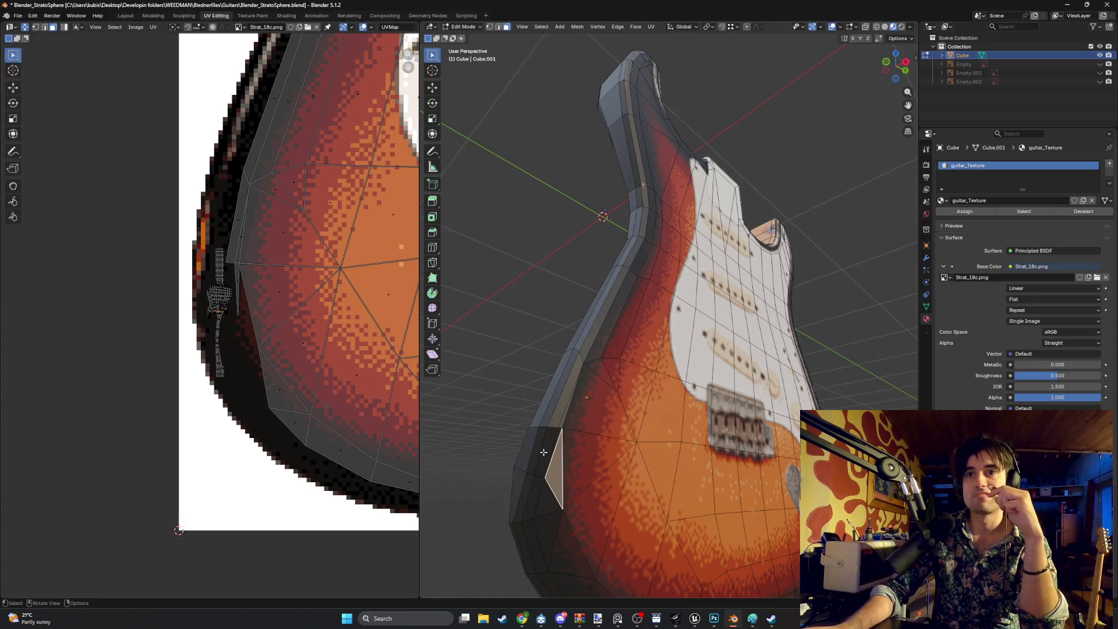
middle_drag(543, 452, 583, 442)
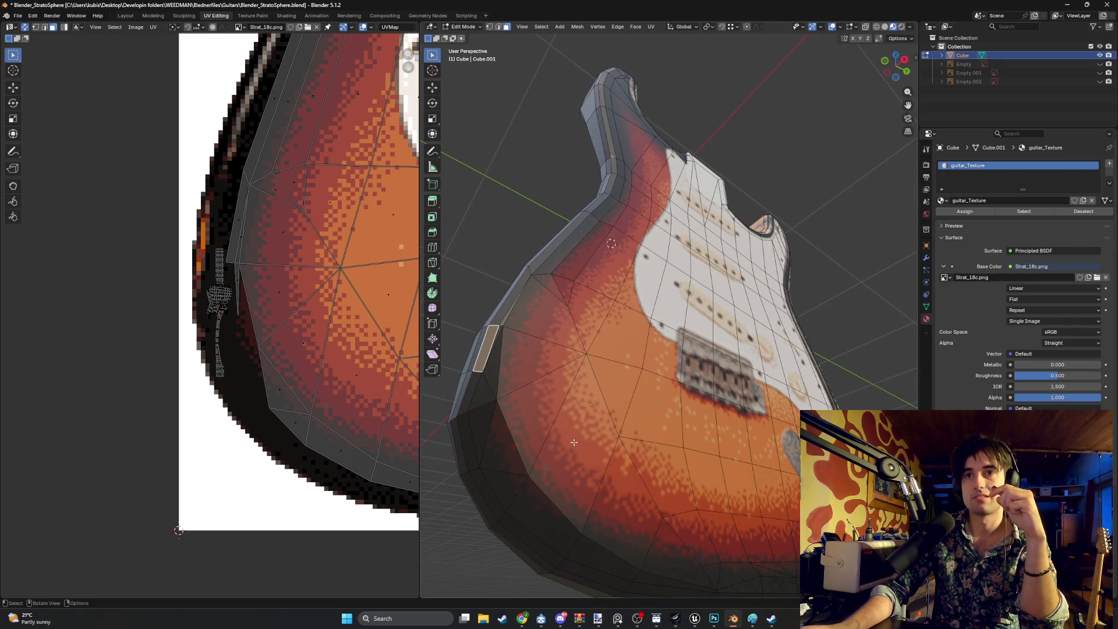
click(574, 443)
middle_drag(810, 399, 524, 379)
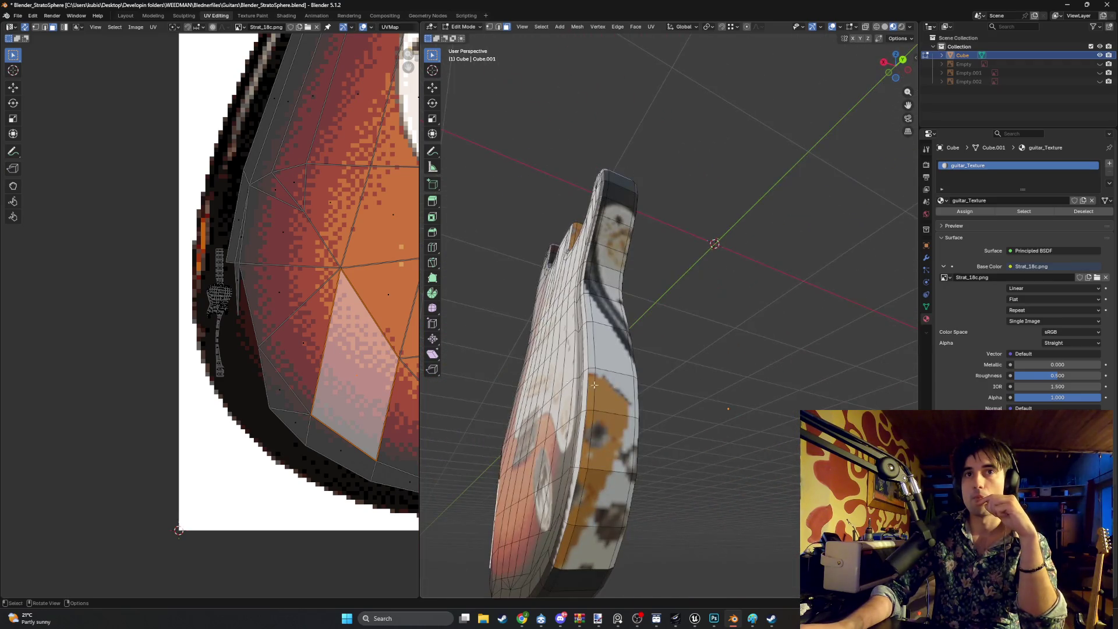
scroll(344, 267, down, 8)
middle_drag(345, 266, 311, 284)
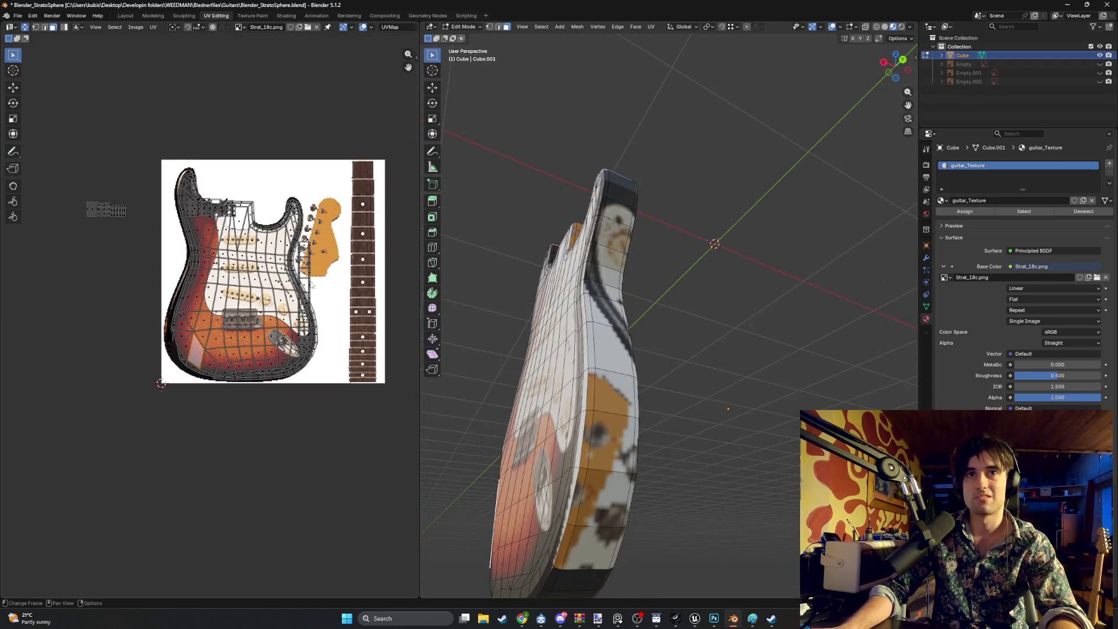
middle_drag(629, 401, 668, 429)
key(ctrl+KP_1)
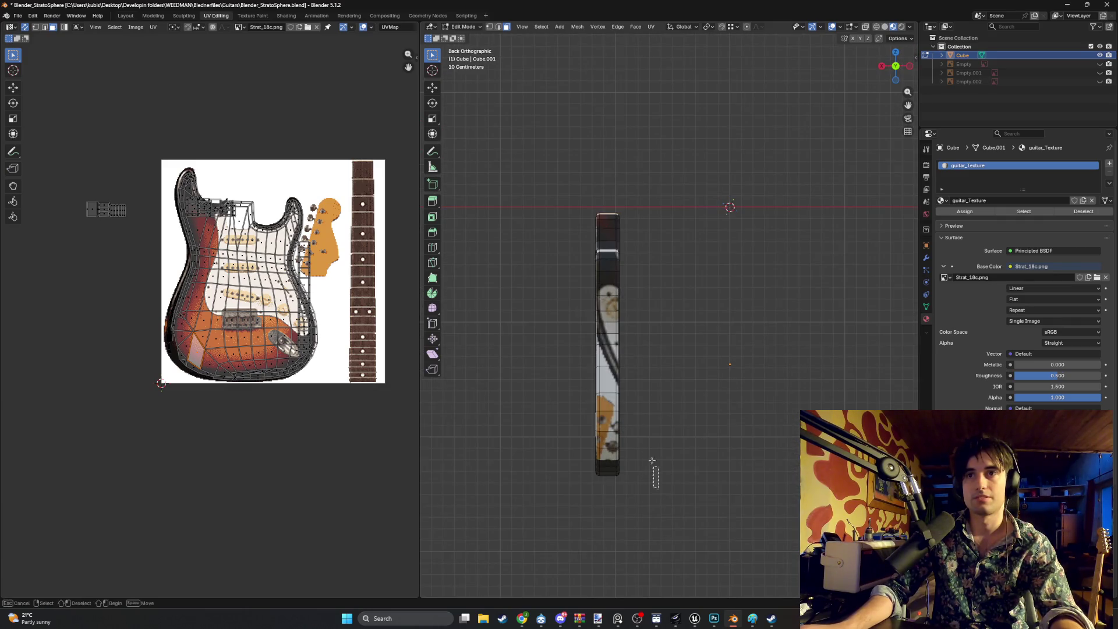
Select the guitar's side-edge faces, deselecting the neck bottom, small left island and bottom-outline UVs
drag(658, 488, 537, 210)
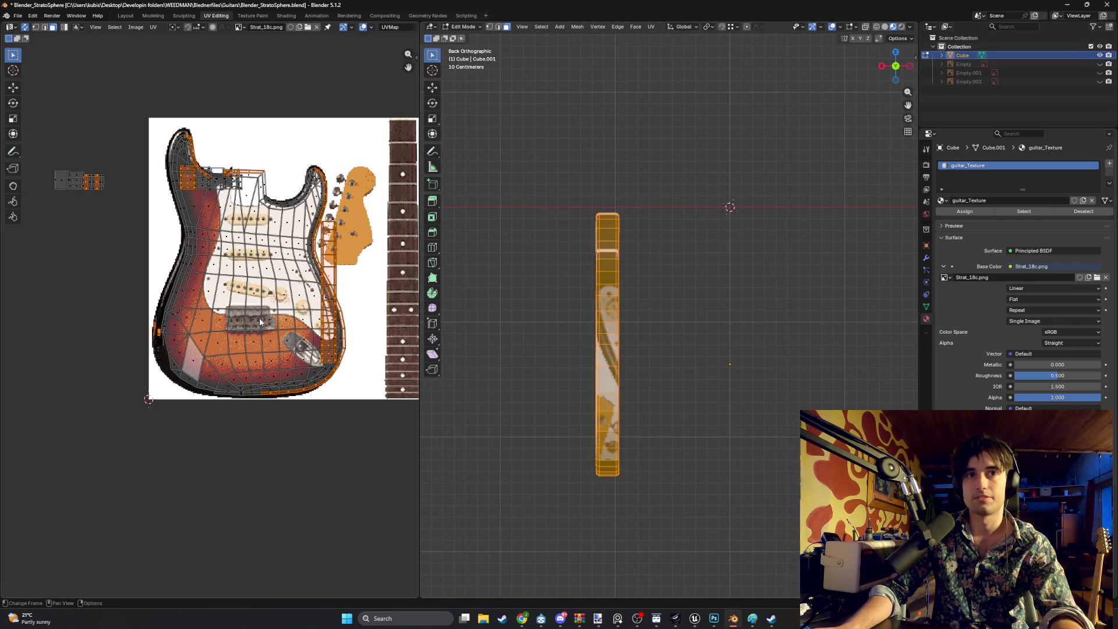
scroll(222, 361, up, 1)
ctrl+drag(222, 361, 92, 292)
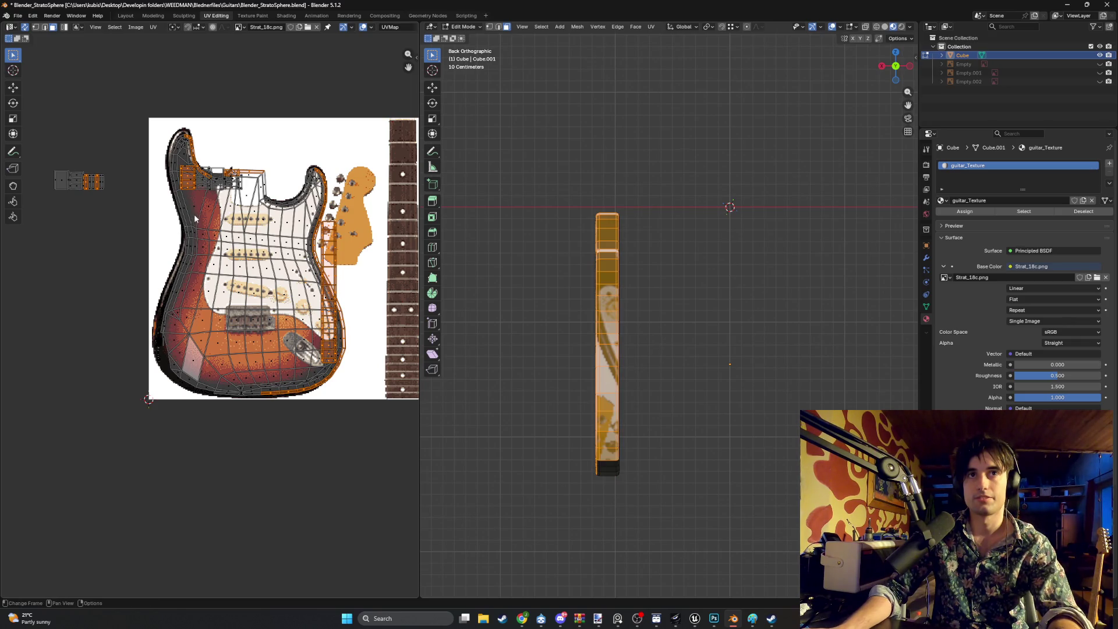
ctrl+drag(123, 209, 45, 147)
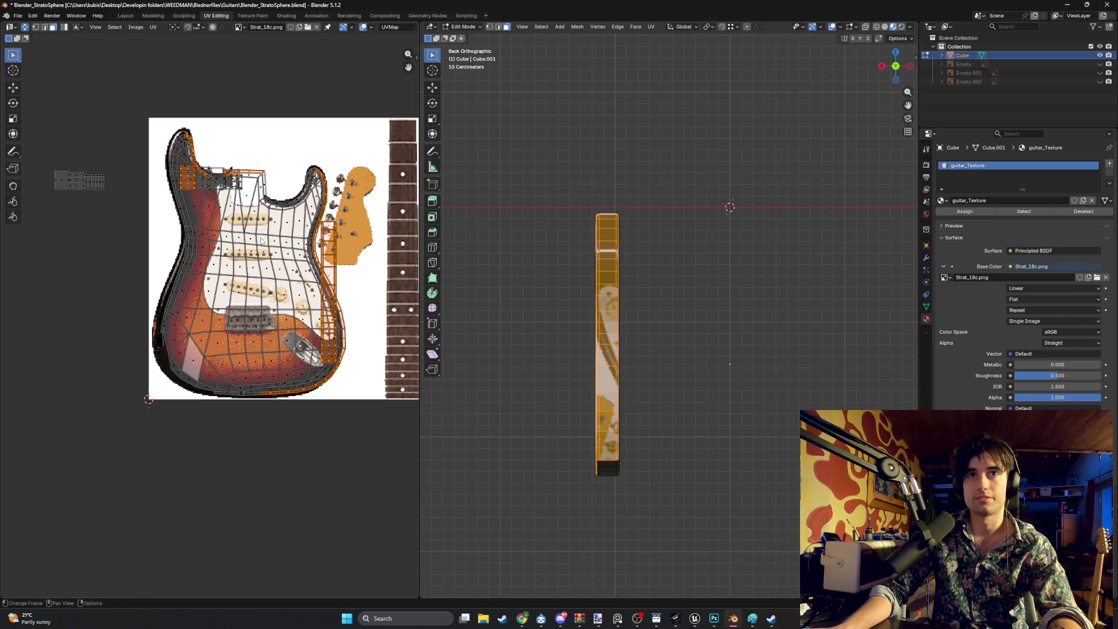
mouse_move(293, 238)
mouse_down()
mouse_move(156, 124)
mouse_move(167, 153)
mouse_up()
scroll(312, 209, up, 3)
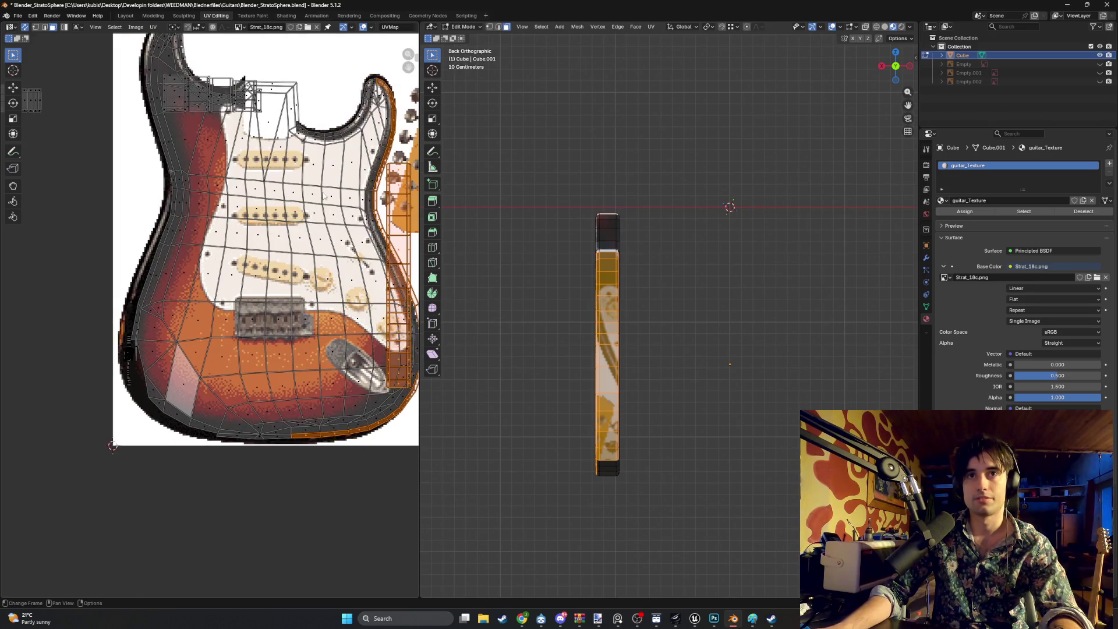
key(b)
key(Escape)
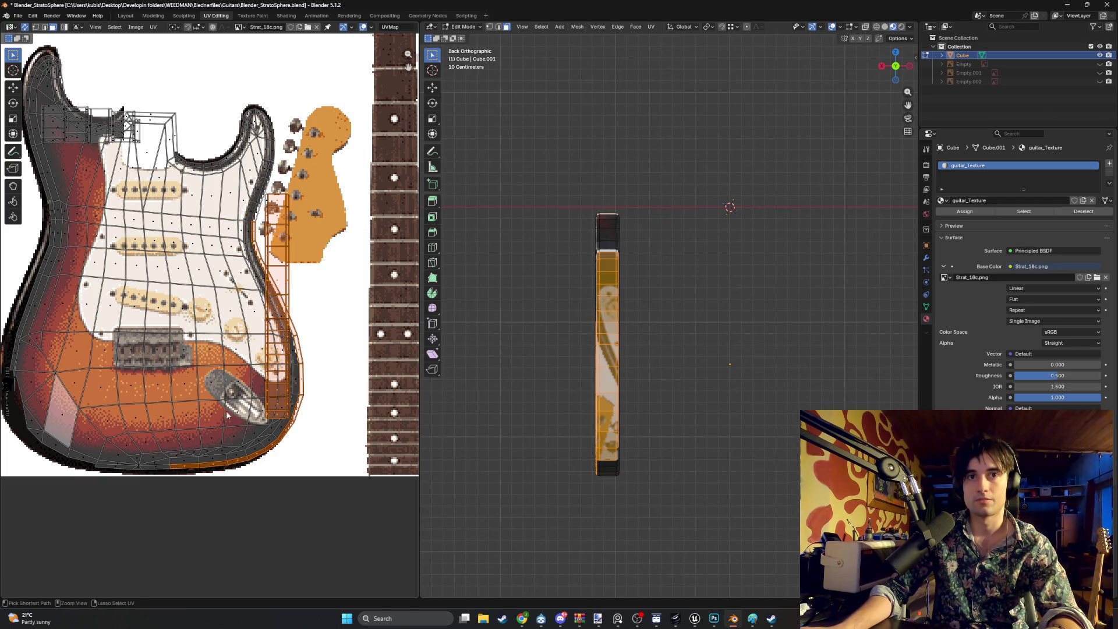
ctrl+click(233, 430)
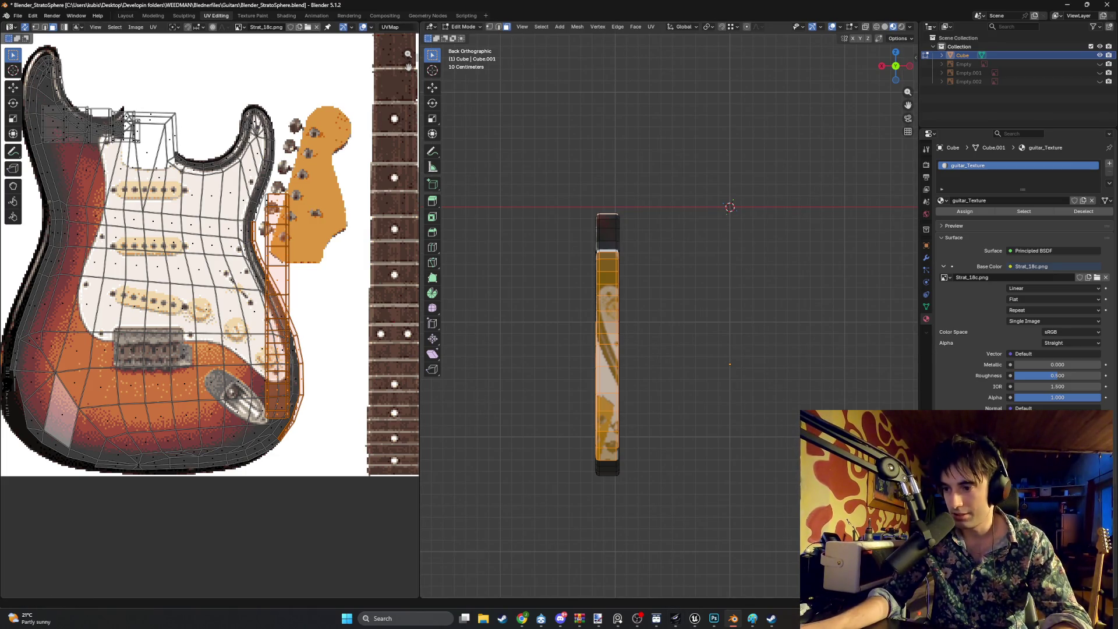
Deselect the rim strip's upper and lower parts, then scale the side strip into a thin sliver
click(522, 618)
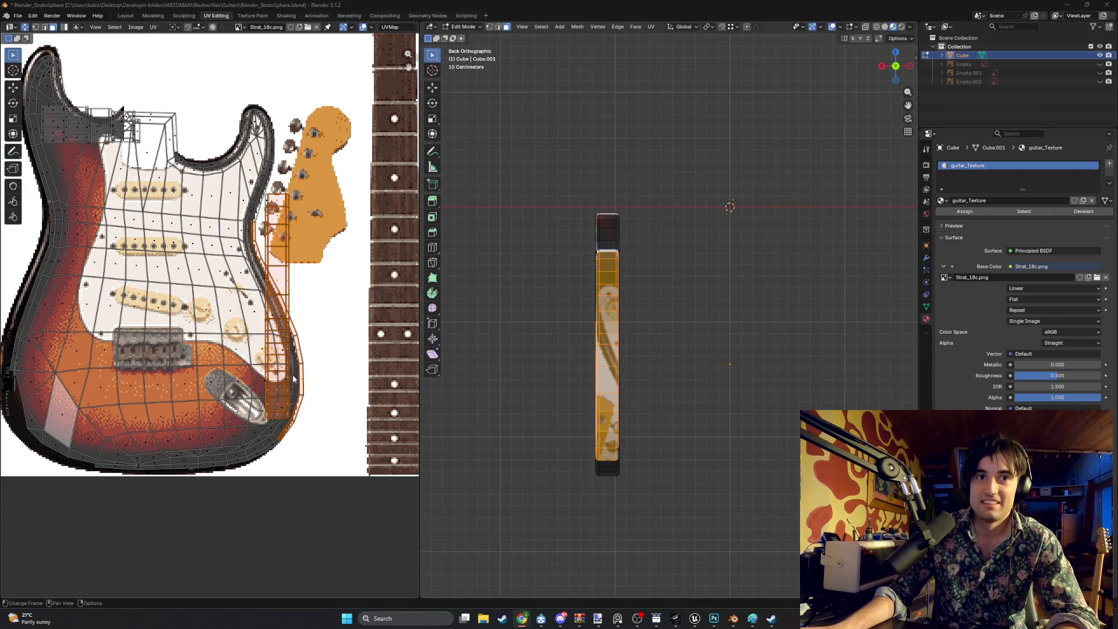
middle_drag(257, 370, 282, 347)
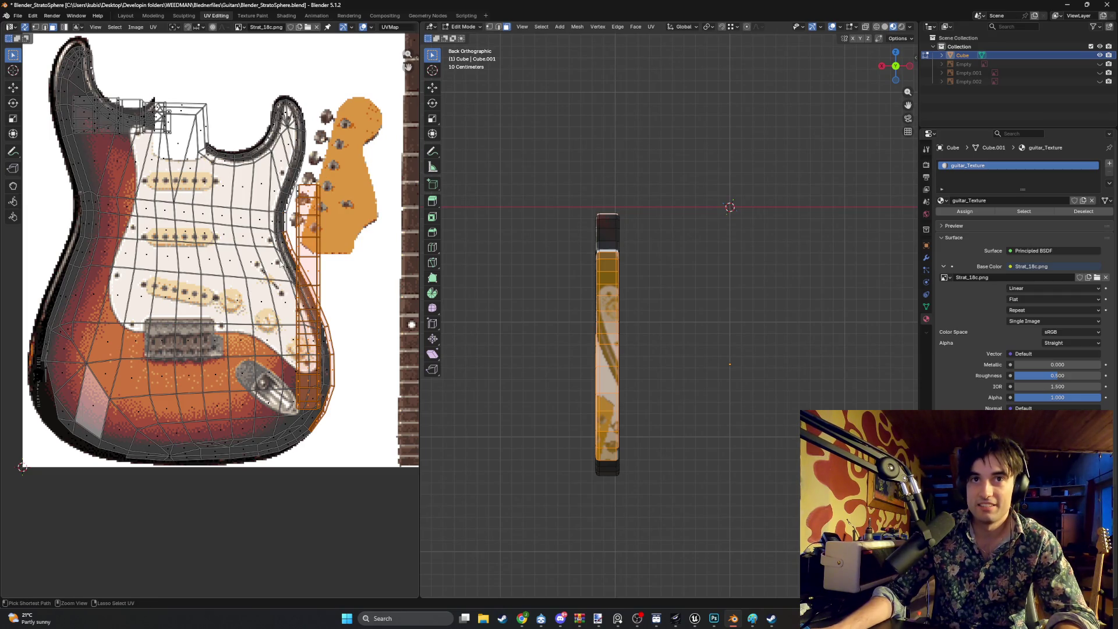
scroll(300, 283, up, 3)
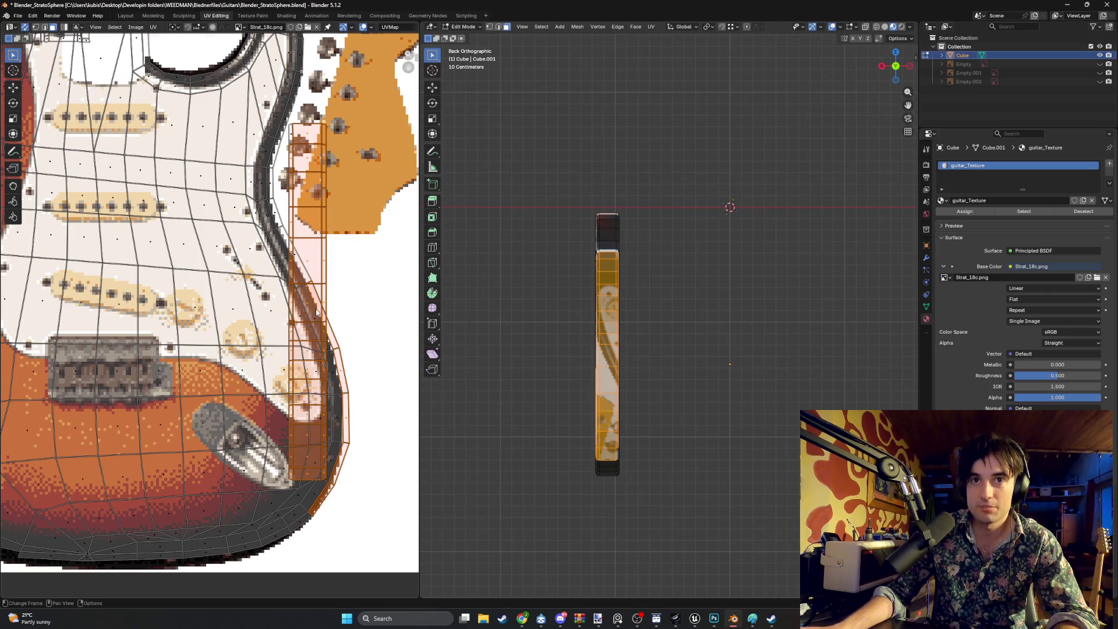
scroll(316, 311, up, 2)
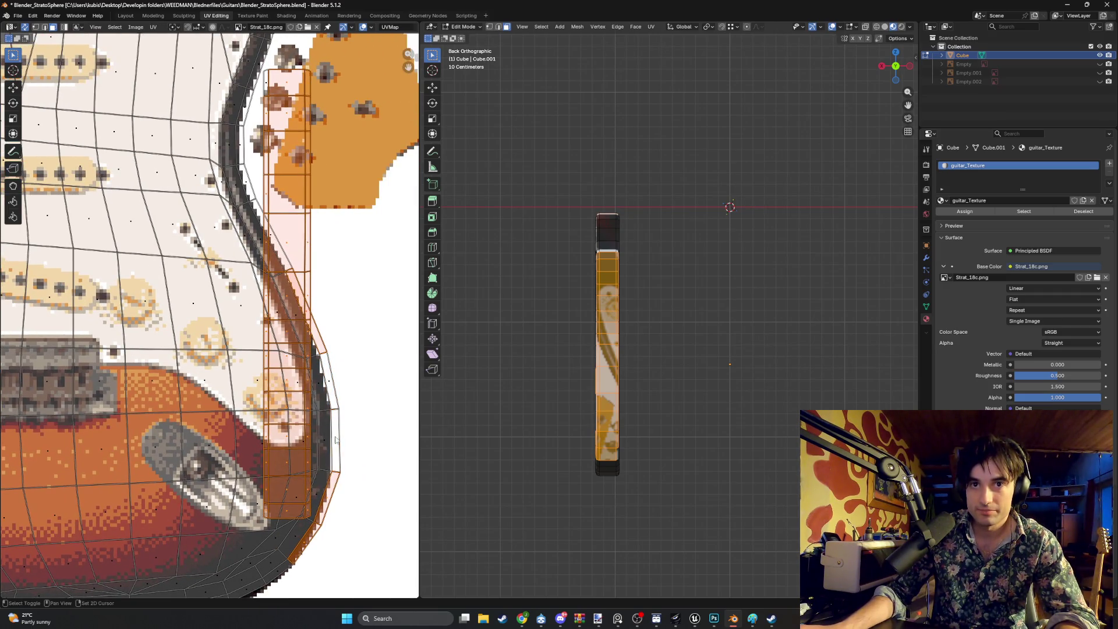
shift+click(330, 502)
shift+click(310, 541)
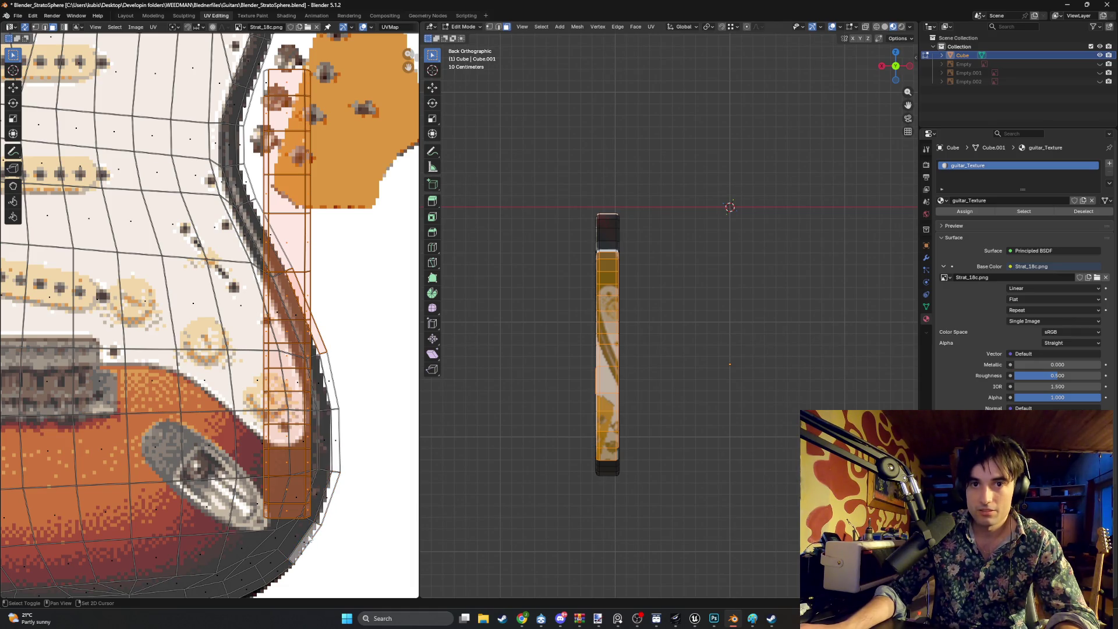
scroll(307, 318, down, 6)
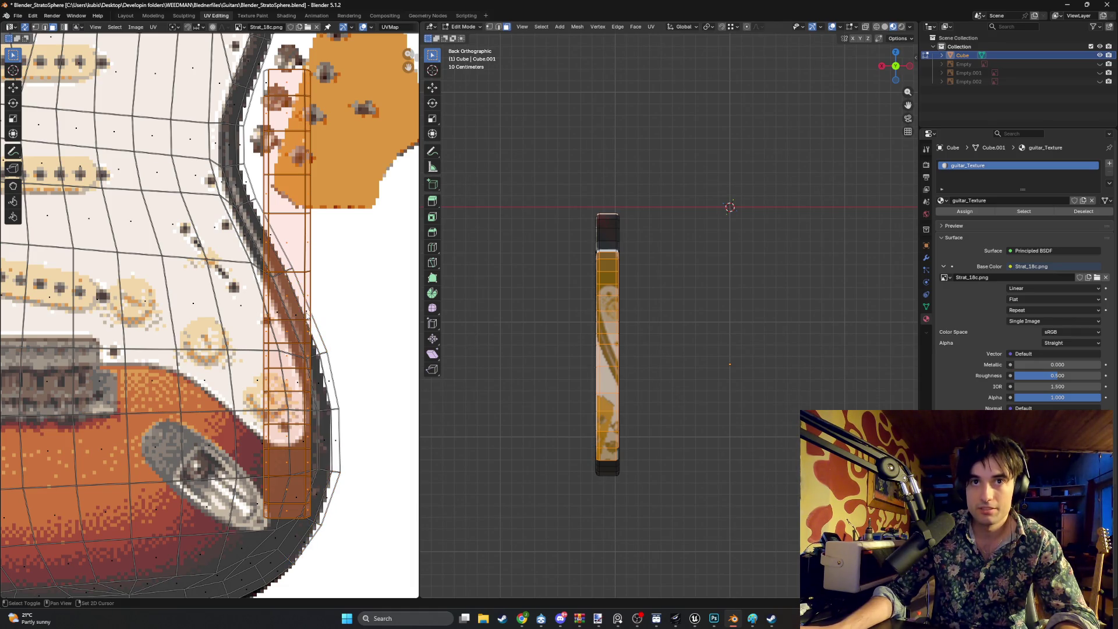
key(s)
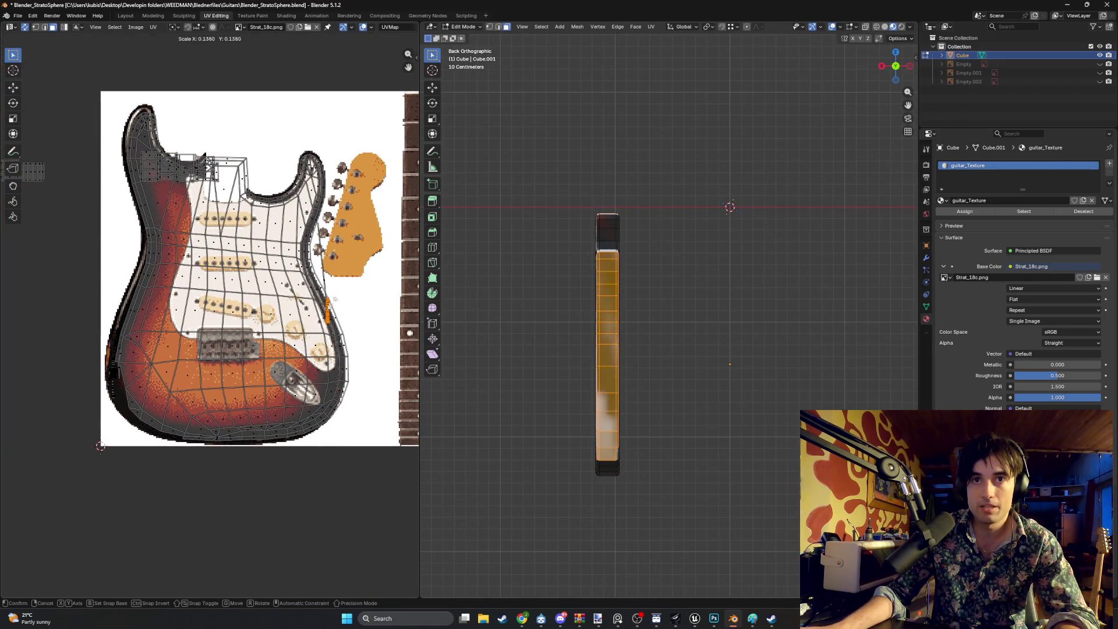
click(330, 299)
Move the shrunken strip up past the headstock, then down onto the body texture's dark rim
mouse_move(238, 316)
middle_down()
mouse_move(316, 311)
mouse_move(250, 262)
middle_up()
scroll(317, 310, up, 2)
scroll(307, 206, up, 4)
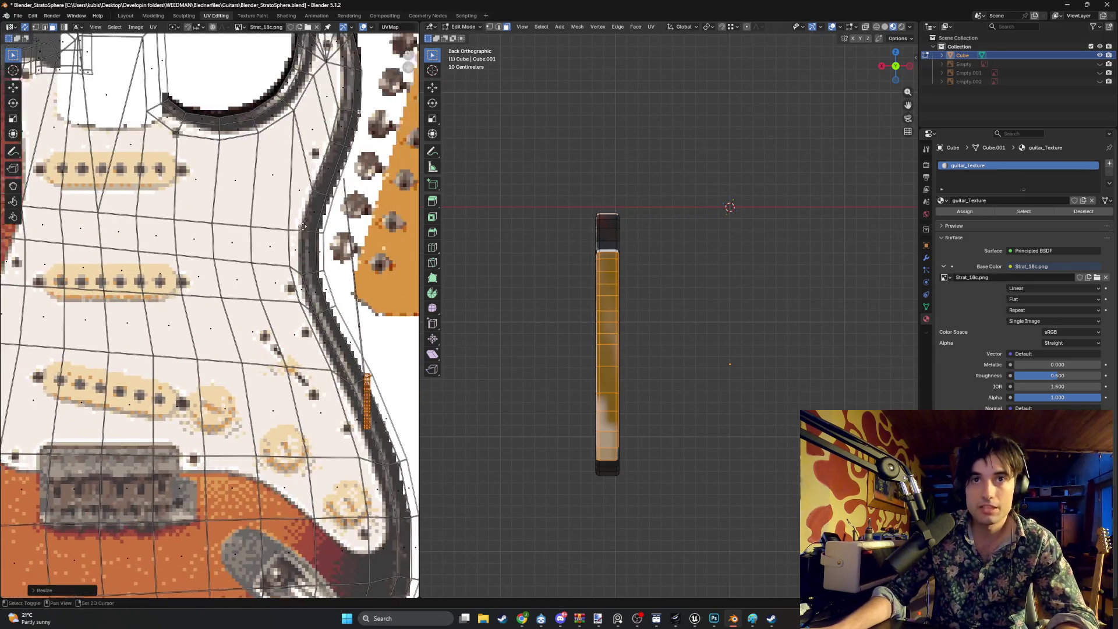
key(b)
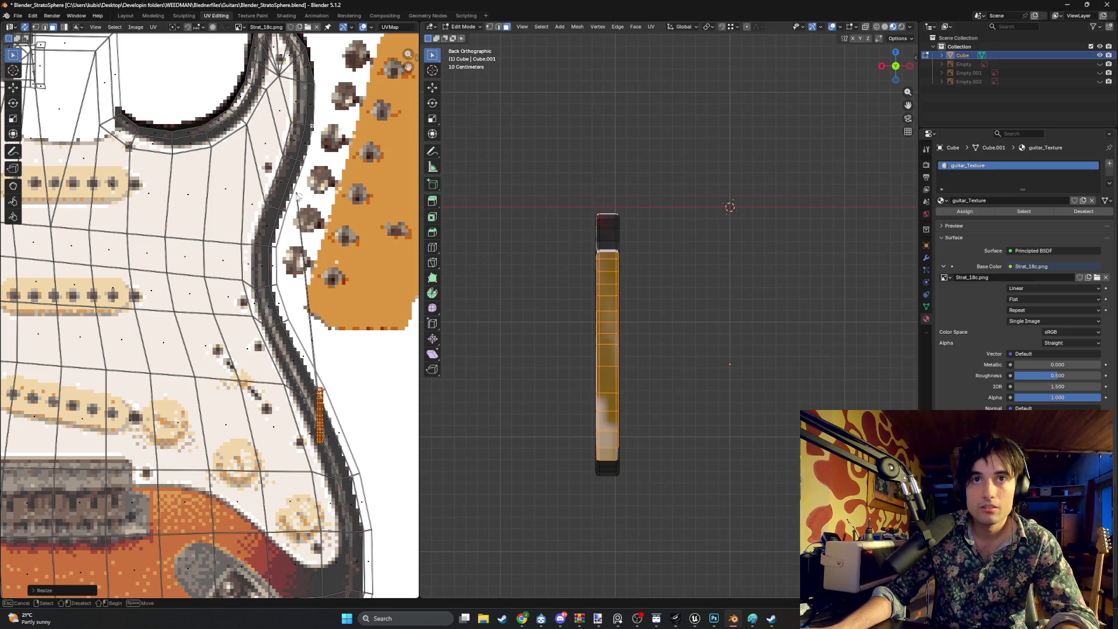
key(Escape)
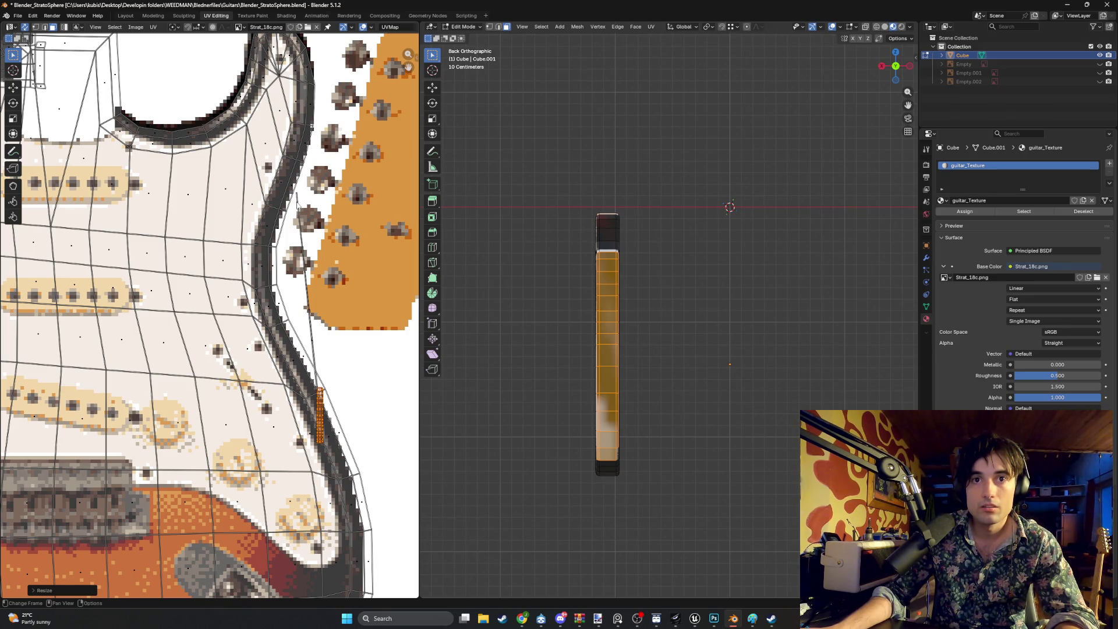
key(g)
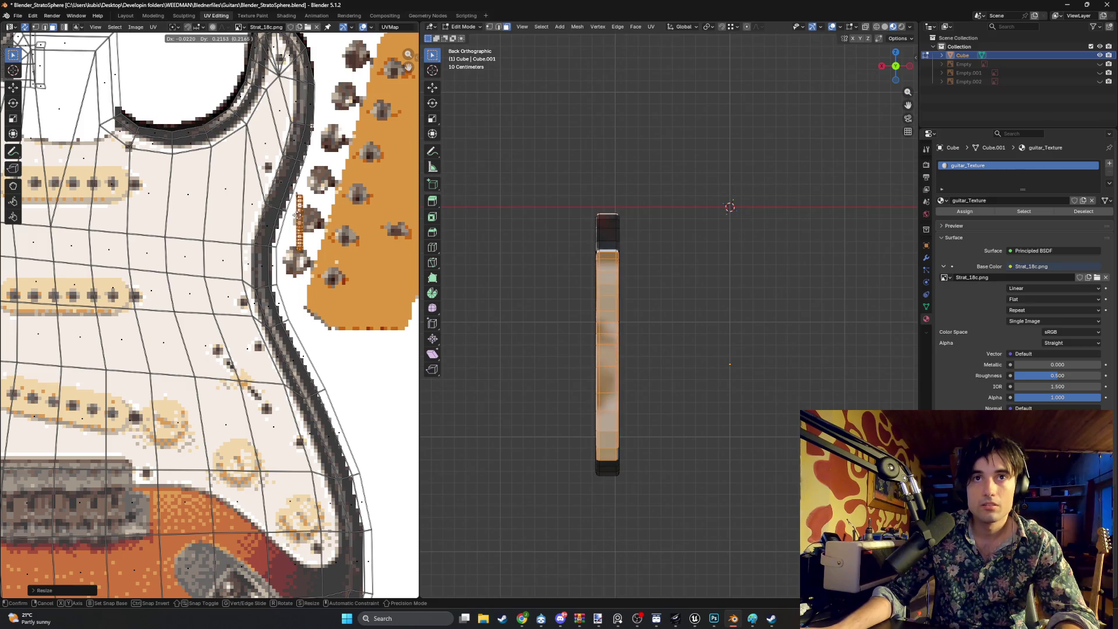
click(300, 214)
scroll(302, 222, up, 4)
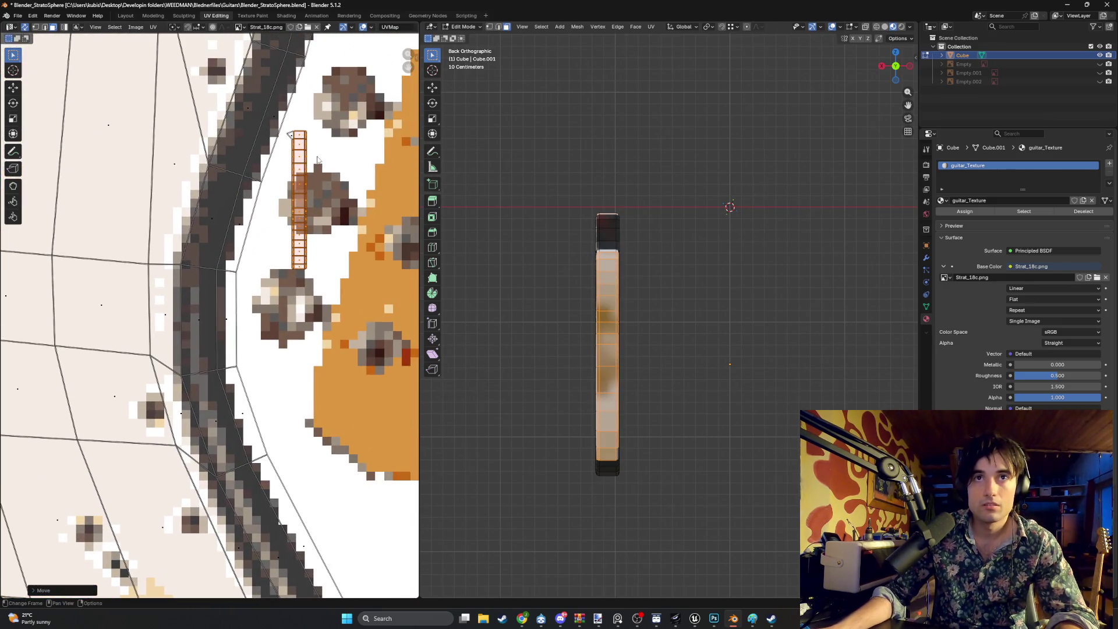
scroll(203, 286, down, 4)
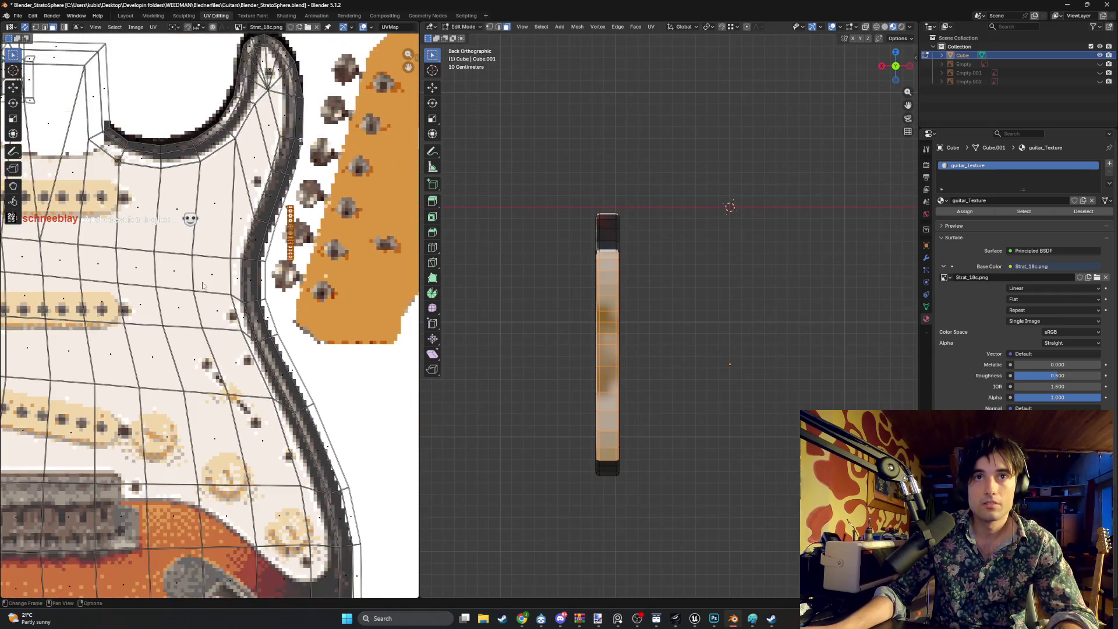
scroll(203, 286, down, 3)
scroll(146, 393, up, 5)
key(g)
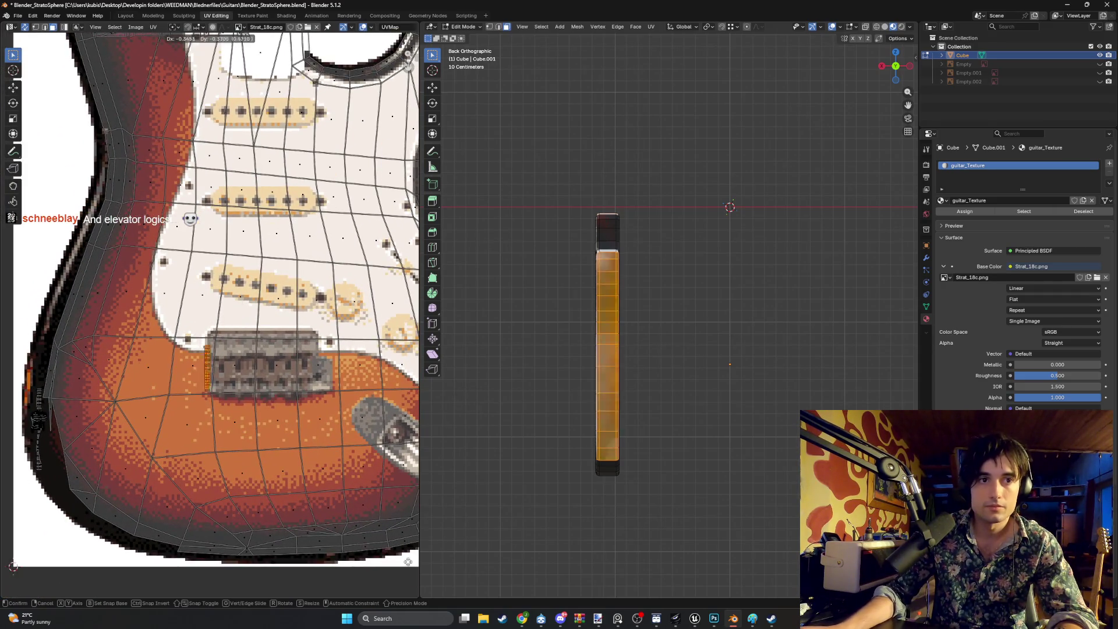
click(253, 88)
Orbit the guitar body to check the darker rim and clear the selection
scroll(264, 254, down, 10)
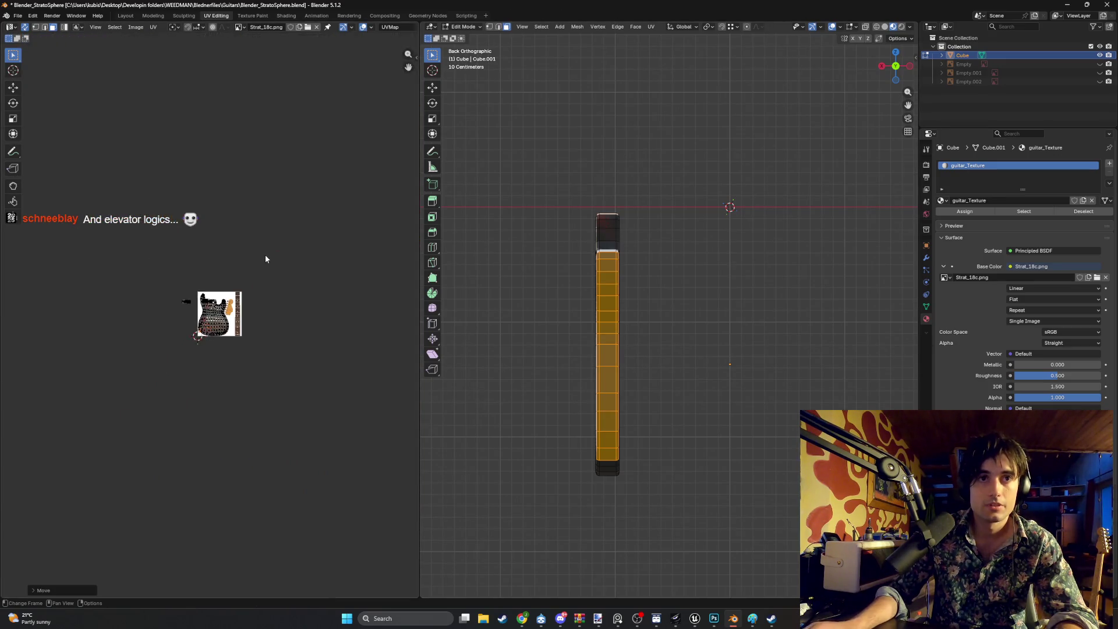
scroll(186, 290, up, 5)
scroll(186, 290, up, 8)
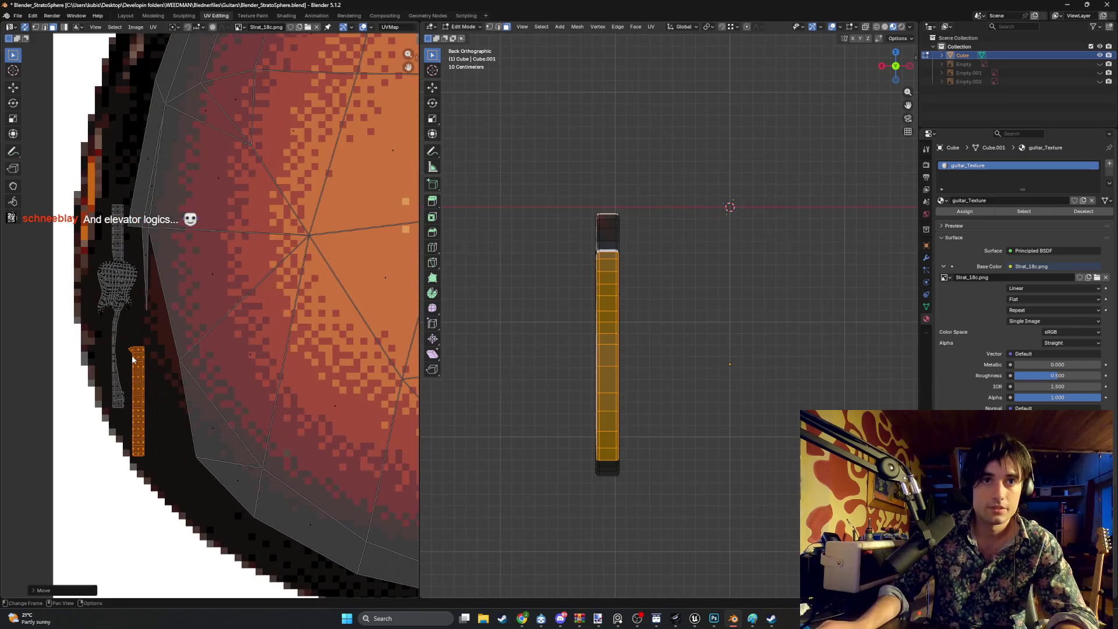
mouse_move(670, 303)
middle_down()
mouse_move(731, 204)
mouse_move(685, 336)
mouse_move(762, 300)
middle_up()
key(alt+a)
scroll(762, 300, up, 5)
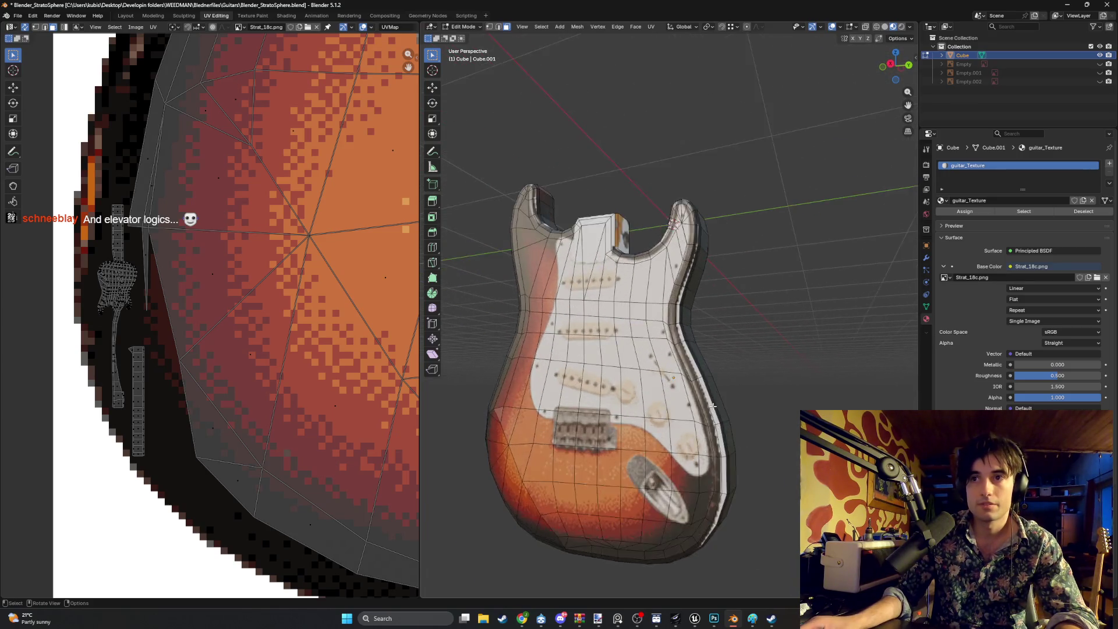
In vertex mode, pull the first outline UV vertices inward onto the texture's dark rim
scroll(82, 331, down, 6)
scroll(117, 320, up, 4)
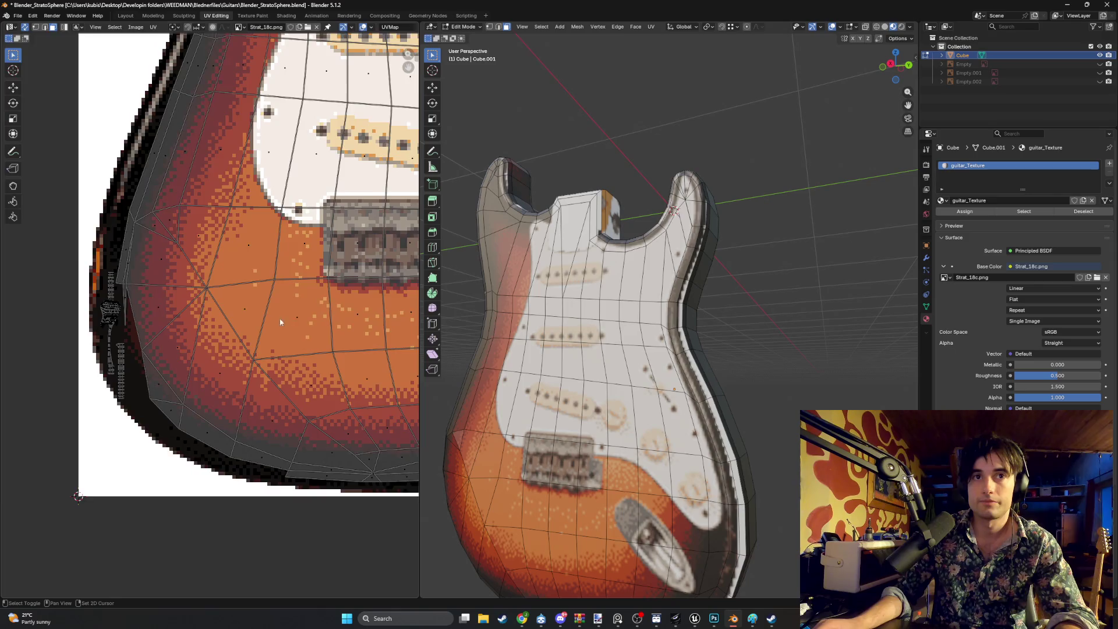
scroll(139, 309, down, 2)
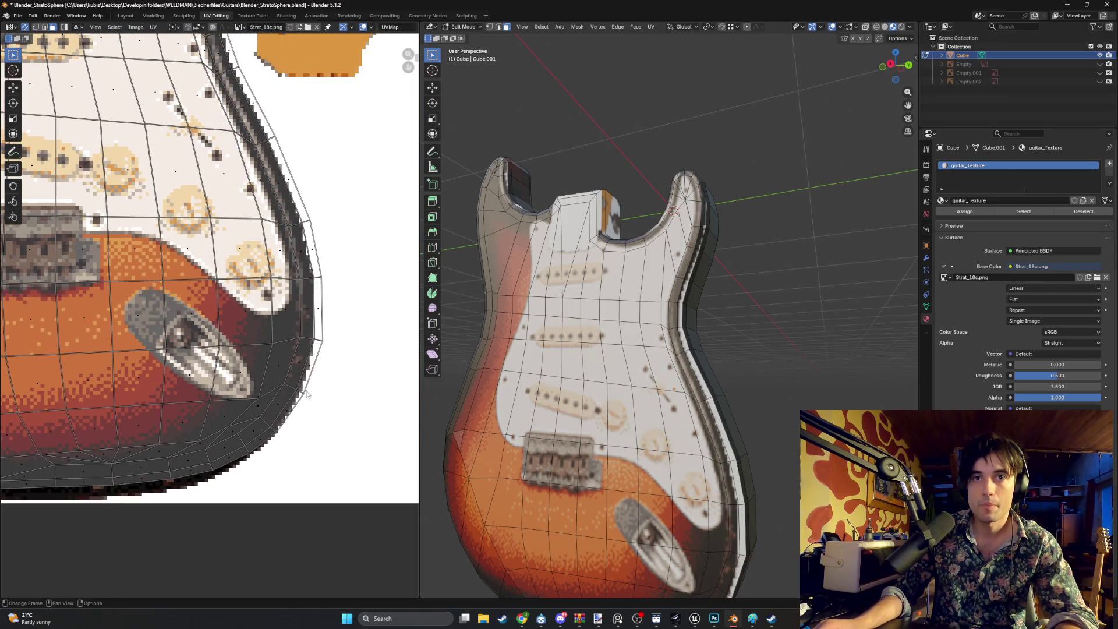
scroll(319, 401, up, 3)
key(1)
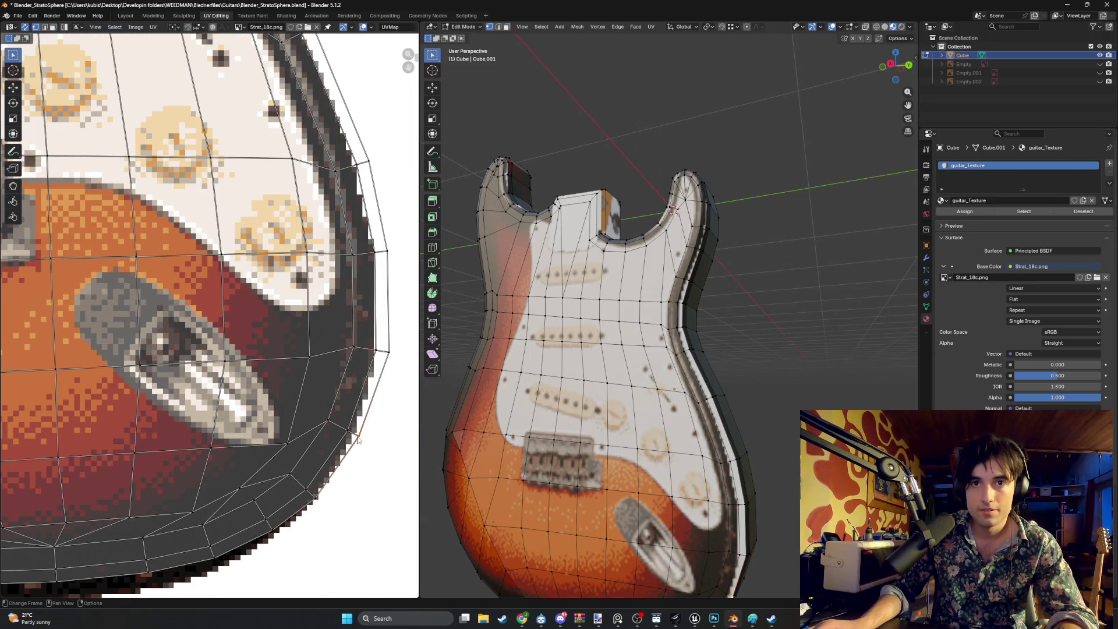
key(g)
click(349, 434)
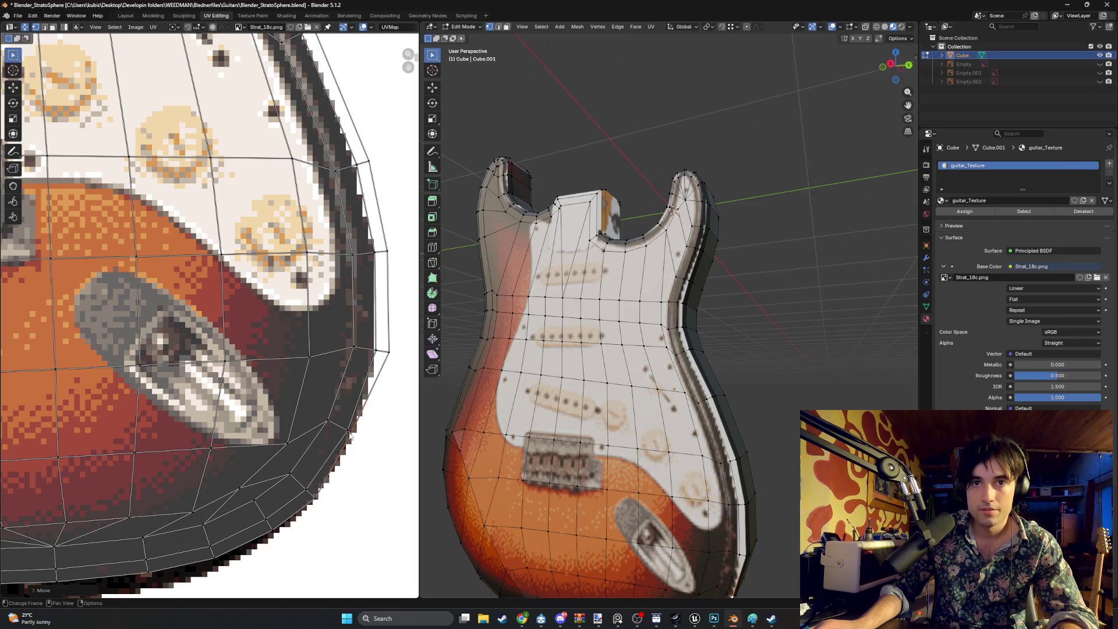
click(389, 361)
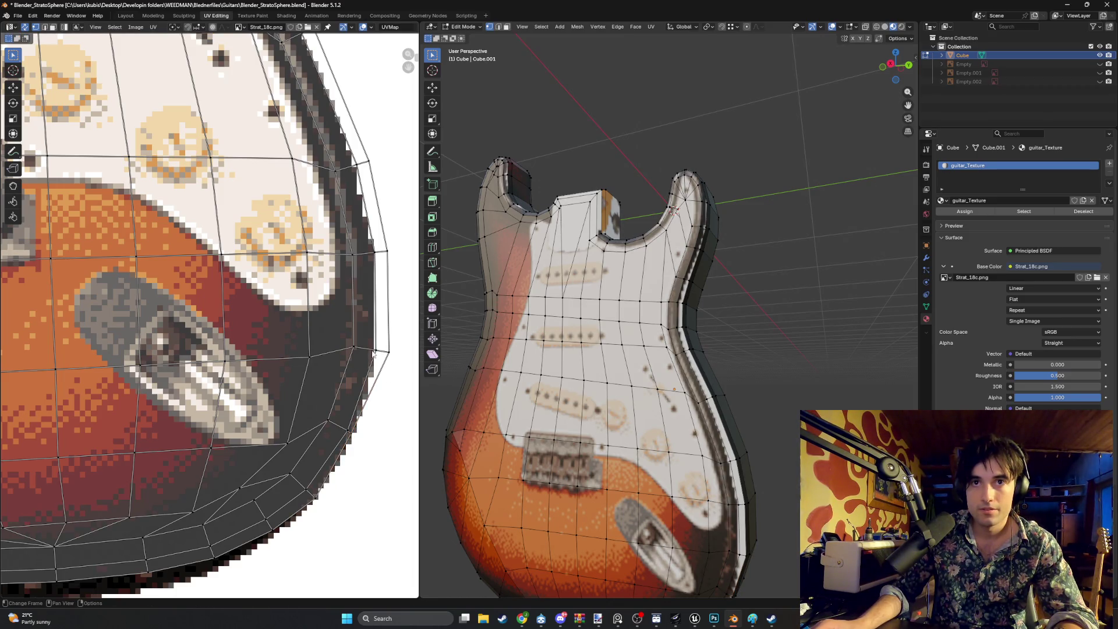
click(365, 352)
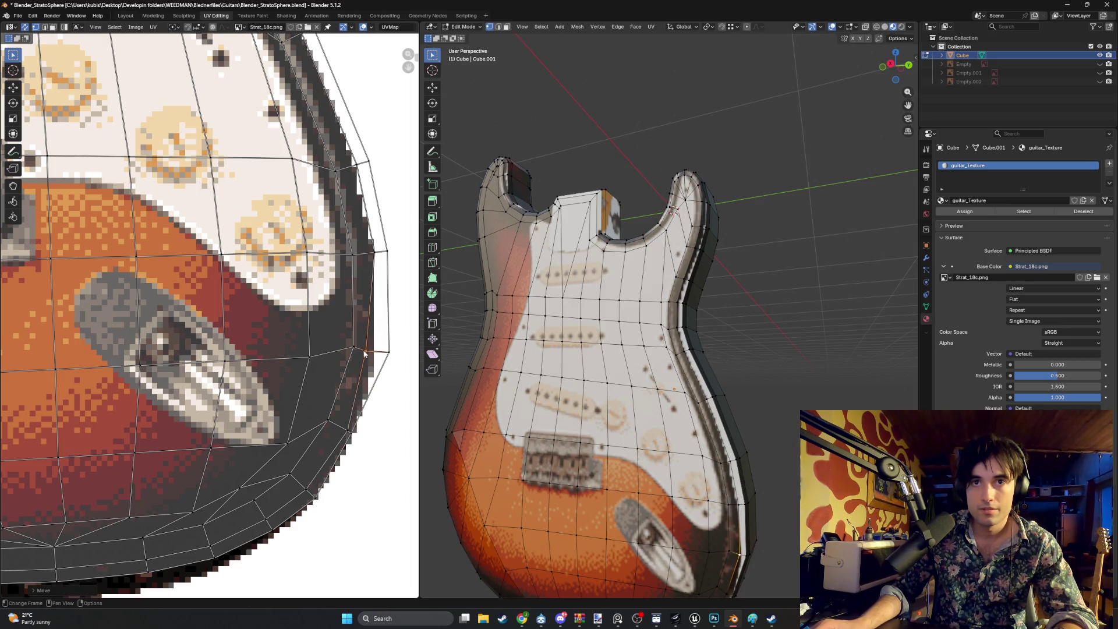
key(g)
click(375, 344)
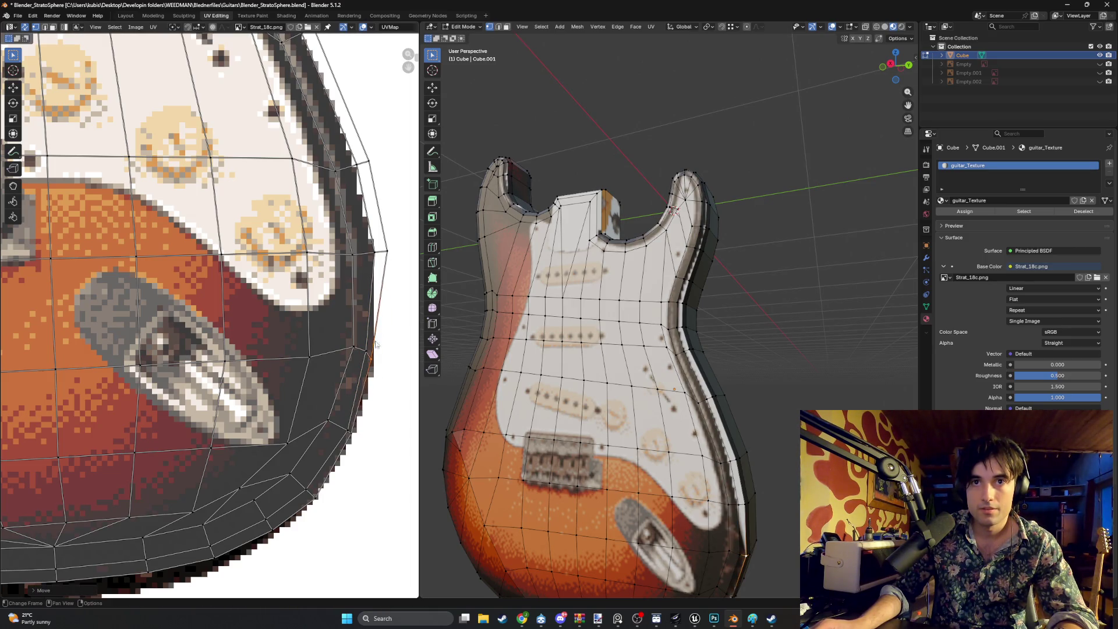
Move the right-edge outline vertices left and another vertex down-left onto the rim
key(g)
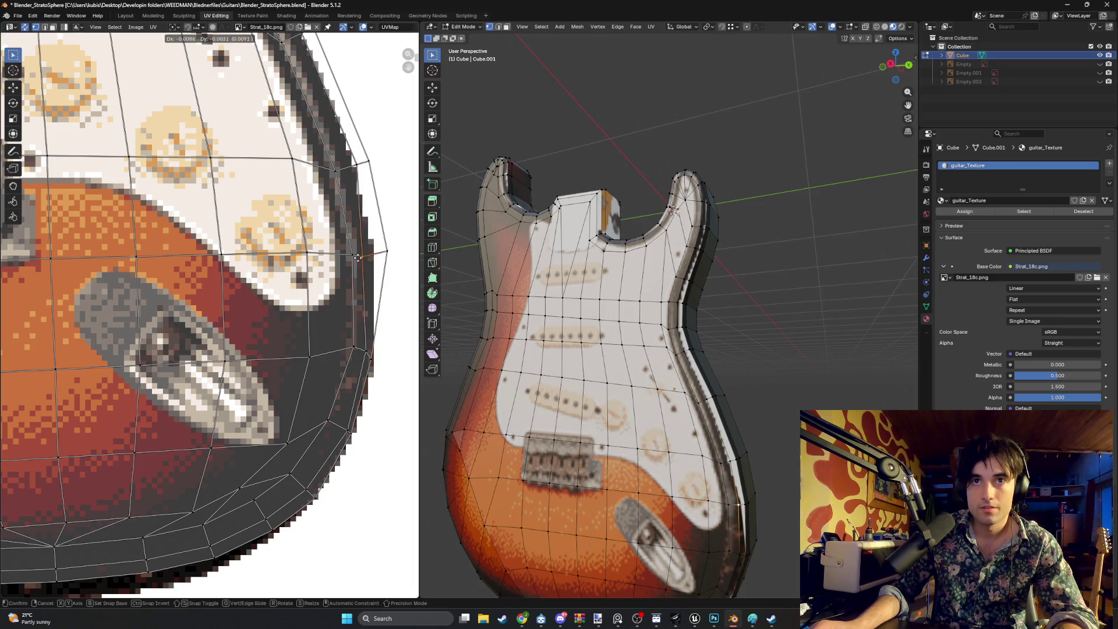
key(Escape)
key(g)
click(362, 253)
scroll(365, 245, down, 3)
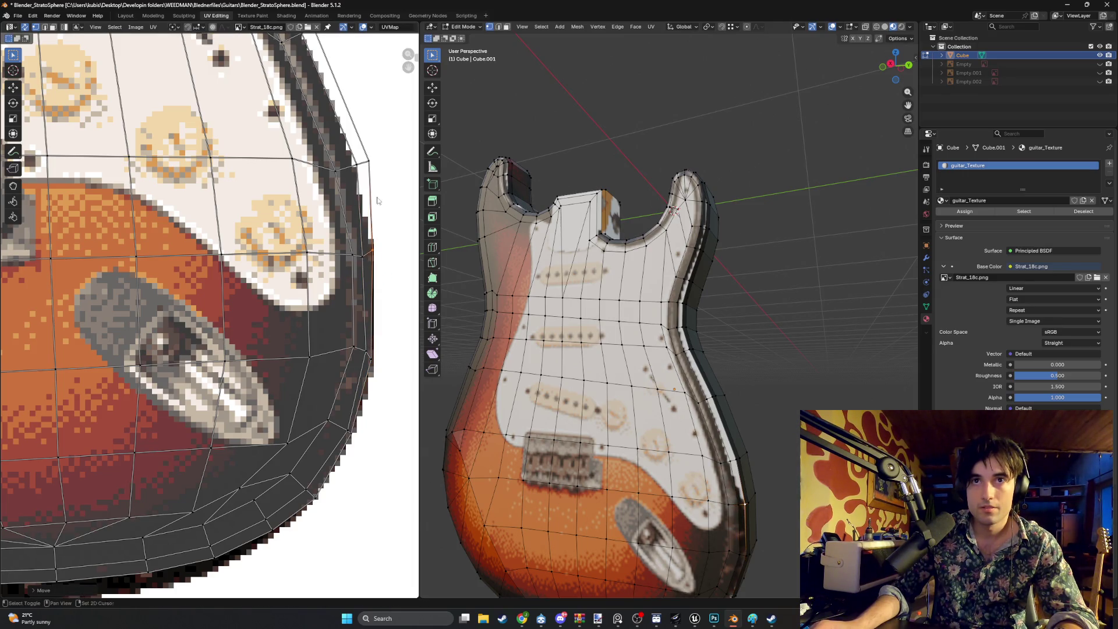
scroll(370, 222, up, 3)
click(351, 225)
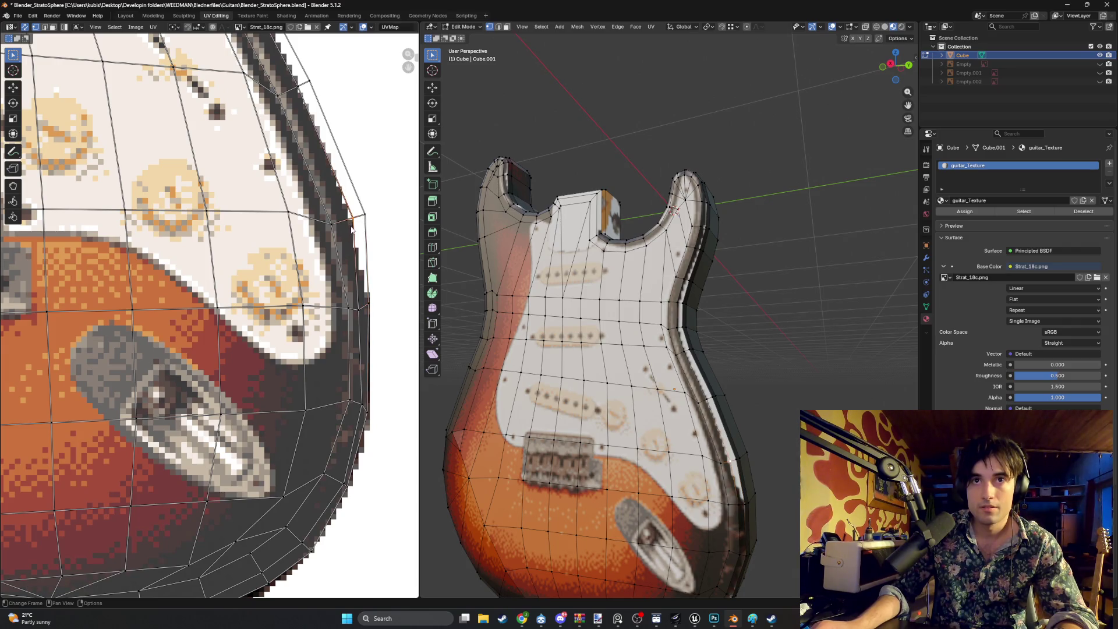
key(g)
click(344, 253)
Place one more outline UV point on the dark rim and pan to the next edge section
scroll(349, 255, down, 2)
scroll(352, 255, up, 2)
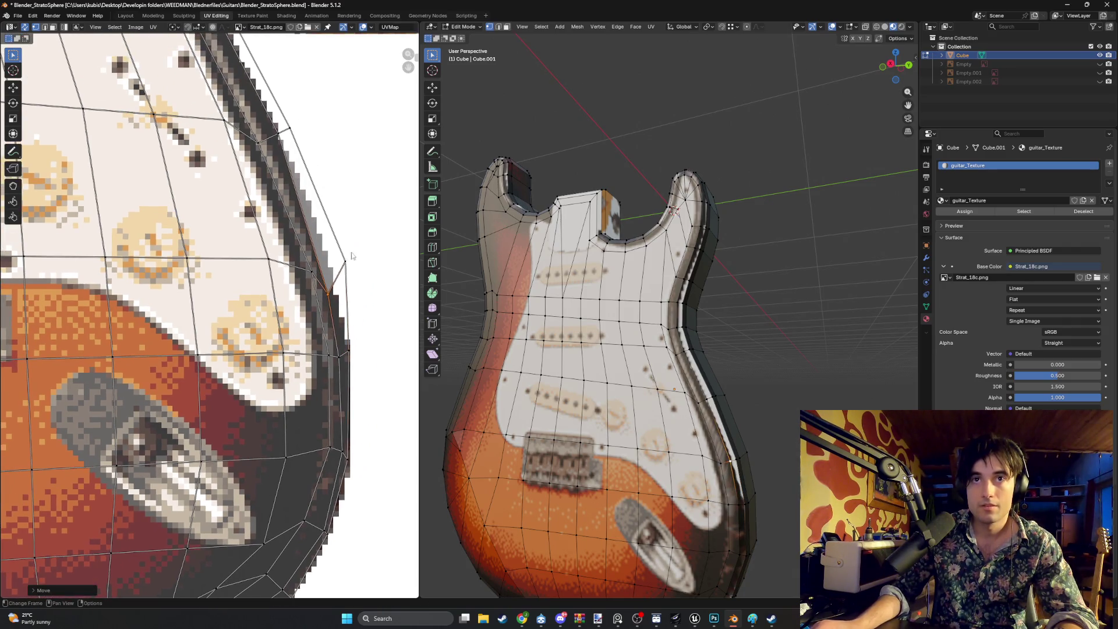
key(g)
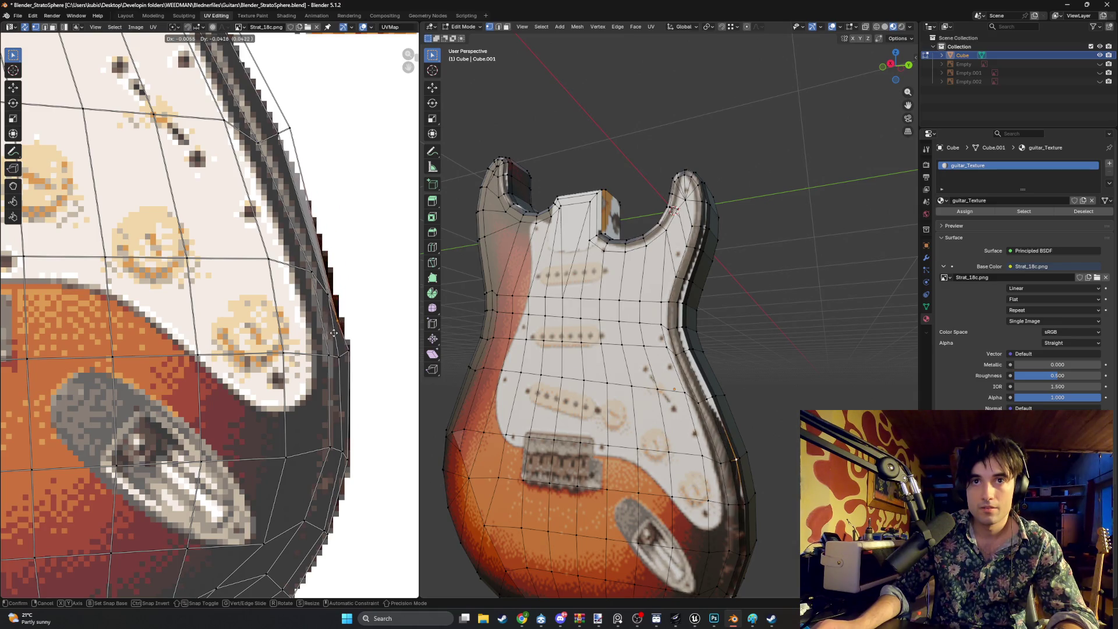
scroll(315, 209, down, 1)
scroll(289, 193, up, 1)
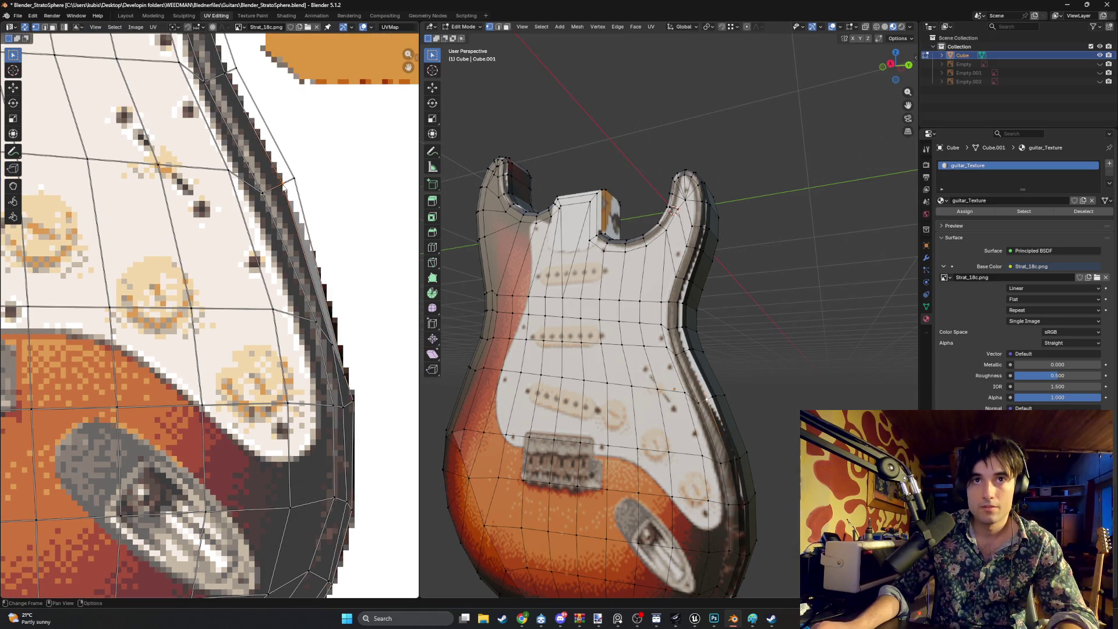
scroll(270, 193, down, 1)
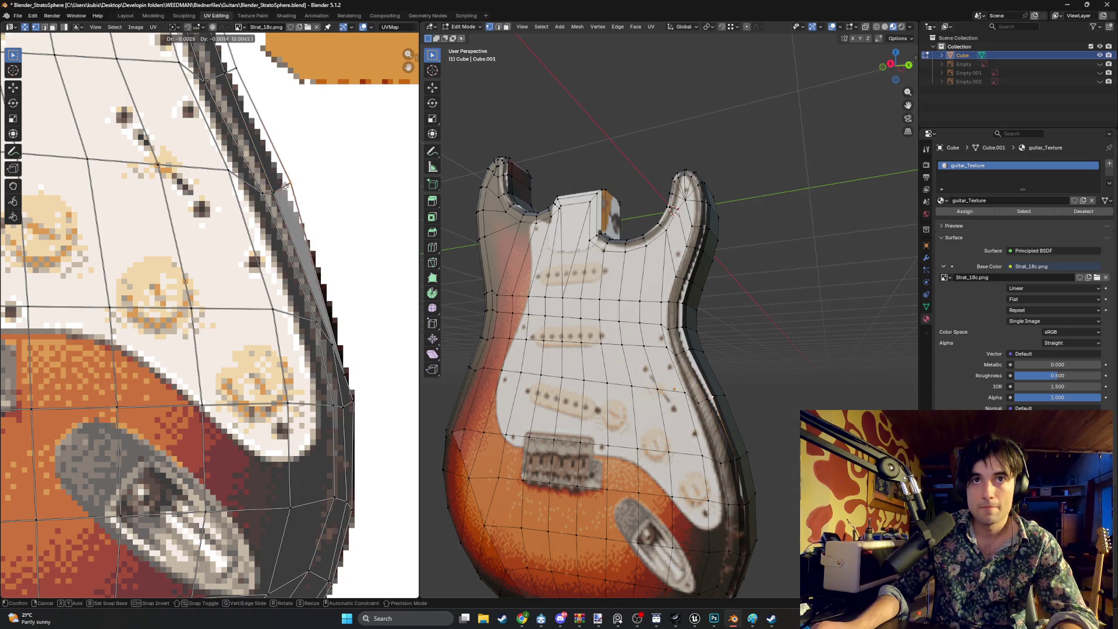
scroll(279, 192, up, 1)
click(277, 193)
middle_drag(290, 184, 318, 275)
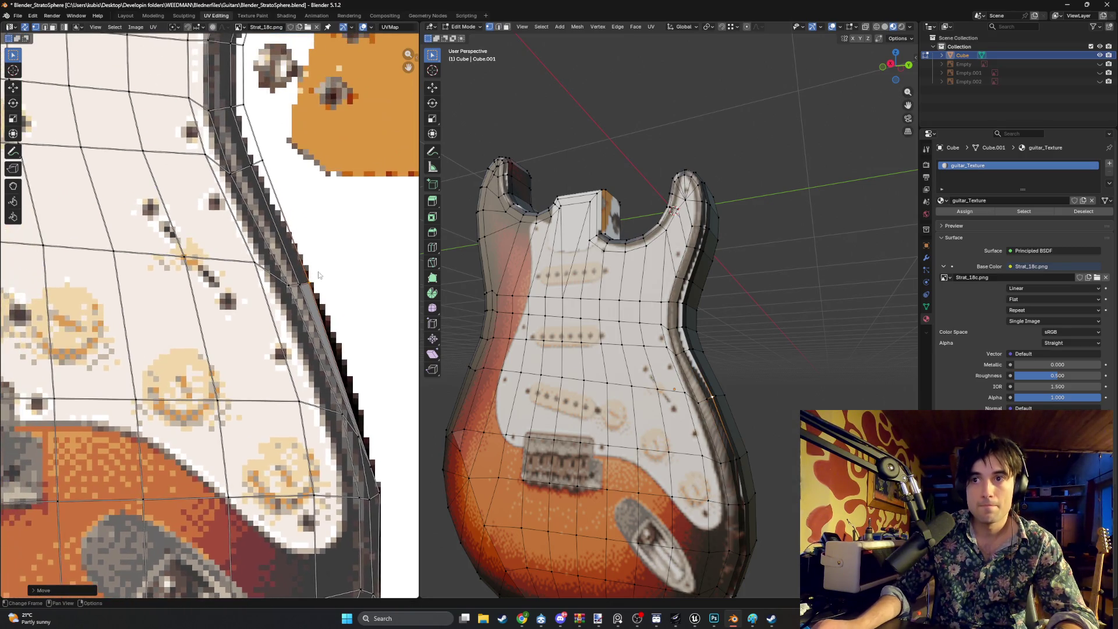
scroll(306, 222, down, 2)
scroll(335, 344, up, 2)
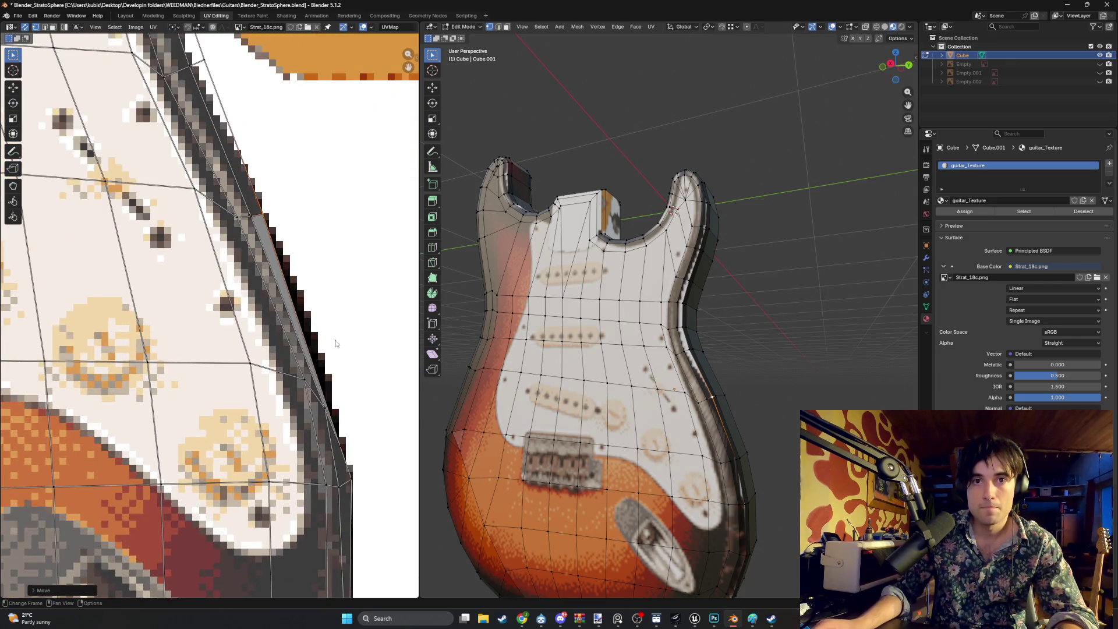
scroll(749, 485, up, 5)
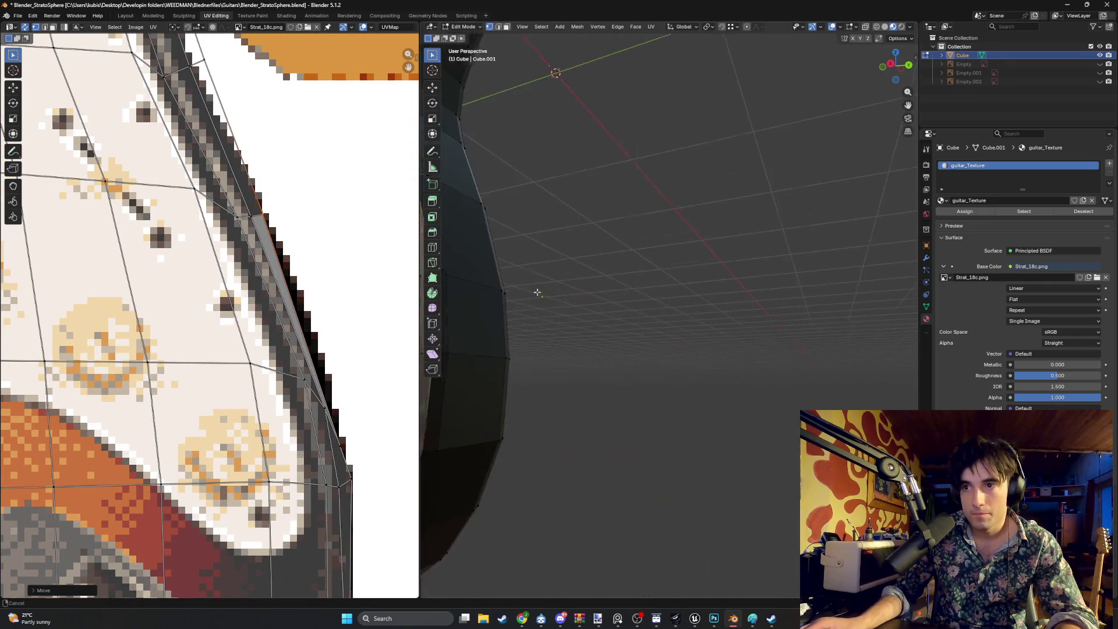
Pick one side-edge face near the upper bout and nudge its UV onto the black outer edge
scroll(625, 359, down, 3)
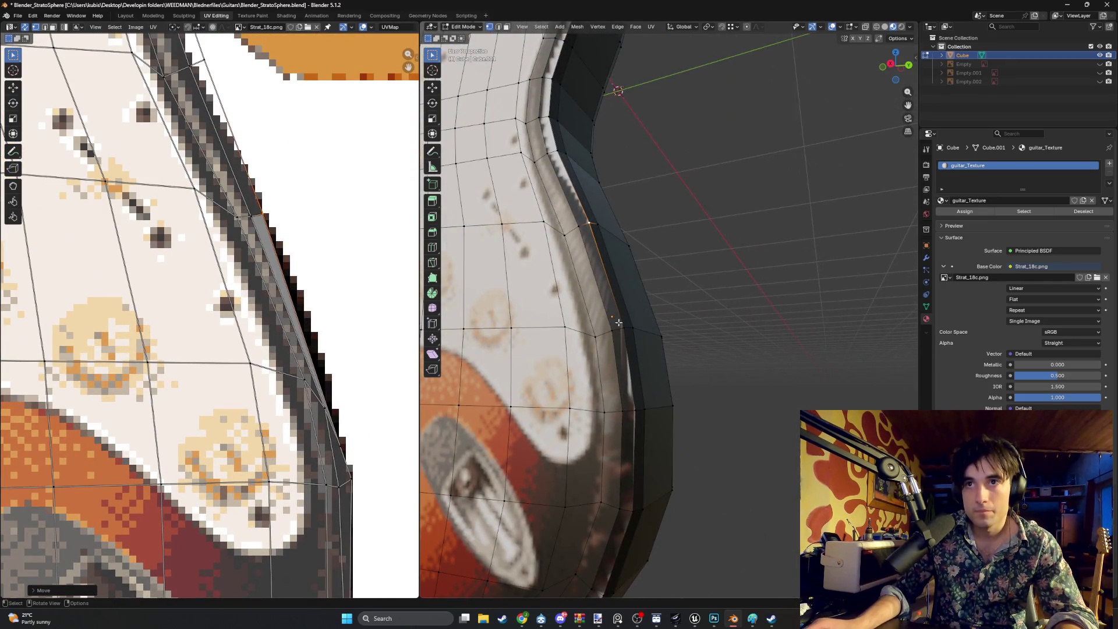
click(624, 373)
scroll(345, 454, up, 5)
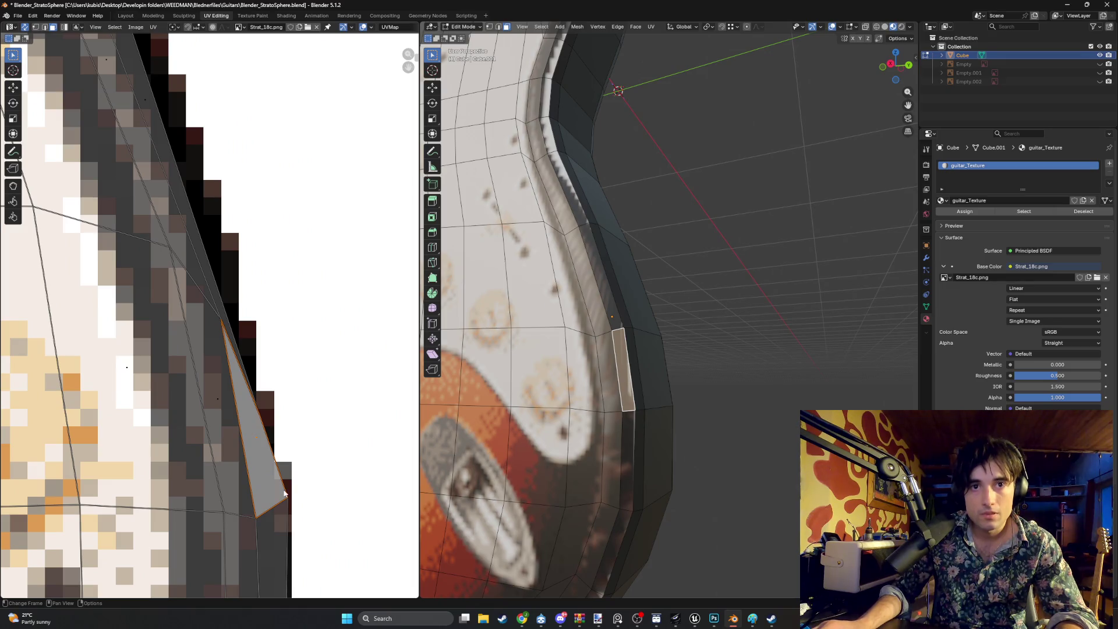
key(g)
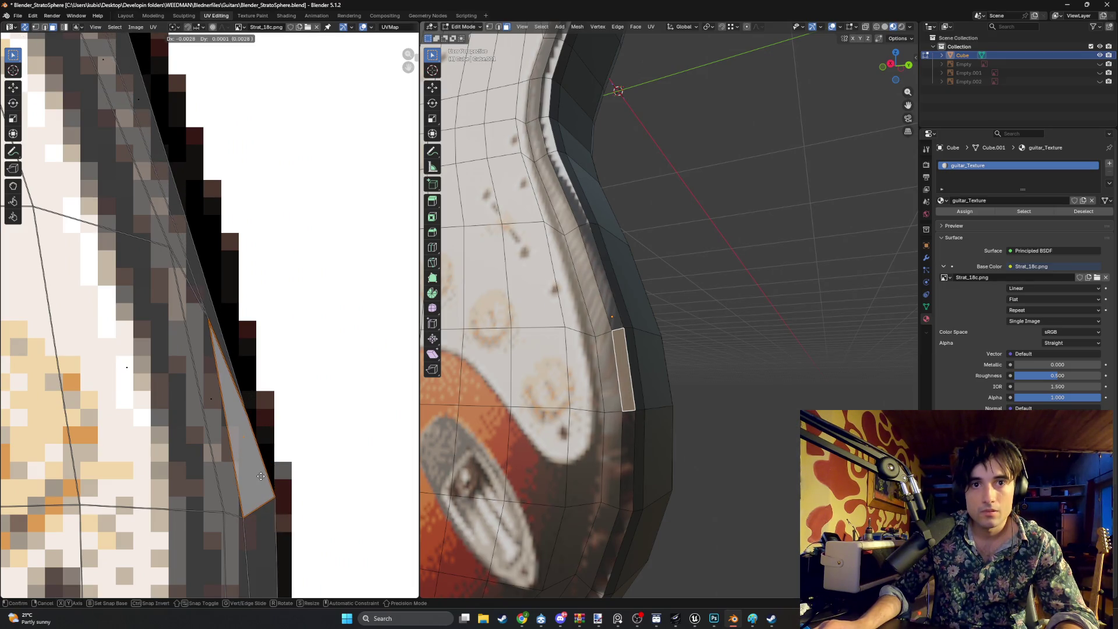
click(260, 476)
scroll(287, 424, down, 3)
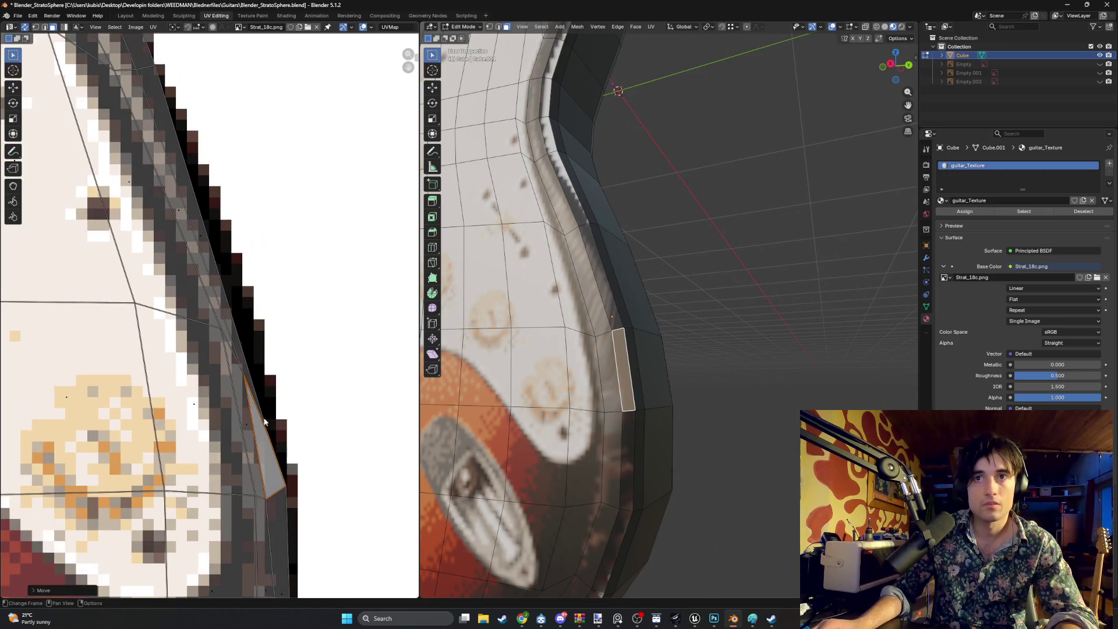
shift+scroll(287, 424, up, 2)
scroll(582, 291, up, 3)
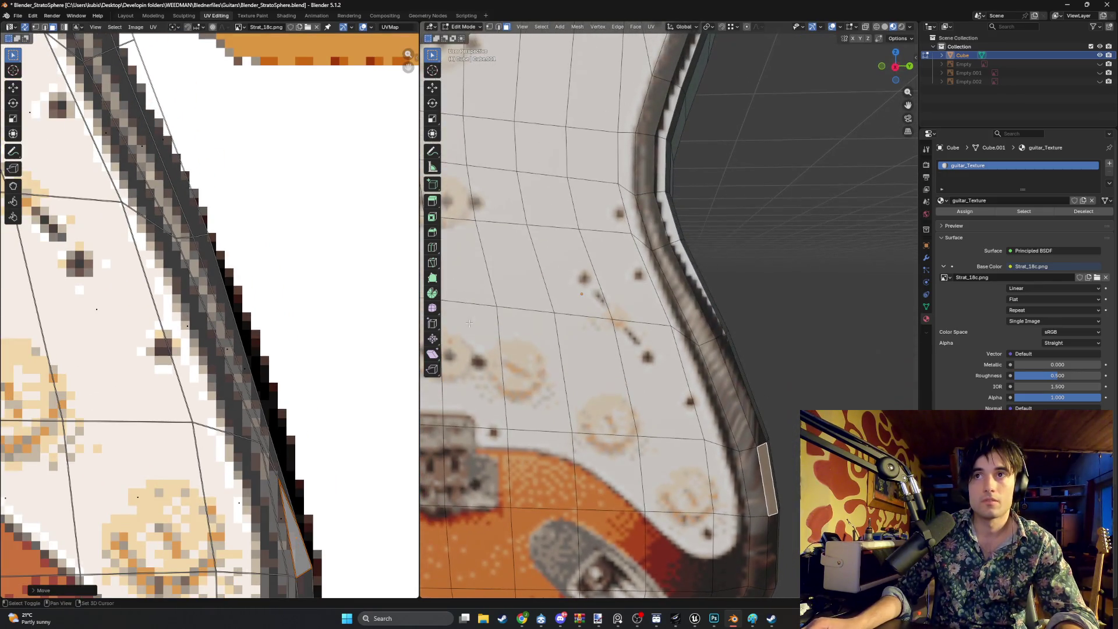
In vertex mode, select the body's side edge loop and move its UVs left onto the rim
shift+scroll(208, 386, up, 2)
shift+scroll(173, 278, up, 2)
click(183, 289)
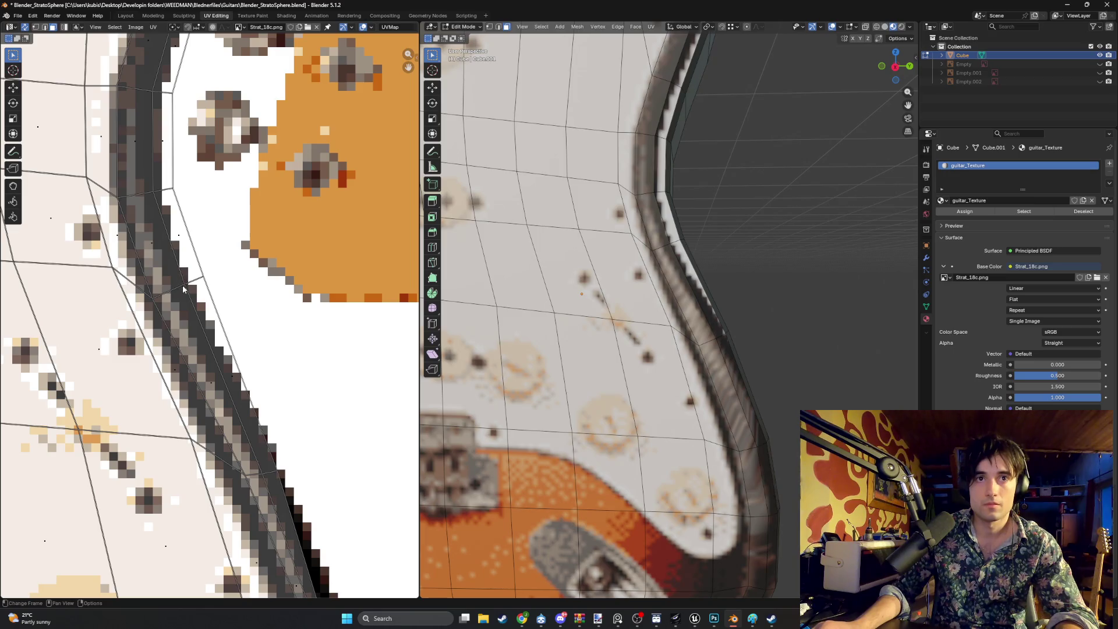
key(1)
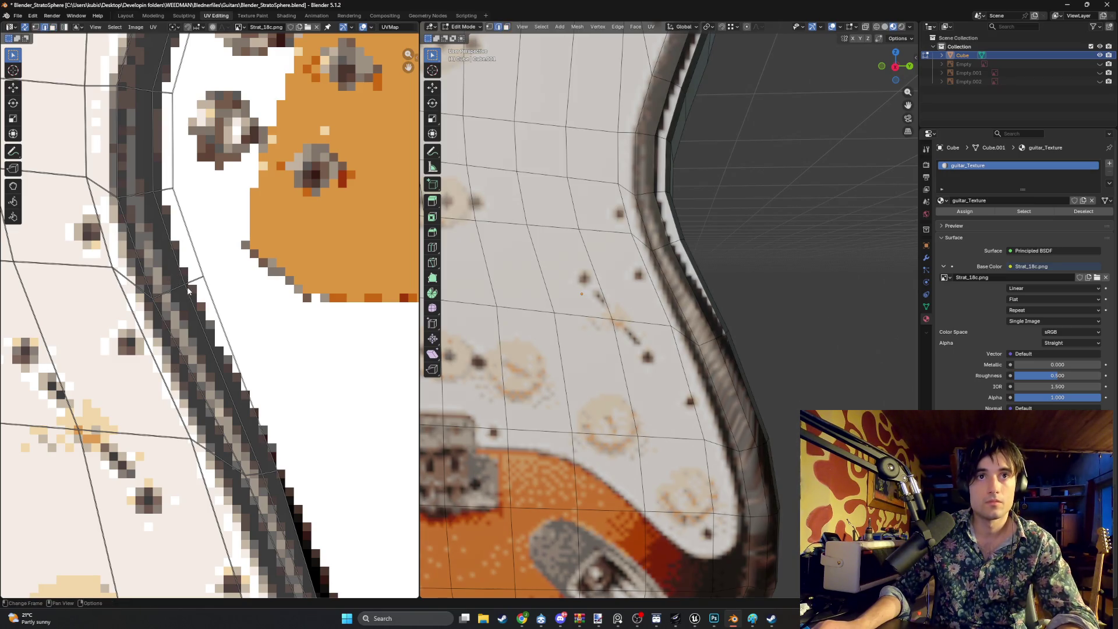
alt+click(168, 281)
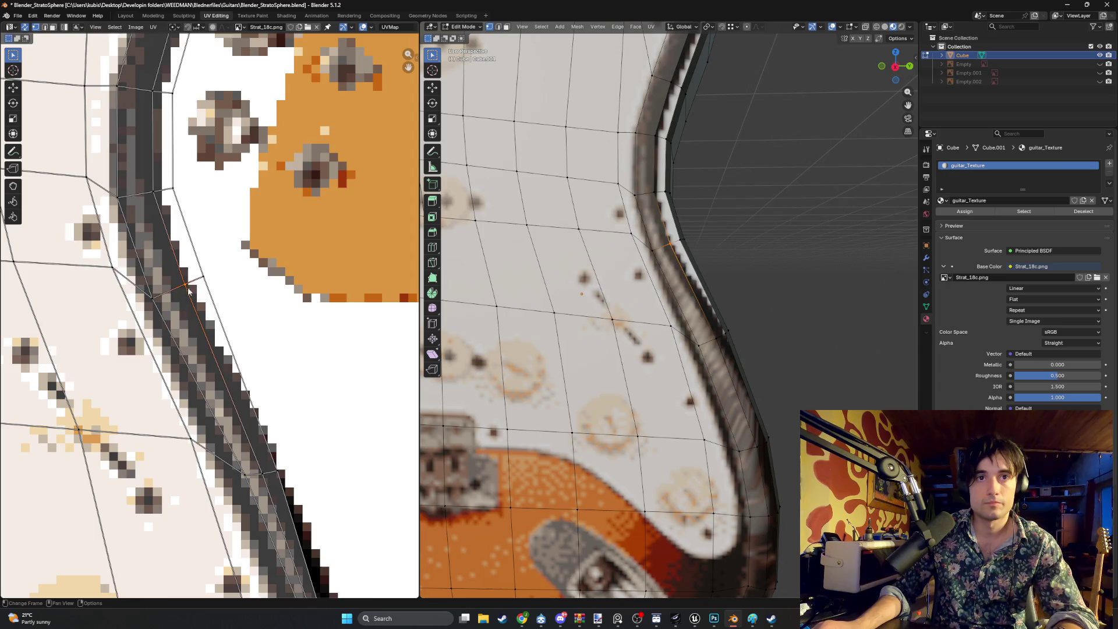
drag(188, 290, 170, 293)
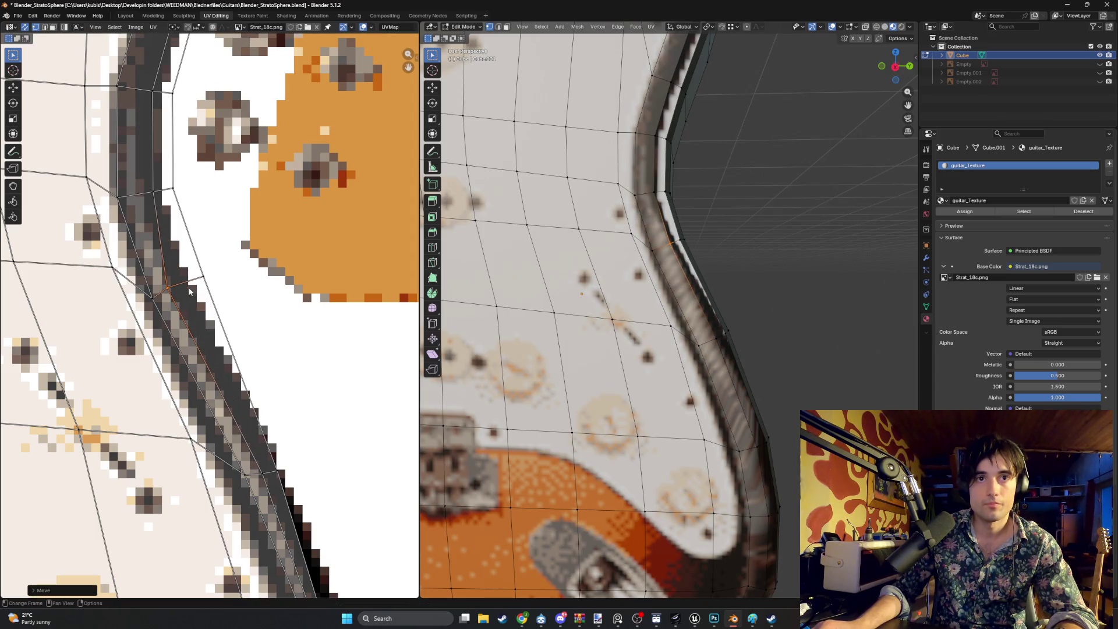
key(g)
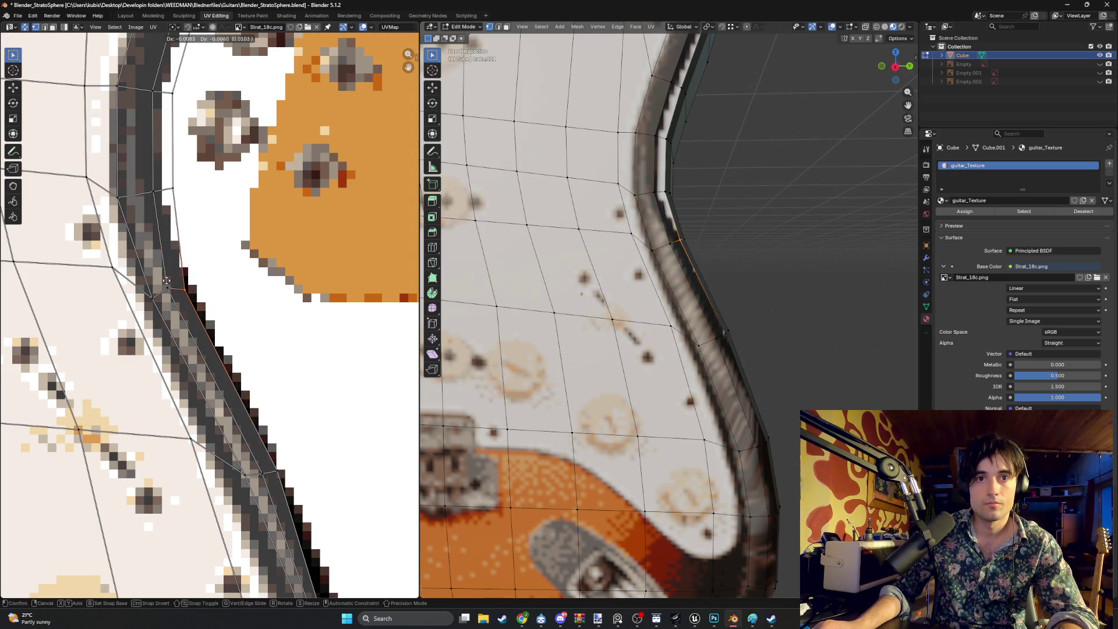
click(166, 282)
Select the next strip edges one by one and move each onto the dark rim band
middle_drag(190, 243, 233, 365)
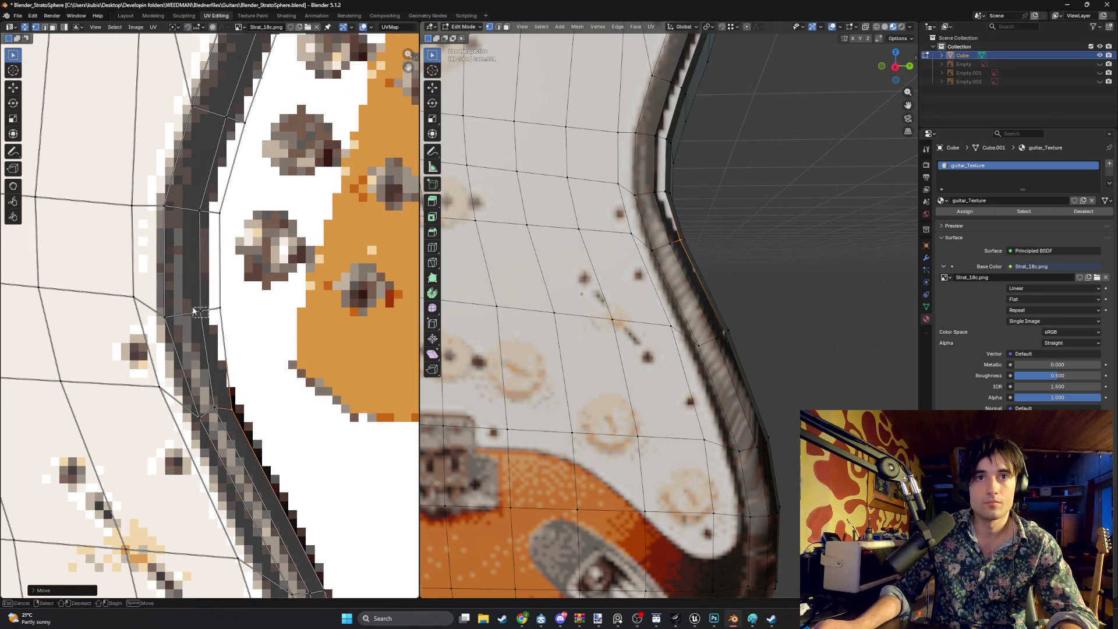
drag(194, 312, 215, 327)
key(g)
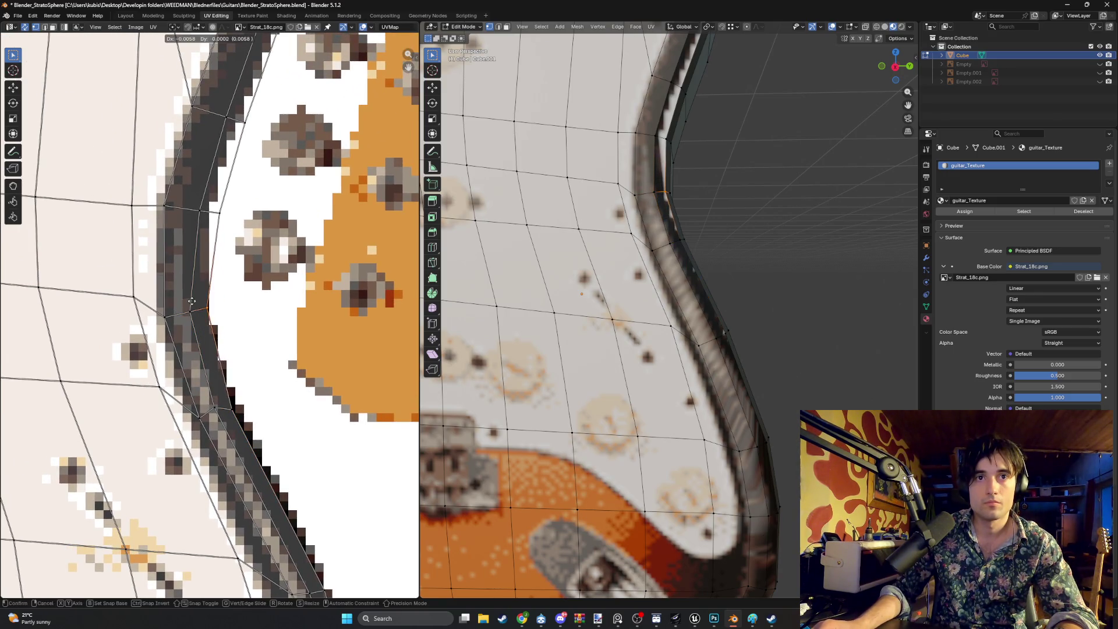
click(188, 310)
middle_drag(208, 213, 225, 306)
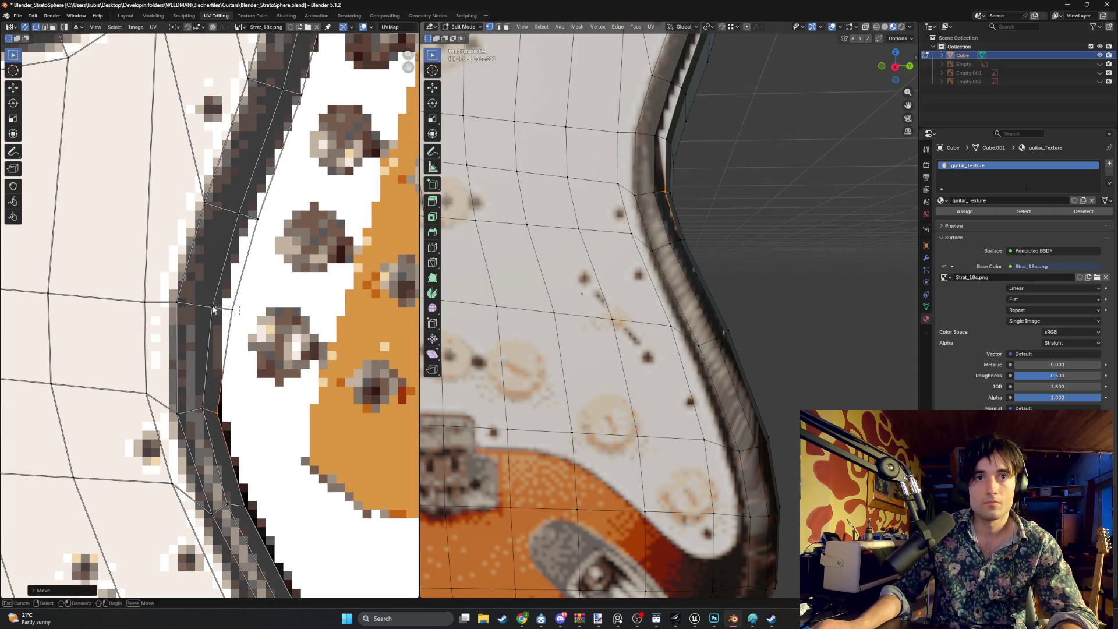
drag(214, 309, 214, 310)
key(g)
click(199, 300)
middle_drag(199, 300, 188, 375)
key(g)
click(251, 324)
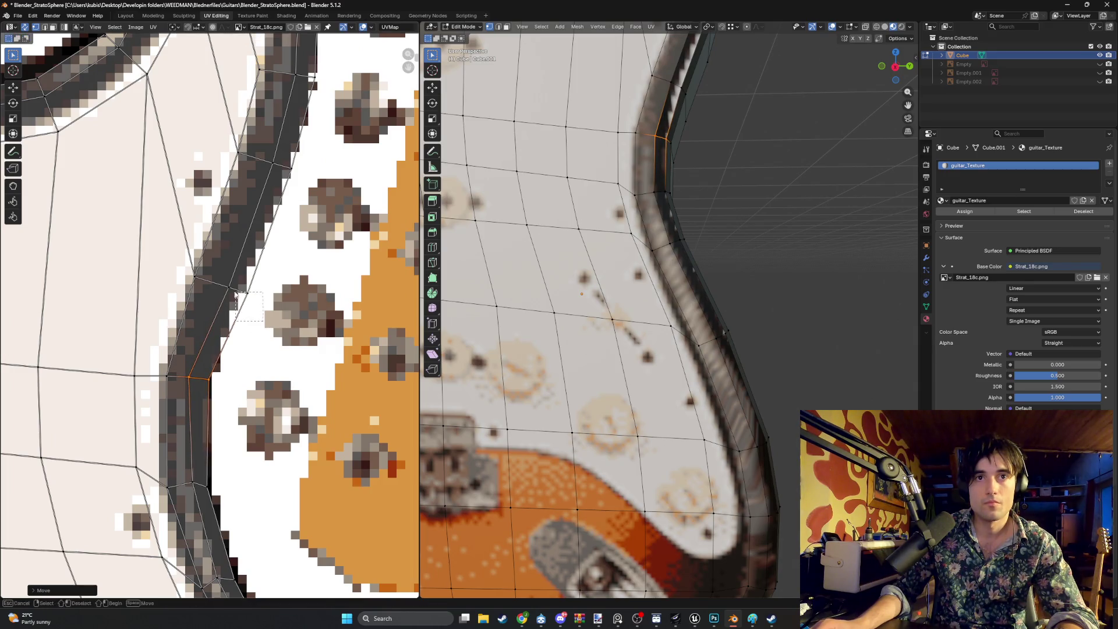
click(220, 280)
key(g)
click(226, 325)
Align the remaining strip edges toward the upper horn with small adjustments onto the rim
middle_drag(226, 325, 239, 351)
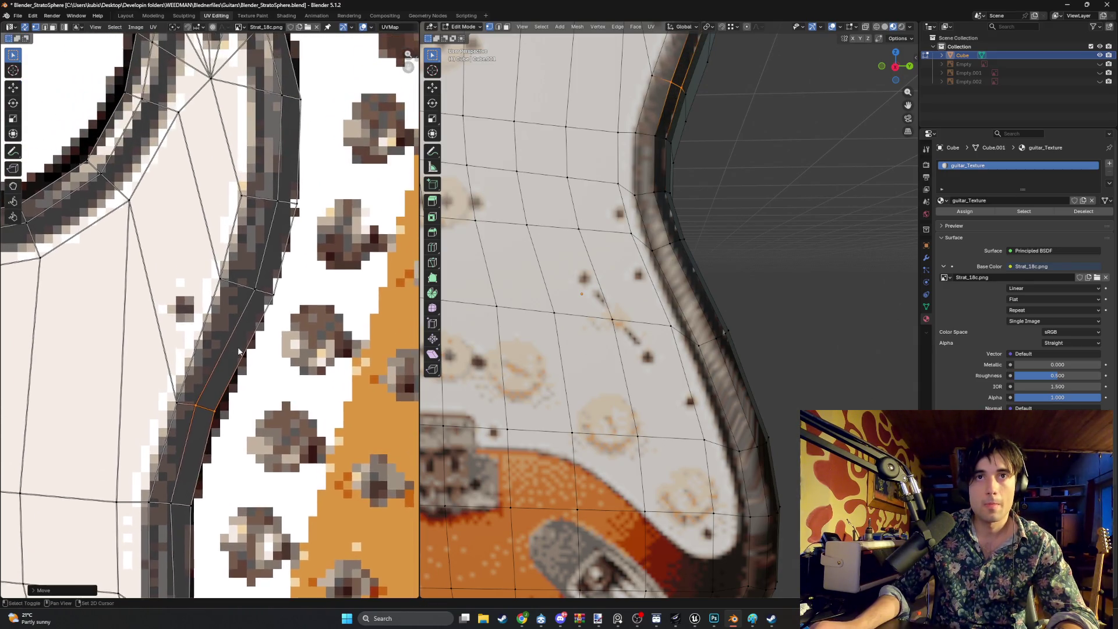
click(263, 288)
key(g)
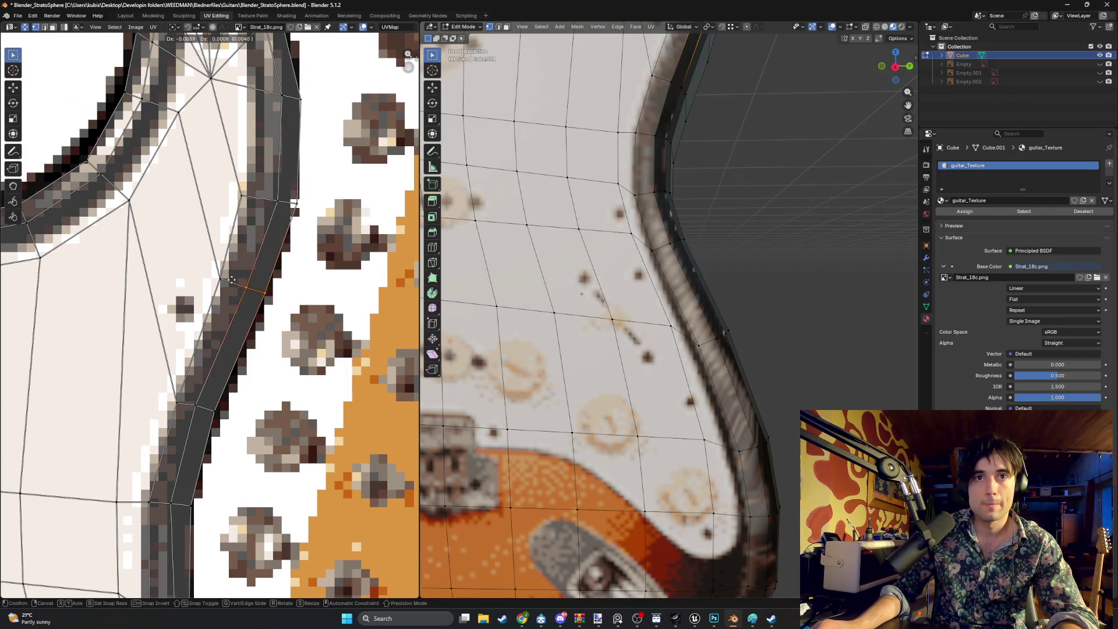
click(232, 280)
middle_drag(232, 280, 242, 292)
key(g)
click(236, 307)
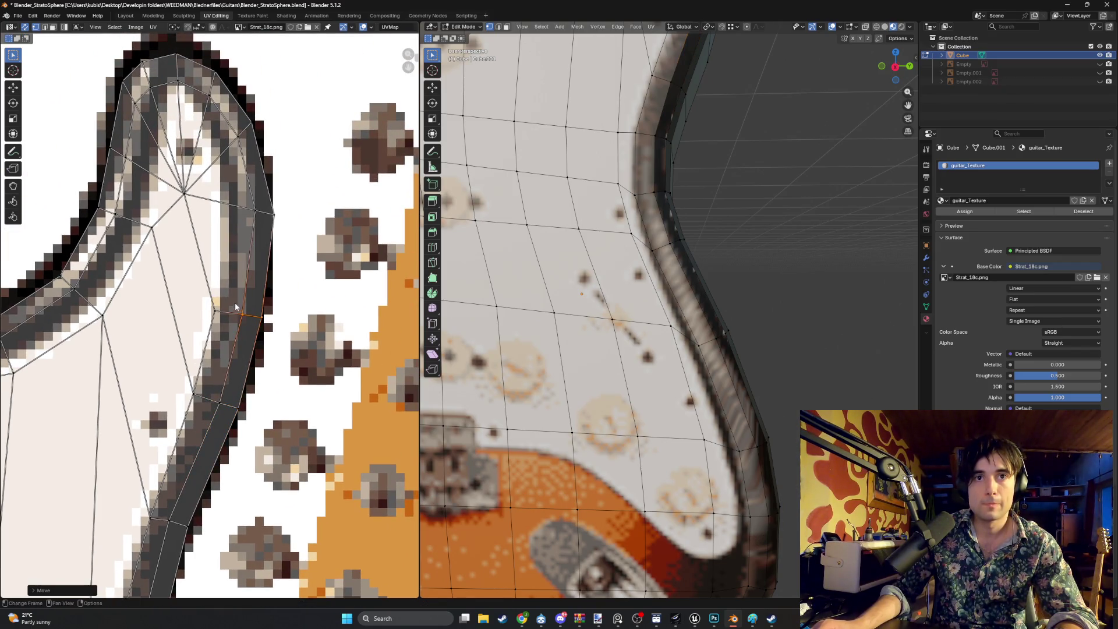
Bring the upper horn's rim into view and turn the 3D view to inspect its dark border
key(Escape)
scroll(279, 217, down, 2)
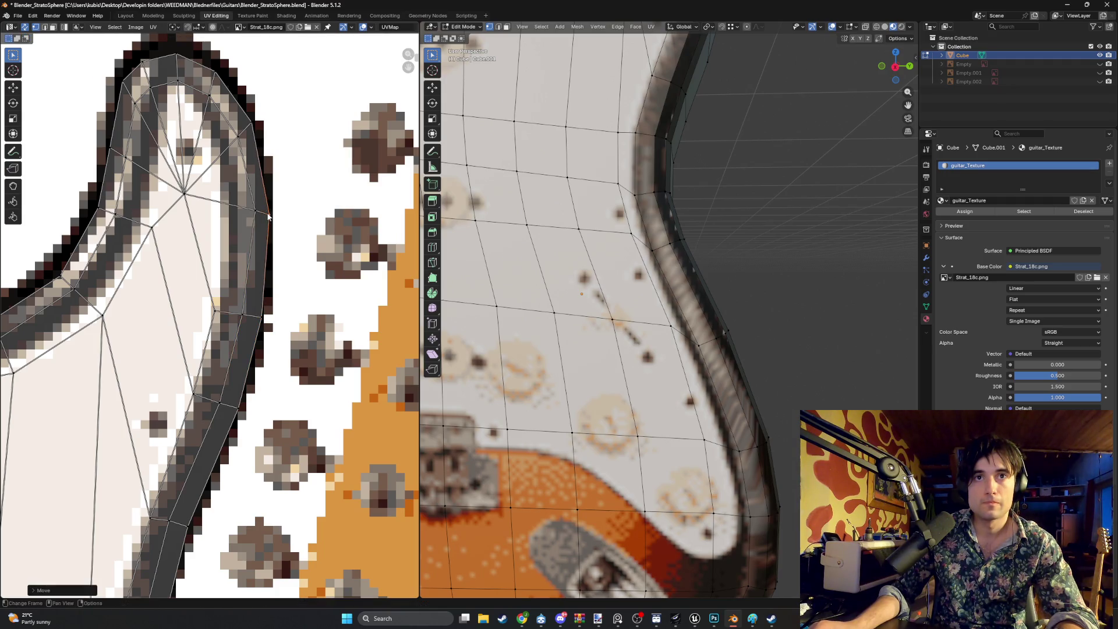
scroll(269, 243, down, 2)
scroll(269, 244, up, 3)
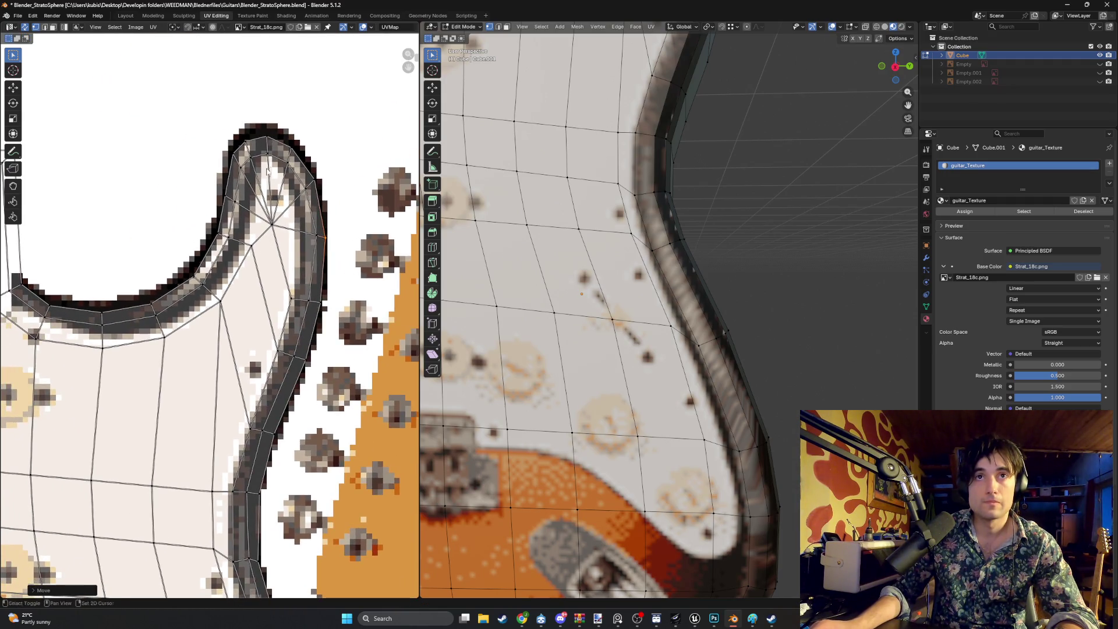
middle_drag(267, 170, 254, 218)
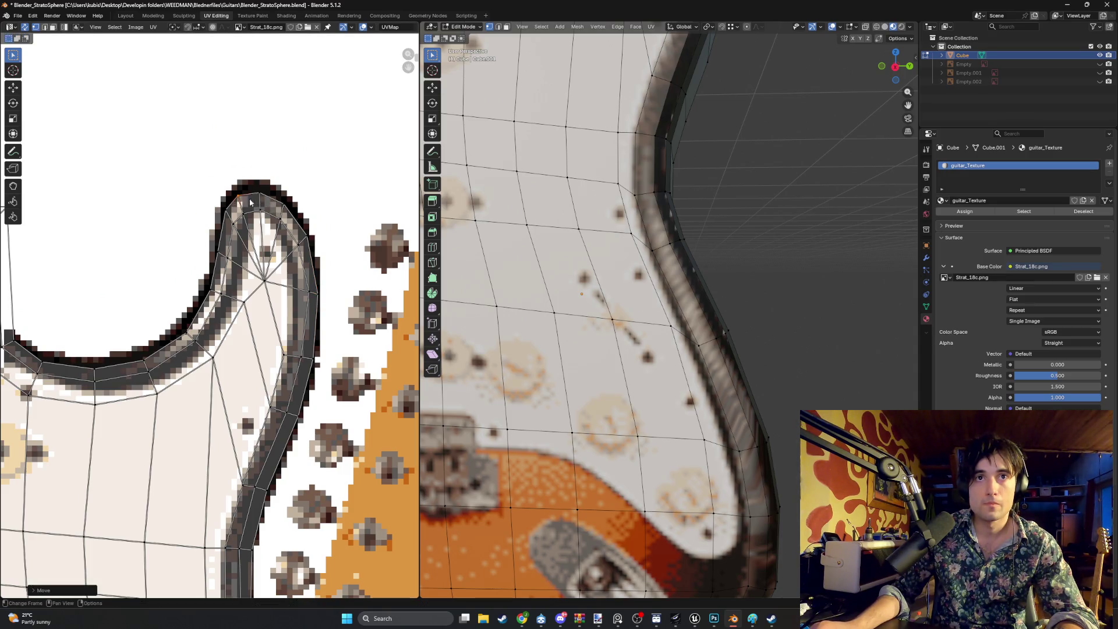
scroll(187, 407, down, 1)
middle_drag(589, 250, 613, 290)
scroll(613, 289, down, 5)
scroll(652, 288, up, 4)
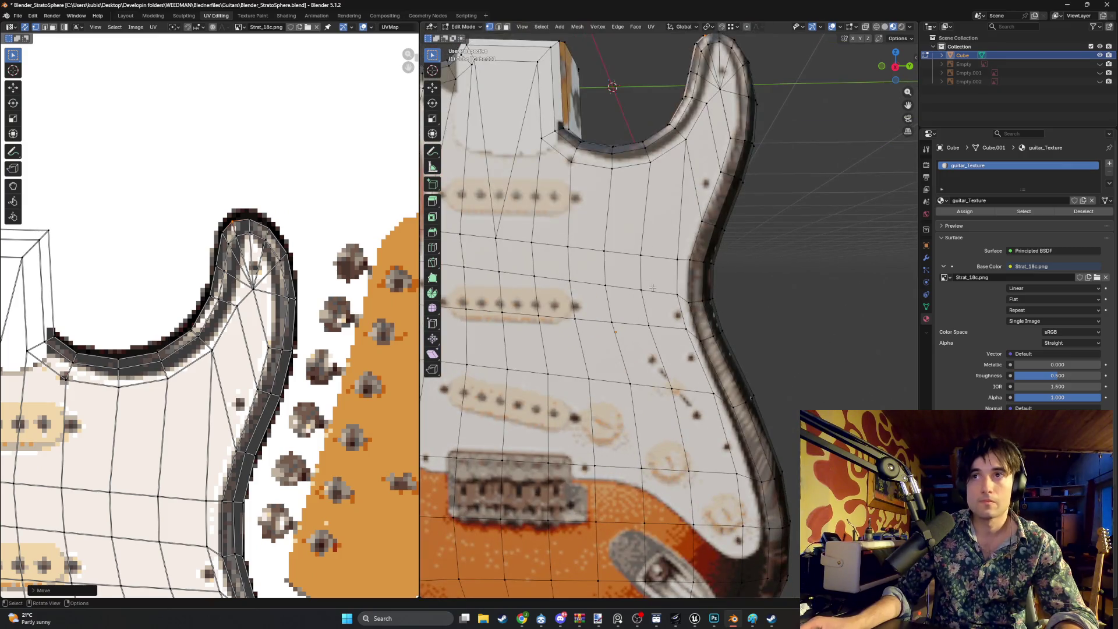
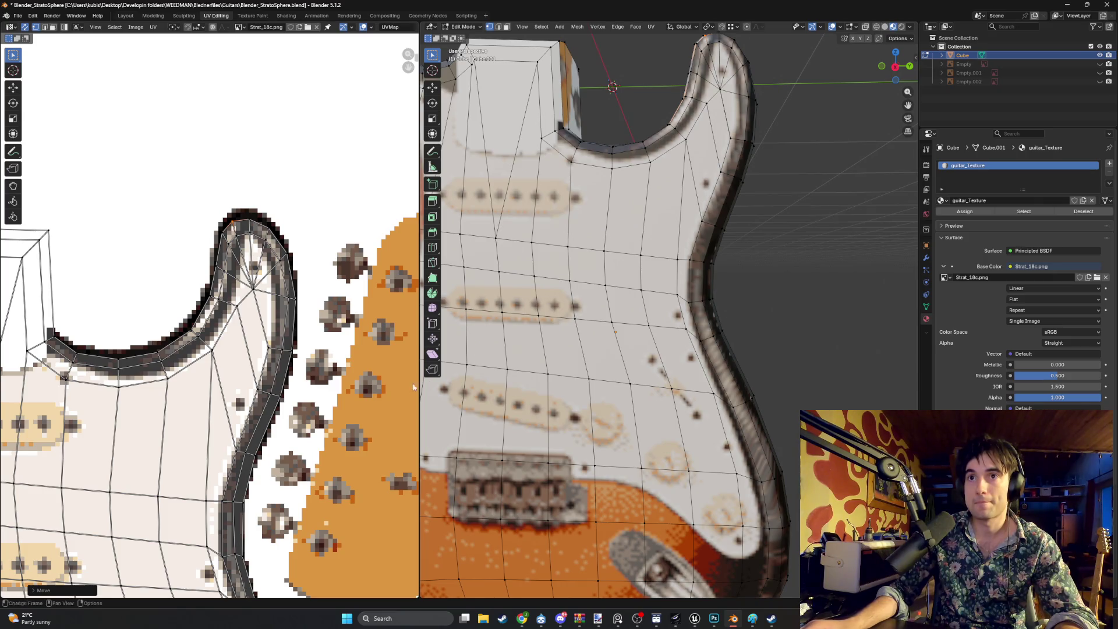
Move an upper-horn UV vertex onto the texture's dark border, then orbit to the body's side edge
mouse_move(413, 388)
middle_down()
mouse_move(417, 373)
mouse_move(2, 361)
middle_up()
scroll(254, 307, up, 1)
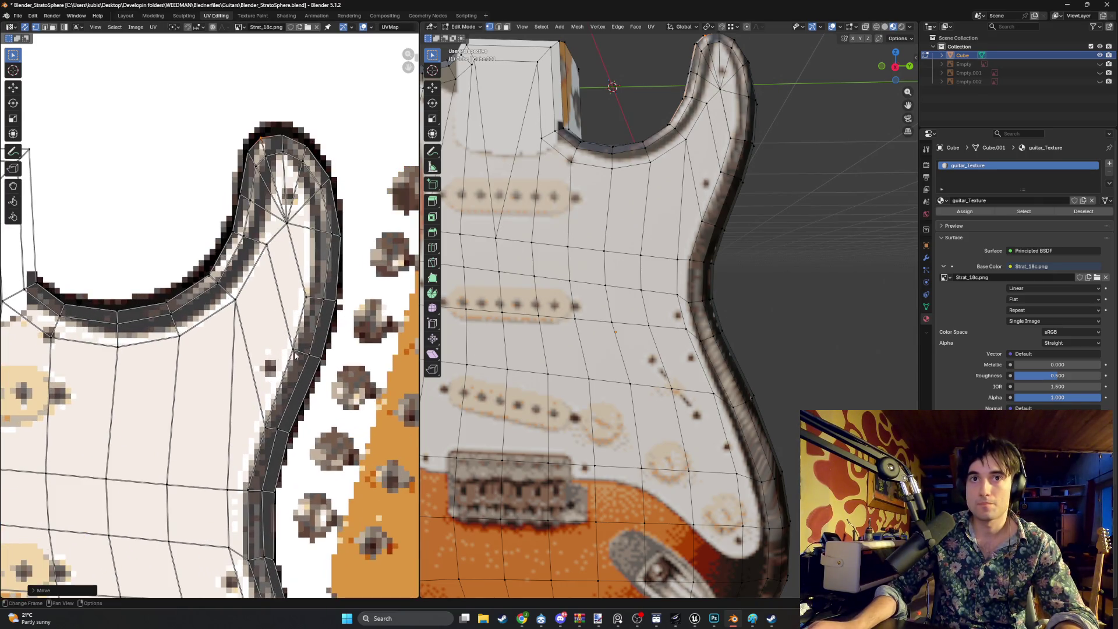
click(275, 347)
key(g)
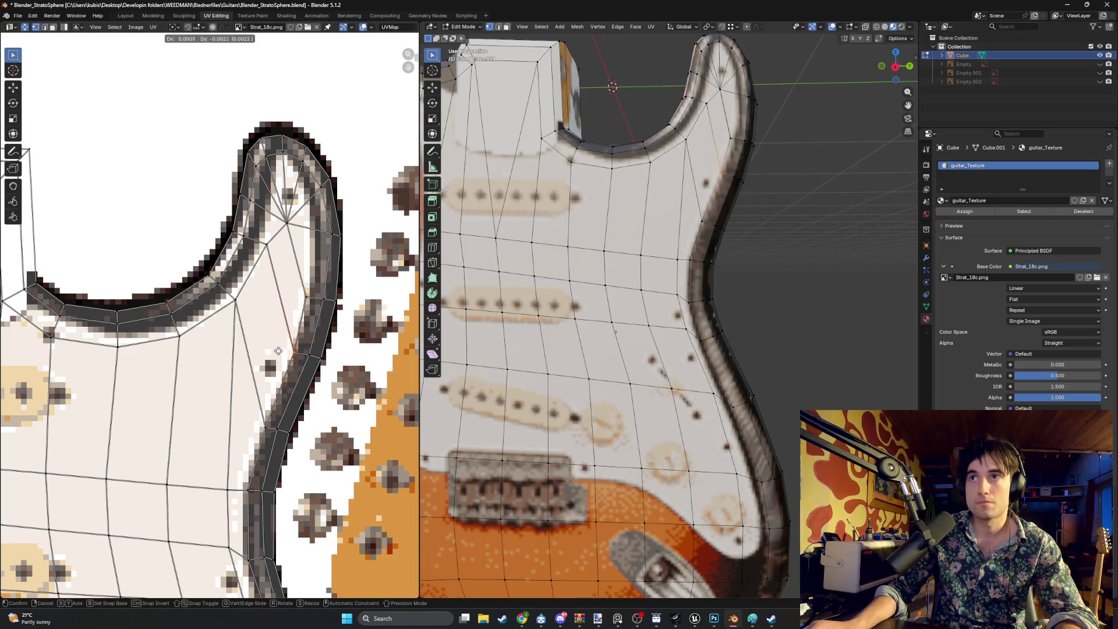
click(262, 337)
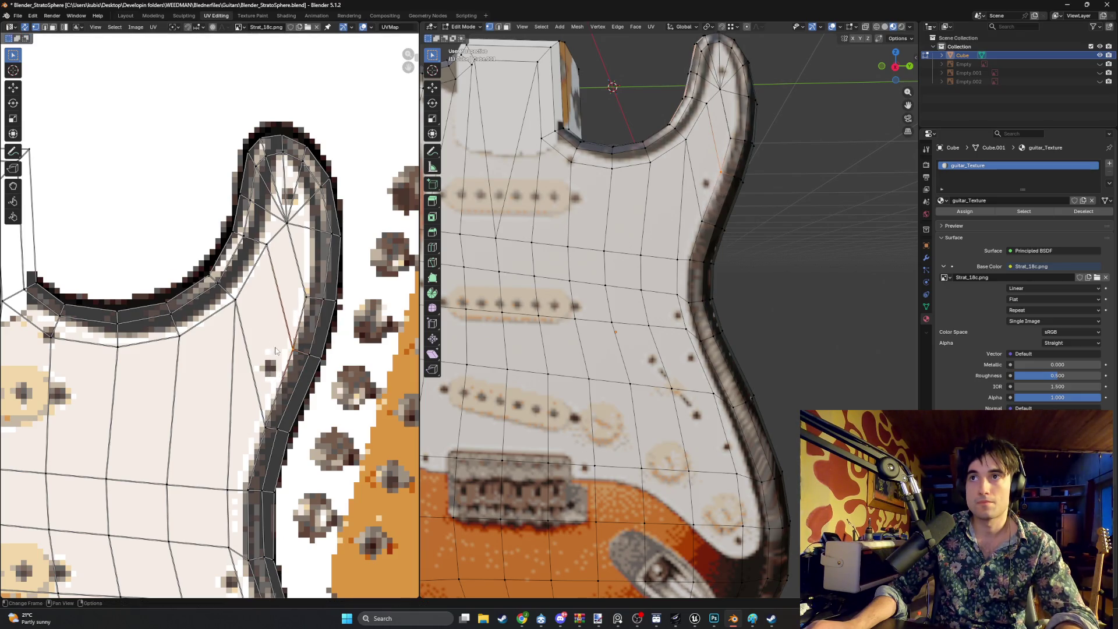
mouse_move(276, 373)
middle_down()
mouse_move(321, 307)
mouse_move(302, 251)
middle_up()
scroll(298, 239, down, 1)
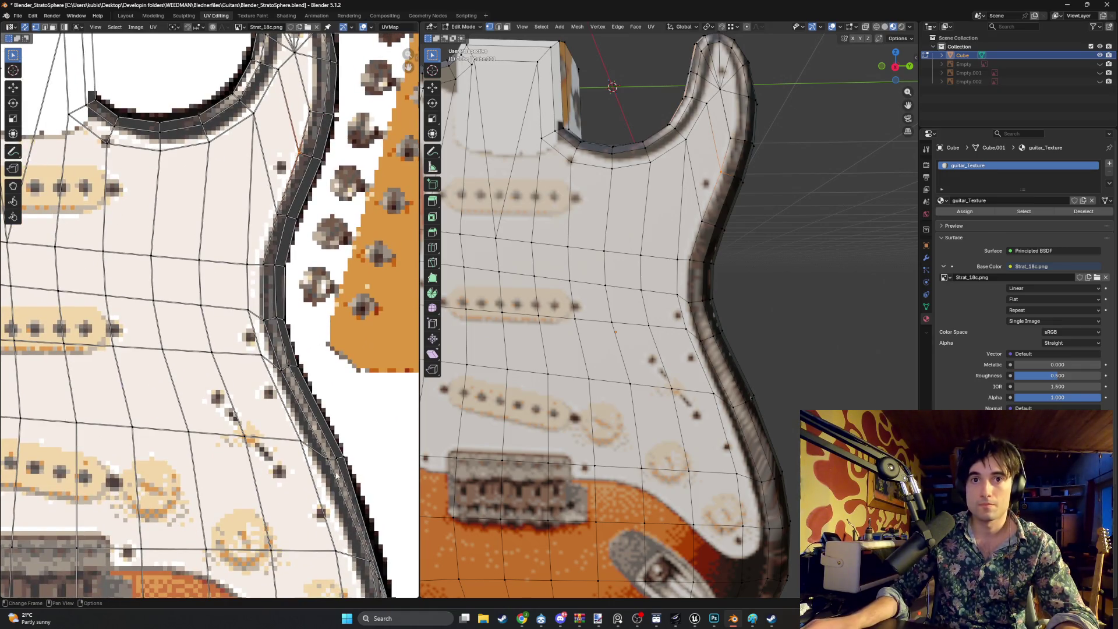
scroll(282, 250, down, 1)
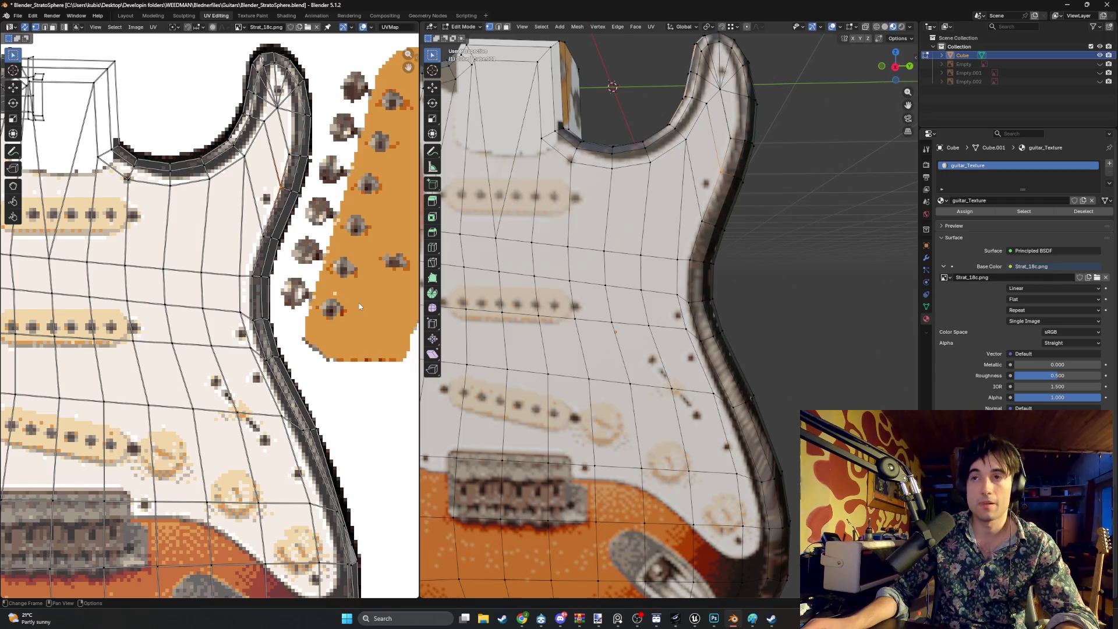
scroll(359, 307, down, 1)
middle_drag(629, 408, 677, 481)
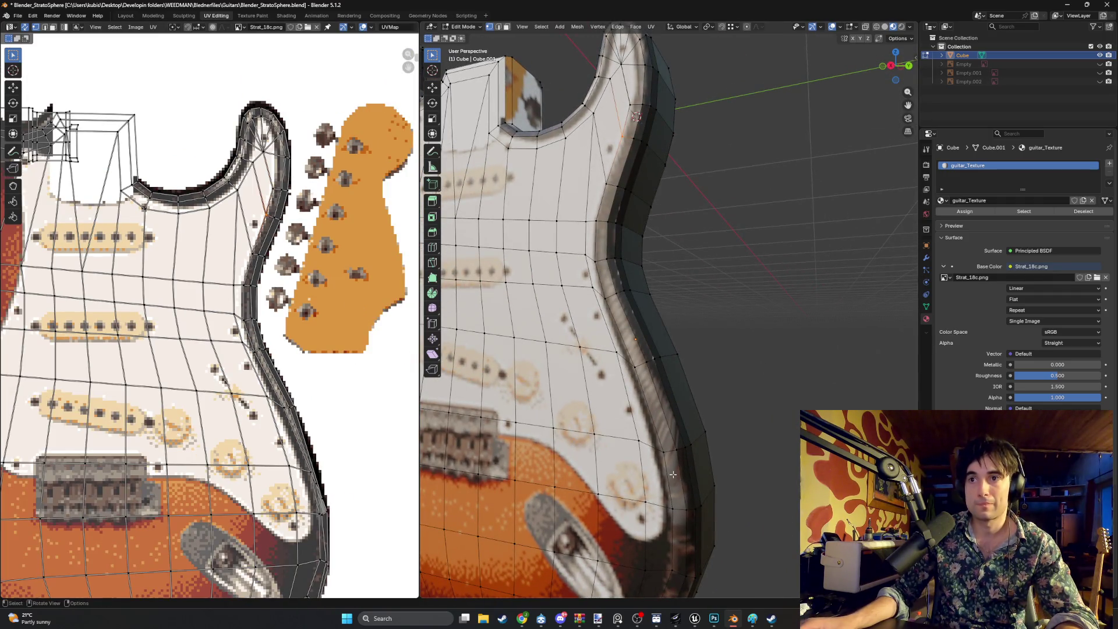
Select seven side faces along the rim, from the lower body up toward the upper horn
click(674, 479)
shift+click(664, 436)
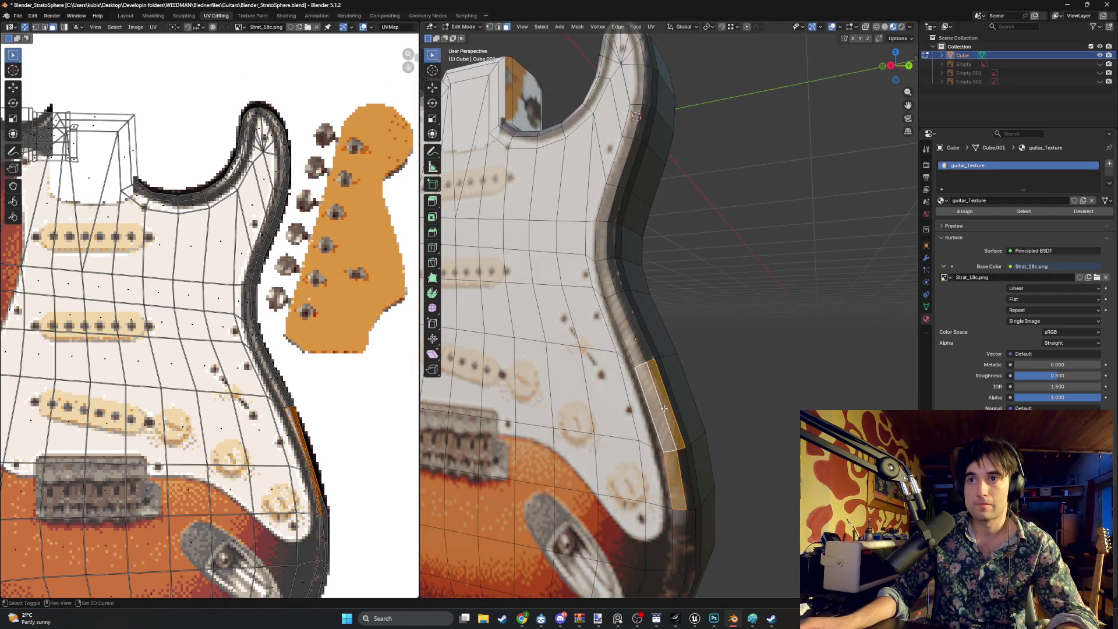
shift+click(636, 338)
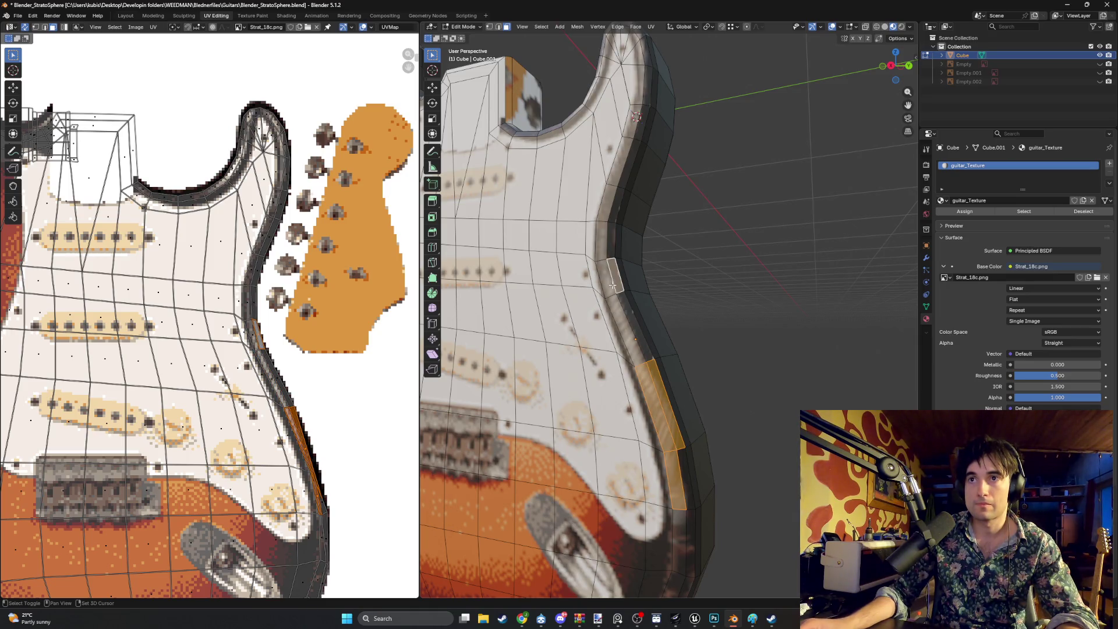
shift+click(620, 302)
shift+click(608, 243)
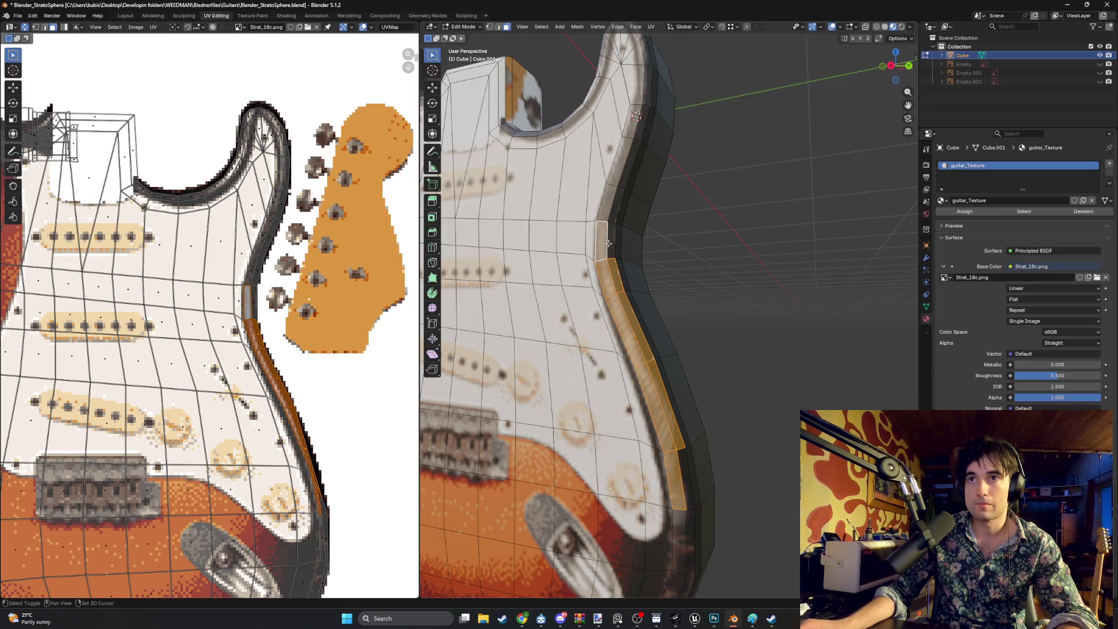
shift+click(609, 208)
shift+click(625, 165)
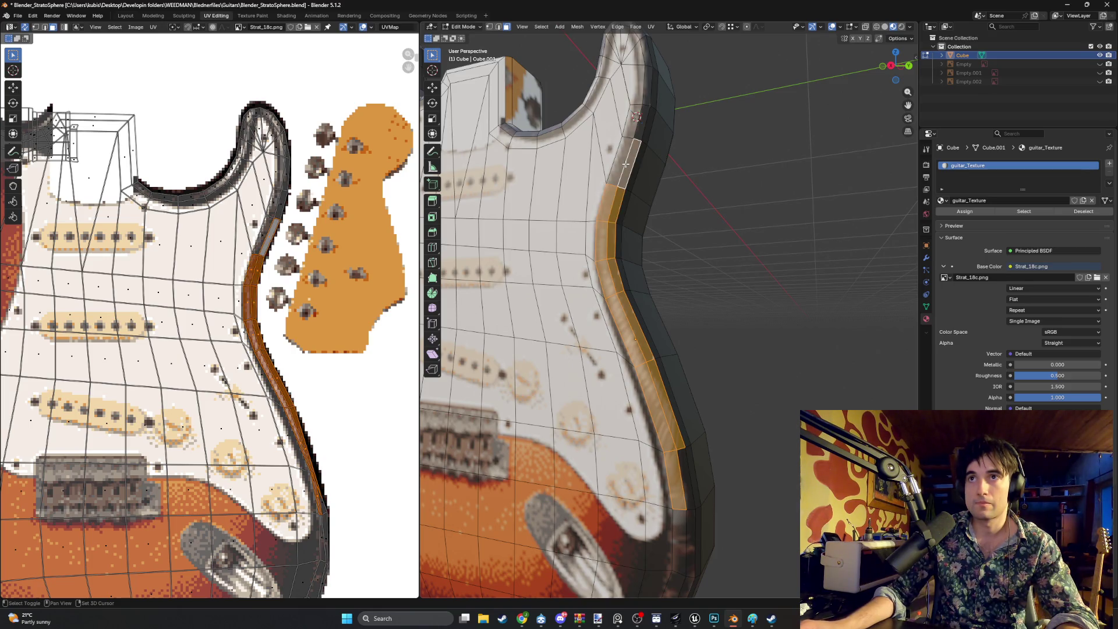
scroll(655, 155, down, 3)
scroll(659, 272, up, 2)
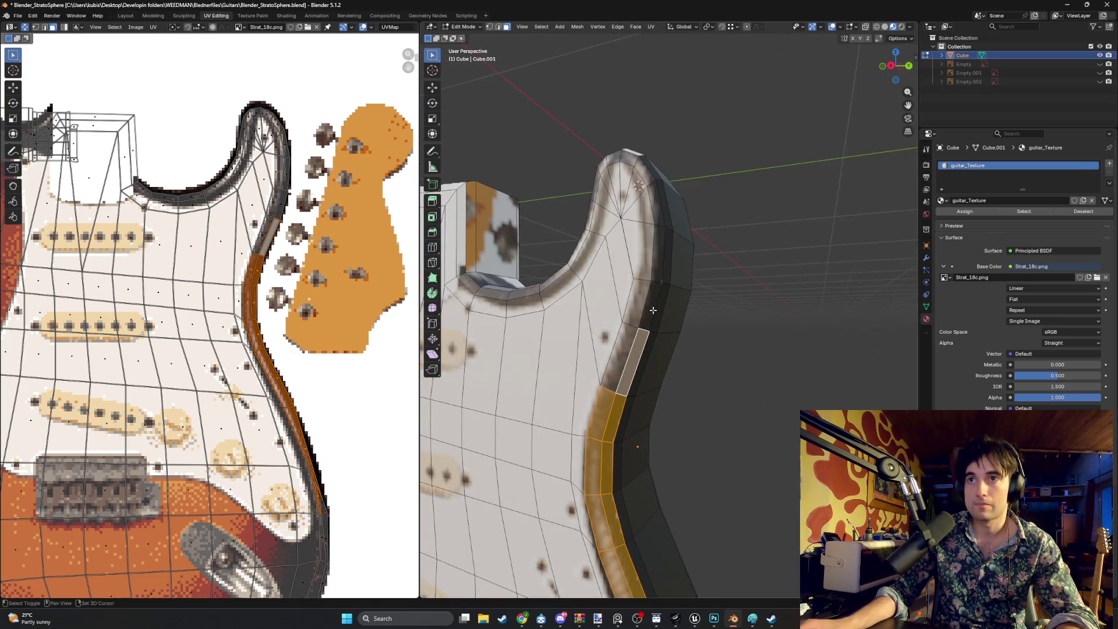
scroll(653, 310, down, 5)
mouse_move(653, 310)
middle_down()
mouse_move(618, 296)
mouse_move(642, 259)
mouse_move(792, 264)
mouse_move(657, 265)
mouse_move(704, 268)
mouse_move(726, 296)
mouse_move(696, 290)
mouse_move(707, 291)
middle_up()
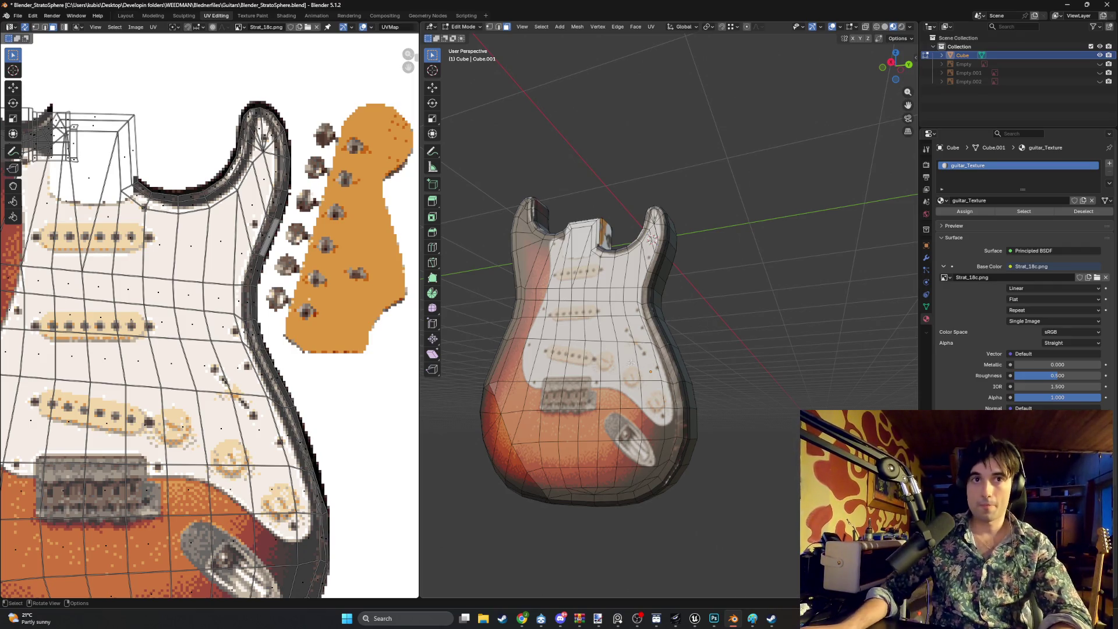
In vertex select, drag three rim UV vertices onto the dark texture border and check the body from several angles
middle_drag(617, 375, 661, 377)
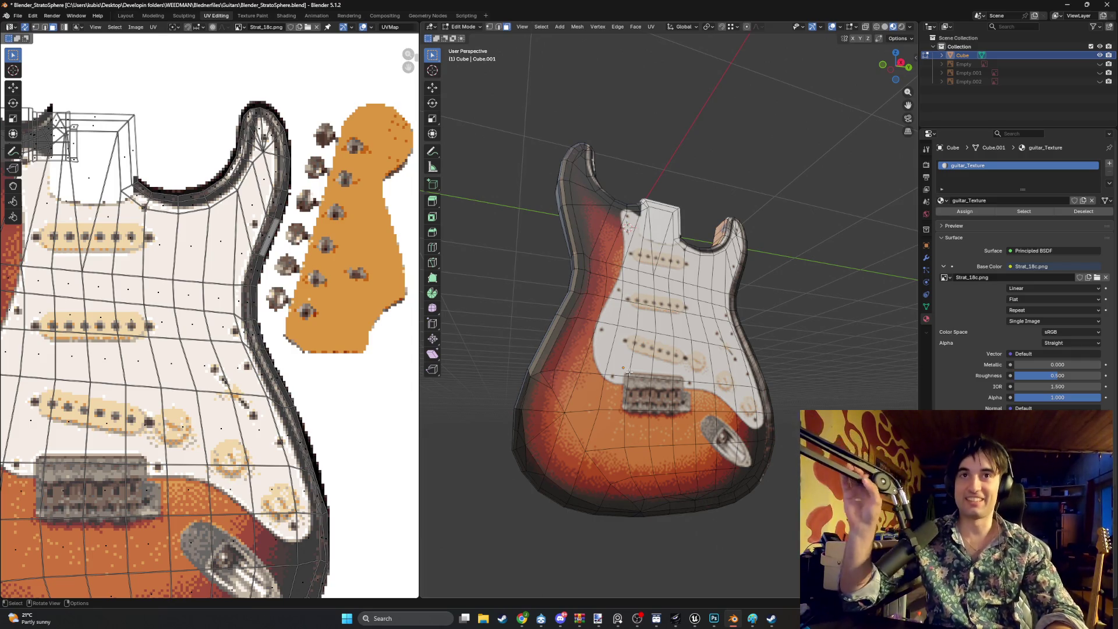
scroll(294, 303, down, 2)
mouse_move(585, 309)
middle_down()
mouse_move(607, 306)
mouse_move(546, 283)
mouse_move(620, 251)
middle_up()
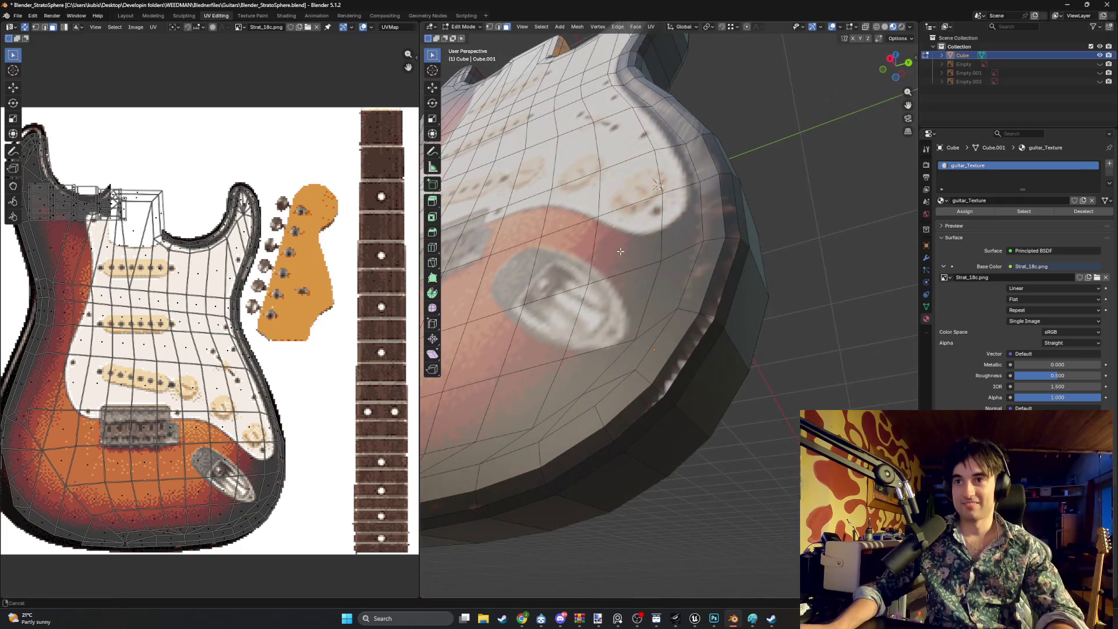
scroll(325, 353, up, 10)
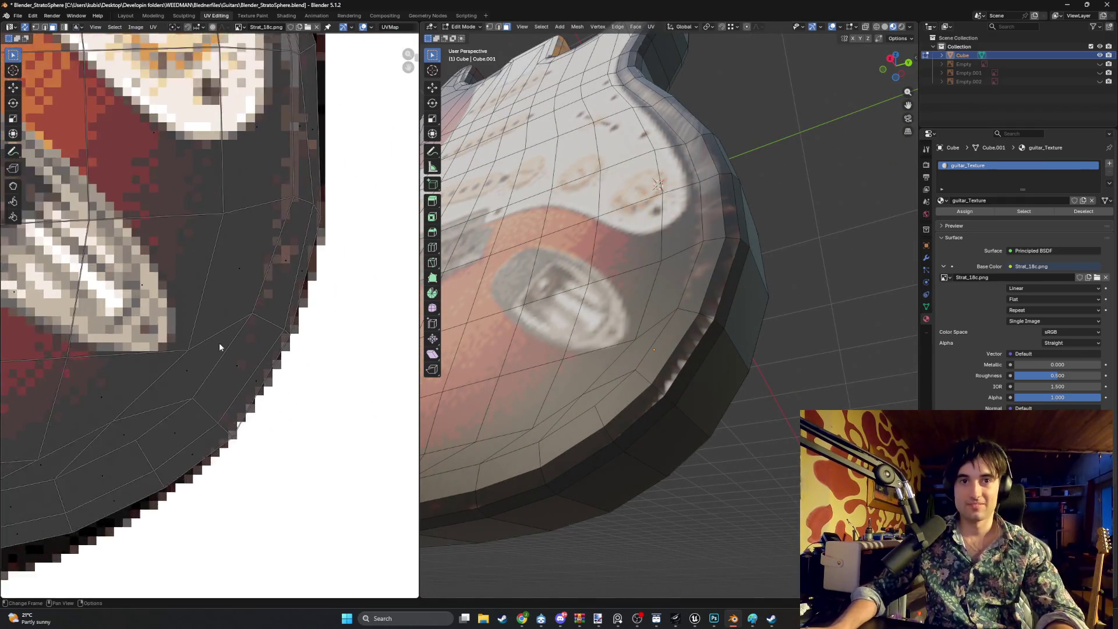
key(1)
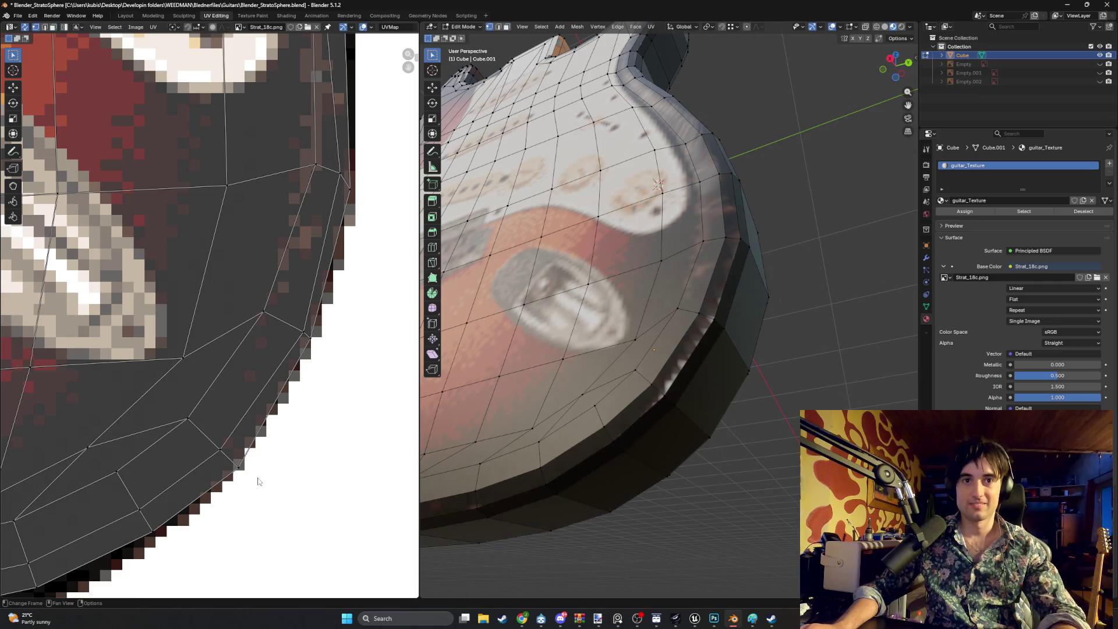
drag(222, 457, 217, 452)
drag(304, 335, 289, 323)
mouse_move(198, 436)
mouse_down()
mouse_move(212, 452)
mouse_move(204, 441)
mouse_up()
mouse_move(641, 373)
middle_down()
mouse_move(714, 370)
mouse_move(729, 385)
mouse_move(724, 334)
mouse_move(708, 344)
mouse_move(728, 336)
mouse_move(711, 346)
middle_up()
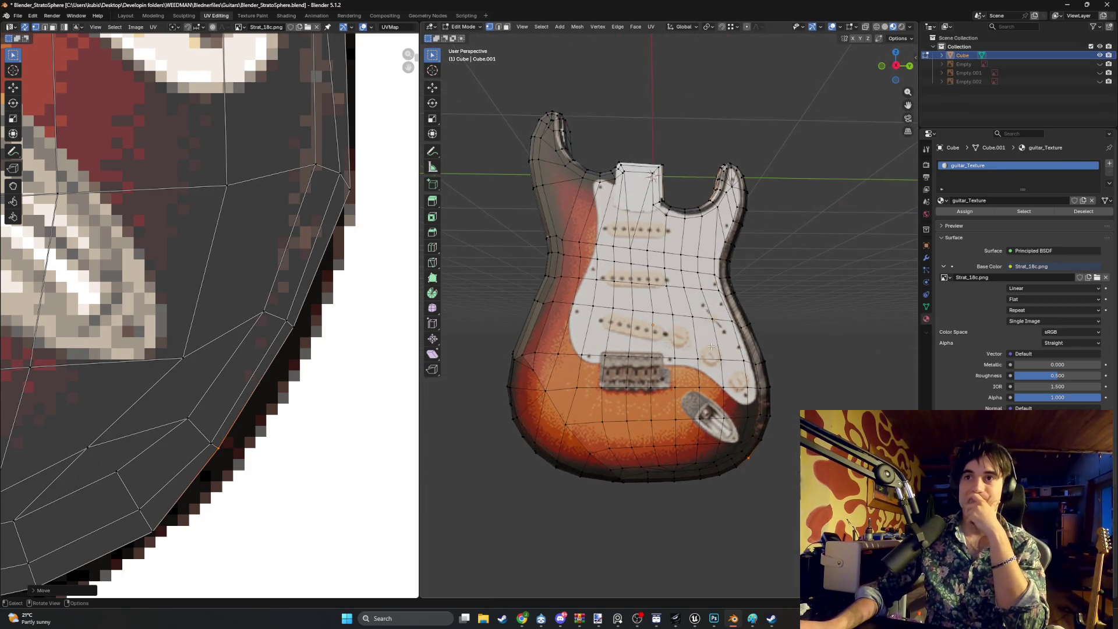
mouse_move(733, 303)
middle_down()
mouse_move(774, 308)
mouse_move(729, 328)
mouse_move(733, 317)
middle_up()
scroll(244, 227, down, 10)
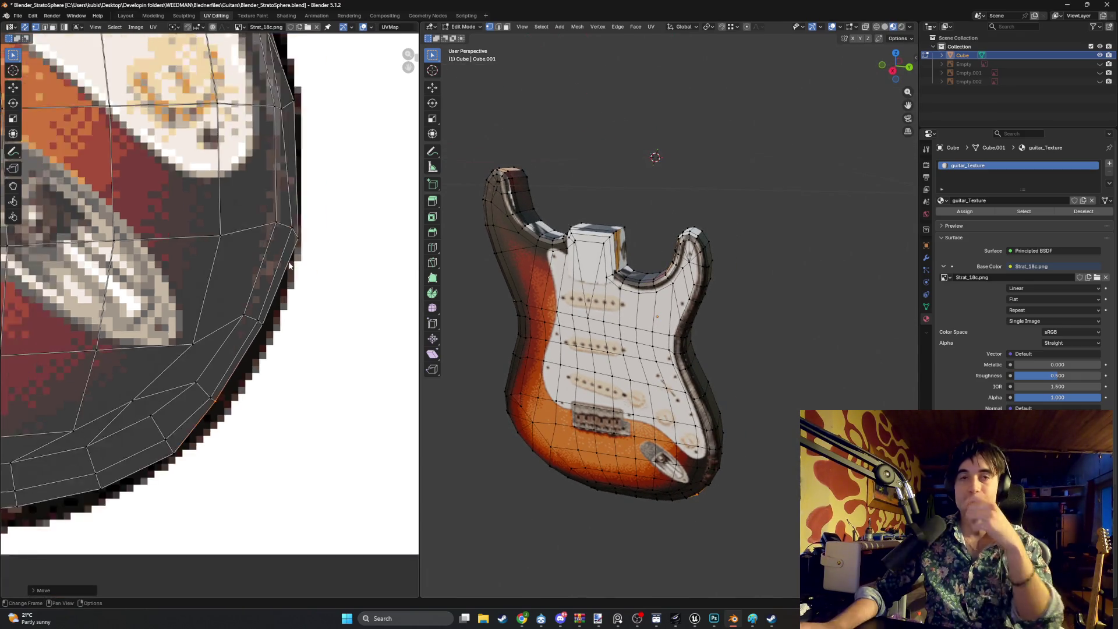
Box-select the small stray UV island, scale it down and move it to the guitar's lower edge
scroll(245, 227, up, 5)
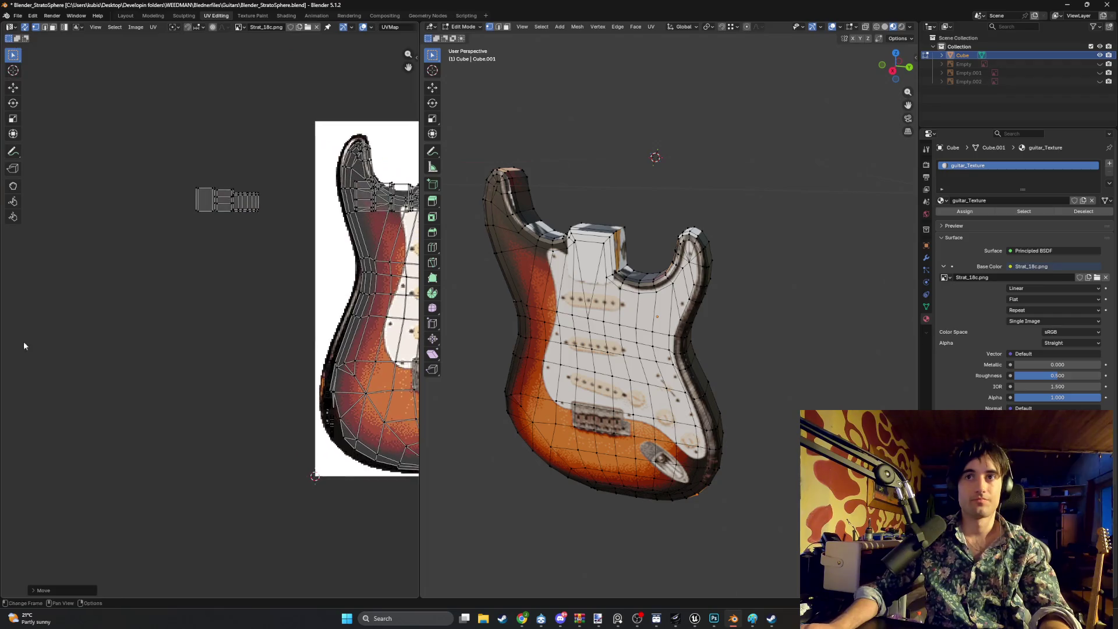
mouse_move(166, 169)
mouse_down()
mouse_move(278, 220)
mouse_move(274, 196)
mouse_up()
middle_drag(272, 193, 246, 172)
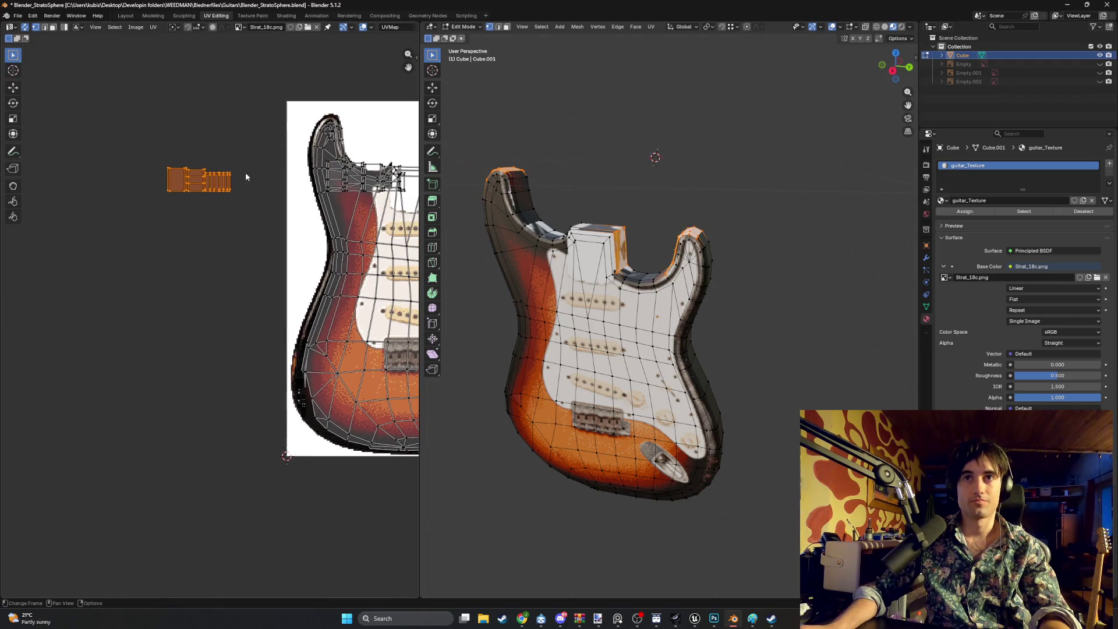
key(s)
click(214, 176)
key(g)
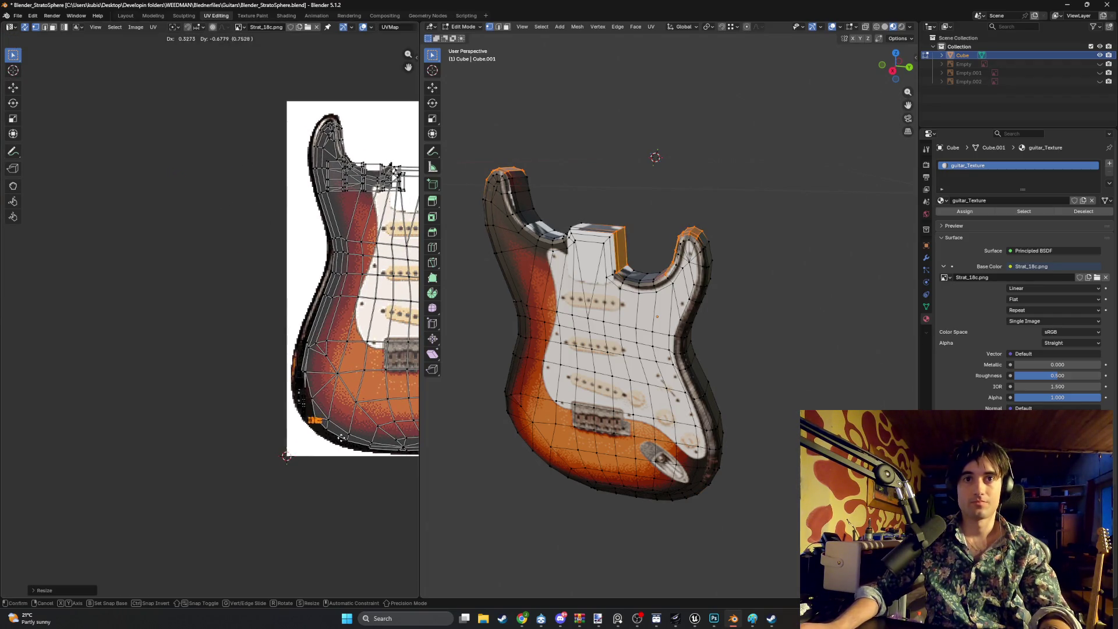
click(302, 414)
Rotate the island about -44° and place it on the texture's dark body edge
scroll(251, 376, up, 8)
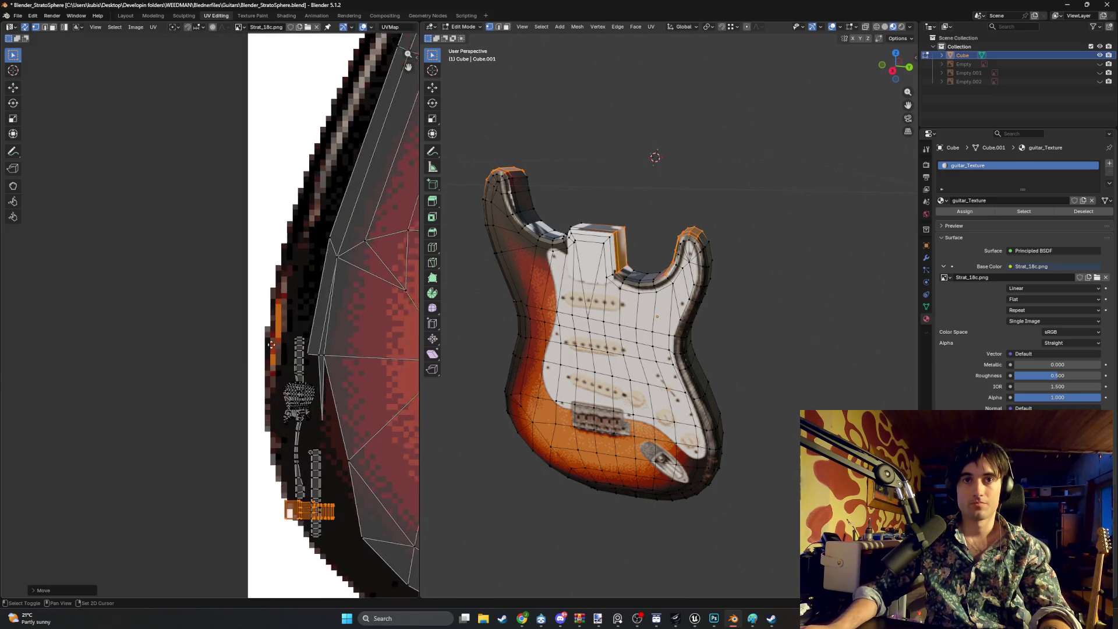
middle_drag(252, 376, 248, 294)
key(r)
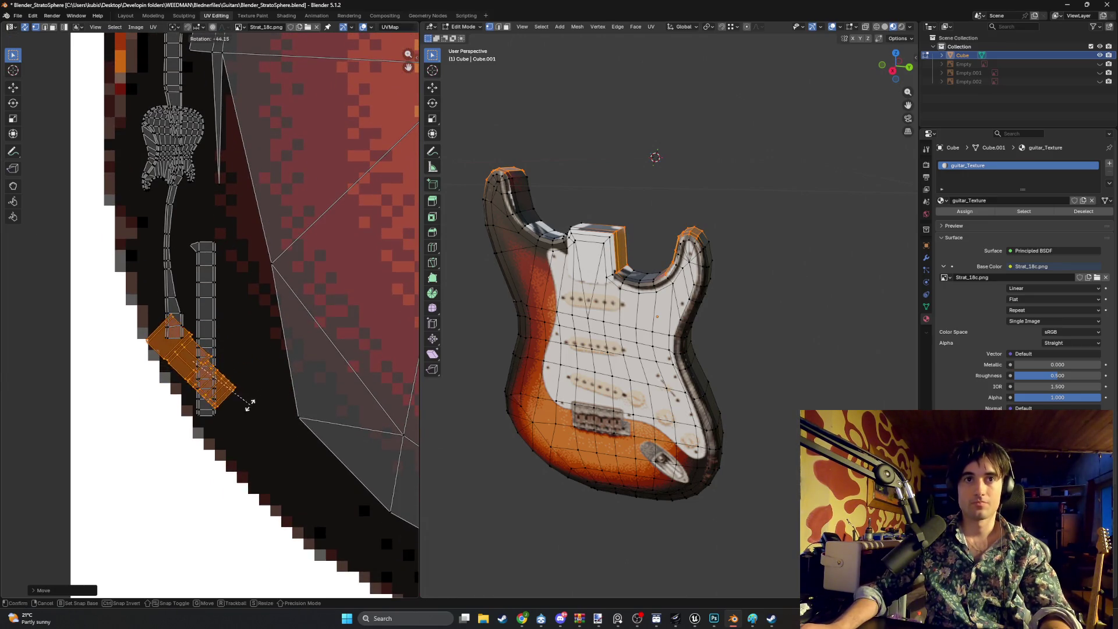
click(247, 370)
key(g)
click(248, 367)
middle_drag(583, 326, 594, 367)
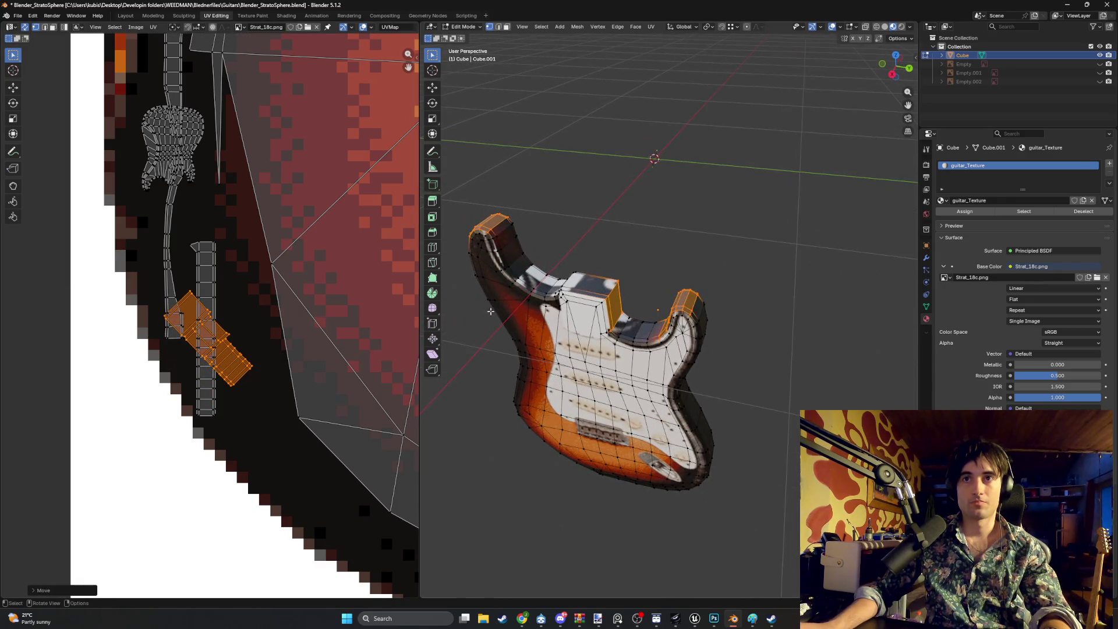
key(g)
click(225, 401)
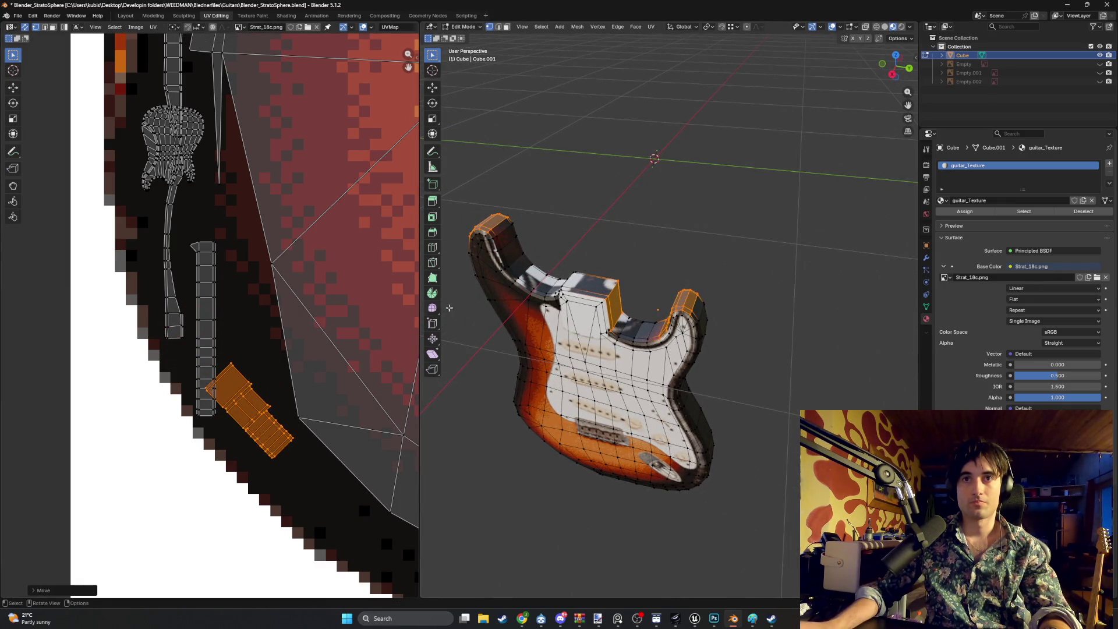
Box-select the faces around the upper horn
scroll(336, 256, down, 6)
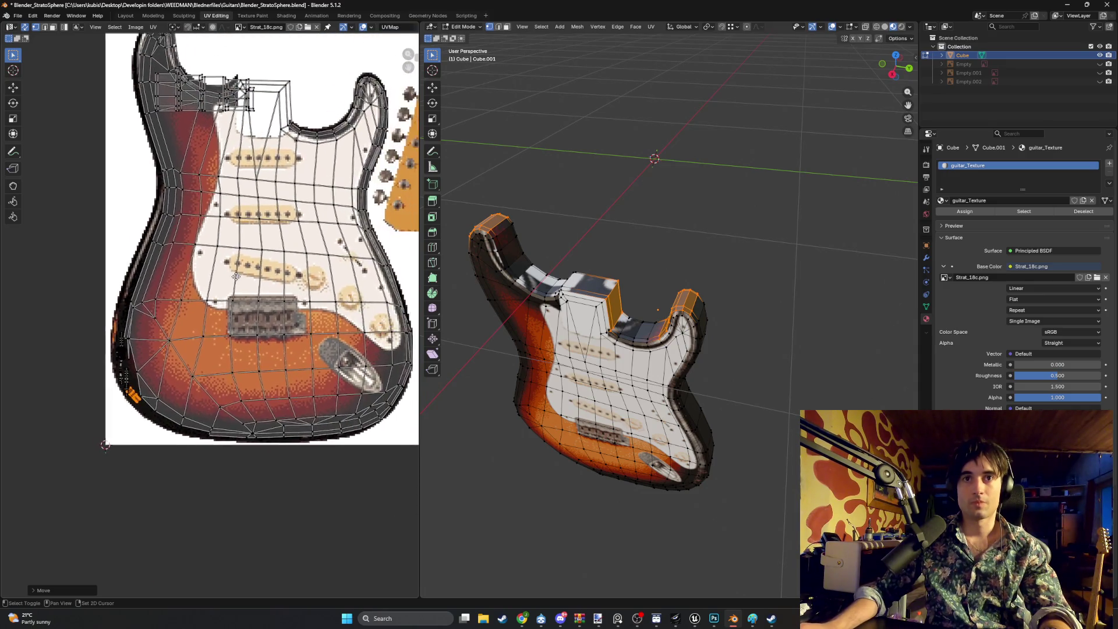
scroll(213, 228, up, 3)
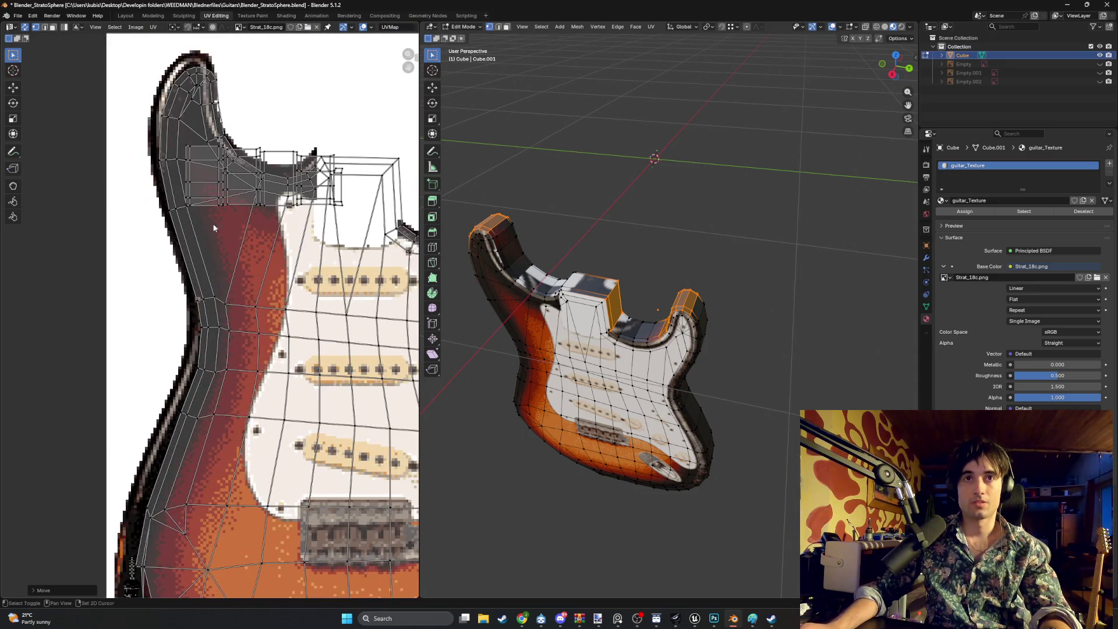
scroll(214, 228, down, 1)
drag(187, 201, 188, 201)
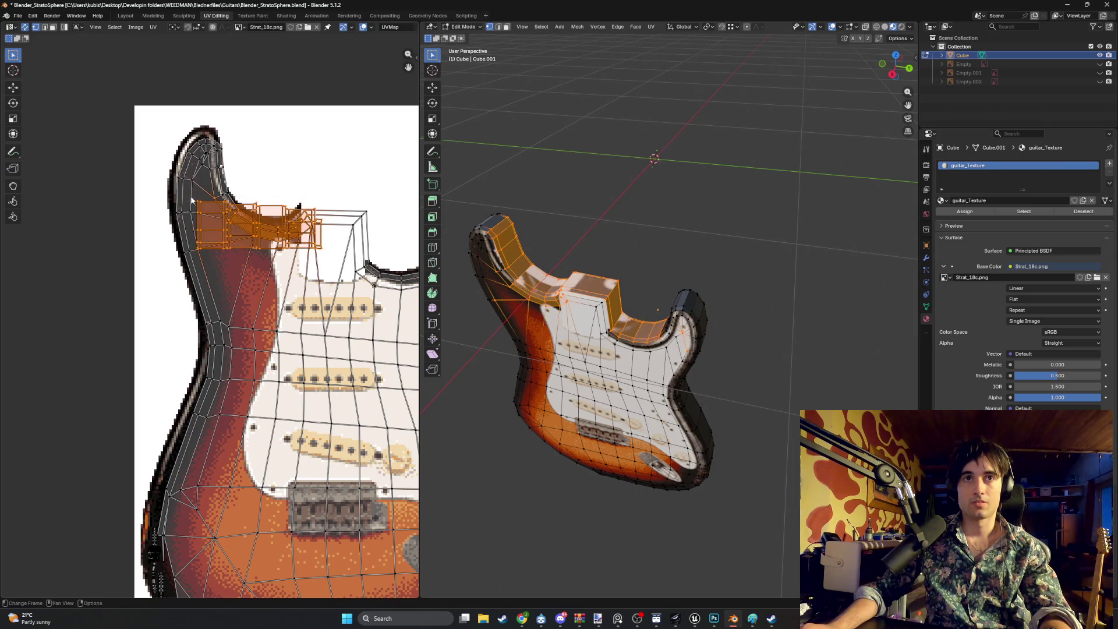
Cancel a stray move, switch to face select and zoom in on the horn's rim faces
key(g)
key(Escape)
scroll(547, 251, up, 2)
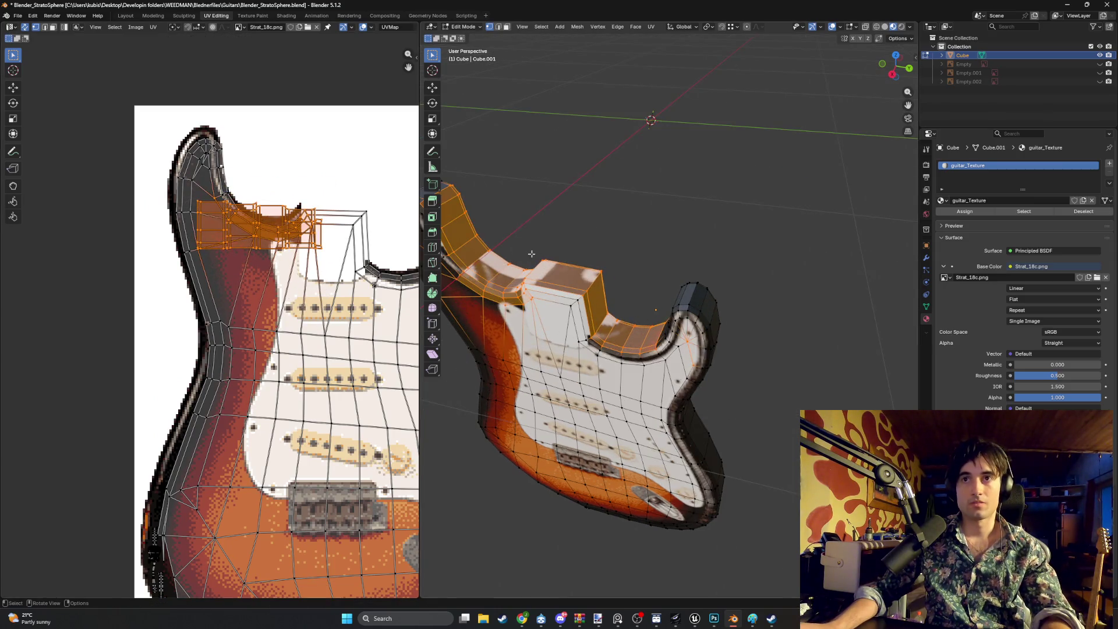
scroll(189, 225, up, 2)
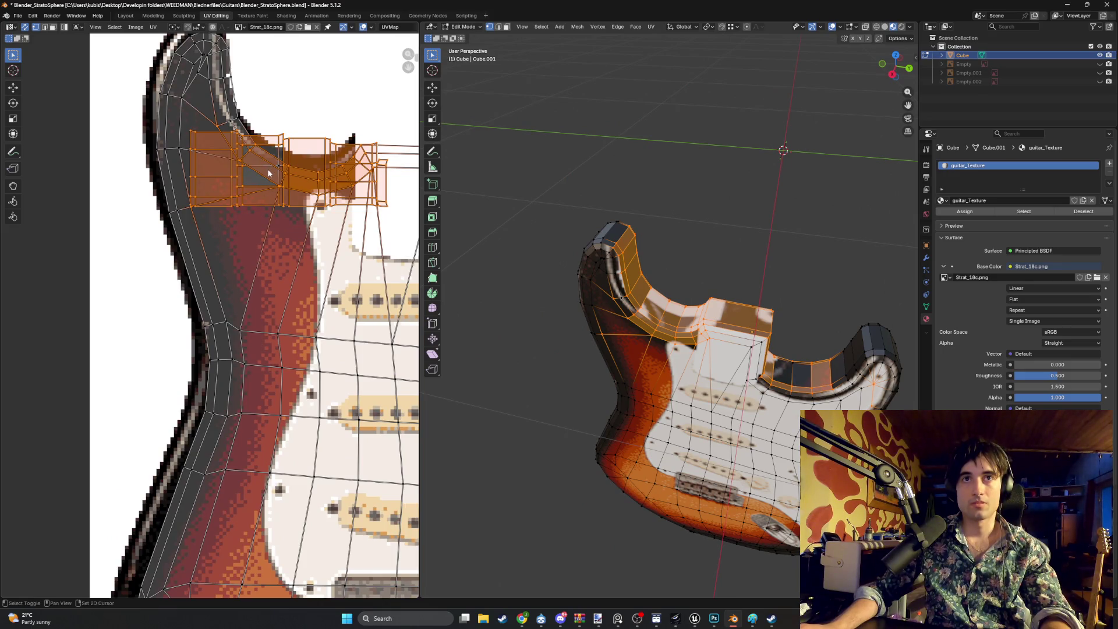
key(3)
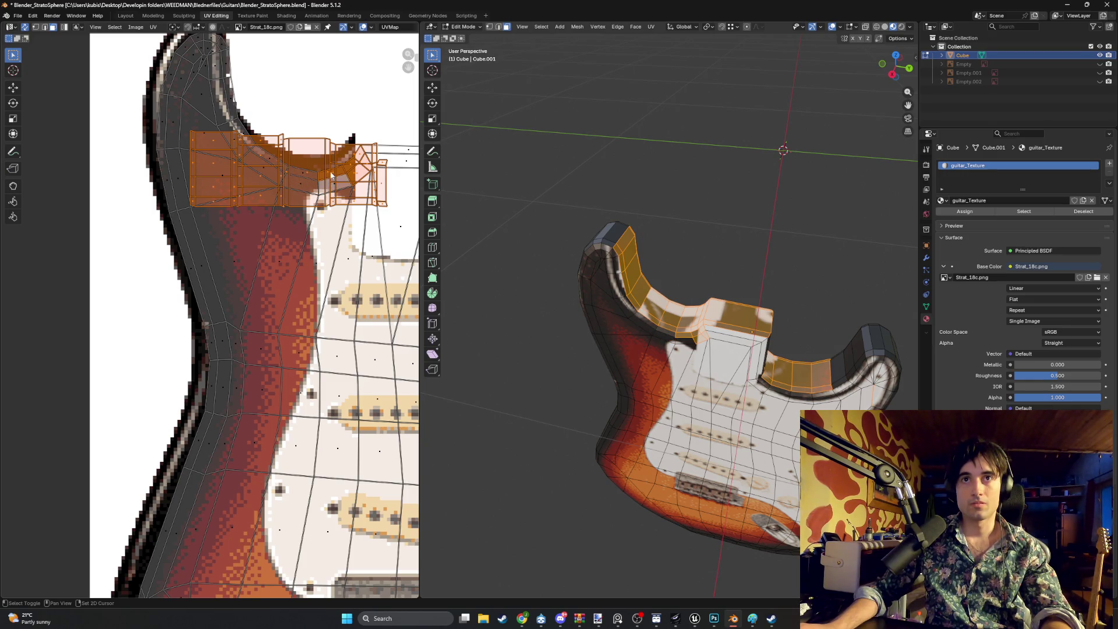
scroll(336, 185, up, 4)
scroll(226, 264, up, 1)
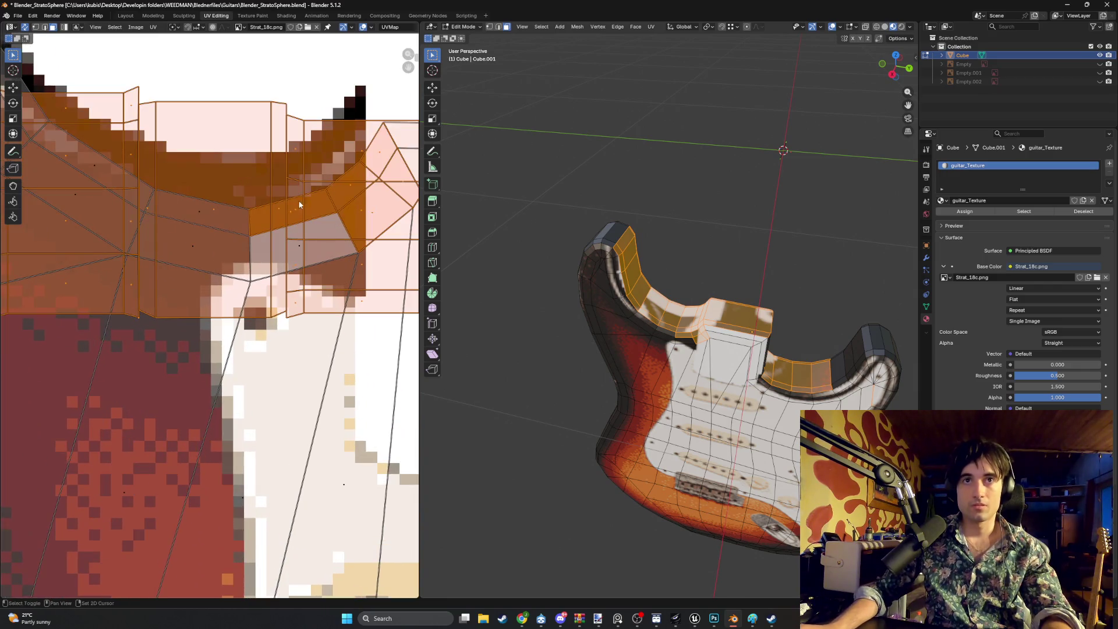
middle_drag(373, 211, 324, 233)
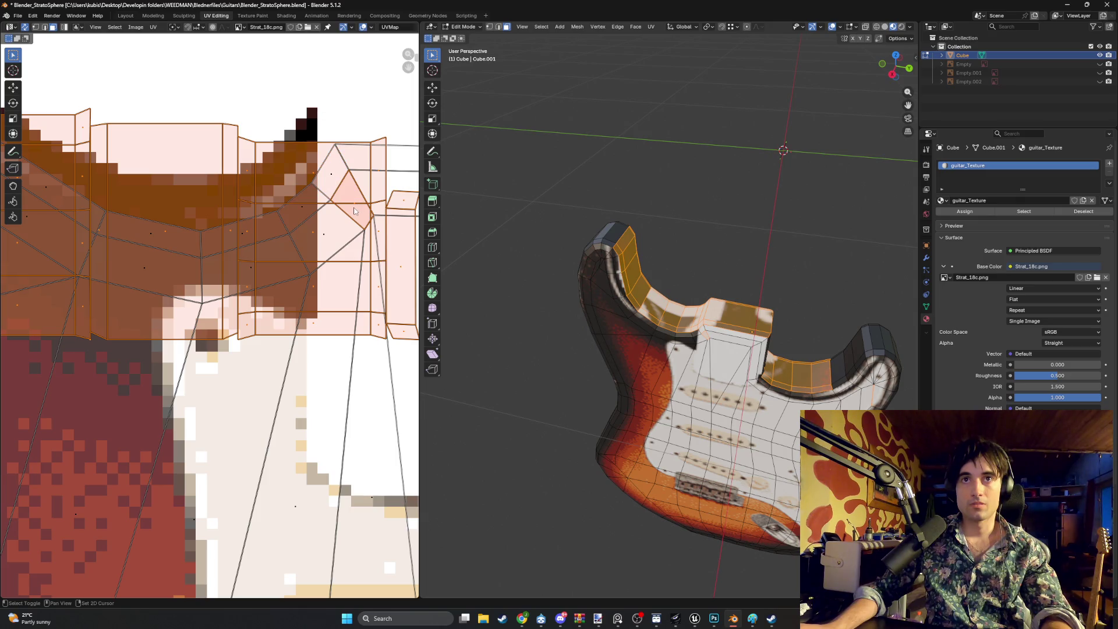
scroll(279, 243, down, 6)
Scale the horn rim UV faces to about 0.18 and park them on the dark area near the neck UVs
key(g)
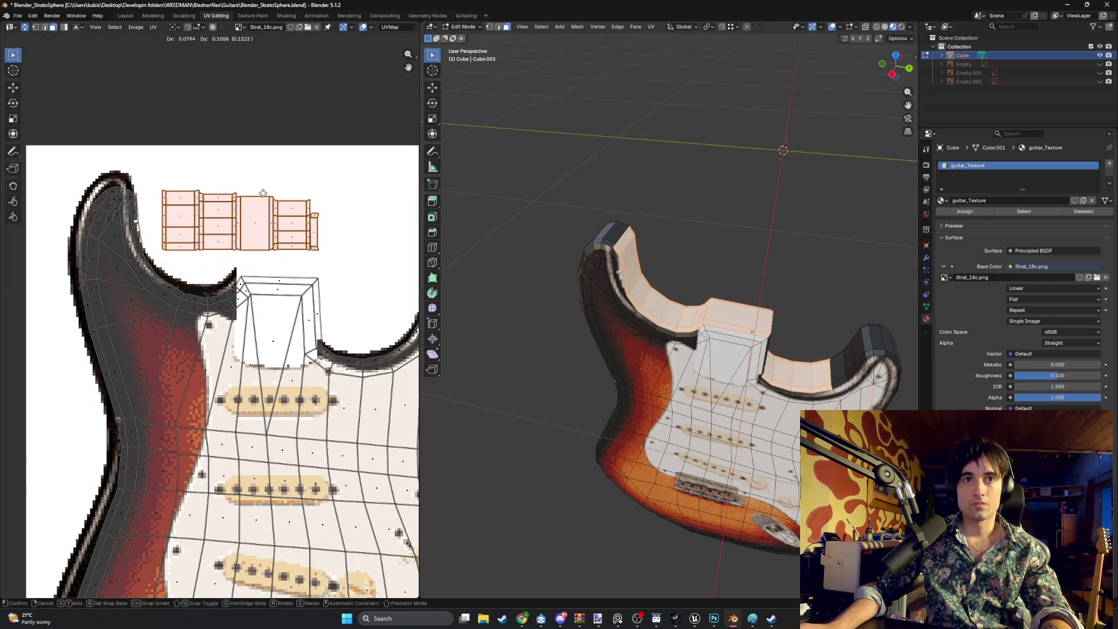
key(Escape)
scroll(198, 326, down, 6)
scroll(252, 268, up, 3)
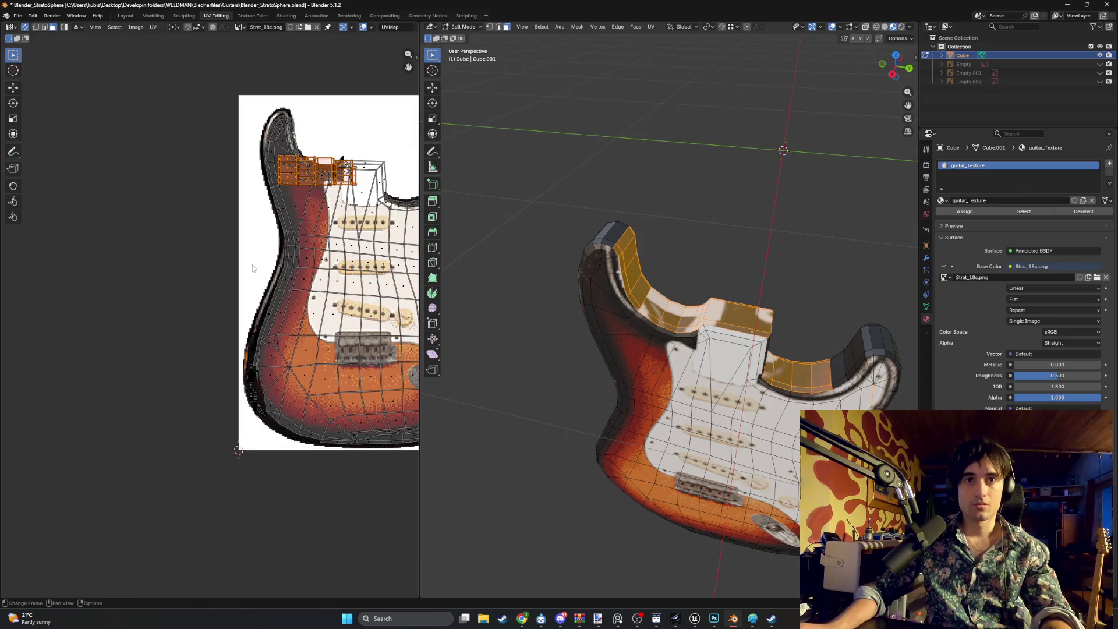
key(s)
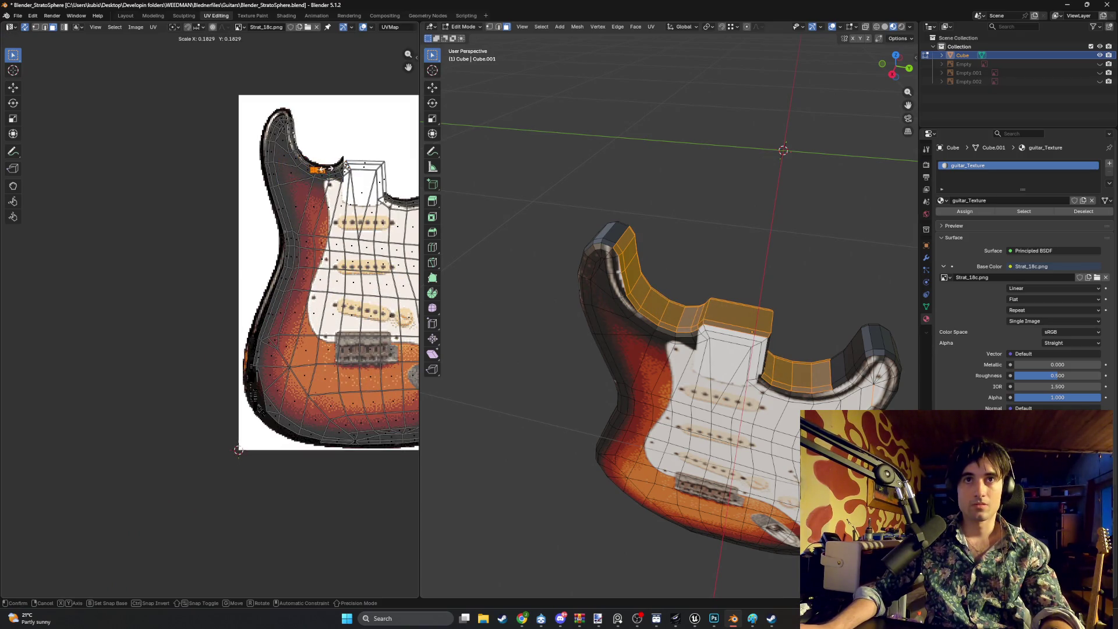
click(318, 193)
key(g)
click(258, 402)
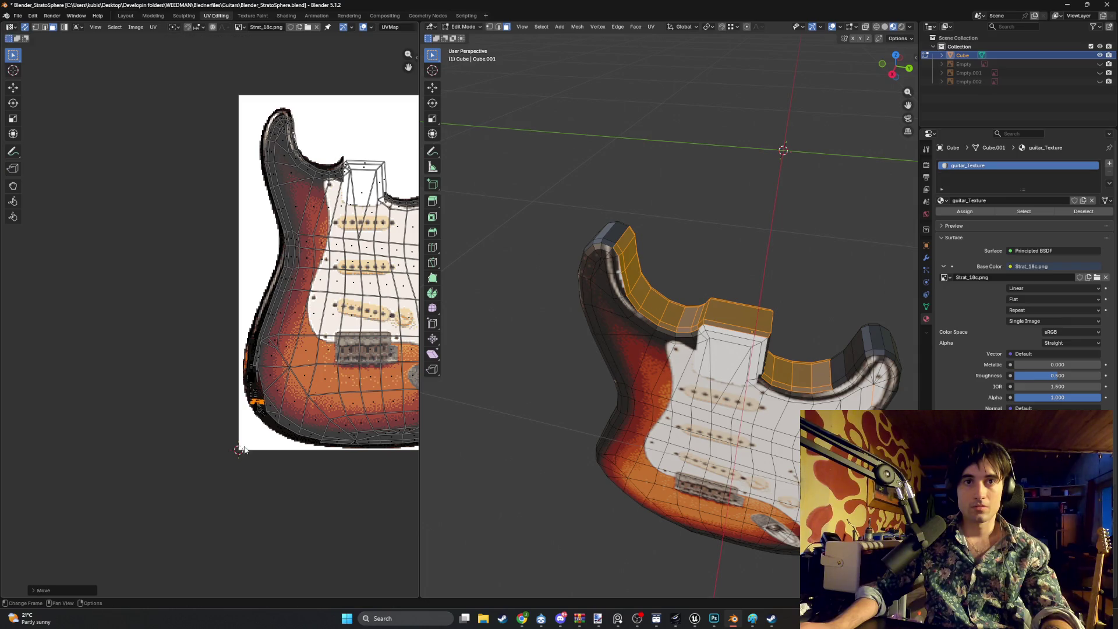
scroll(257, 405, up, 5)
scroll(257, 405, up, 8)
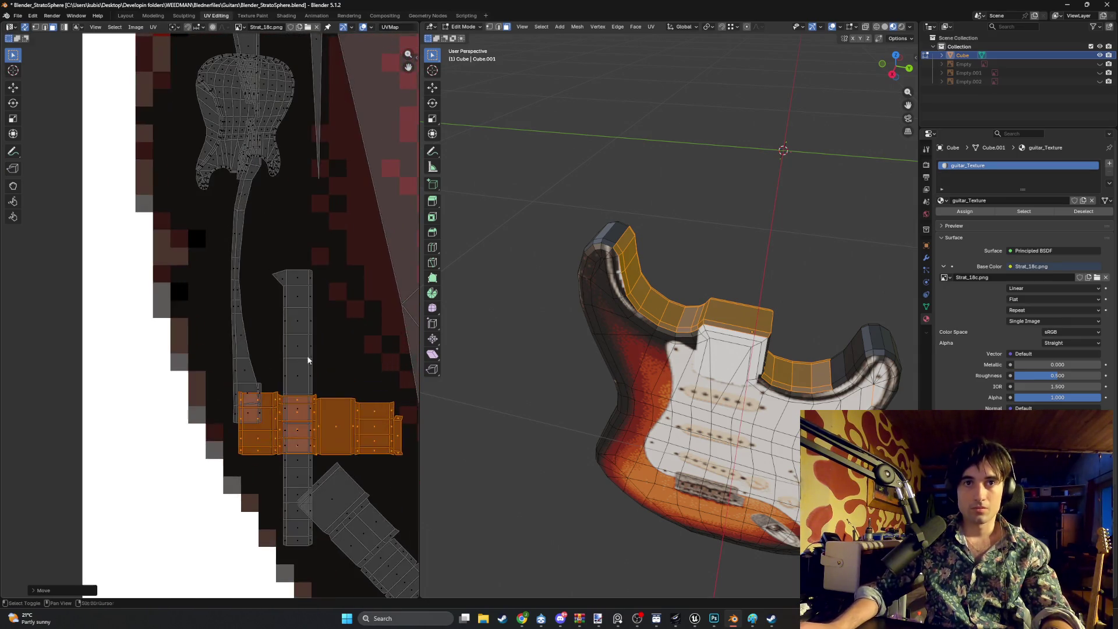
Nudge the parked rim UV faces slightly left, then deselect and zoom in on the upper horn
key(g)
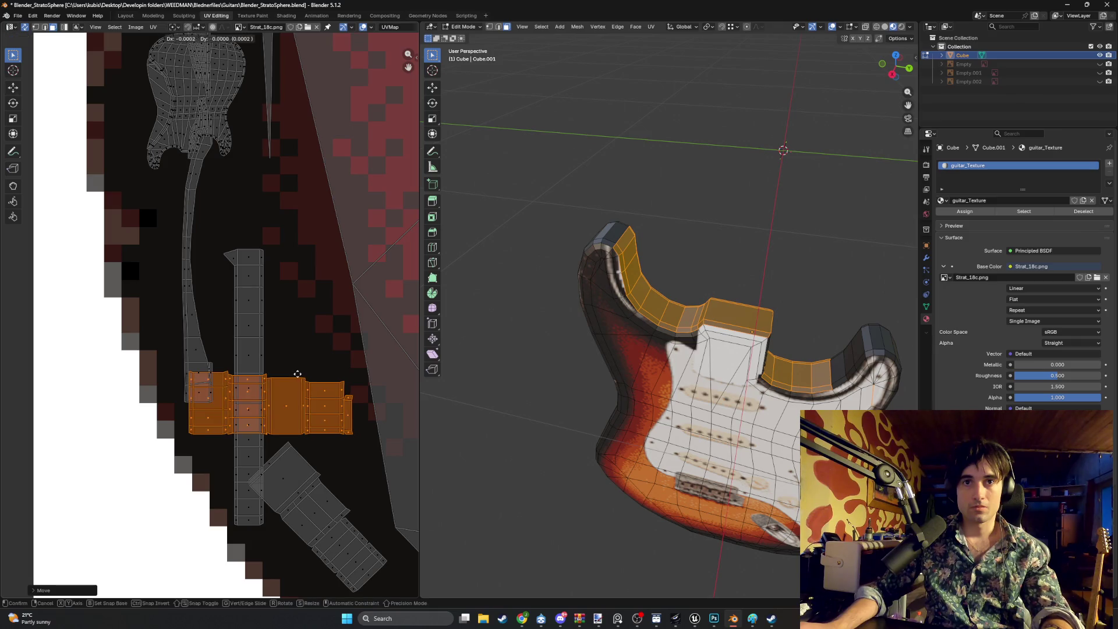
click(314, 371)
mouse_move(582, 326)
middle_down()
mouse_move(540, 324)
mouse_move(745, 257)
mouse_move(637, 273)
middle_up()
key(alt+a)
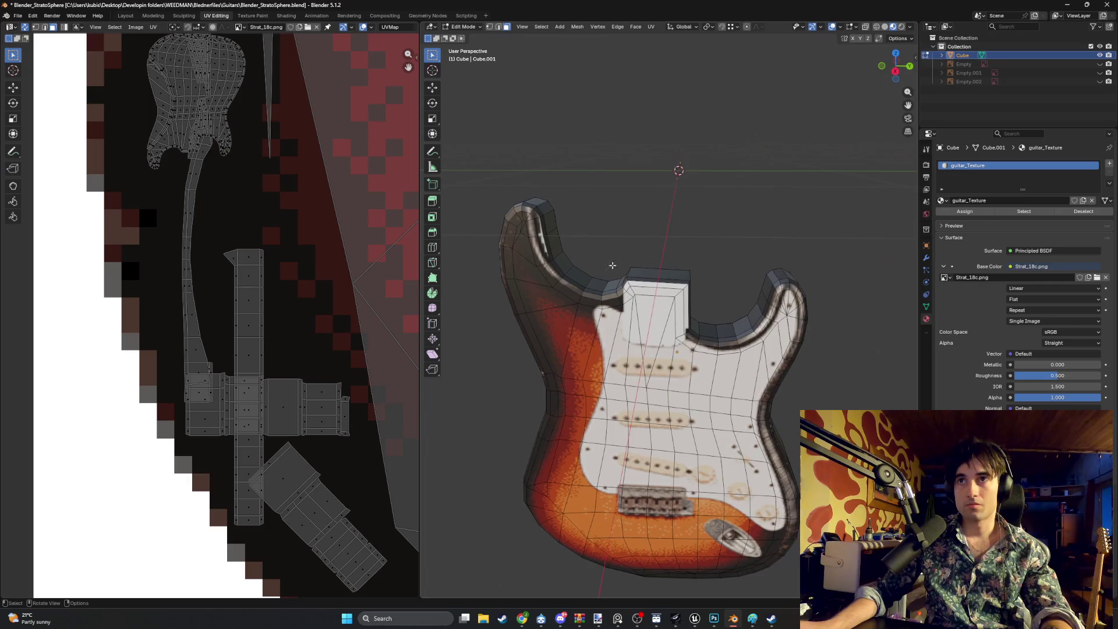
scroll(254, 278, down, 5)
scroll(257, 431, down, 3)
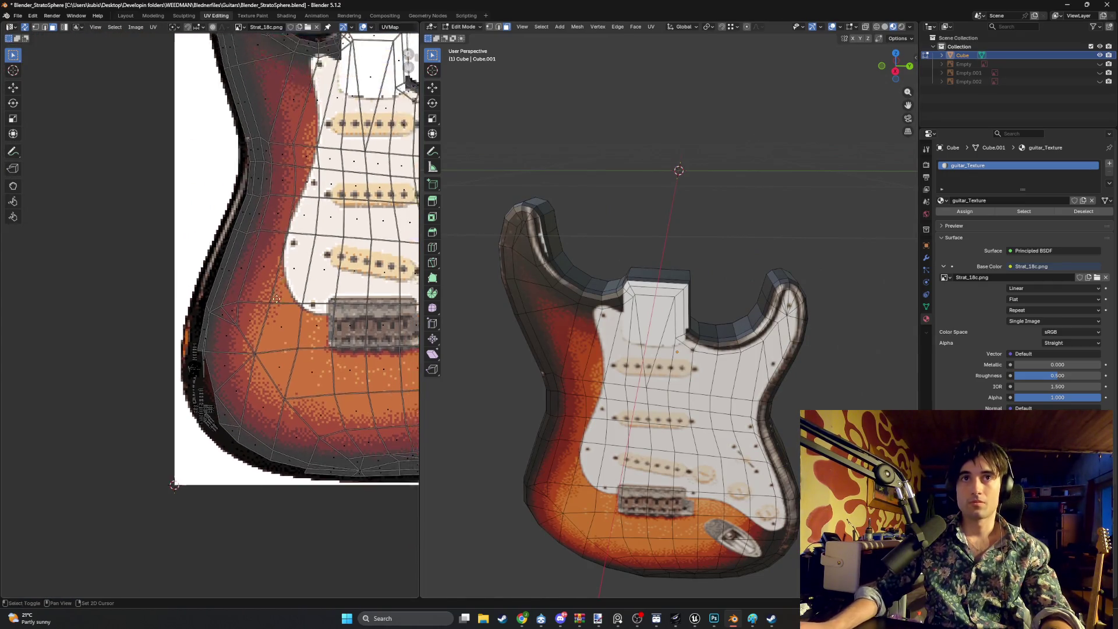
middle_drag(250, 245, 250, 372)
scroll(241, 260, up, 6)
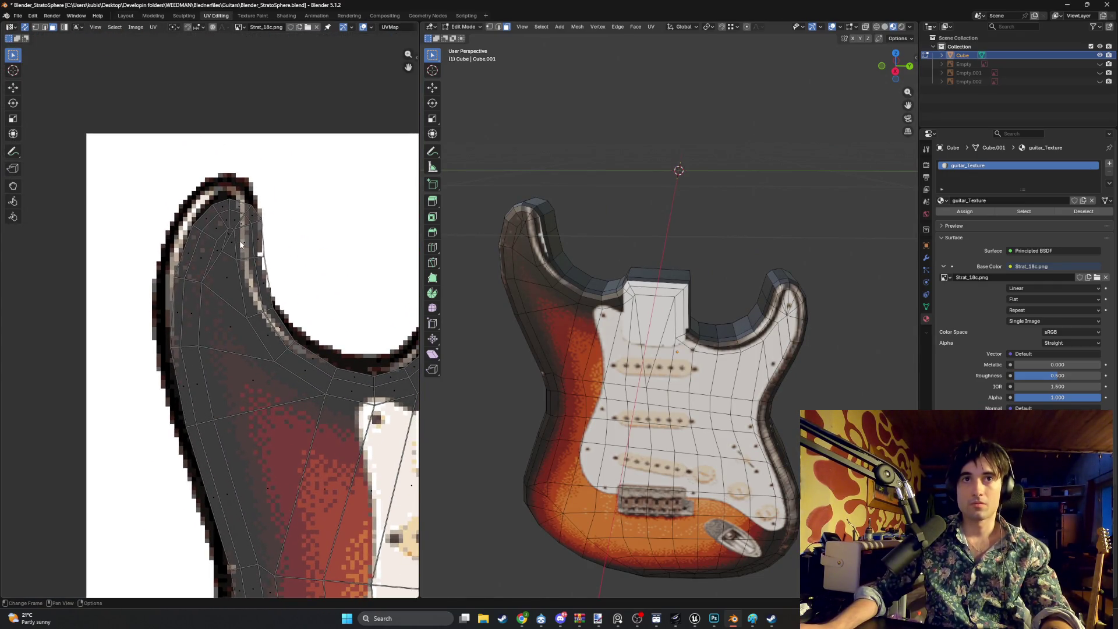
scroll(181, 283, down, 1)
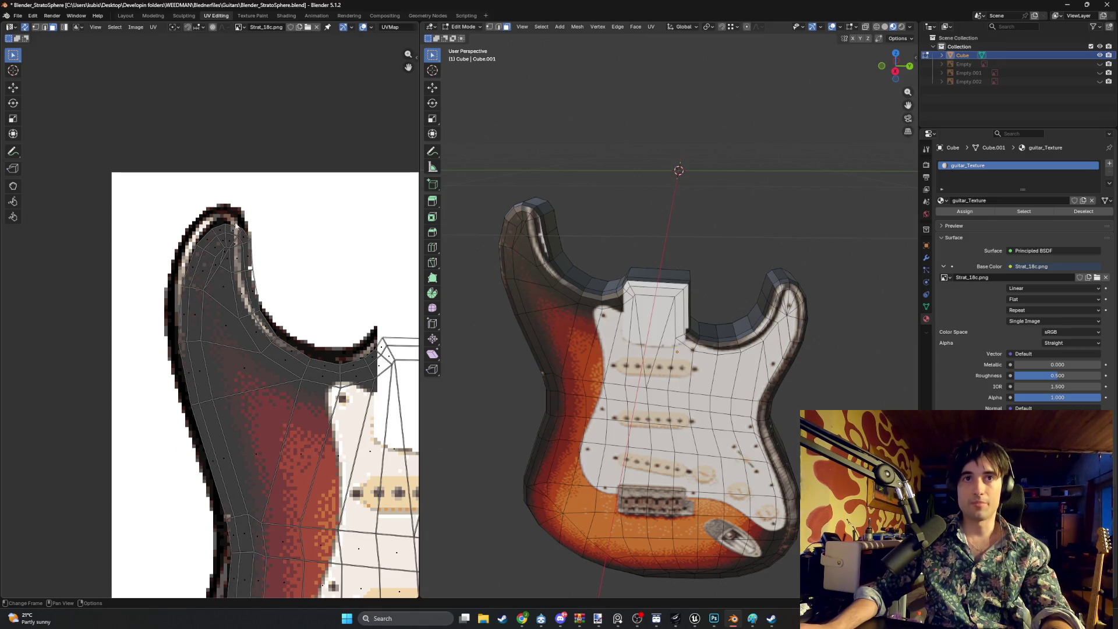
scroll(213, 257, up, 1)
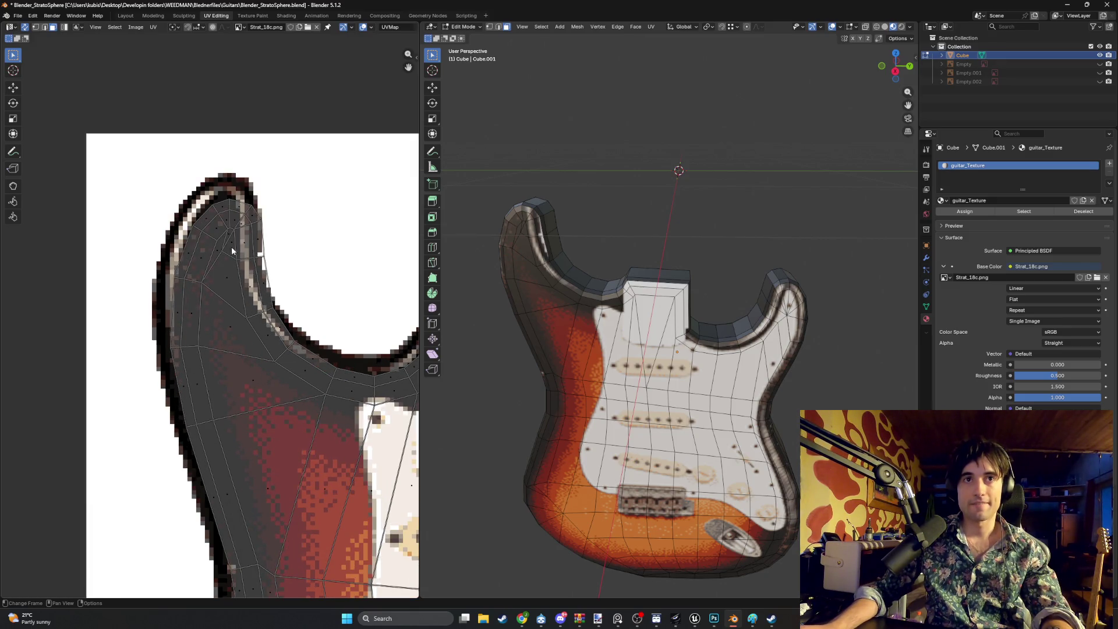
scroll(202, 232, up, 1)
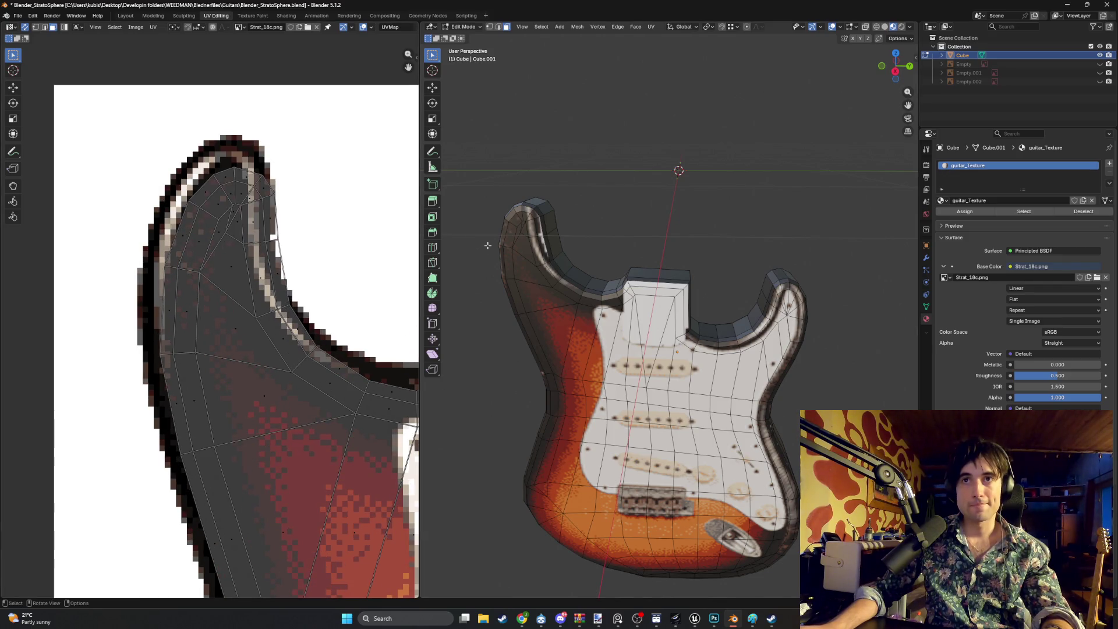
Move the horn-tip UV faces right and down, grow the selection and shrink it
drag(193, 338, 157, 307)
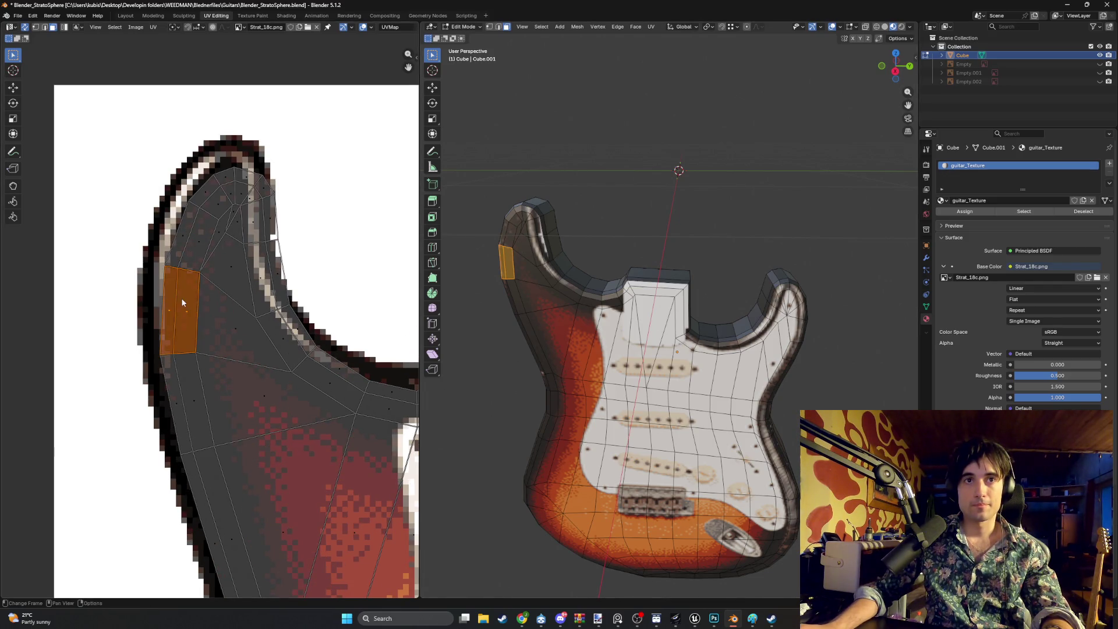
key(g)
click(191, 295)
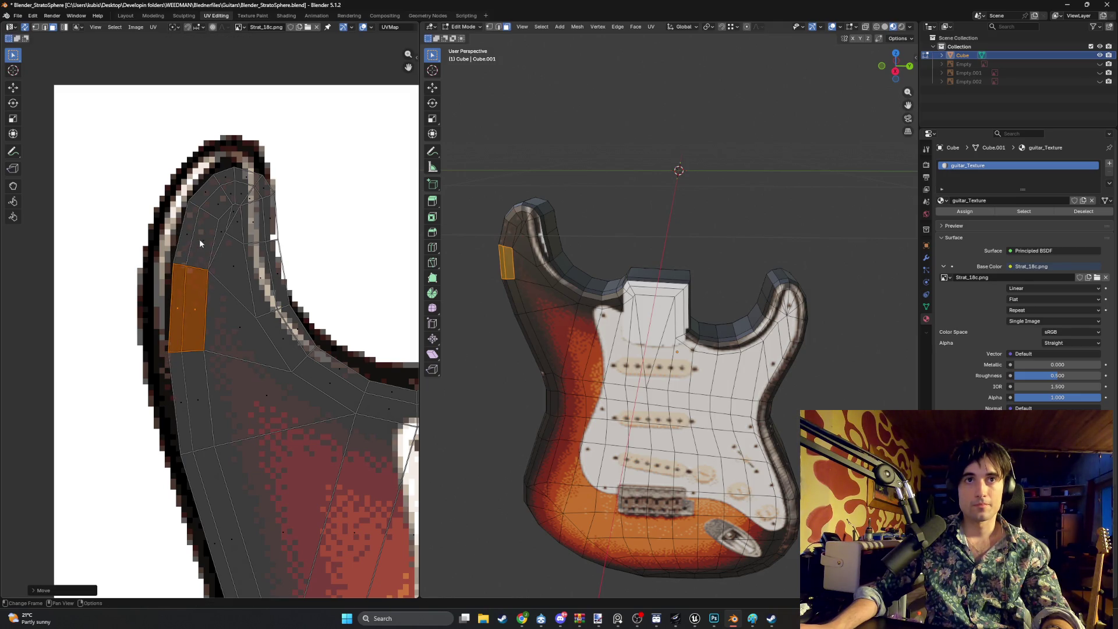
drag(276, 228, 240, 178)
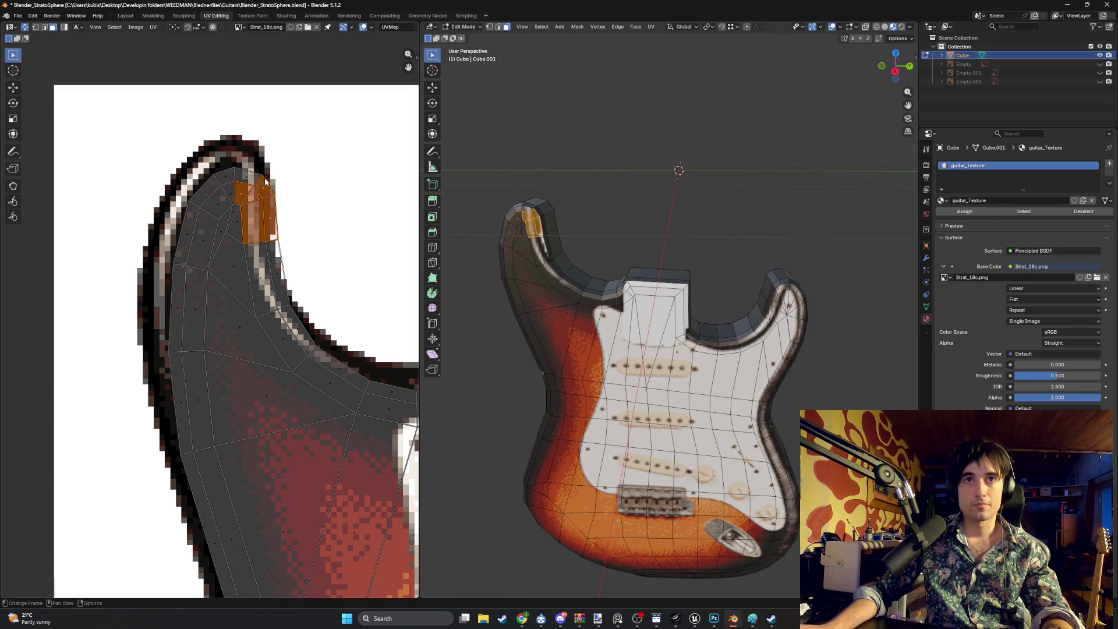
key(g)
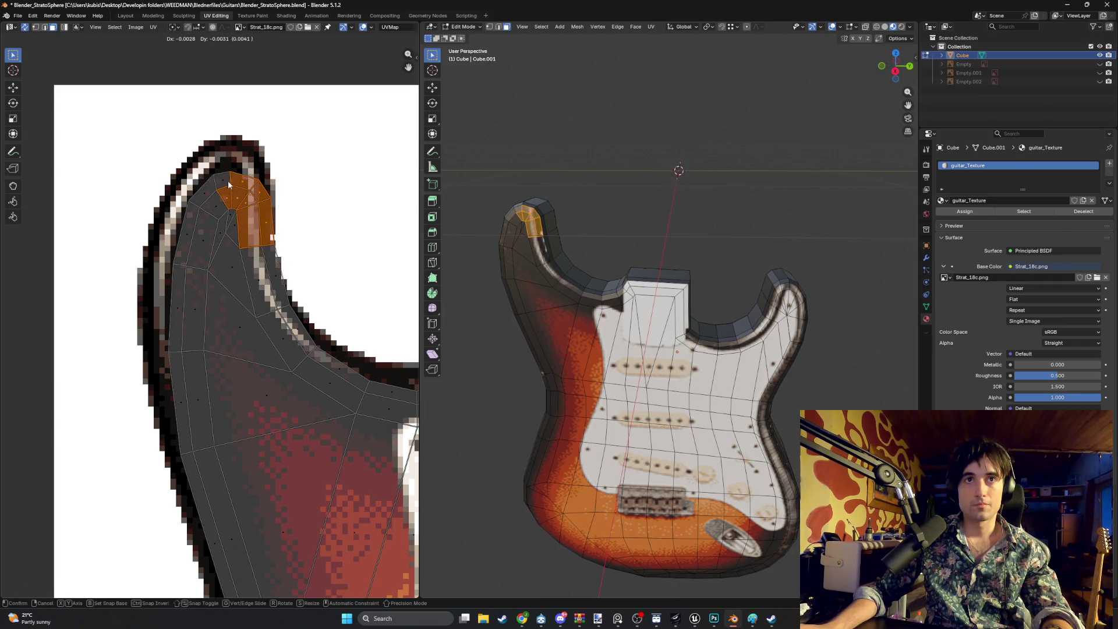
click(257, 207)
key(ctrl+KP_Add)
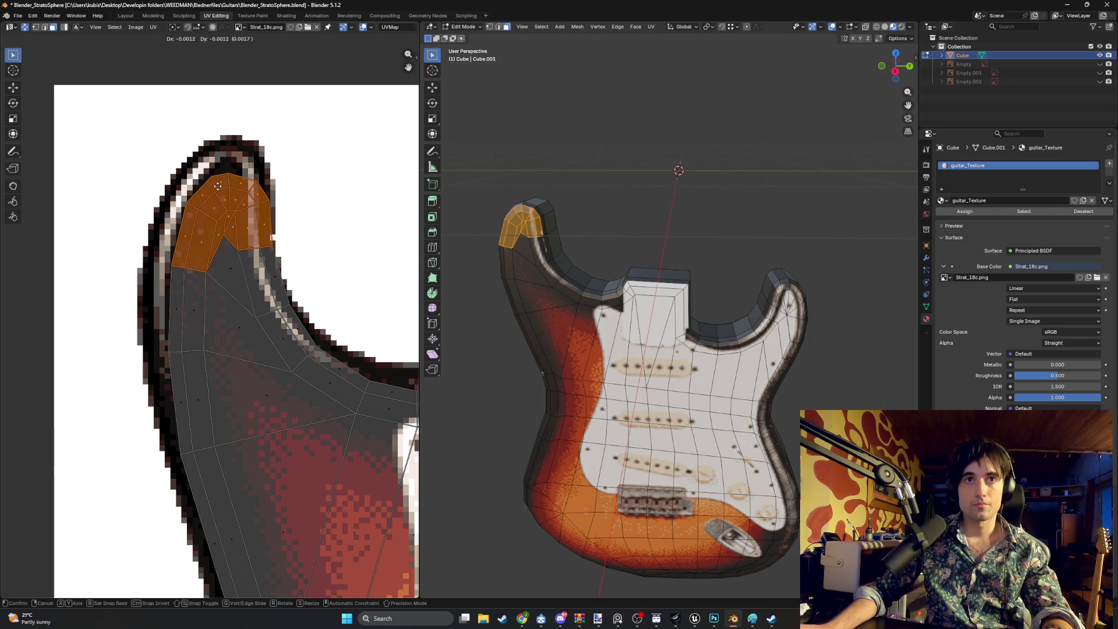
key(s)
click(278, 194)
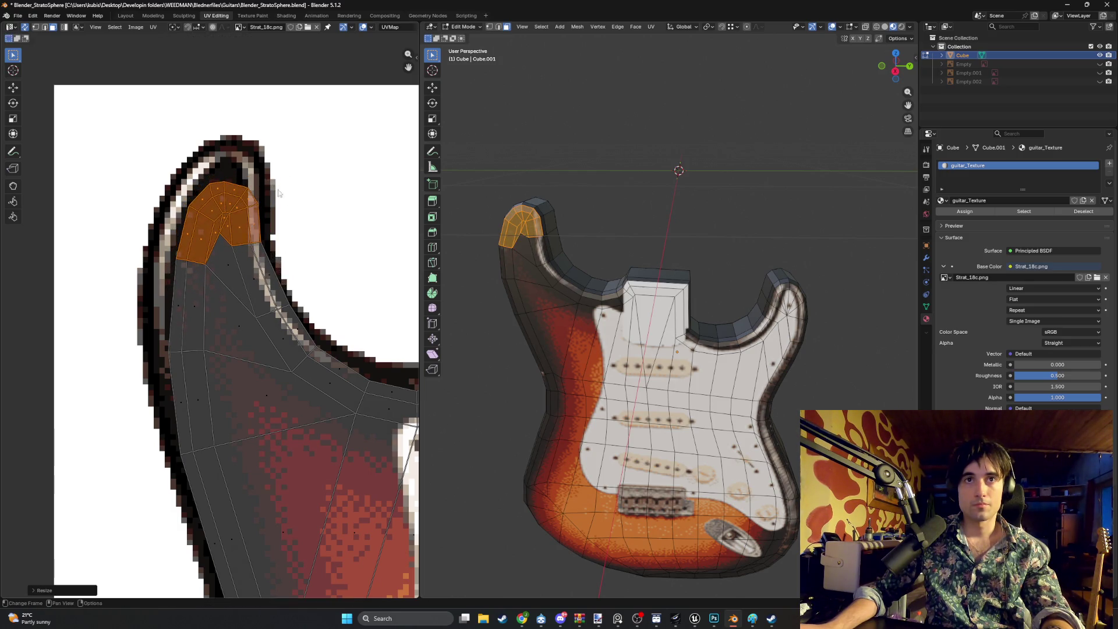
Shift the two-face strip below the horn tip up against the horn's edge
click(259, 279)
key(g)
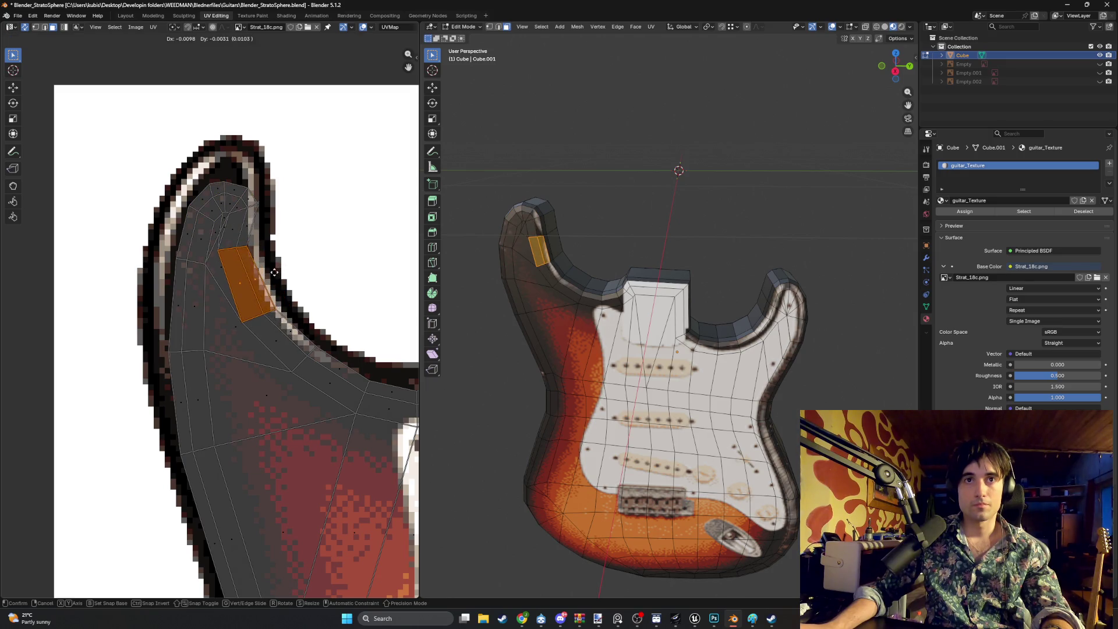
click(272, 277)
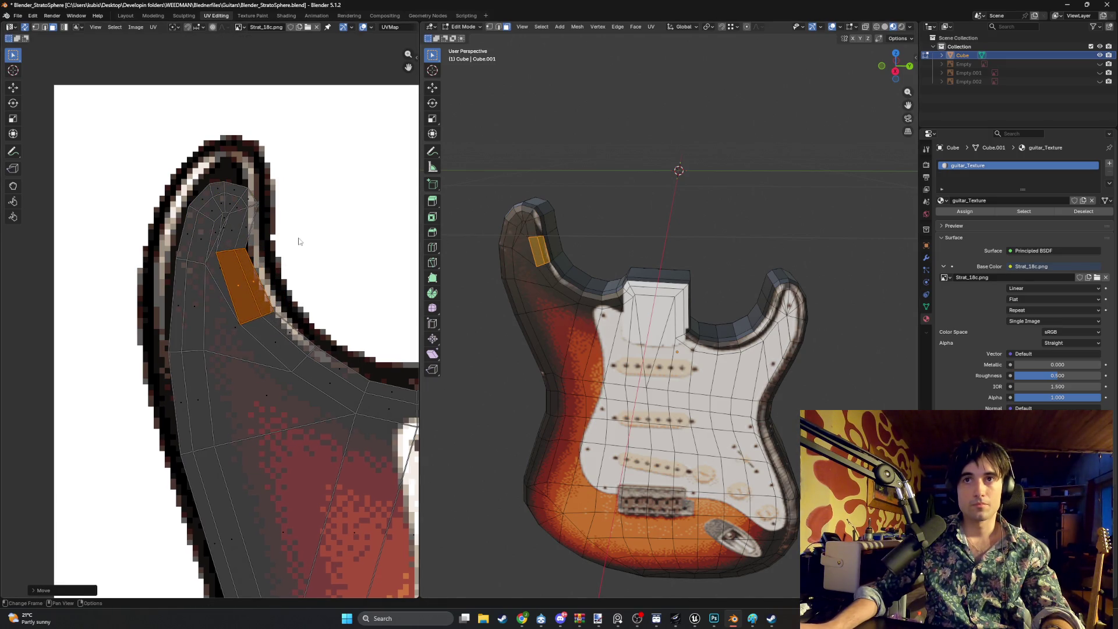
middle_drag(295, 242, 302, 246)
key(g)
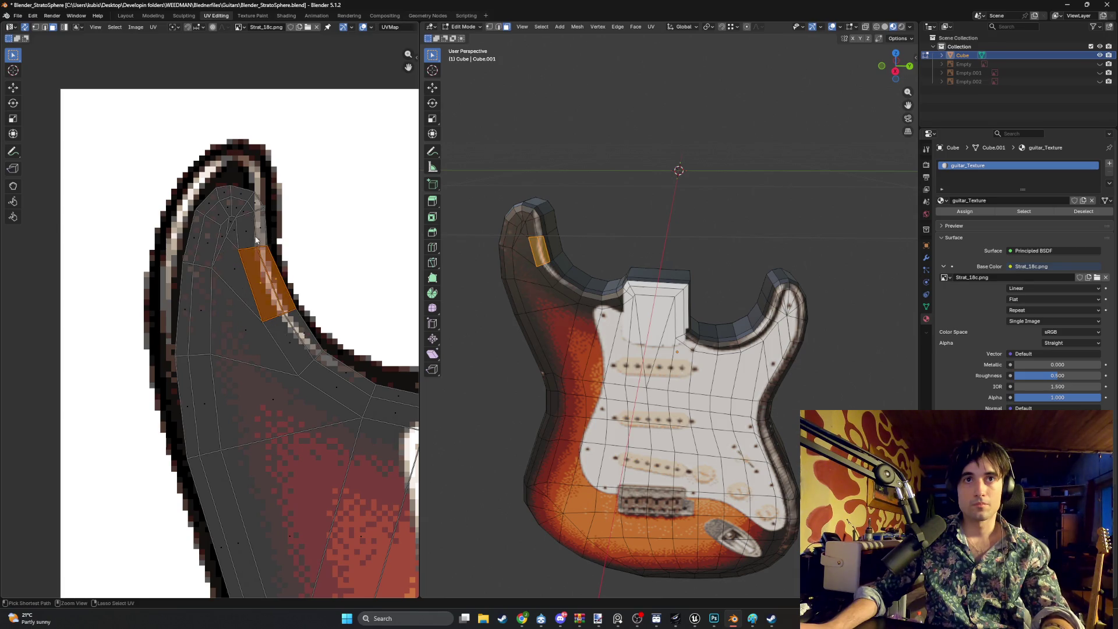
click(270, 229)
Shrink the whole horn-tip island to fit inside the horn, then pick a horn-tip vertex in vertex mode
key(ctrl+l)
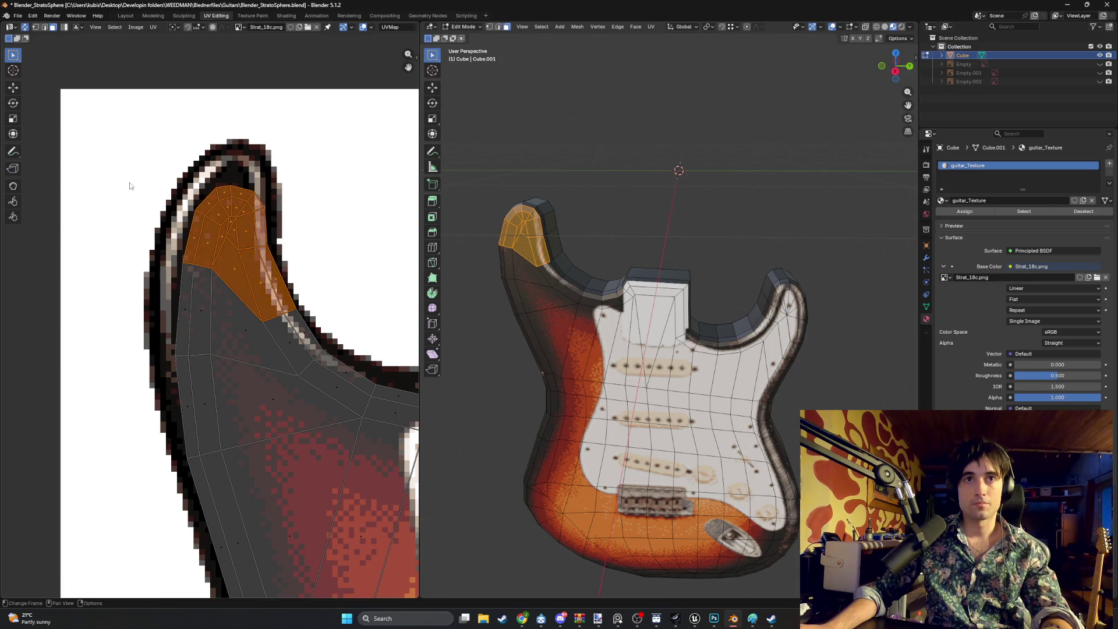
key(s)
click(298, 267)
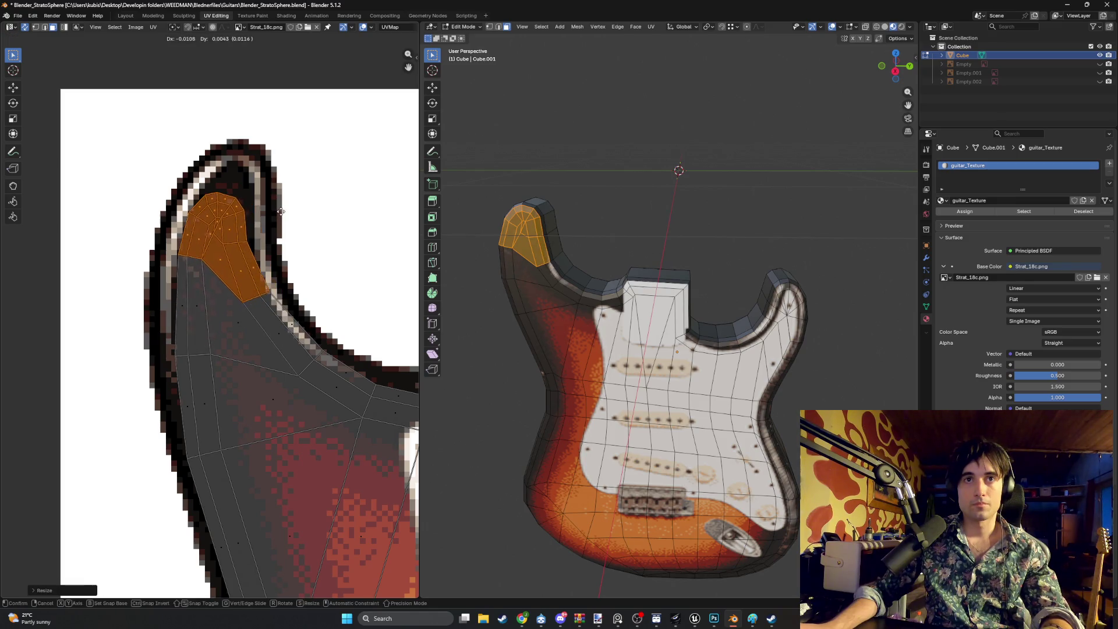
key(alt+a)
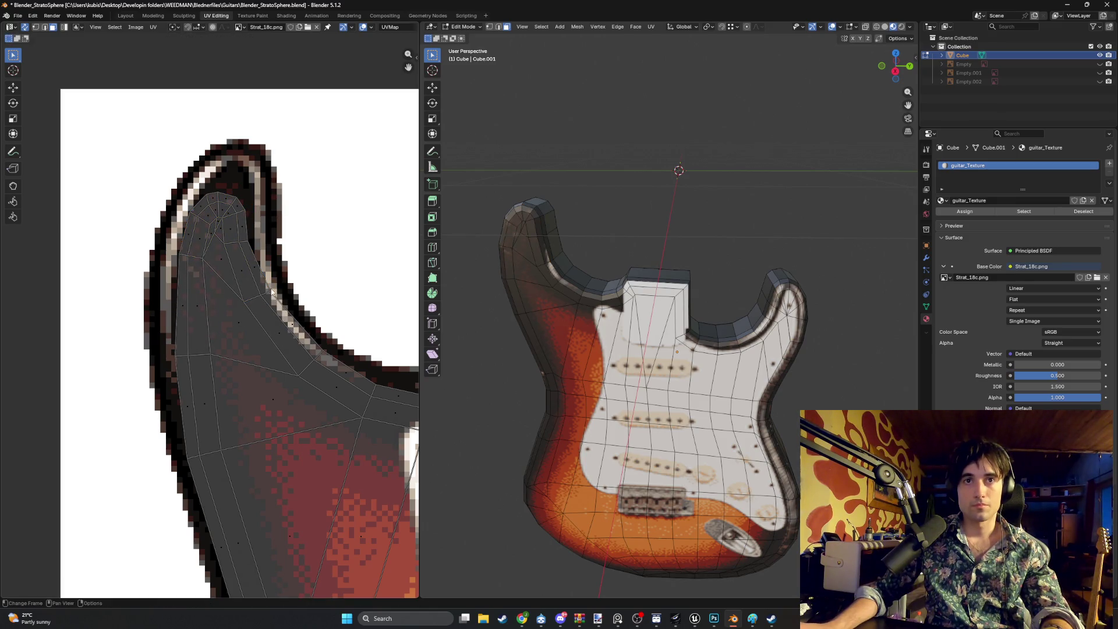
key(1)
click(256, 297)
Shift the horn-tip UV vertex slightly closer to the horn outline, then deselect
key(g)
click(329, 367)
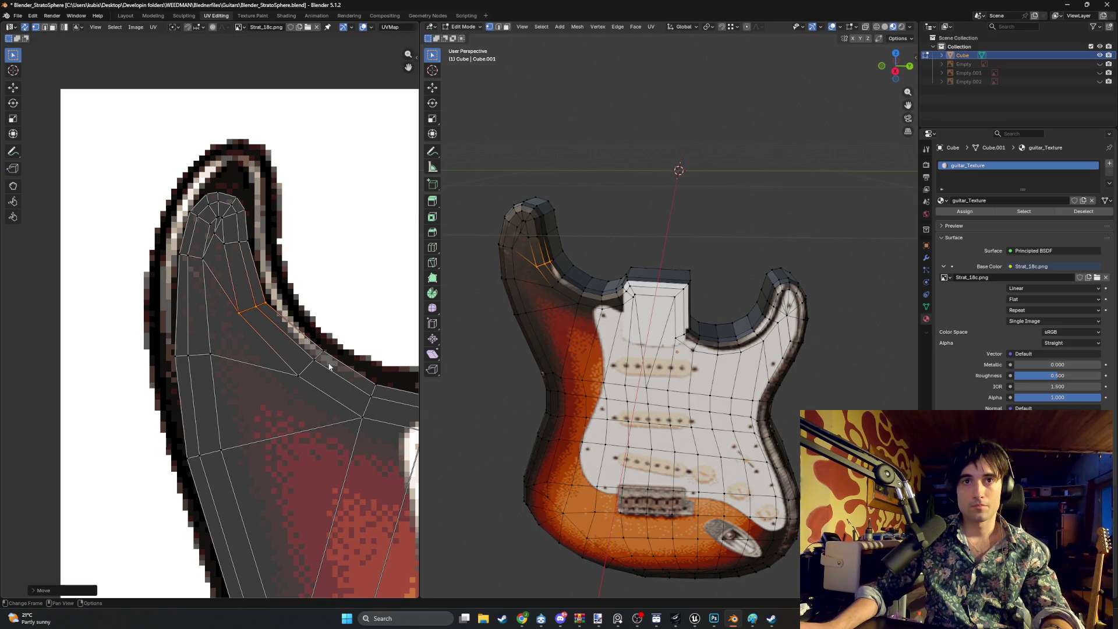
click(303, 373)
middle_drag(257, 246, 271, 278)
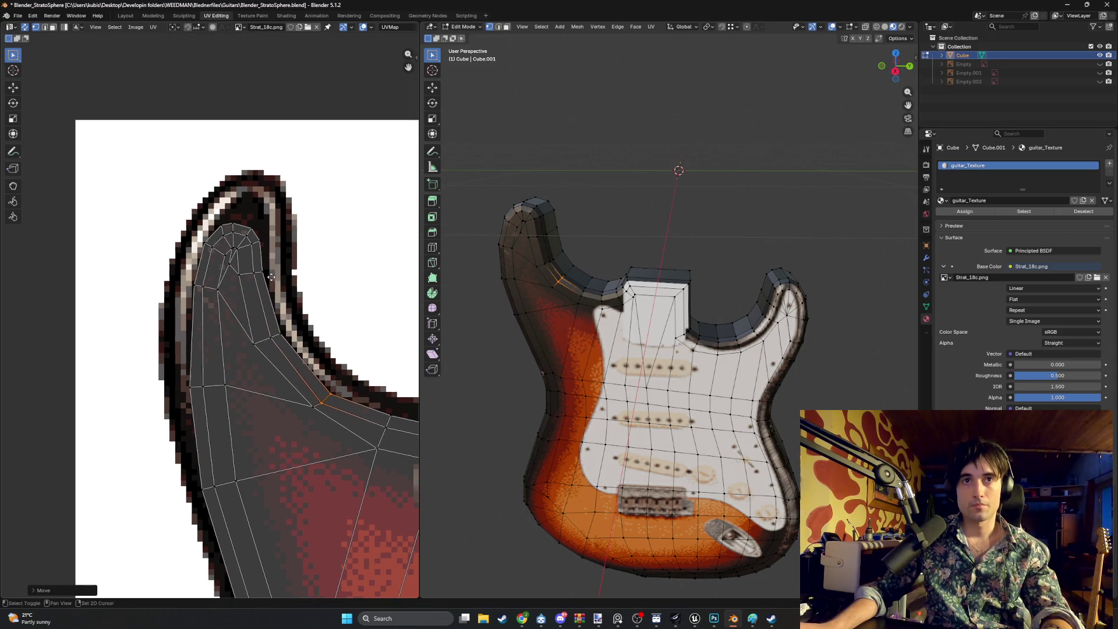
key(alt+a)
Orbit to a frontal view and select a face on the upper horn's edge in face mode
middle_drag(589, 215, 616, 208)
scroll(326, 186, down, 2)
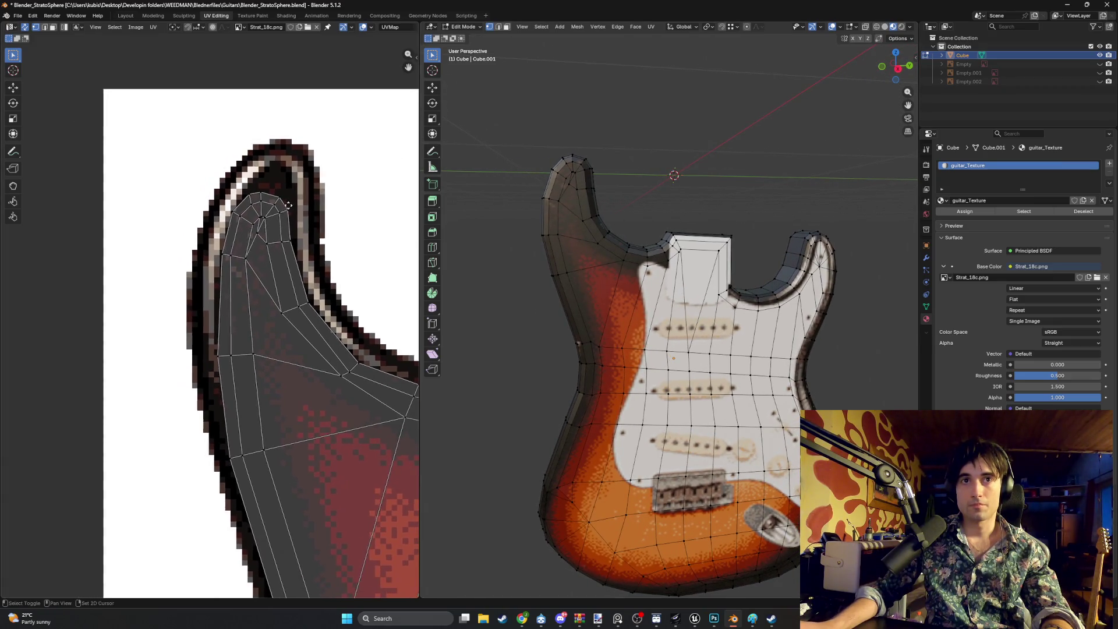
middle_drag(600, 218, 651, 217)
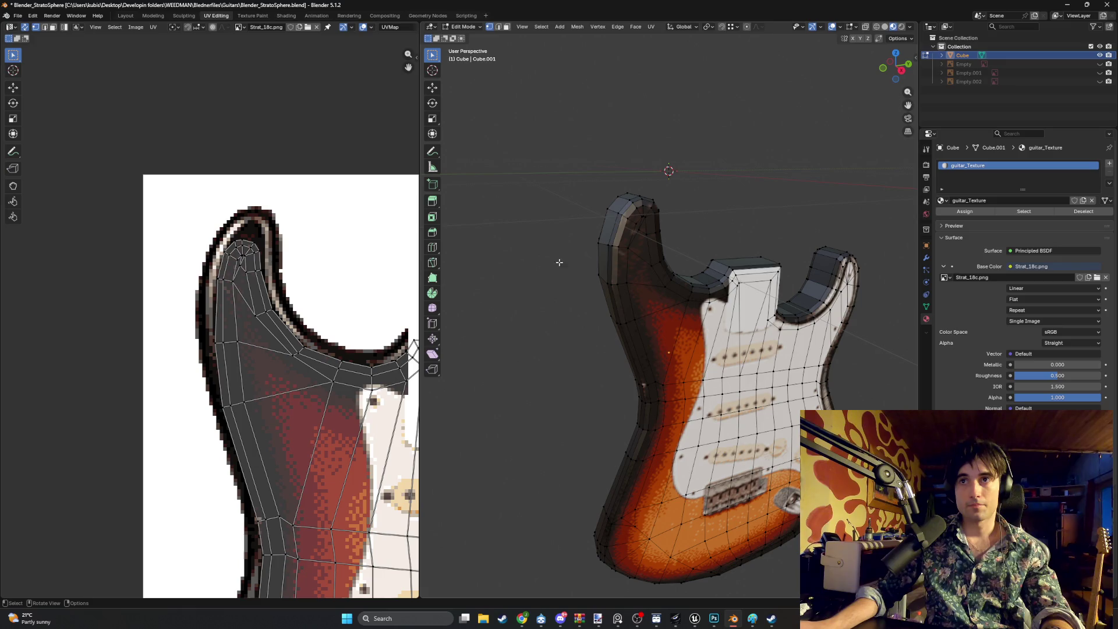
middle_drag(632, 265, 559, 253)
key(3)
click(551, 251)
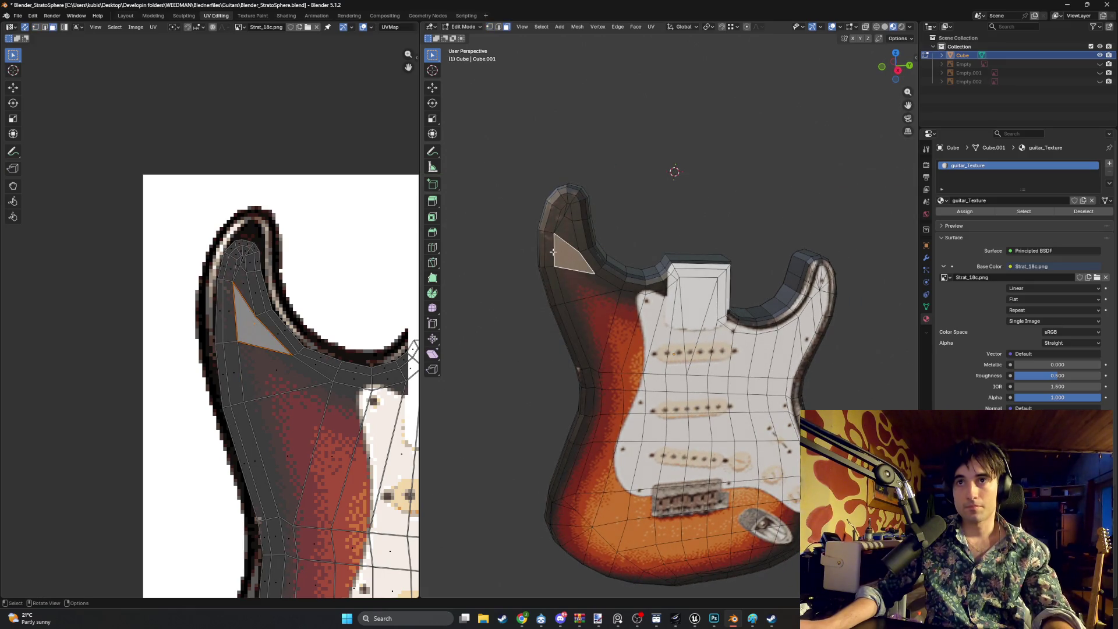
Extend the selection around the horn arc and move its UV island down the texture's left edge
ctrl+click(579, 236)
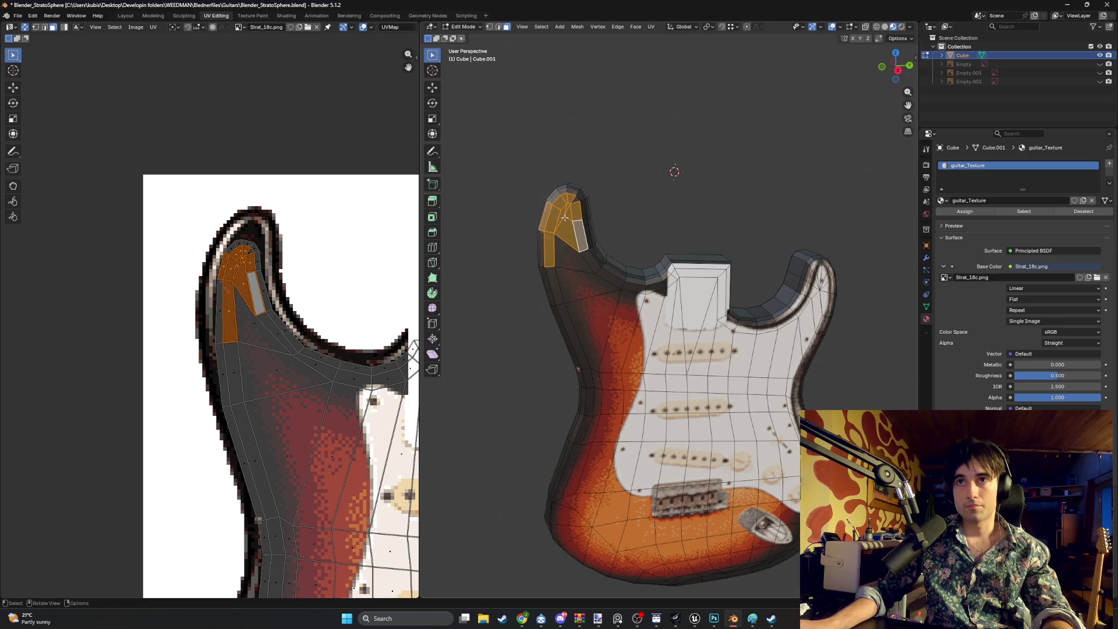
scroll(556, 233, down, 3)
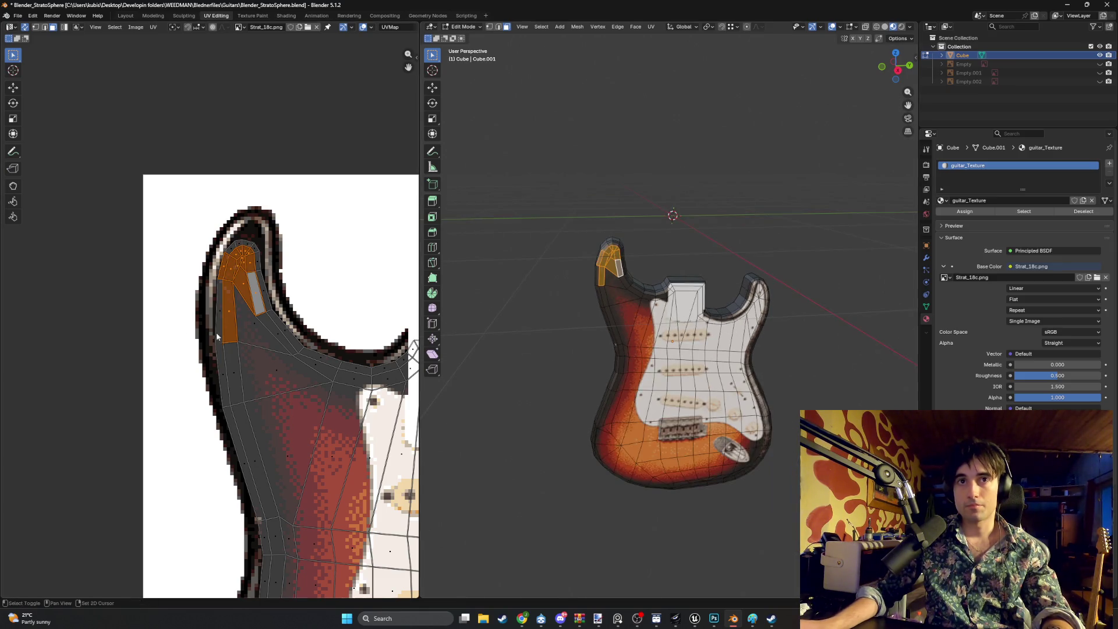
scroll(216, 336, down, 3)
key(g)
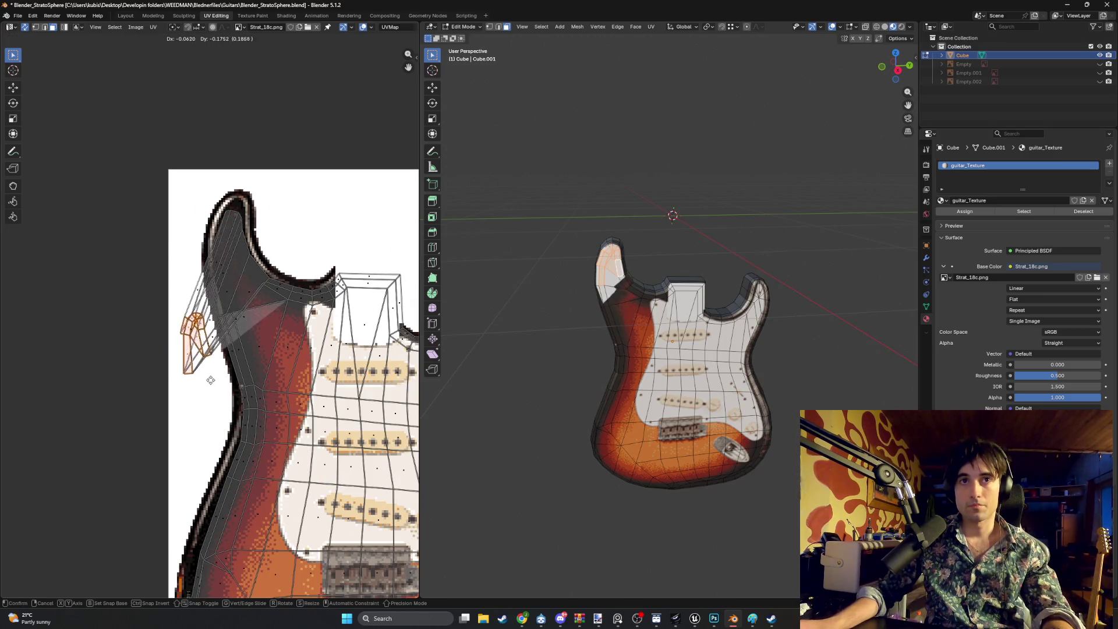
click(229, 275)
scroll(256, 398, down, 2)
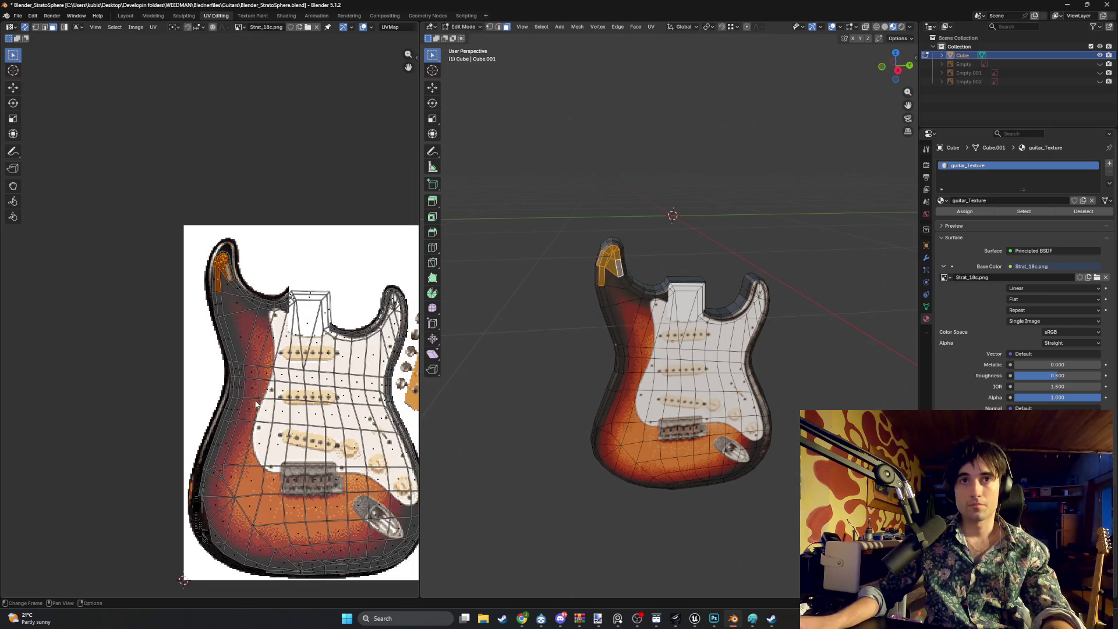
key(g)
middle_drag(256, 404, 238, 341)
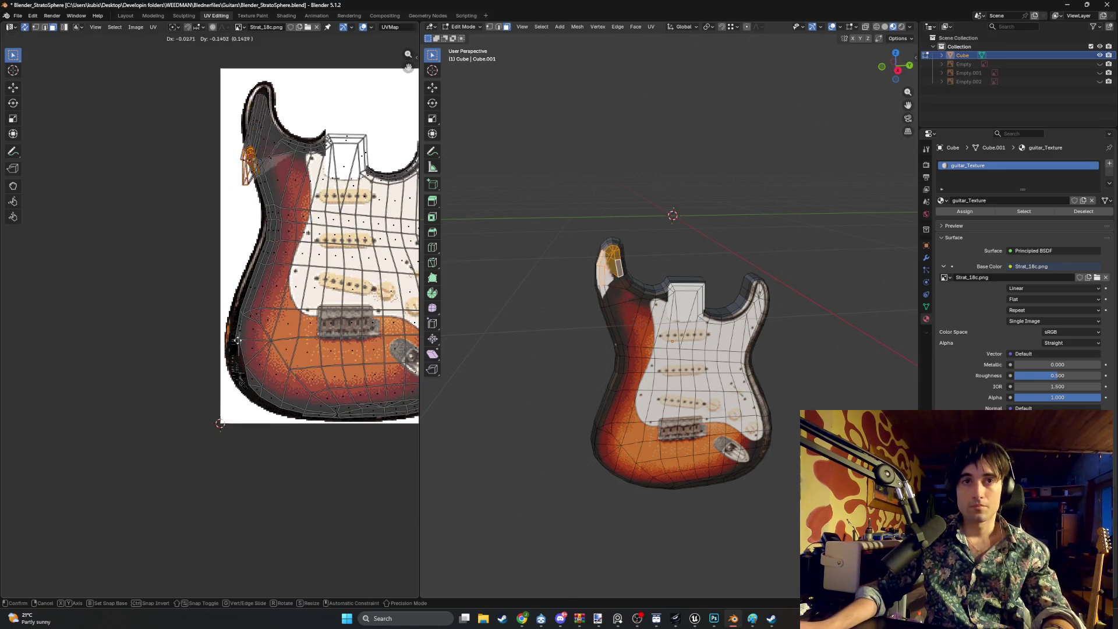
mouse_move(225, 530)
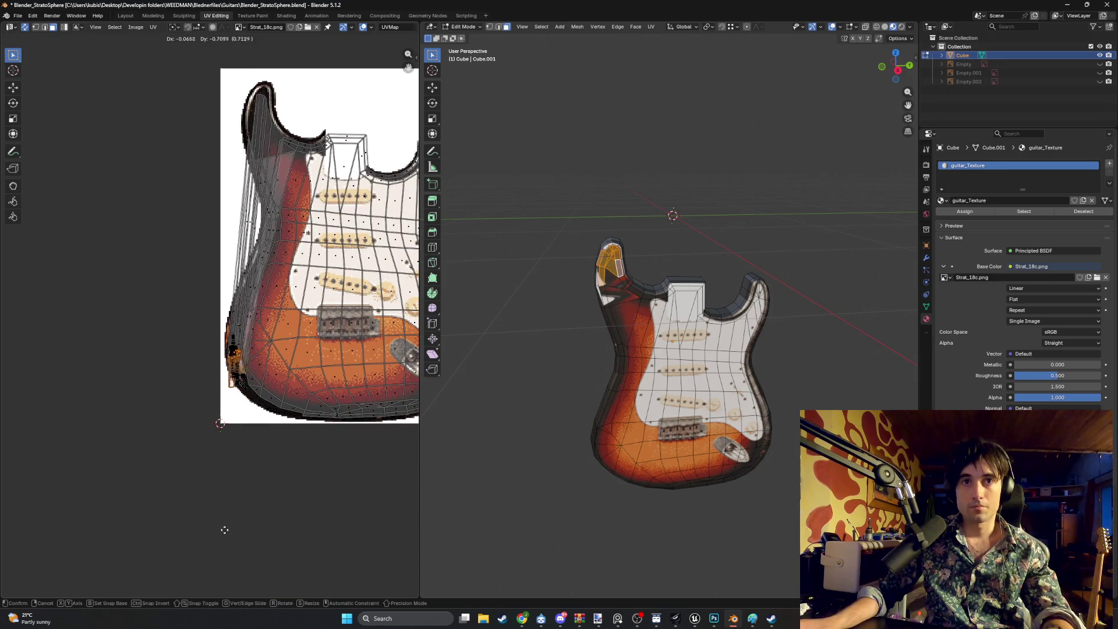
click(243, 446)
Scale the horn-edge UV island down and shift it up and left into its final position
scroll(243, 445, up, 4)
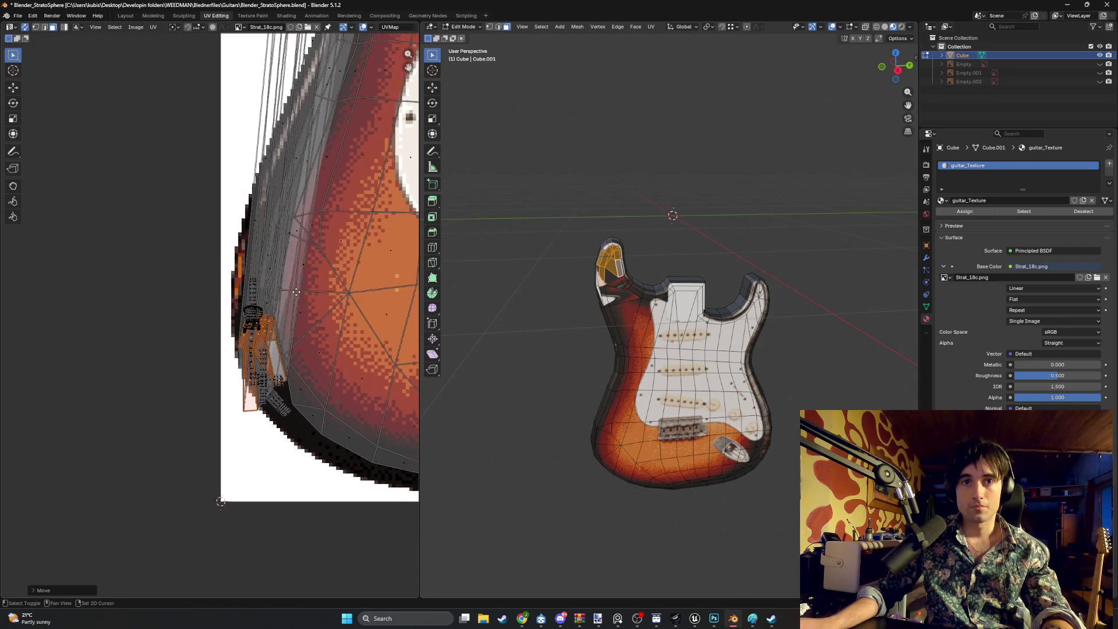
key(s)
click(280, 338)
scroll(284, 336, up, 1)
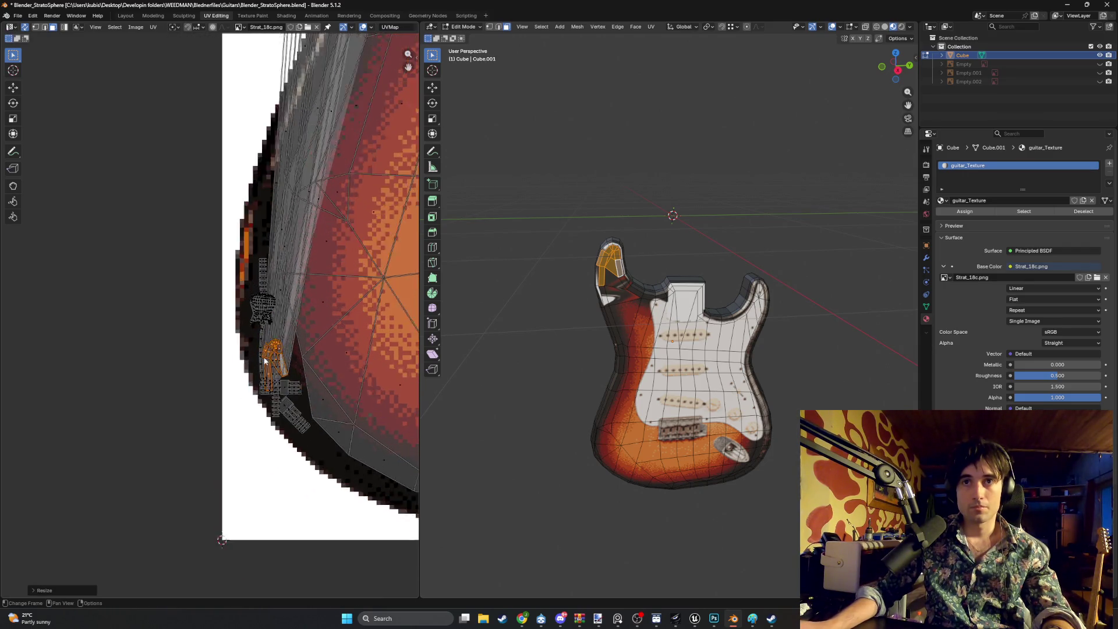
scroll(265, 361, up, 8)
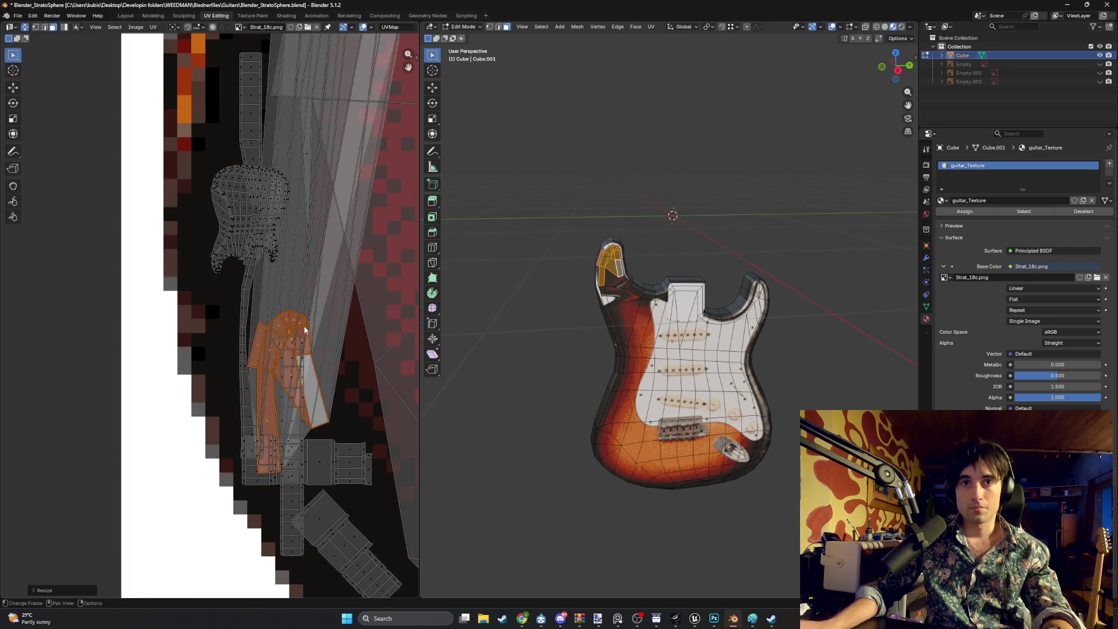
key(g)
click(272, 304)
Zoom in and select a single face of the horn island
scroll(612, 261, up, 6)
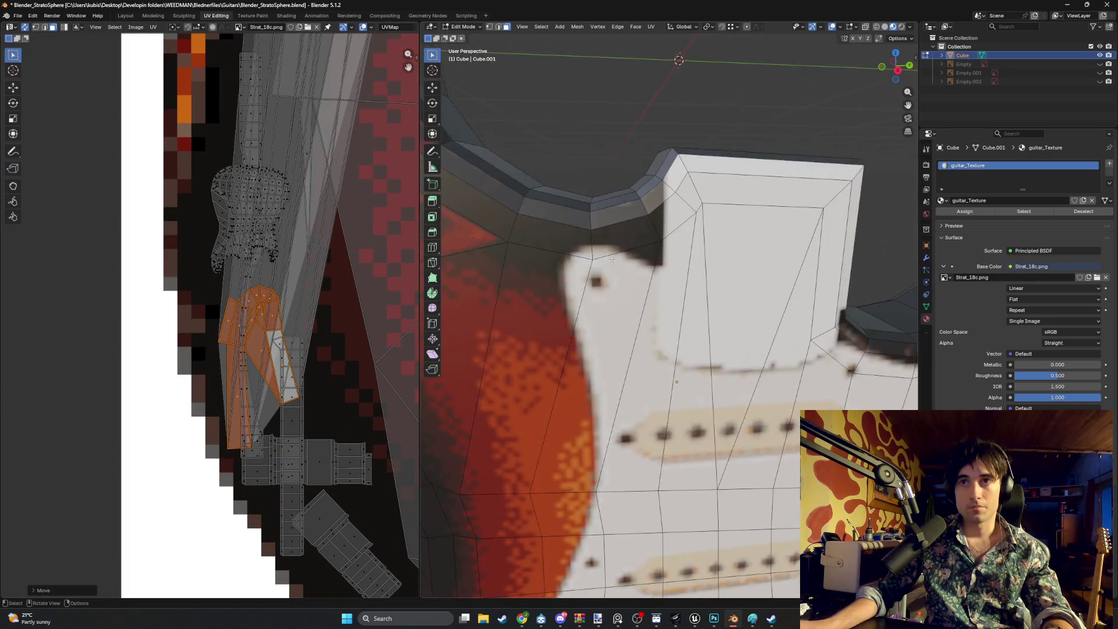
scroll(612, 260, down, 6)
scroll(270, 342, up, 5)
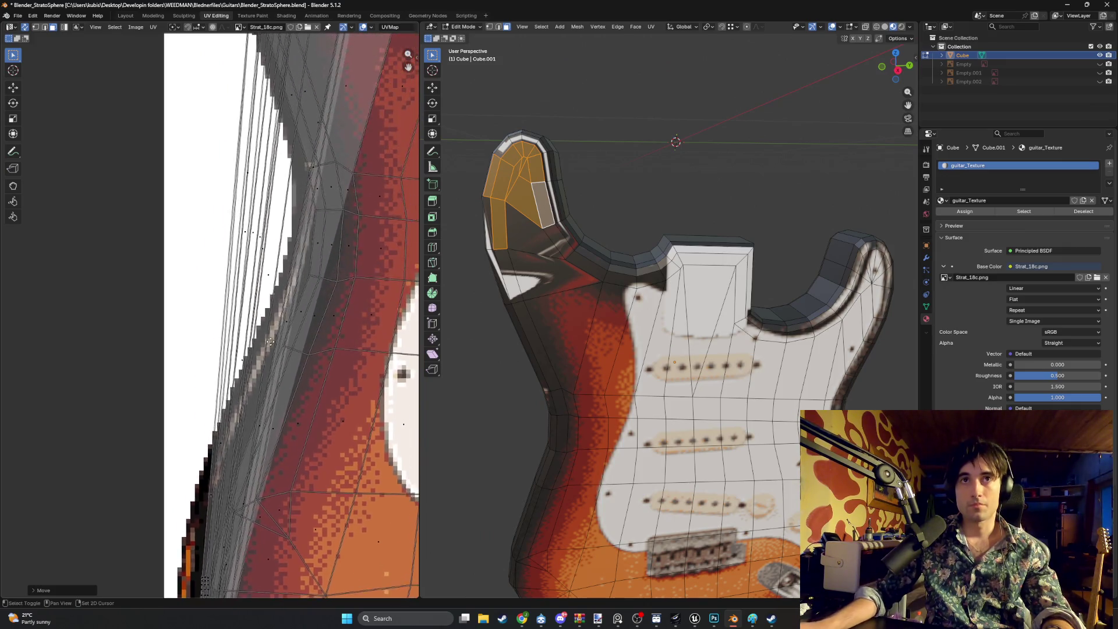
scroll(270, 341, down, 7)
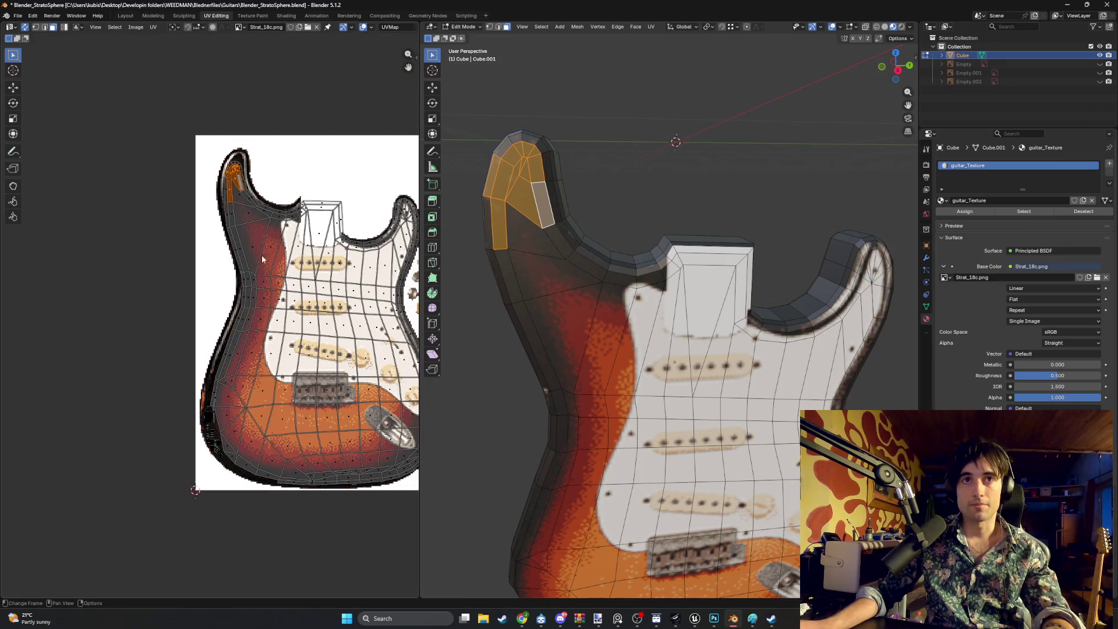
scroll(262, 259, up, 6)
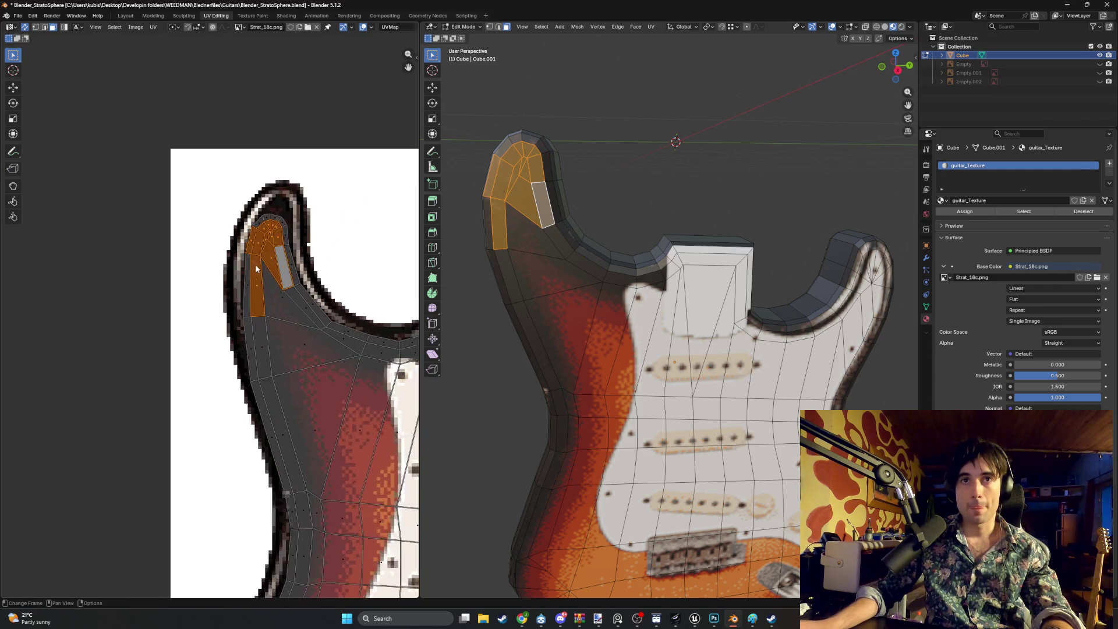
scroll(256, 269, up, 4)
click(268, 266)
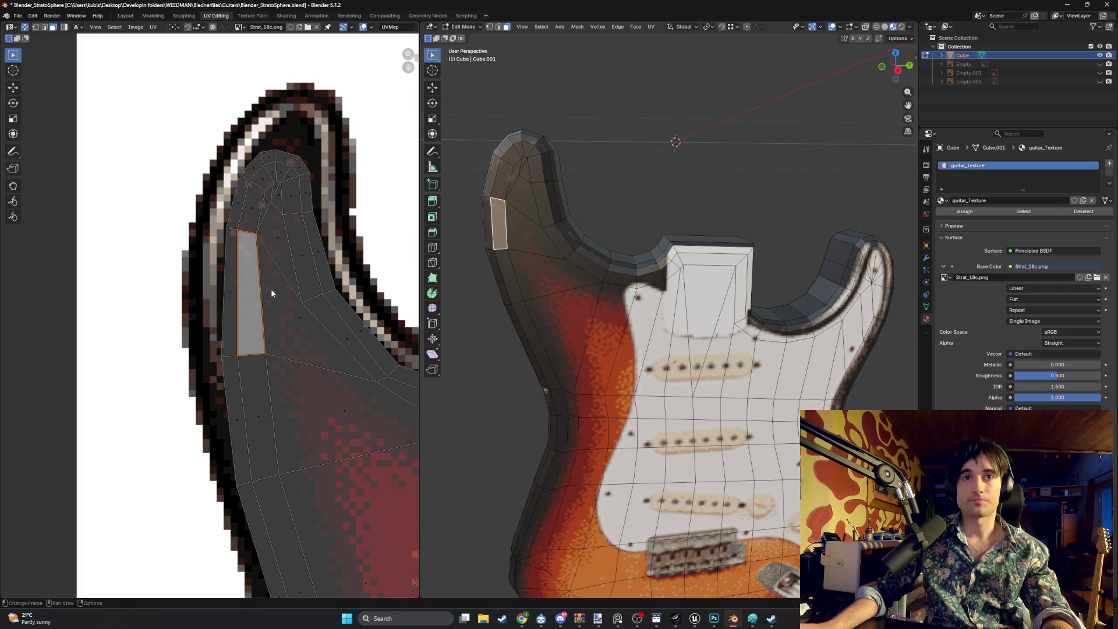
Select only the narrow upper-horn UV face and zoom out to compare it with the full texture
click(576, 177)
click(274, 241)
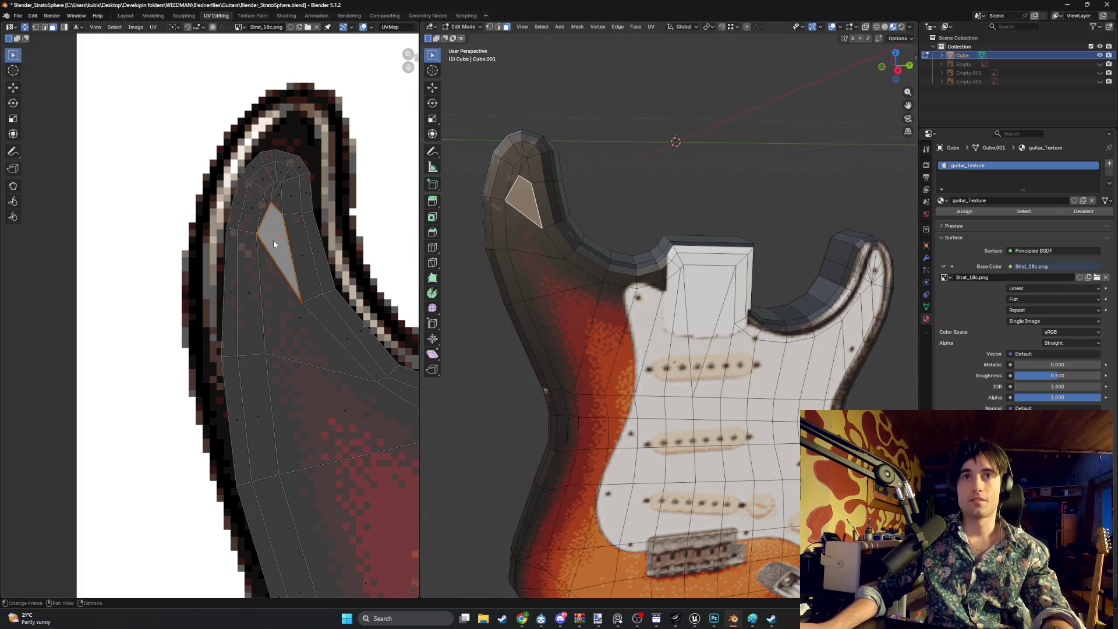
scroll(279, 242, down, 4)
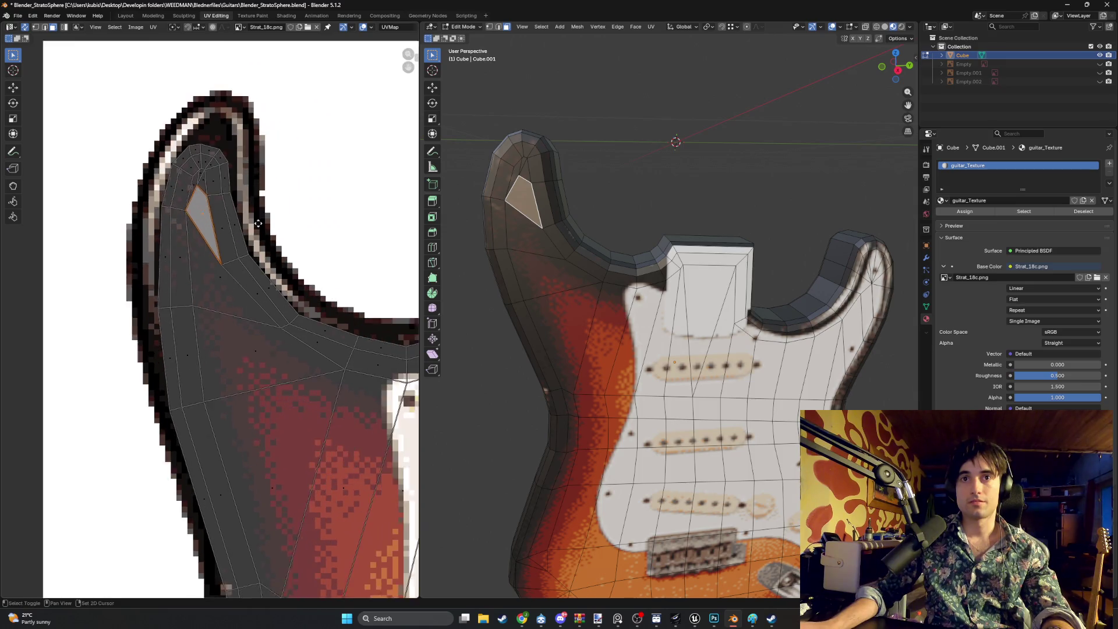
scroll(286, 246, down, 4)
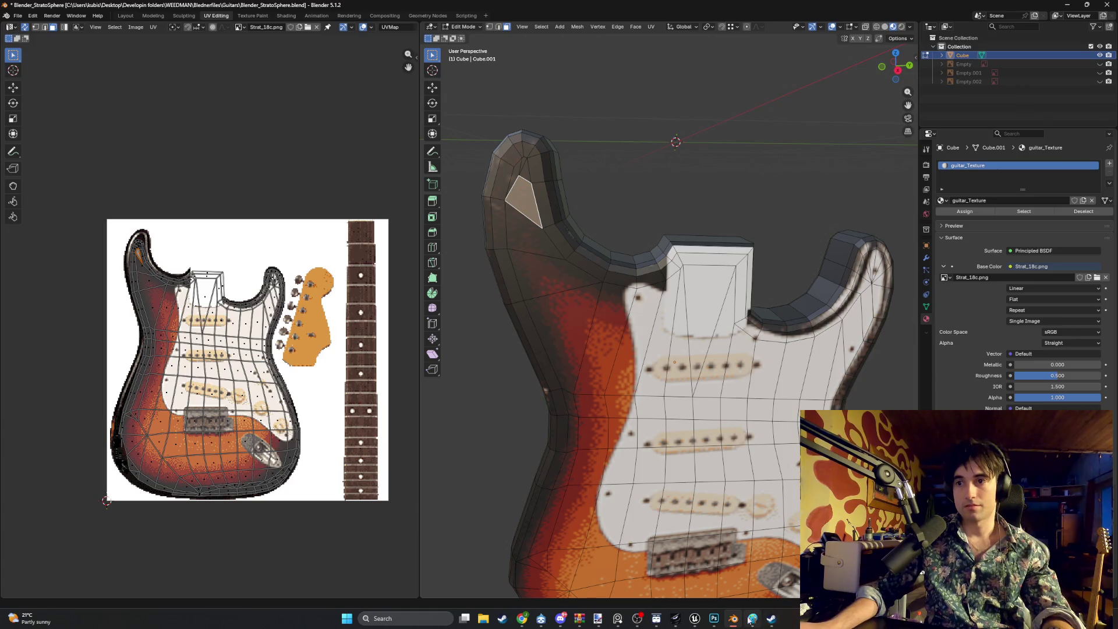
click(716, 619)
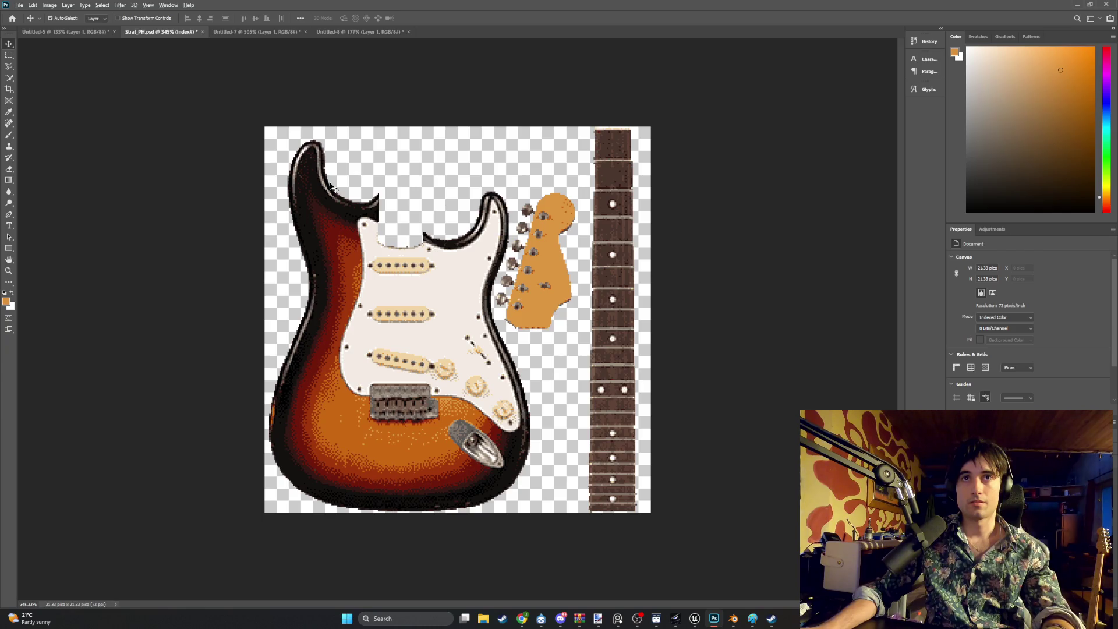
Zoom in and set up a black Brush at 4 px size
alt+scroll(329, 180, up, 2)
alt+scroll(334, 225, up, 2)
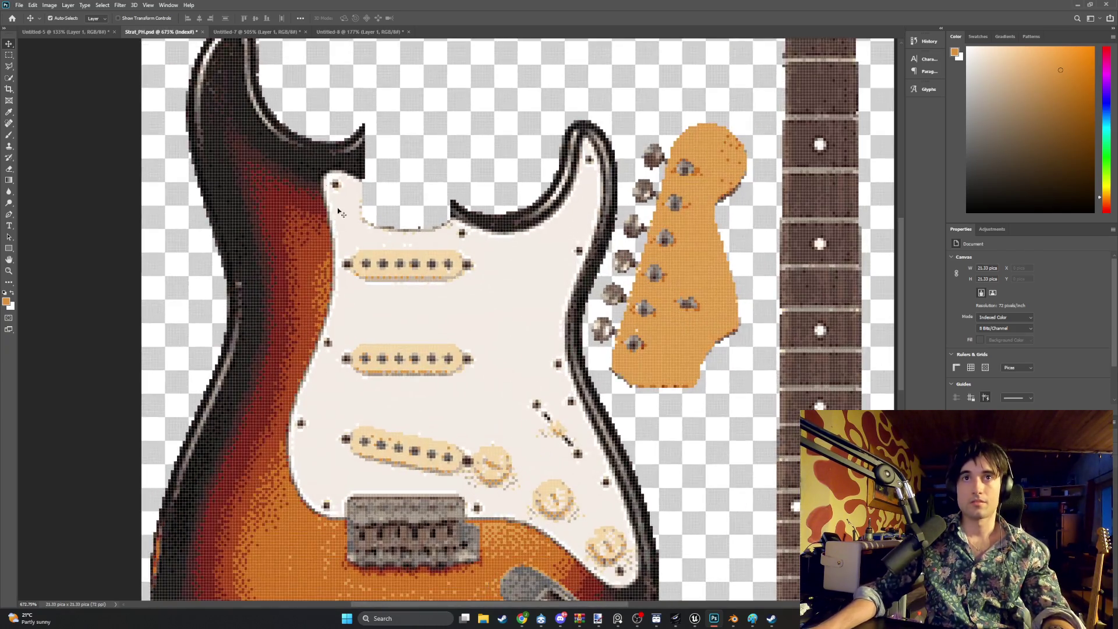
scroll(211, 310, up, 4)
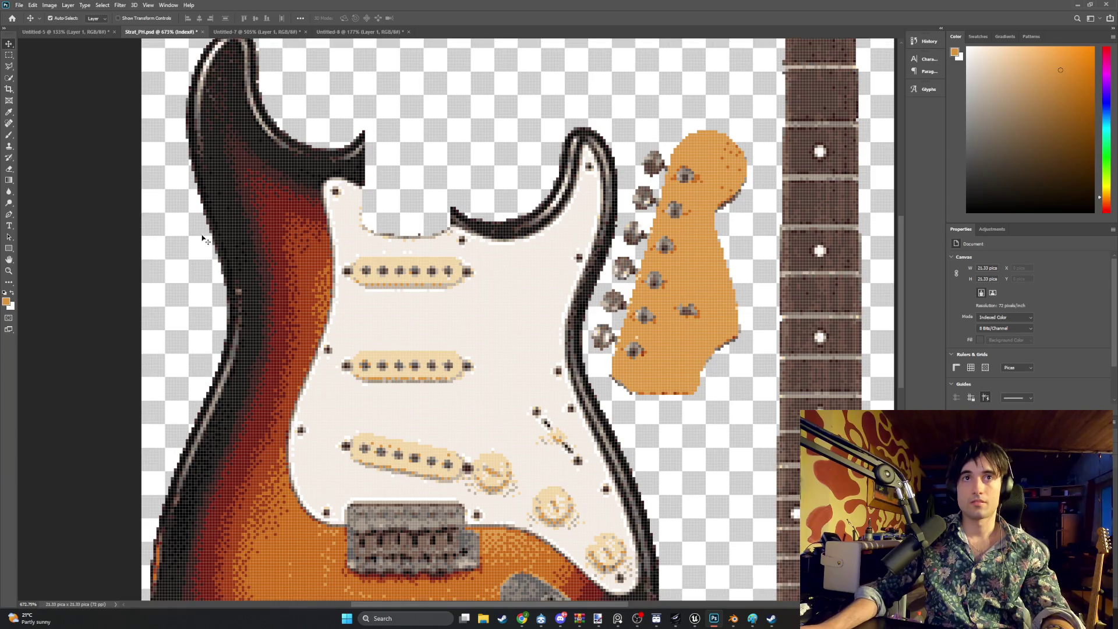
alt+scroll(240, 219, up, 4)
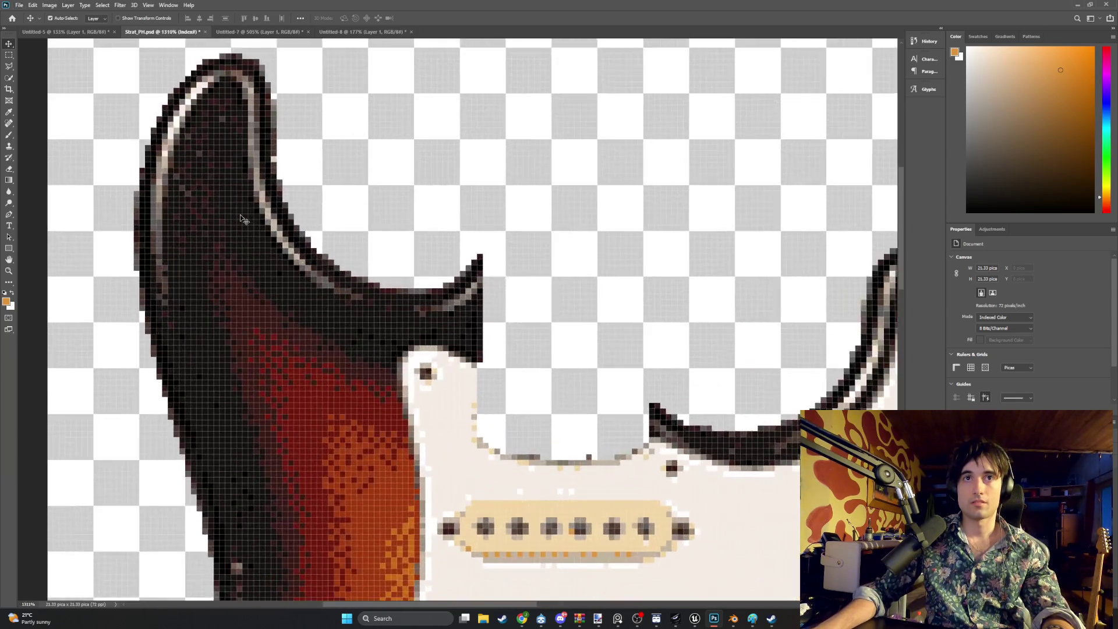
click(9, 135)
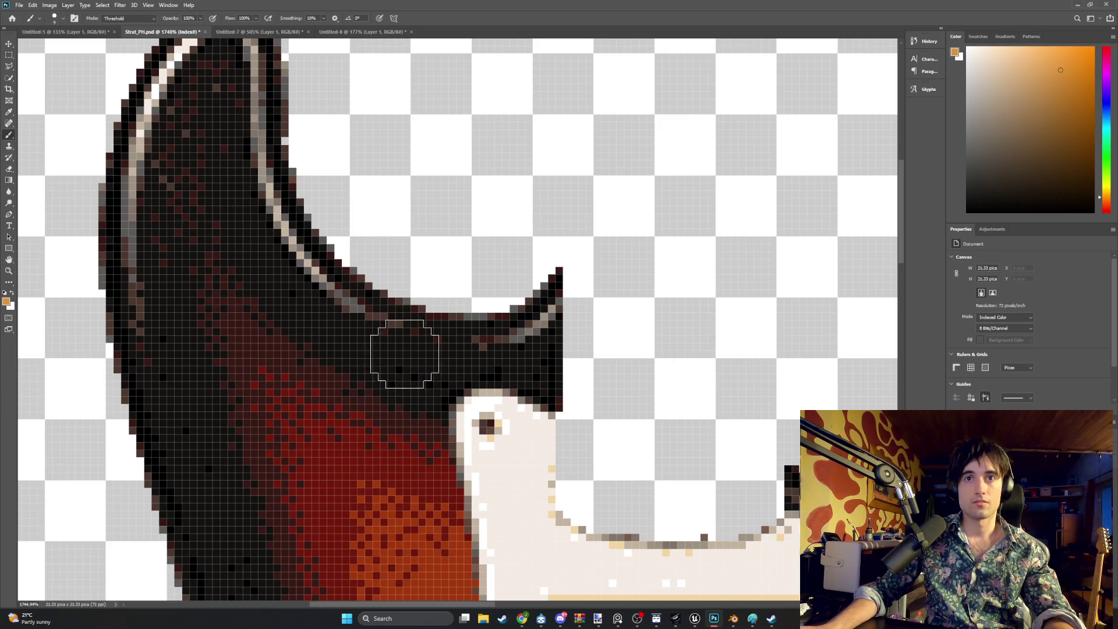
key(i)
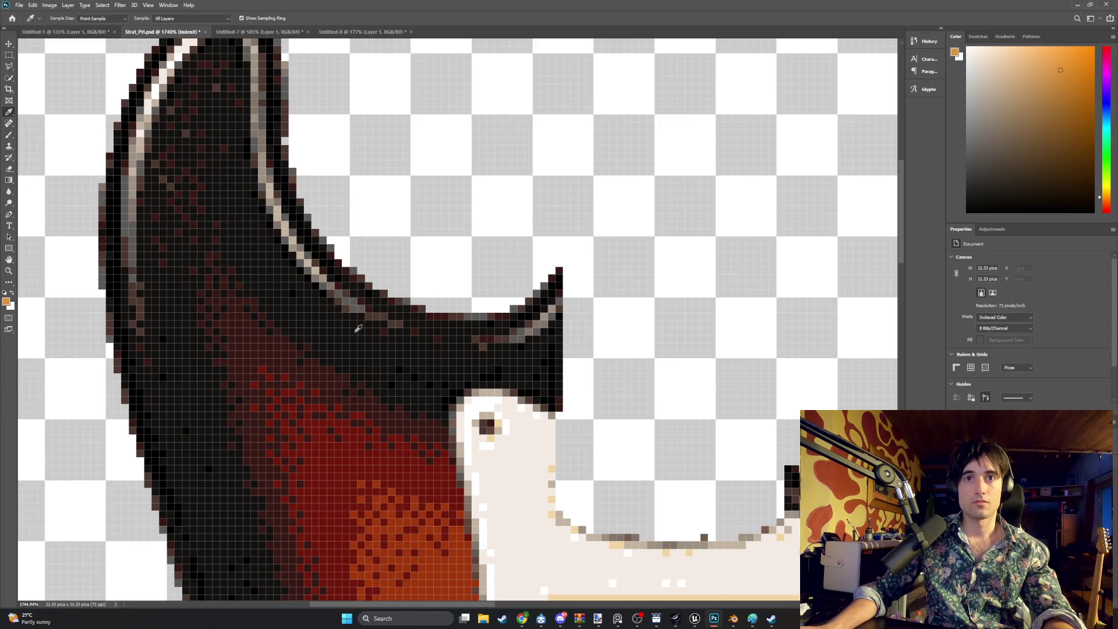
key(d)
click(9, 136)
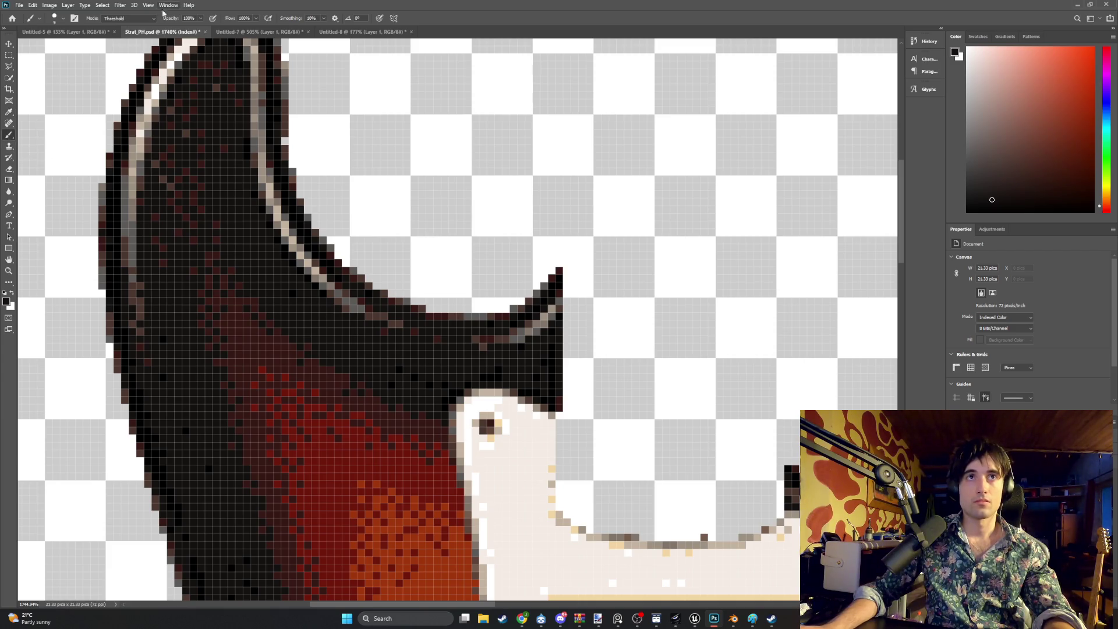
click(60, 21)
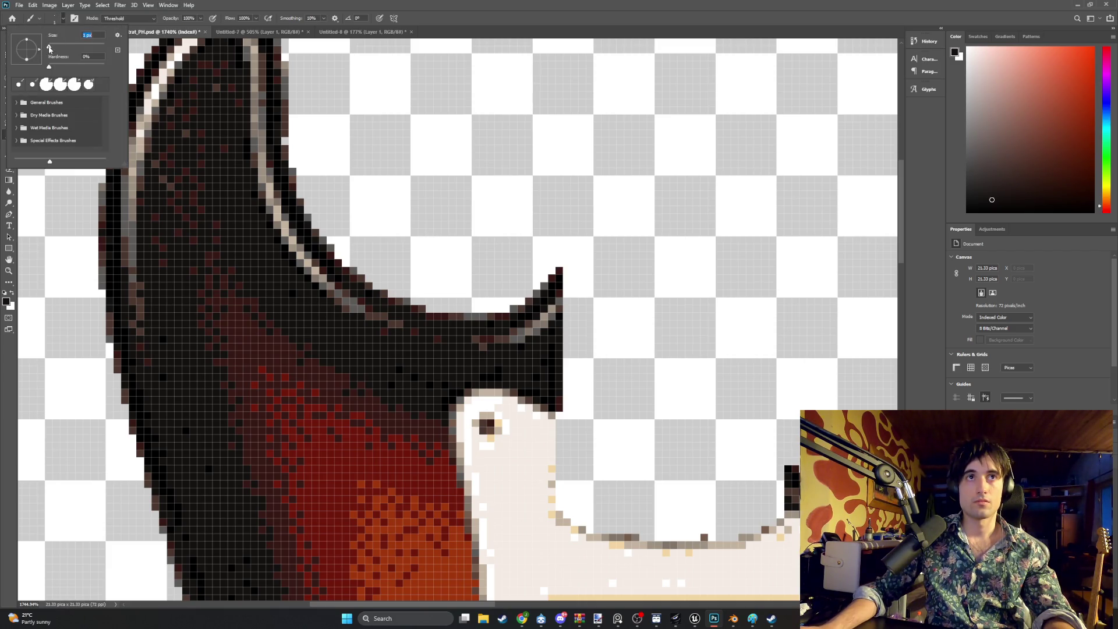
click(196, 208)
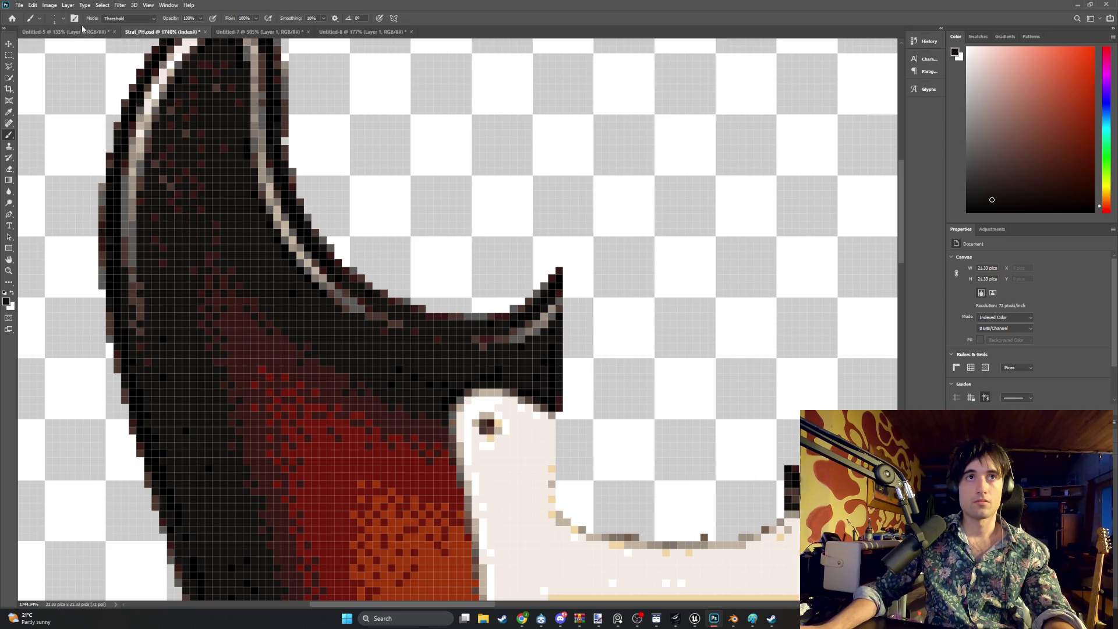
click(64, 19)
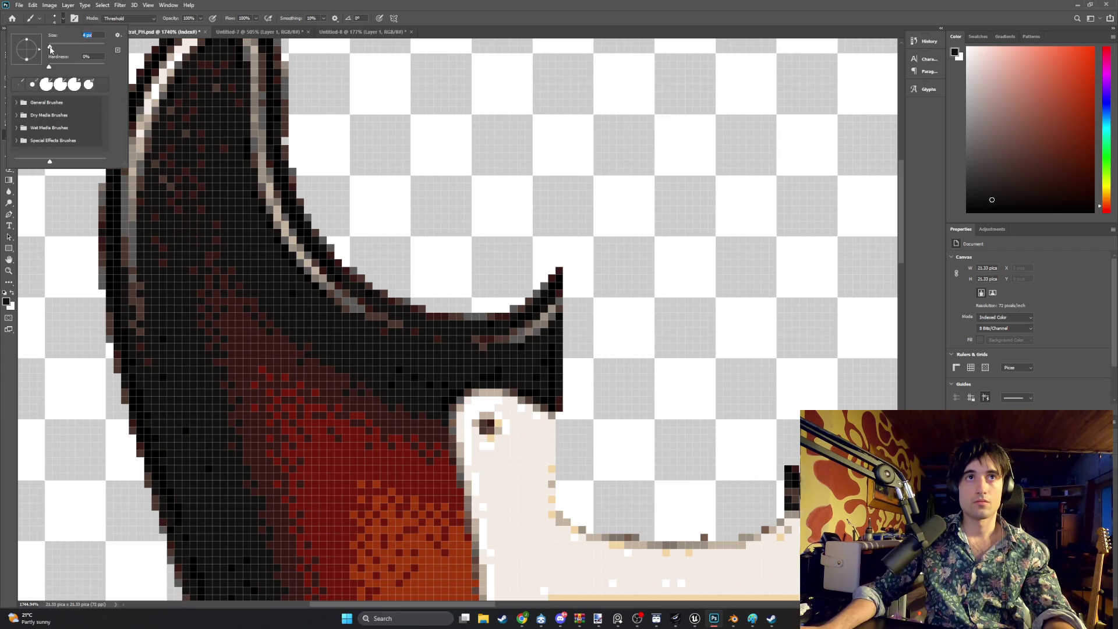
click(195, 167)
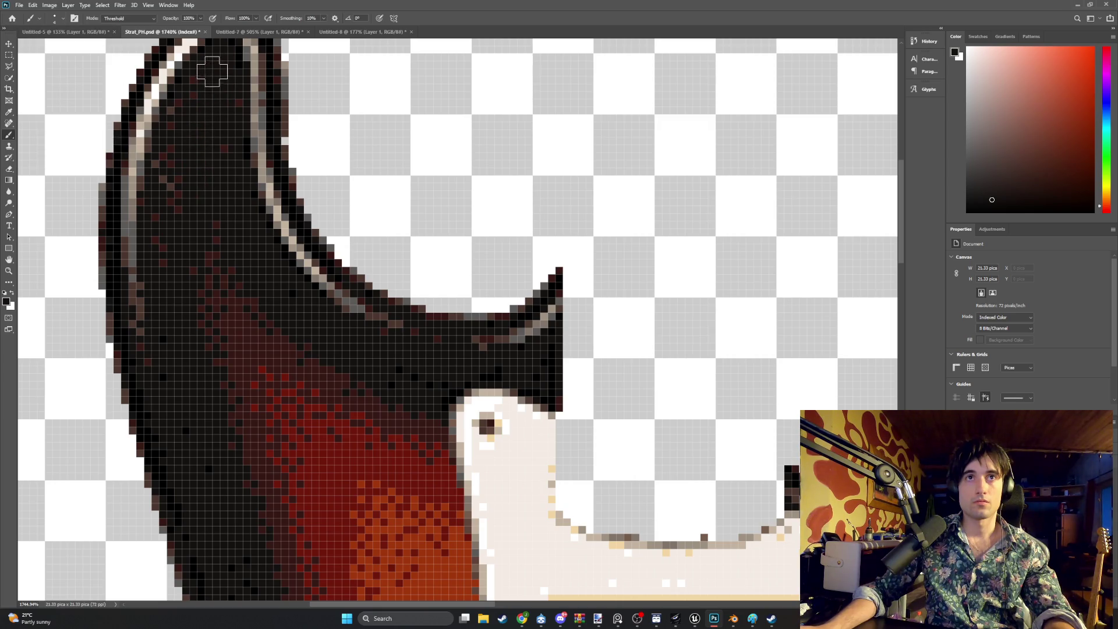
Paint dark over the light highlight and reddish pixels along the upper horn's edge, then zoom out
scroll(174, 155, down, 1)
alt+scroll(187, 175, down, 2)
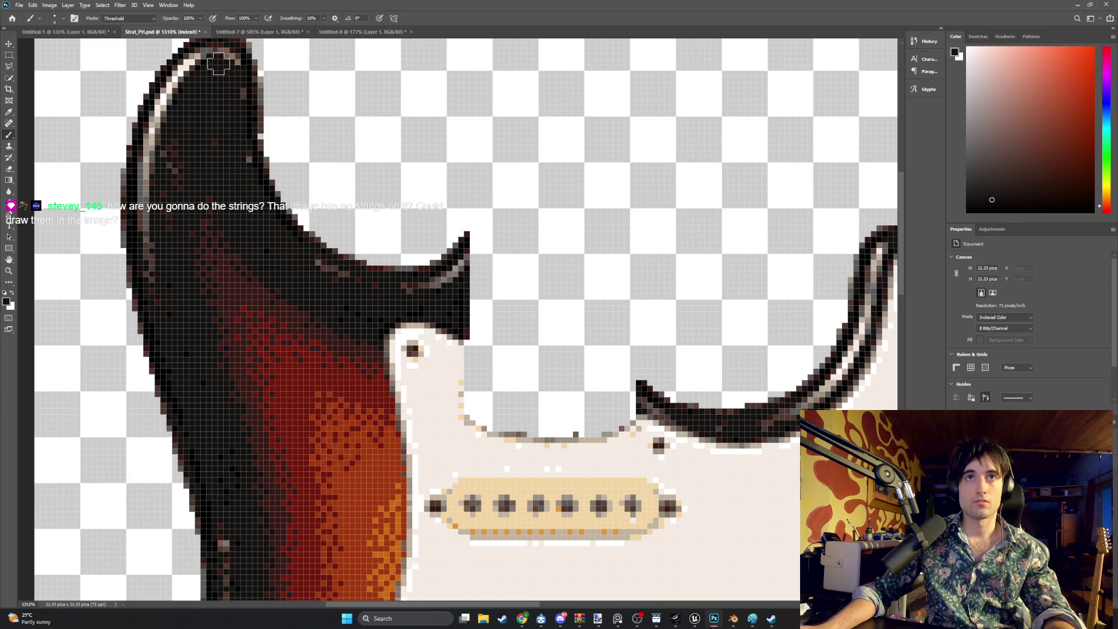
mouse_move(217, 53)
mouse_down()
mouse_move(185, 77)
mouse_move(153, 154)
mouse_move(155, 295)
mouse_up()
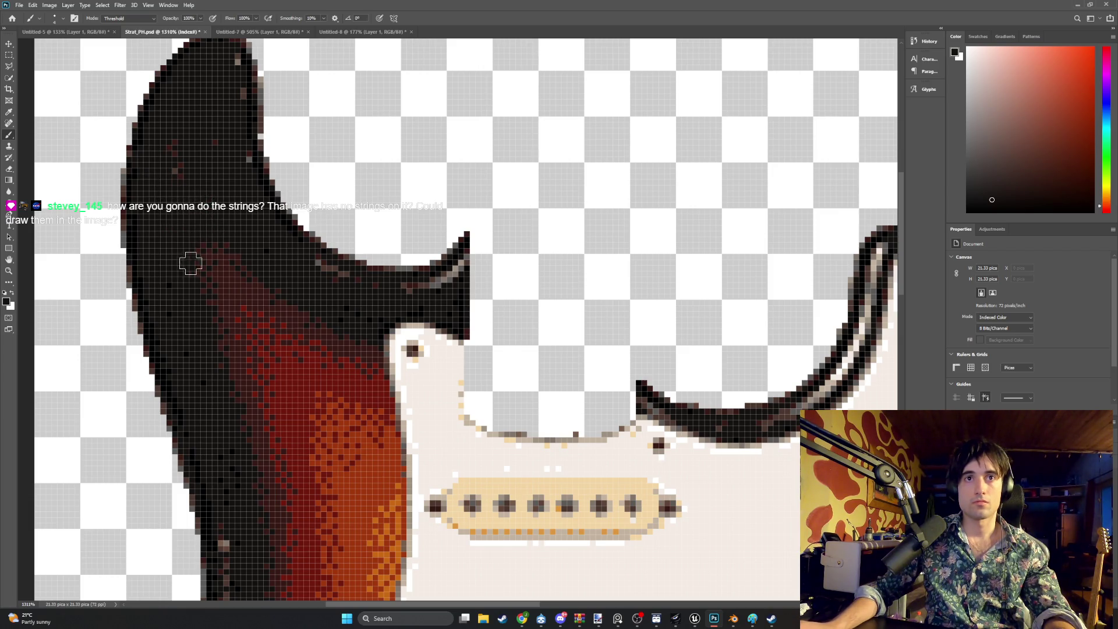
mouse_move(192, 262)
mouse_down()
mouse_move(230, 247)
mouse_move(190, 280)
mouse_up()
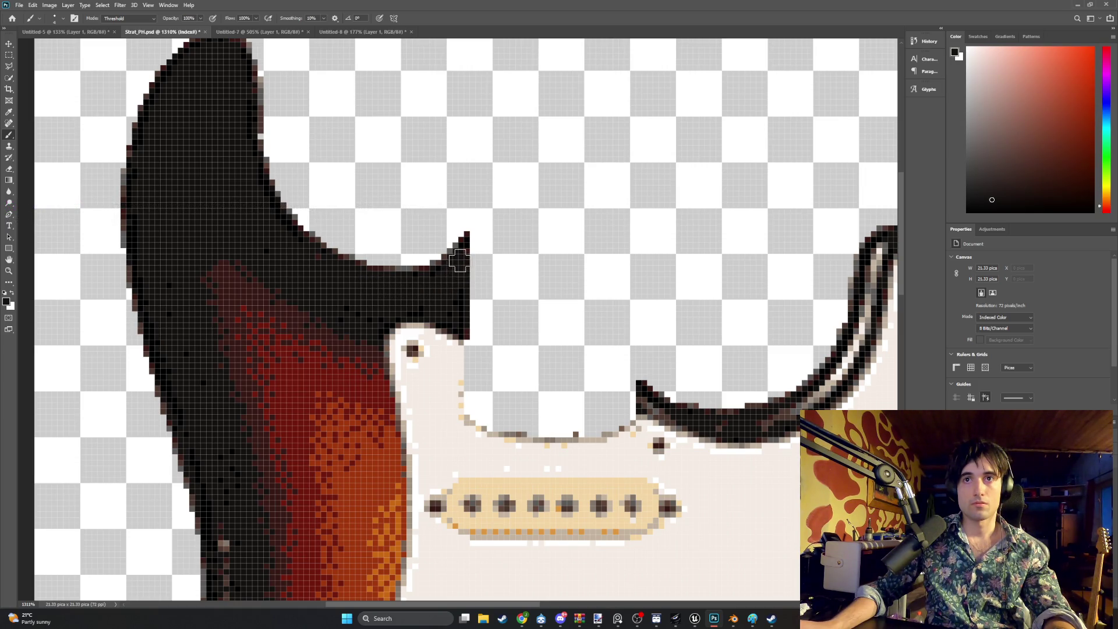
alt+scroll(309, 274, down, 4)
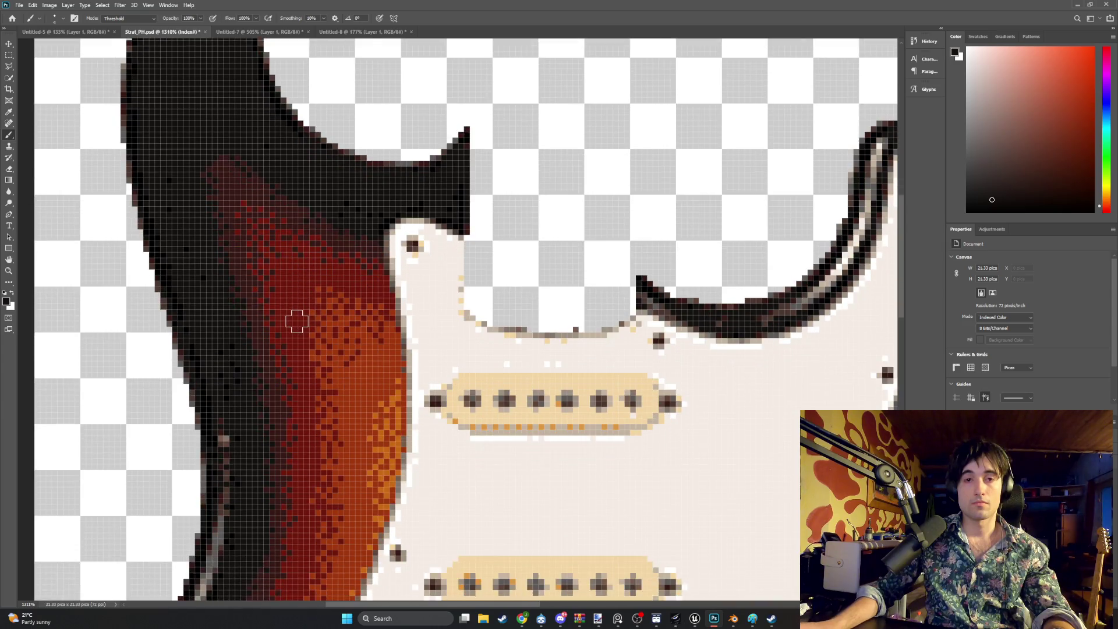
scroll(308, 311, down, 3)
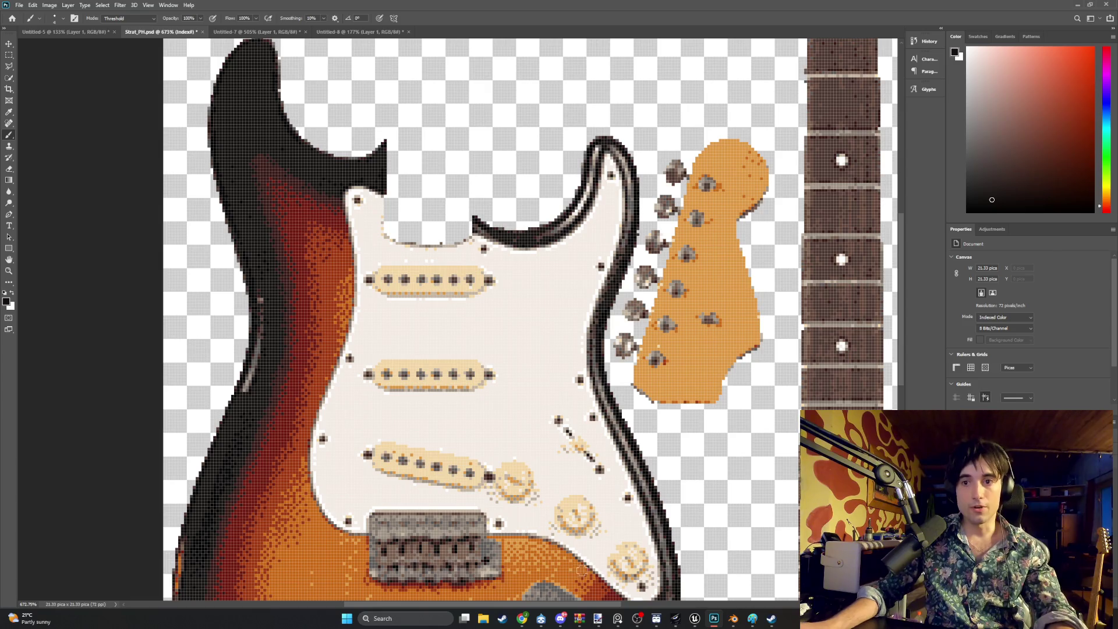
Seek back in the YouTube Soulwax FM mix to replay the track, then return to Photoshop
mouse_move(522, 619)
click(499, 571)
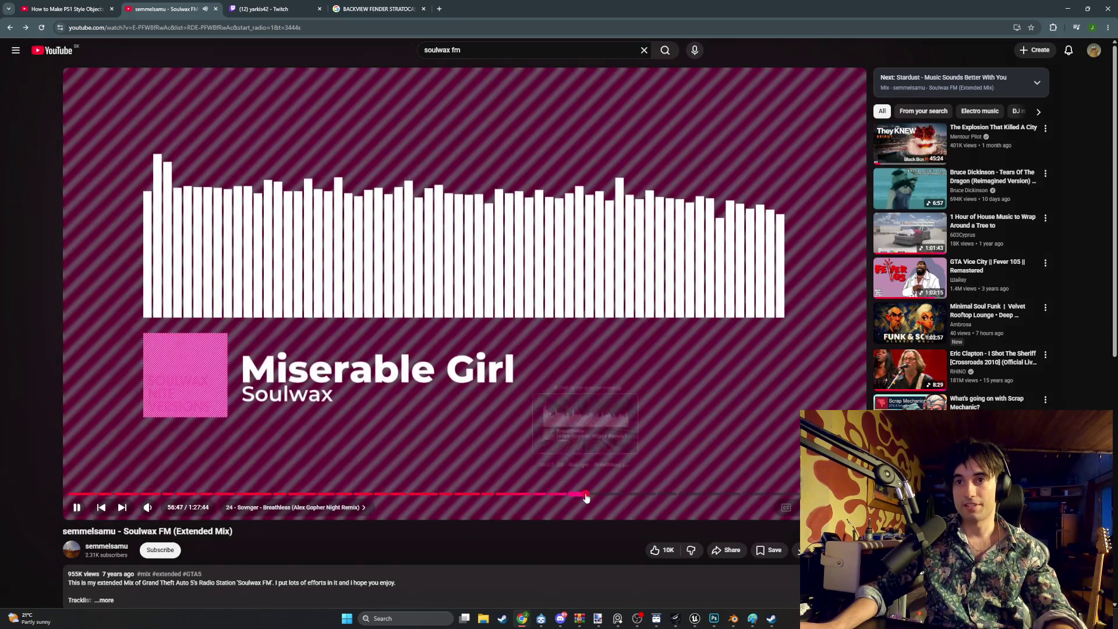
click(586, 494)
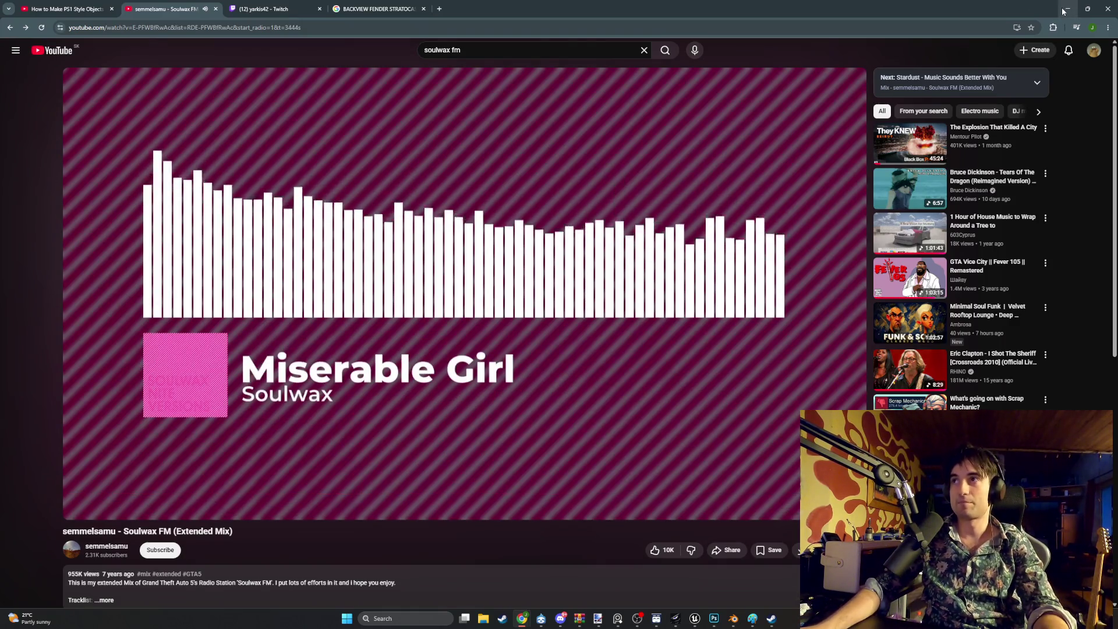
key(alt+Tab)
alt+scroll(290, 357, down, 2)
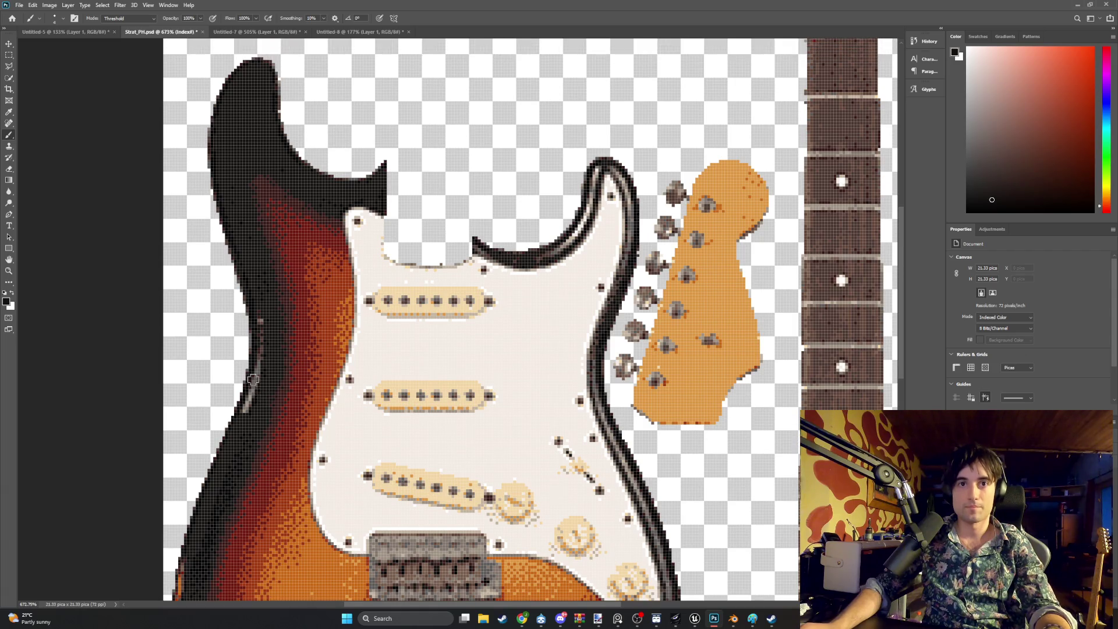
Paint the light pixels dark along the body's left edge and twice along its right rim
alt+scroll(258, 435, up, 6)
mouse_move(258, 435)
mouse_down()
mouse_move(300, 257)
mouse_move(294, 163)
mouse_up()
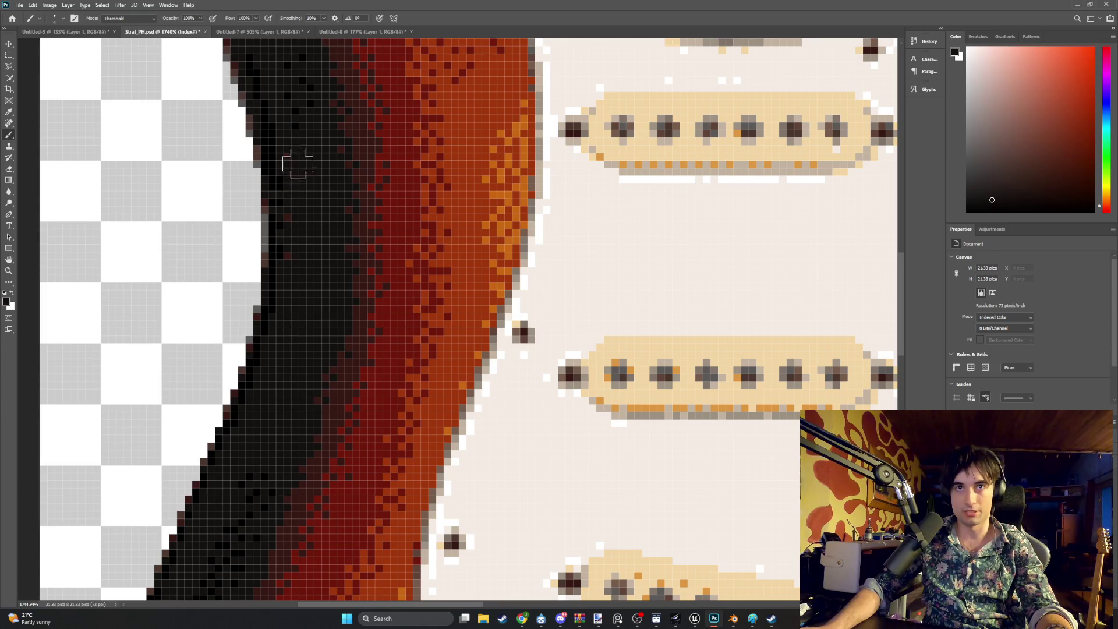
scroll(325, 286, down, 1)
alt+scroll(324, 287, down, 4)
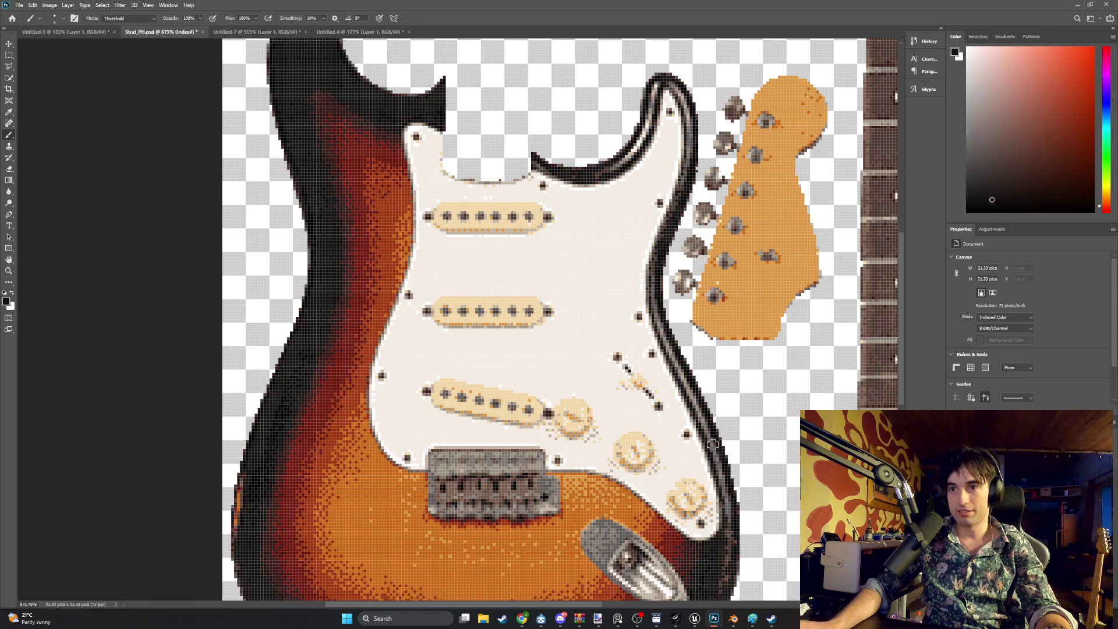
alt+scroll(713, 445, down, 1)
scroll(727, 476, down, 1)
alt+scroll(731, 513, up, 4)
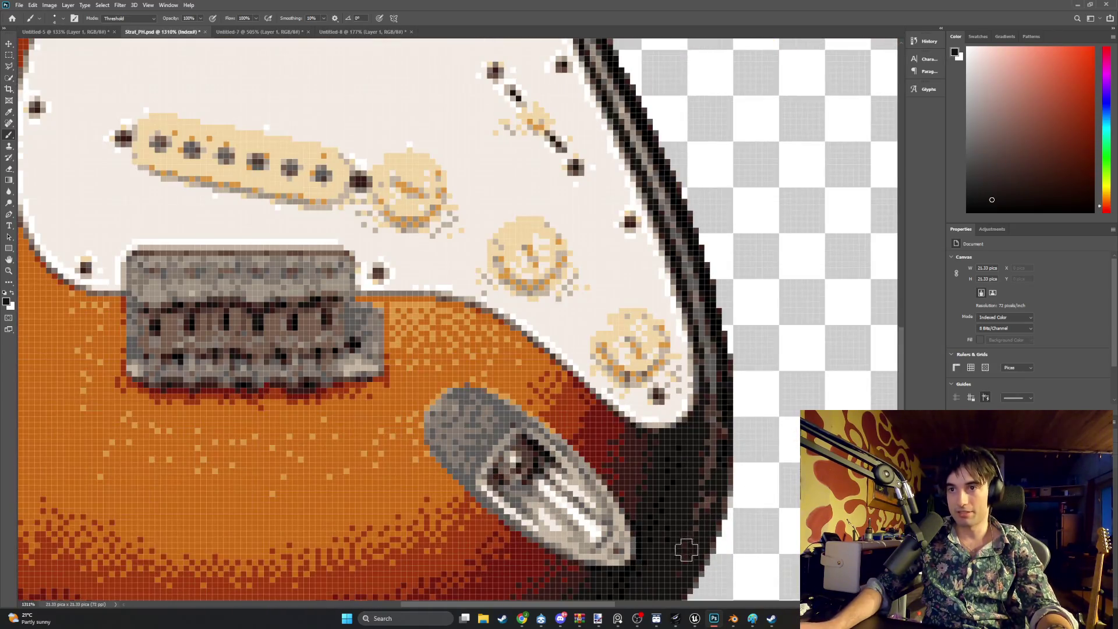
drag(686, 550, 717, 438)
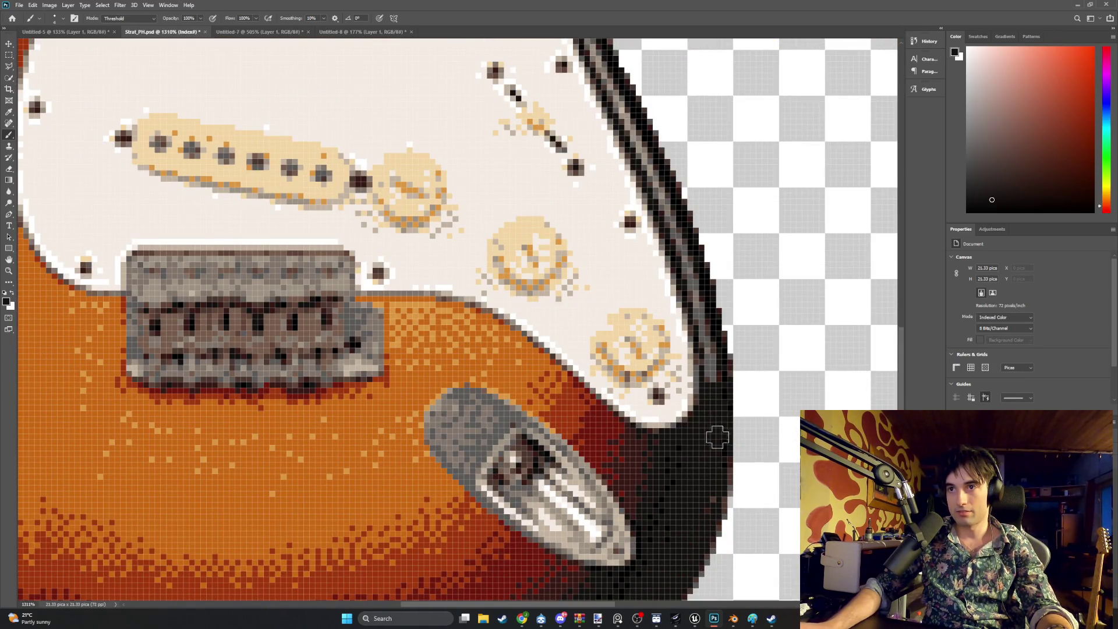
drag(708, 494, 712, 335)
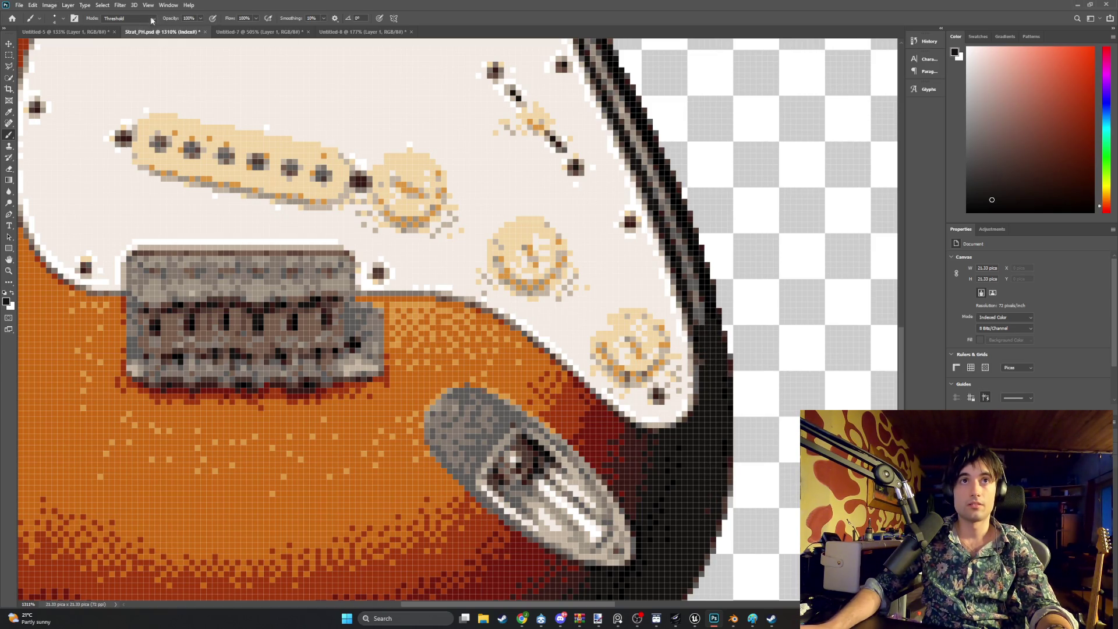
click(64, 19)
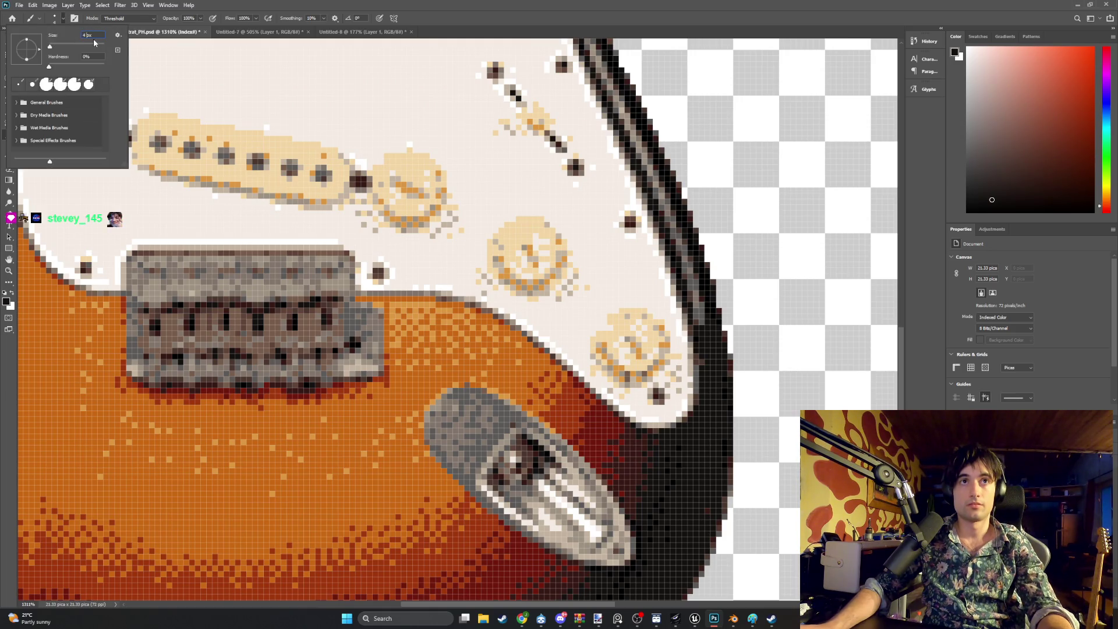
Set the brush to 2 px and blacken the grey outline pixels beside the pickguard
text(2)
key(Return)
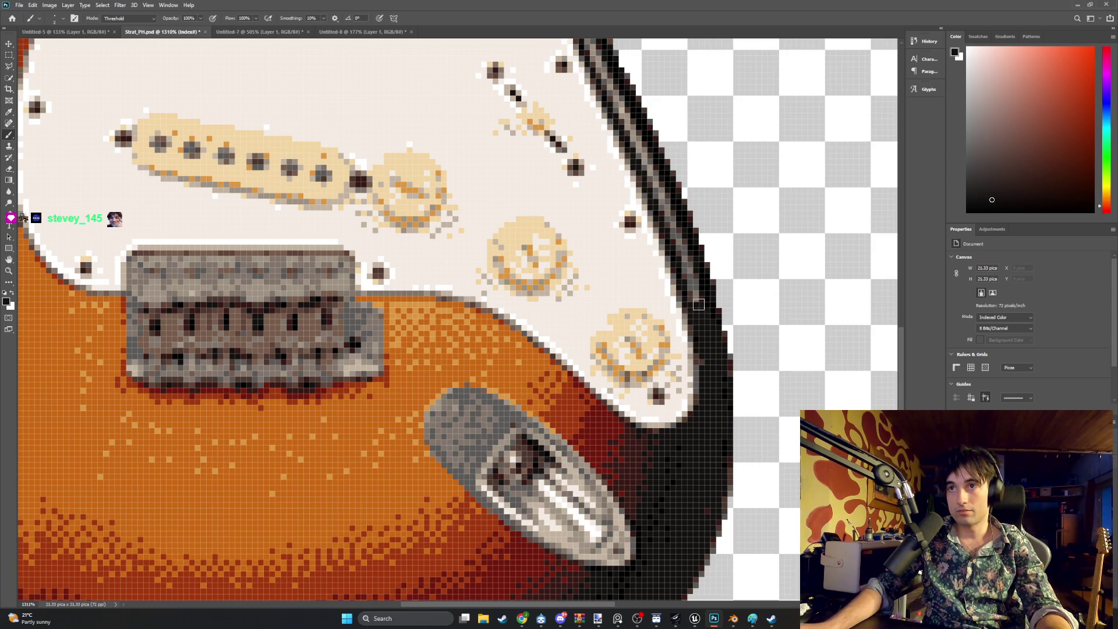
drag(698, 304, 684, 258)
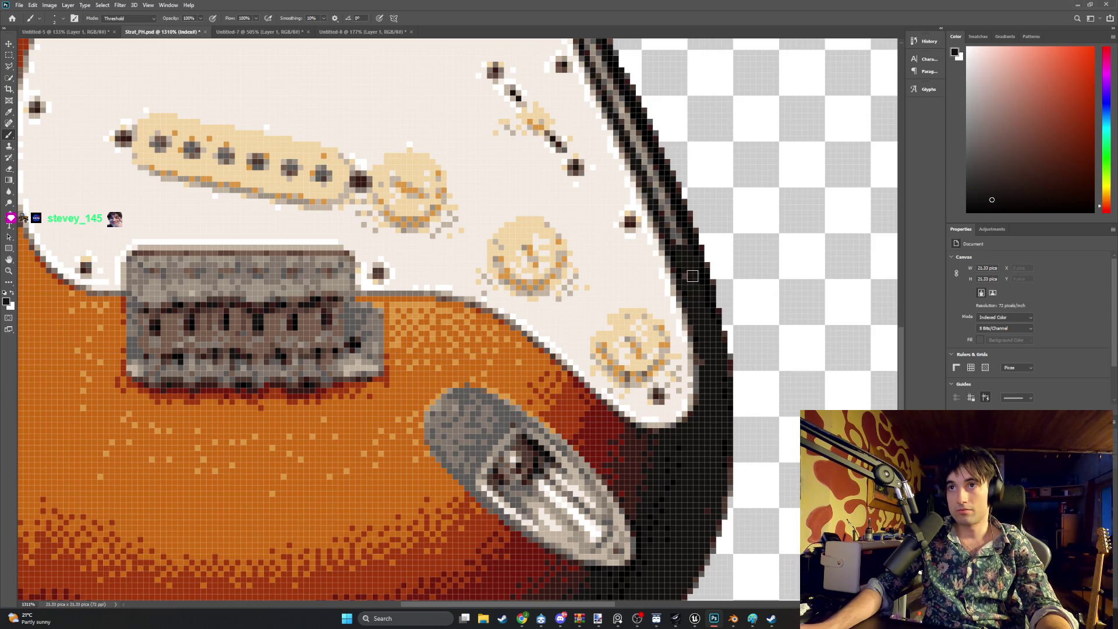
scroll(672, 213, up, 10)
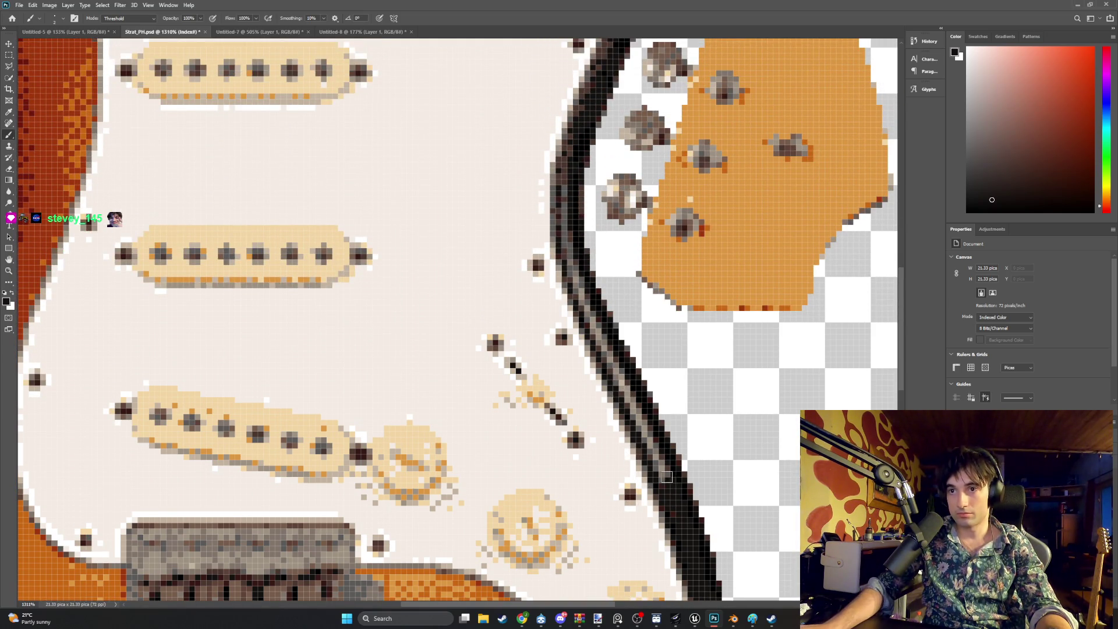
drag(667, 477, 650, 446)
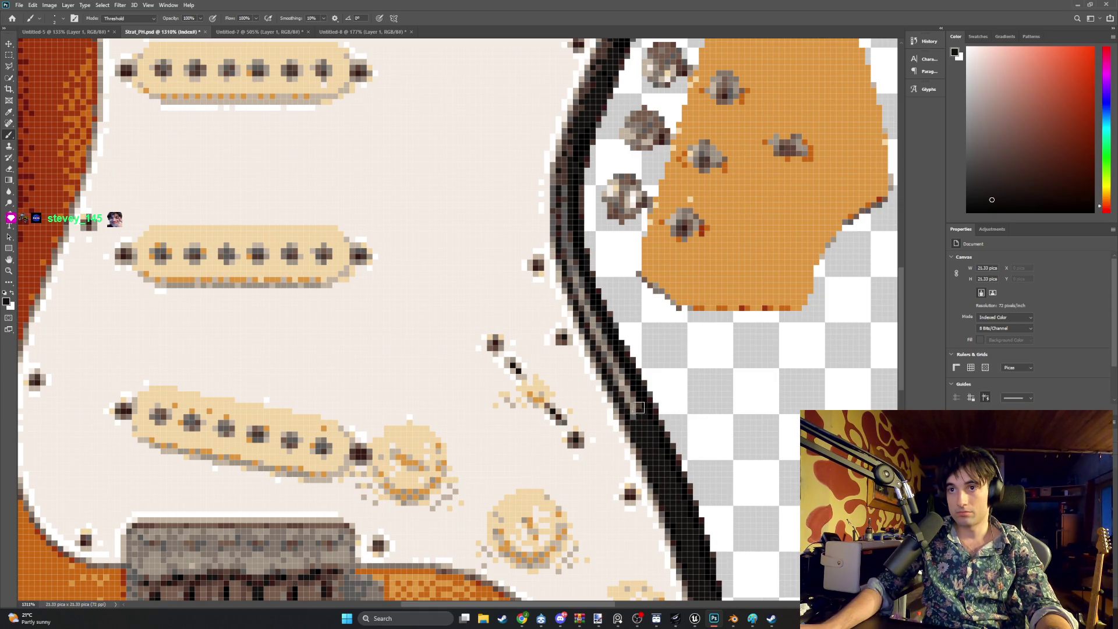
drag(639, 407, 615, 369)
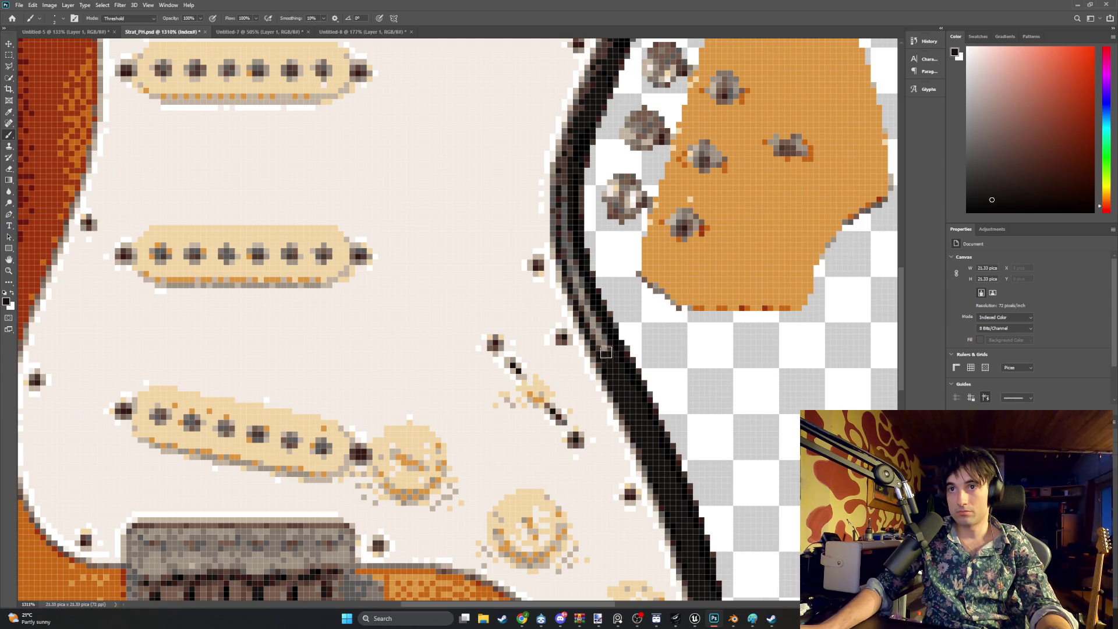
drag(585, 303, 575, 279)
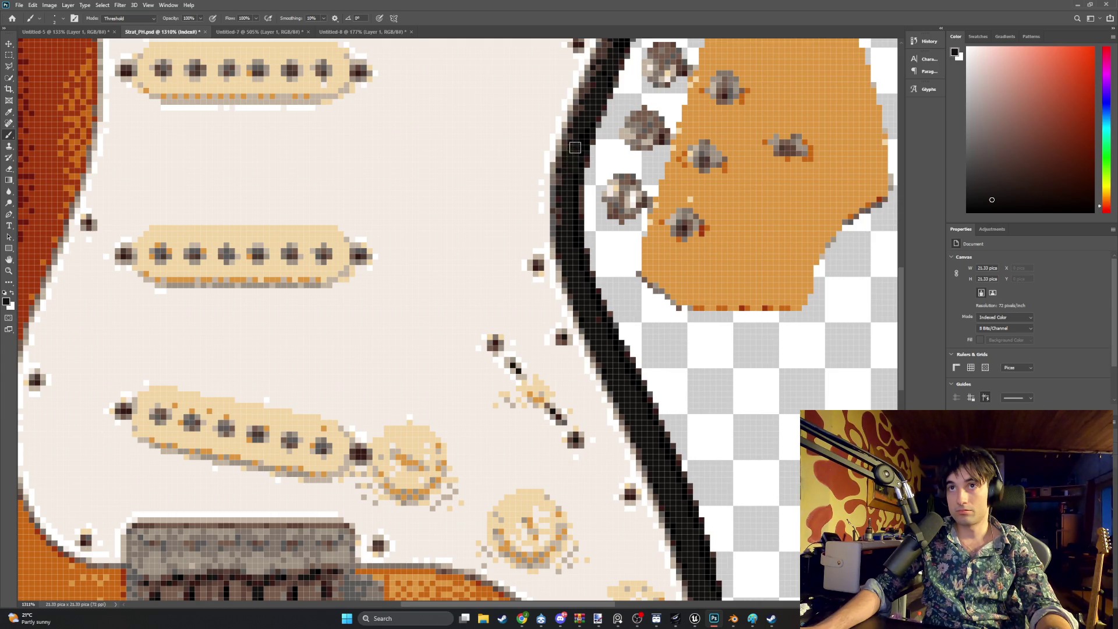
mouse_move(576, 147)
mouse_down()
mouse_move(556, 187)
mouse_move(560, 227)
mouse_up()
Darken the light pixels along the upper horn's outline
scroll(584, 170, up, 10)
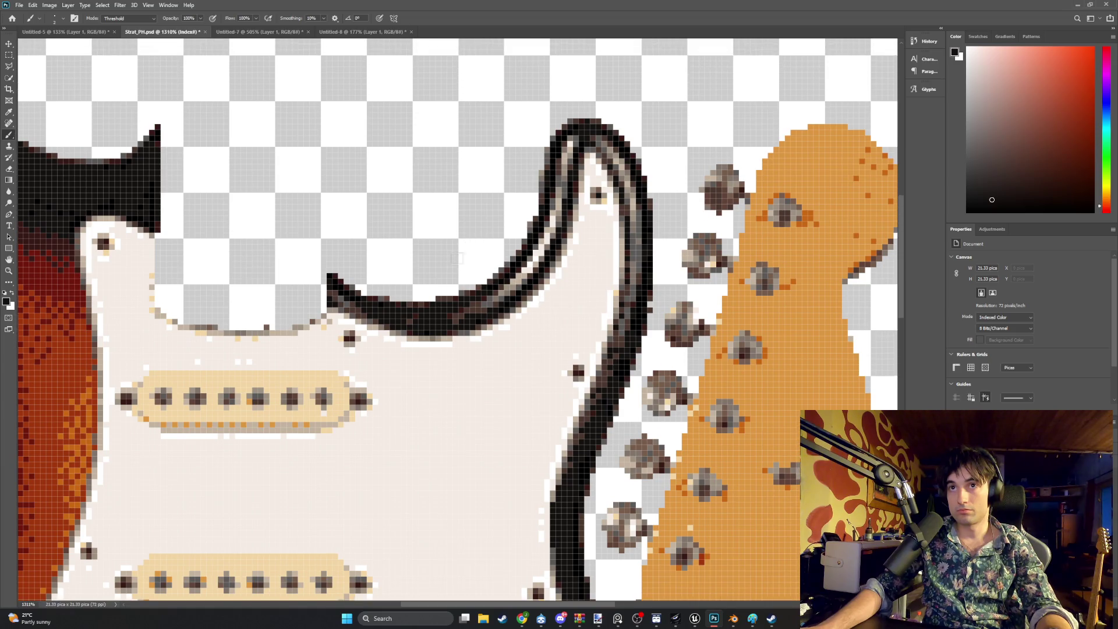
mouse_move(435, 315)
mouse_down()
mouse_move(482, 304)
mouse_move(546, 241)
mouse_up()
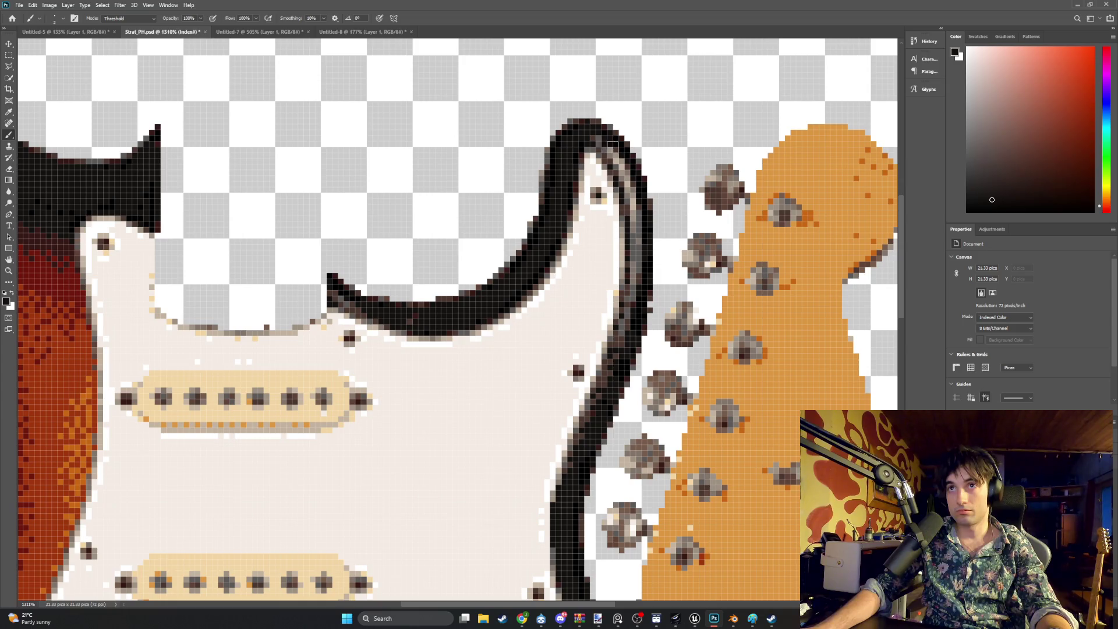
drag(613, 144, 626, 170)
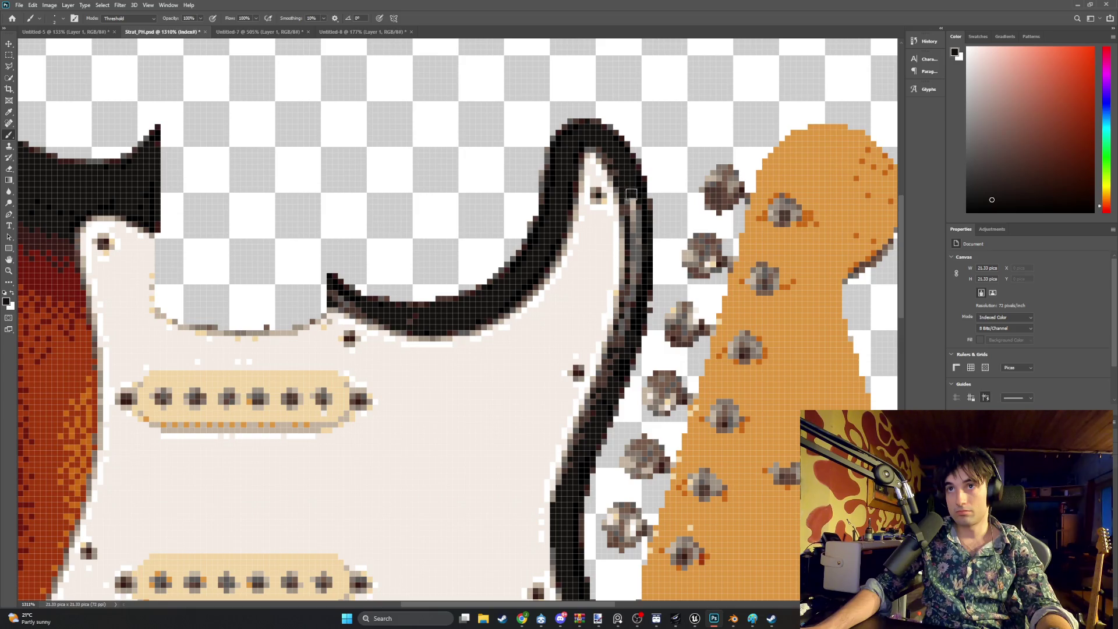
drag(638, 253, 635, 280)
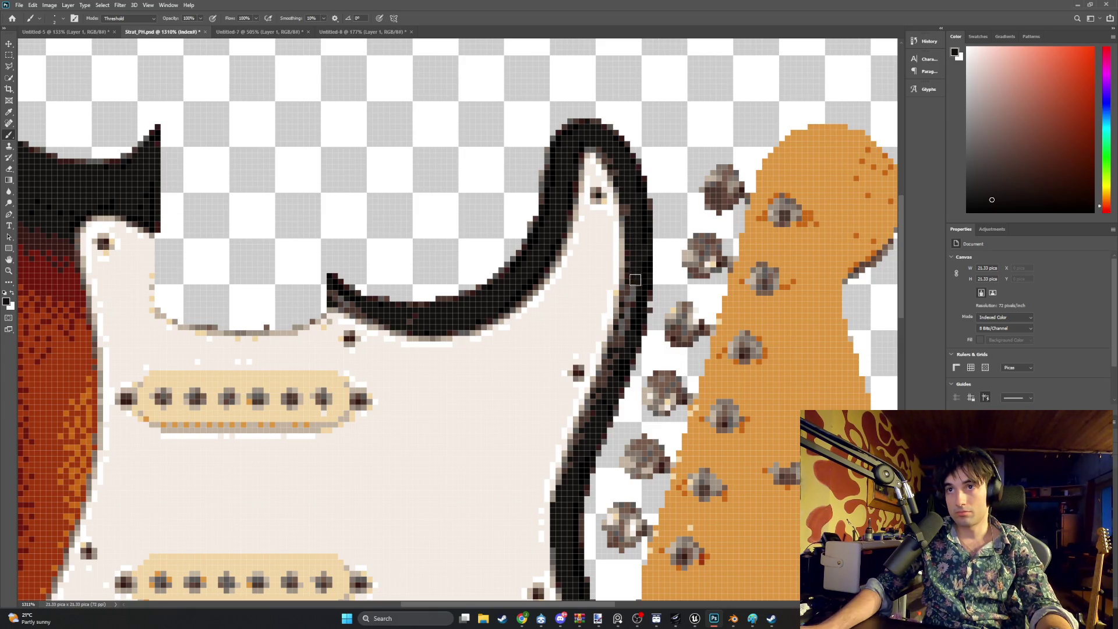
mouse_move(616, 364)
mouse_down()
mouse_move(601, 393)
mouse_move(626, 325)
mouse_up()
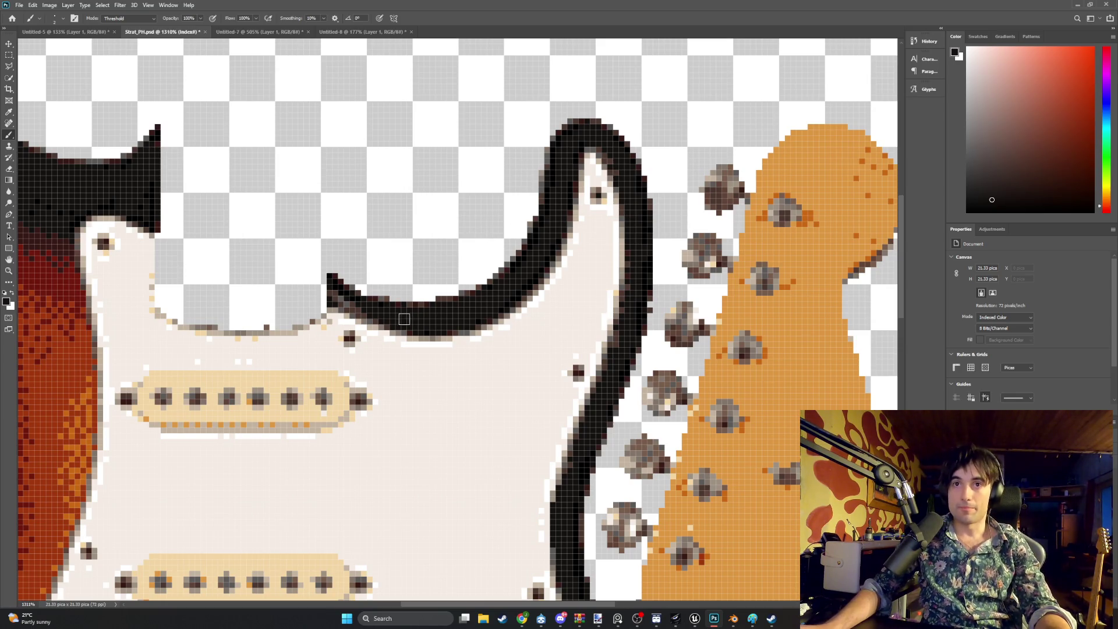
Blacken the gap pixels along the body's upper edge near the cutout, then zoom out to the whole texture
scroll(414, 310, down, 1)
alt+scroll(414, 310, down, 3)
alt+scroll(419, 311, up, 2)
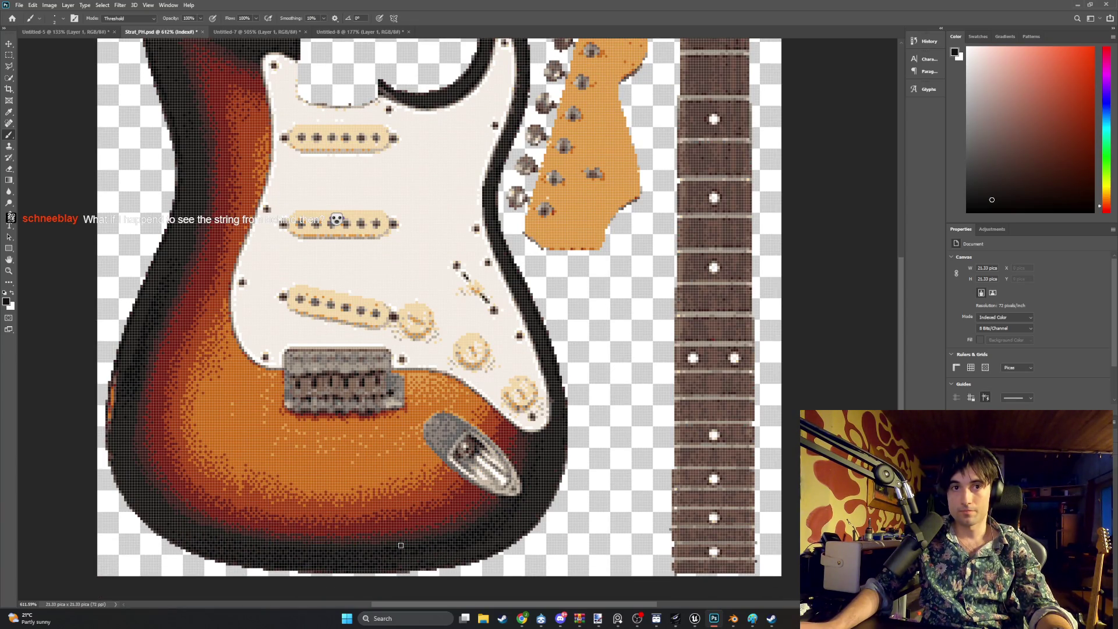
alt+scroll(401, 545, down, 3)
alt+scroll(187, 440, up, 3)
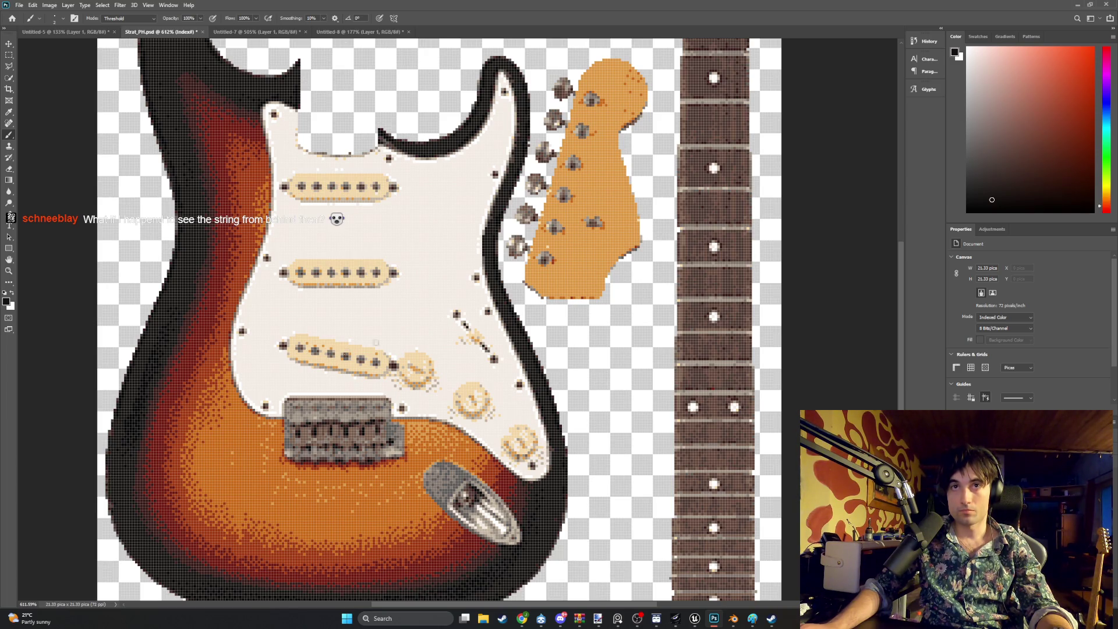
scroll(375, 342, up, 3)
alt+scroll(531, 280, up, 3)
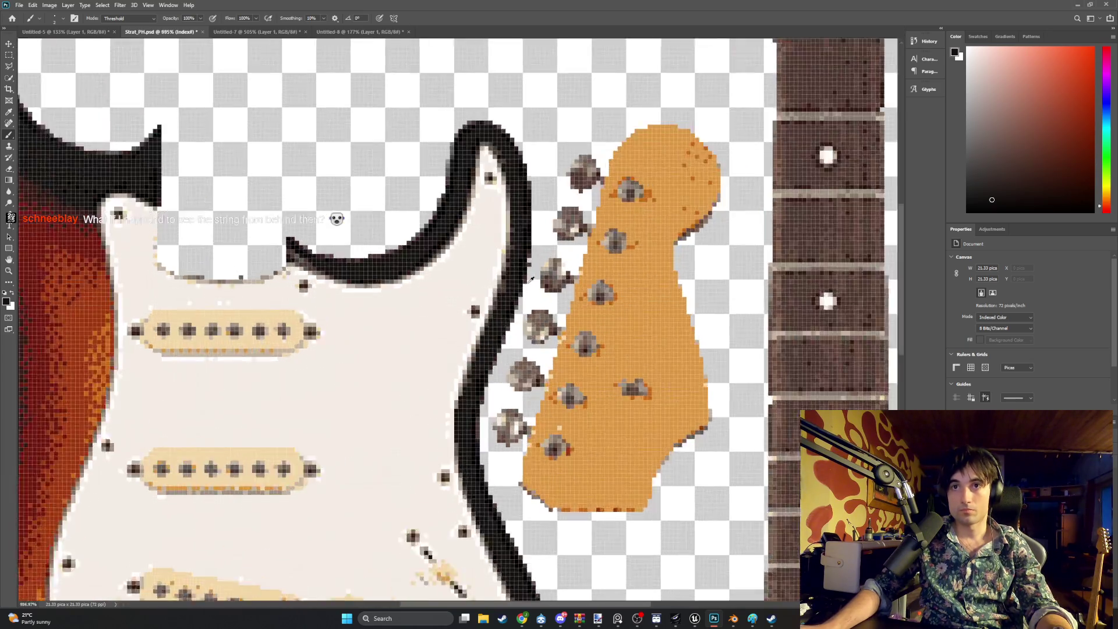
alt+scroll(532, 280, up, 3)
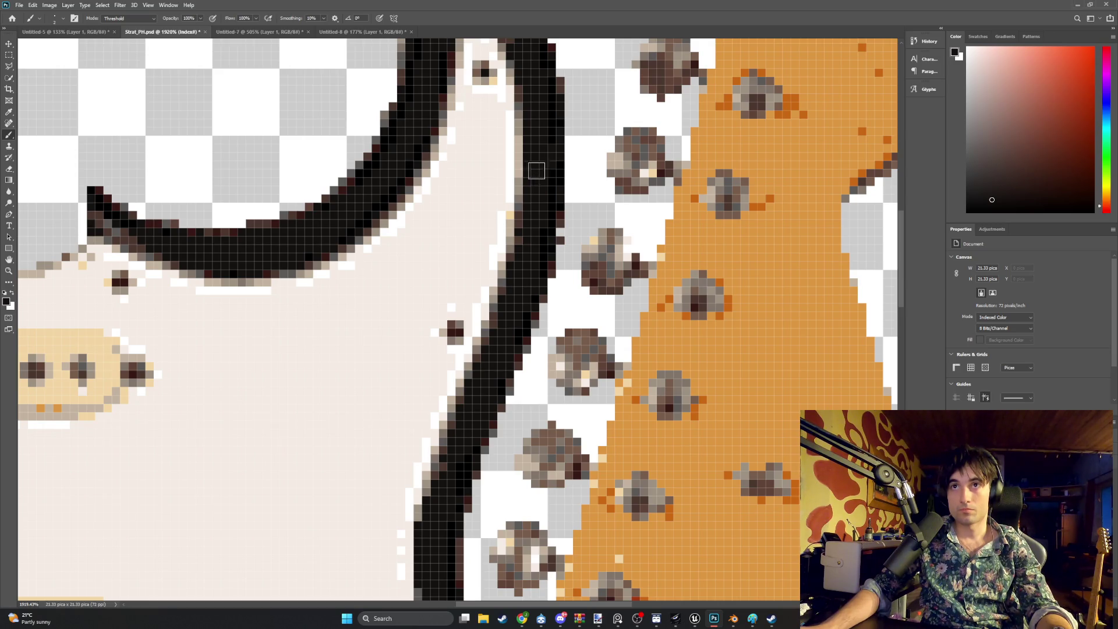
alt+scroll(537, 171, down, 5)
alt+scroll(282, 202, up, 5)
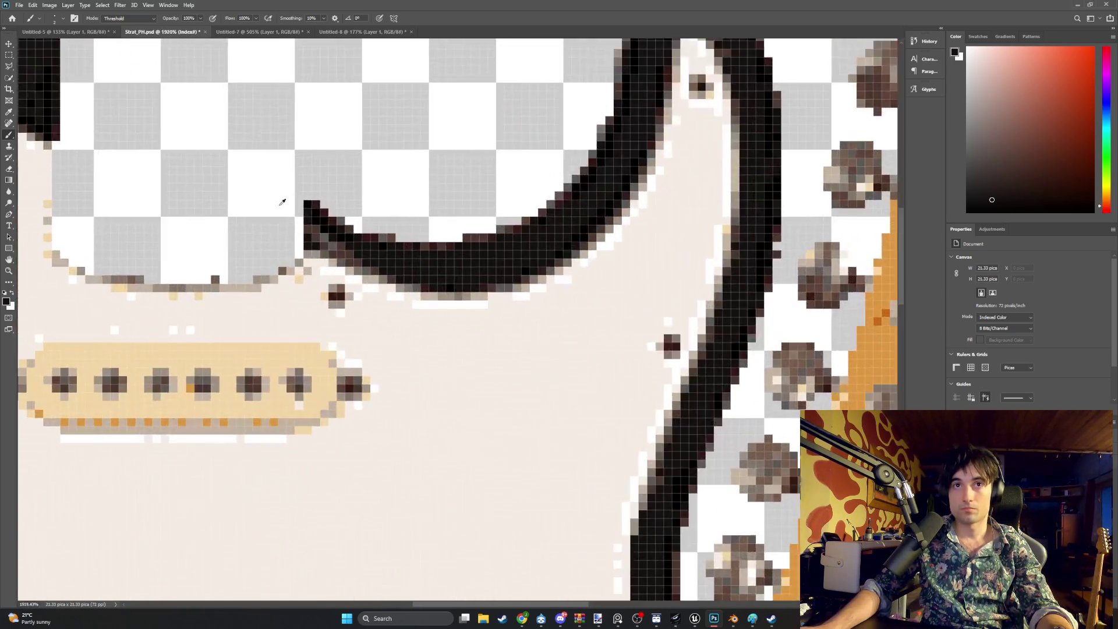
alt+scroll(283, 202, up, 2)
drag(315, 224, 411, 281)
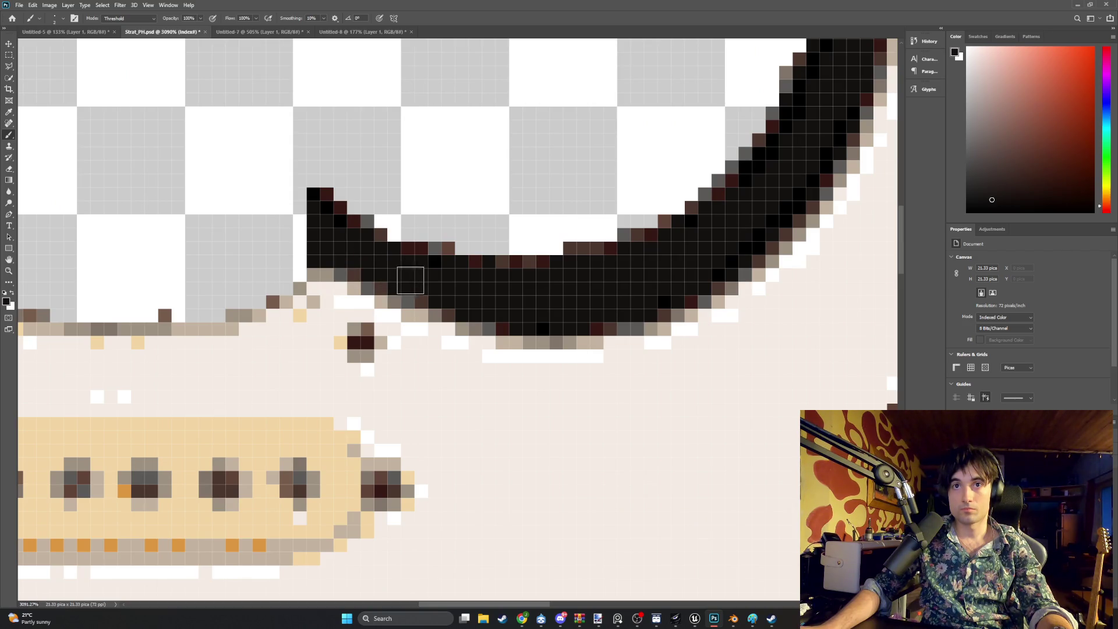
alt+scroll(410, 281, down, 4)
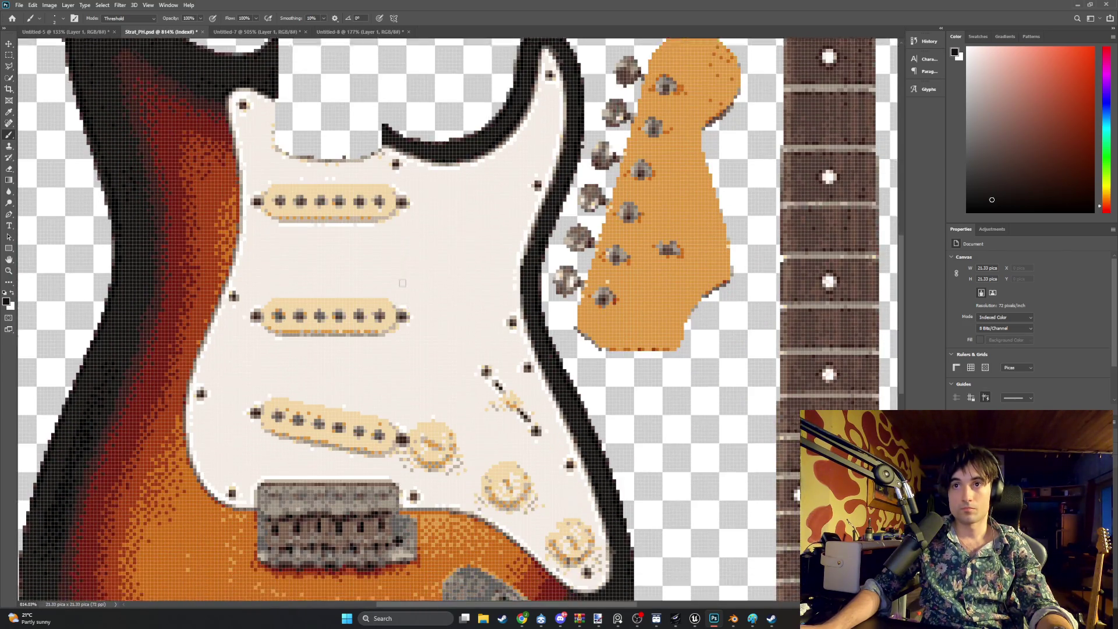
scroll(401, 283, down, 3)
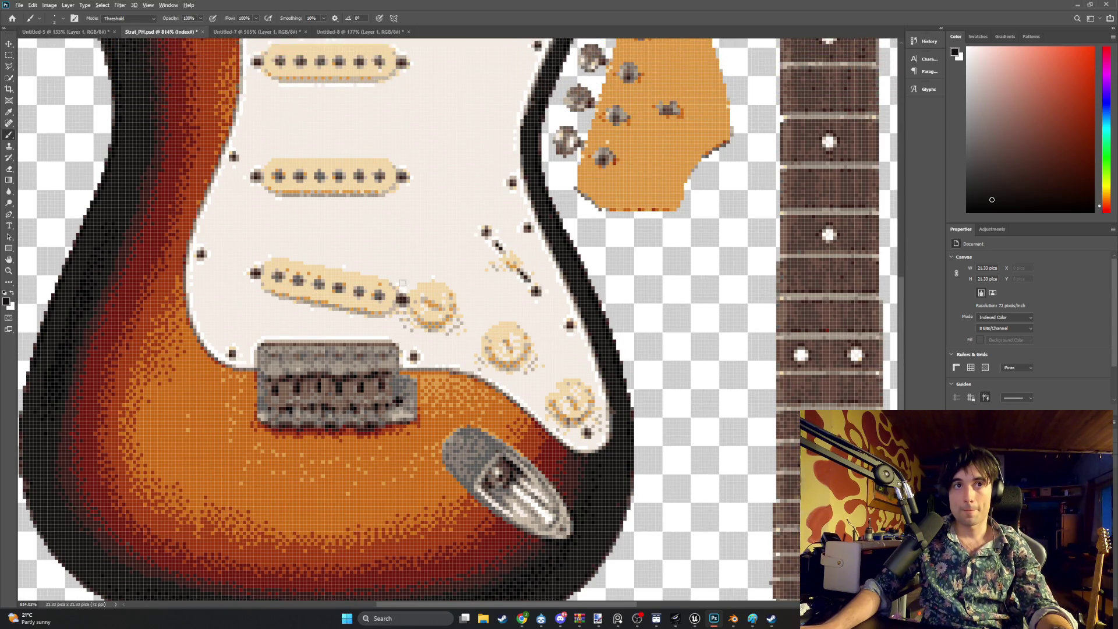
alt+scroll(402, 283, down, 2)
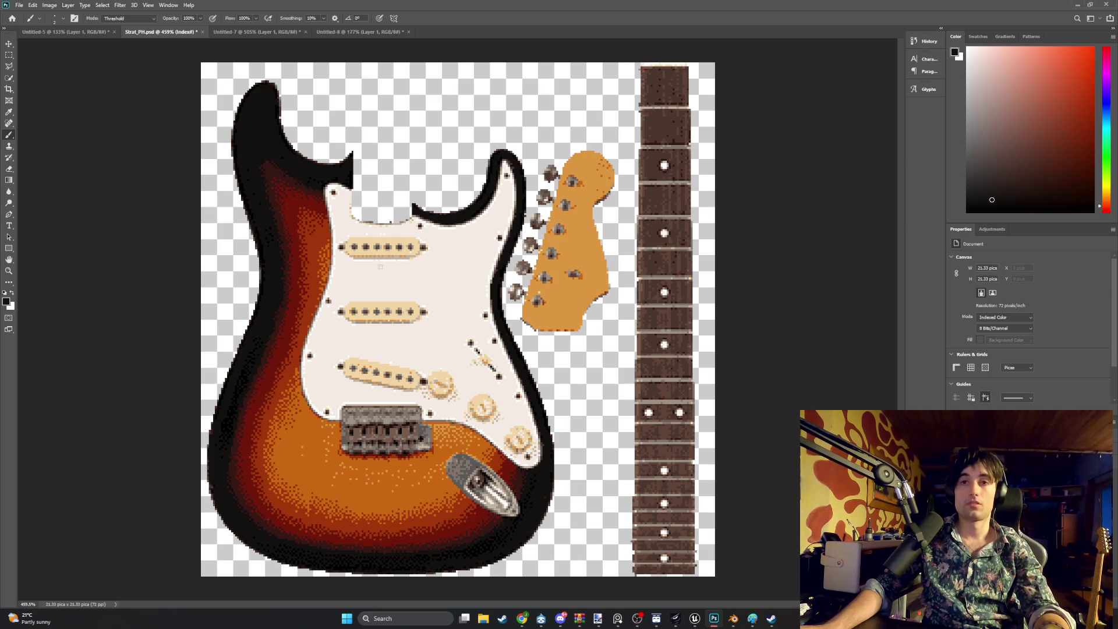
Export the texture as a 256 × 256 PNG named Strat_18c_V2 in the Guitars folder
click(19, 8)
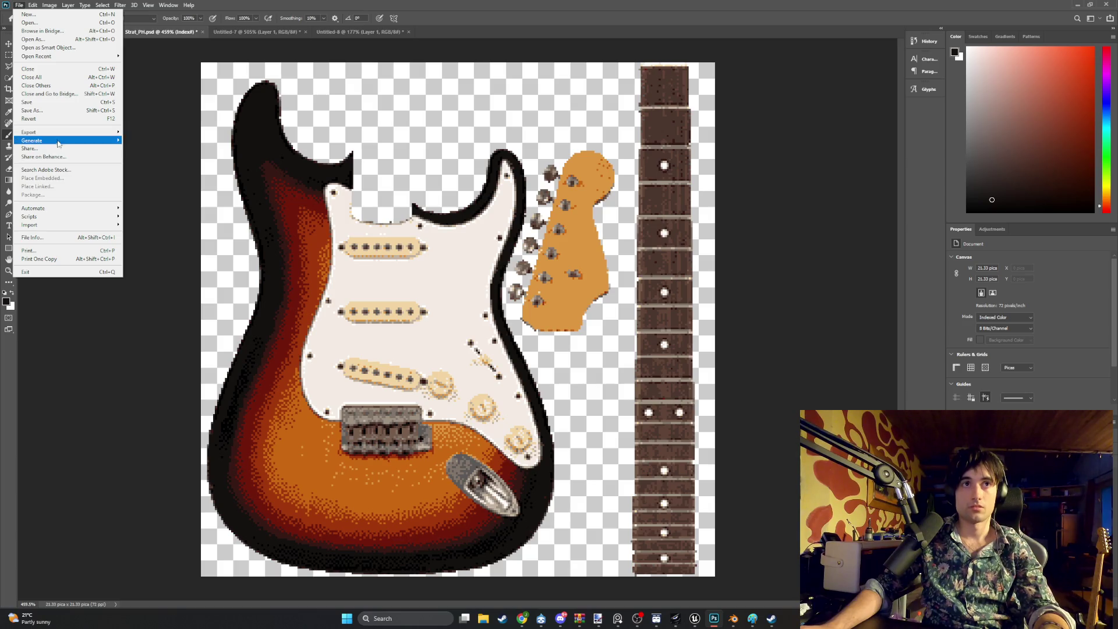
mouse_move(58, 144)
click(185, 143)
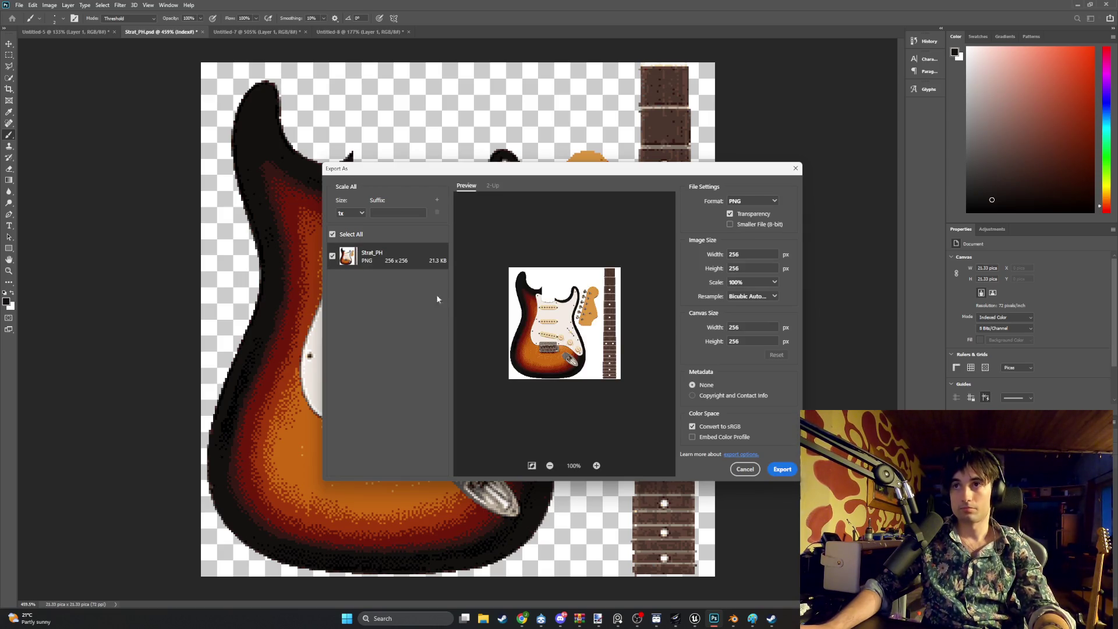
click(783, 470)
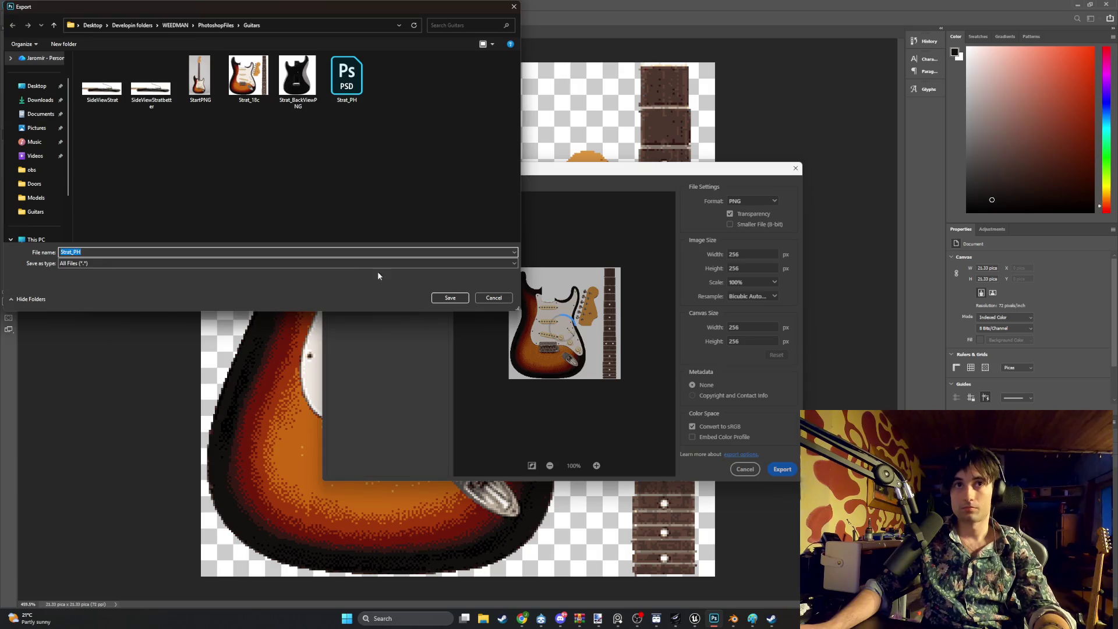
key(End)
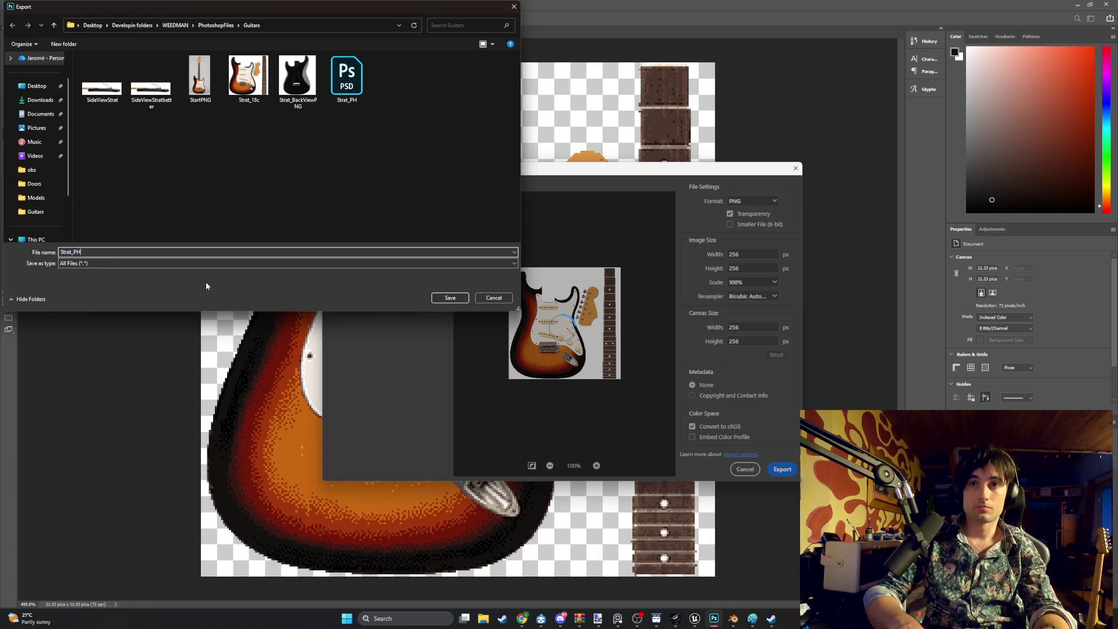
key(BackSpace)
key(BackSpace)
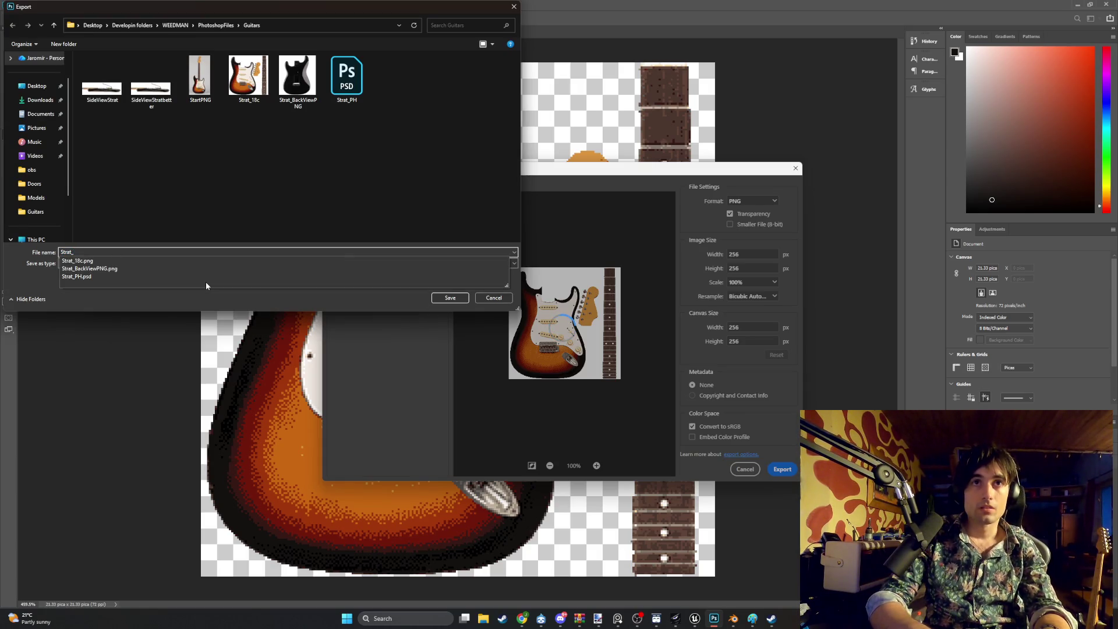
text(18c_V2)
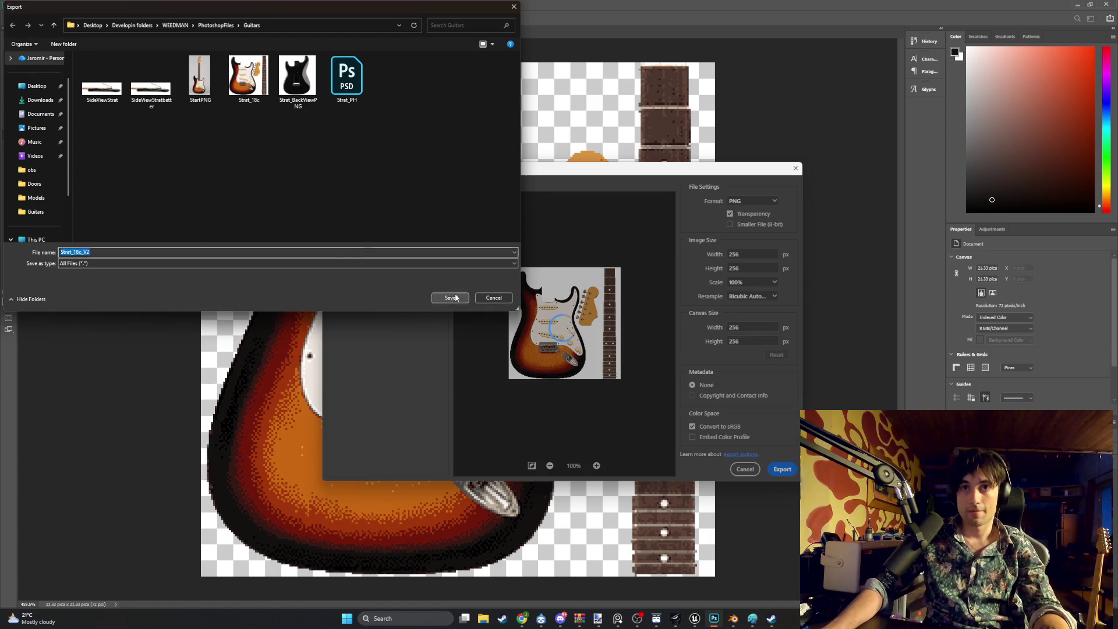
click(451, 298)
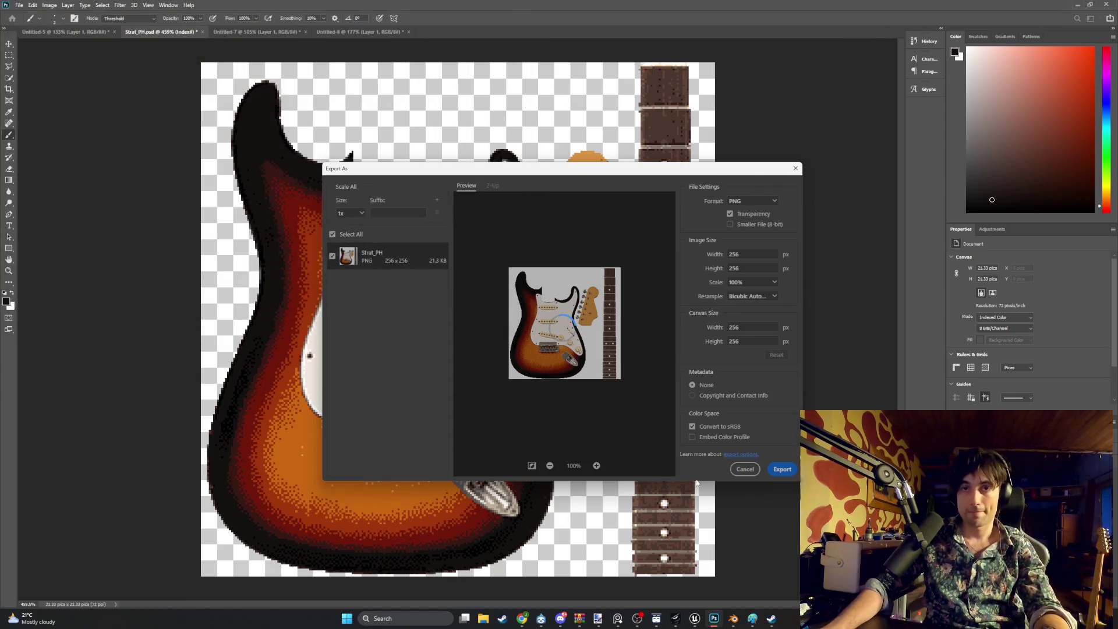
click(734, 619)
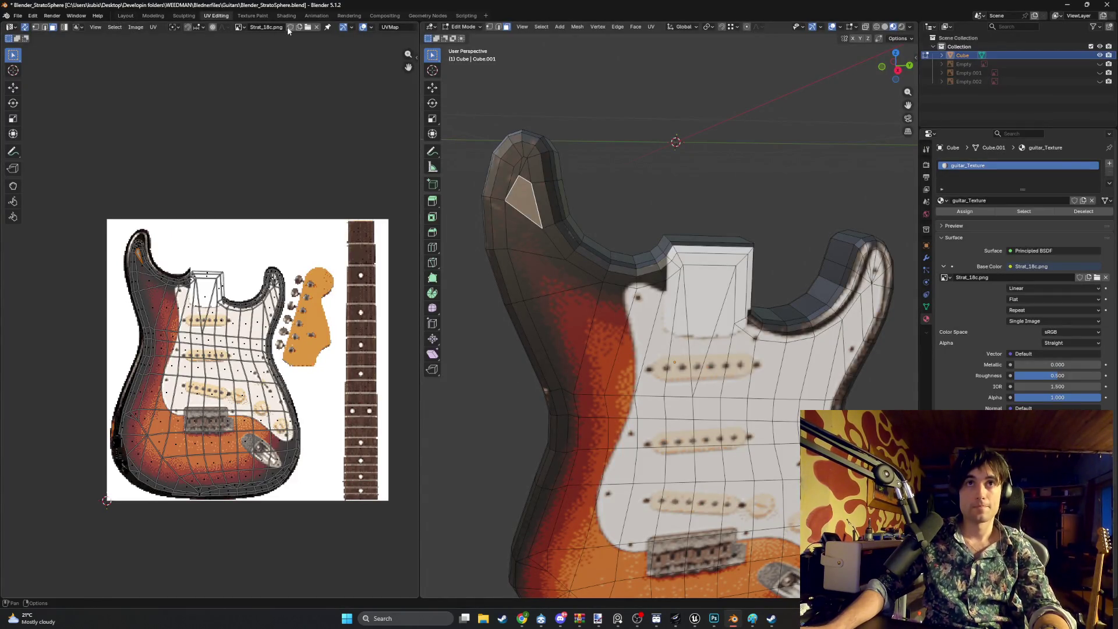
Open Strat_18c_V2.png as the UV Editor's image
click(308, 27)
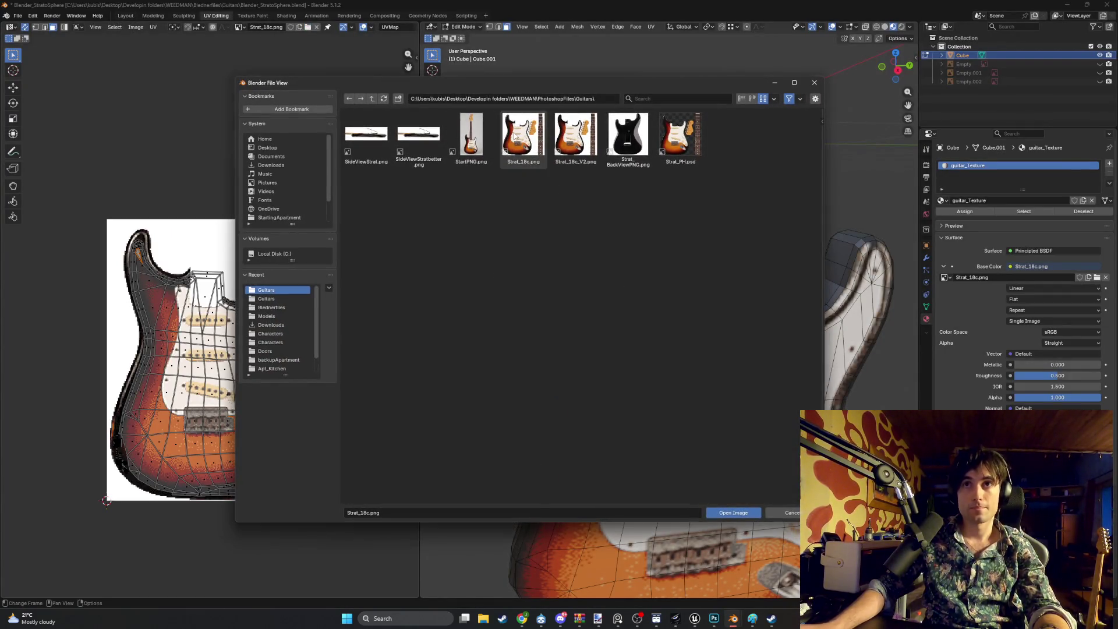
double_click(577, 135)
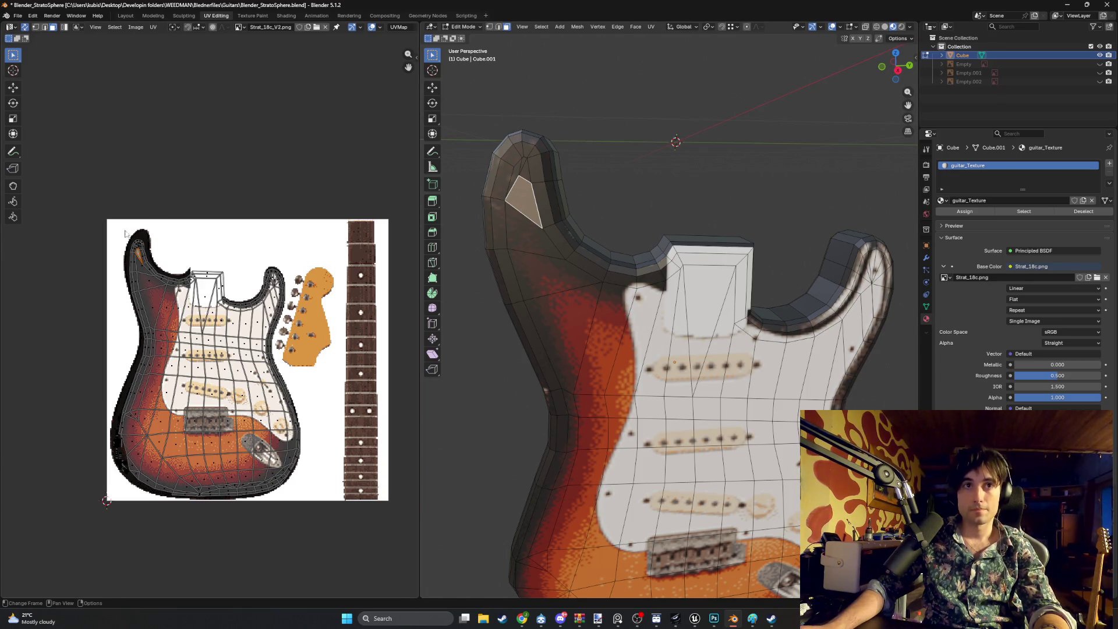
scroll(126, 233, up, 5)
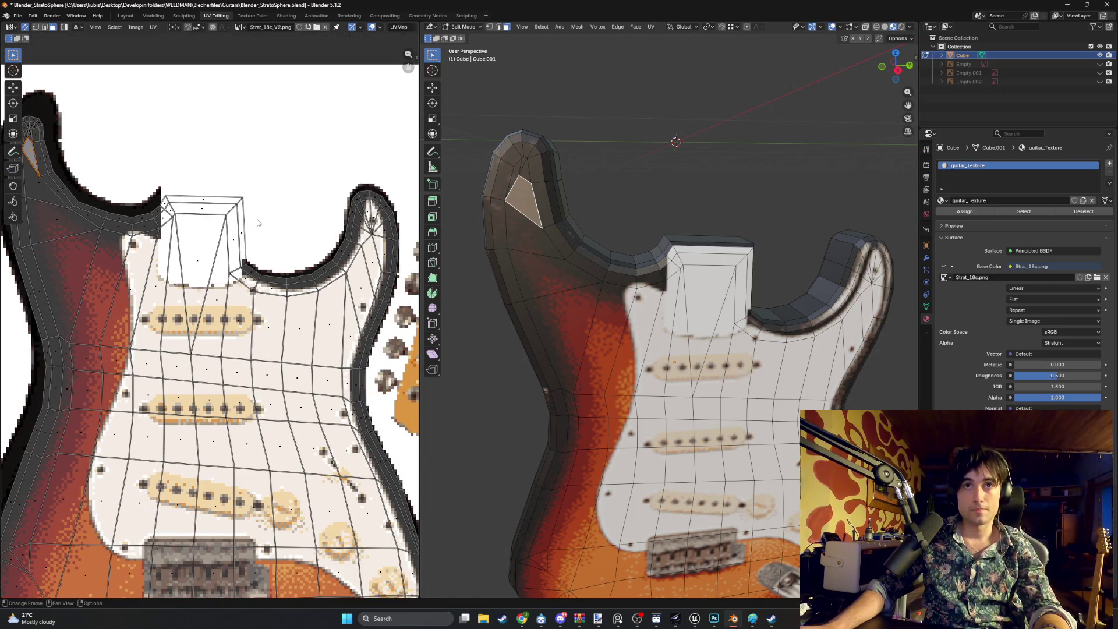
middle_drag(612, 262, 728, 268)
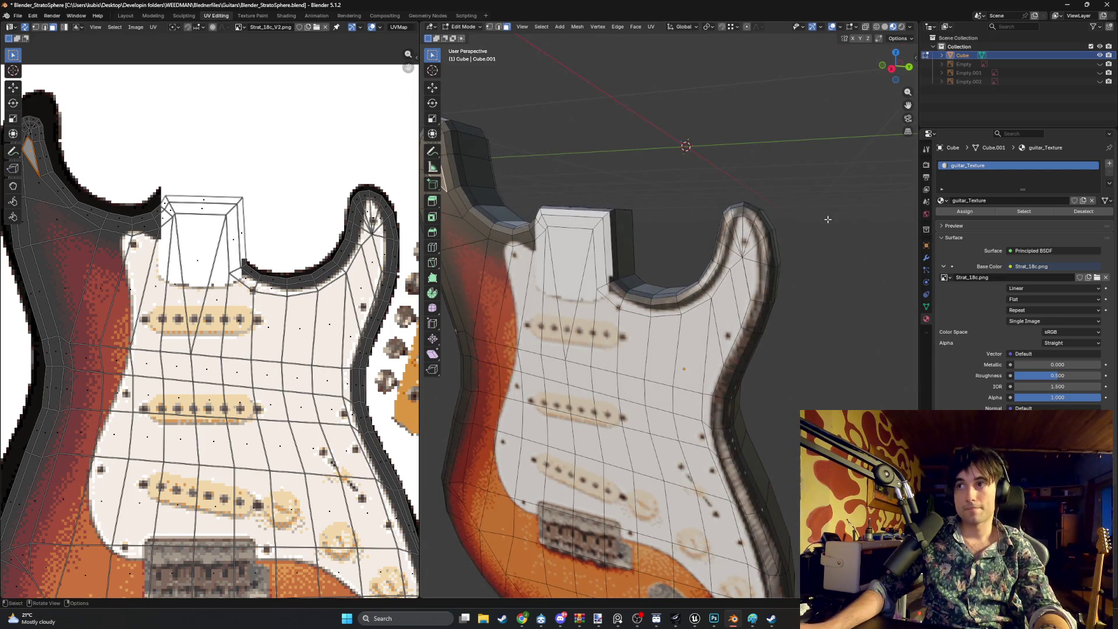
Replace the material's Base Color image texture with Strat_18c_V2.png and view the guitar face-on
click(1097, 278)
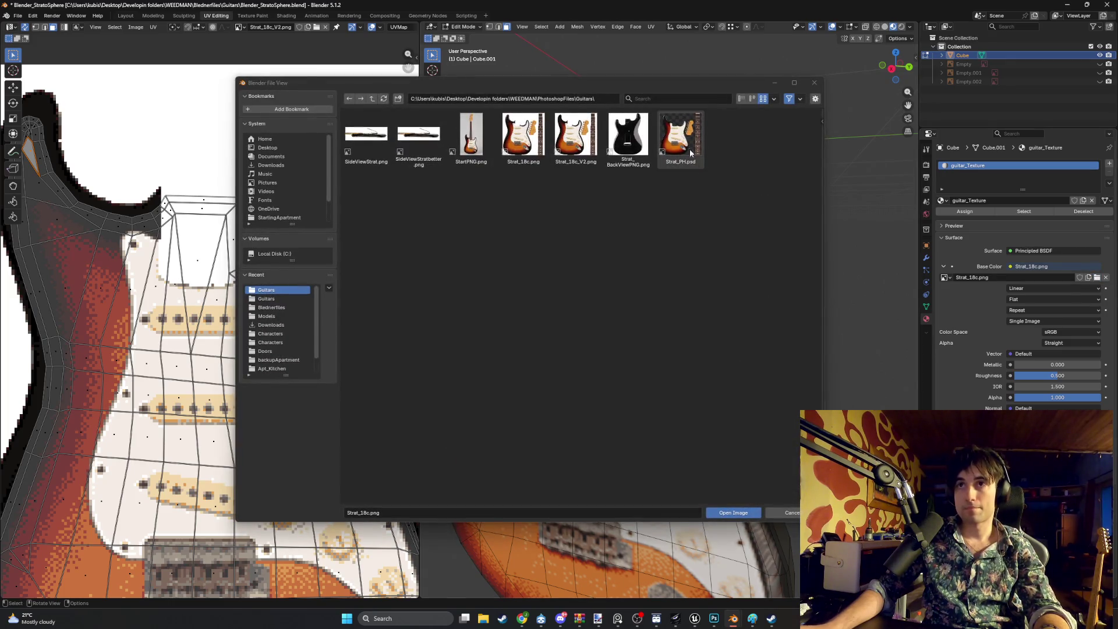
double_click(576, 134)
scroll(703, 166, down, 2)
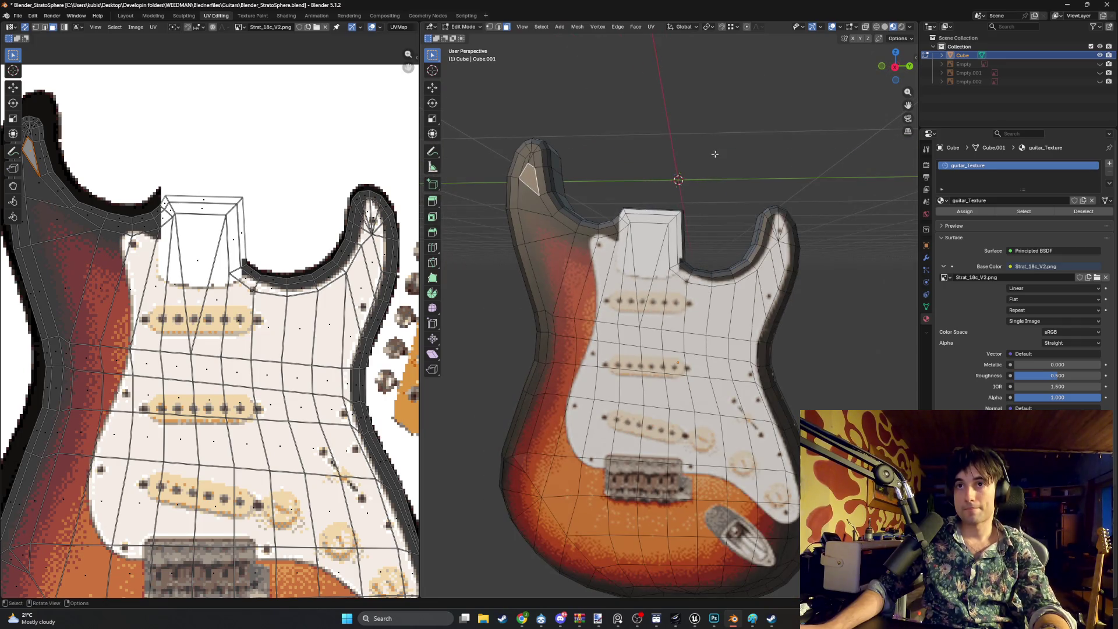
mouse_move(715, 154)
middle_down()
mouse_move(730, 155)
mouse_move(602, 159)
mouse_move(512, 180)
mouse_move(682, 168)
mouse_move(671, 209)
mouse_move(618, 225)
mouse_move(593, 218)
middle_up()
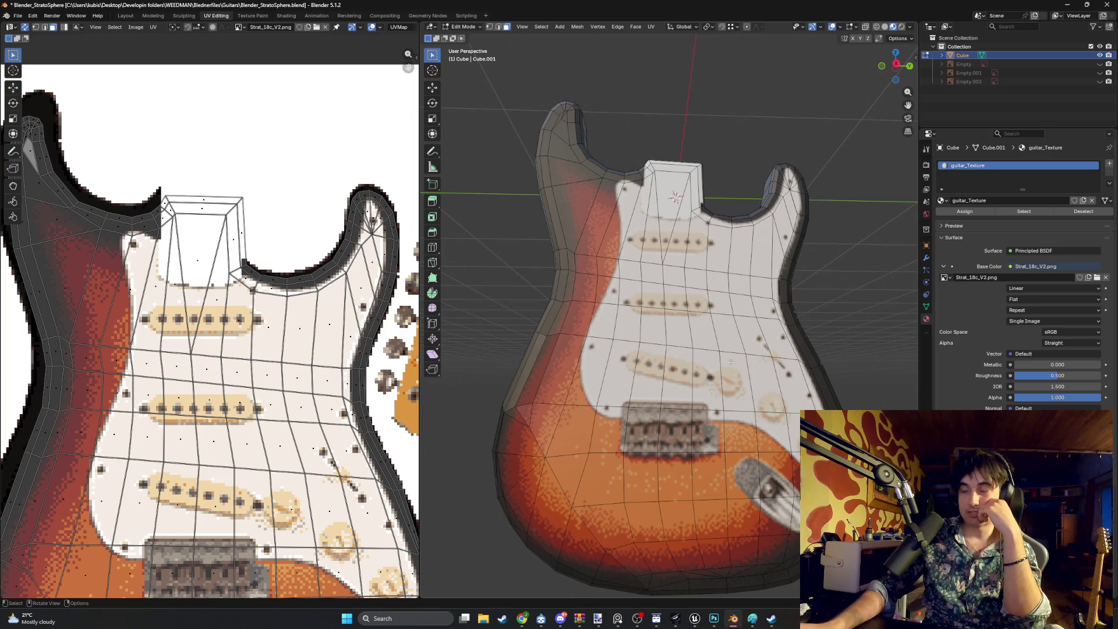
Inspect the retextured body, select the whole mesh and switch from Edit Mode to Object Mode
scroll(323, 398, down, 5)
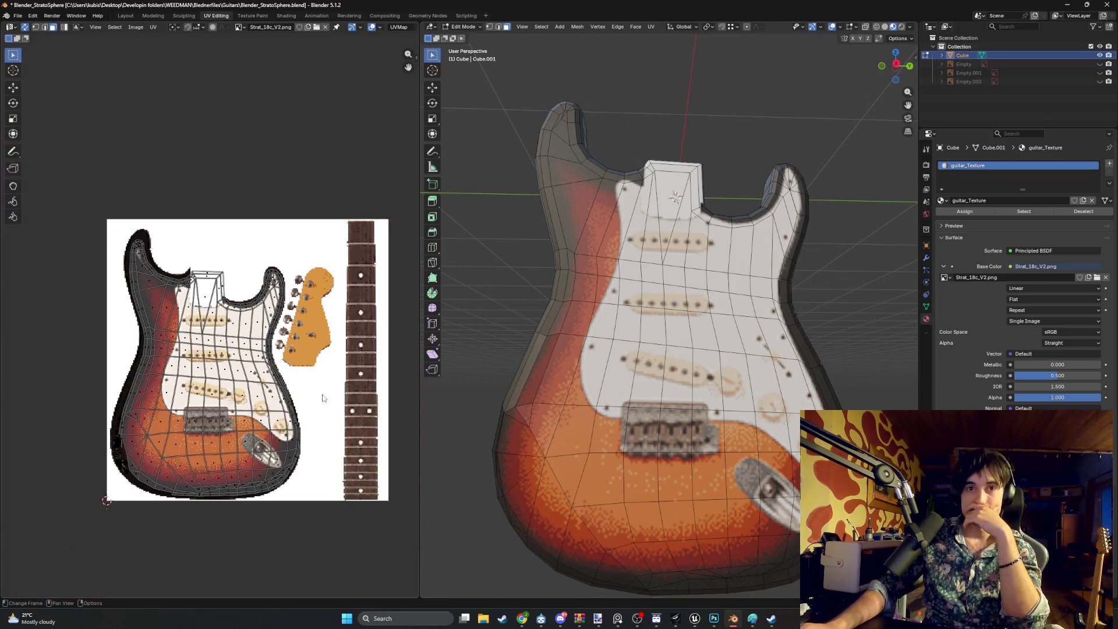
scroll(774, 334, down, 5)
mouse_move(774, 335)
middle_down()
mouse_move(719, 352)
mouse_move(699, 344)
mouse_move(768, 340)
mouse_move(787, 324)
middle_up()
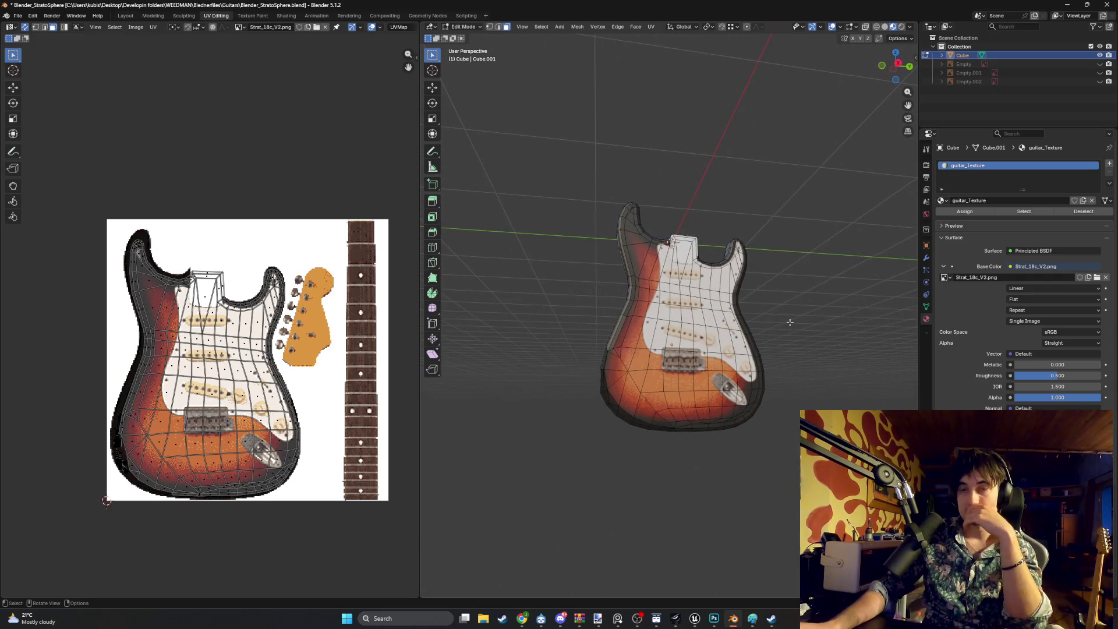
key(a)
key(Tab)
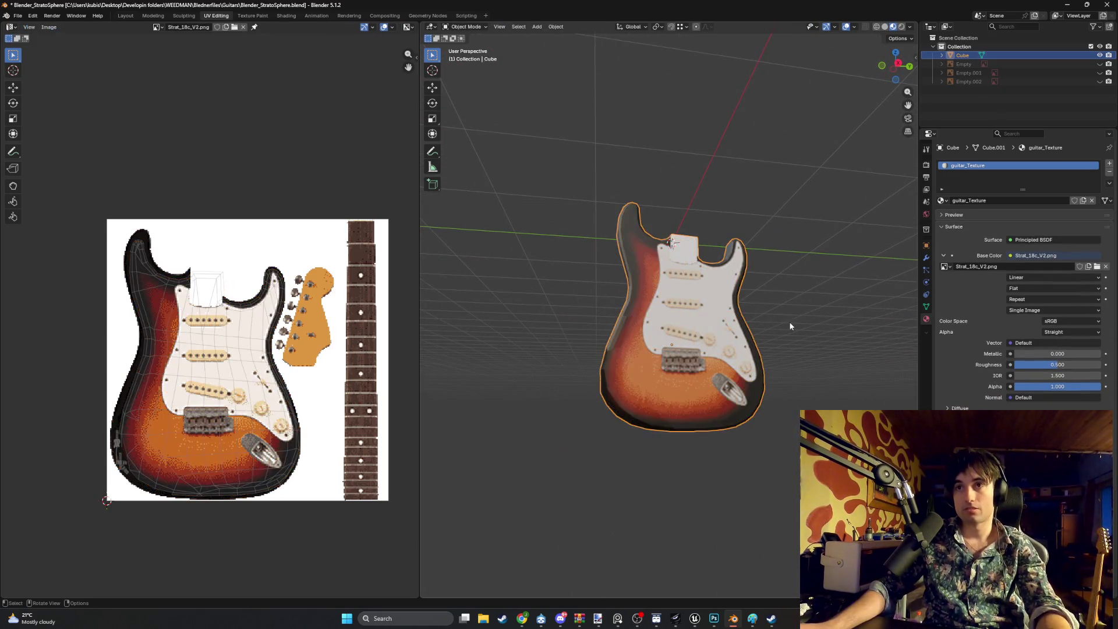
Make the Empty, Empty.001 and Empty.002 reference image planes visible again around the guitar body
mouse_move(788, 326)
middle_down()
mouse_move(724, 330)
mouse_move(791, 295)
mouse_move(812, 303)
mouse_move(752, 375)
mouse_move(763, 367)
mouse_move(679, 344)
mouse_move(704, 359)
mouse_move(628, 308)
mouse_move(659, 317)
mouse_move(720, 378)
mouse_move(732, 368)
mouse_move(711, 374)
mouse_move(691, 448)
mouse_move(541, 411)
mouse_move(519, 352)
middle_up()
middle_drag(513, 294, 630, 368)
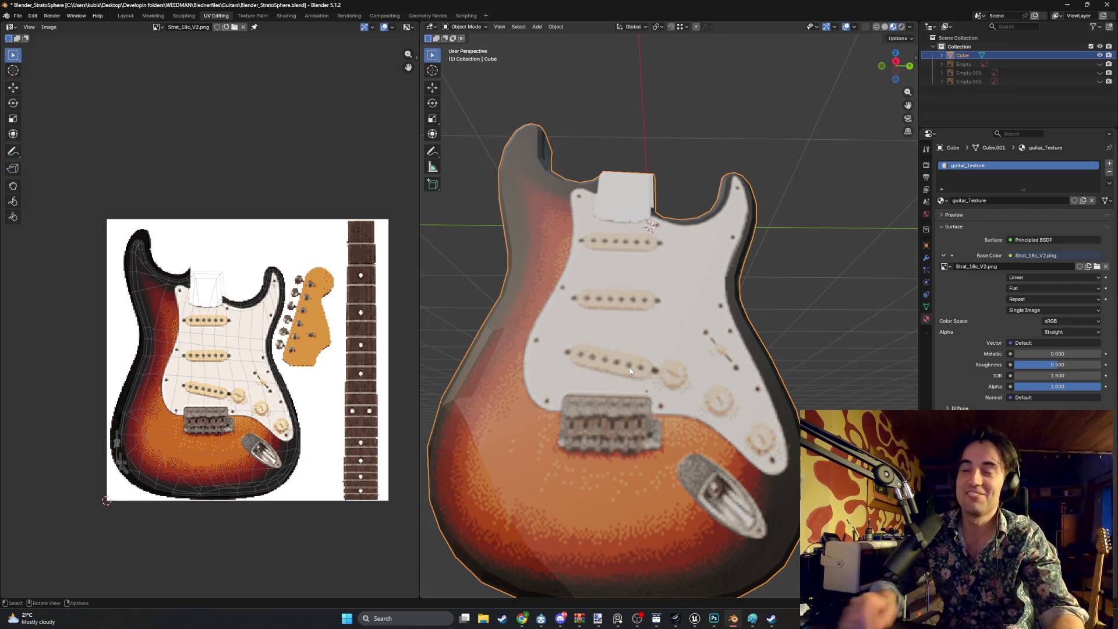
scroll(787, 243, down, 3)
mouse_move(787, 242)
middle_down()
mouse_move(694, 260)
mouse_move(691, 299)
mouse_move(716, 303)
middle_up()
scroll(337, 344, up, 4)
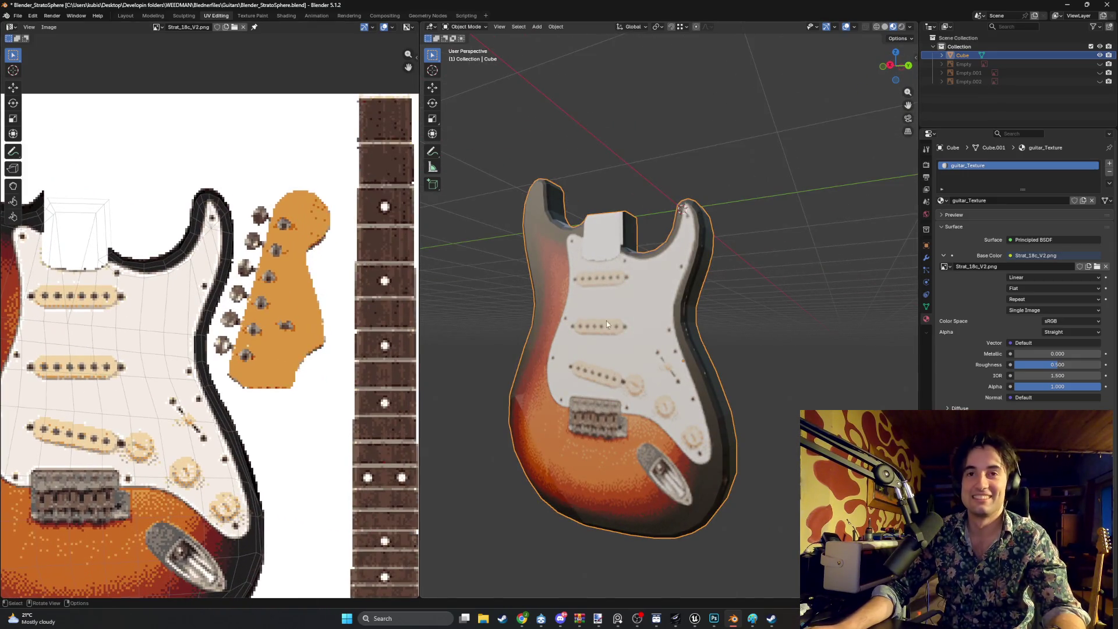
mouse_move(606, 320)
middle_down()
mouse_move(721, 326)
mouse_move(759, 344)
mouse_move(664, 332)
mouse_move(727, 343)
mouse_move(674, 347)
mouse_move(706, 334)
mouse_move(786, 334)
mouse_move(773, 340)
mouse_move(726, 334)
mouse_move(789, 324)
middle_up()
scroll(757, 344, down, 3)
click(1099, 64)
drag(1100, 72, 1100, 82)
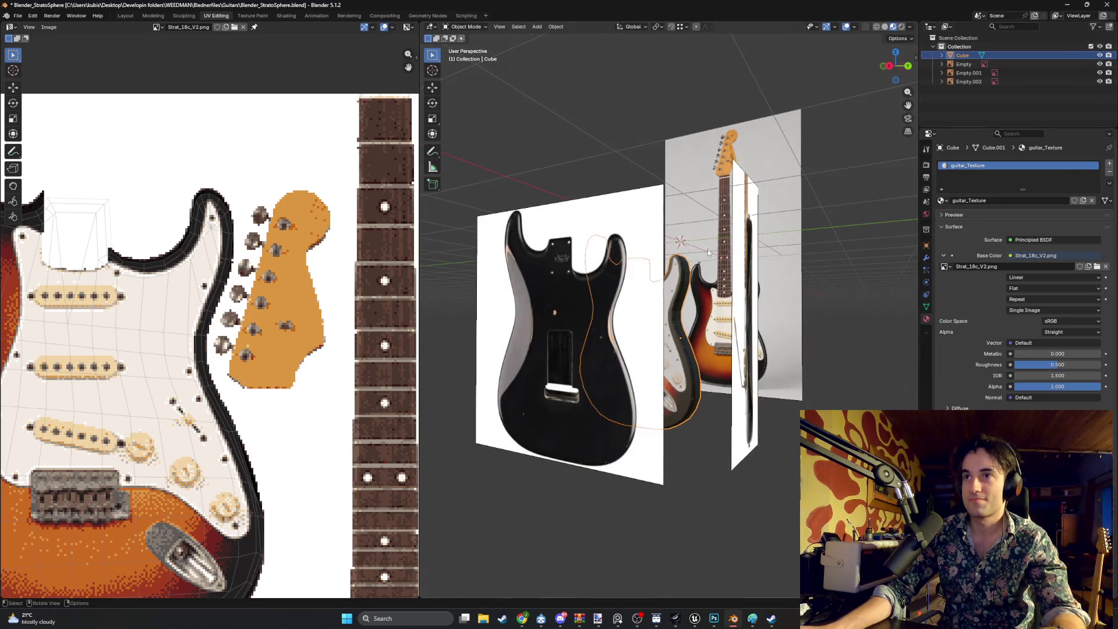
Save Blender_StratoSphere.blend and frame the guitar body among the reference photos
mouse_move(728, 291)
middle_down()
mouse_move(757, 288)
mouse_move(698, 285)
mouse_move(768, 270)
mouse_move(725, 255)
mouse_move(805, 275)
mouse_move(771, 283)
mouse_move(850, 256)
mouse_move(842, 268)
mouse_move(778, 254)
middle_up()
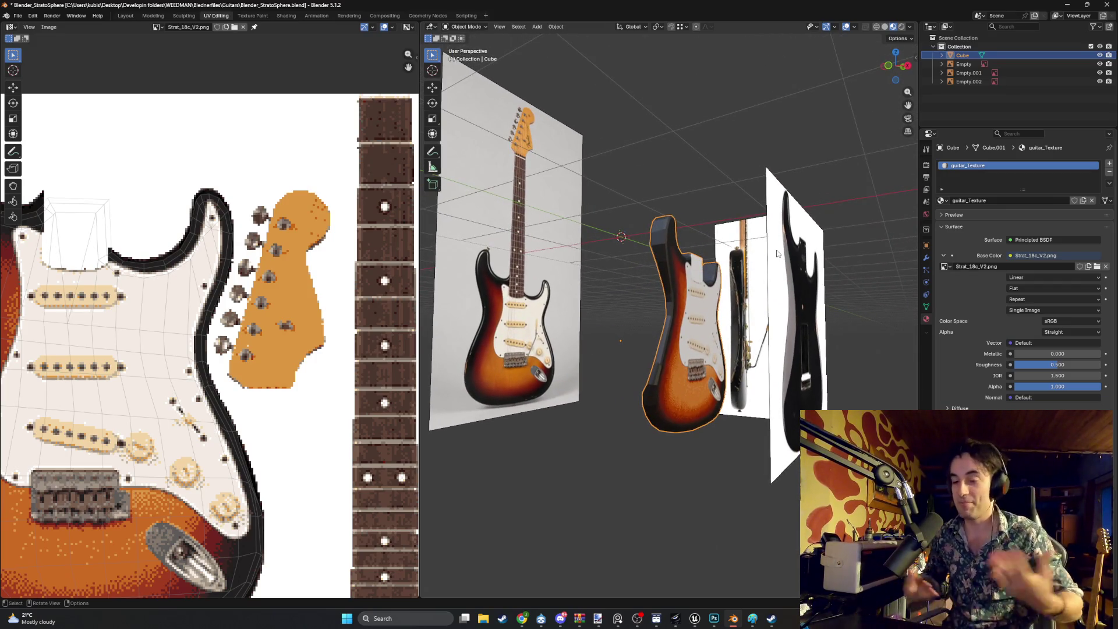
key(ctrl+s)
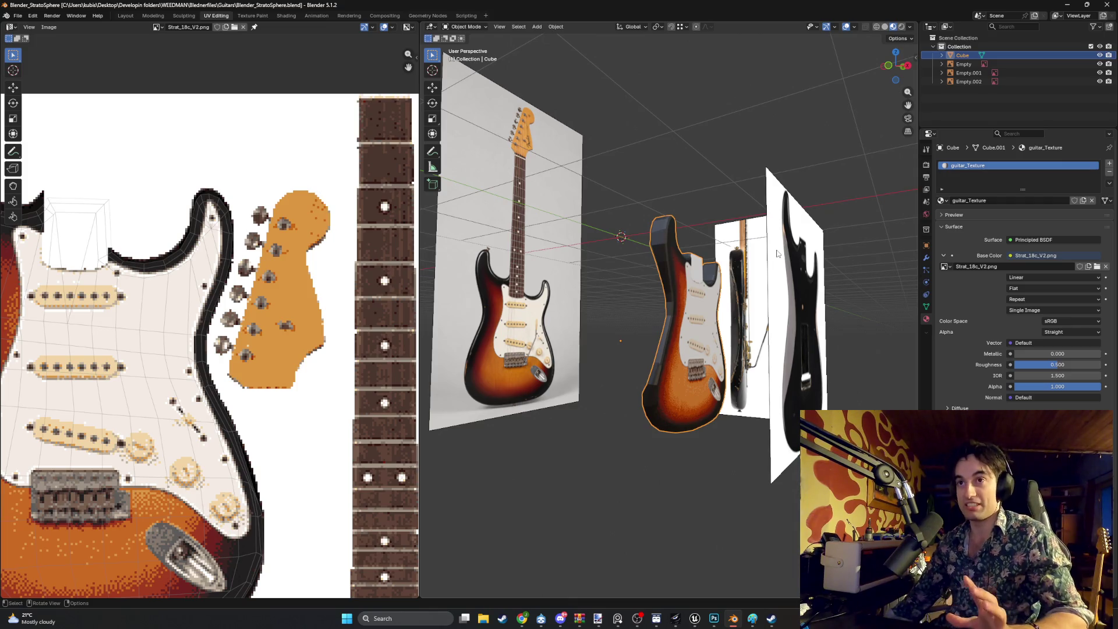
mouse_move(778, 253)
middle_down()
mouse_move(892, 237)
mouse_move(851, 214)
mouse_move(858, 249)
mouse_move(877, 219)
mouse_move(894, 233)
mouse_move(887, 264)
mouse_move(745, 302)
mouse_move(628, 309)
mouse_move(620, 289)
mouse_move(587, 310)
mouse_move(607, 330)
mouse_move(673, 329)
mouse_move(645, 334)
mouse_move(580, 313)
mouse_move(585, 330)
mouse_move(568, 337)
mouse_move(643, 293)
mouse_move(638, 271)
mouse_move(683, 202)
mouse_move(615, 202)
mouse_move(671, 278)
mouse_move(638, 325)
mouse_move(617, 319)
middle_up()
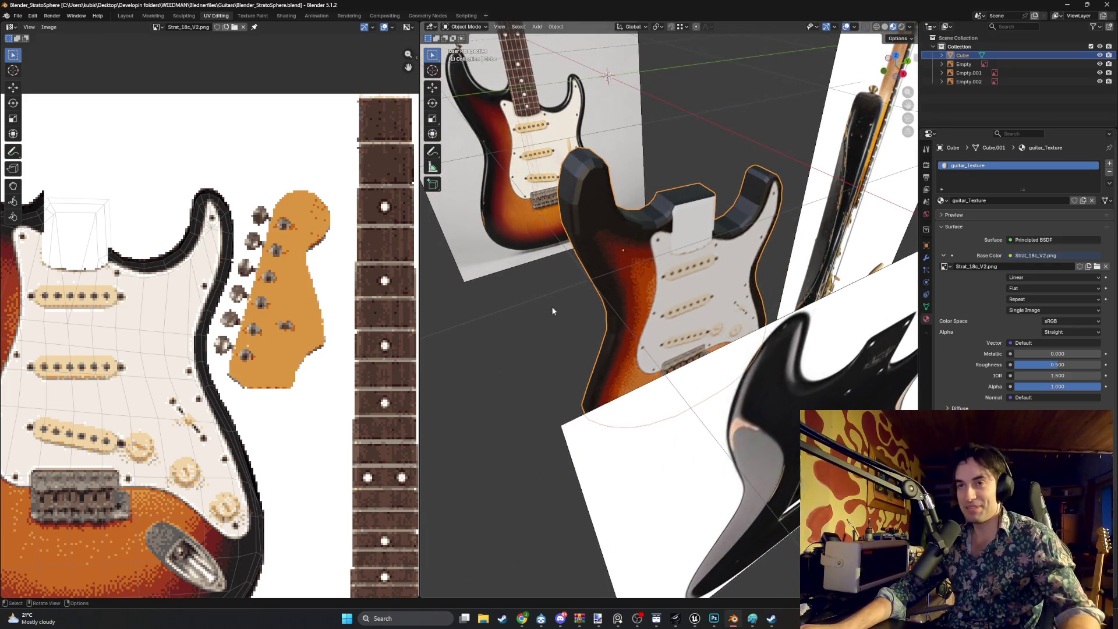
key(KP_Decimal)
Switch the viewport shading to Wireframe, then to plain grey Solid
mouse_move(571, 296)
middle_down()
mouse_move(605, 289)
mouse_move(546, 323)
mouse_move(713, 308)
mouse_move(631, 310)
mouse_move(645, 314)
mouse_move(635, 340)
mouse_move(569, 352)
mouse_move(686, 305)
mouse_move(638, 313)
mouse_move(693, 312)
middle_up()
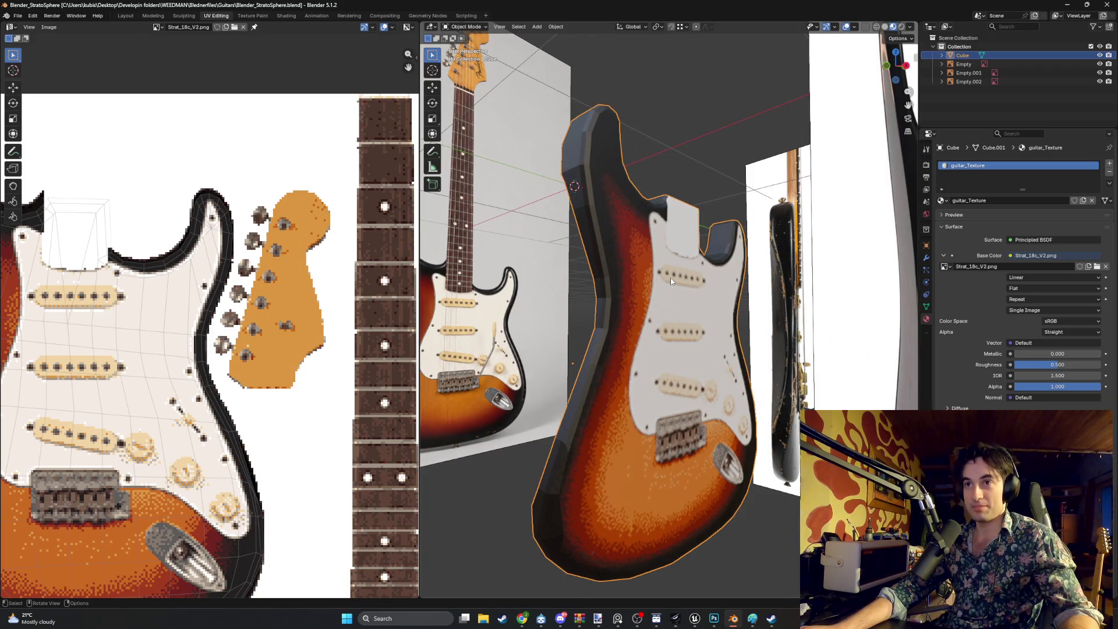
mouse_move(537, 300)
middle_down()
mouse_move(697, 338)
mouse_move(690, 317)
middle_up()
key(z)
click(671, 350)
key(z)
click(751, 323)
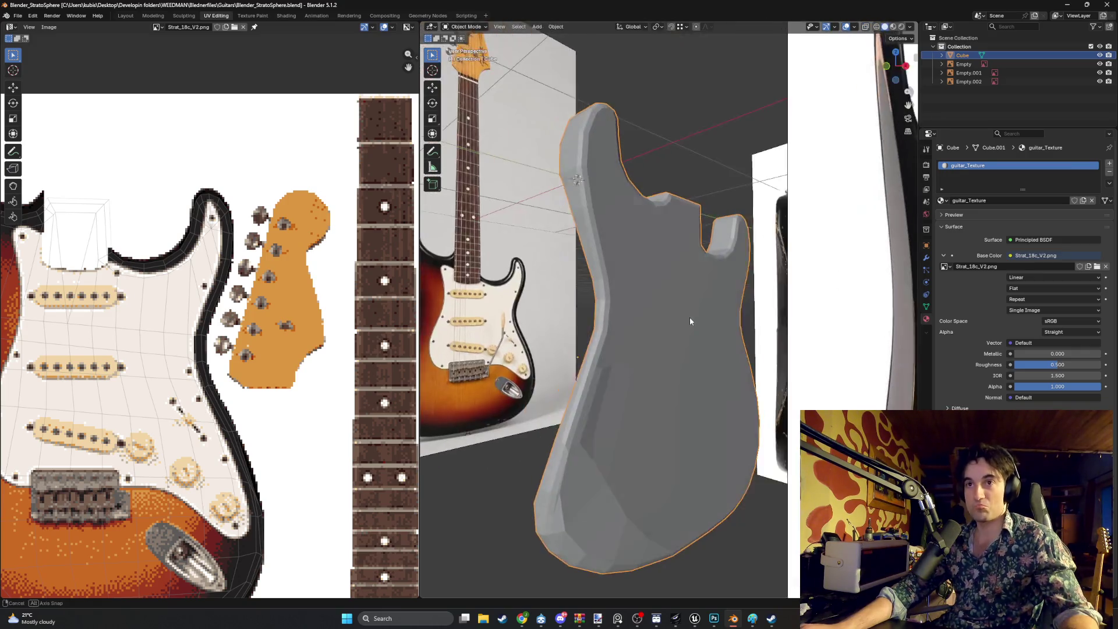
Use Material Preview to show the Strat_18c_V2.png sunburst texture, then orbit around the body
key(z)
click(666, 364)
mouse_move(666, 363)
middle_down()
mouse_move(667, 388)
mouse_move(546, 394)
mouse_move(560, 401)
mouse_move(651, 343)
mouse_move(648, 333)
mouse_move(679, 344)
mouse_move(659, 365)
mouse_move(672, 379)
middle_up()
mouse_move(701, 433)
middle_down()
mouse_move(669, 409)
mouse_move(627, 408)
middle_up()
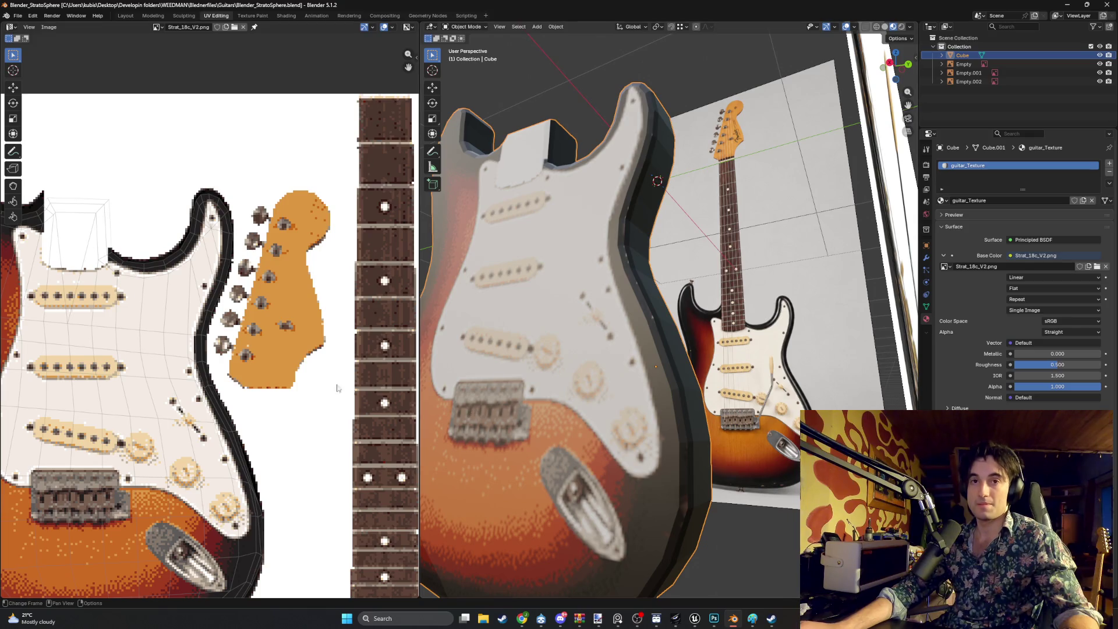
scroll(283, 384, down, 5)
scroll(283, 385, up, 1)
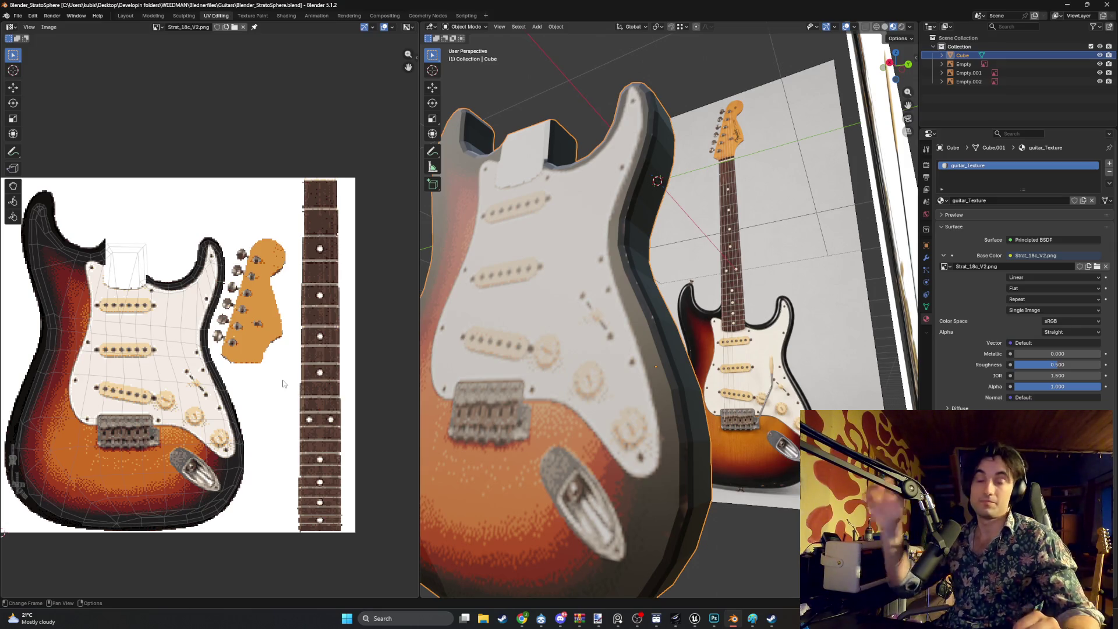
mouse_move(510, 354)
middle_down()
mouse_move(522, 367)
mouse_move(501, 390)
mouse_move(533, 384)
middle_up()
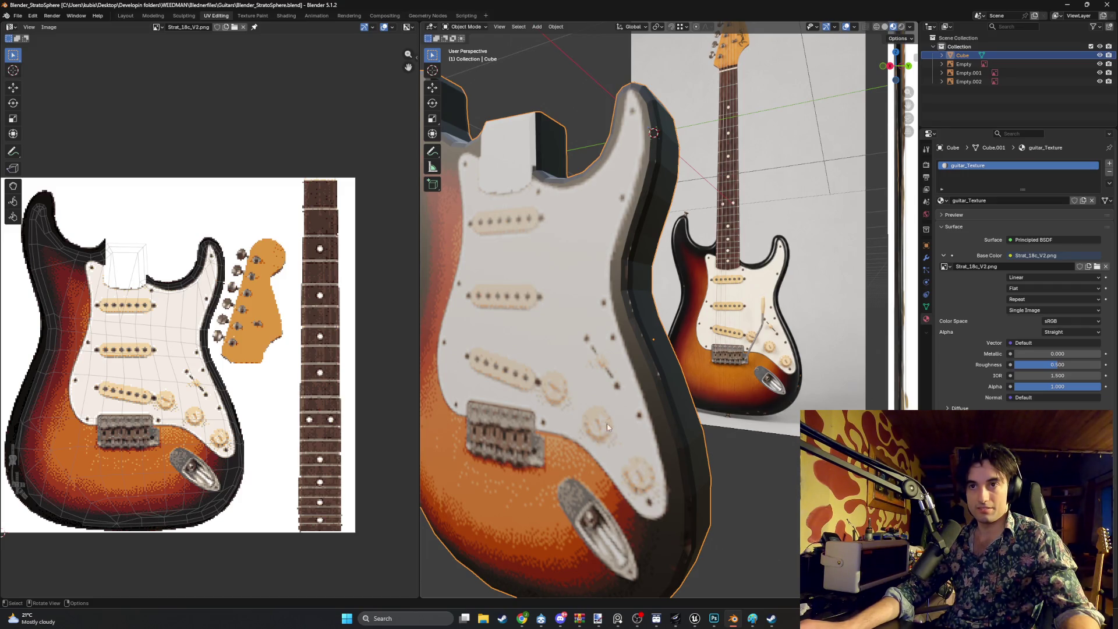
mouse_move(523, 334)
middle_down()
mouse_move(521, 282)
mouse_move(533, 334)
middle_up()
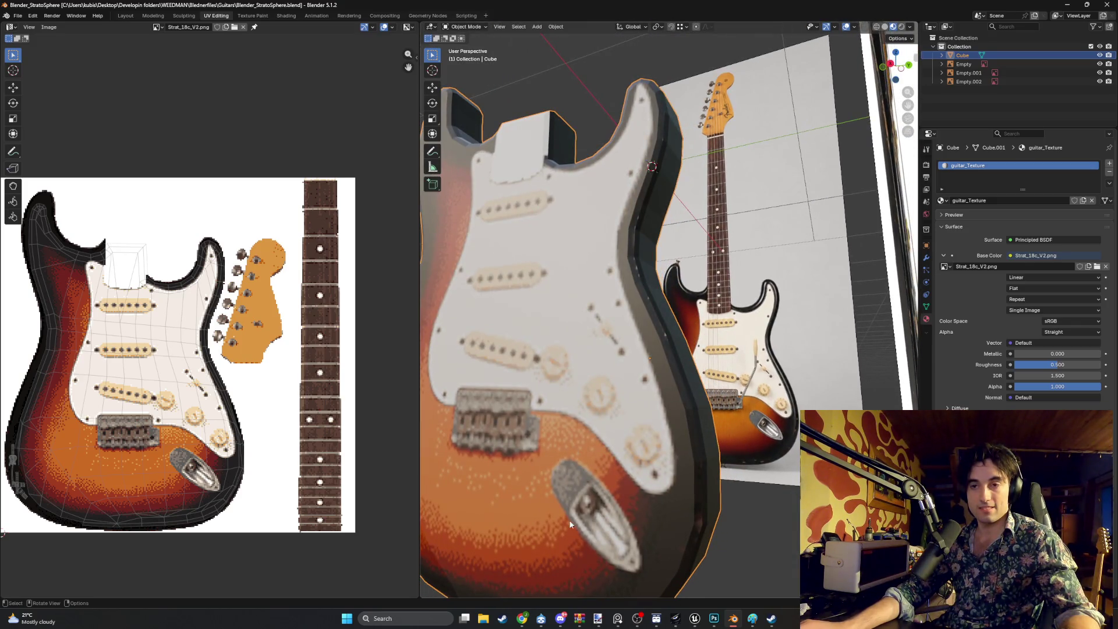
scroll(606, 453, down, 4)
mouse_move(605, 453)
middle_down()
mouse_move(605, 407)
mouse_move(608, 488)
mouse_move(635, 378)
mouse_move(614, 406)
middle_up()
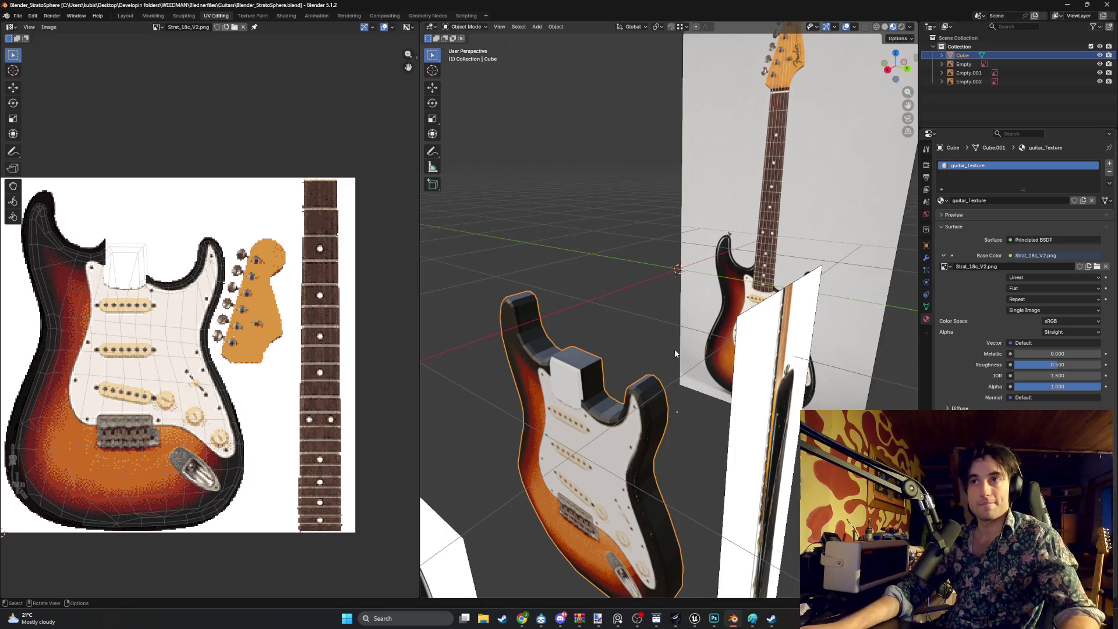
Hide the black Empty.002 back-view reference and zoom onto the neck in Right view
middle_drag(579, 324, 604, 309)
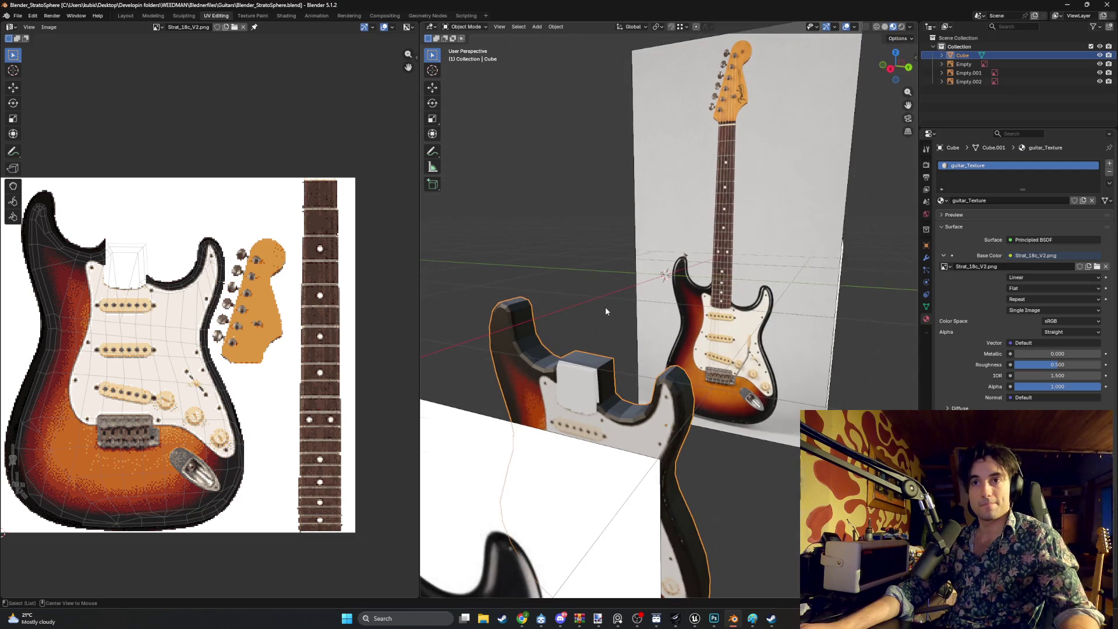
key(KP_3)
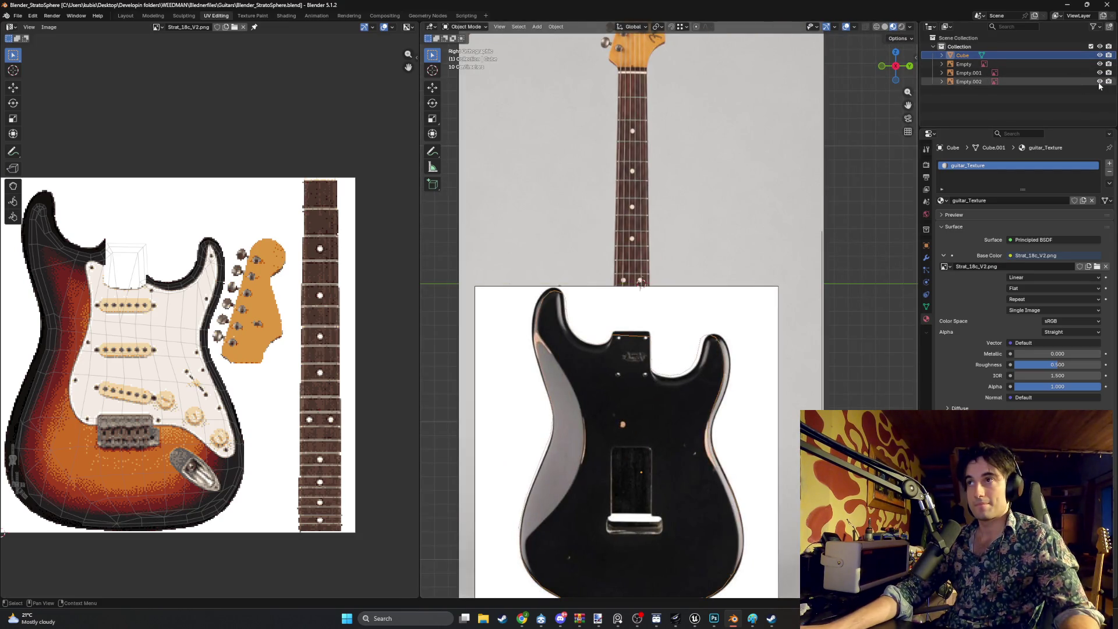
click(1100, 82)
middle_drag(635, 335, 667, 361)
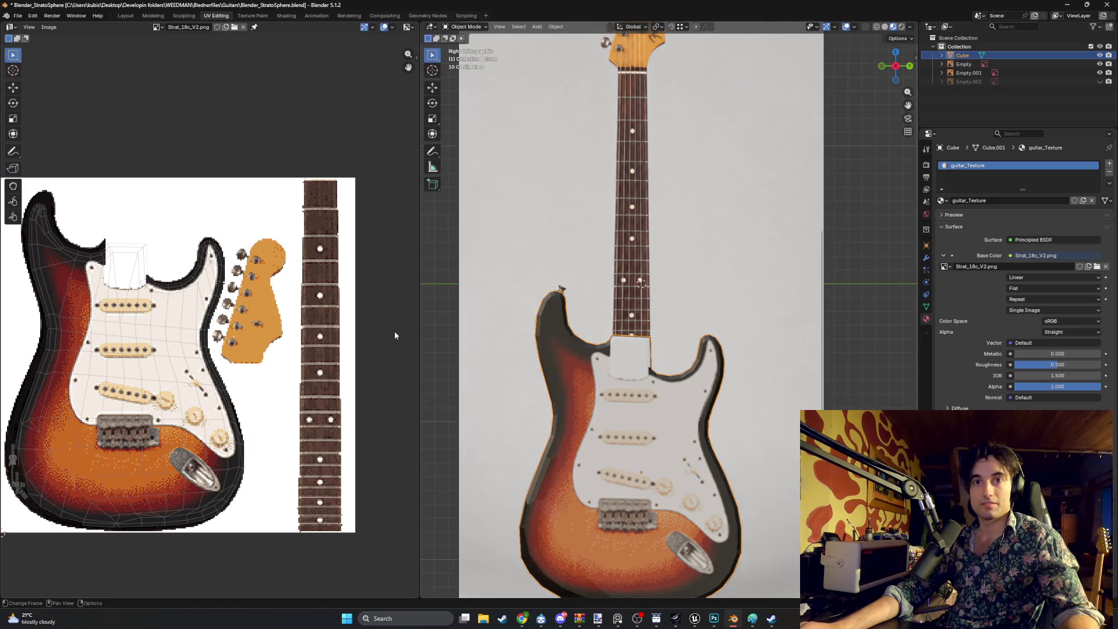
shift+middle_drag(611, 224, 586, 330)
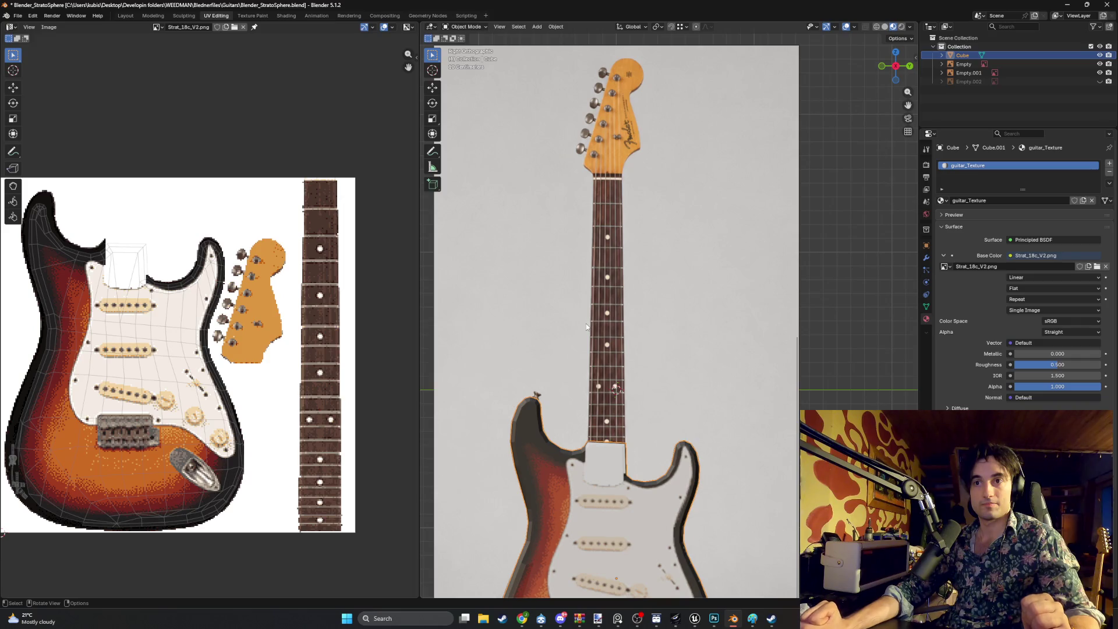
middle_drag(604, 330, 631, 349)
key(XF86AudioMute)
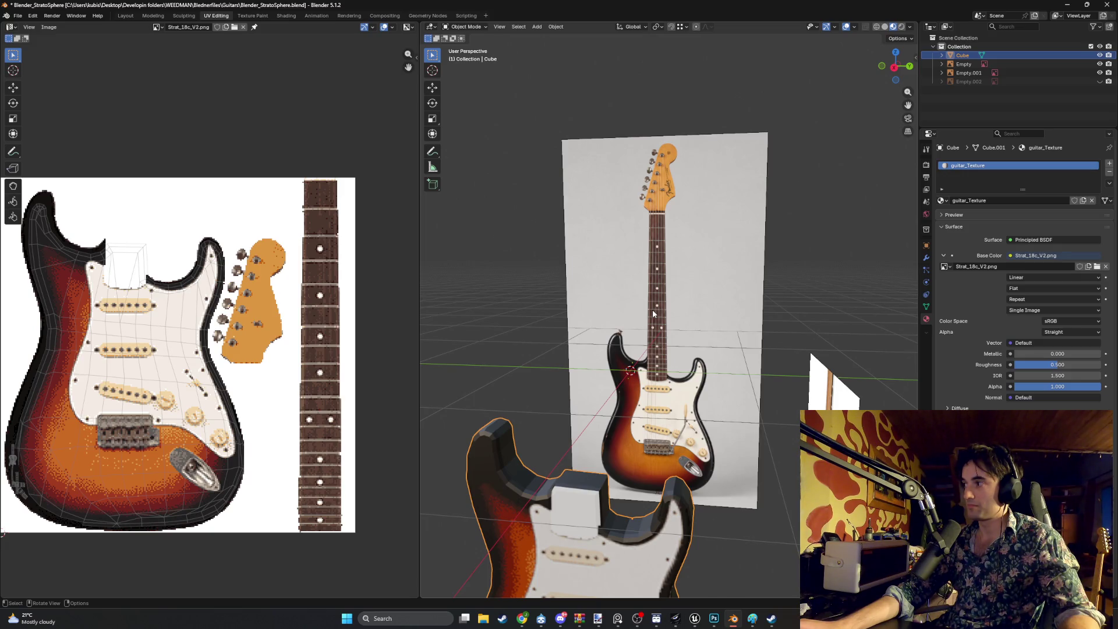
key(XF86AudioMute)
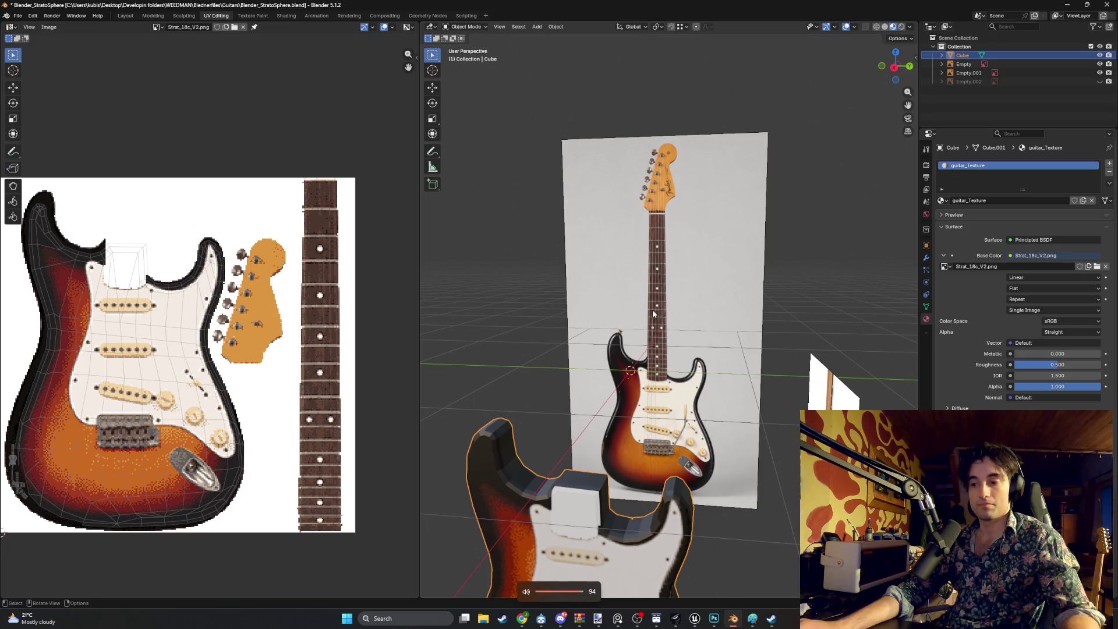
key(KP_3)
scroll(595, 327, up, 5)
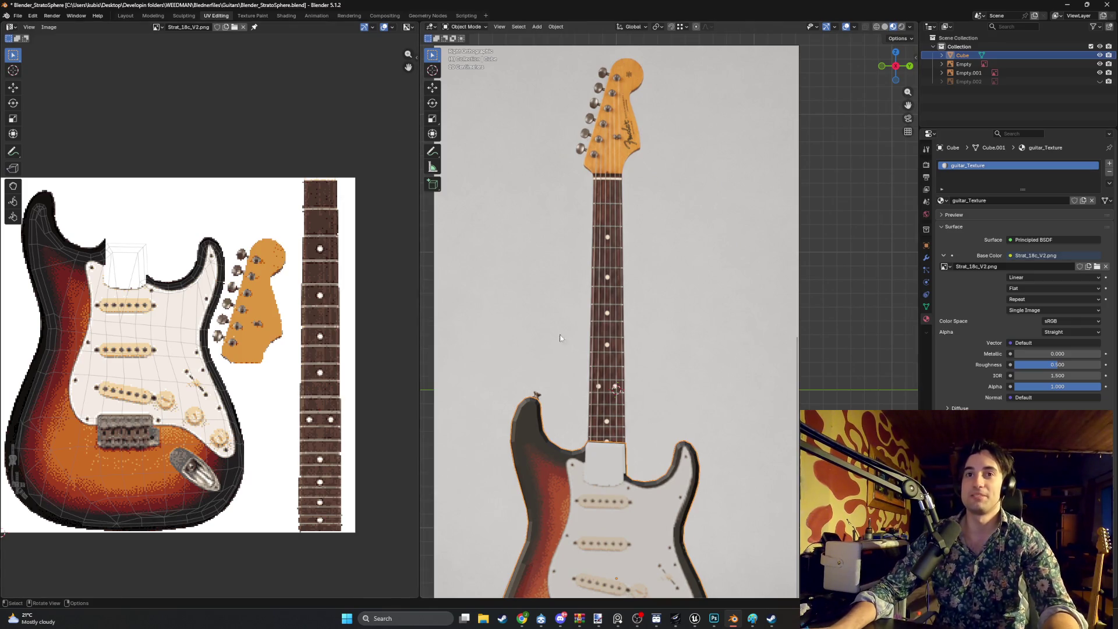
mouse_move(633, 349)
middle_down()
mouse_move(615, 352)
mouse_move(600, 420)
middle_up()
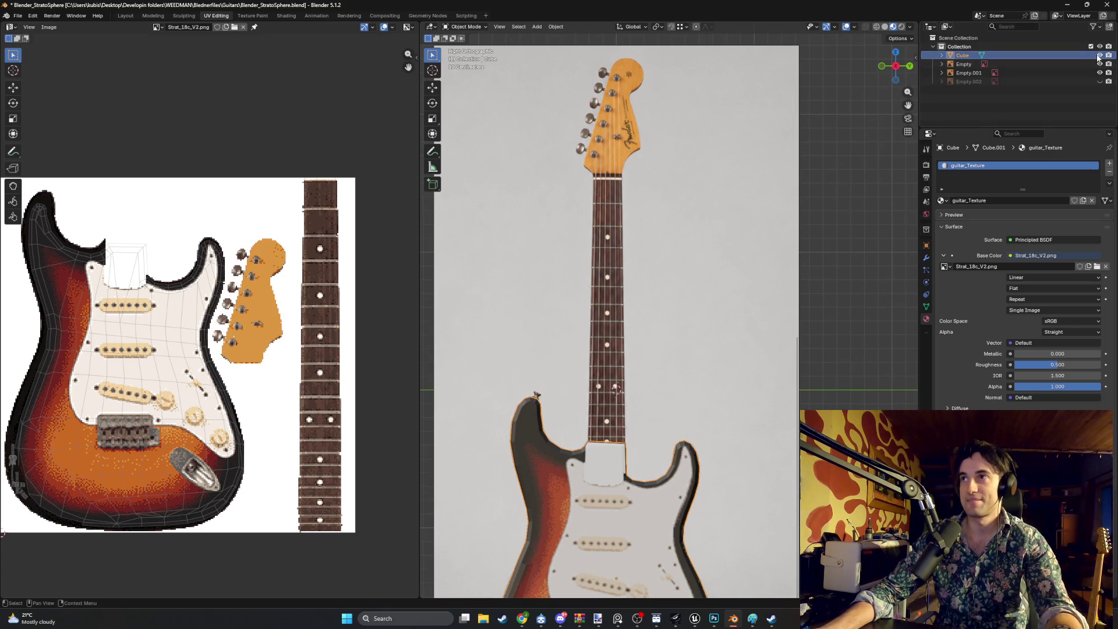
Rename the Cube object to Body in the Outliner
double_click(1023, 54)
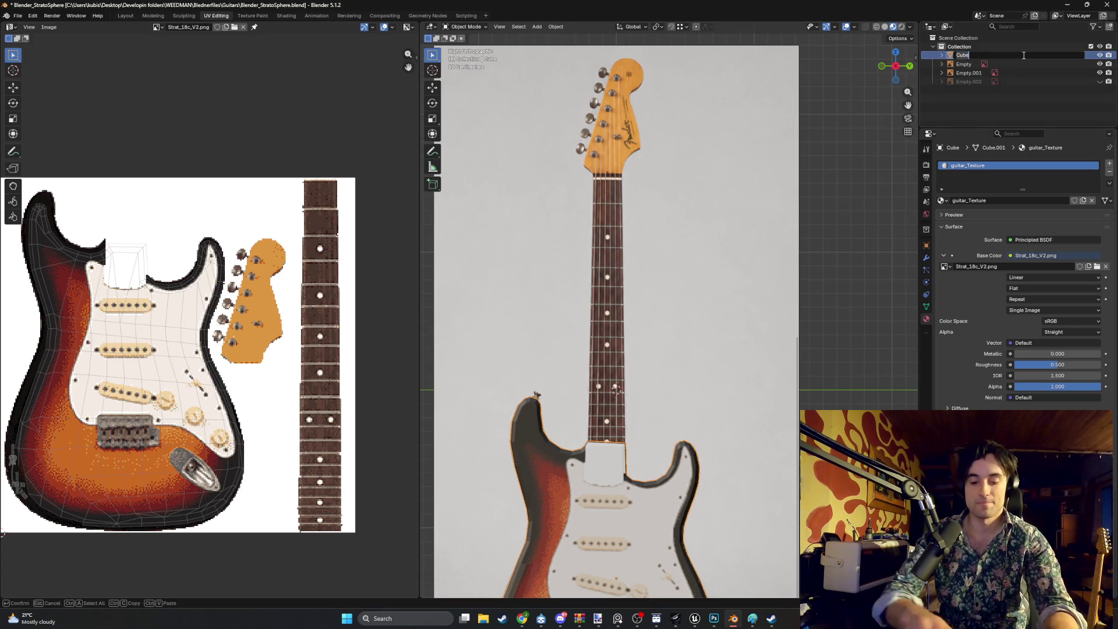
text(Body)
key(Return)
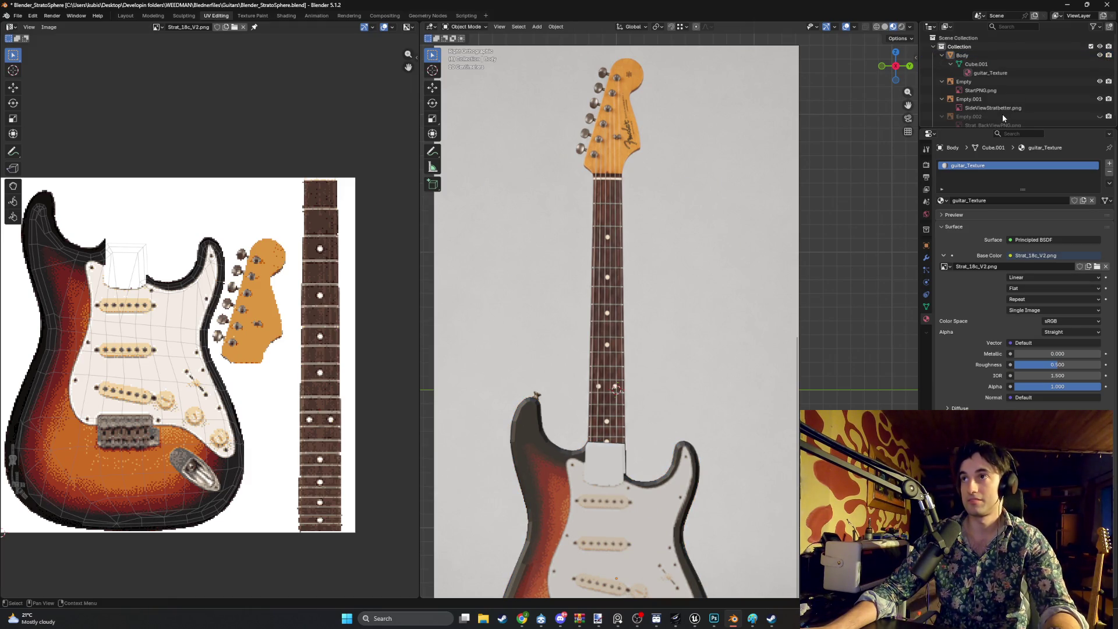
Bring up the Add menu in a wider perspective view
key(shift+a)
key(shift+a)
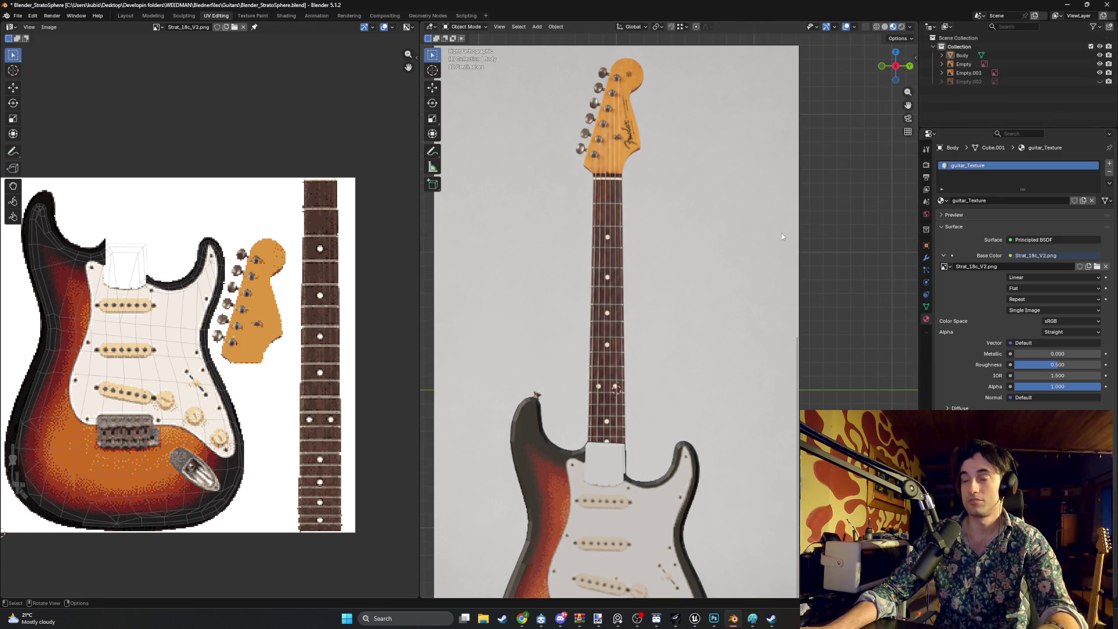
middle_drag(781, 233, 804, 216)
key(shift+a)
mouse_move(809, 212)
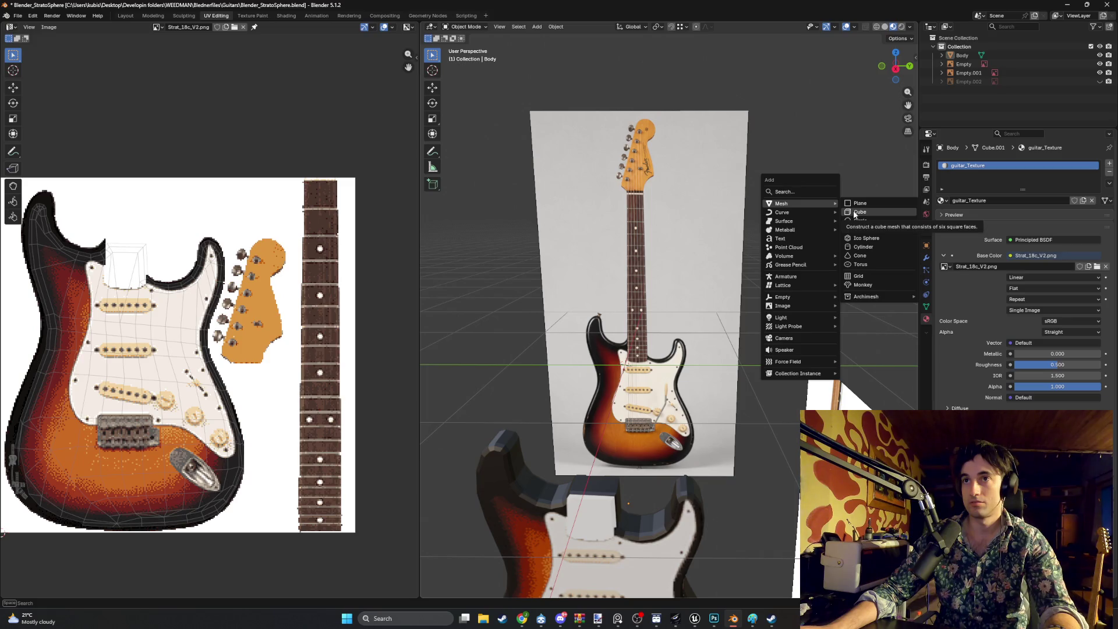
Add a plane and rotate it 90 degrees around Y so it stands upright
click(858, 203)
key(KP_3)
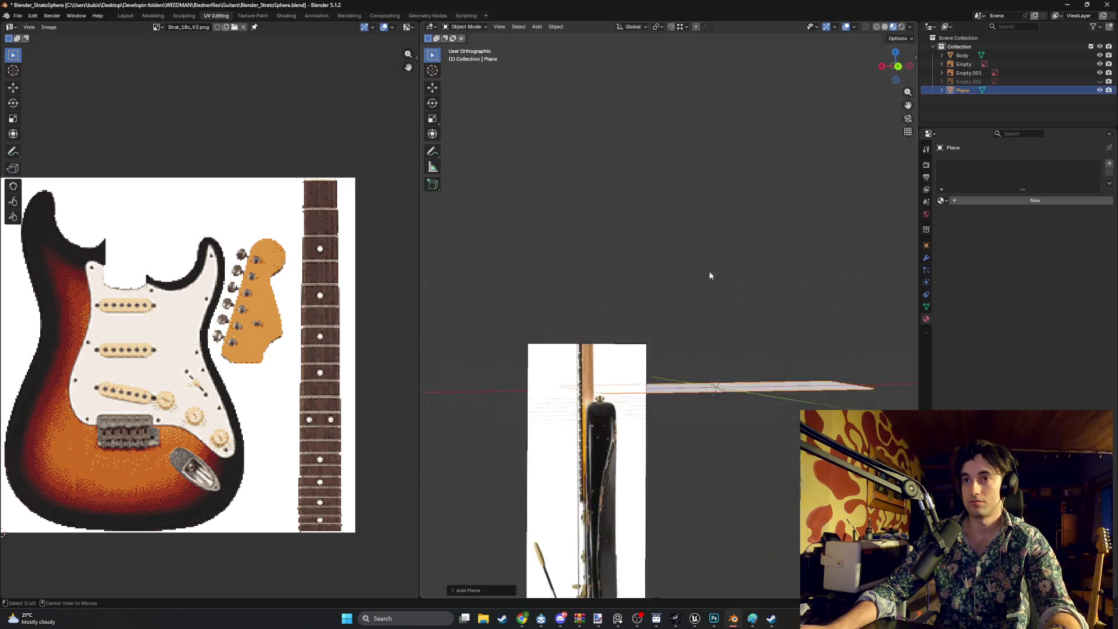
key(ctrl+KP_1)
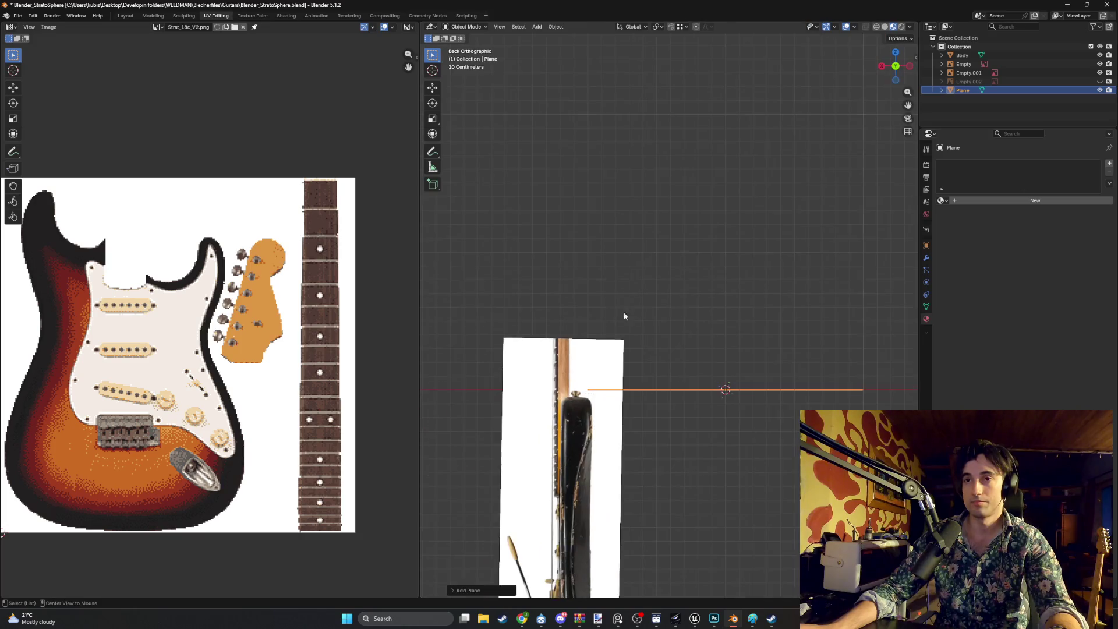
scroll(755, 322, down, 6)
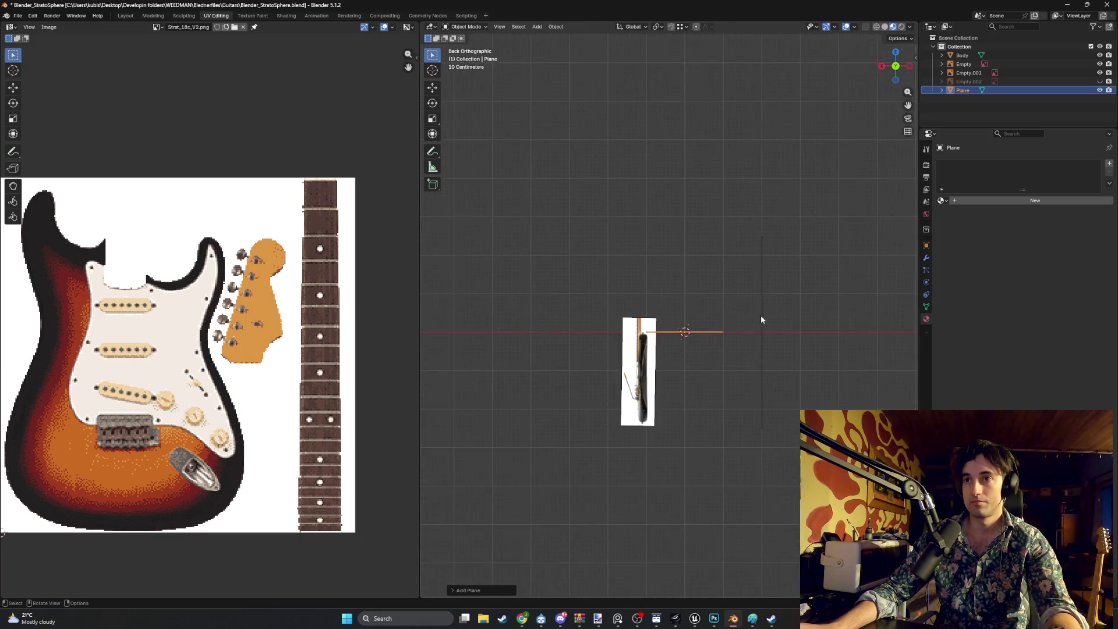
text(ry90)
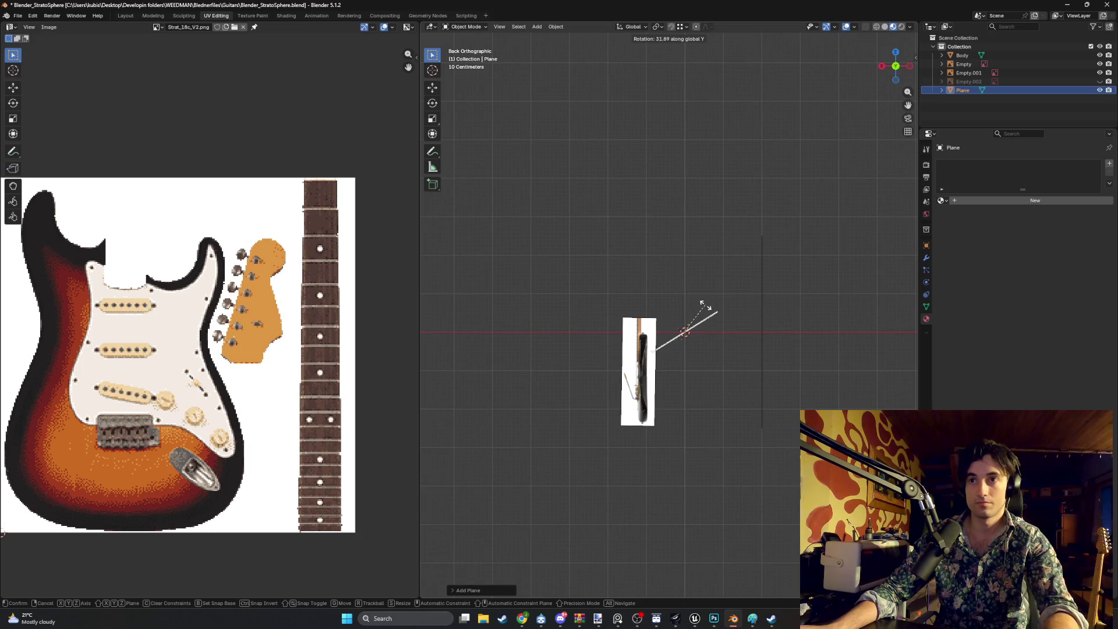
key(Return)
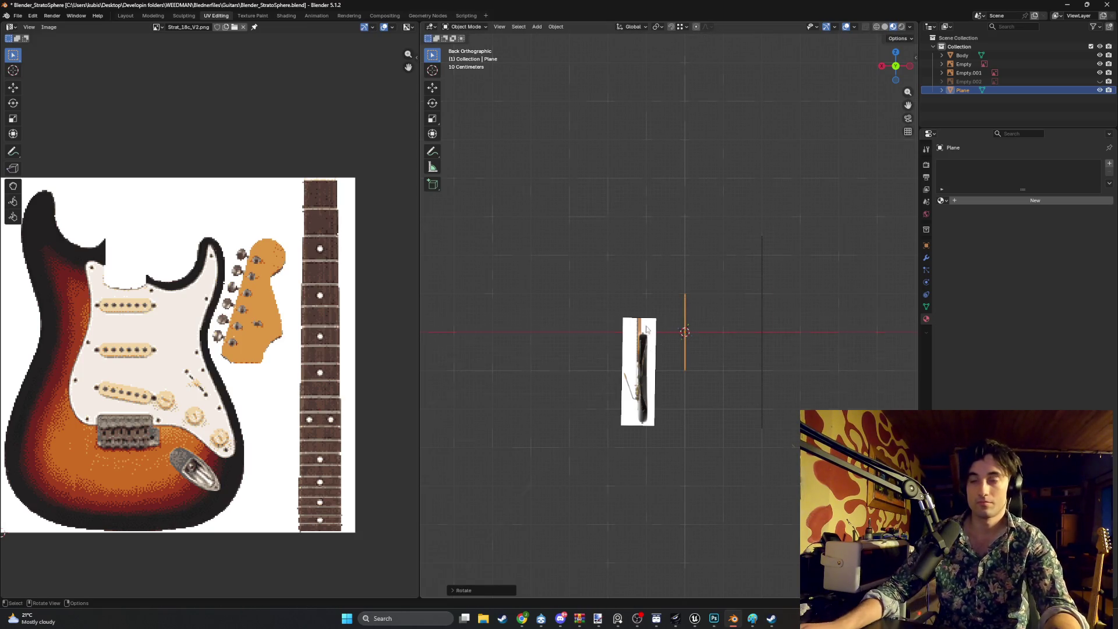
mouse_move(704, 305)
middle_down()
mouse_move(713, 338)
mouse_move(781, 294)
mouse_move(889, 267)
mouse_move(810, 282)
mouse_move(821, 269)
mouse_move(710, 316)
mouse_move(729, 295)
mouse_move(666, 276)
mouse_move(628, 285)
mouse_move(618, 319)
mouse_move(636, 356)
mouse_move(721, 338)
mouse_move(708, 351)
mouse_move(588, 373)
mouse_move(544, 434)
mouse_move(566, 421)
mouse_move(567, 396)
mouse_move(583, 396)
middle_up()
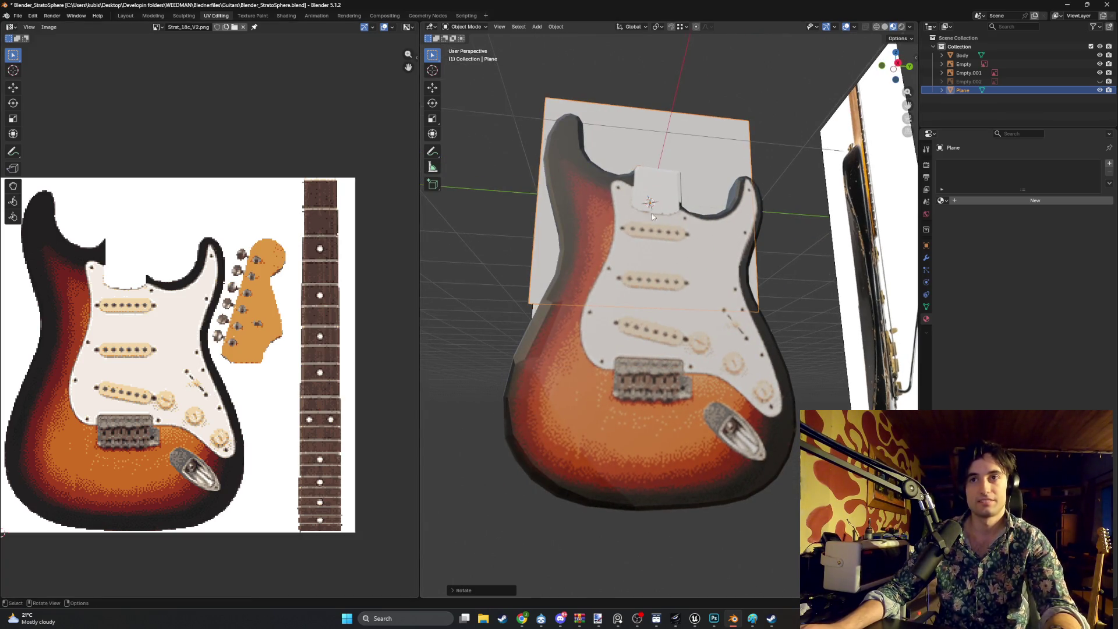
mouse_move(652, 213)
middle_down()
mouse_move(671, 245)
mouse_move(730, 243)
mouse_move(637, 275)
middle_up()
Hide Body, enable X-ray over the side reference, and enter Edit Mode on the plane
key(KP_3)
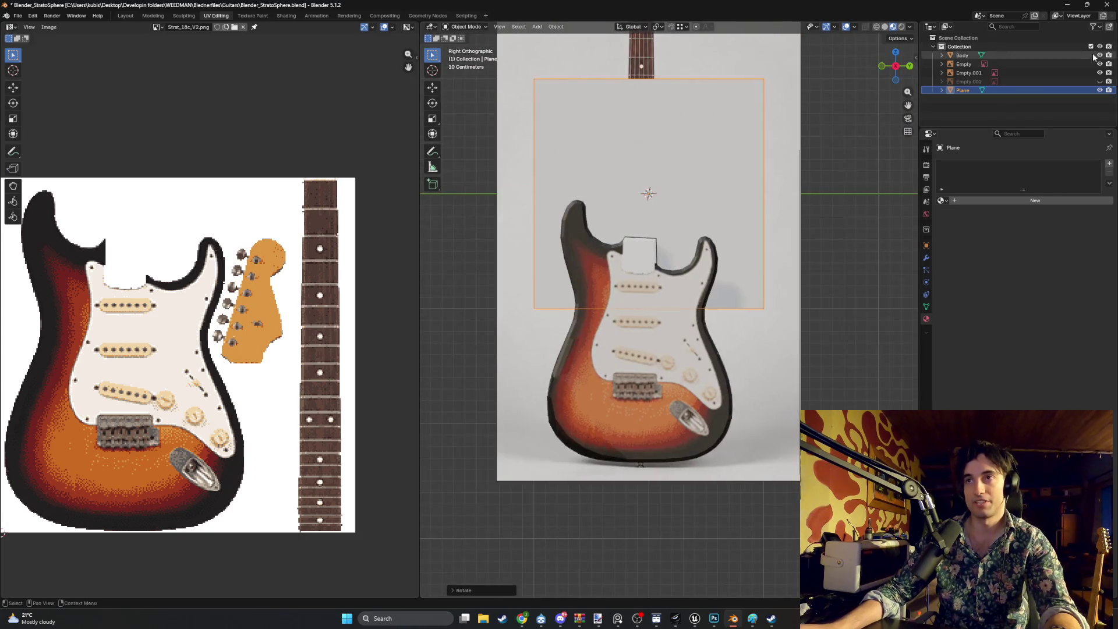
click(1100, 56)
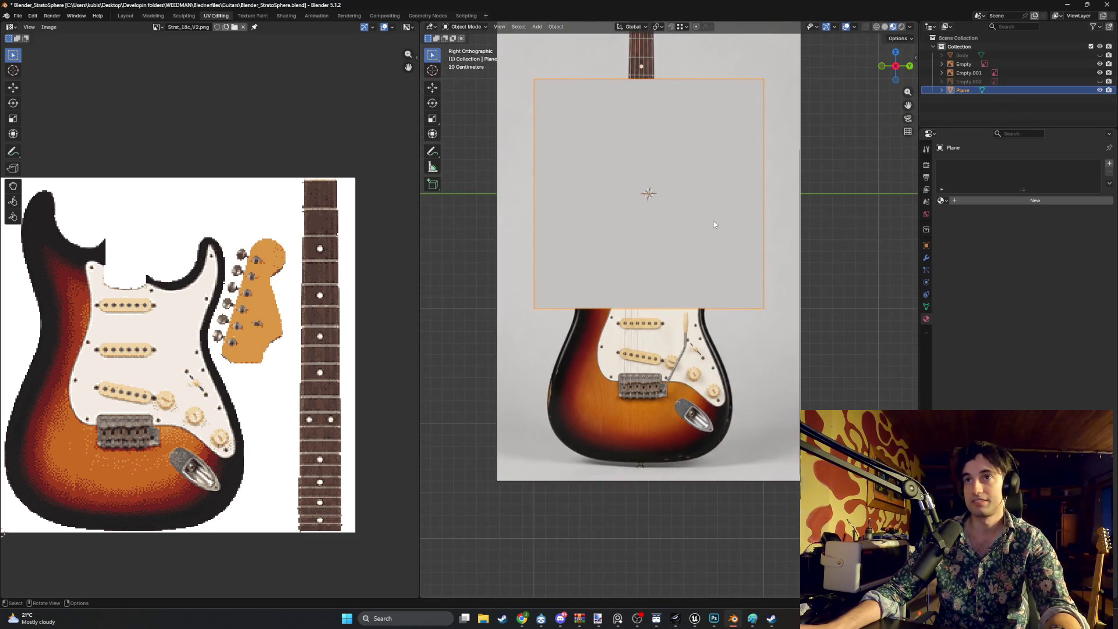
key(alt+z)
shift+middle_drag(716, 166, 700, 306)
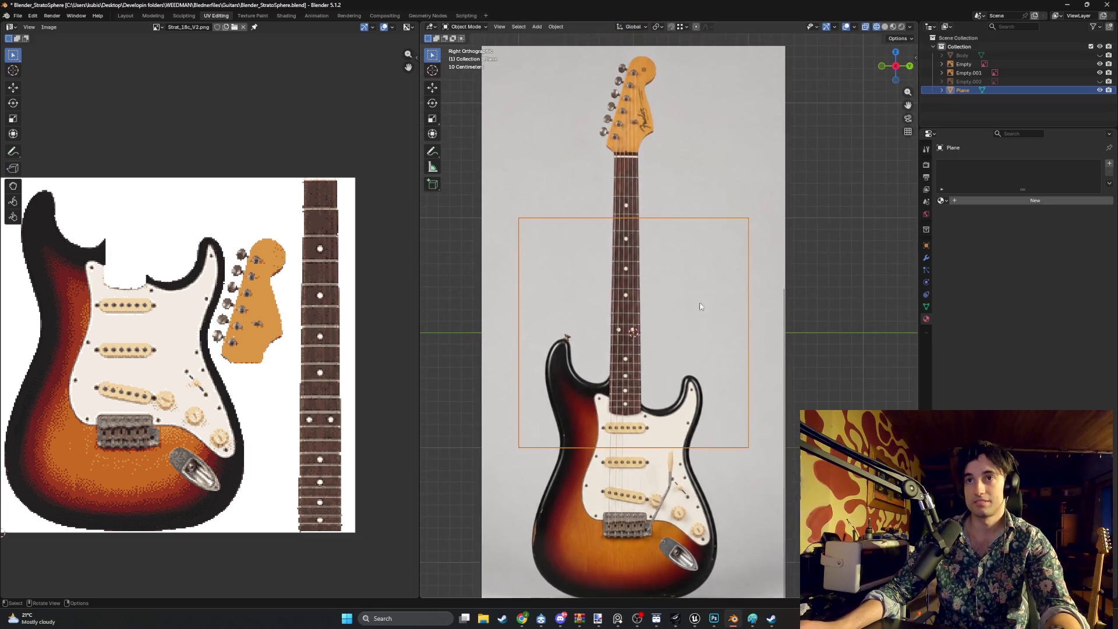
click(650, 220)
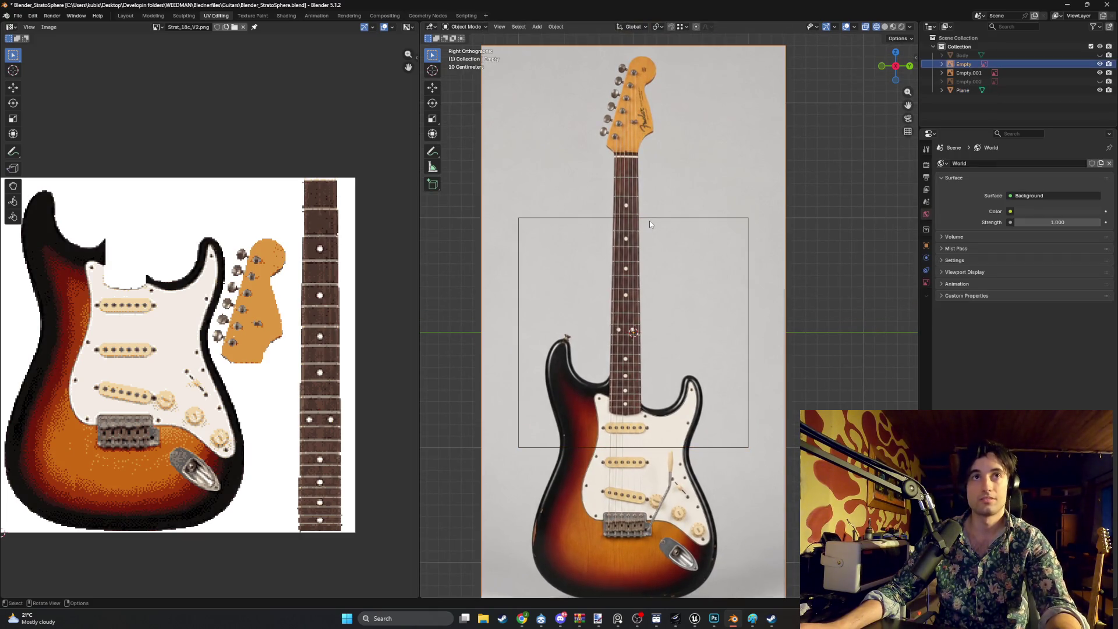
click(964, 91)
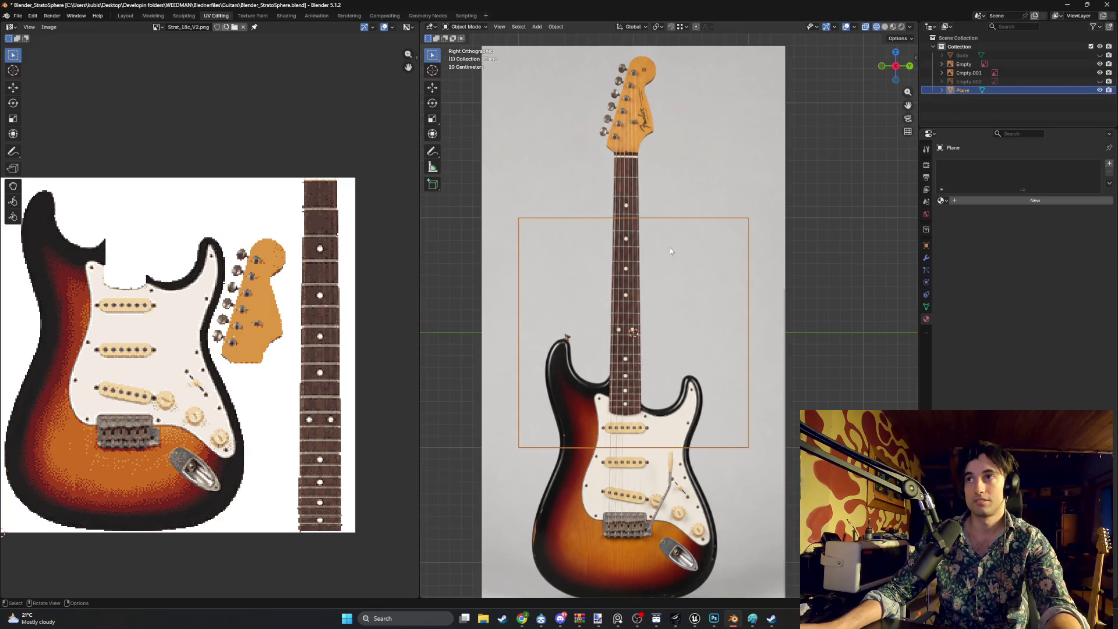
key(Tab)
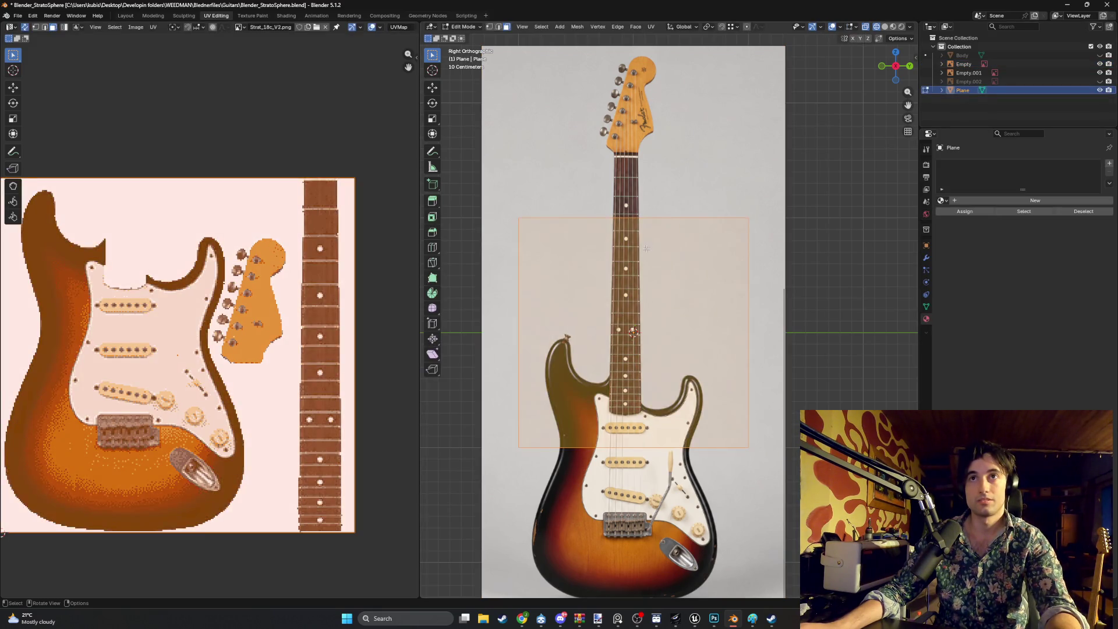
click(633, 217)
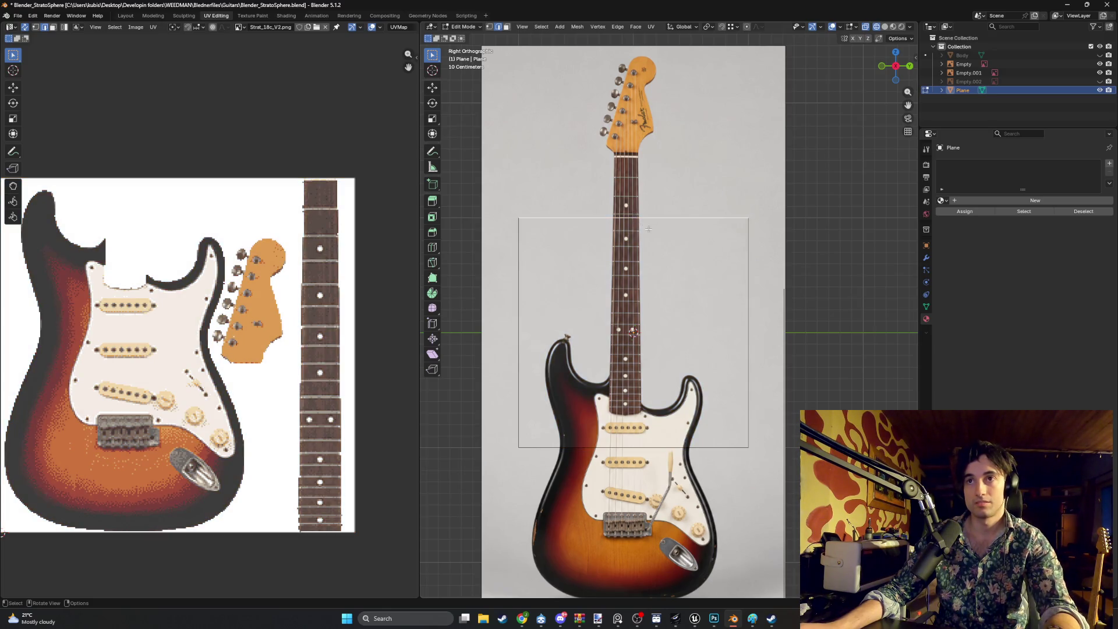
Move the plane's top edge to the nut and its side edges onto the fretboard sides
key(g)
key(z)
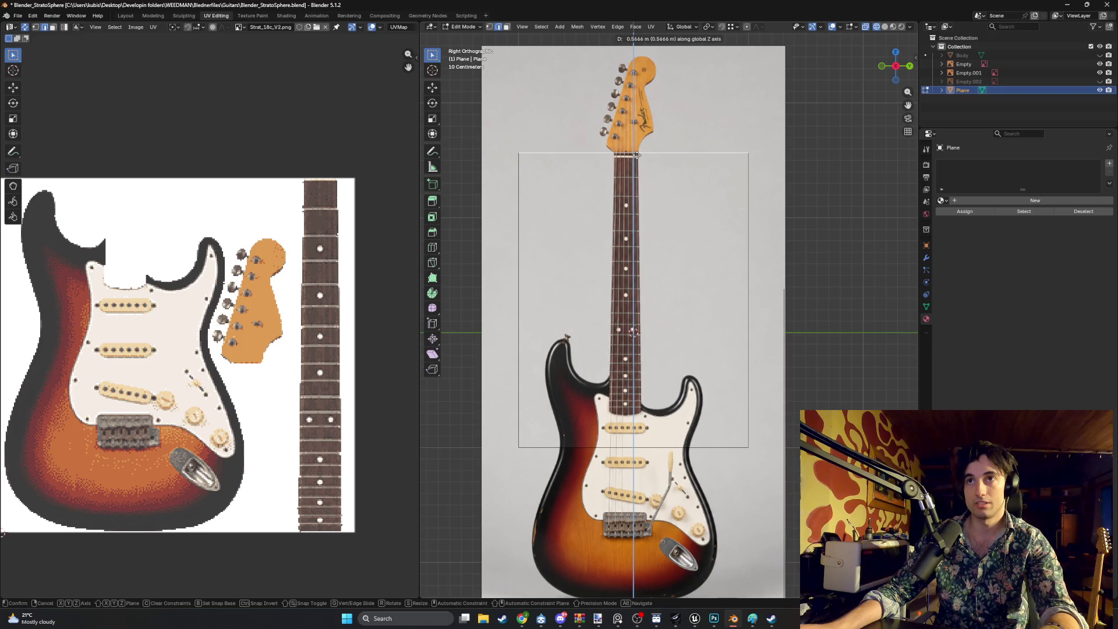
click(637, 155)
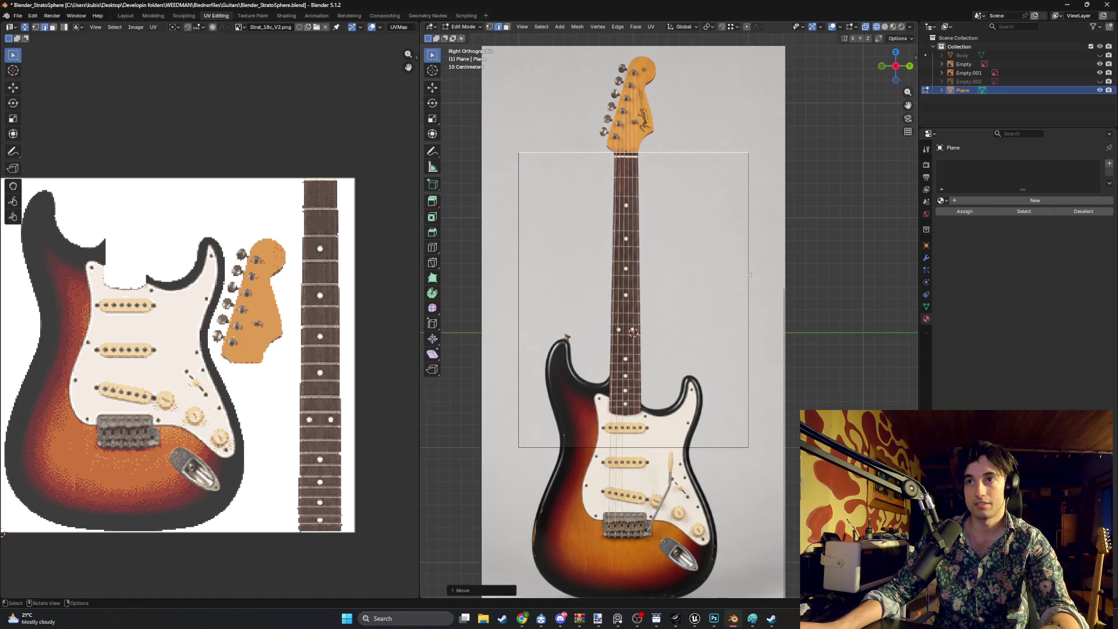
key(g)
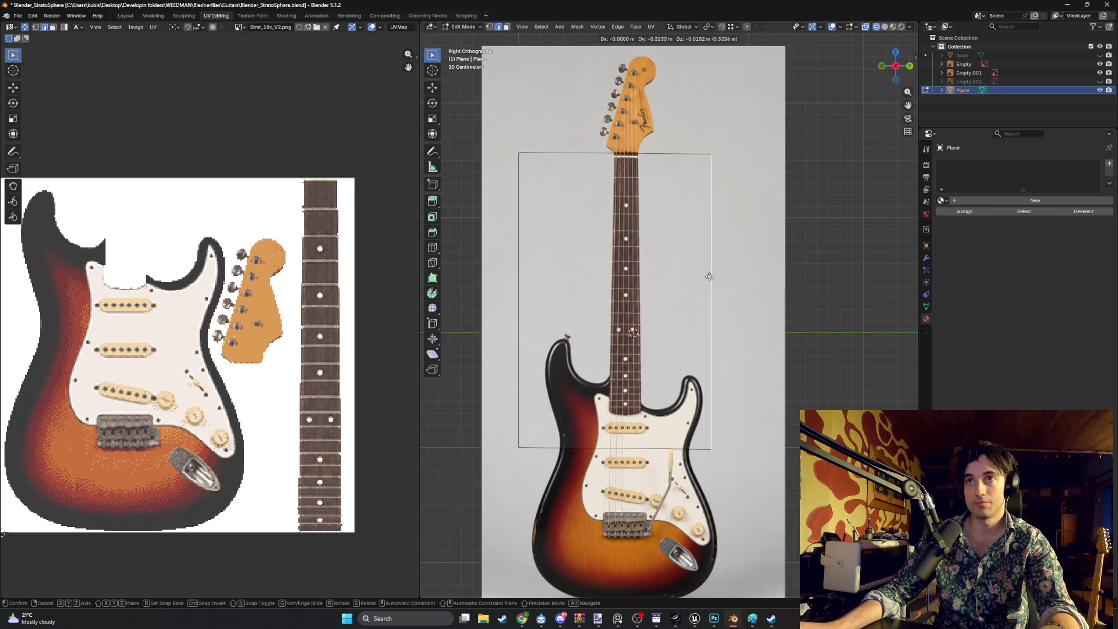
key(y)
click(639, 274)
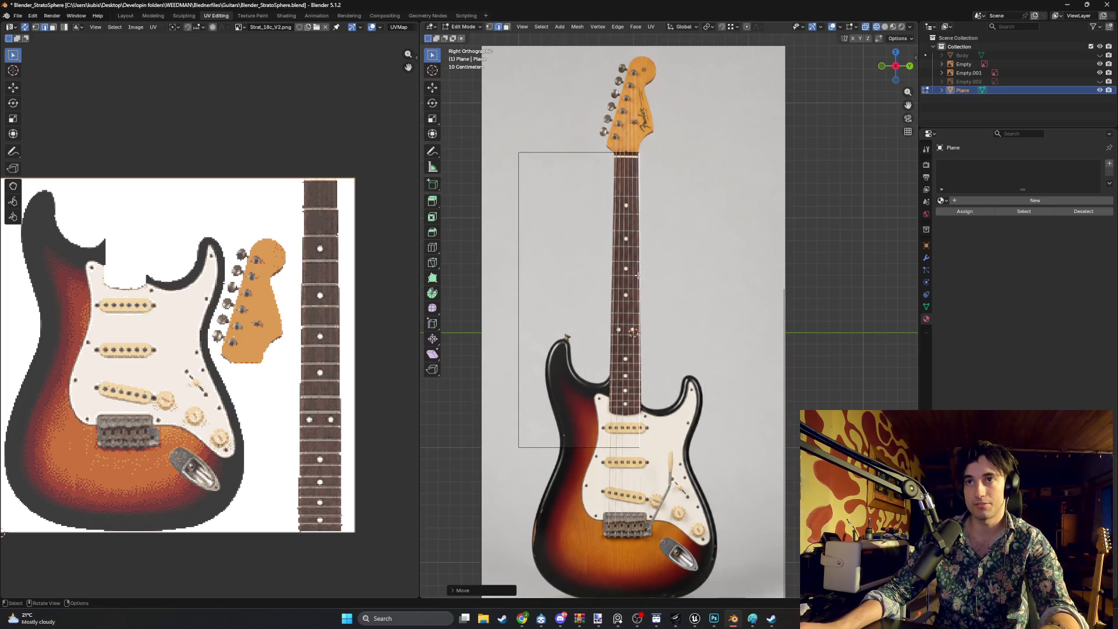
key(g)
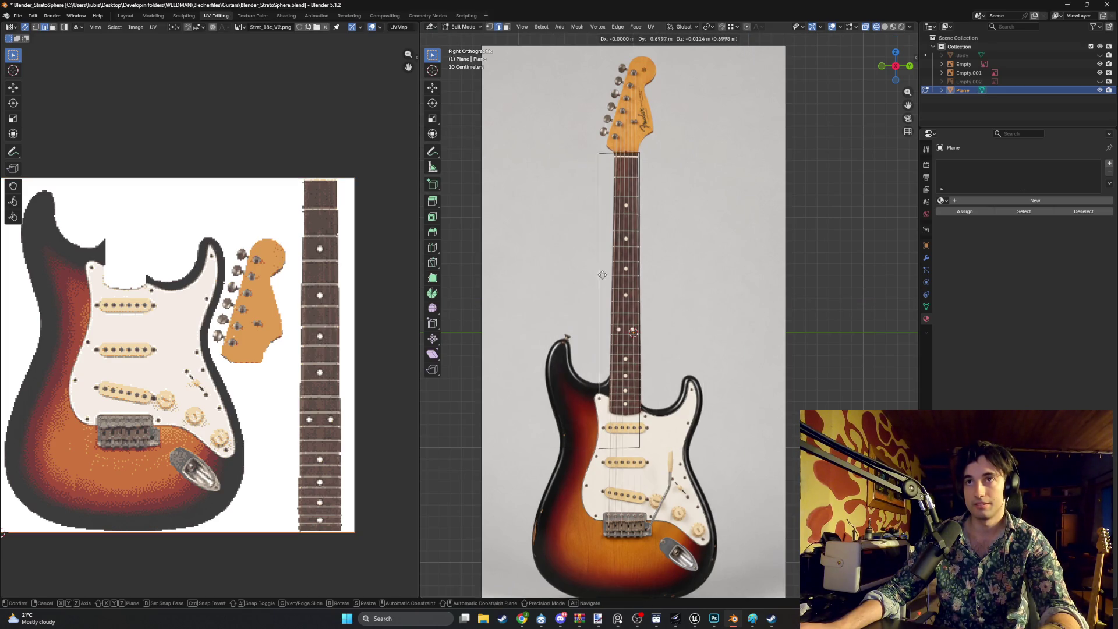
key(y)
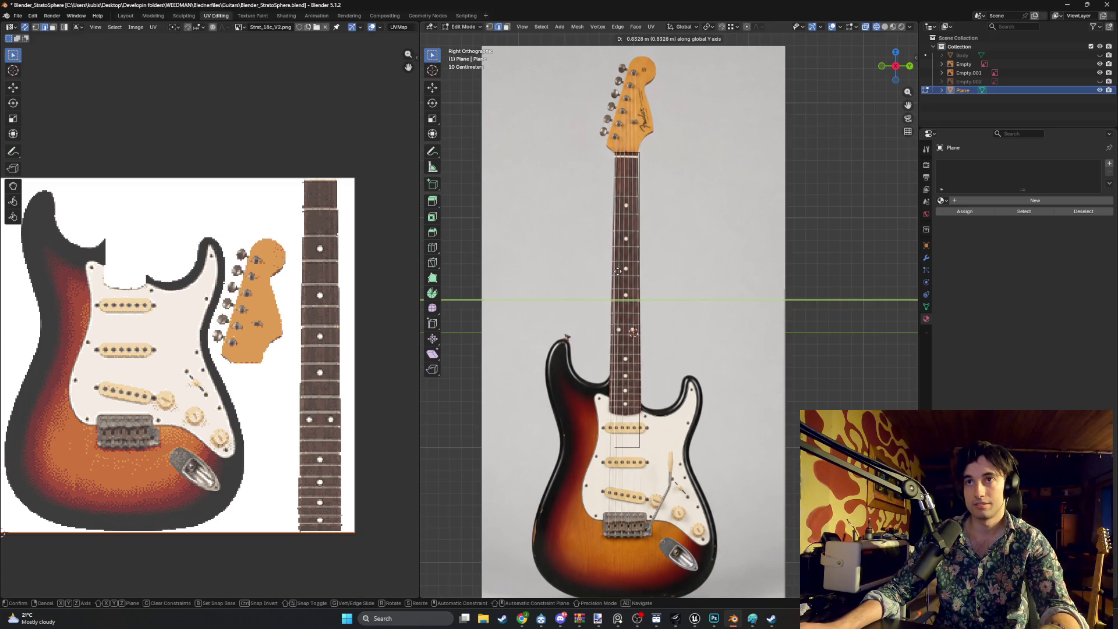
click(618, 271)
scroll(667, 352, up, 2)
scroll(667, 353, up, 3)
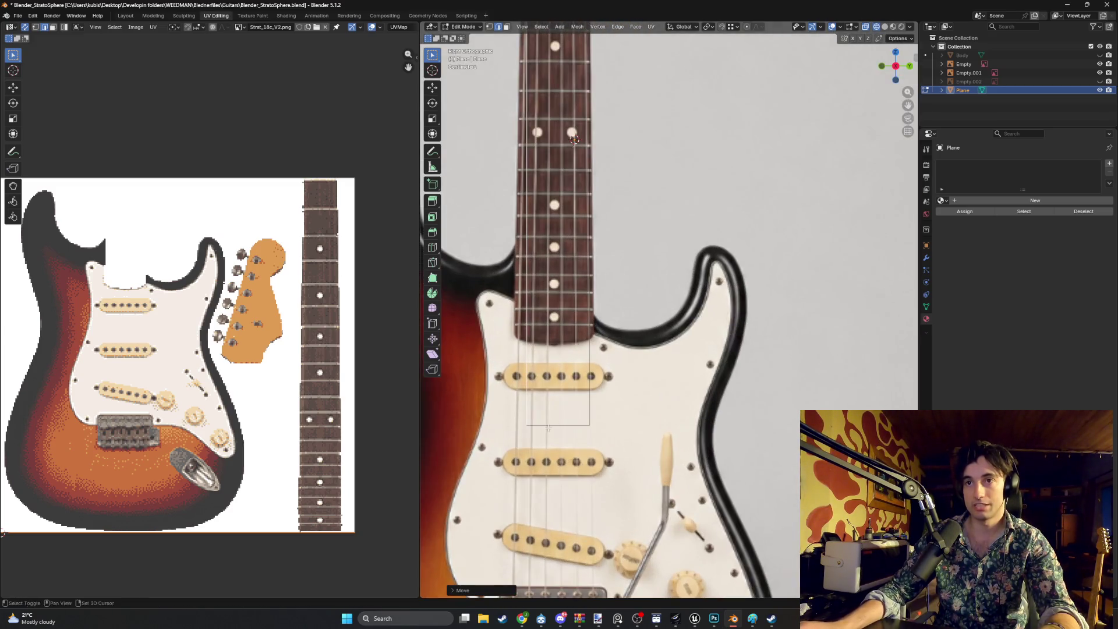
Move the bottom edge to the fretboard's end and snap both bottom corners onto its corners
click(602, 388)
key(g)
key(z)
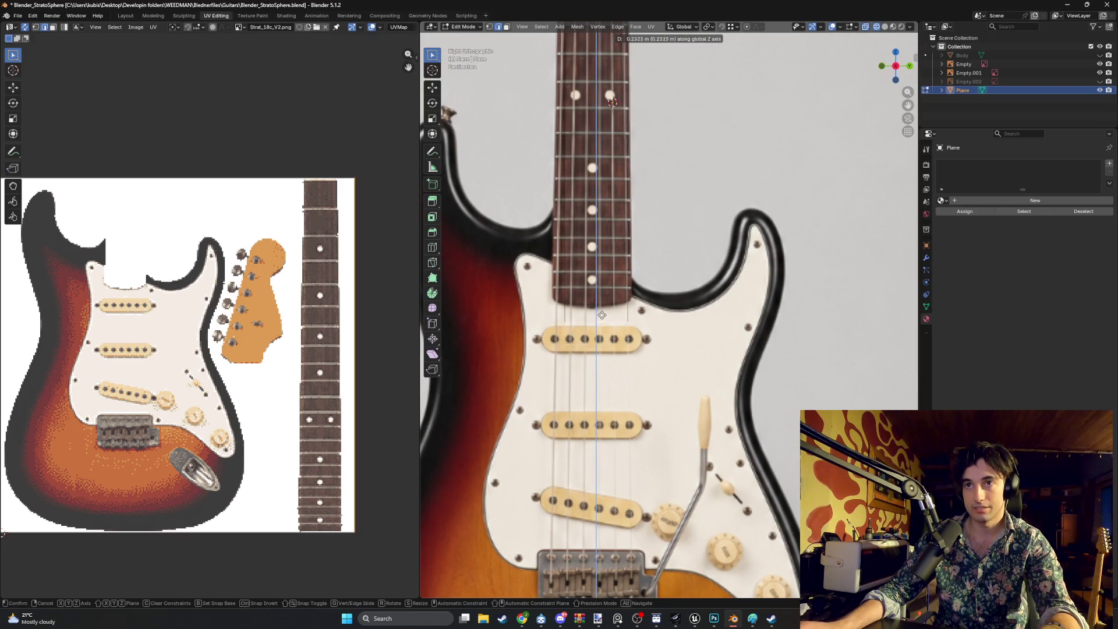
click(602, 301)
scroll(603, 300, up, 2)
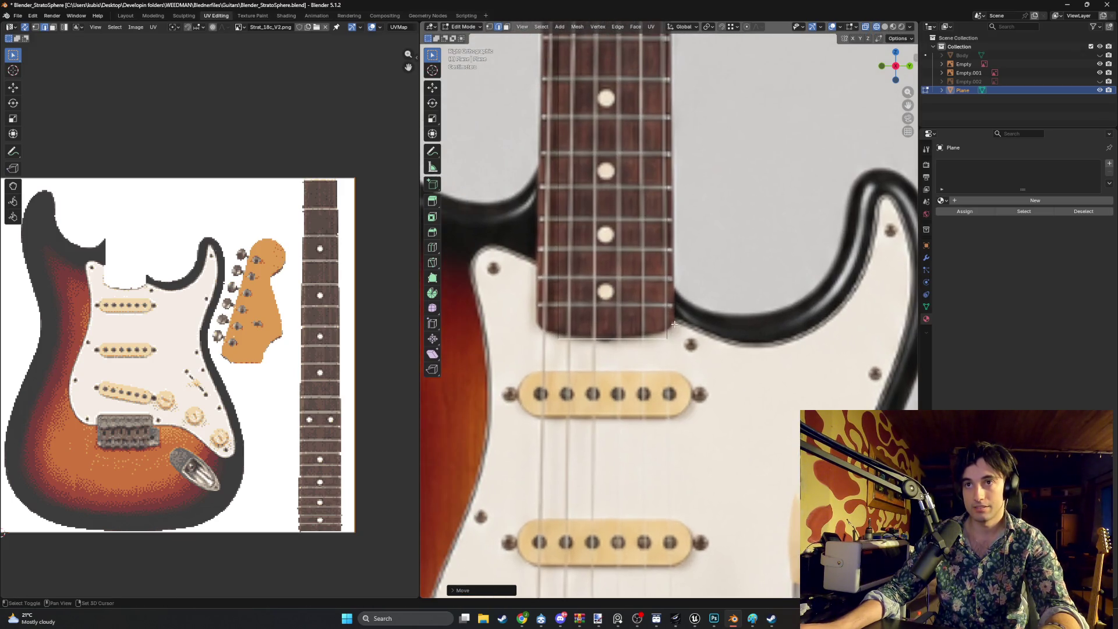
key(g)
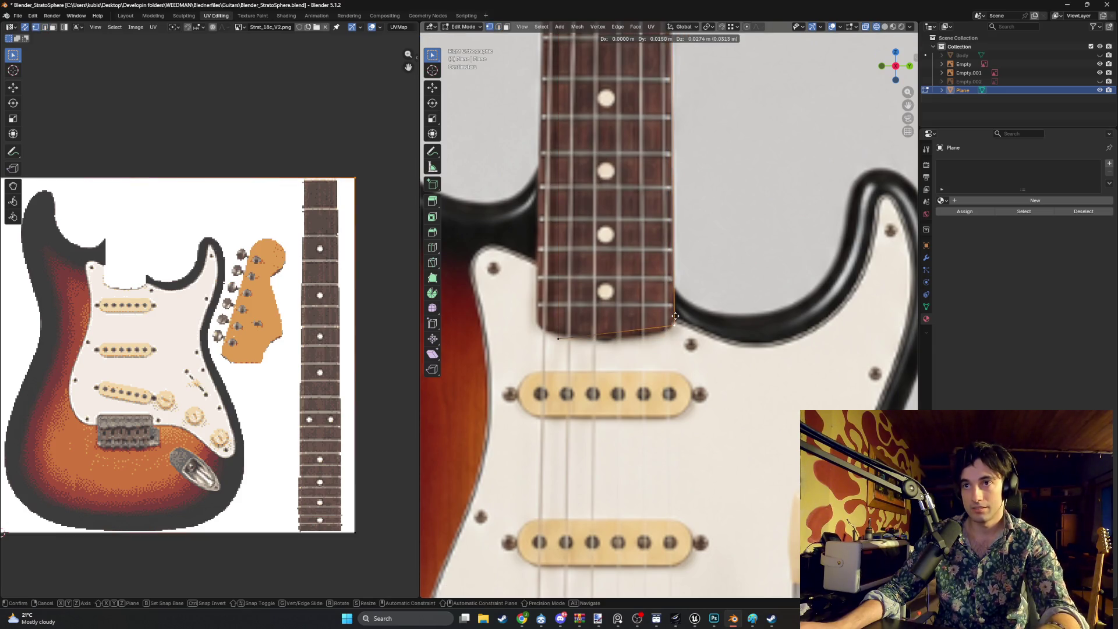
right_click(673, 314)
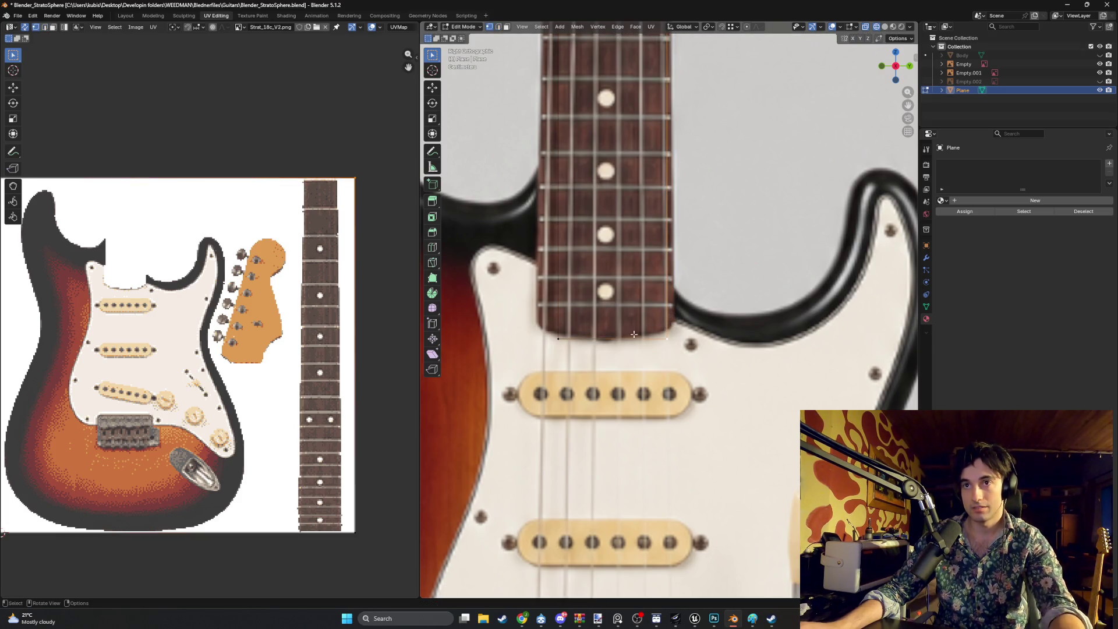
click(559, 340)
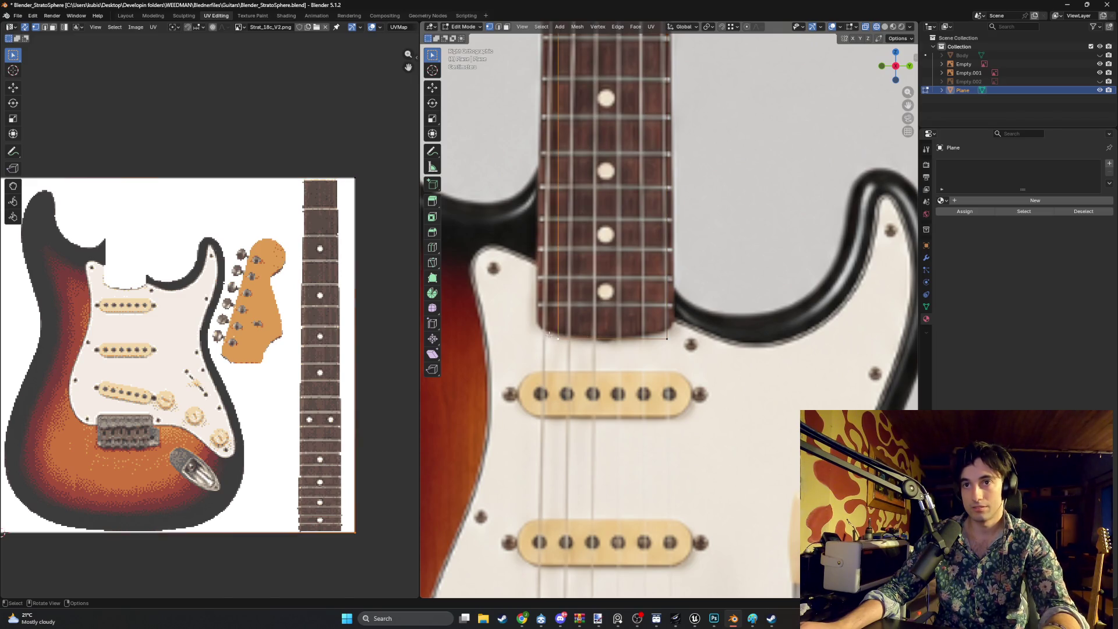
key(g)
click(571, 321)
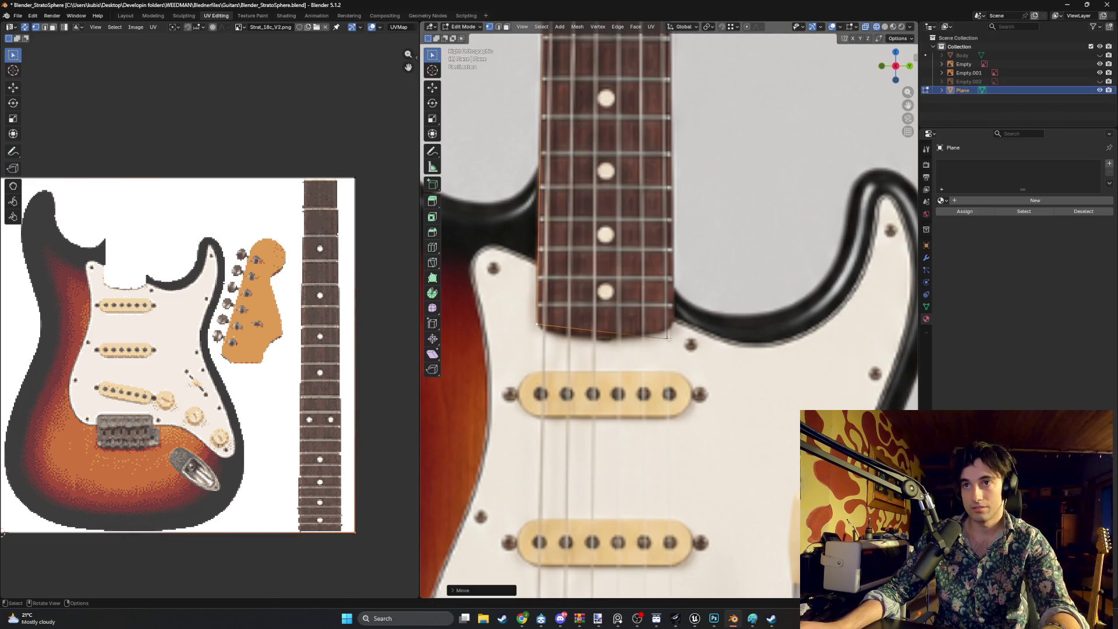
click(669, 337)
key(g)
click(620, 326)
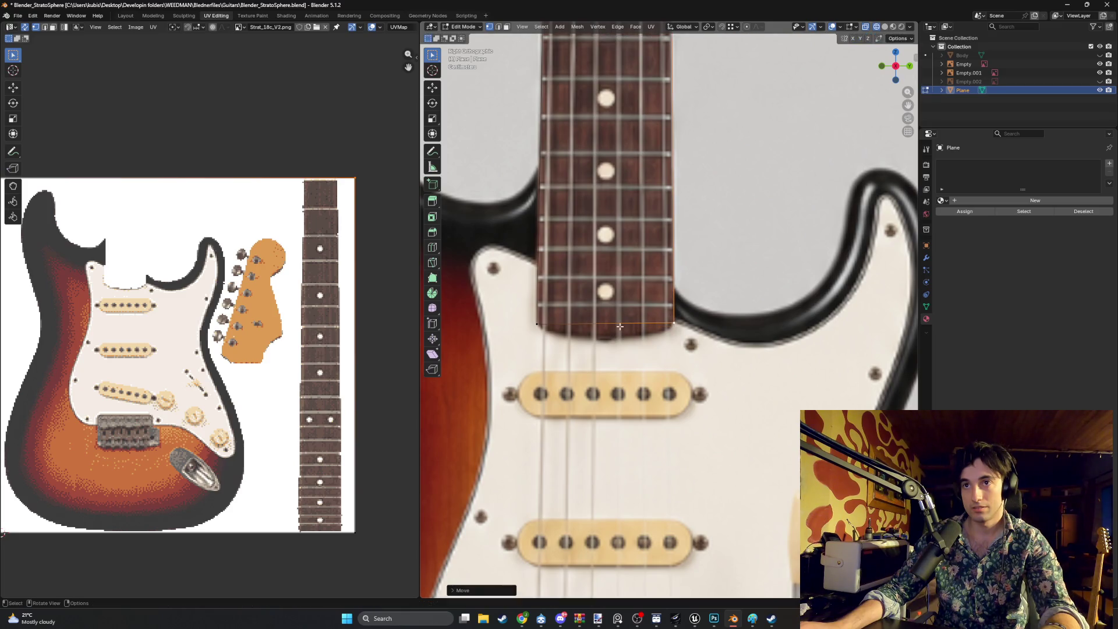
scroll(615, 327, down, 7)
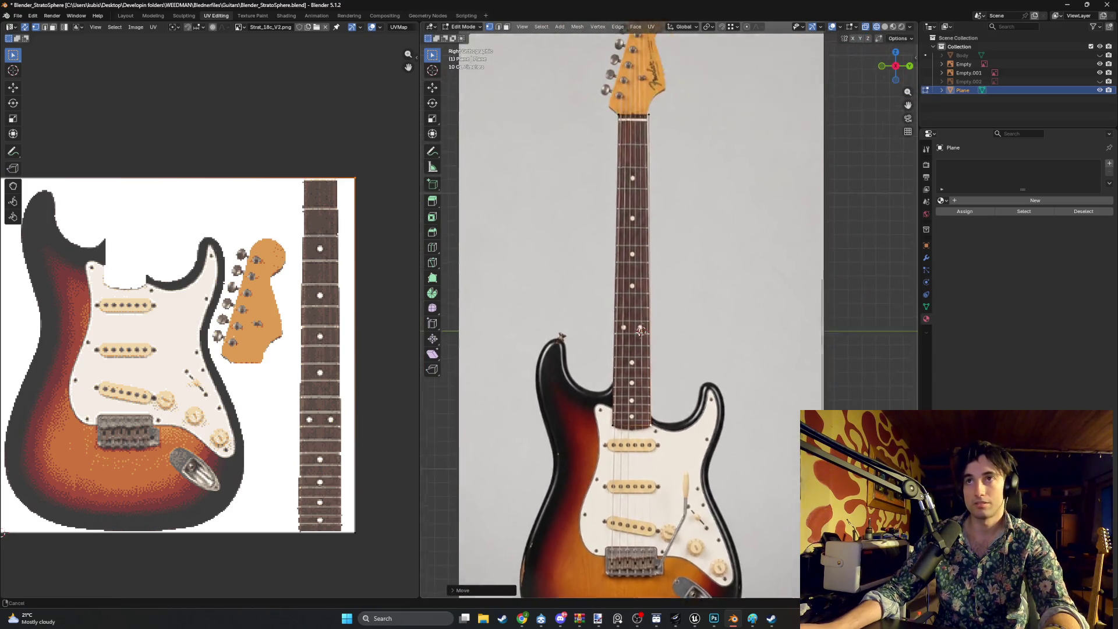
Place the plane's top-right and top-left corners on the fretboard edges at the nut
scroll(605, 267, up, 6)
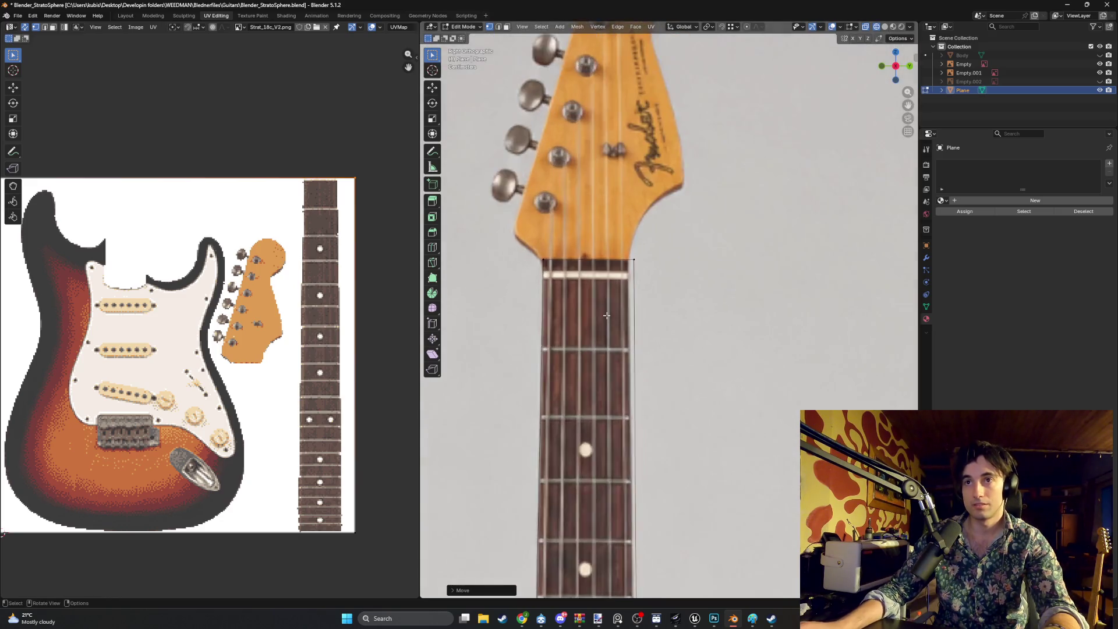
click(628, 251)
key(g)
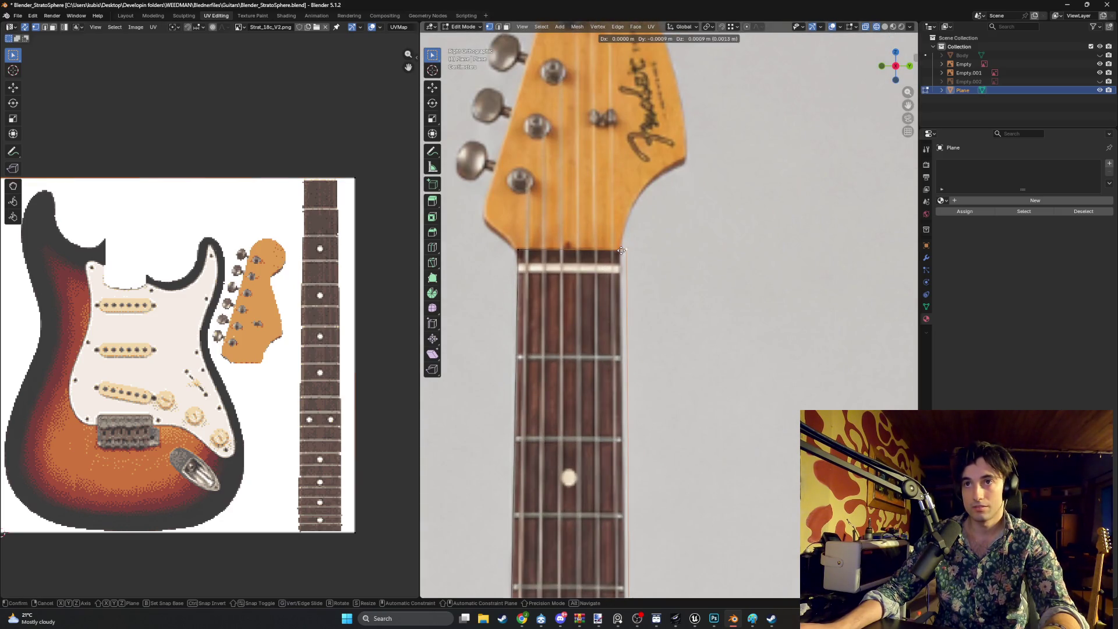
click(616, 251)
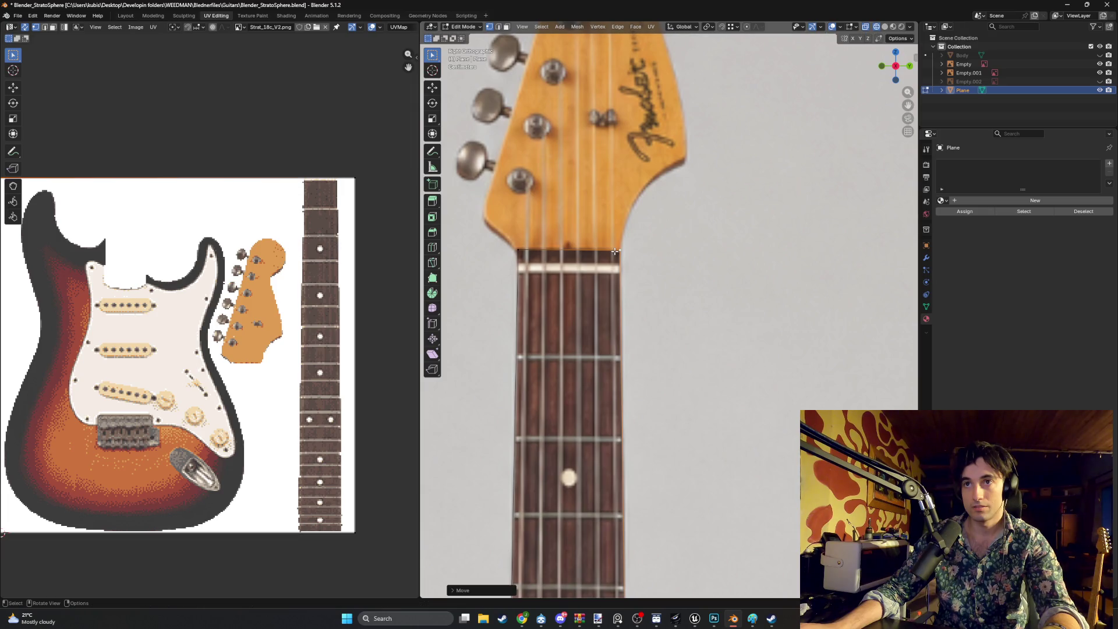
click(519, 251)
key(g)
click(518, 252)
scroll(606, 280, down, 5)
scroll(608, 281, up, 3)
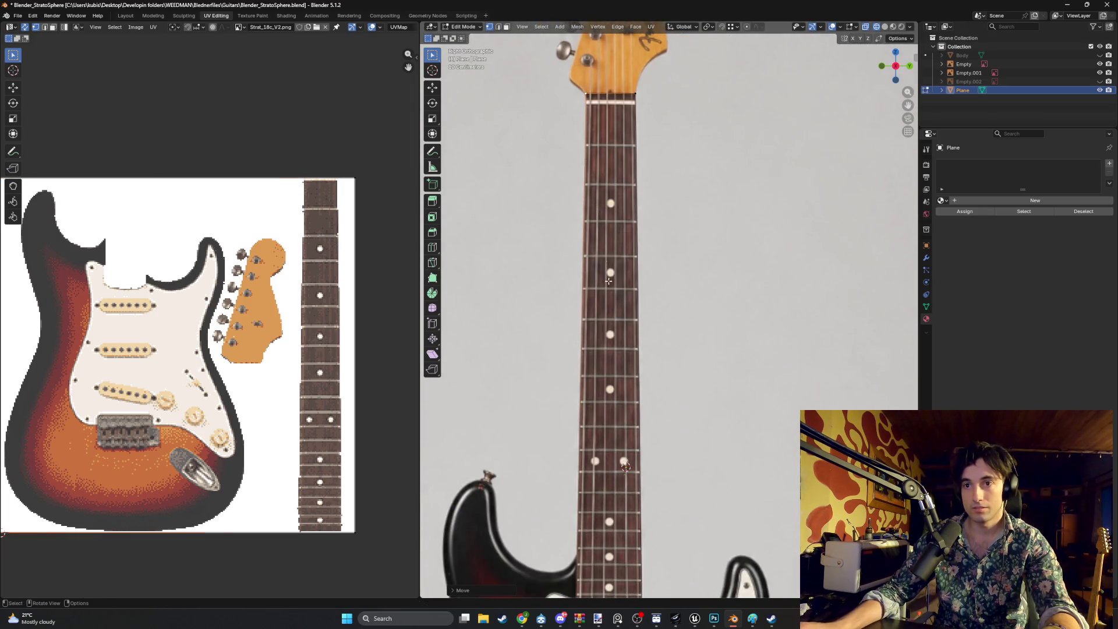
scroll(593, 359, up, 3)
scroll(540, 359, up, 2)
Pan and orbit along the fretboard to check the traced plane in perspective
shift+middle_drag(540, 358, 714, 316)
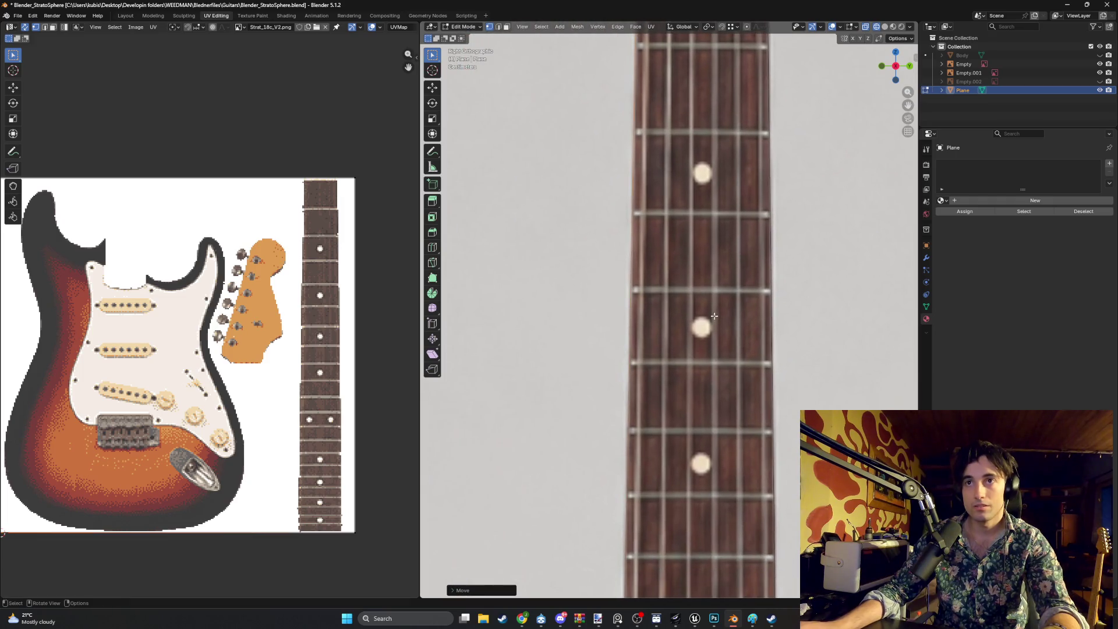
scroll(682, 318, down, 5)
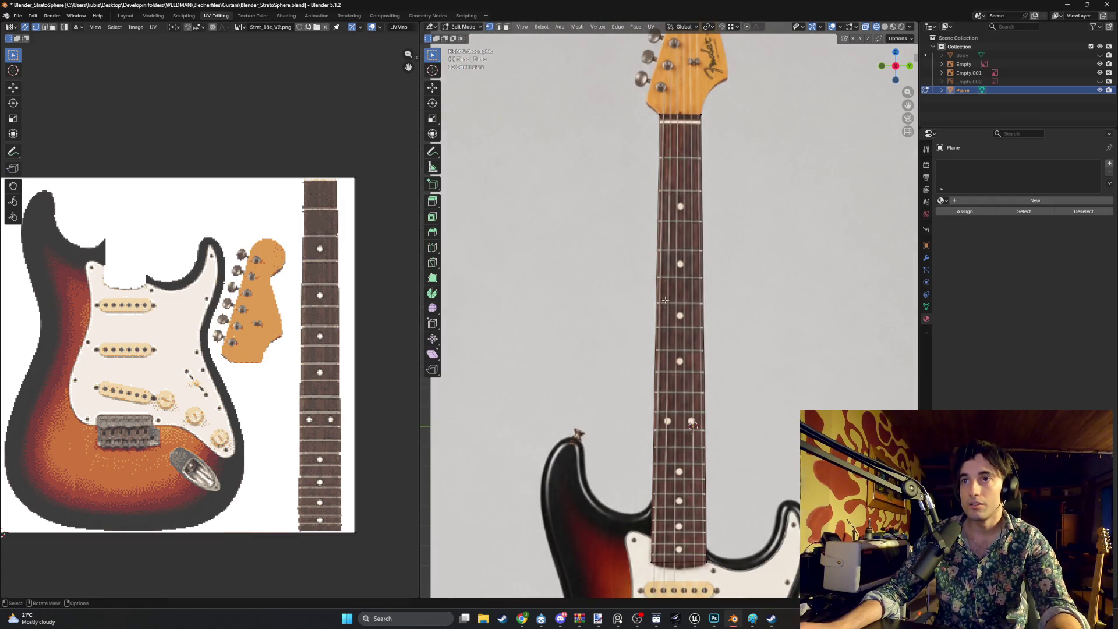
scroll(665, 300, up, 2)
middle_drag(667, 308, 679, 337)
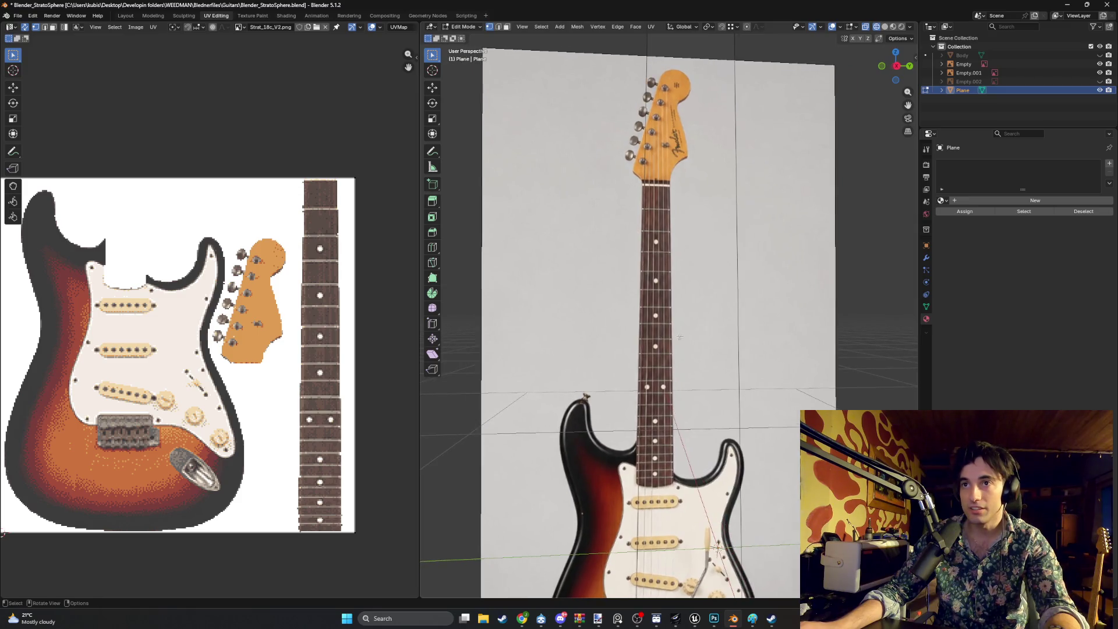
scroll(680, 336, up, 5)
scroll(671, 337, down, 7)
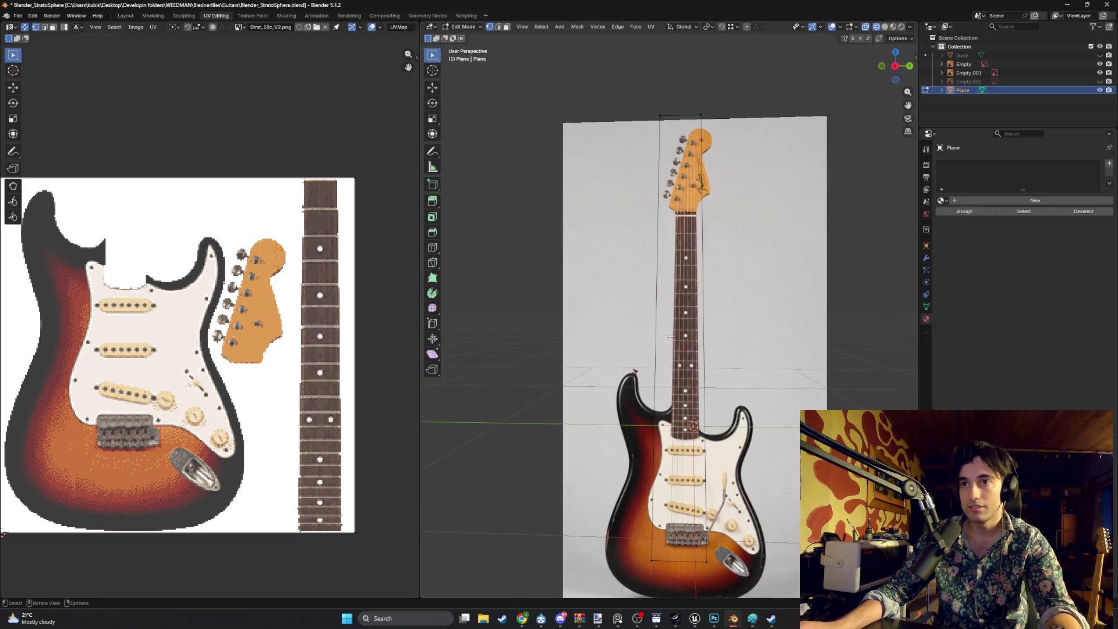
middle_drag(671, 336, 652, 330)
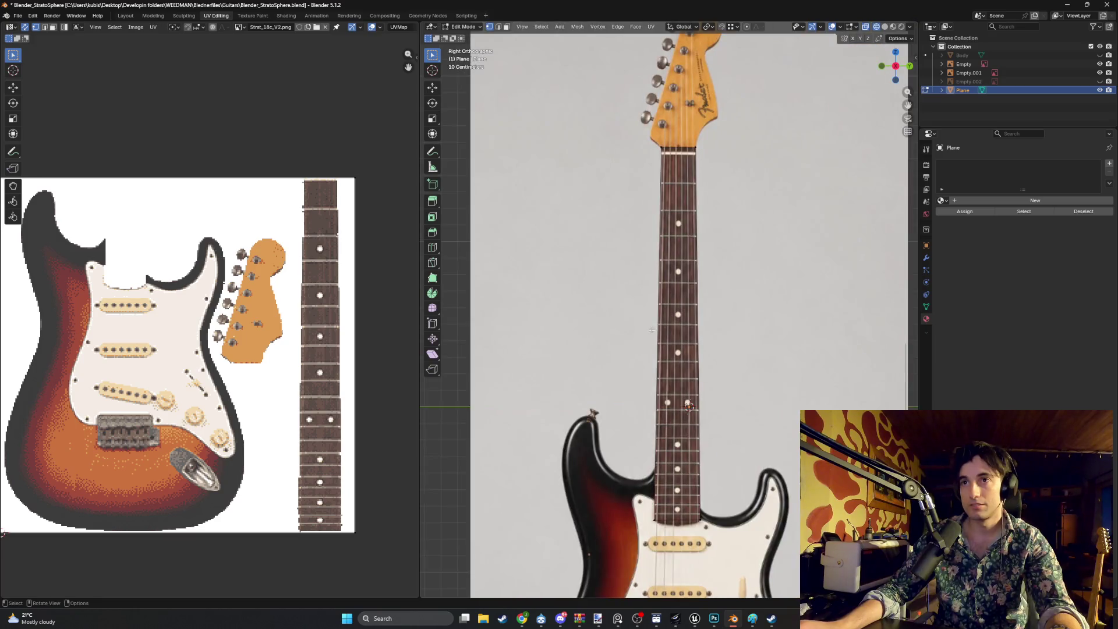
scroll(658, 396, up, 6)
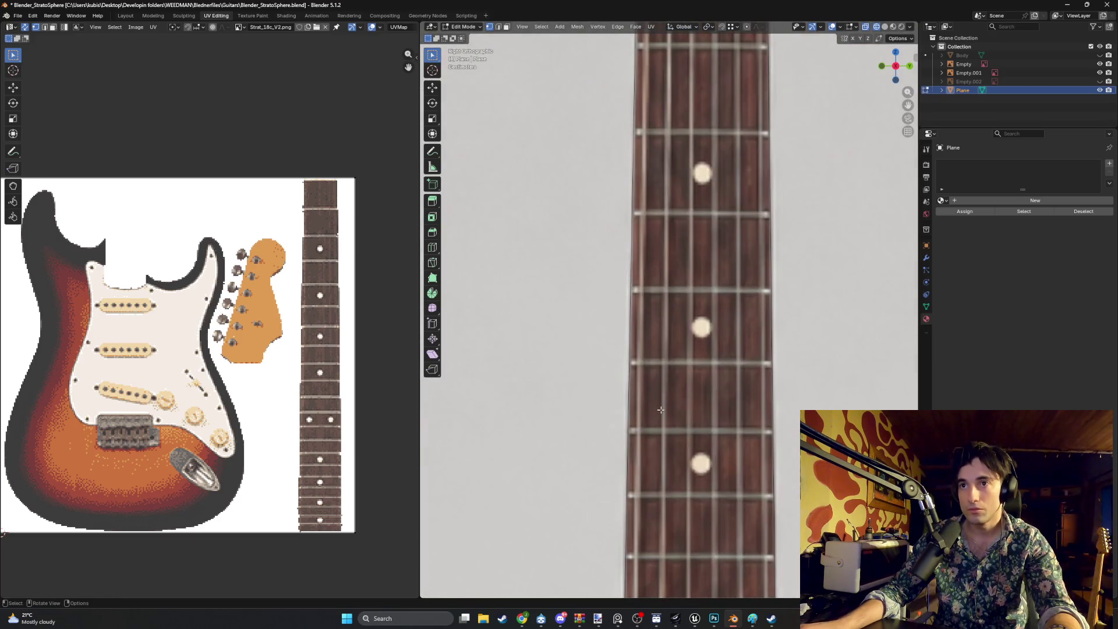
scroll(661, 410, down, 10)
scroll(656, 353, up, 9)
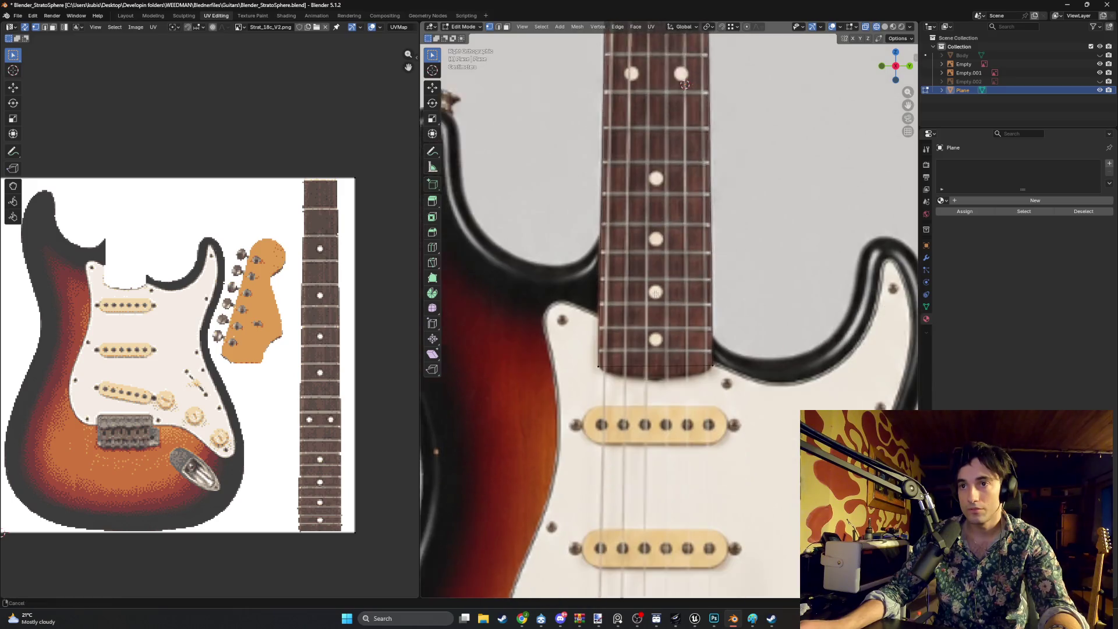
scroll(656, 353, down, 8)
mouse_move(655, 353)
middle_down()
mouse_move(652, 324)
mouse_move(649, 351)
mouse_move(684, 377)
mouse_move(701, 349)
middle_up()
Inset the neck face and inspect the inset strip from an angle
key(i)
click(700, 360)
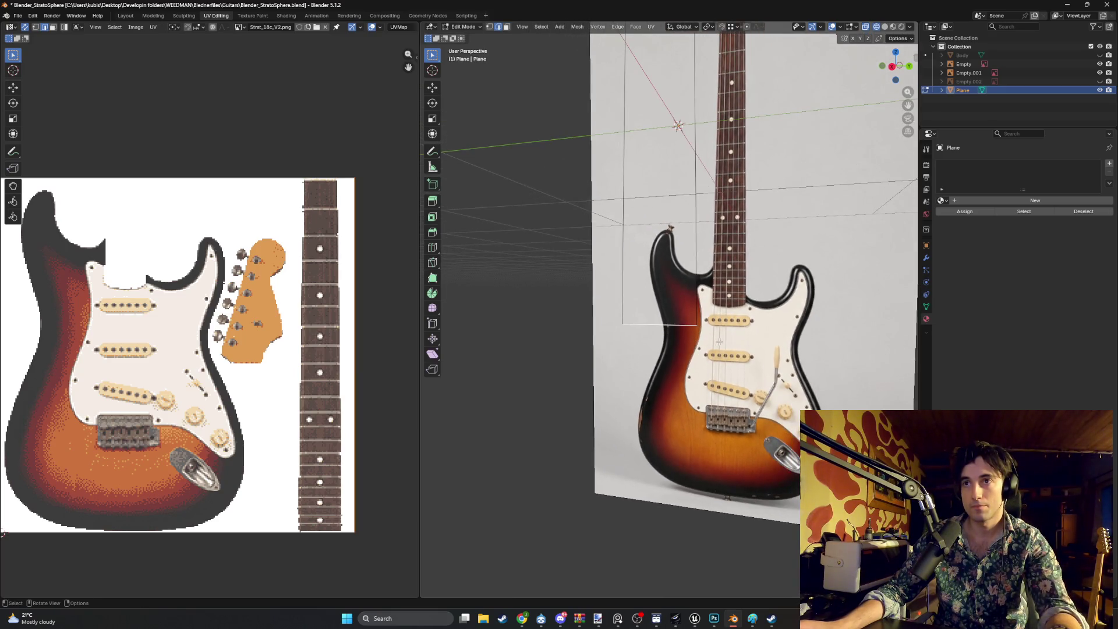
key(KP_3)
scroll(659, 345, up, 8)
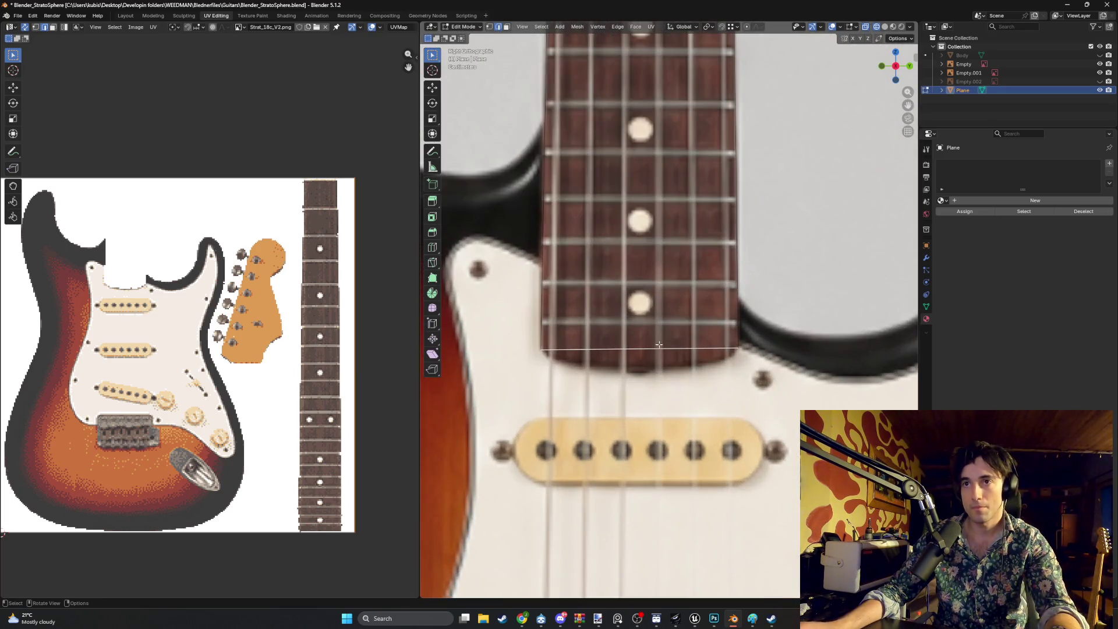
scroll(657, 347, down, 8)
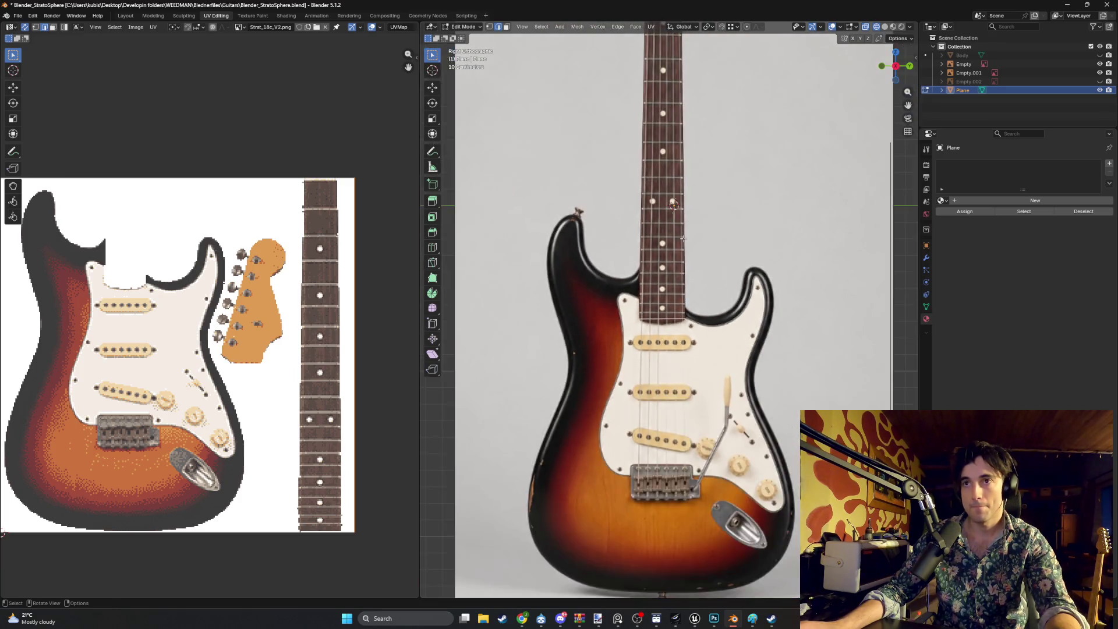
mouse_move(612, 301)
middle_down()
mouse_move(654, 251)
mouse_move(637, 251)
middle_up()
Extrude the neck face about 0.31 m along X into a solid rectangular neck block
key(g)
key(z)
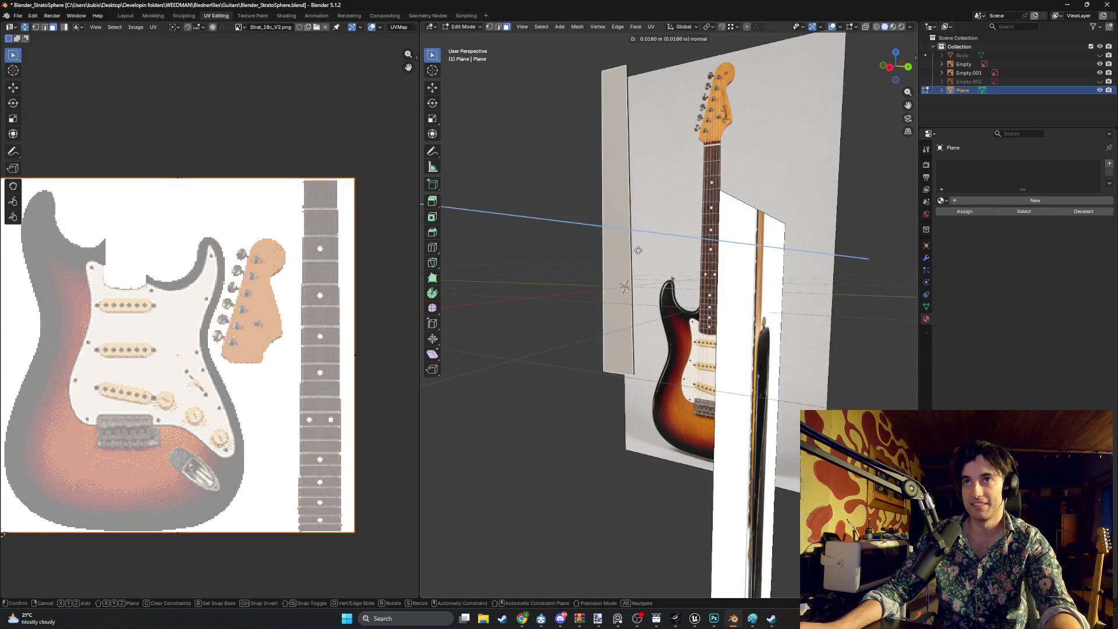
key(y)
key(x)
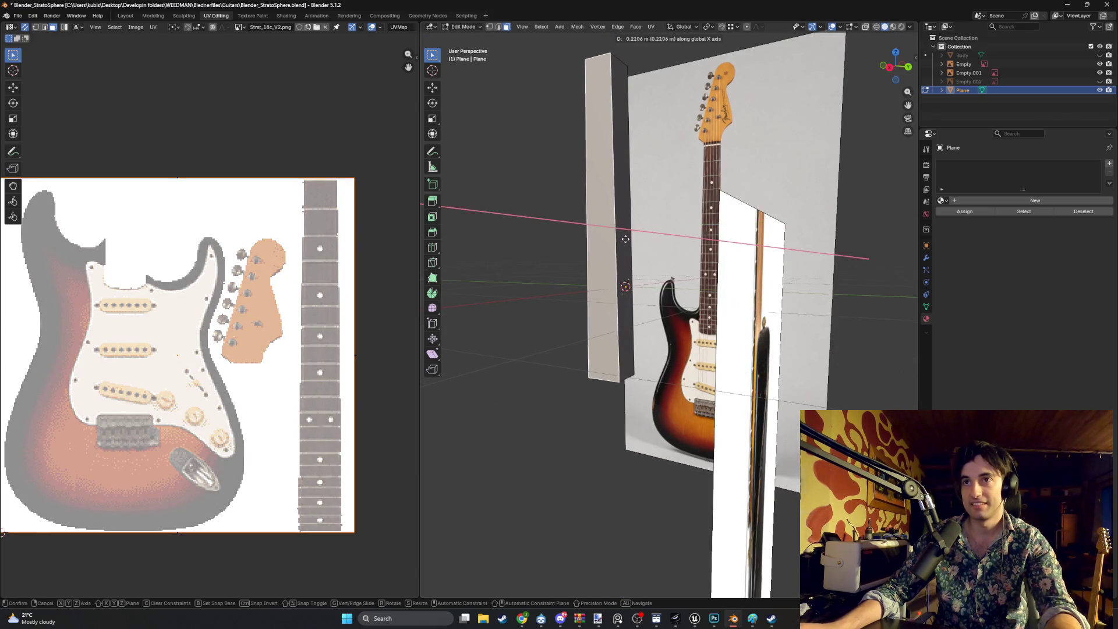
click(634, 239)
key(KP_3)
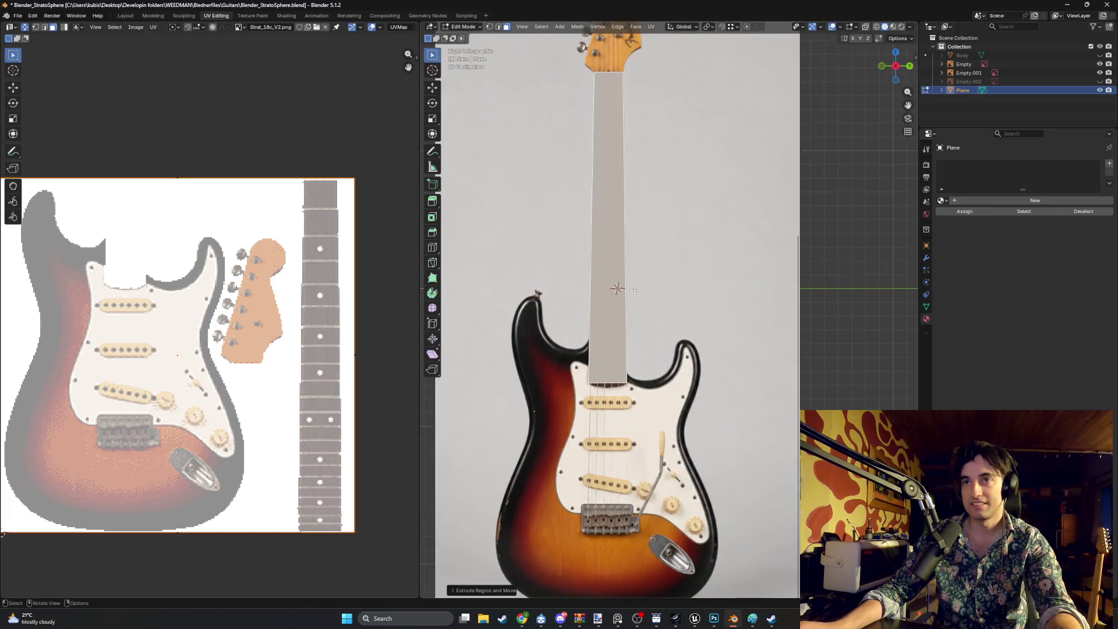
scroll(577, 346, up, 6)
middle_drag(577, 346, 693, 303)
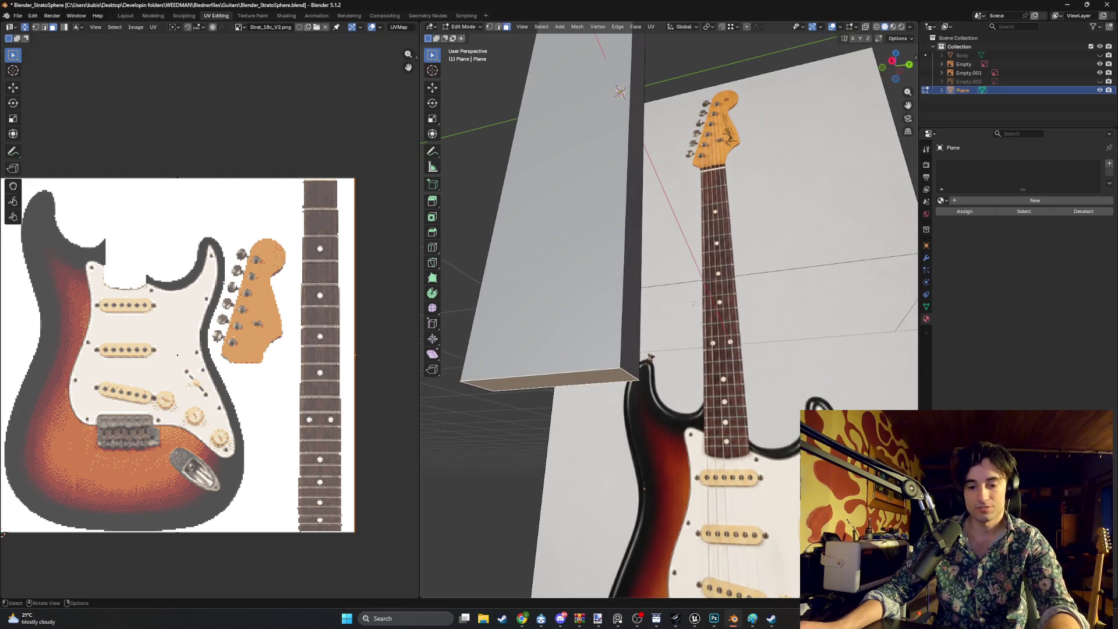
Extrude the neck's bottom end face and shrink it slightly
key(e)
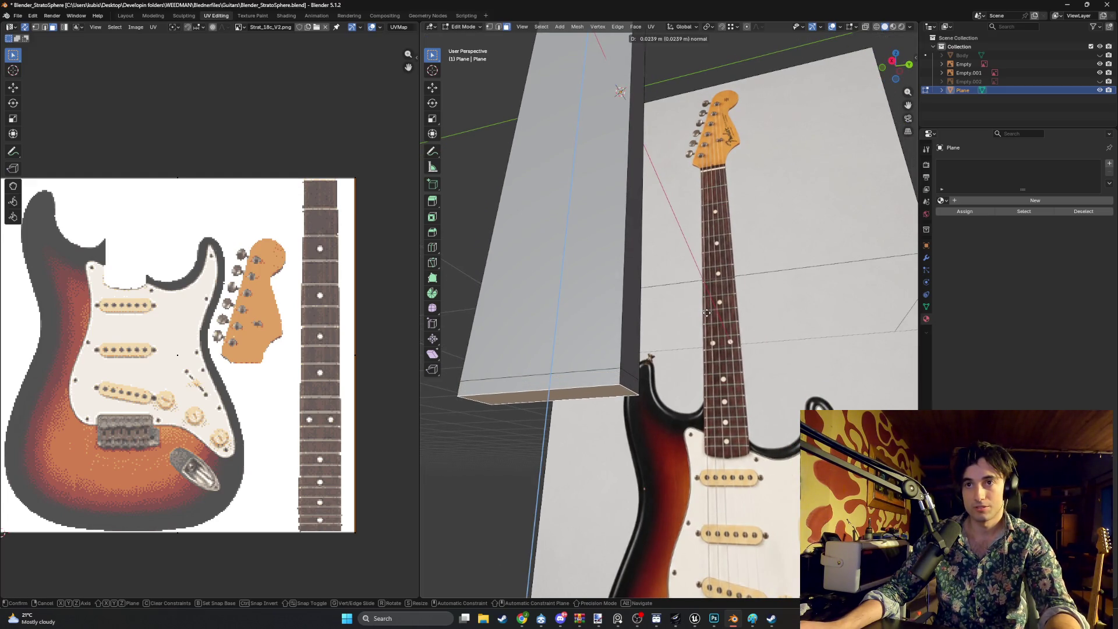
click(707, 313)
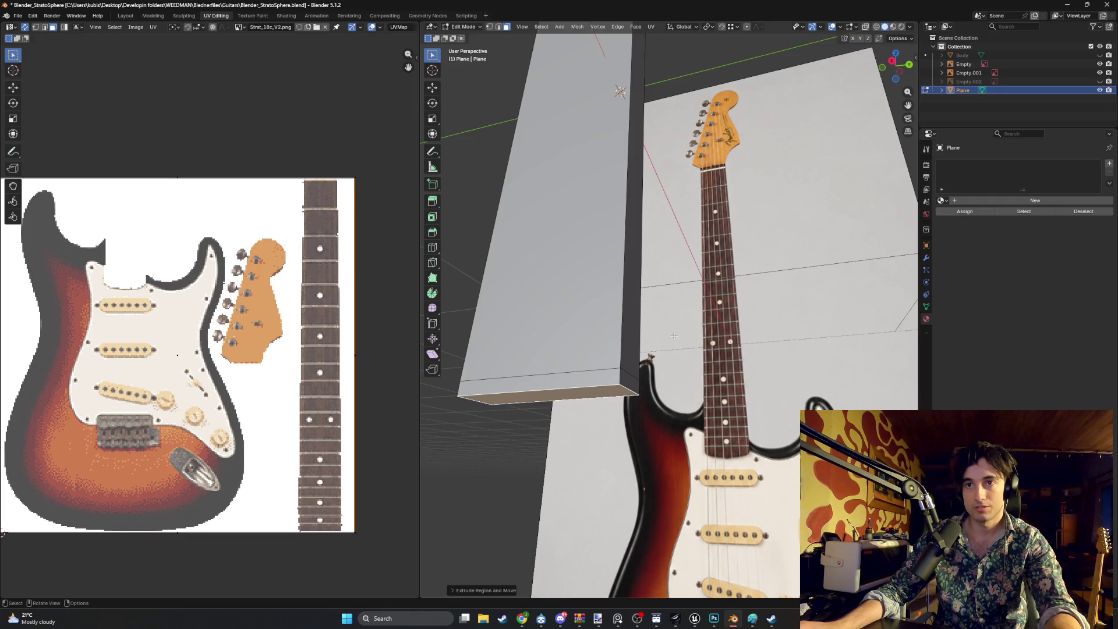
key(KP_3)
scroll(674, 336, up, 5)
key(s)
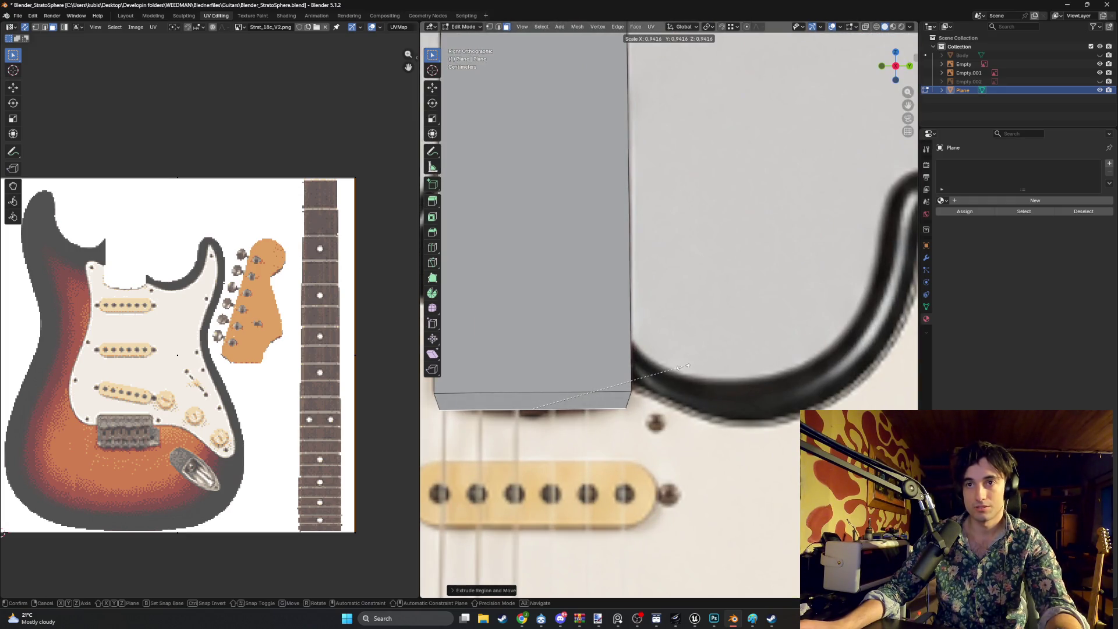
click(666, 369)
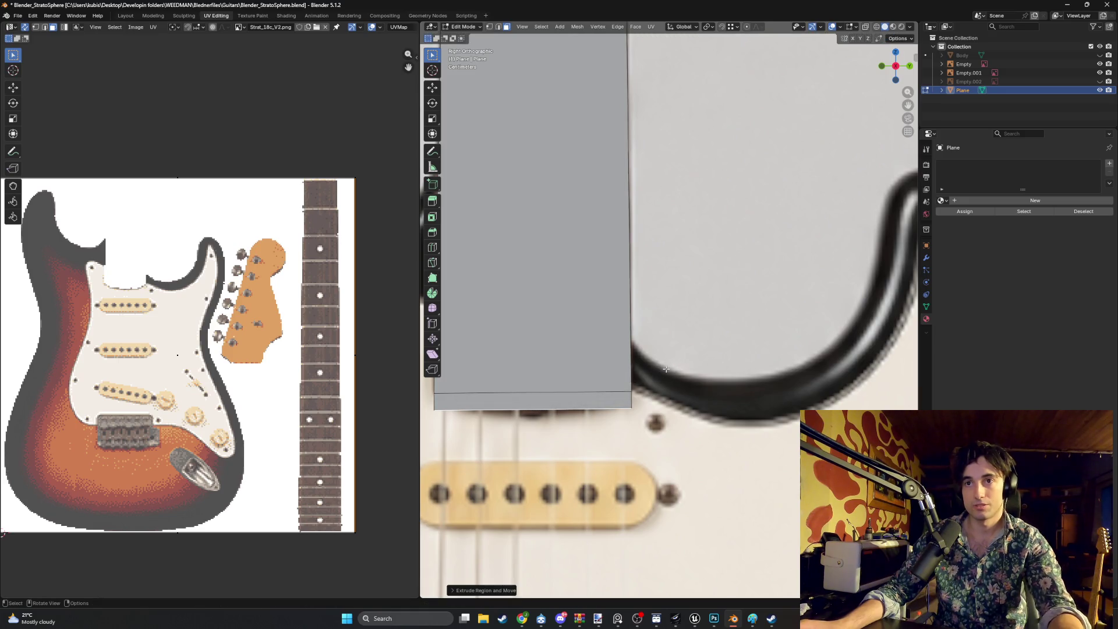
Turn on X-ray to see the photo and narrow the bottom edge toward its centre
key(z)
click(634, 372)
shift+middle_drag(613, 367, 661, 331)
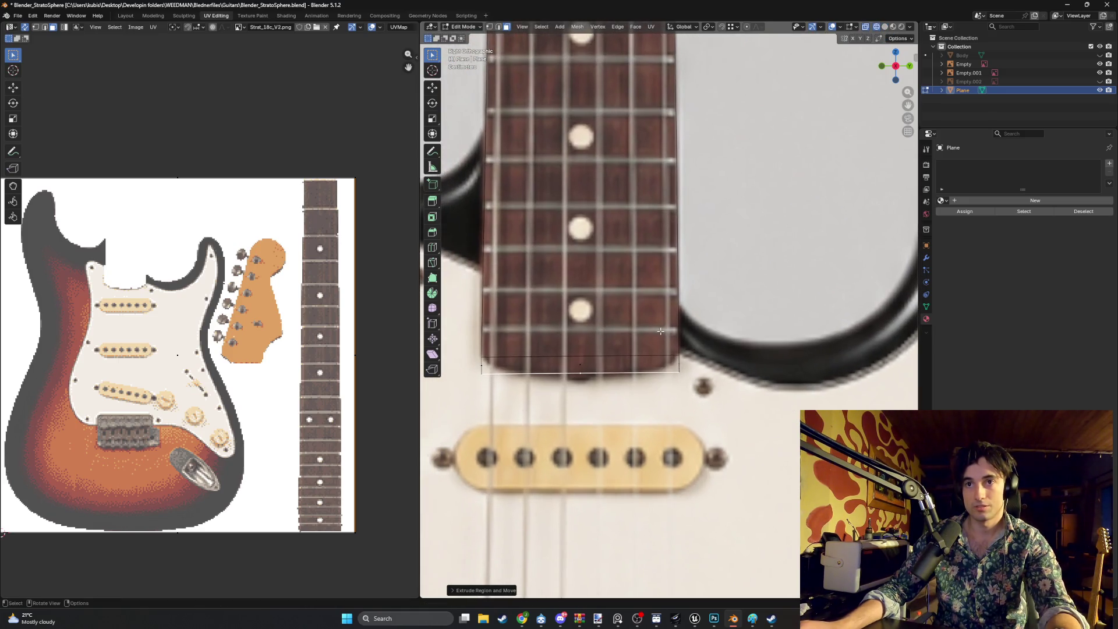
key(s)
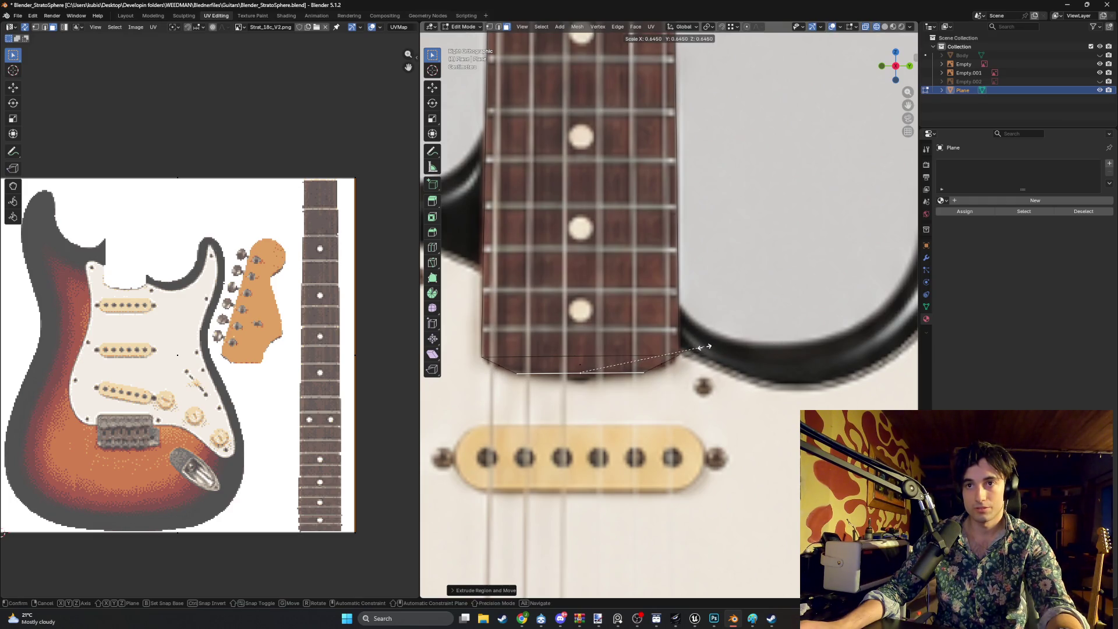
click(701, 349)
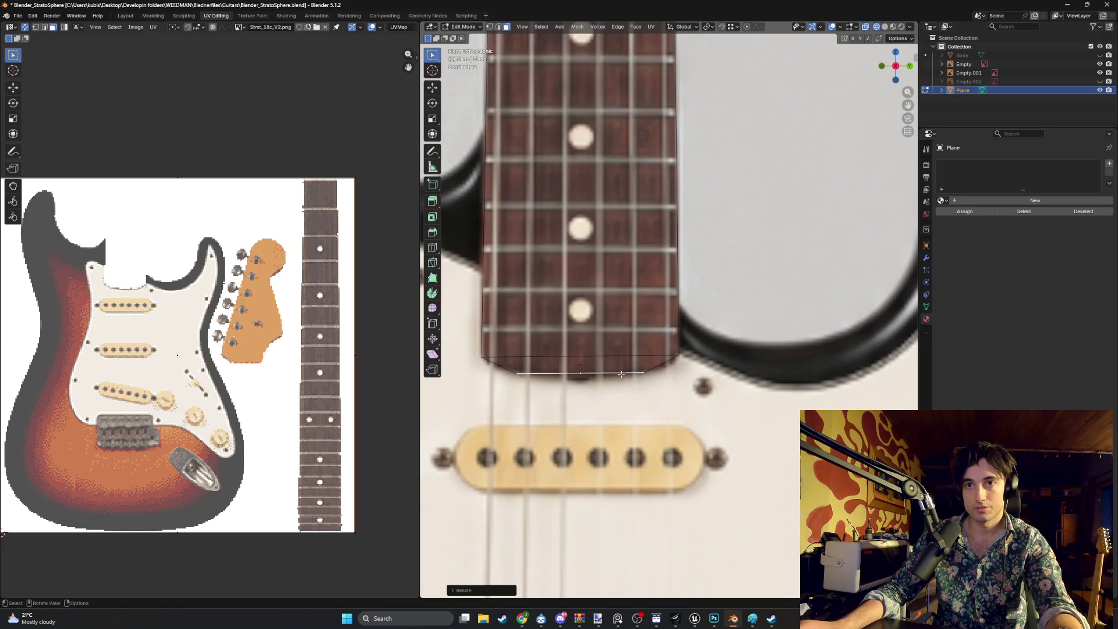
In vertex mode, move the bottom-right corner vertex inward onto the fretboard outline
mouse_move(615, 377)
middle_down()
mouse_move(625, 358)
mouse_move(679, 367)
middle_up()
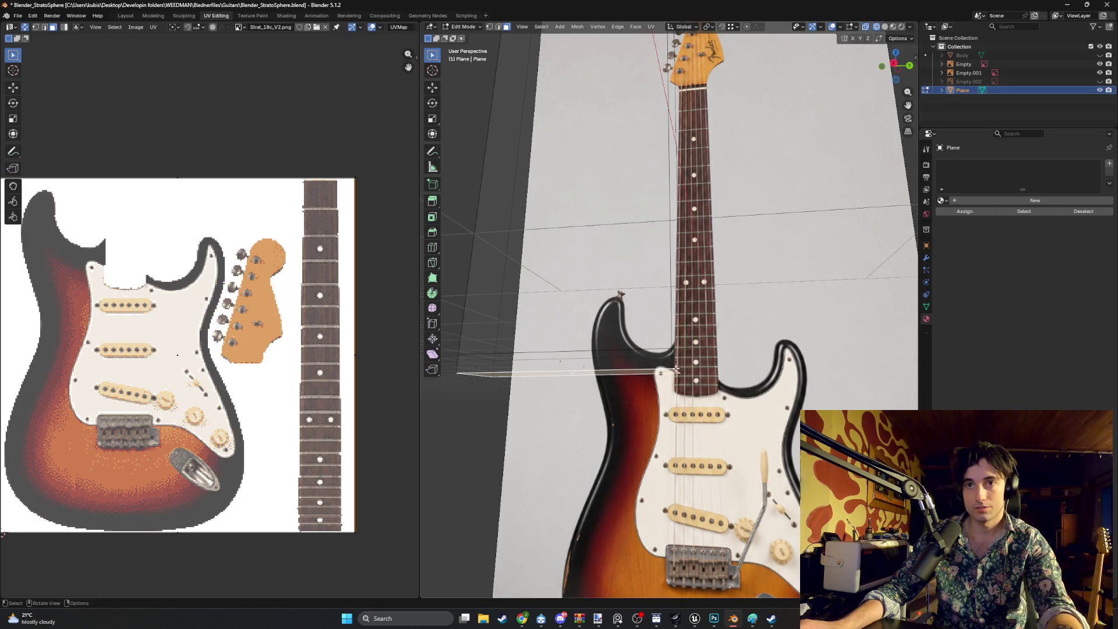
key(KP_3)
scroll(673, 370, up, 5)
scroll(665, 371, up, 3)
click(658, 389)
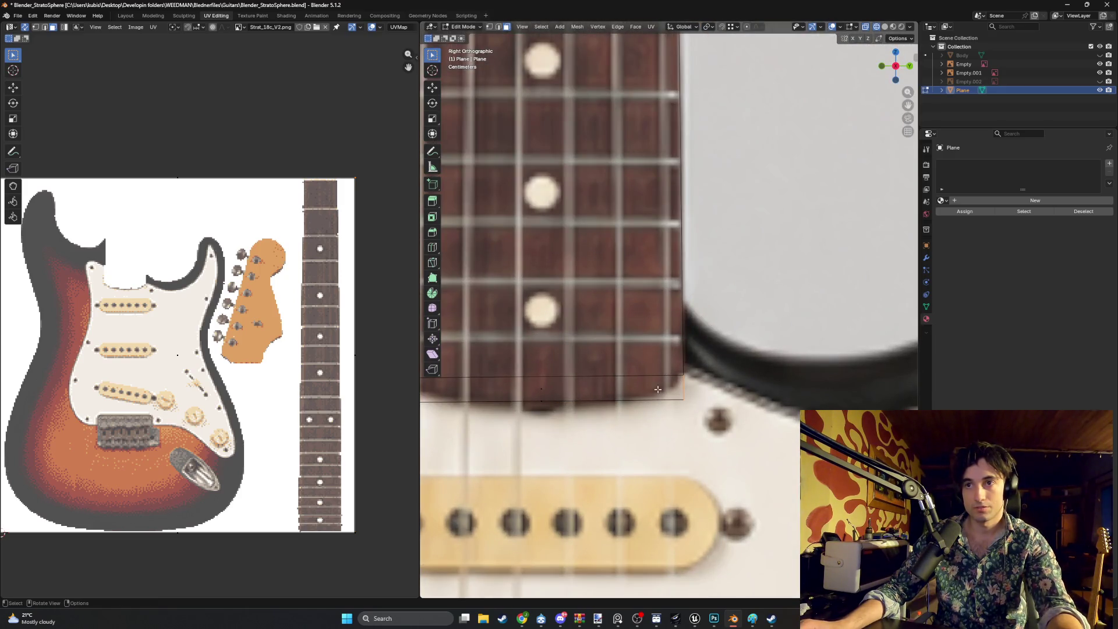
key(1)
click(683, 401)
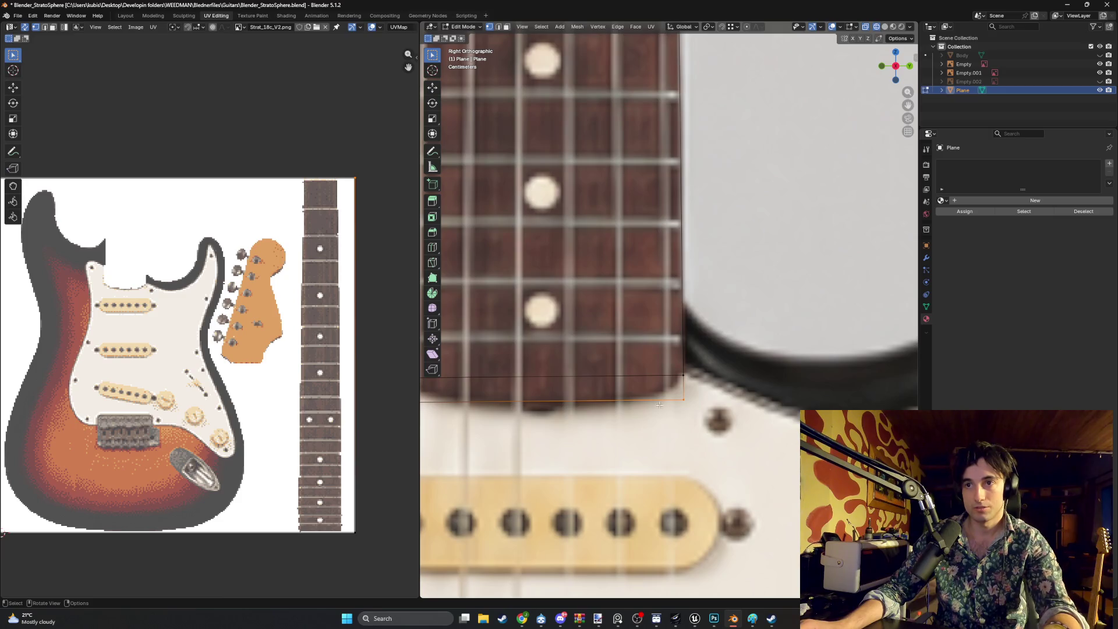
key(g)
click(613, 402)
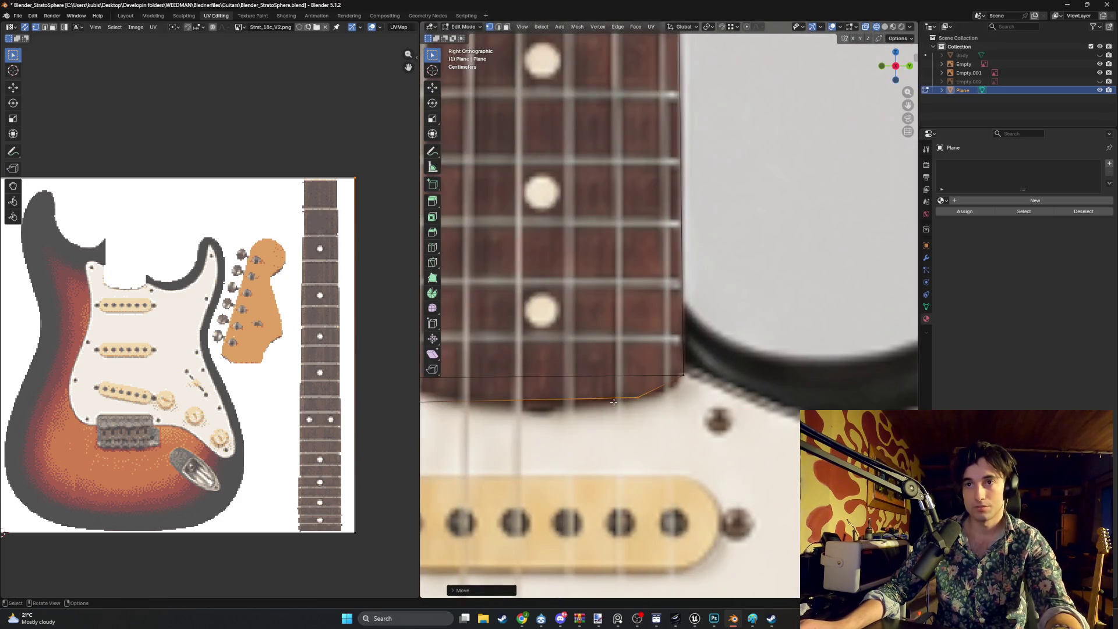
Move the remaining corner vertices along the fretboard's rounded end and check the shaped heel
shift+middle_drag(614, 403, 853, 400)
click(699, 398)
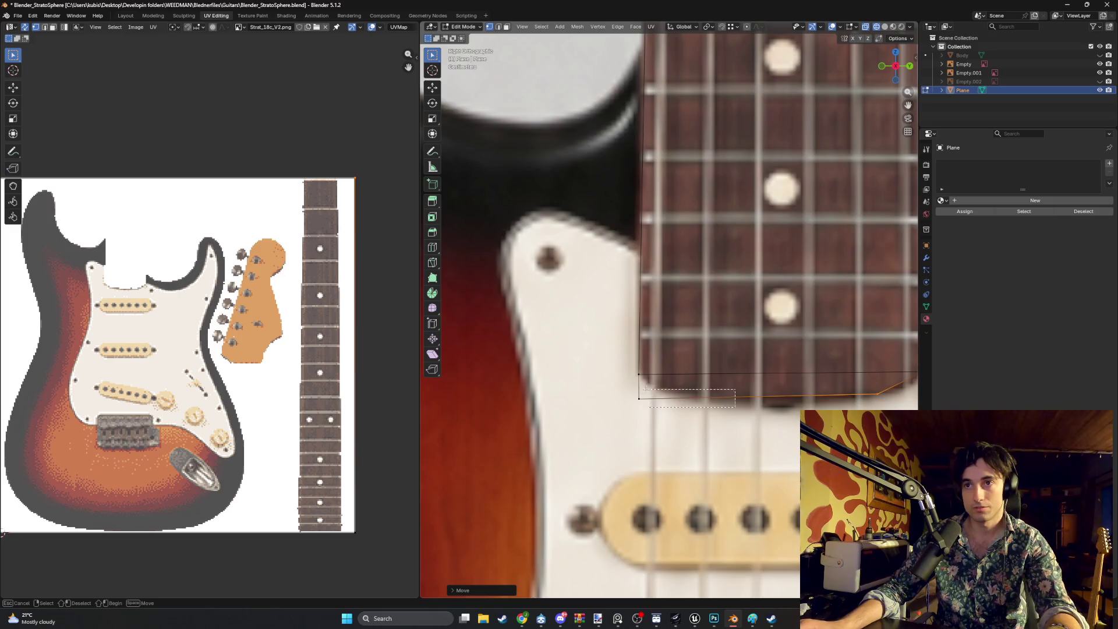
key(g)
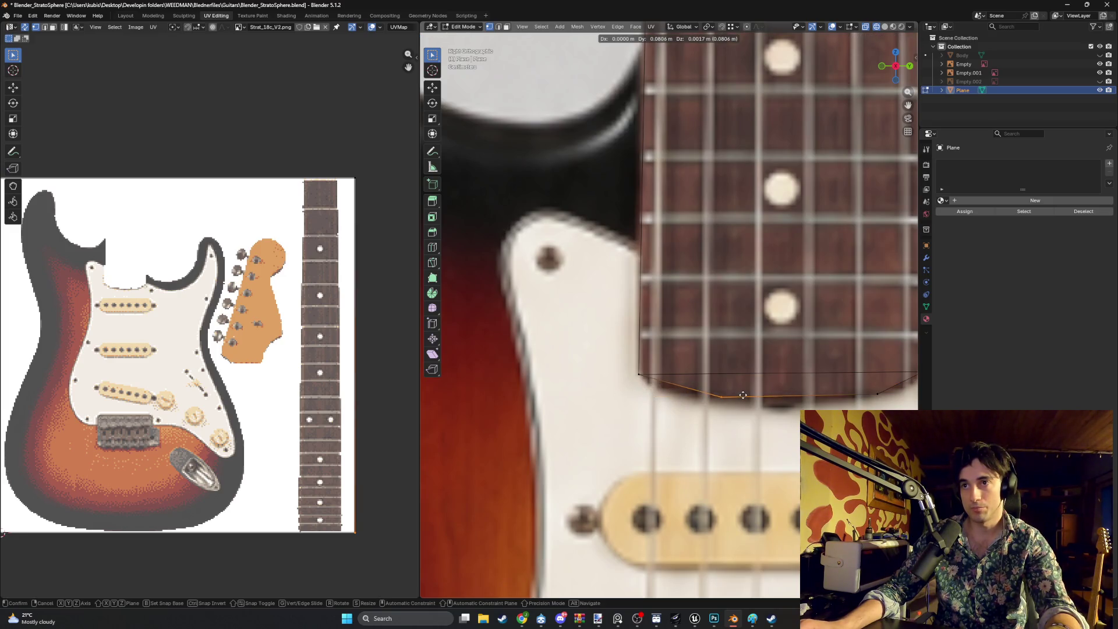
click(744, 396)
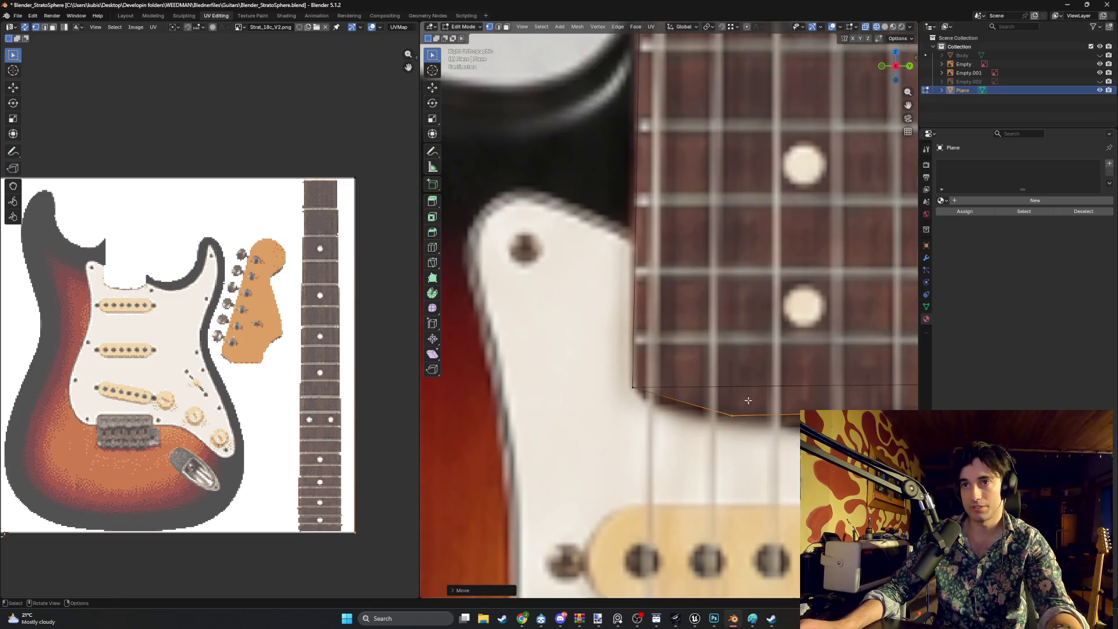
scroll(752, 393, up, 1)
shift+middle_drag(752, 393, 606, 366)
click(744, 388)
key(g)
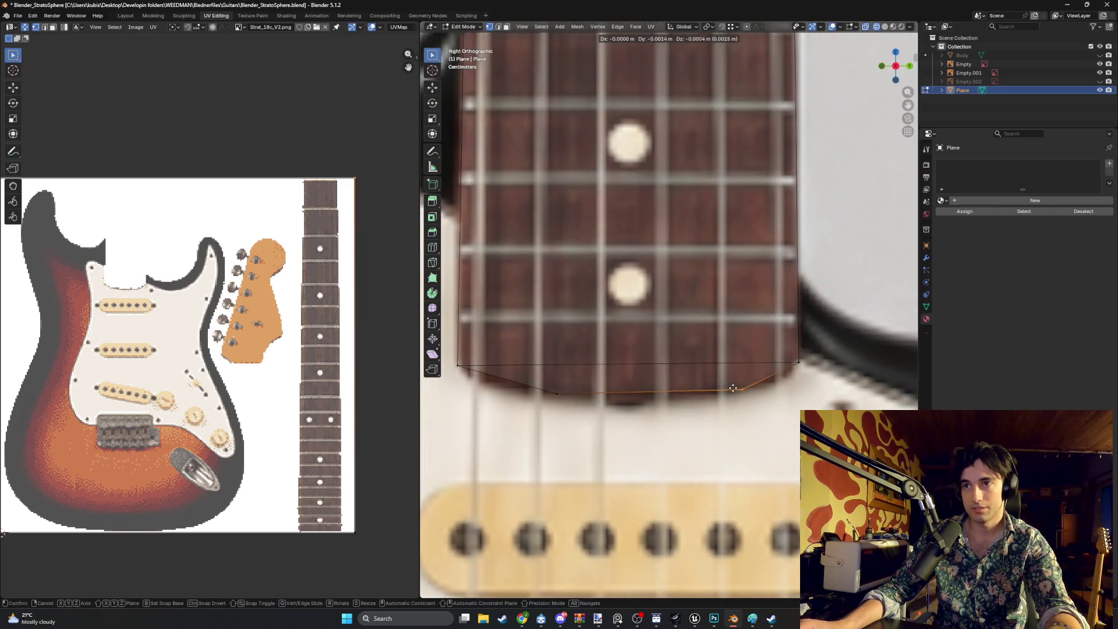
click(735, 391)
scroll(674, 399, down, 1)
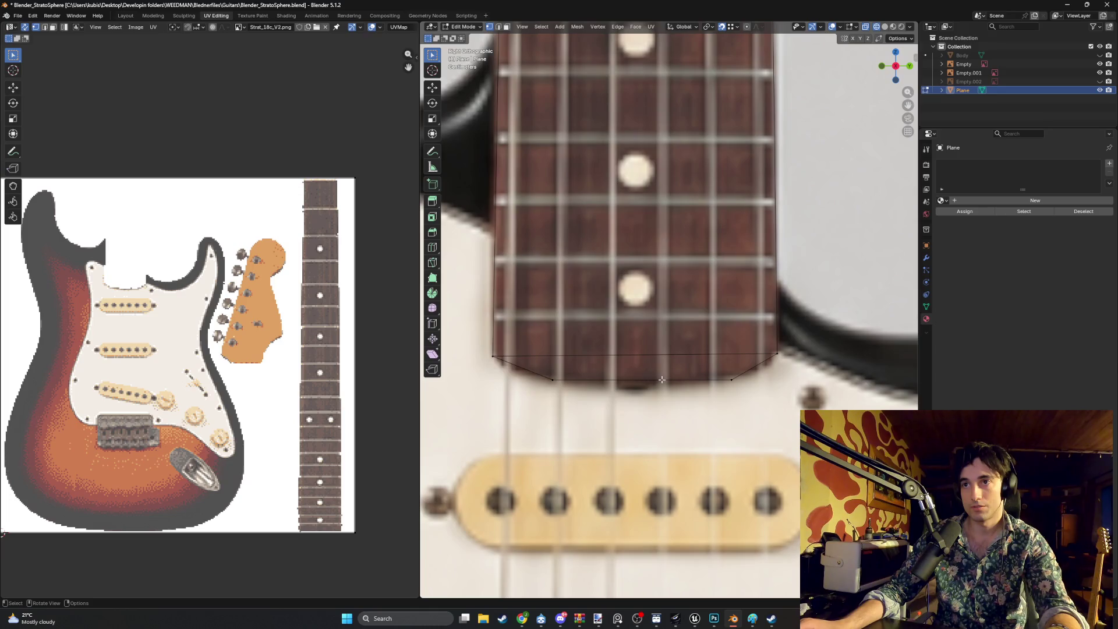
scroll(662, 379, down, 5)
mouse_move(662, 380)
middle_down()
mouse_move(670, 372)
mouse_move(635, 345)
mouse_move(656, 365)
mouse_move(624, 356)
mouse_move(631, 333)
mouse_move(711, 334)
middle_up()
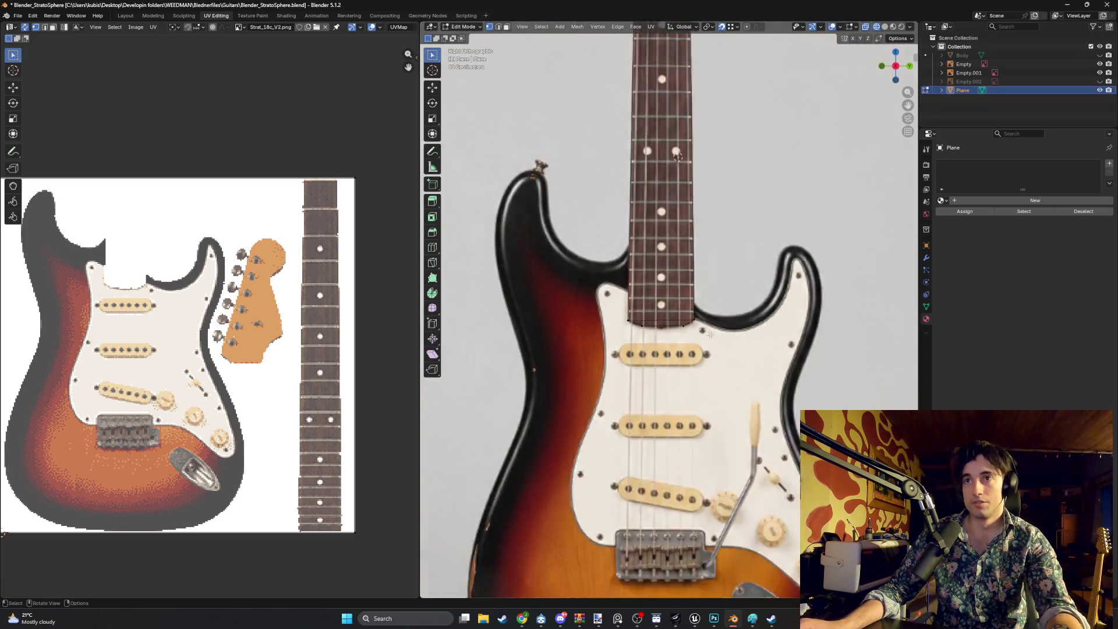
Inset the neck's top end face at the nut by about 0.0084 m
scroll(710, 335, down, 5)
scroll(652, 289, up, 4)
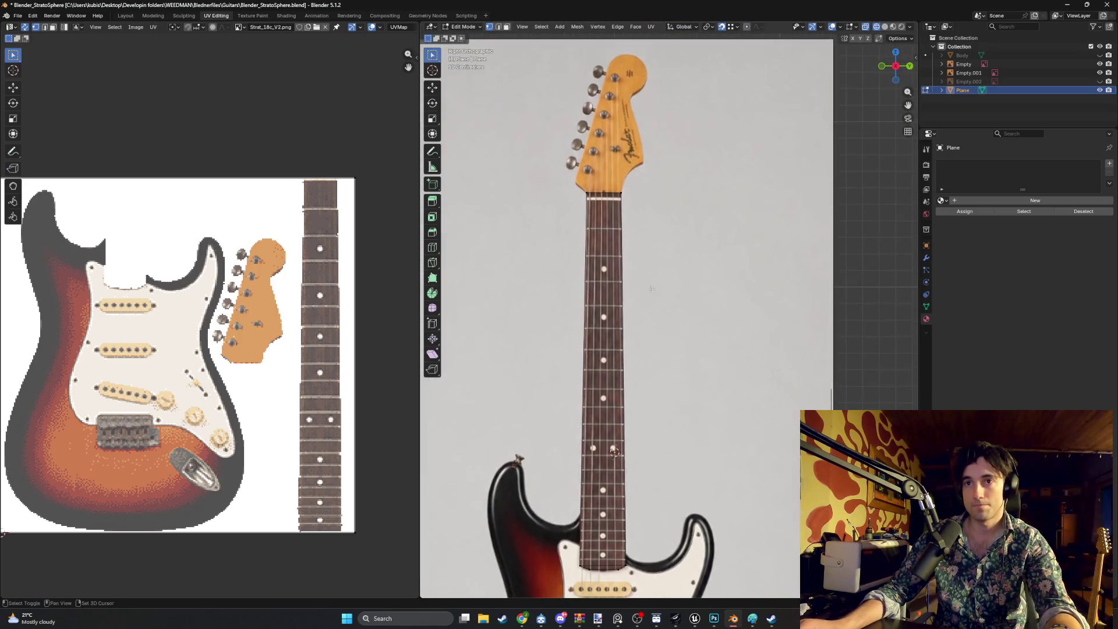
mouse_move(651, 289)
middle_down()
mouse_move(634, 314)
mouse_move(600, 332)
mouse_move(609, 333)
mouse_move(596, 356)
middle_up()
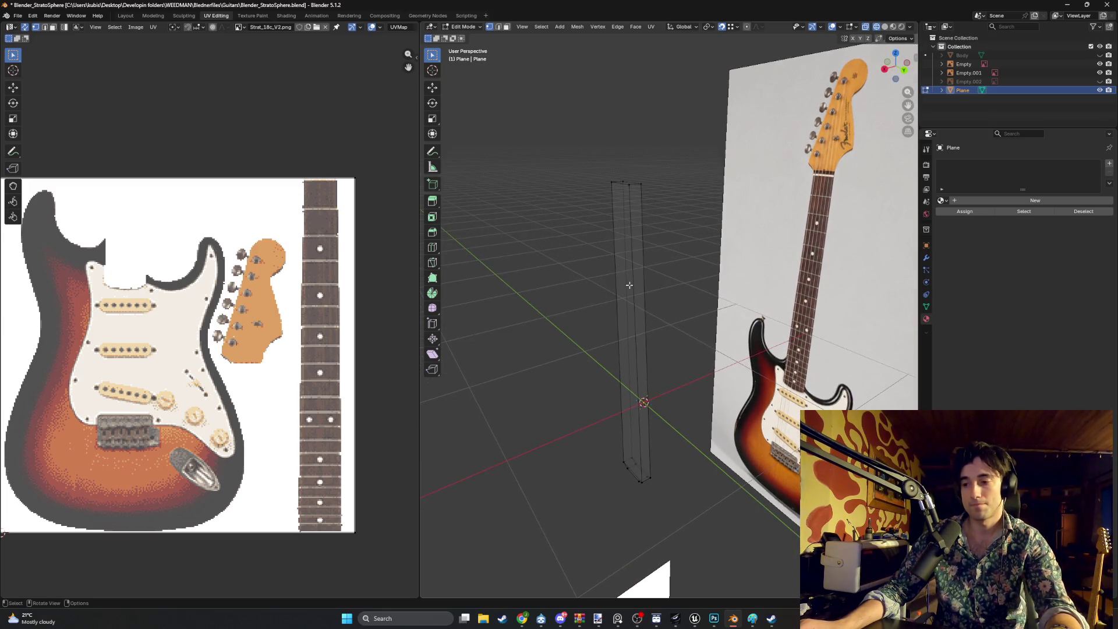
shift+middle_drag(622, 233, 612, 314)
scroll(611, 315, up, 3)
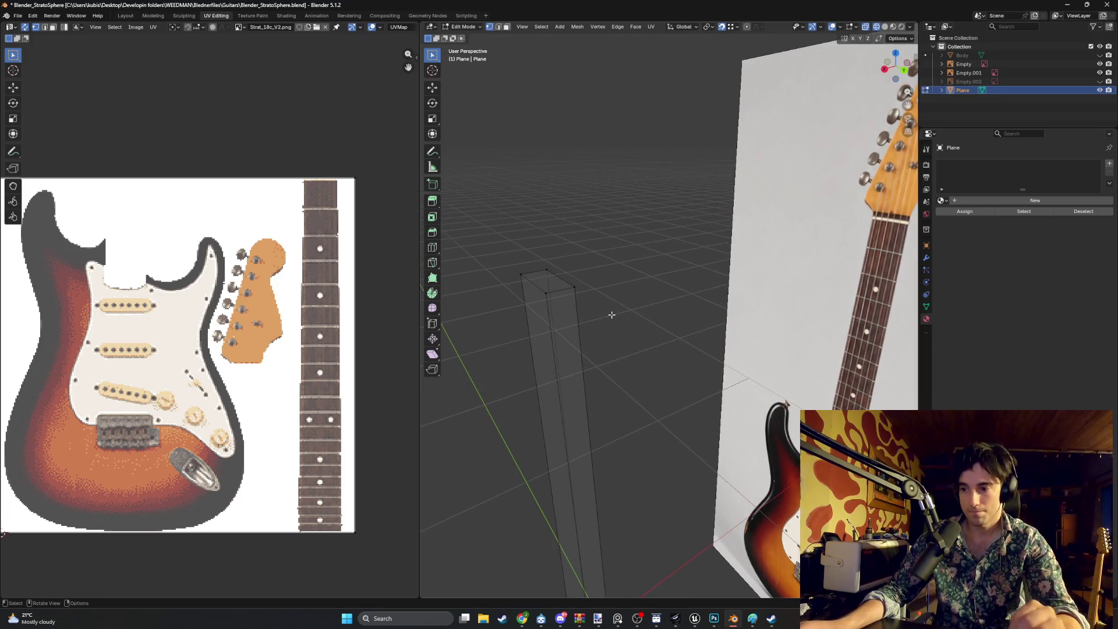
mouse_move(642, 300)
middle_down()
mouse_move(597, 317)
mouse_move(631, 344)
middle_up()
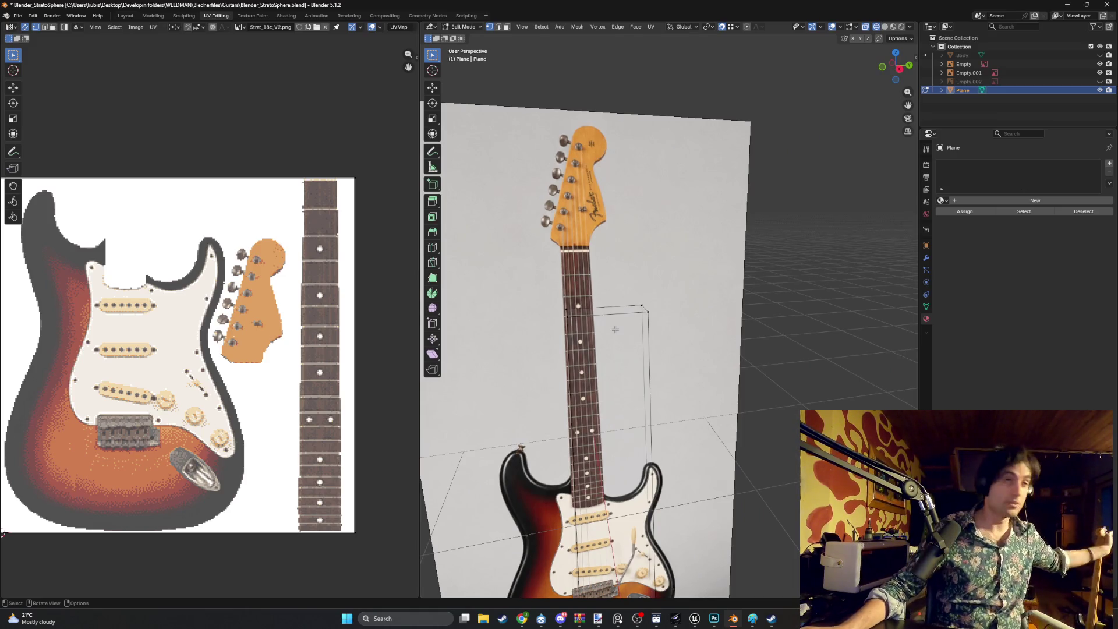
mouse_move(615, 330)
middle_down()
mouse_move(646, 282)
mouse_move(597, 275)
mouse_move(614, 255)
mouse_move(574, 293)
middle_up()
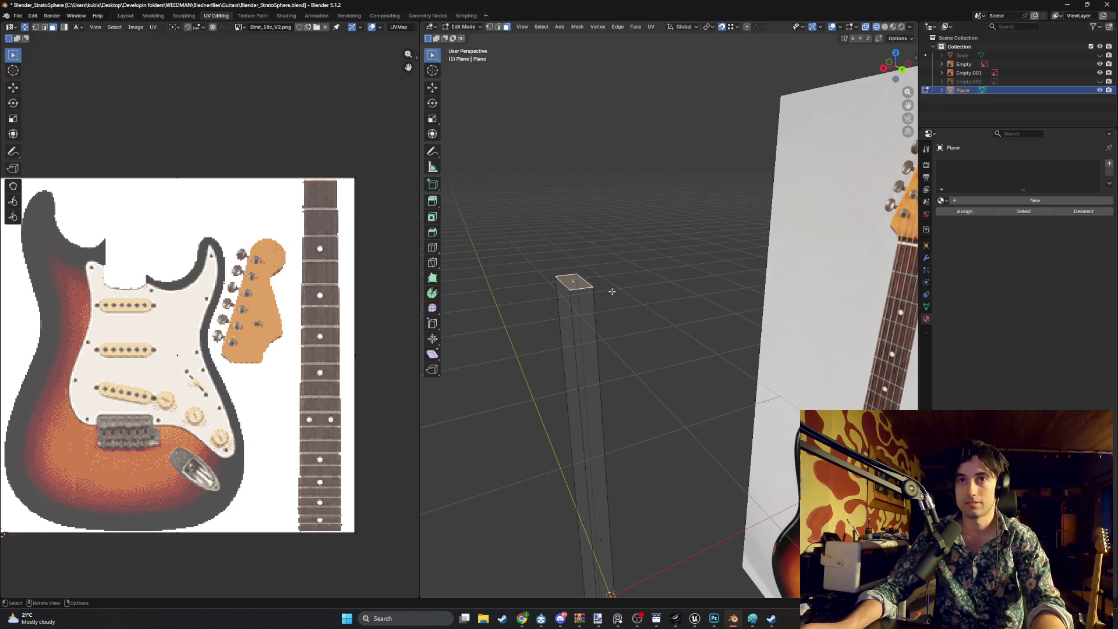
mouse_move(612, 291)
middle_down()
mouse_move(599, 242)
mouse_move(573, 314)
mouse_move(554, 312)
middle_up()
key(i)
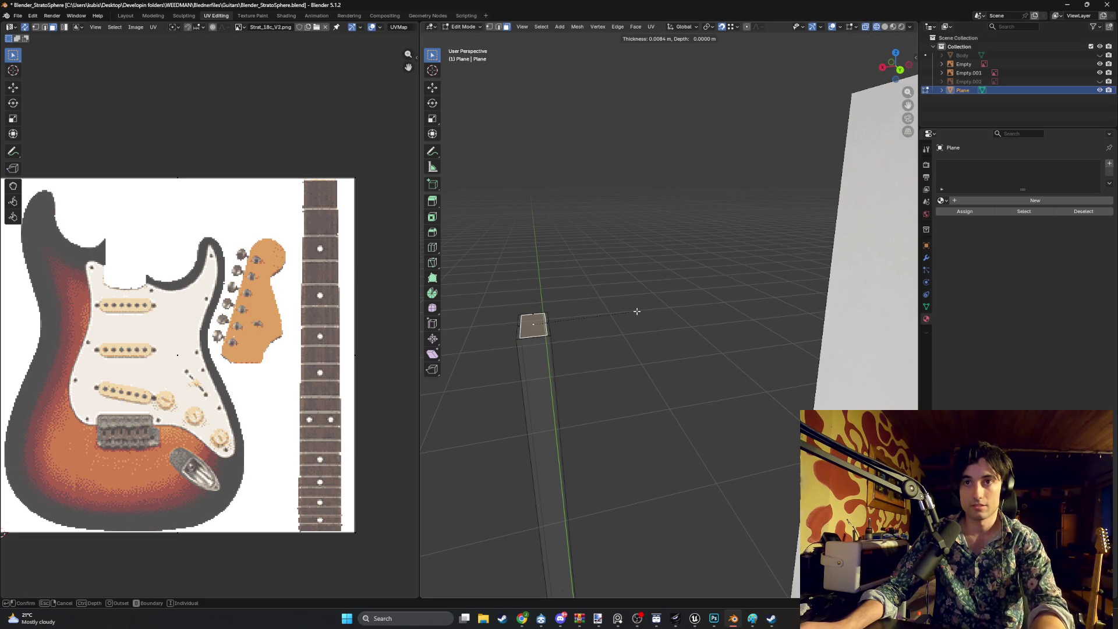
click(637, 312)
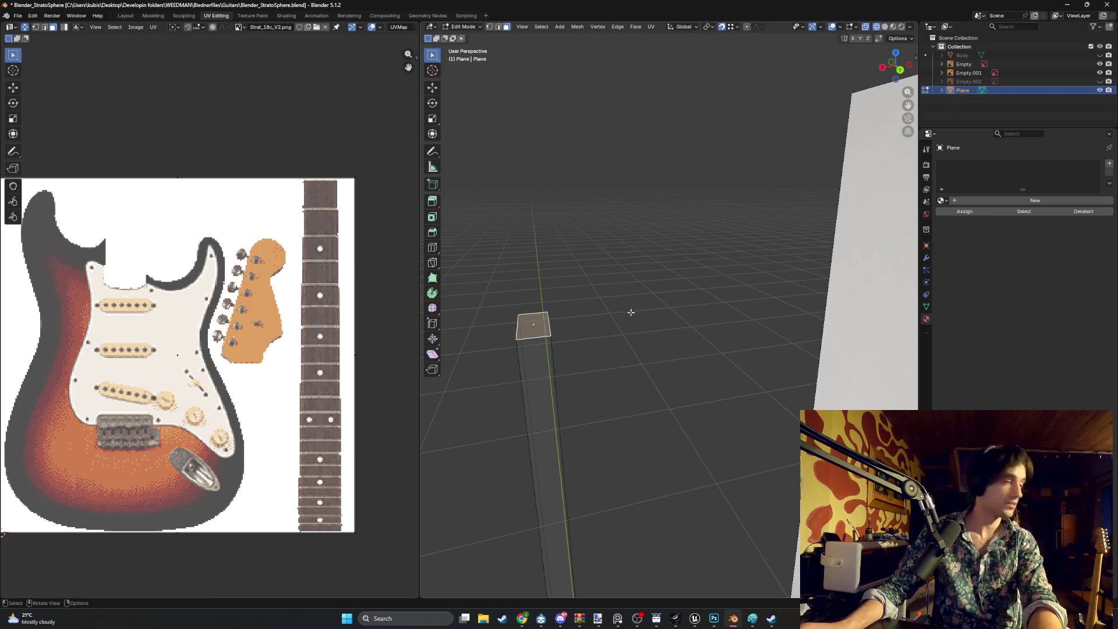
mouse_move(629, 312)
middle_down()
mouse_move(599, 320)
mouse_move(627, 316)
mouse_move(612, 343)
middle_up()
scroll(628, 317, up, 4)
scroll(612, 339, up, 2)
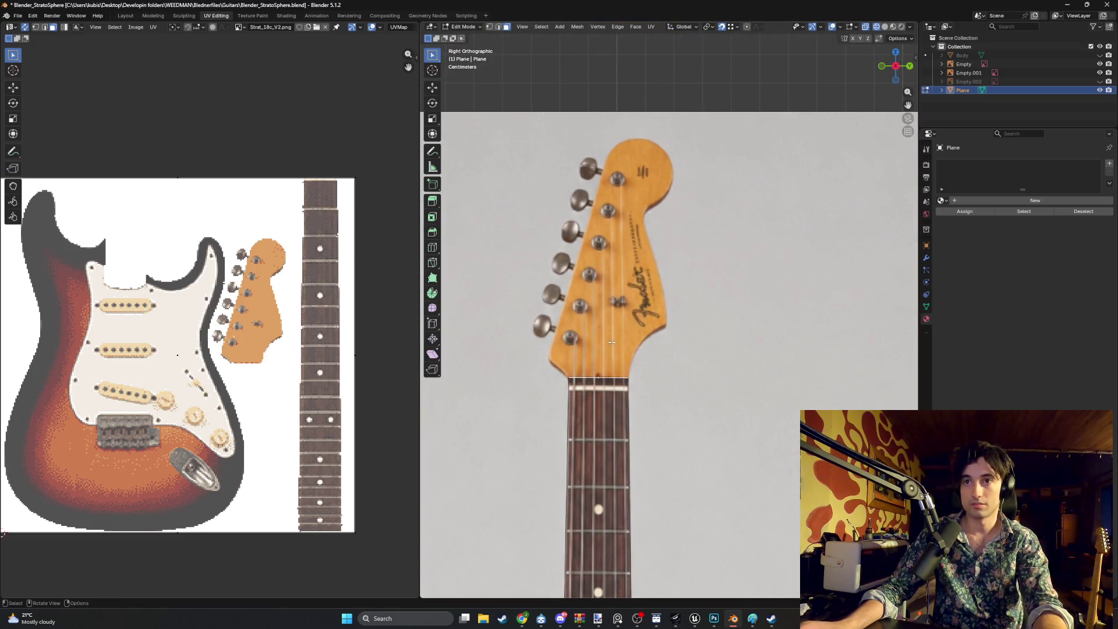
Move the top face straight up along Z over the photo's headstock
key(g)
key(z)
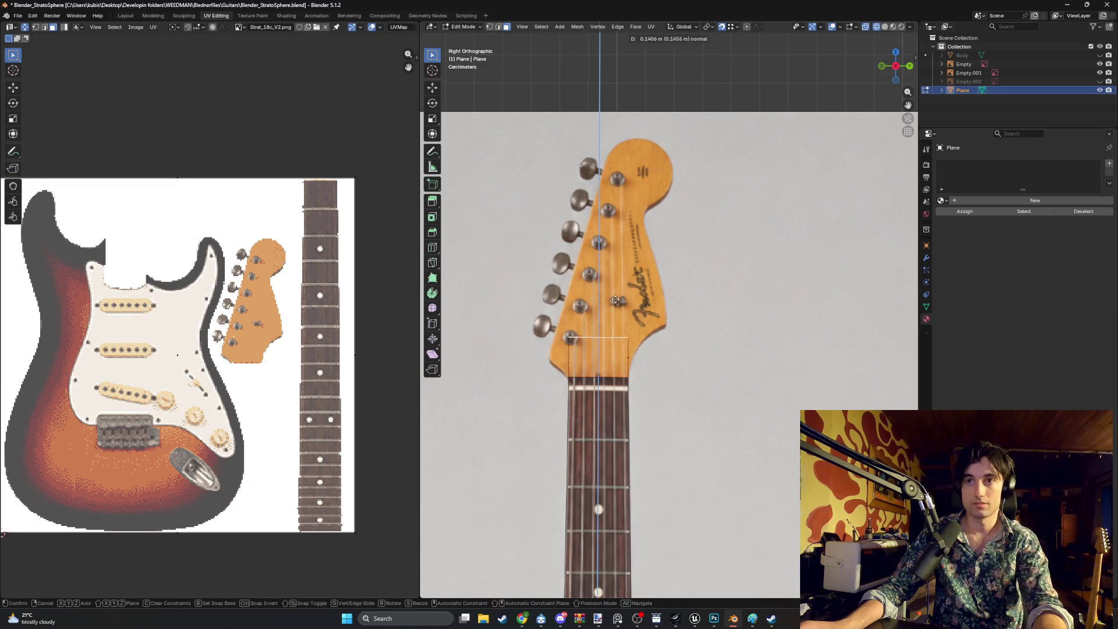
click(628, 102)
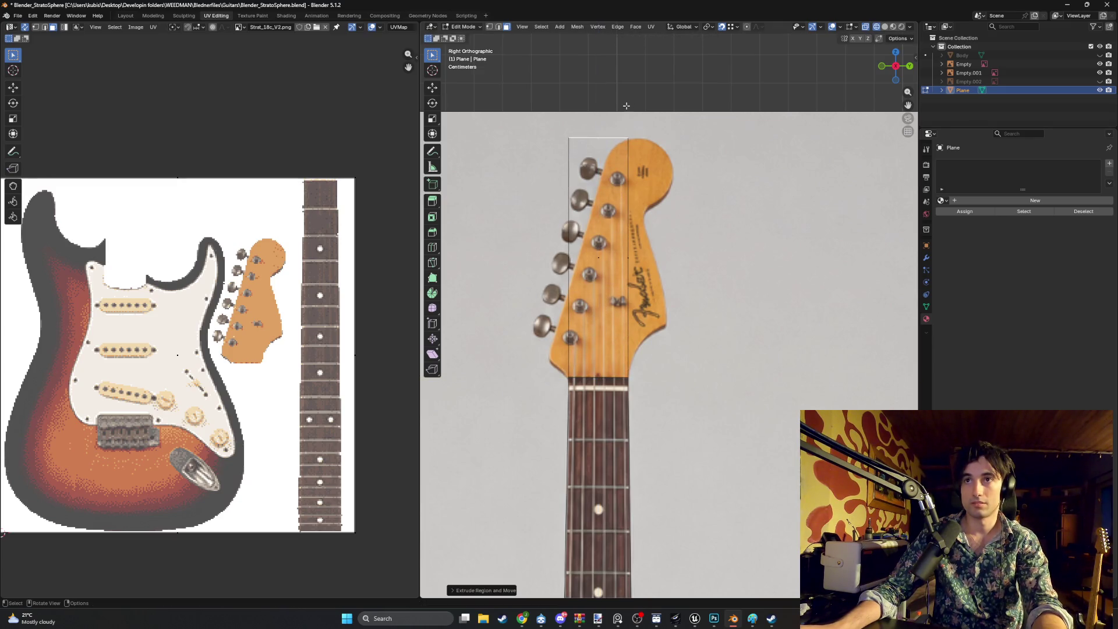
Add about 10 evenly spaced horizontal loop cuts across the headstock strip
key(ctrl+r)
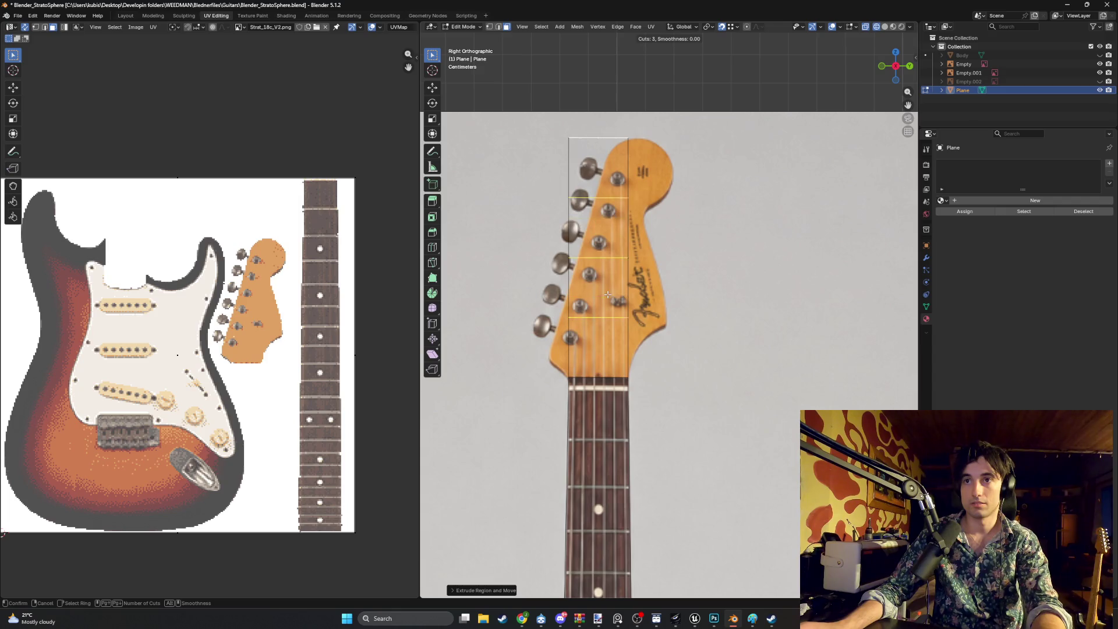
scroll(608, 296, up, 3)
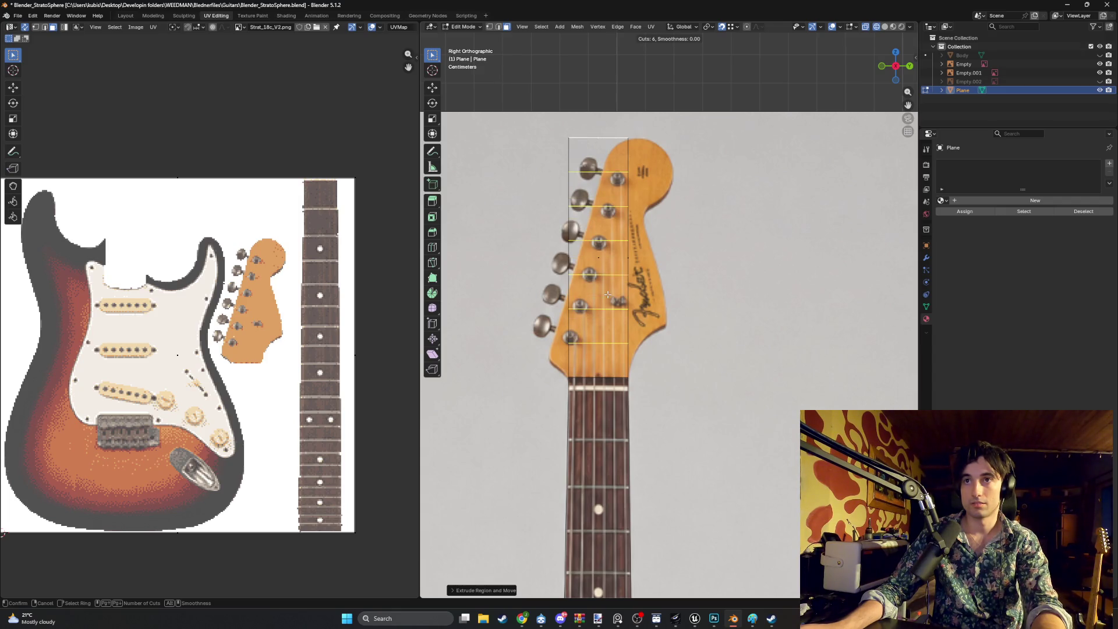
scroll(608, 295, up, 1)
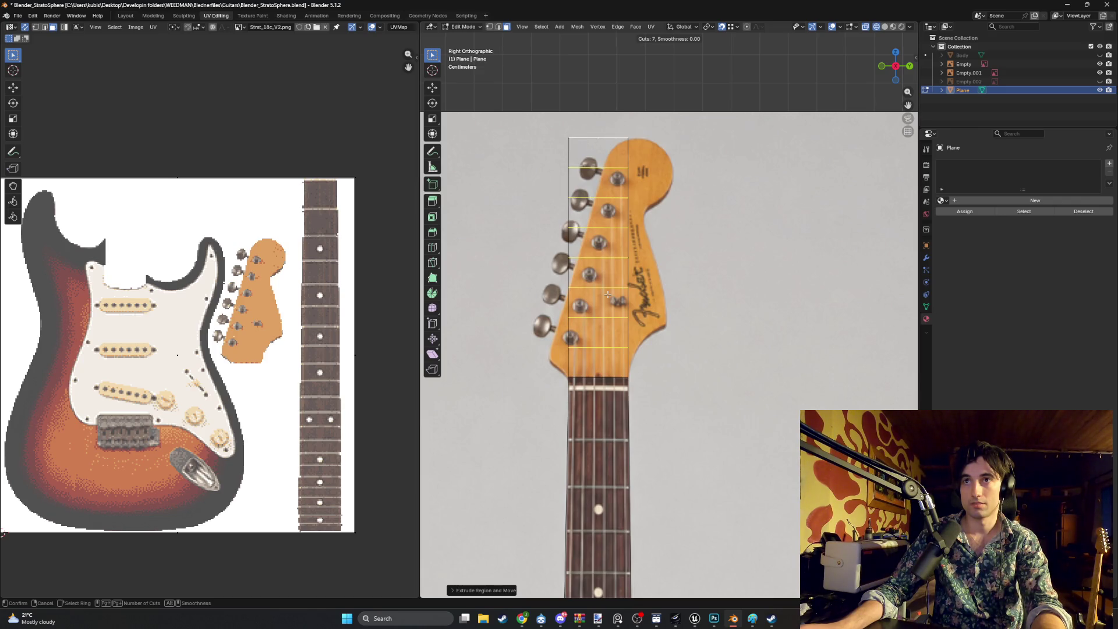
scroll(607, 295, up, 3)
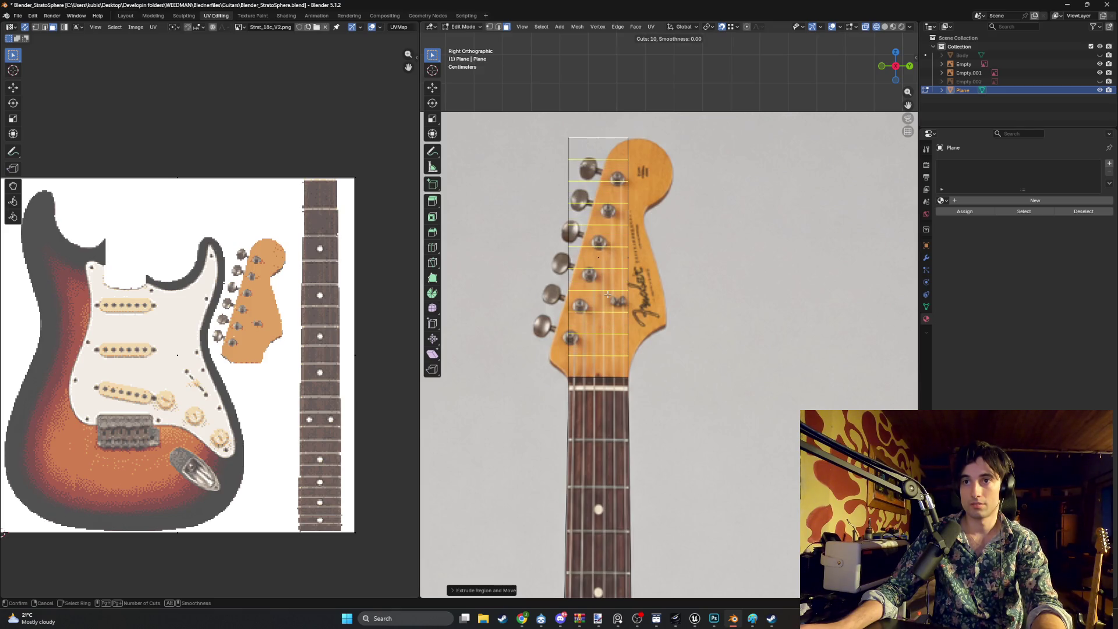
click(608, 295)
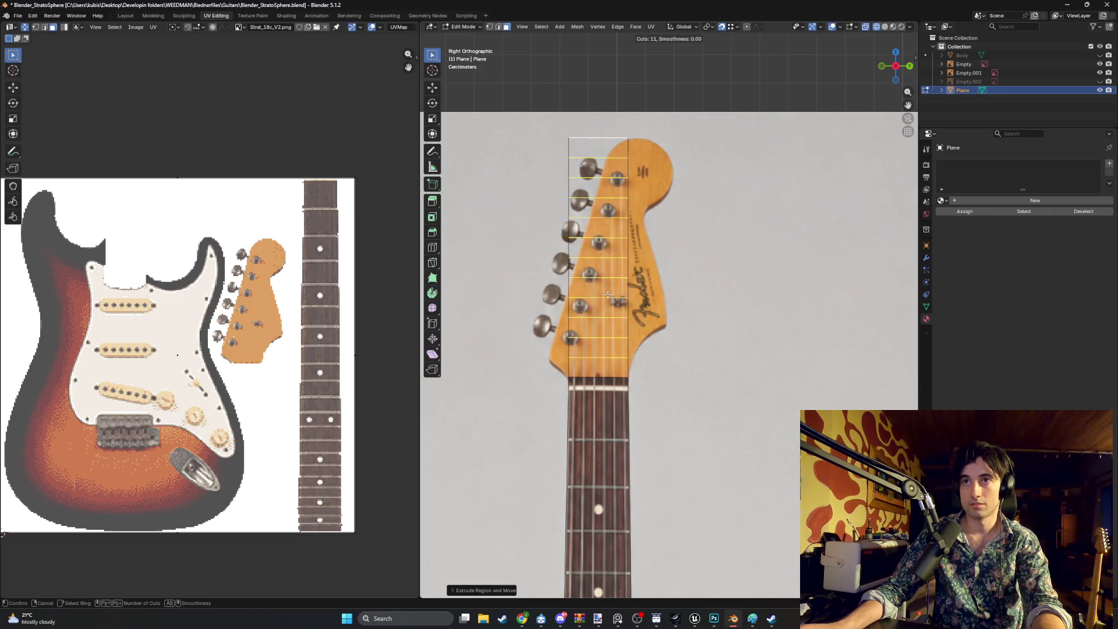
right_click(645, 336)
scroll(645, 336, up, 2)
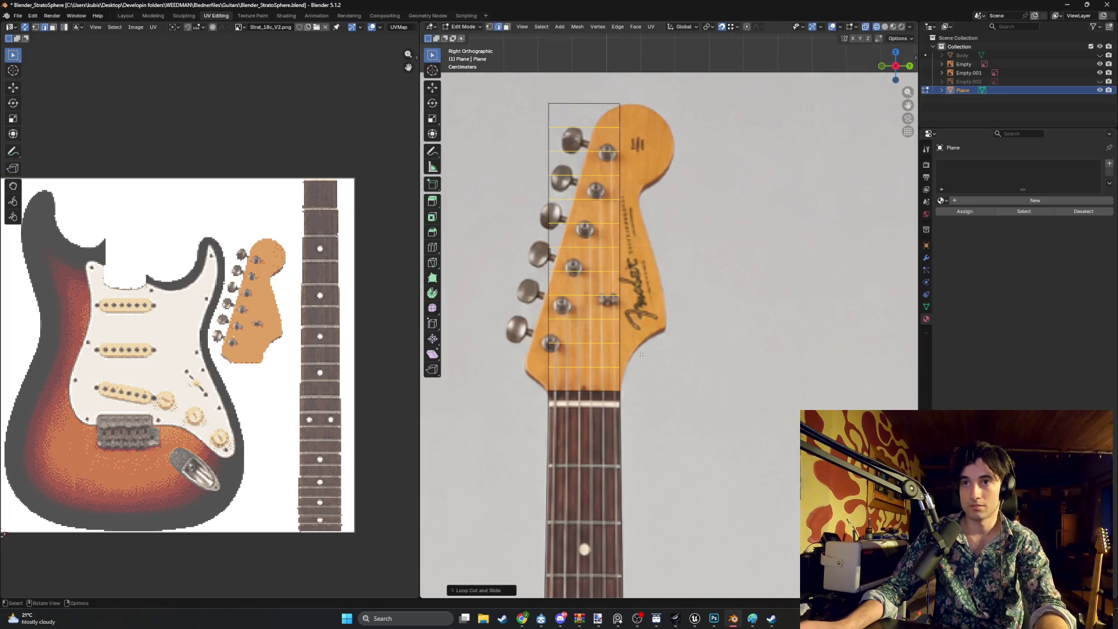
Drag the strip's vertices out onto the headstock outline, from the top tuners down to the lower-left corner
key(alt+a)
mouse_move(614, 367)
mouse_down()
mouse_move(656, 322)
mouse_move(666, 330)
mouse_up()
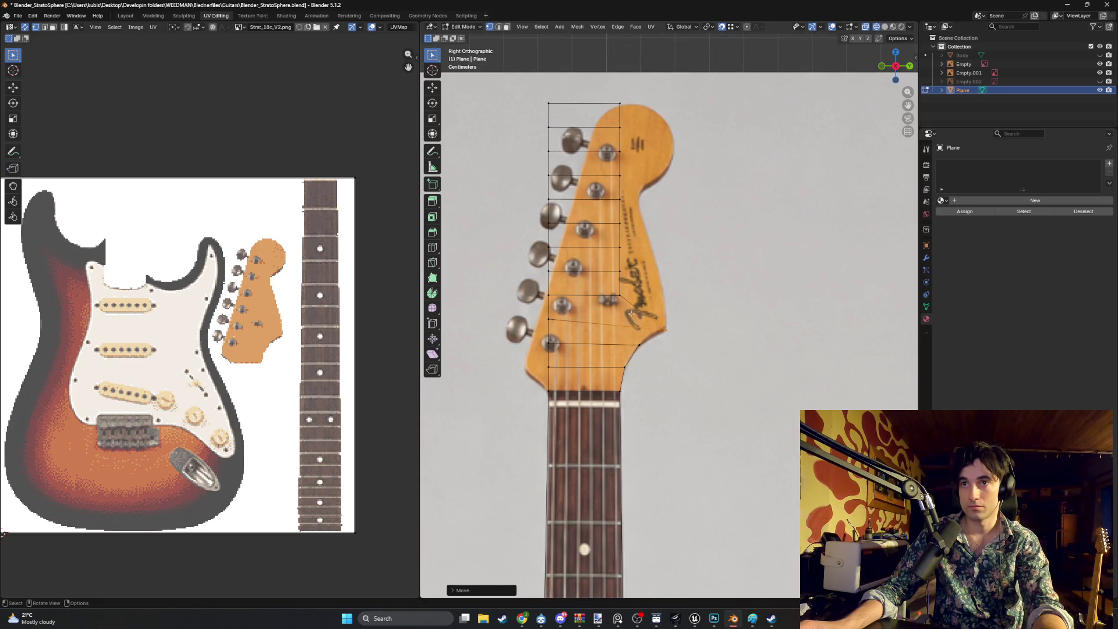
mouse_move(620, 296)
mouse_down()
mouse_move(646, 291)
mouse_move(632, 233)
mouse_move(646, 226)
mouse_move(630, 224)
mouse_move(632, 181)
mouse_move(608, 173)
mouse_move(658, 139)
mouse_move(638, 107)
mouse_move(600, 108)
mouse_up()
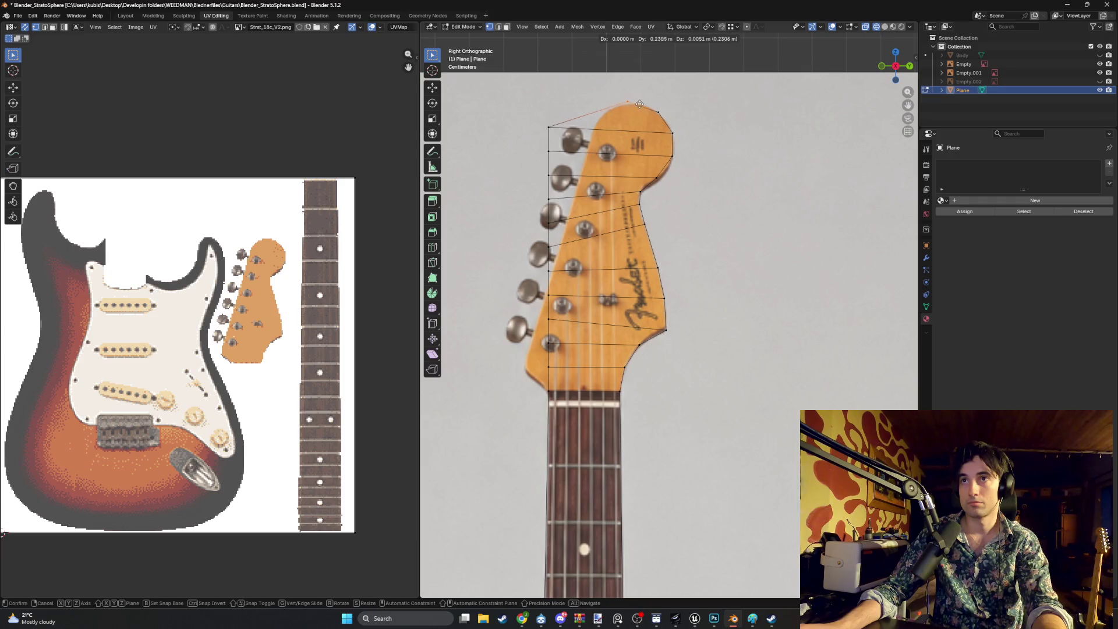
mouse_move(650, 107)
mouse_down()
mouse_move(544, 115)
mouse_move(587, 96)
mouse_up()
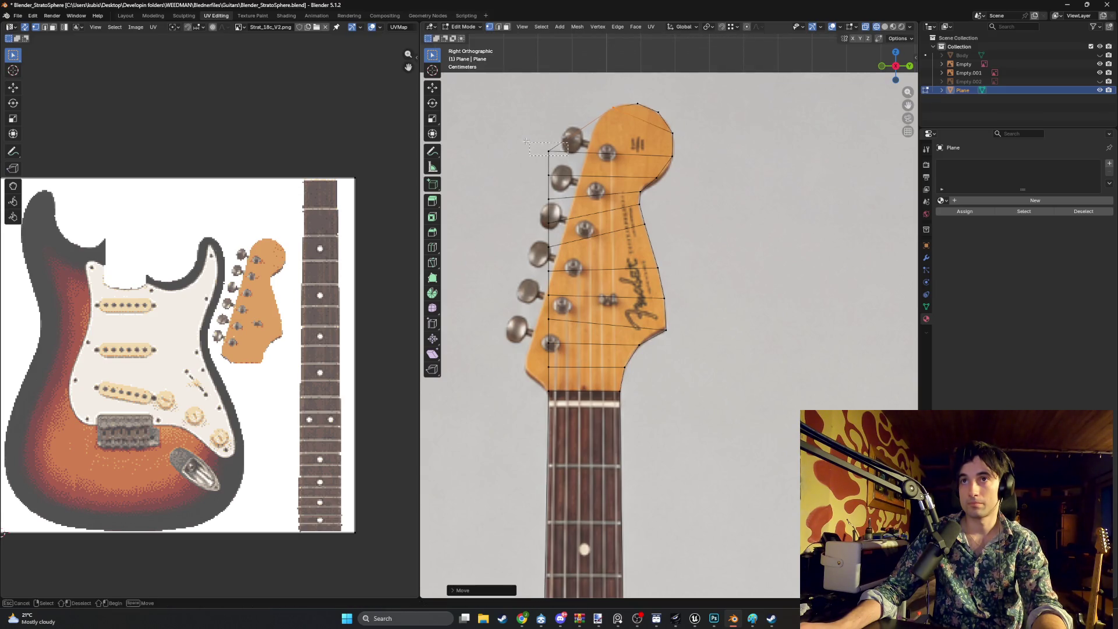
mouse_move(569, 144)
mouse_down()
mouse_move(581, 151)
mouse_move(580, 136)
mouse_move(520, 321)
mouse_up()
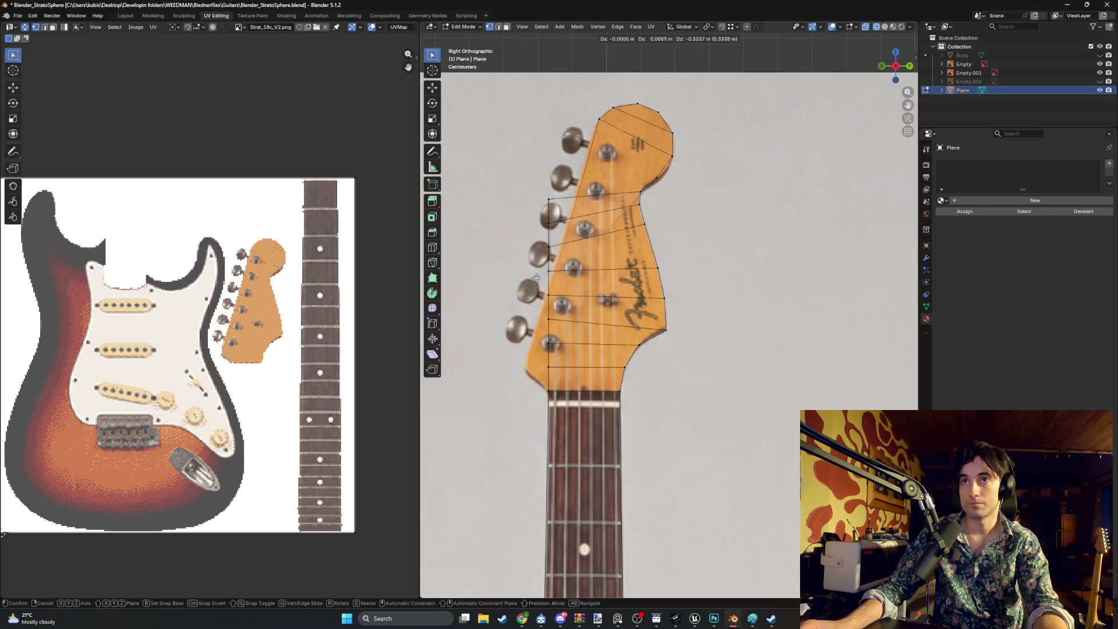
mouse_move(536, 278)
mouse_down()
mouse_move(551, 198)
mouse_move(591, 120)
mouse_up()
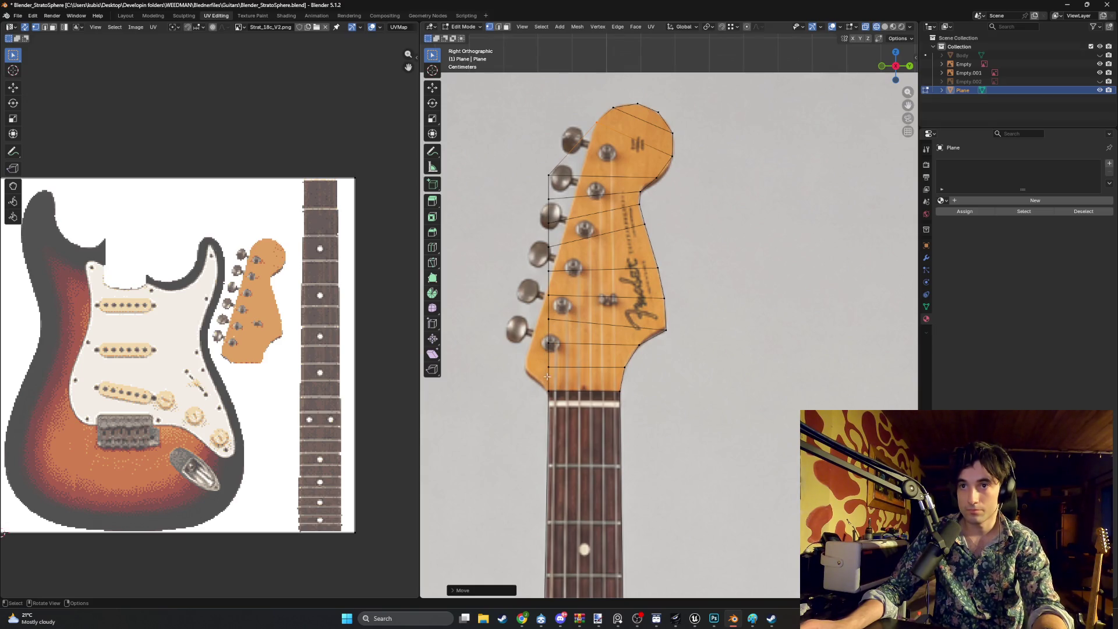
mouse_move(547, 377)
mouse_down()
mouse_move(493, 385)
mouse_move(506, 363)
mouse_up()
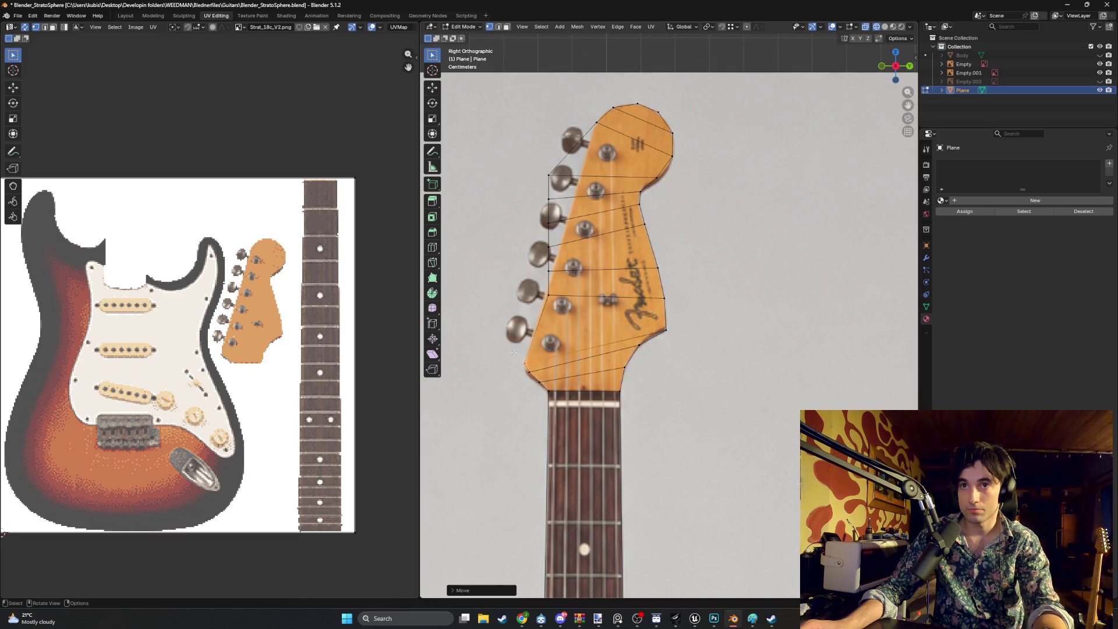
click(546, 296)
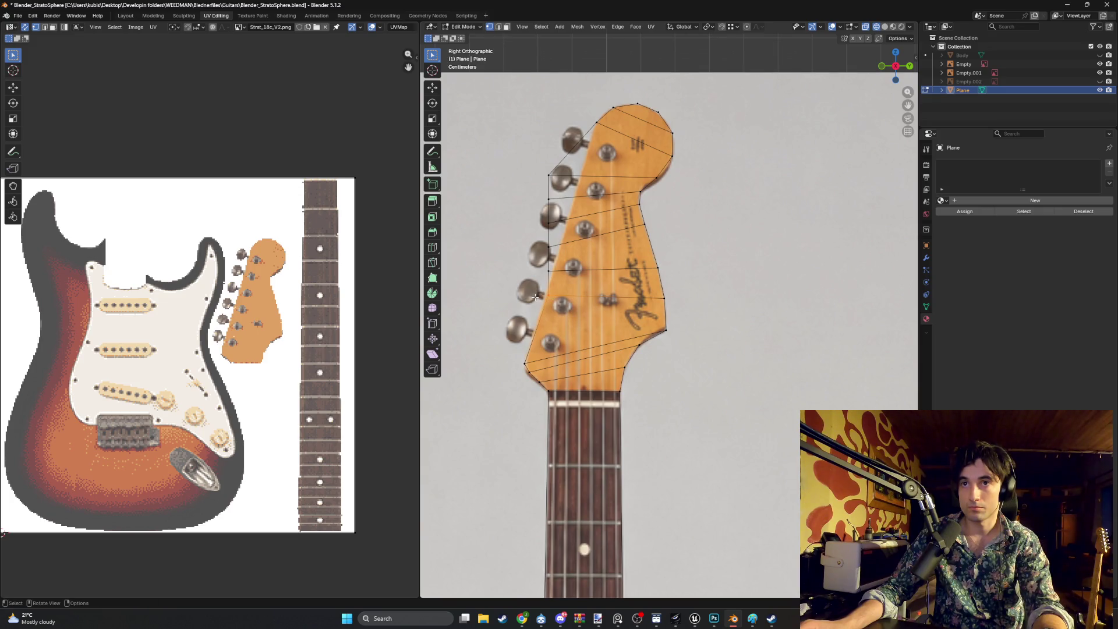
drag(535, 296, 522, 319)
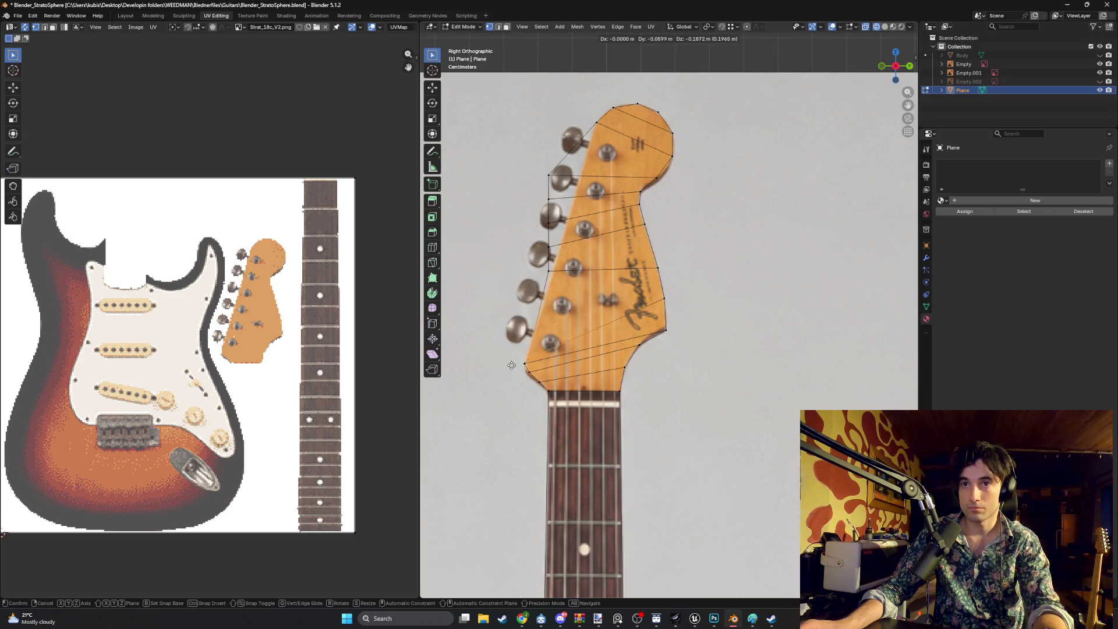
drag(512, 365, 513, 358)
Merge an edge vertex onto the headstock's bottom-left corner vertex
scroll(574, 348, up, 4)
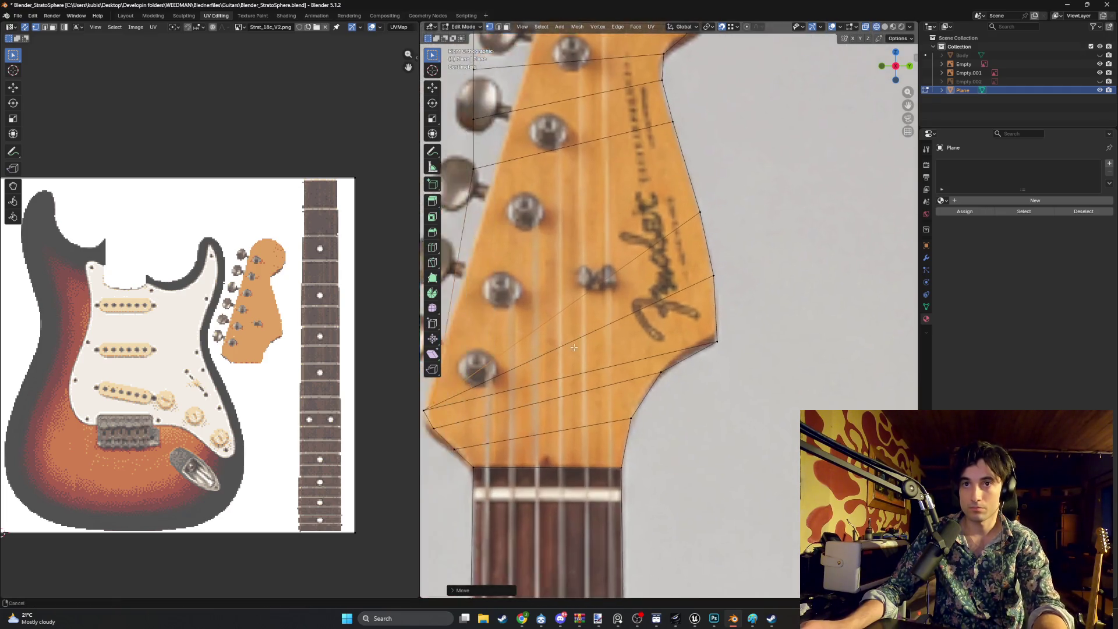
scroll(573, 347, down, 2)
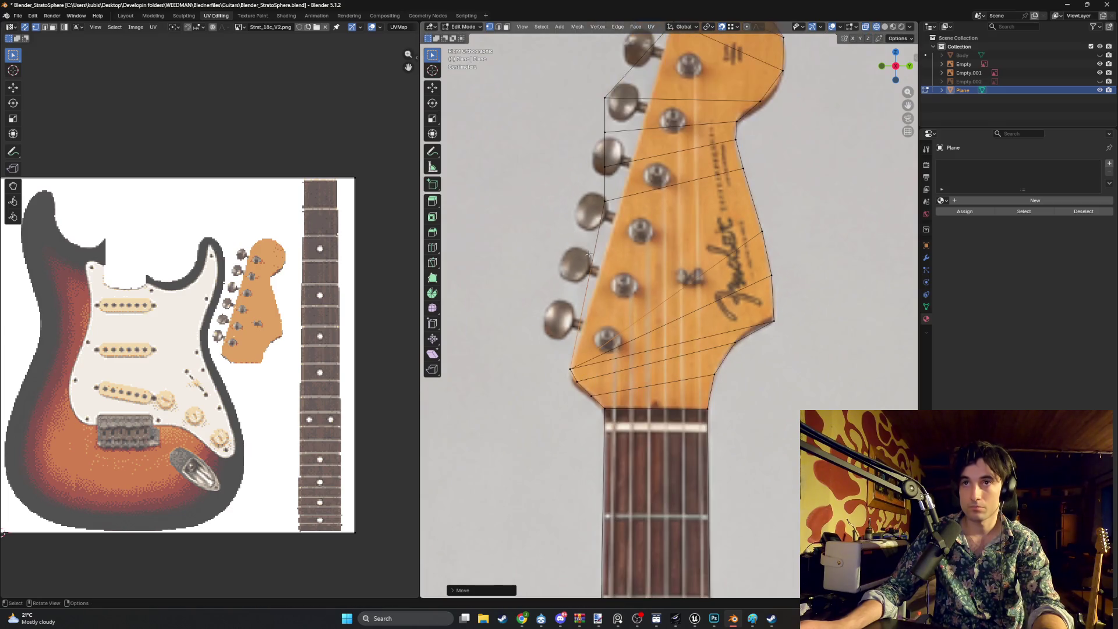
mouse_move(605, 201)
mouse_down()
mouse_move(574, 364)
mouse_move(576, 349)
mouse_move(533, 360)
mouse_up()
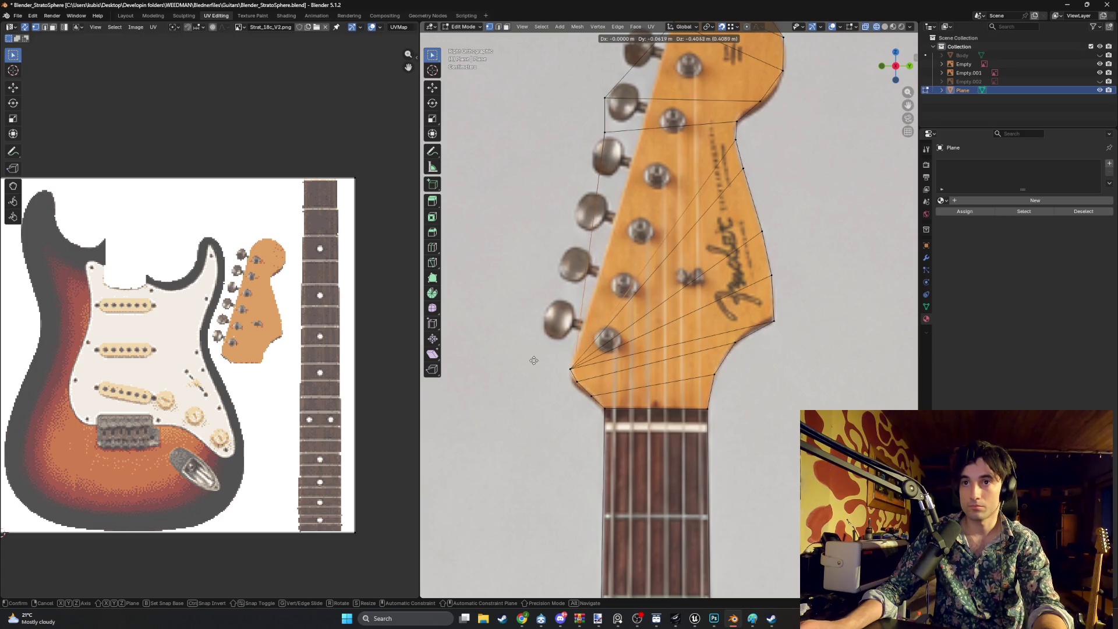
click(562, 367)
Dissolve the stray left-edge vertex with Ctrl+X and move another vertex onto the left edge
shift+middle_drag(633, 149, 628, 224)
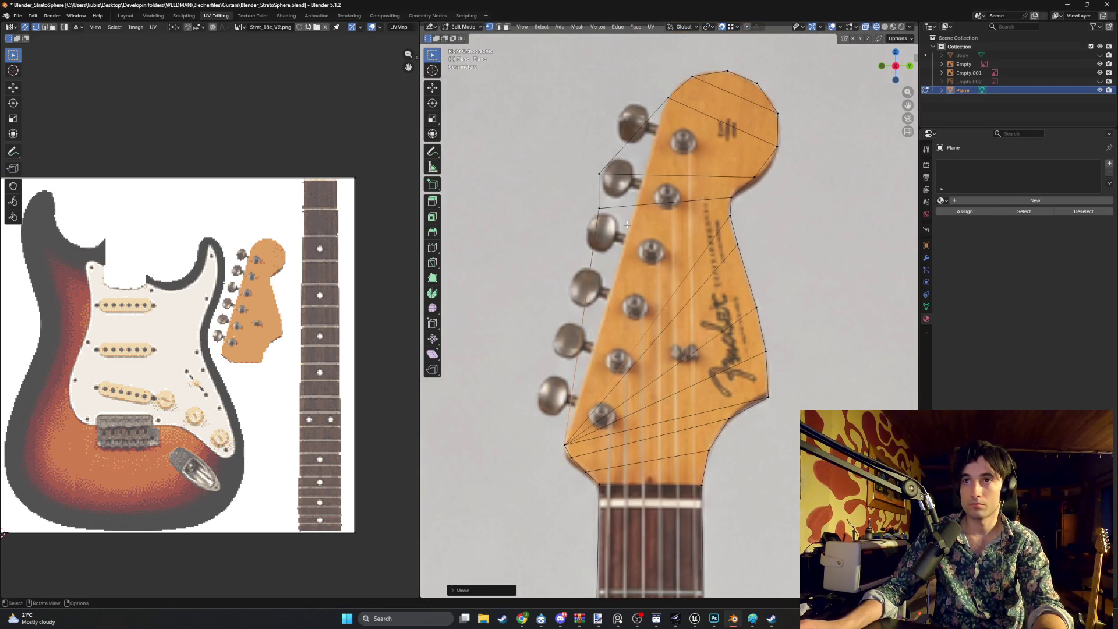
click(586, 202)
key(ctrl+x)
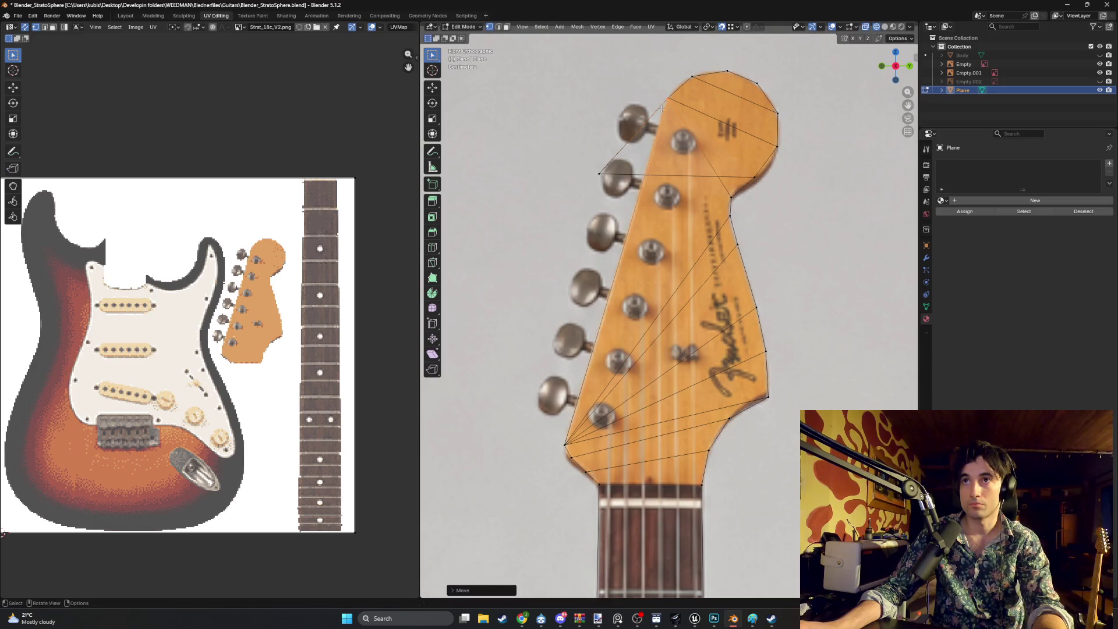
drag(618, 186, 594, 178)
key(g)
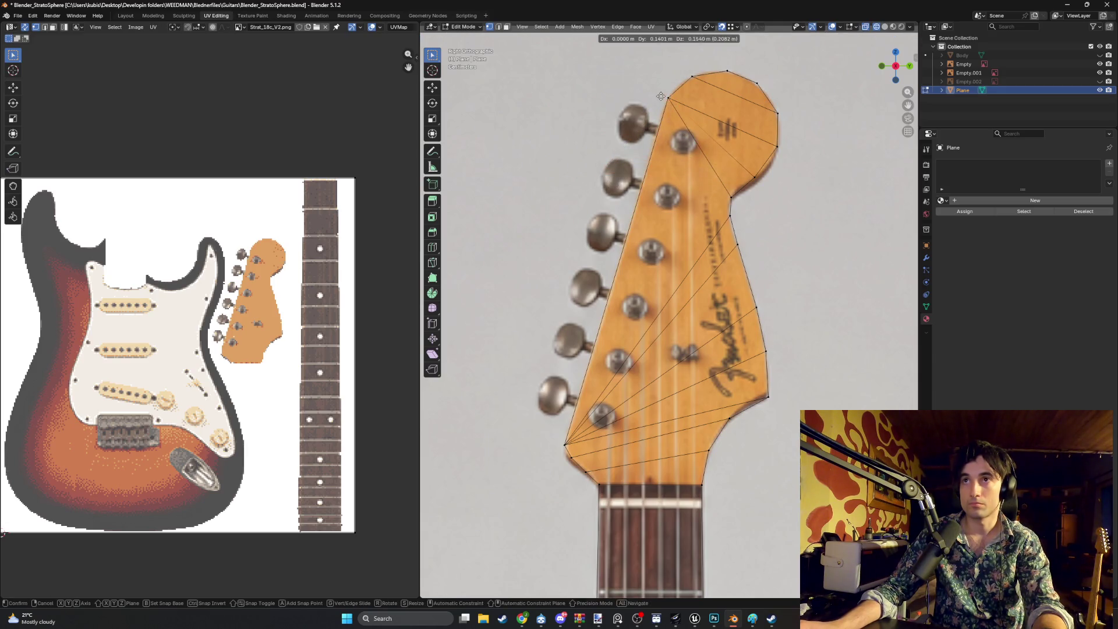
click(654, 233)
scroll(654, 233, down, 1)
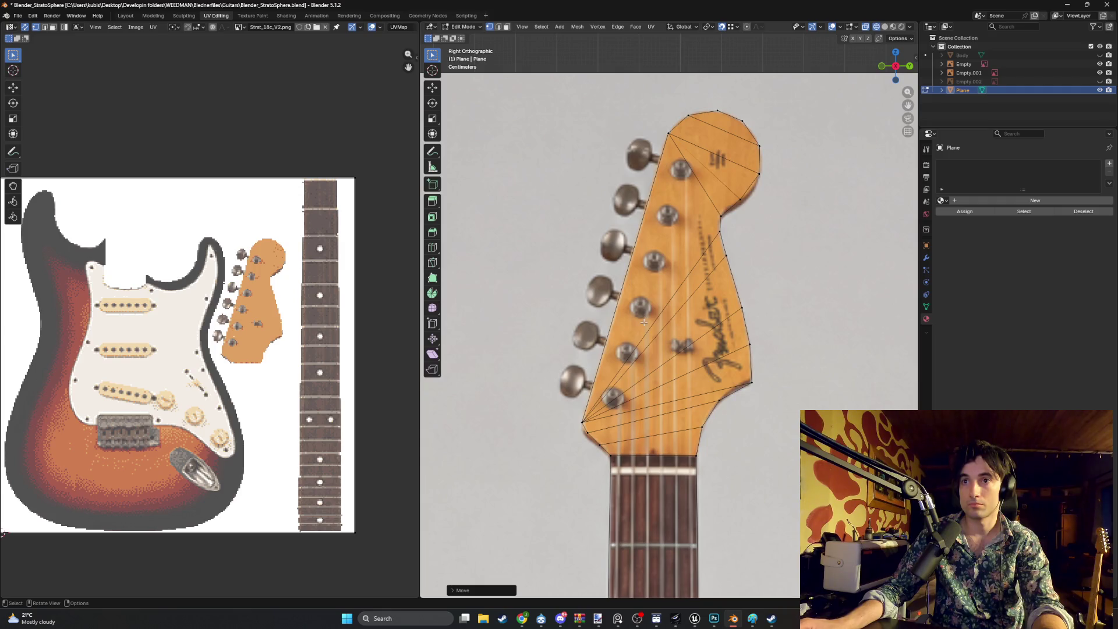
Inspect the headstock in solid shading from an orthographic side view, then switch to Chrome
mouse_move(717, 280)
middle_down()
mouse_move(700, 263)
mouse_move(717, 265)
middle_up()
key(z)
click(722, 265)
mouse_move(755, 262)
middle_down()
mouse_move(678, 262)
mouse_move(605, 373)
mouse_move(577, 487)
middle_up()
key(grave)
click(631, 266)
scroll(576, 487, up, 3)
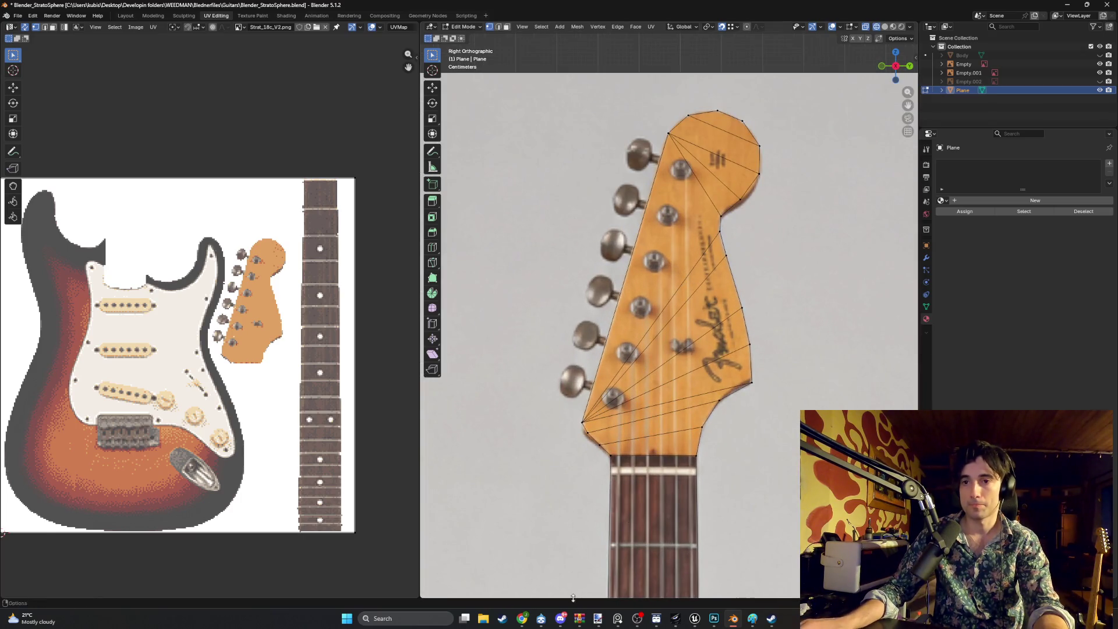
mouse_move(521, 618)
click(483, 574)
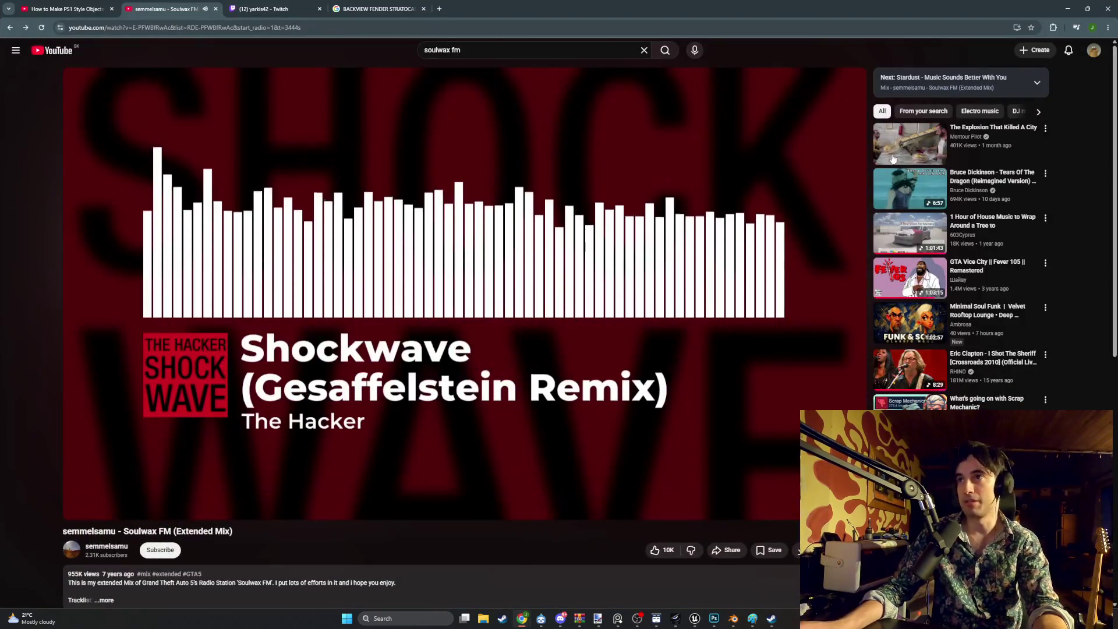
Play the '1 Hour of House Music to Wrap Around a Tree to' video from the sidebar
click(895, 244)
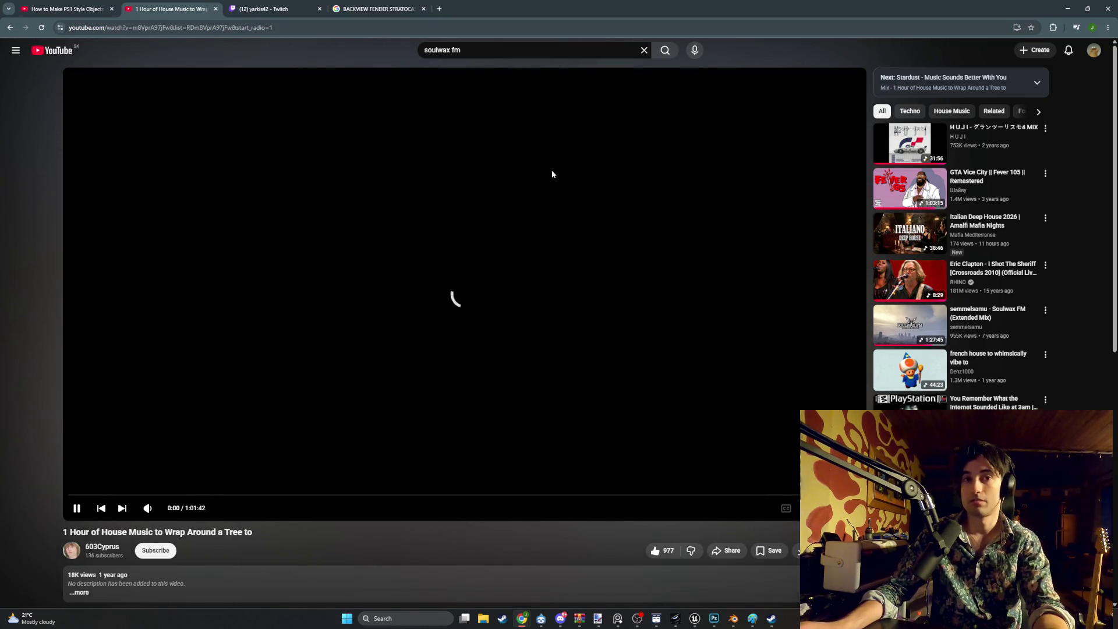
Minimize the browser to get back to Blender
click(1068, 9)
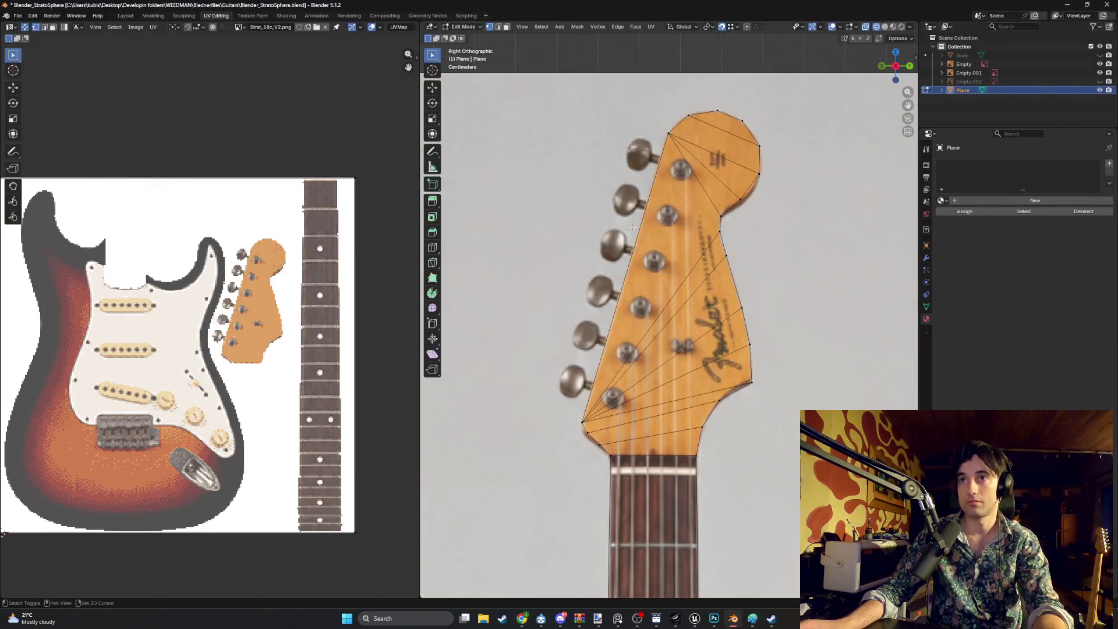
Box-select the whole neck-and-headstock strip and orbit to a User Perspective view beside the photo
shift+middle_drag(633, 227, 594, 259)
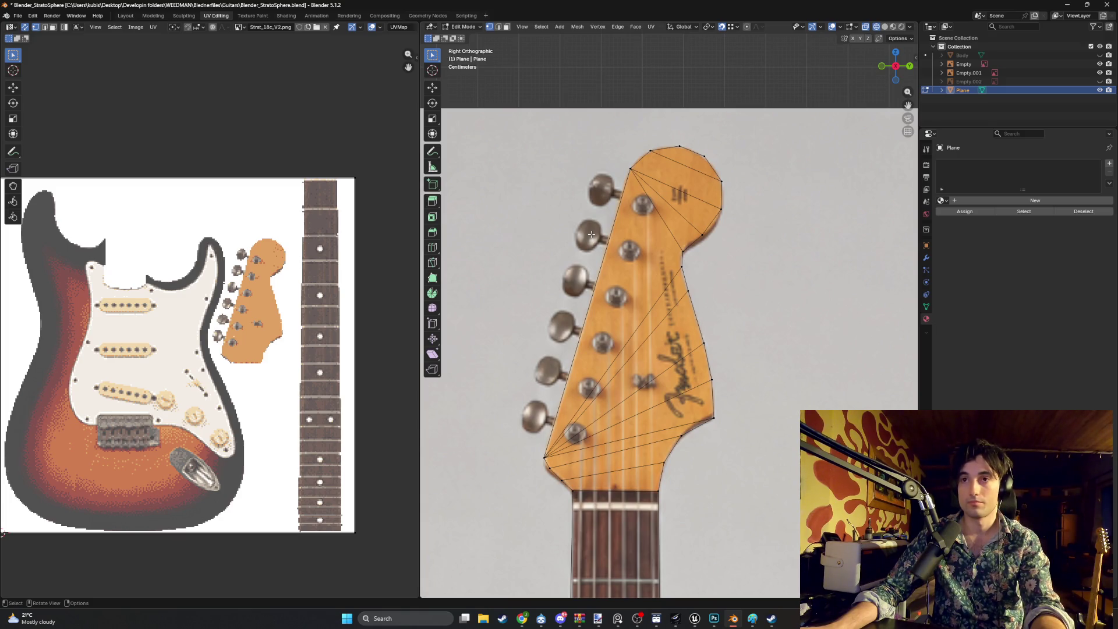
mouse_move(592, 234)
middle_down()
mouse_move(623, 275)
mouse_move(595, 282)
mouse_move(601, 289)
middle_up()
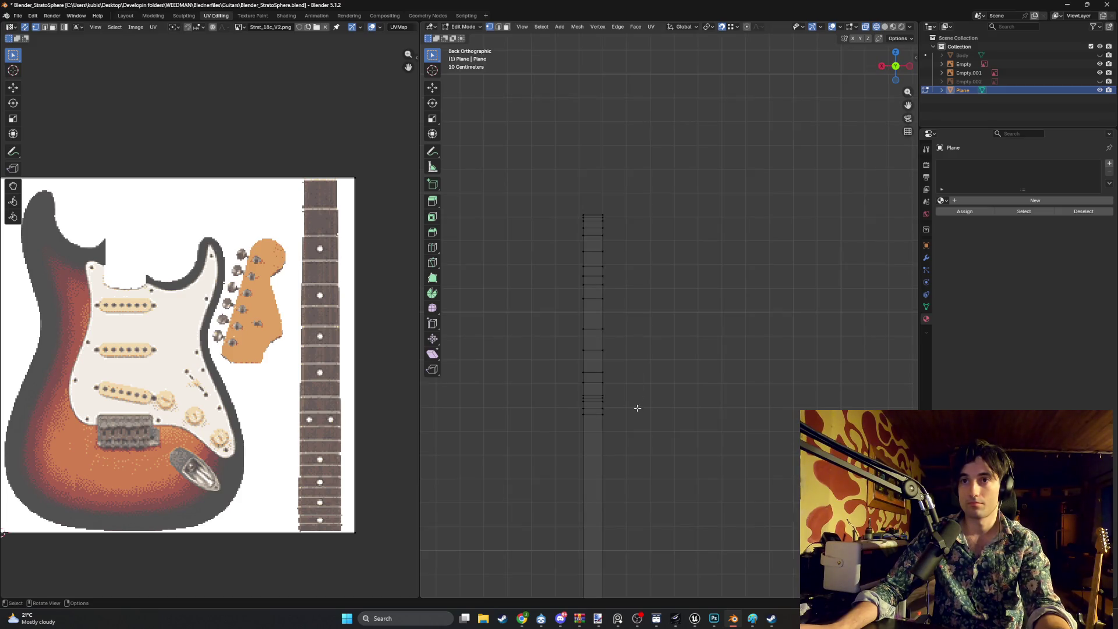
mouse_move(637, 408)
mouse_down()
mouse_move(579, 337)
mouse_move(542, 209)
mouse_up()
mouse_move(566, 272)
middle_down()
mouse_move(774, 303)
mouse_move(664, 290)
middle_up()
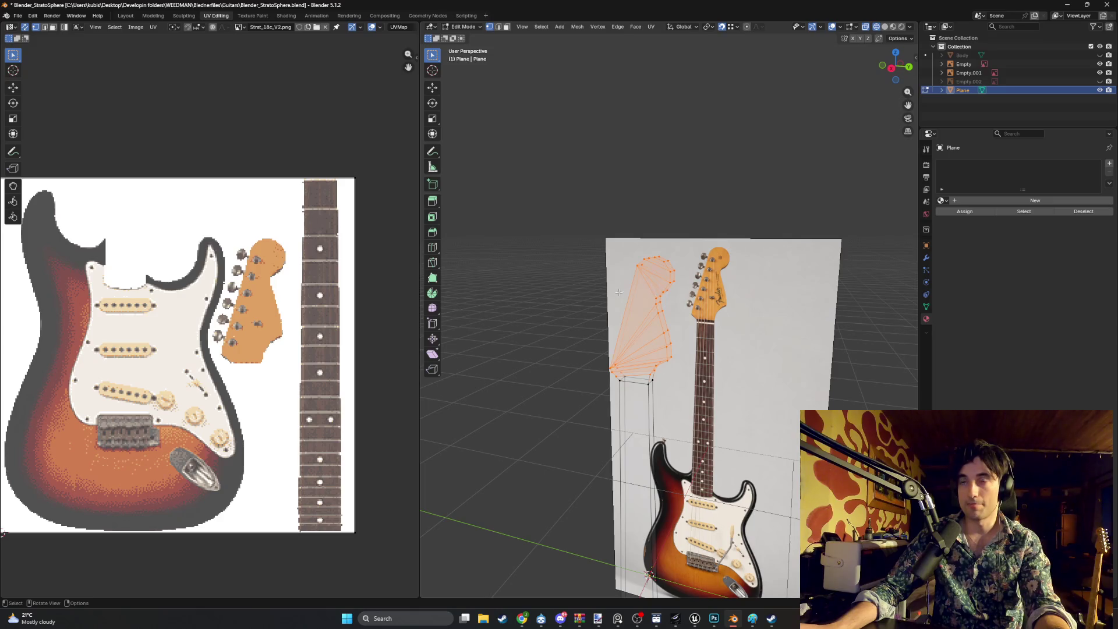
click(522, 619)
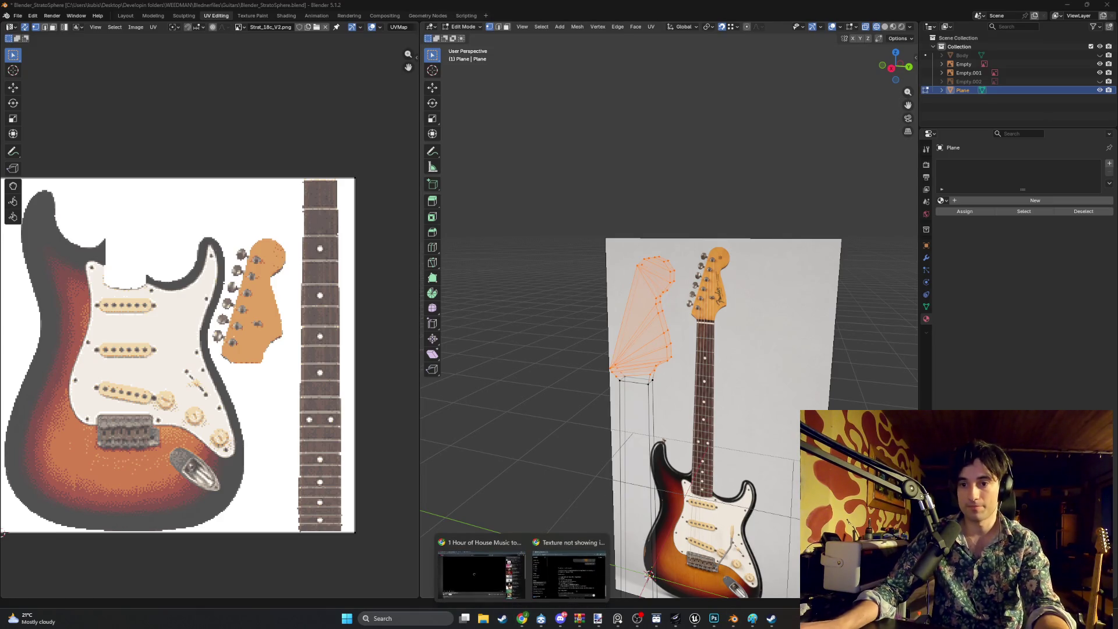
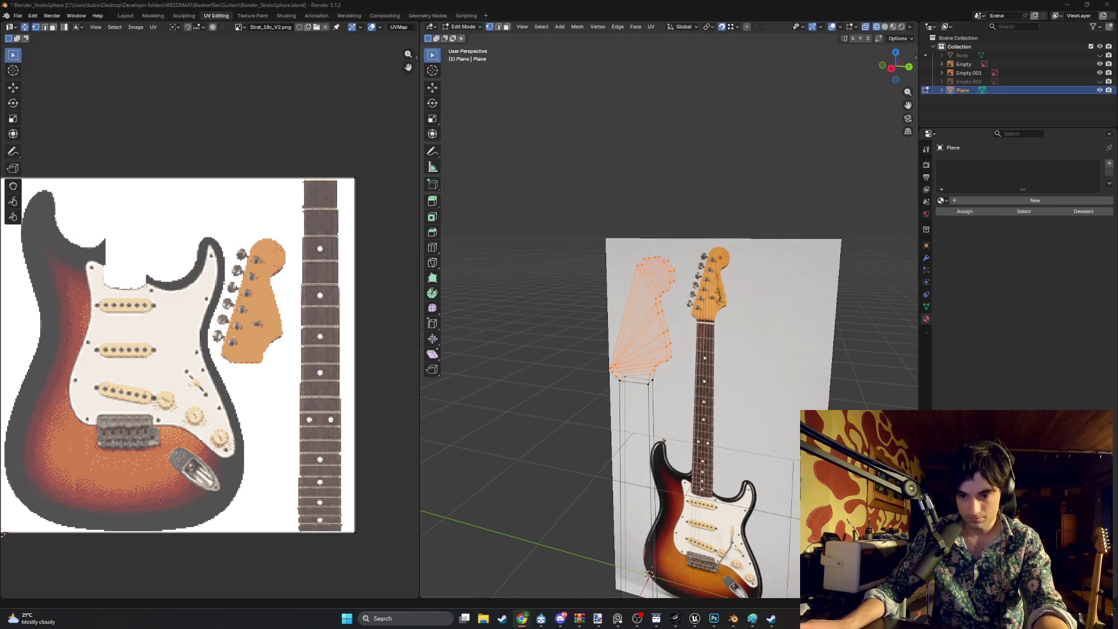
Compare the solid-body guitar plan and Stratocaster blueprint reference images in the browser
key(alt+Tab)
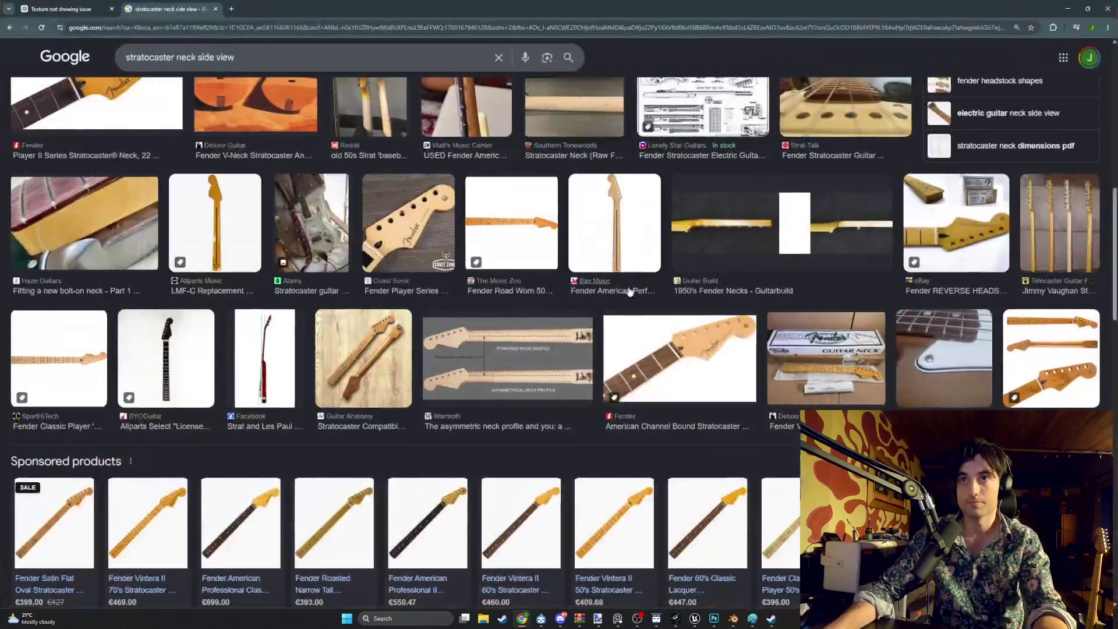
scroll(678, 324, up, 2)
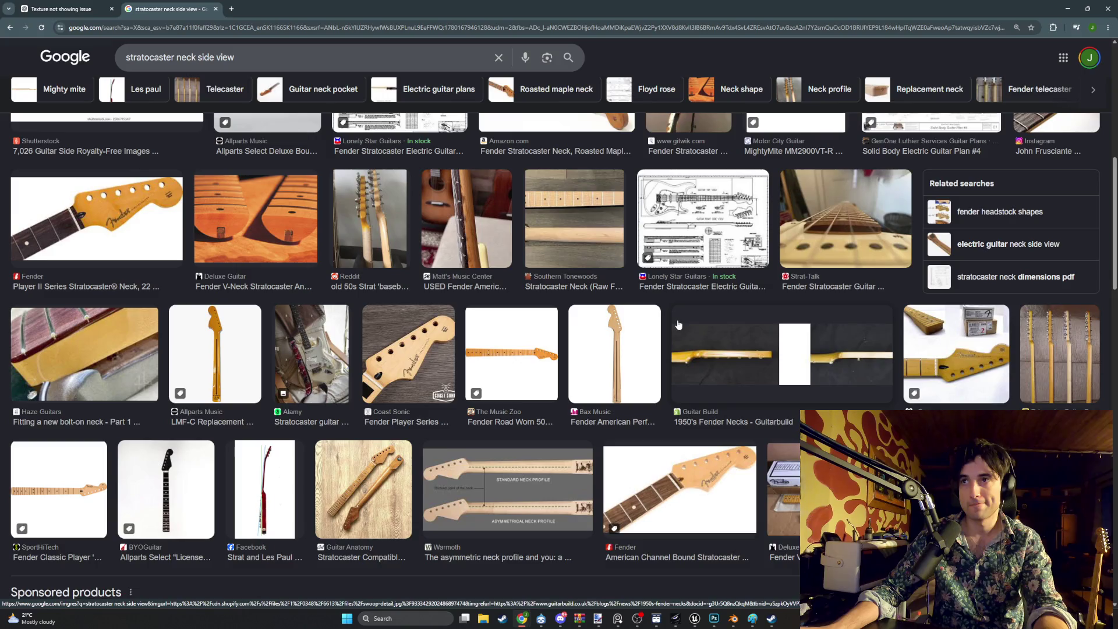
scroll(679, 324, up, 1)
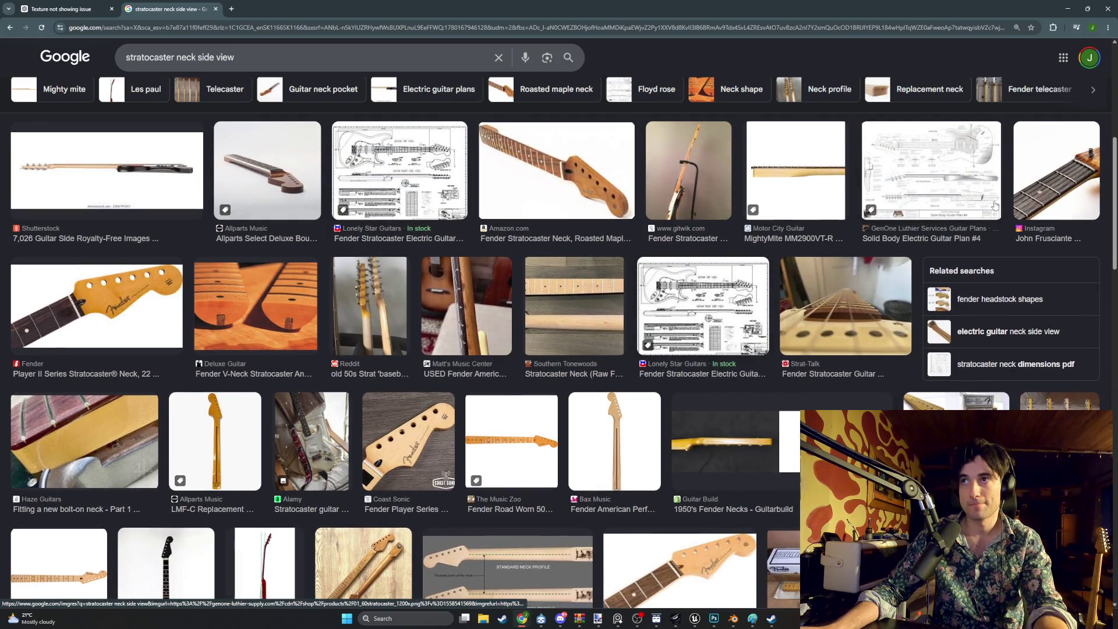
click(968, 162)
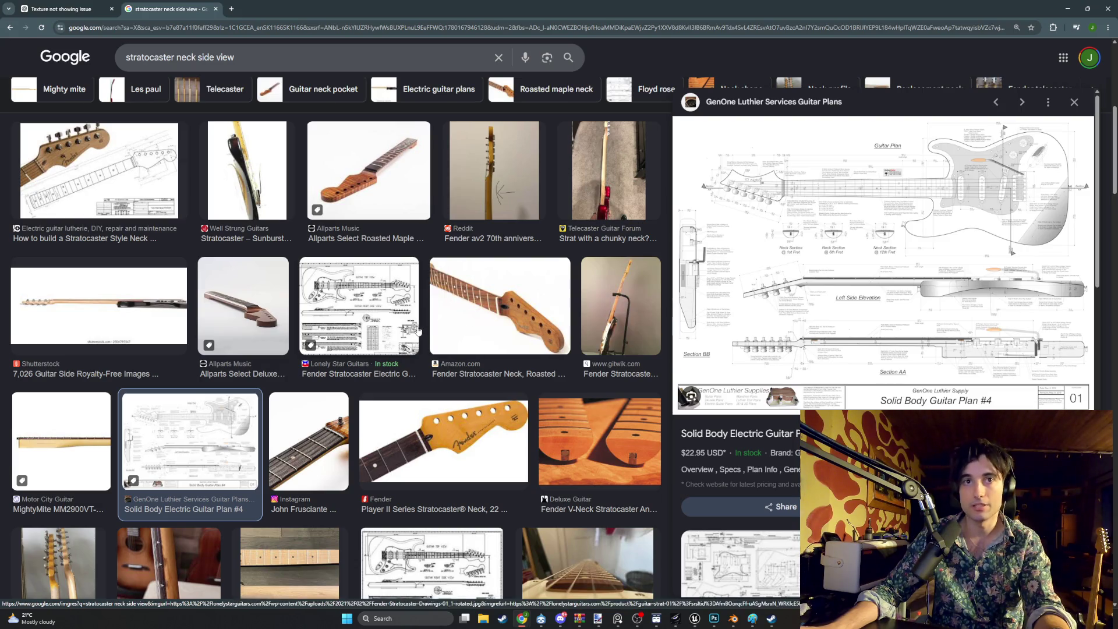
click(373, 321)
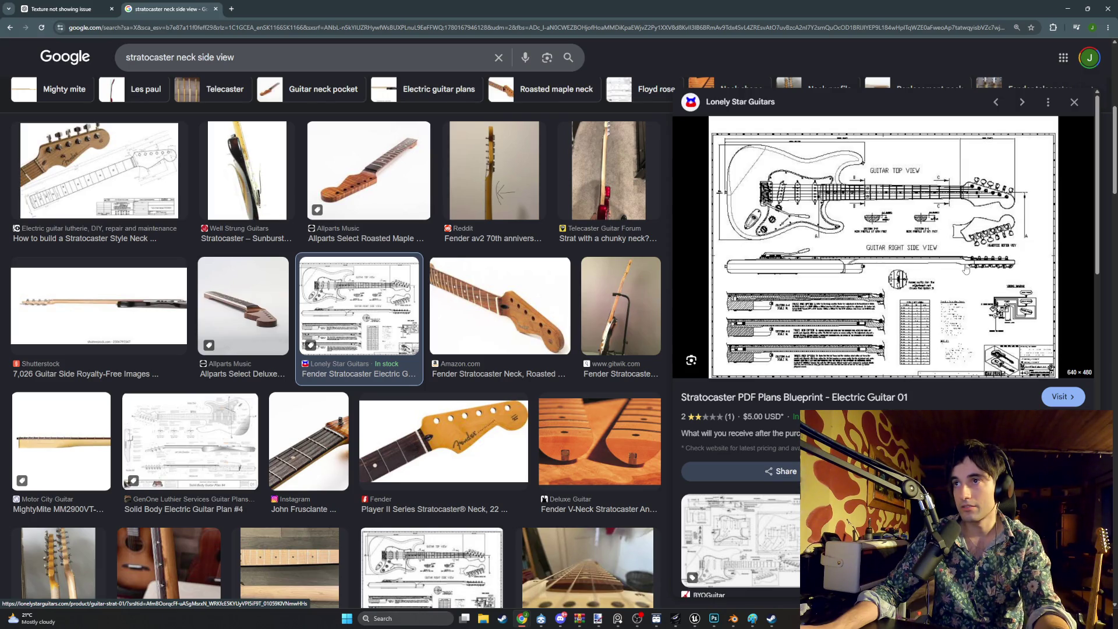
scroll(501, 362, down, 8)
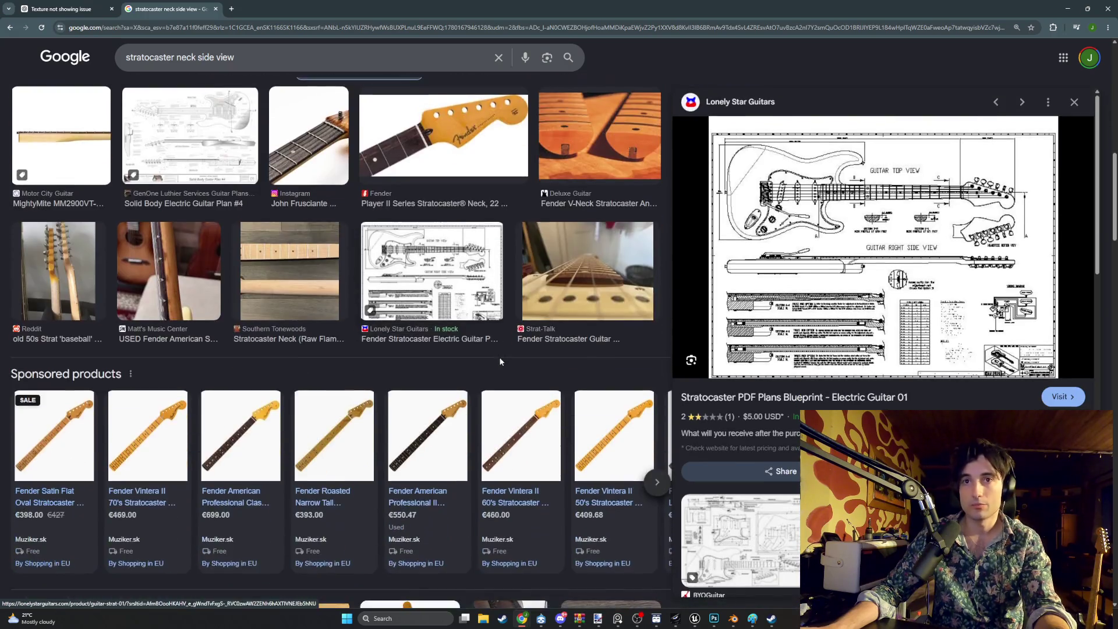
scroll(499, 362, down, 15)
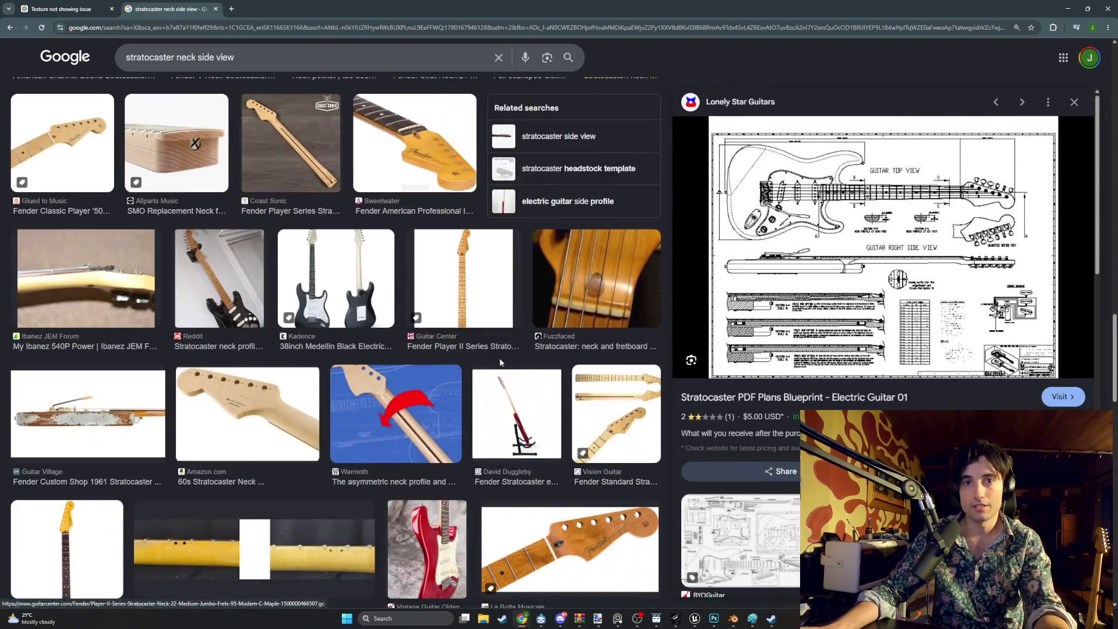
scroll(500, 363, down, 12)
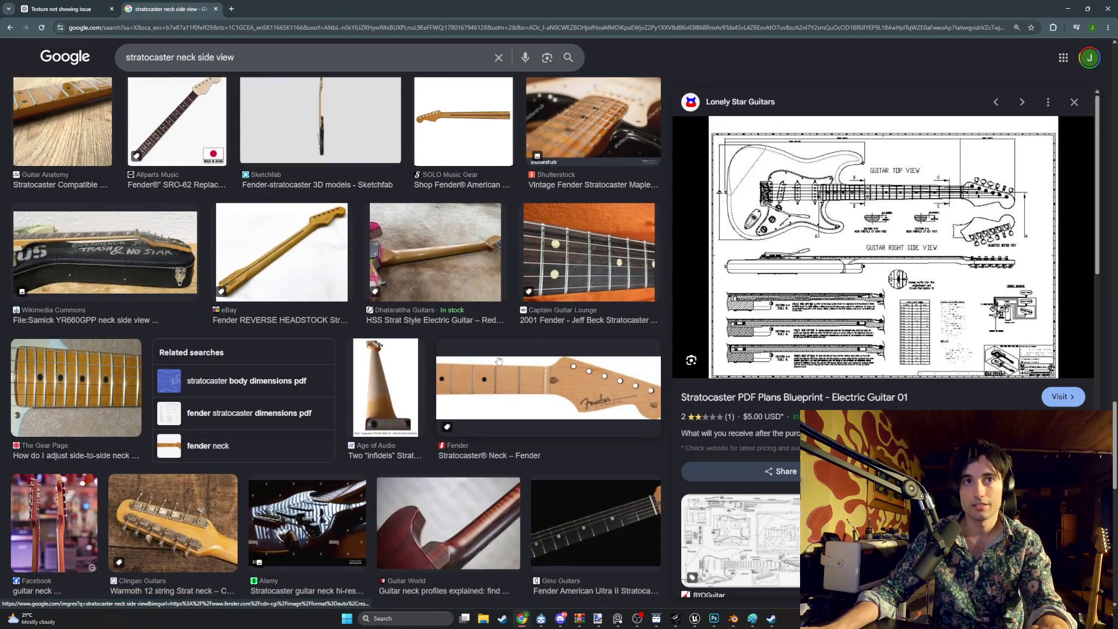
click(1065, 7)
View the neck from the back and add the bottom face strip to the selection
key(ctrl+KP_1)
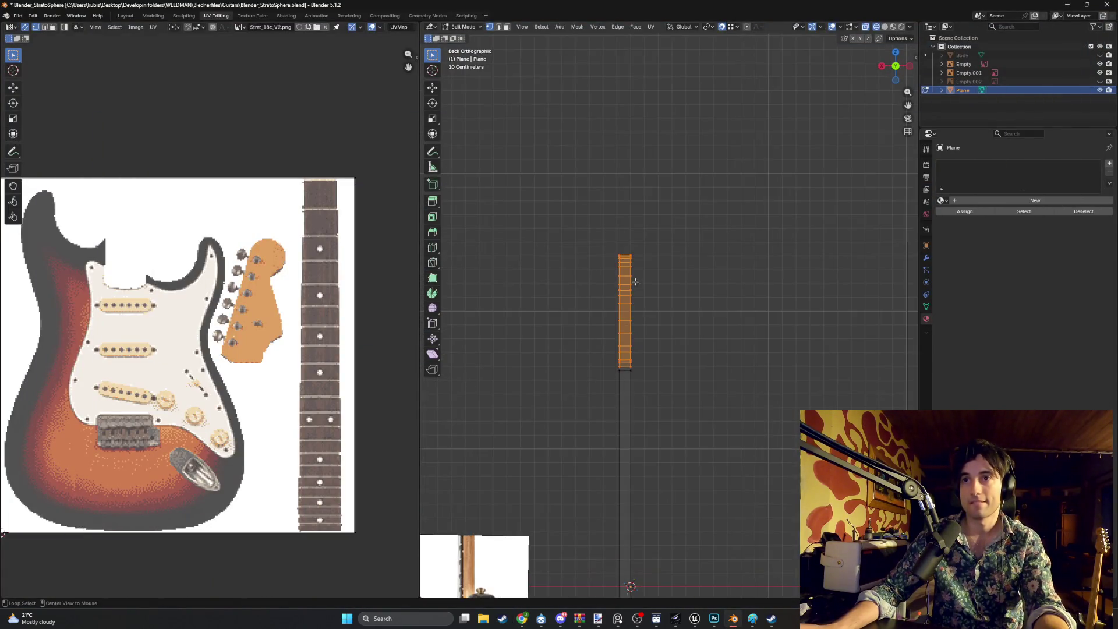
mouse_move(636, 307)
shift+middle_down()
mouse_move(626, 285)
mouse_move(585, 298)
mouse_move(609, 314)
mouse_move(597, 315)
shift+middle_up()
scroll(633, 289, up, 4)
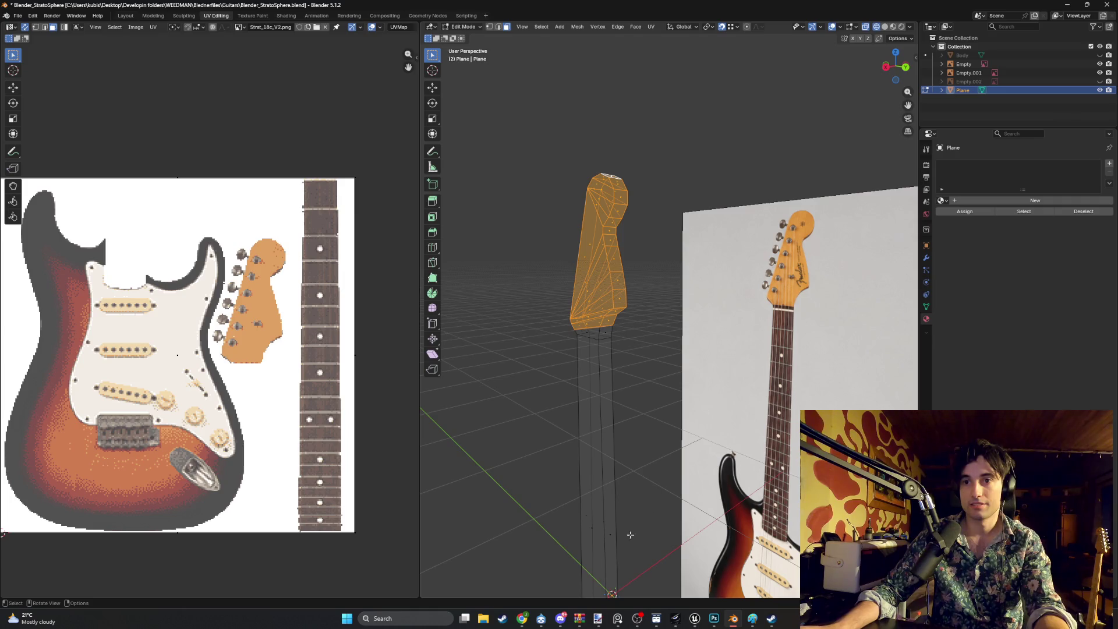
click(524, 619)
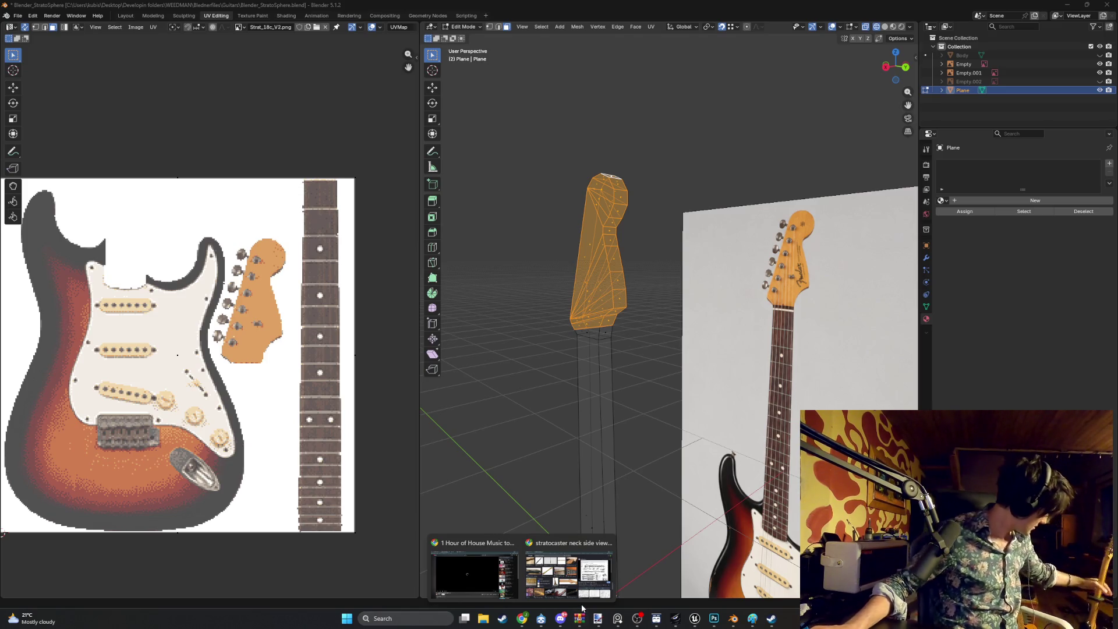
mouse_move(582, 468)
middle_down()
mouse_move(644, 342)
mouse_move(609, 312)
middle_up()
key(KP_1)
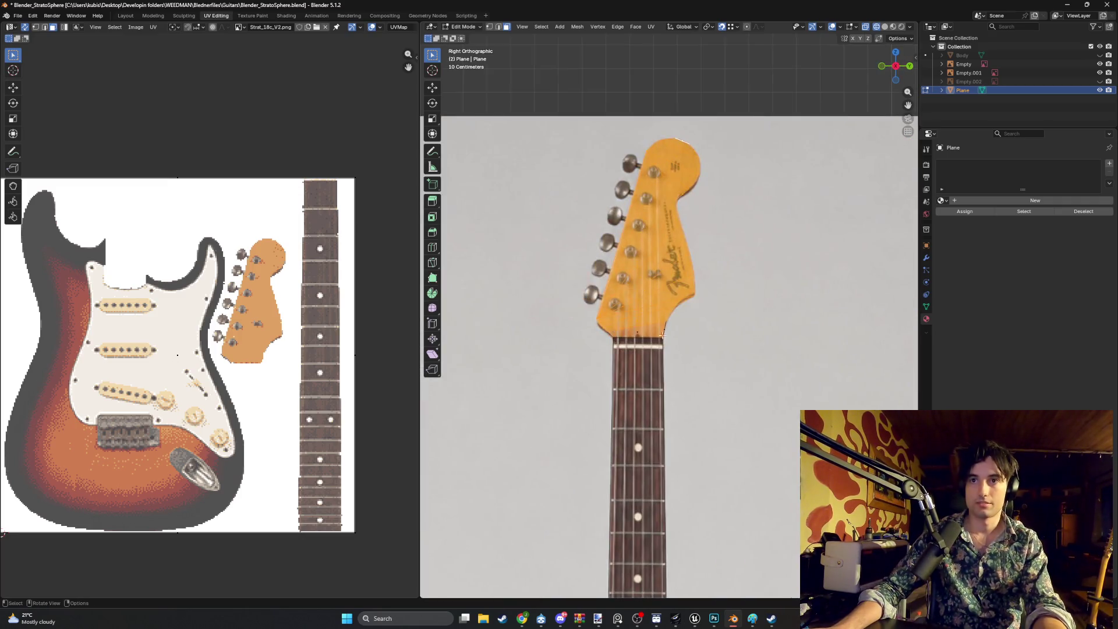
key(ctrl+KP_1)
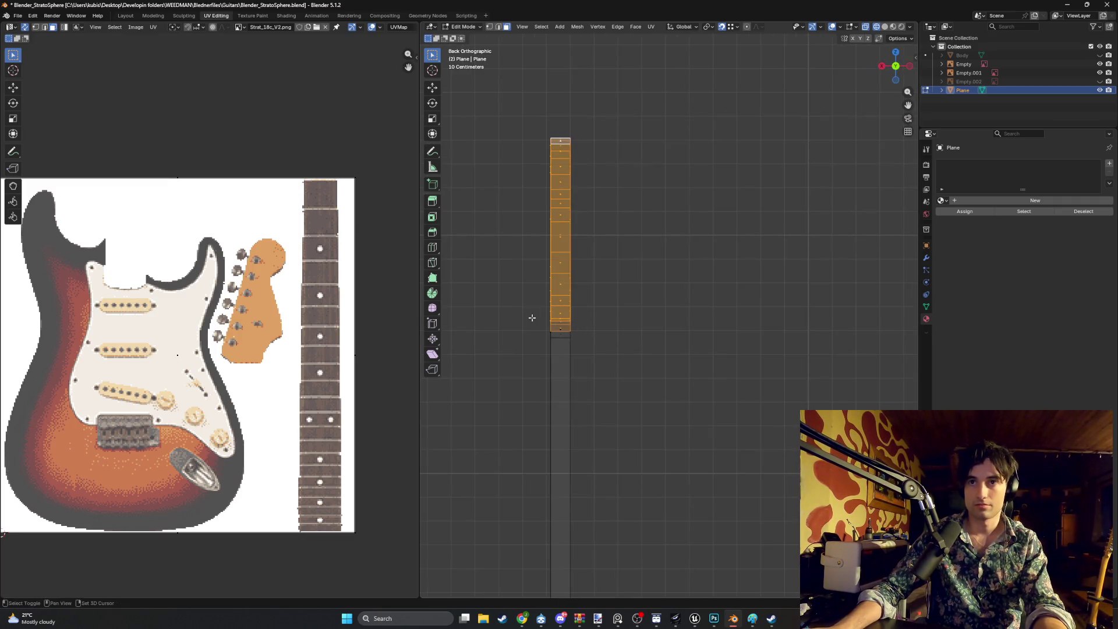
shift+click(560, 334)
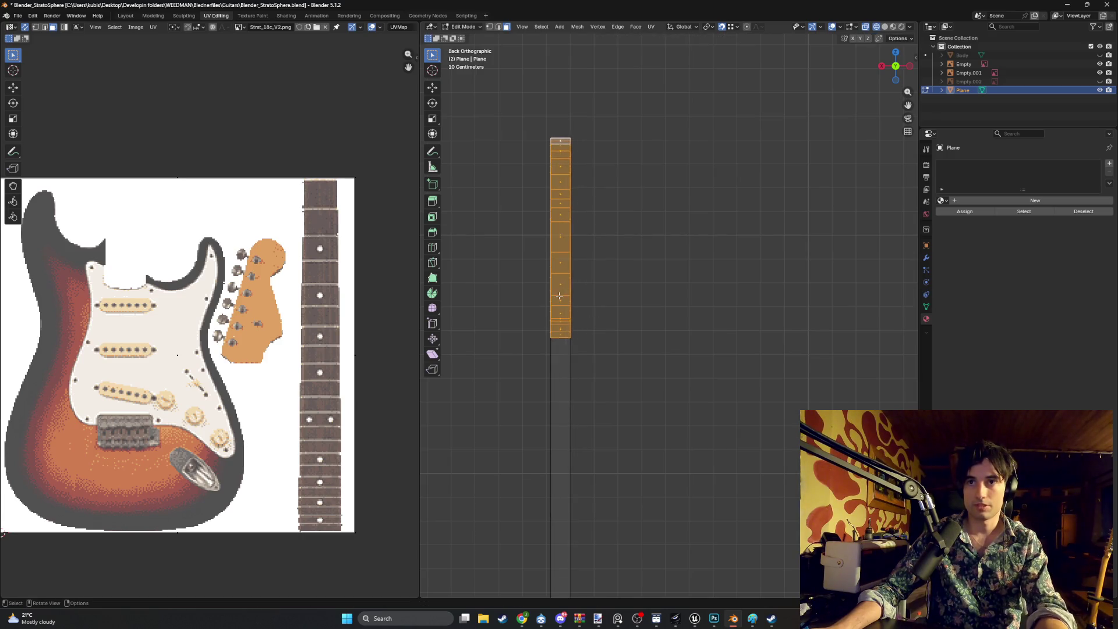
scroll(556, 297, up, 1)
shift+middle_drag(549, 329, 635, 333)
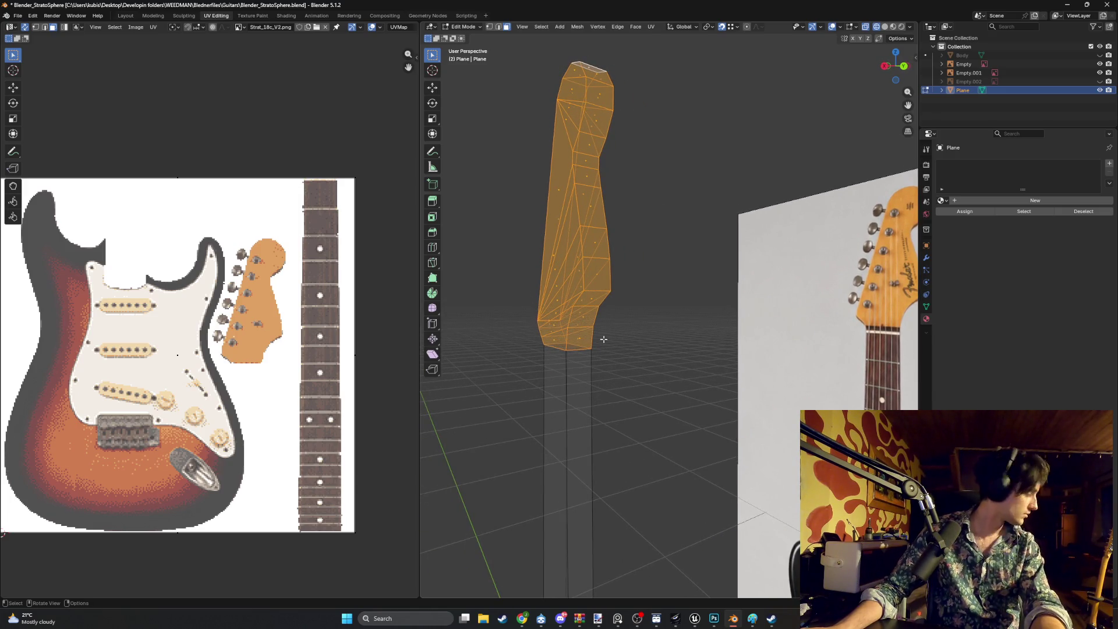
middle_drag(616, 320, 585, 351)
scroll(584, 351, up, 4)
Cut a new edge loop across the neck at the headstock base
key(ctrl+r)
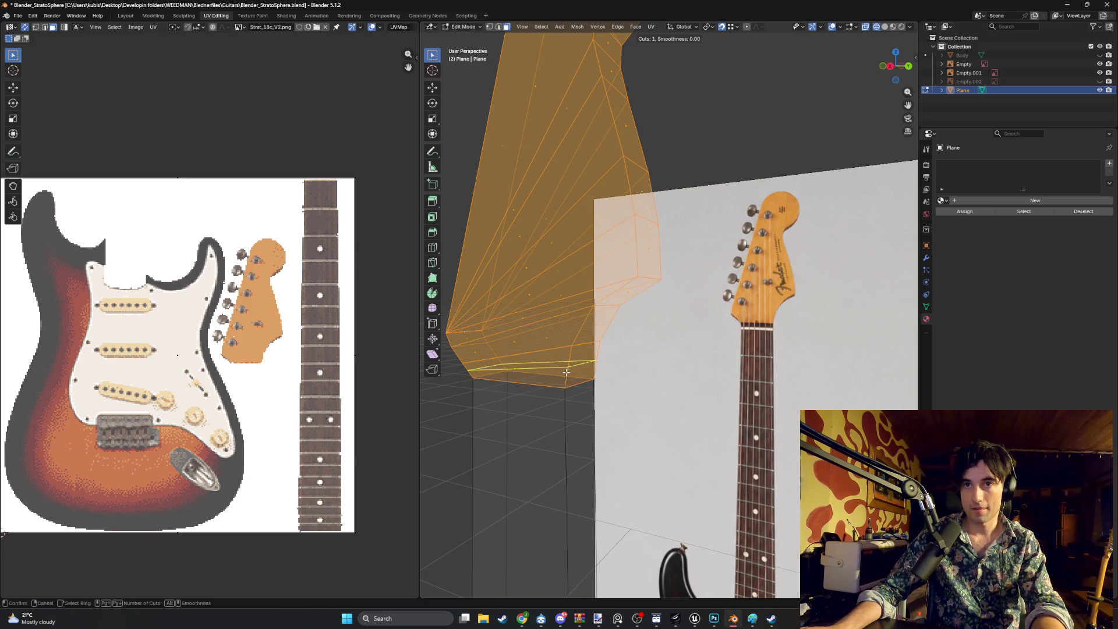
click(566, 372)
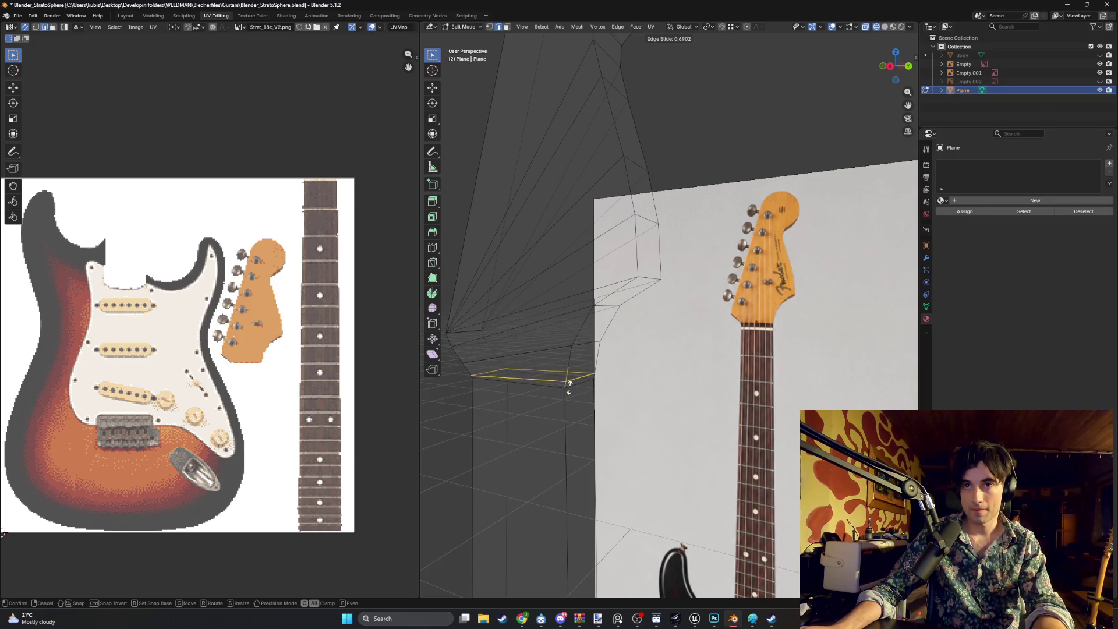
click(570, 387)
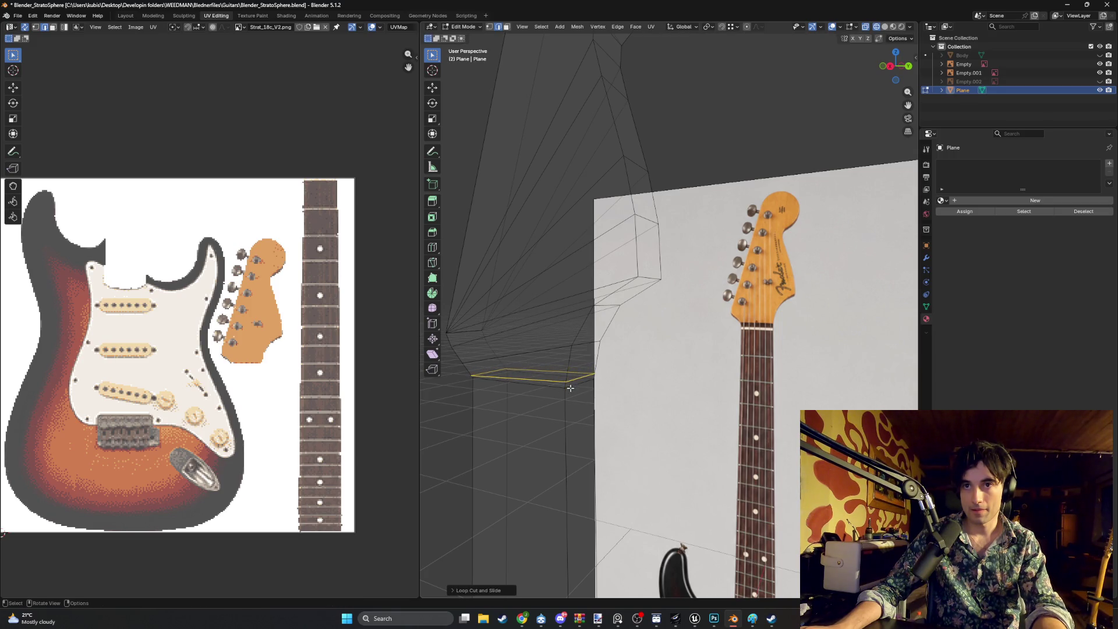
mouse_move(572, 387)
middle_down()
mouse_move(595, 355)
mouse_move(575, 359)
mouse_move(582, 338)
middle_up()
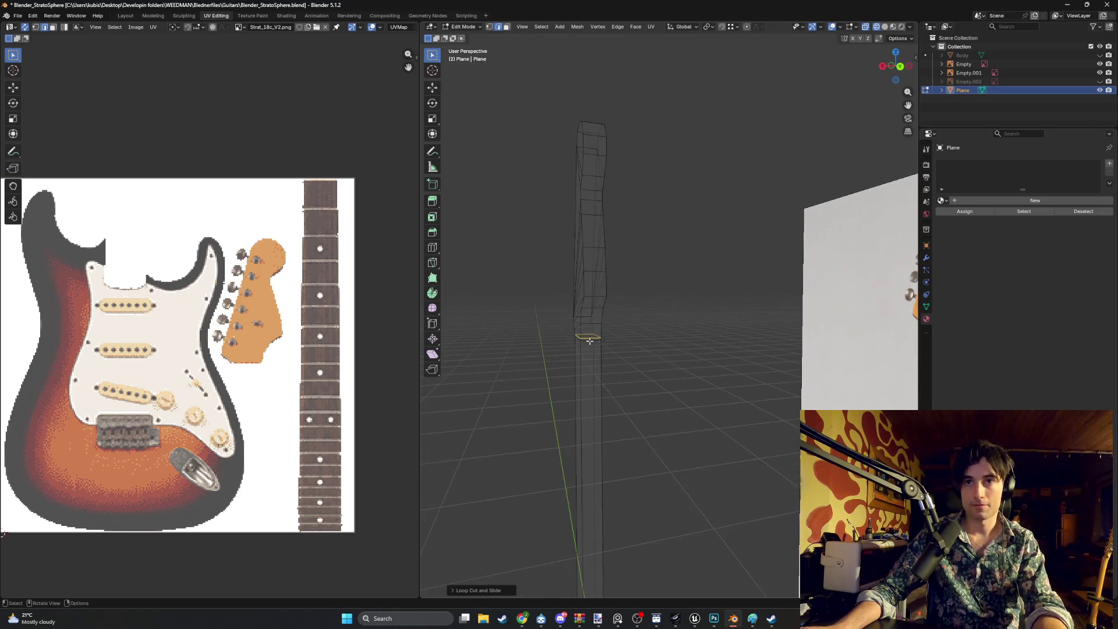
key(ctrl+KP_1)
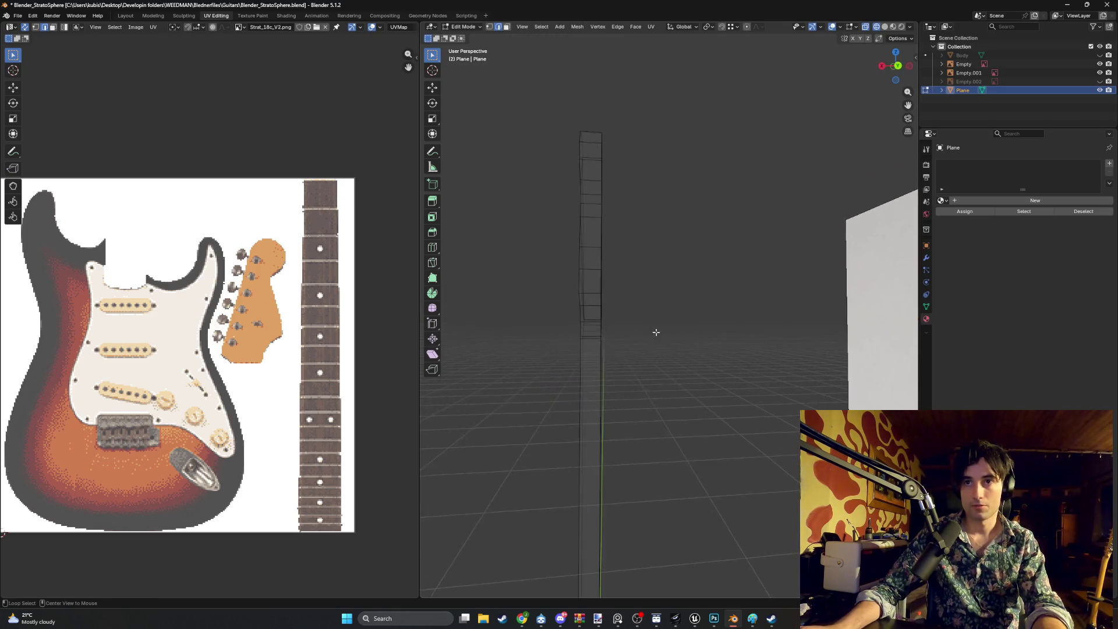
Box-select the fretboard faces and return to the back view of the neck
drag(618, 328, 561, 207)
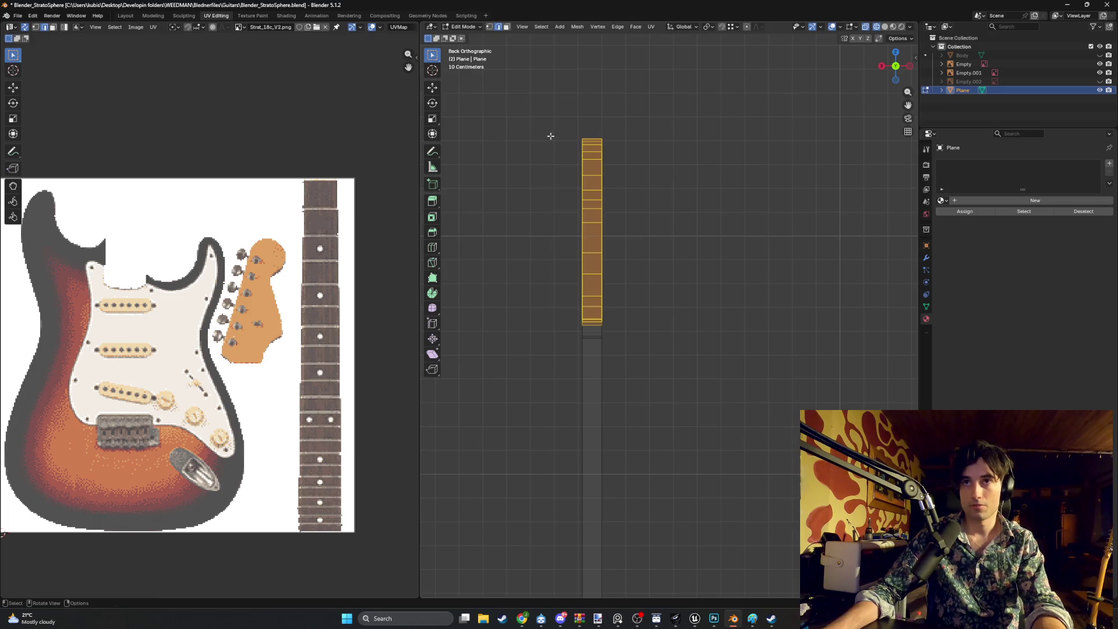
key(g)
key(Escape)
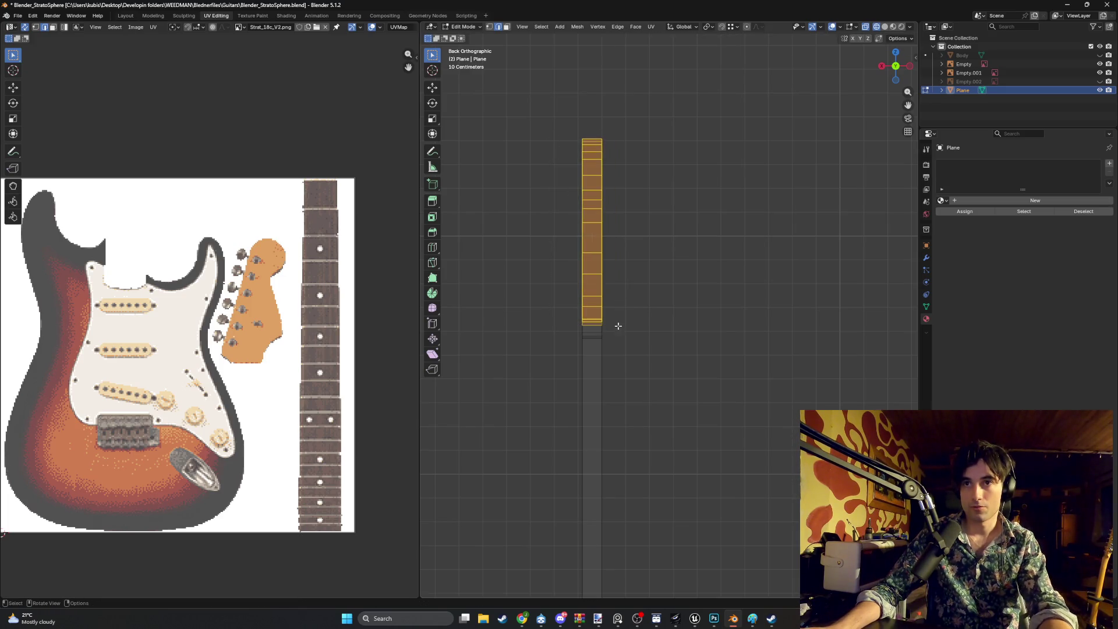
mouse_move(557, 305)
middle_down()
mouse_move(590, 316)
mouse_move(589, 357)
mouse_move(561, 362)
mouse_move(490, 334)
mouse_move(593, 322)
mouse_move(667, 347)
middle_up()
key(ctrl+KP_1)
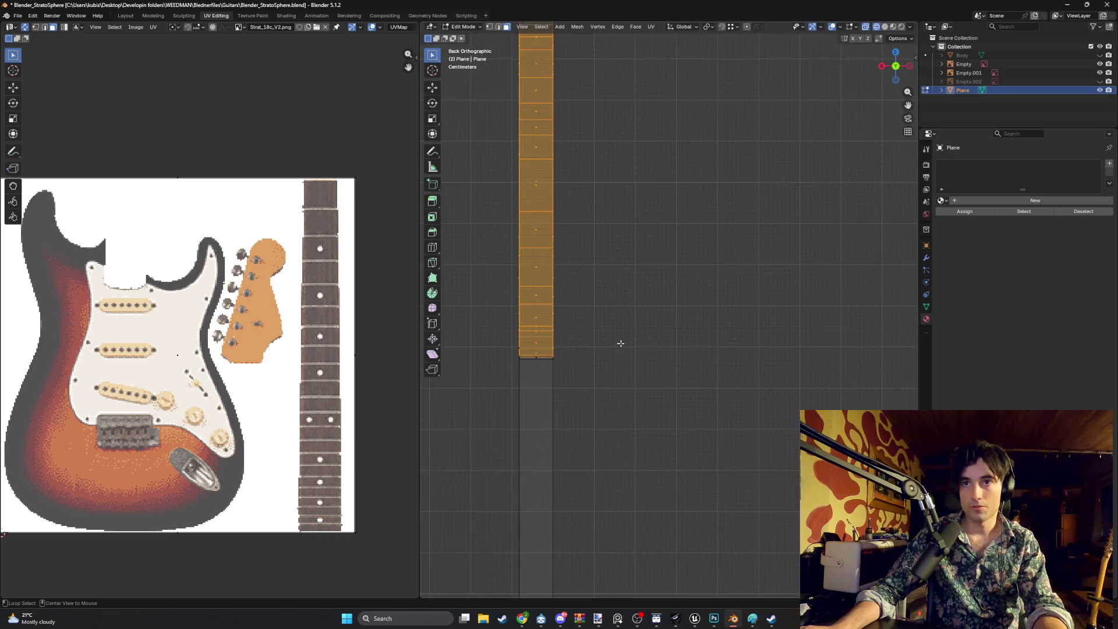
scroll(583, 331, down, 3)
Shift the fretboard faces sideways along X to line up with the reference
key(g)
key(x)
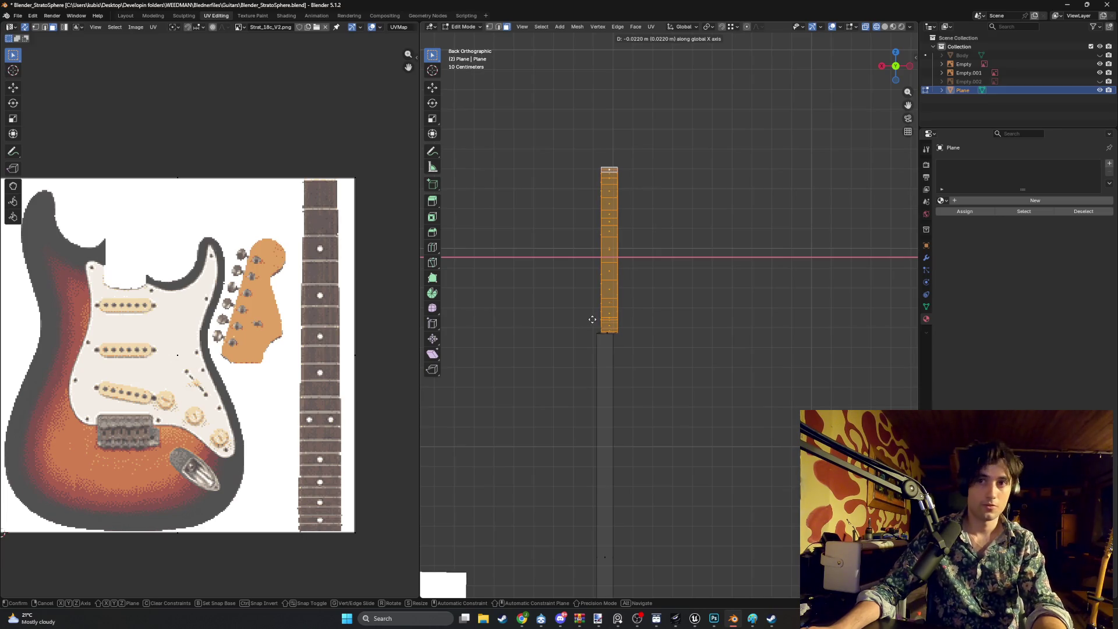
click(592, 319)
mouse_move(593, 319)
middle_down()
mouse_move(607, 327)
mouse_move(600, 347)
mouse_move(517, 373)
middle_up()
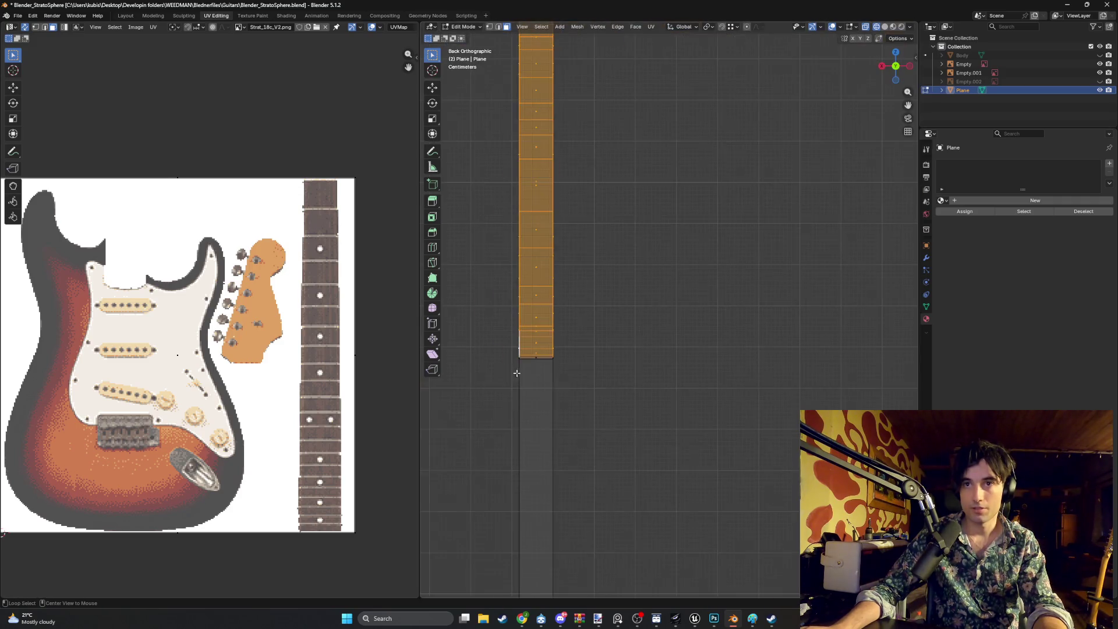
key(g)
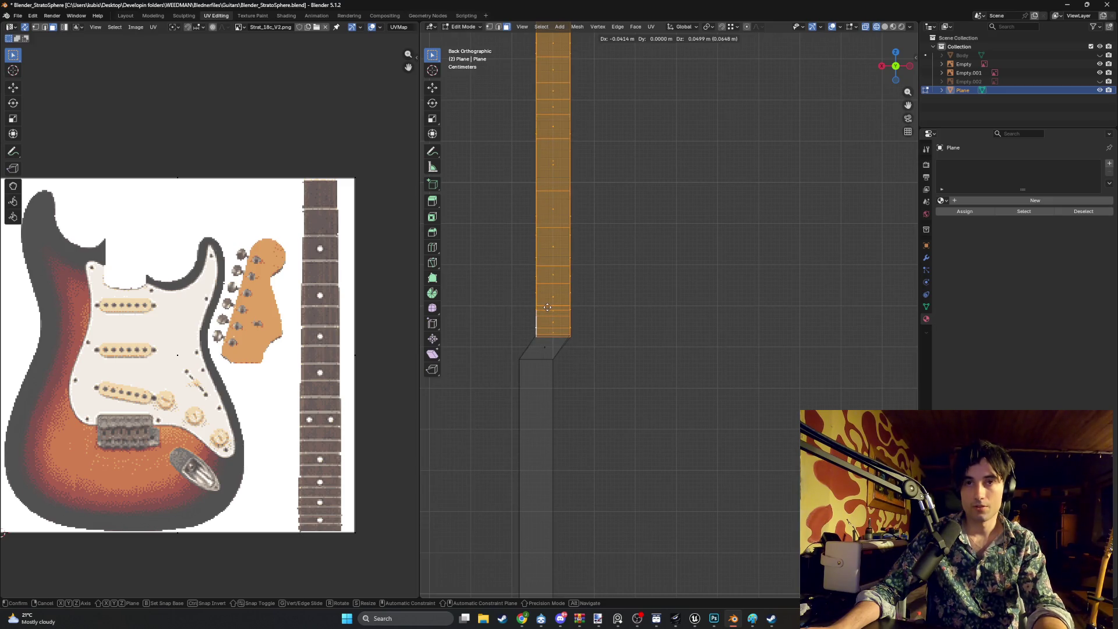
right_click(548, 307)
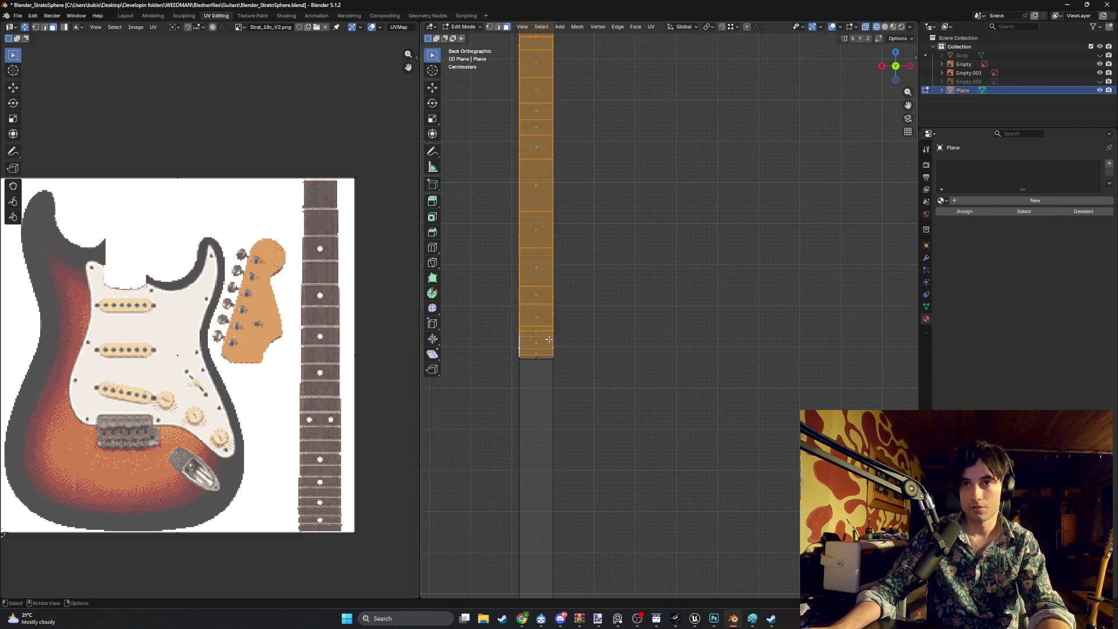
mouse_move(548, 307)
middle_down()
mouse_move(581, 346)
mouse_move(575, 369)
middle_up()
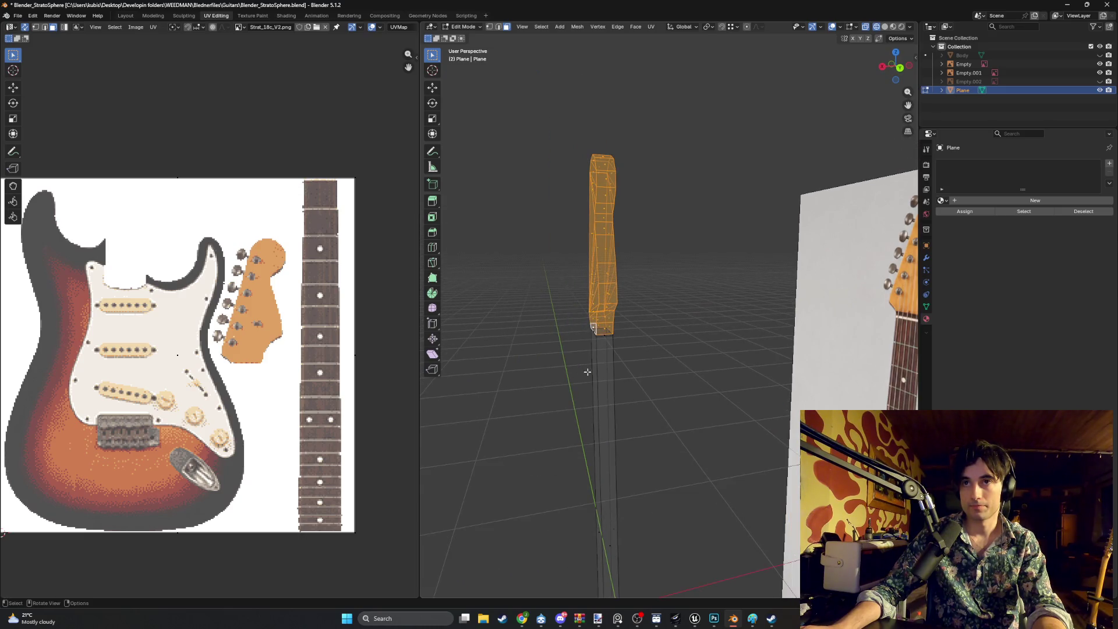
mouse_move(654, 382)
middle_down()
mouse_move(649, 370)
mouse_move(688, 380)
middle_up()
Switch the viewport to solid shading and deselect the headstock faces
key(z)
click(683, 380)
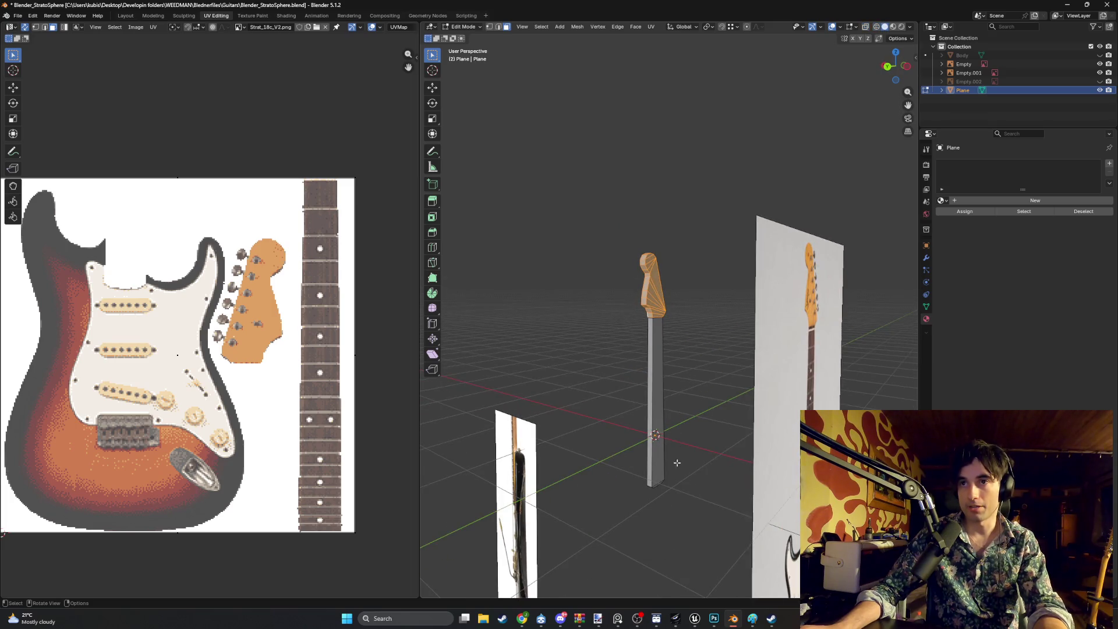
key(alt+a)
alt+middle_drag(698, 445, 735, 440)
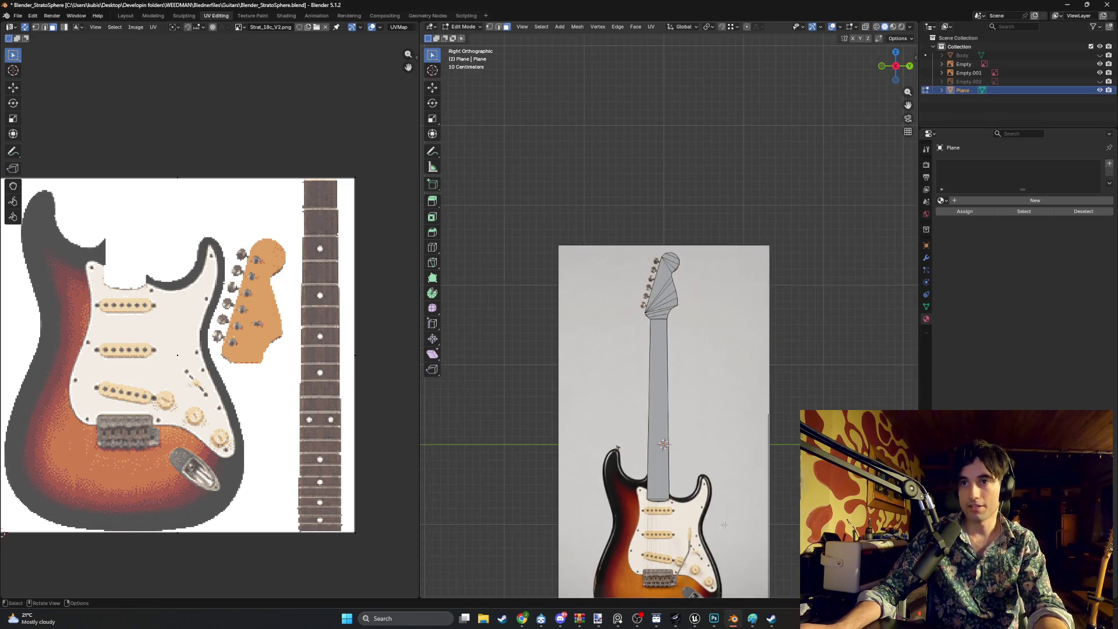
In Object Mode, move the whole neck plane sideways along X
key(a)
middle_drag(724, 525, 654, 382)
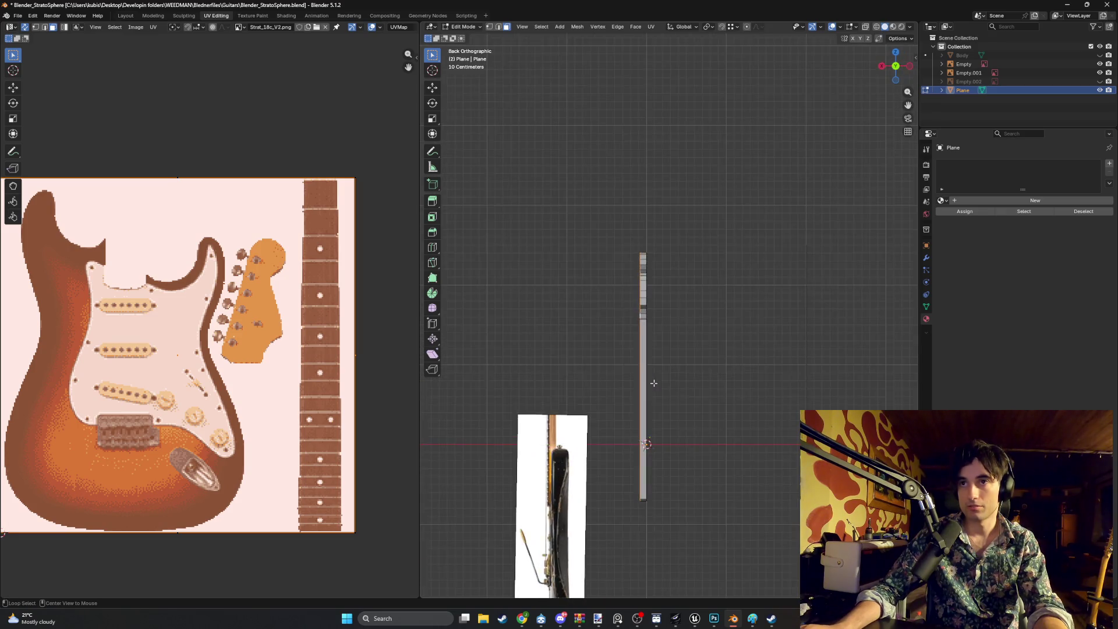
scroll(654, 383, up, 2)
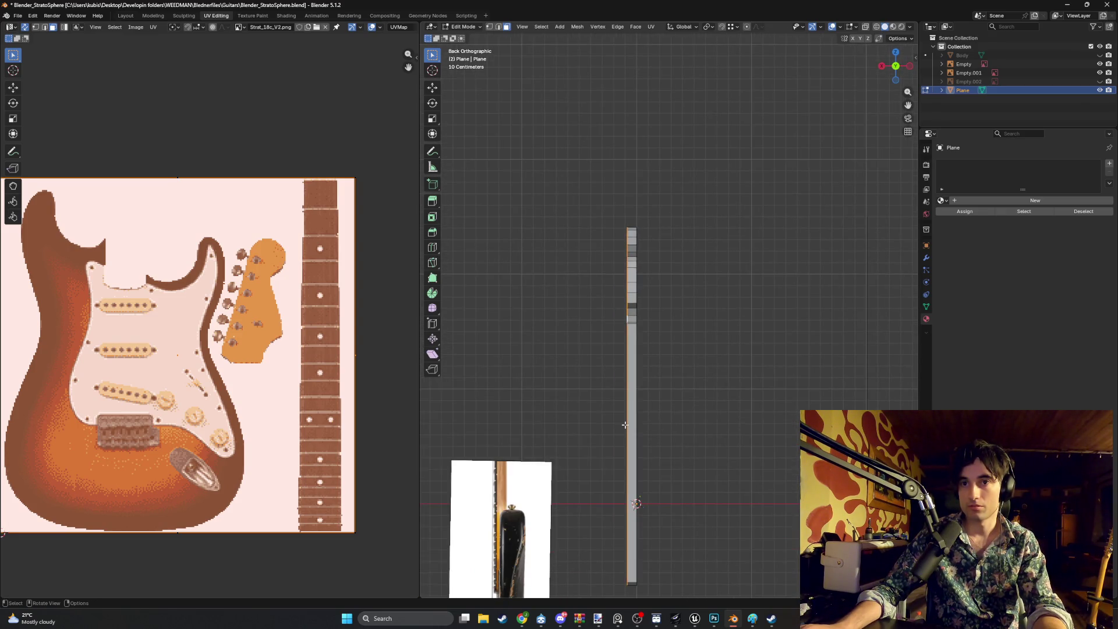
scroll(624, 441, down, 1)
key(Tab)
key(g)
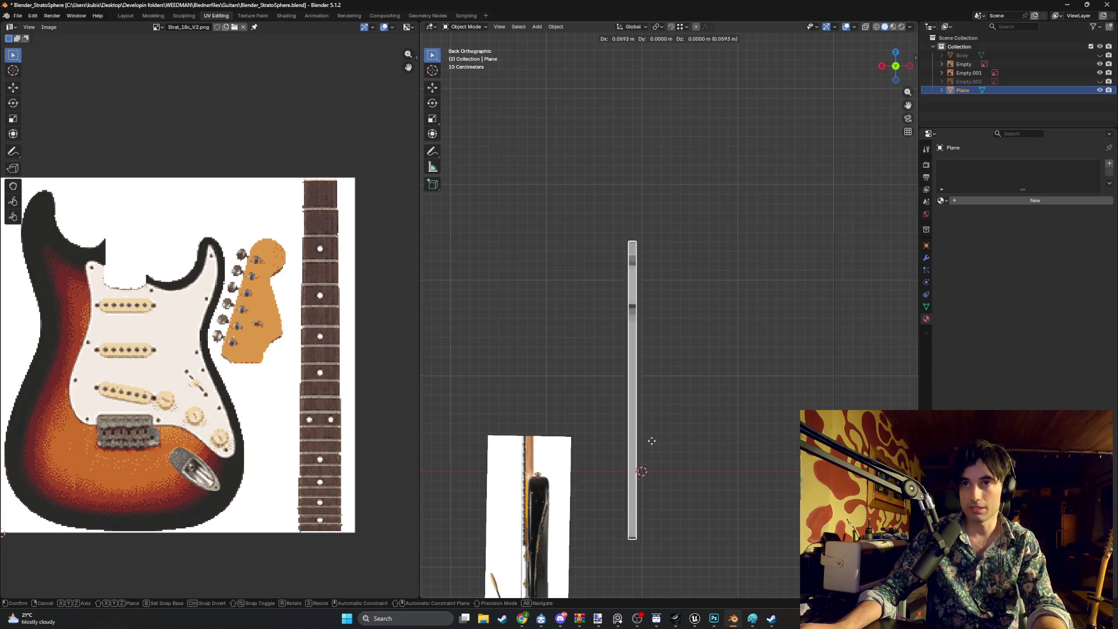
key(x)
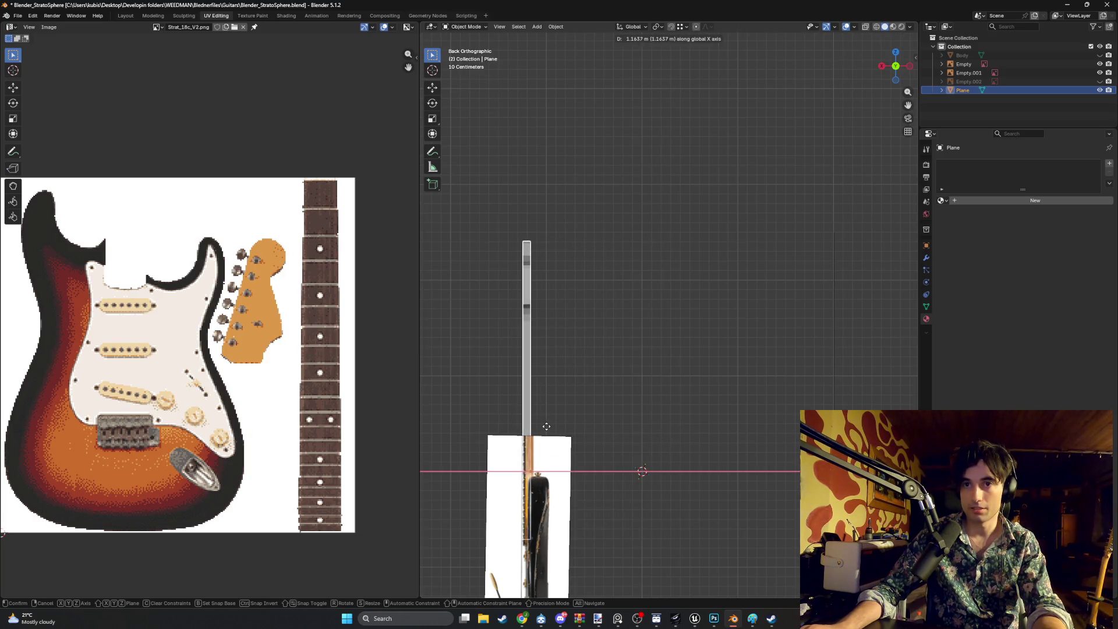
click(549, 426)
scroll(539, 455, up, 4)
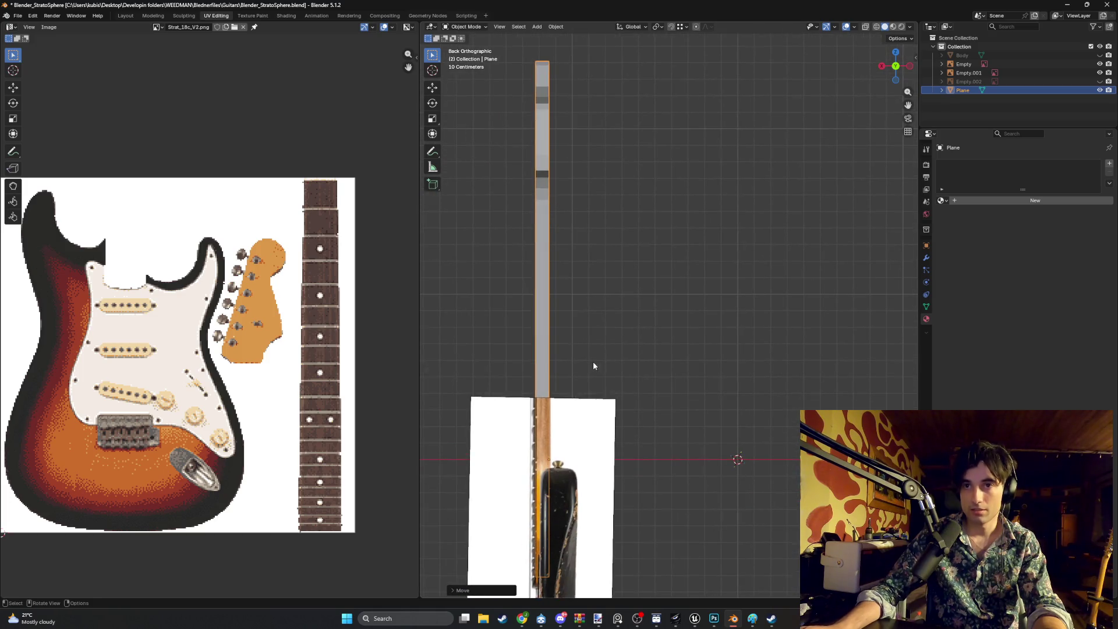
ctrl+middle_drag(538, 456, 545, 428)
scroll(610, 378, up, 3)
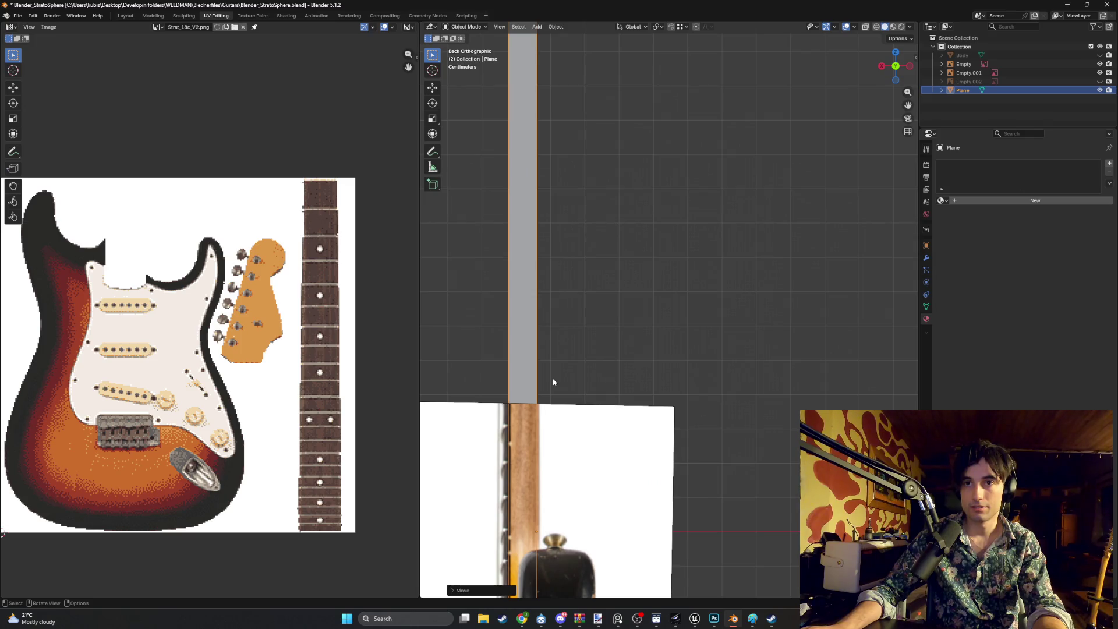
With X-ray on, nudge the plane 0.0092 m along X to the fretboard edge
mouse_move(557, 309)
middle_down()
mouse_move(613, 339)
mouse_move(612, 354)
mouse_move(647, 355)
mouse_move(575, 361)
mouse_move(670, 349)
mouse_move(625, 347)
mouse_move(641, 355)
mouse_move(588, 359)
mouse_move(801, 369)
mouse_move(734, 384)
mouse_move(629, 330)
mouse_move(632, 370)
mouse_move(547, 382)
mouse_move(606, 395)
middle_up()
scroll(658, 369, down, 5)
scroll(731, 387, up, 6)
scroll(547, 381, up, 3)
key(alt+z)
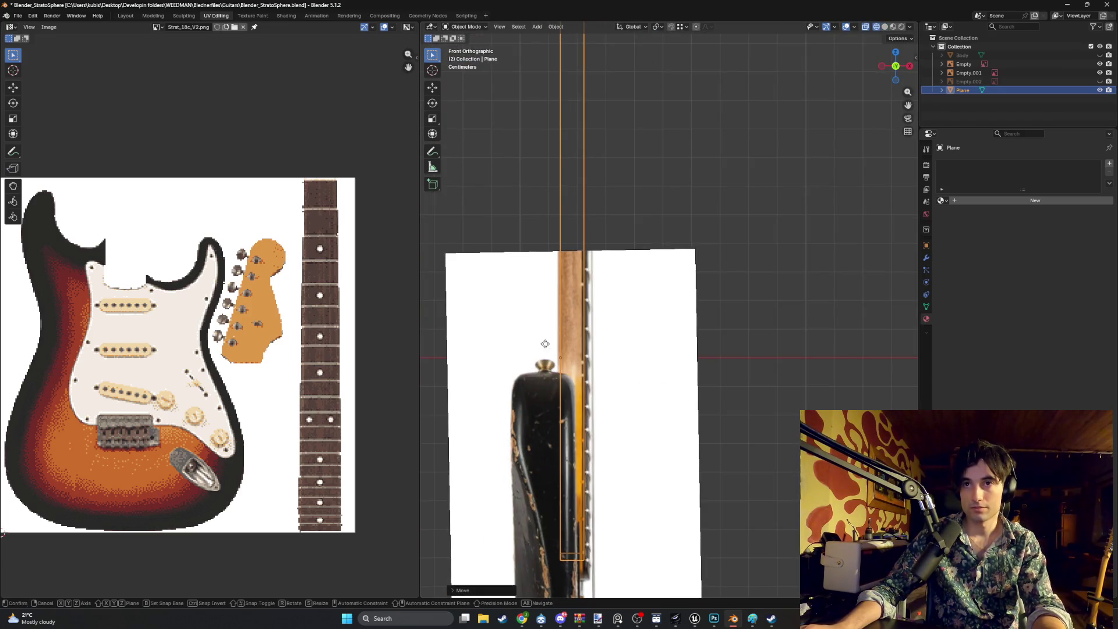
key(g)
key(x)
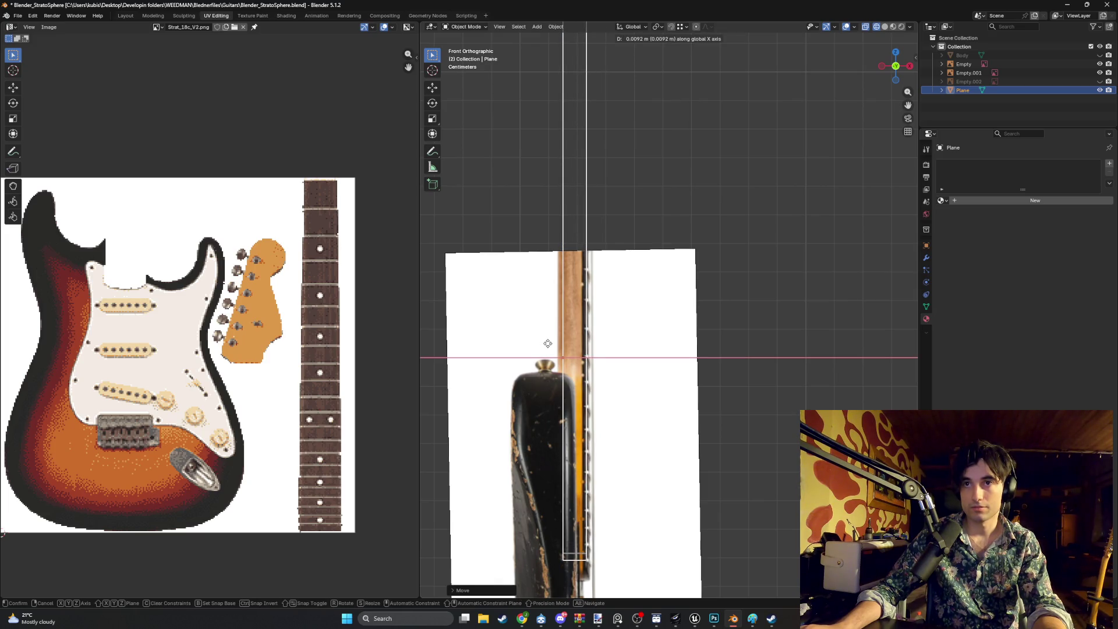
click(548, 345)
click(667, 206)
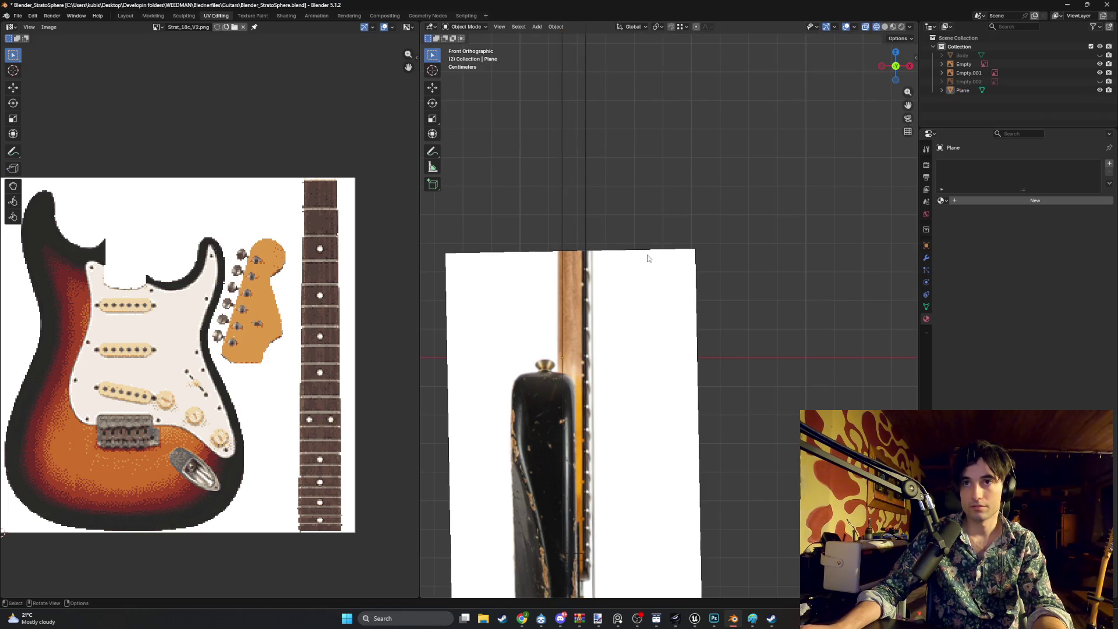
key(alt+z)
mouse_move(731, 255)
middle_down()
mouse_move(675, 254)
mouse_move(583, 291)
mouse_move(576, 271)
mouse_move(561, 285)
middle_up()
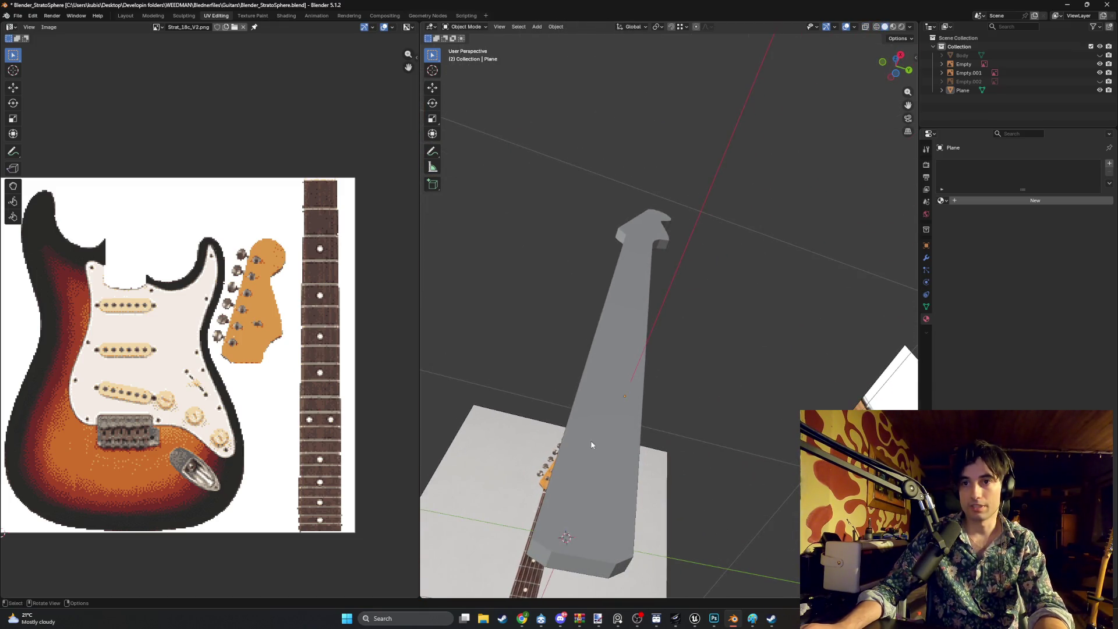
Select the neck plane, enter Edit Mode and preview a loop cut without applying it
click(606, 419)
key(Tab)
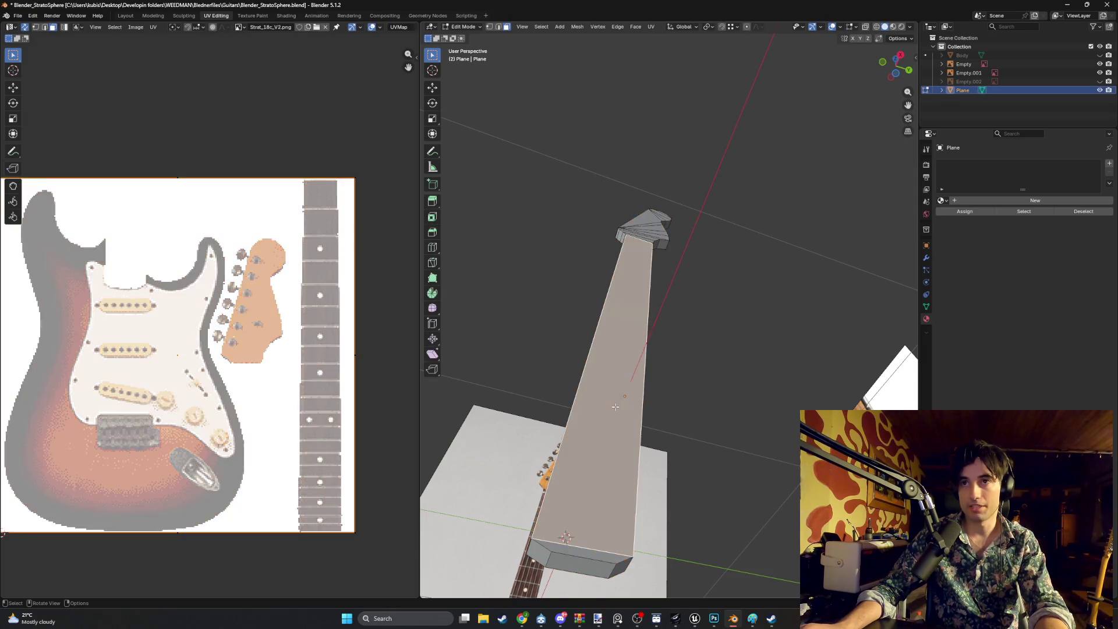
key(ctrl+r)
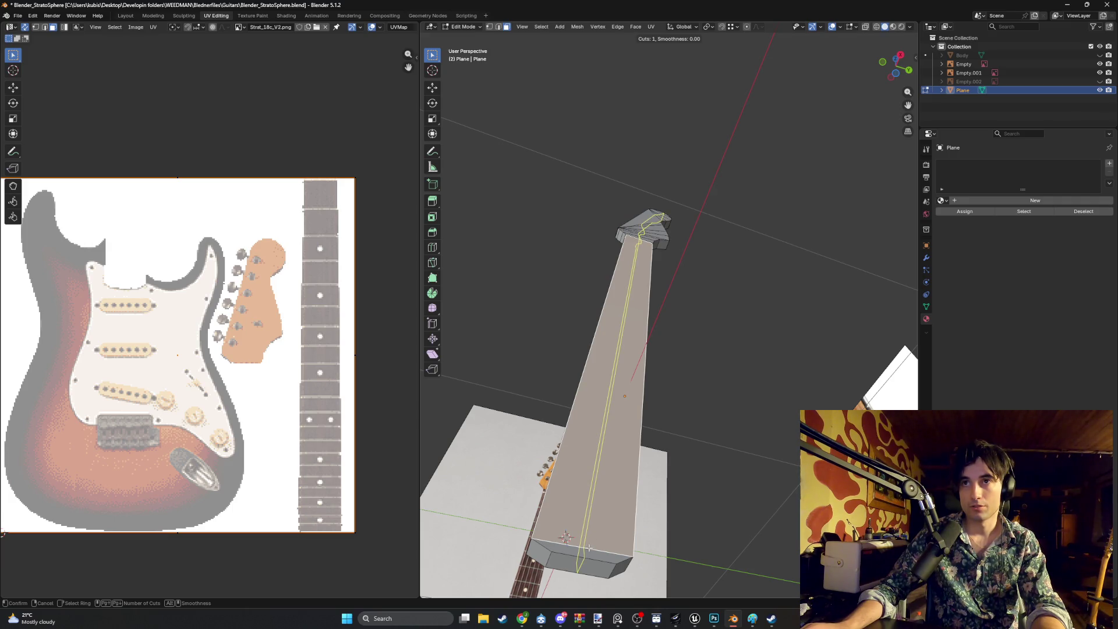
scroll(590, 547, up, 1)
scroll(589, 548, up, 2)
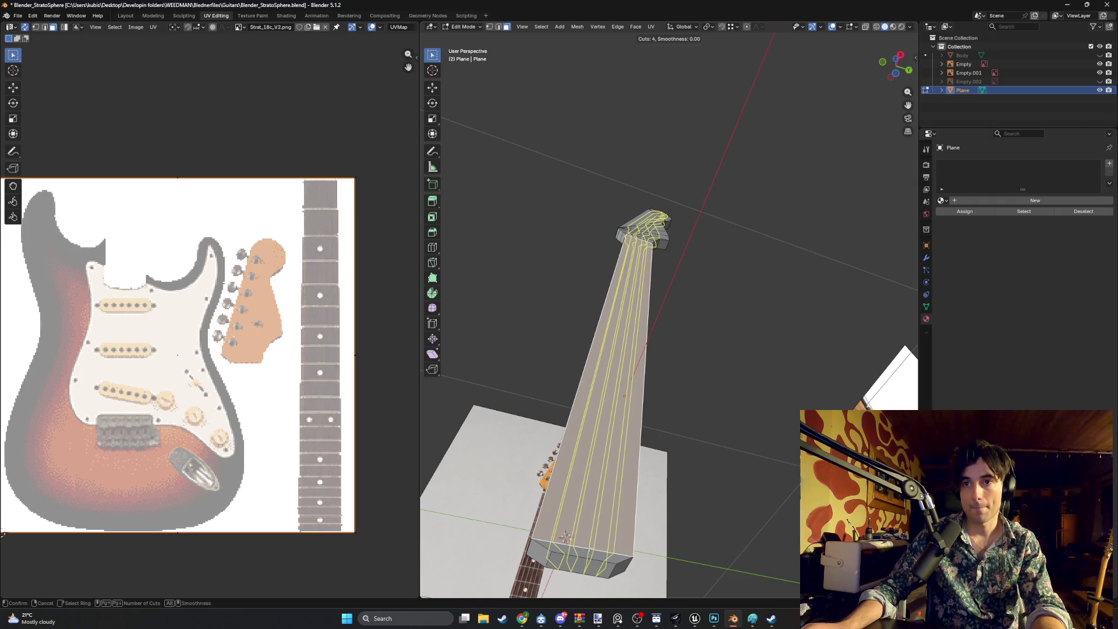
scroll(589, 547, up, 1)
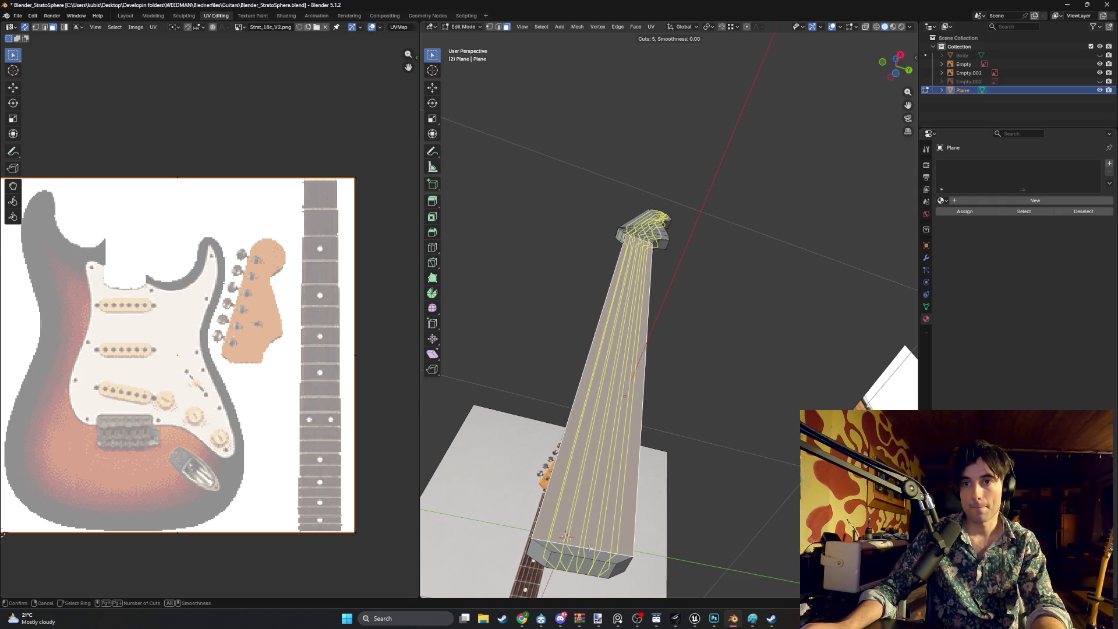
scroll(590, 547, down, 2)
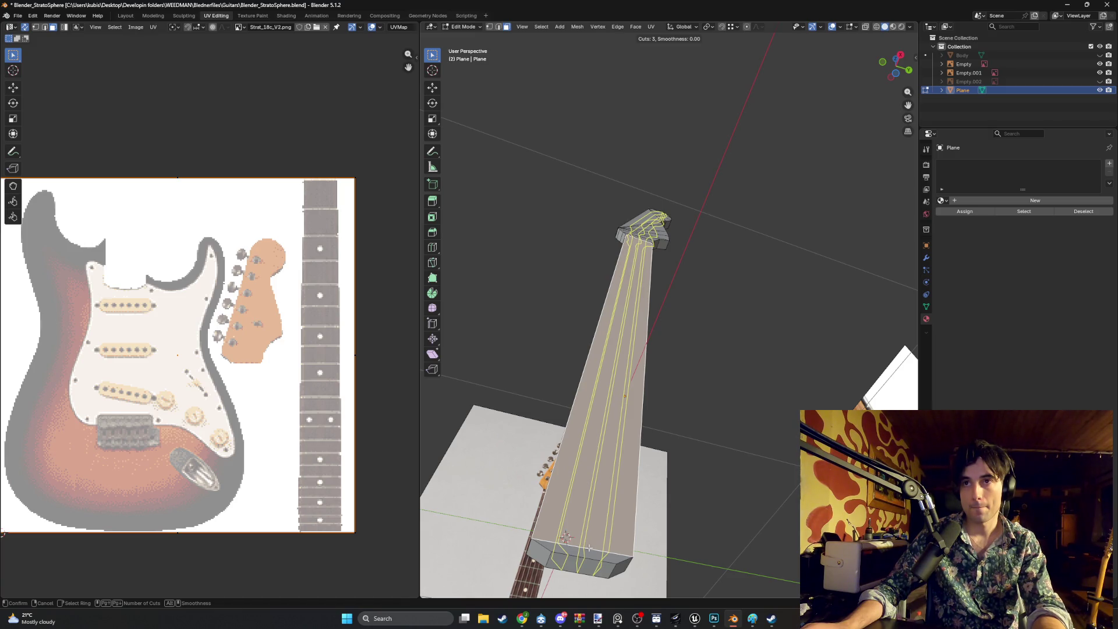
key(Escape)
Try an inset and another loop cut on the neck, cancelling both
mouse_move(729, 205)
middle_down()
mouse_move(637, 283)
mouse_move(660, 340)
mouse_move(623, 312)
mouse_move(612, 346)
middle_up()
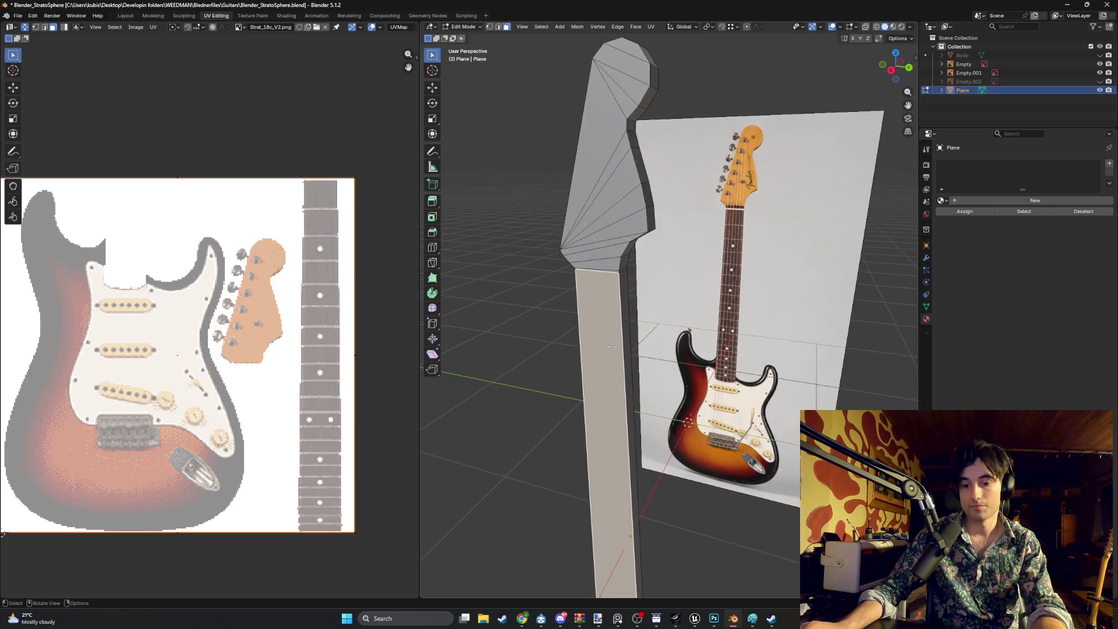
key(i)
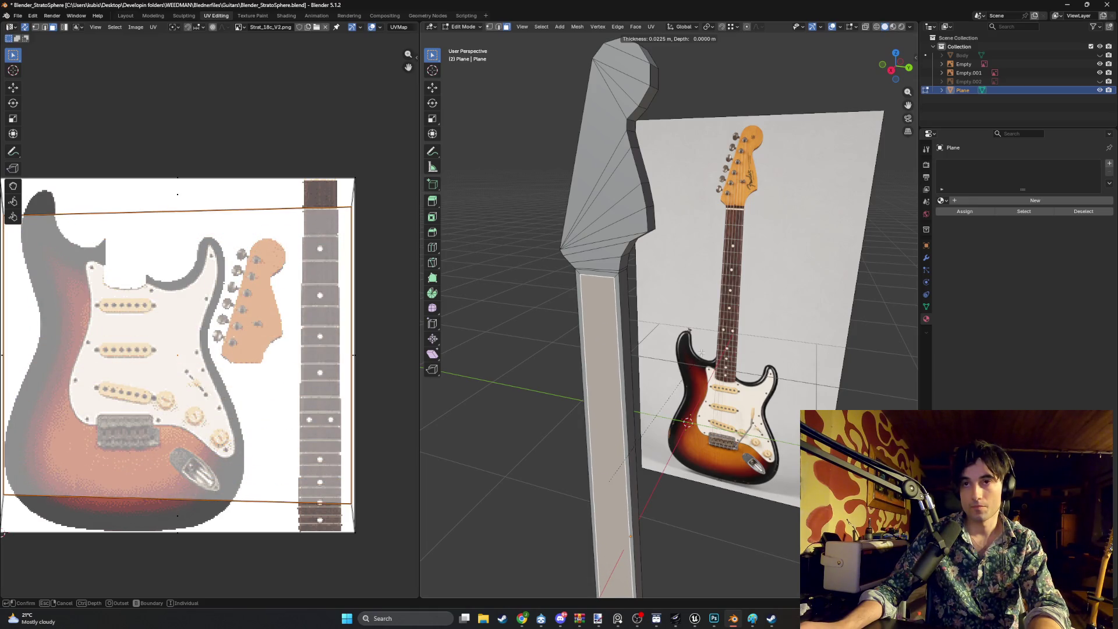
key(Escape)
mouse_move(681, 353)
middle_down()
mouse_move(651, 356)
mouse_move(661, 384)
mouse_move(702, 392)
mouse_move(631, 372)
middle_up()
key(KP_4)
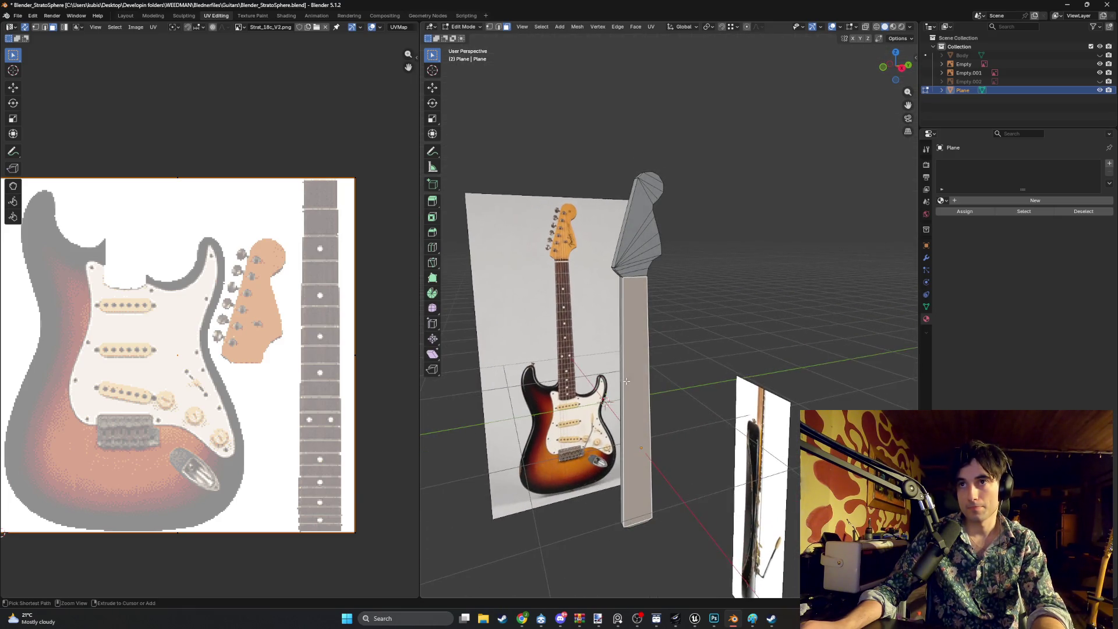
key(ctrl+r)
scroll(640, 527, up, 3)
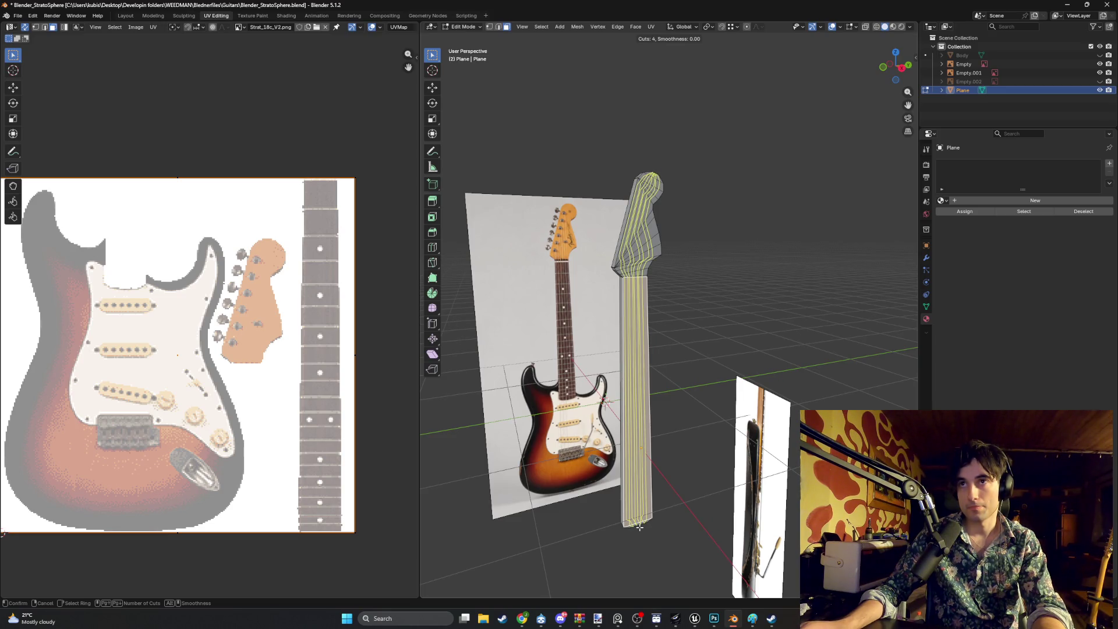
key(Escape)
In edge select mode, select the edge joining the neck and headstock
mouse_move(674, 271)
middle_down()
mouse_move(612, 281)
mouse_move(652, 309)
middle_up()
scroll(652, 309, up, 6)
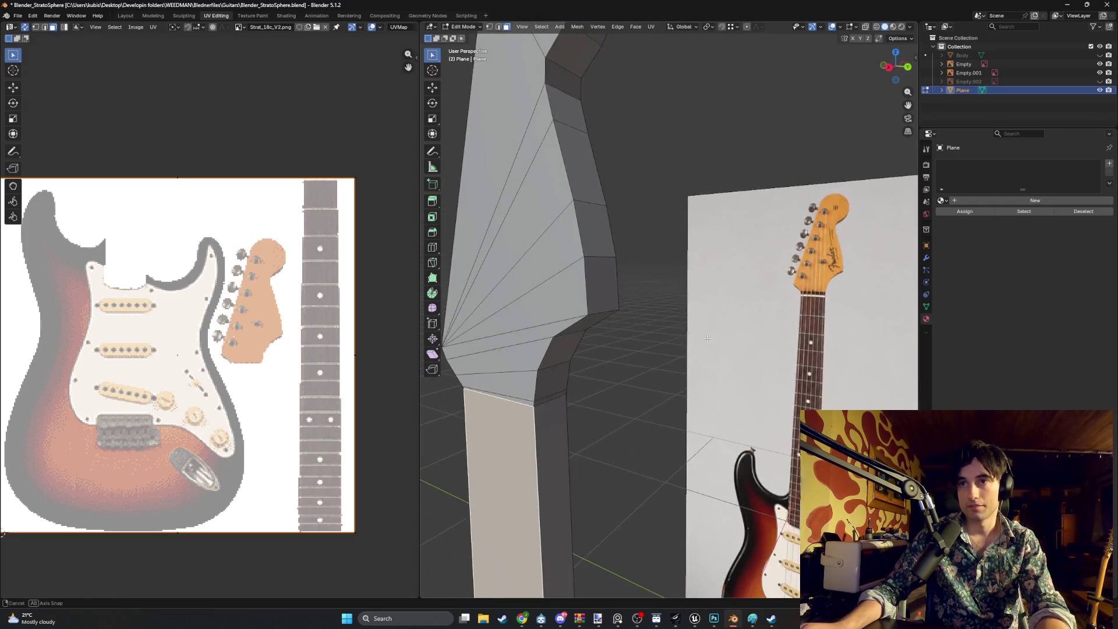
middle_drag(707, 338, 705, 340)
key(2)
click(524, 402)
ctrl+click(559, 400)
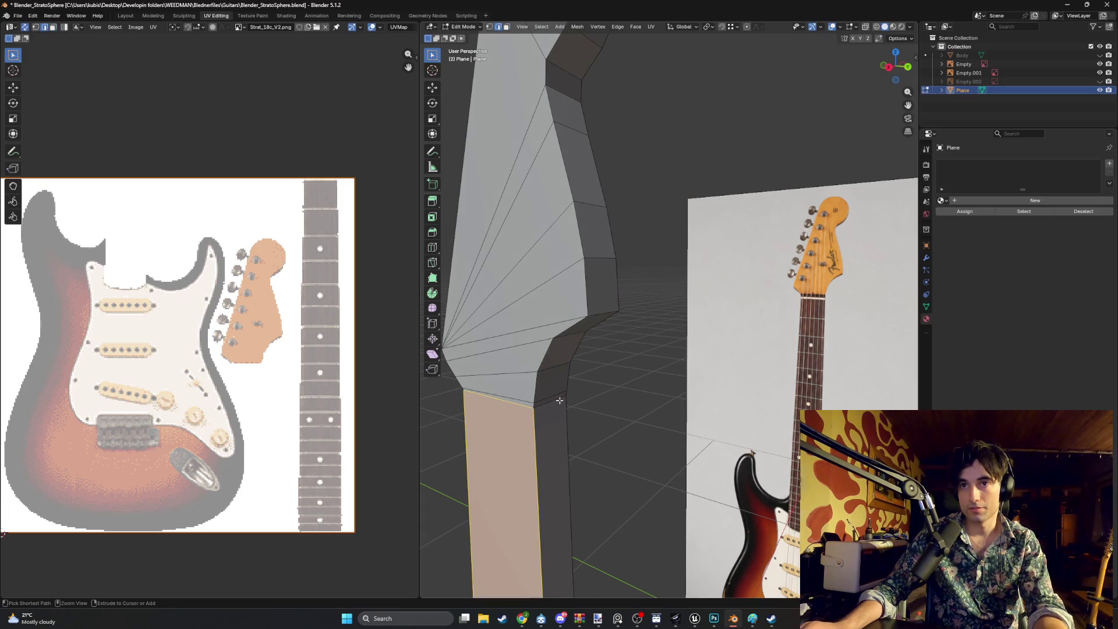
mouse_move(559, 400)
middle_down()
mouse_move(543, 400)
mouse_move(609, 390)
middle_up()
click(532, 389)
Delete the edge joining neck and headstock, then select a lower neck face
key(x)
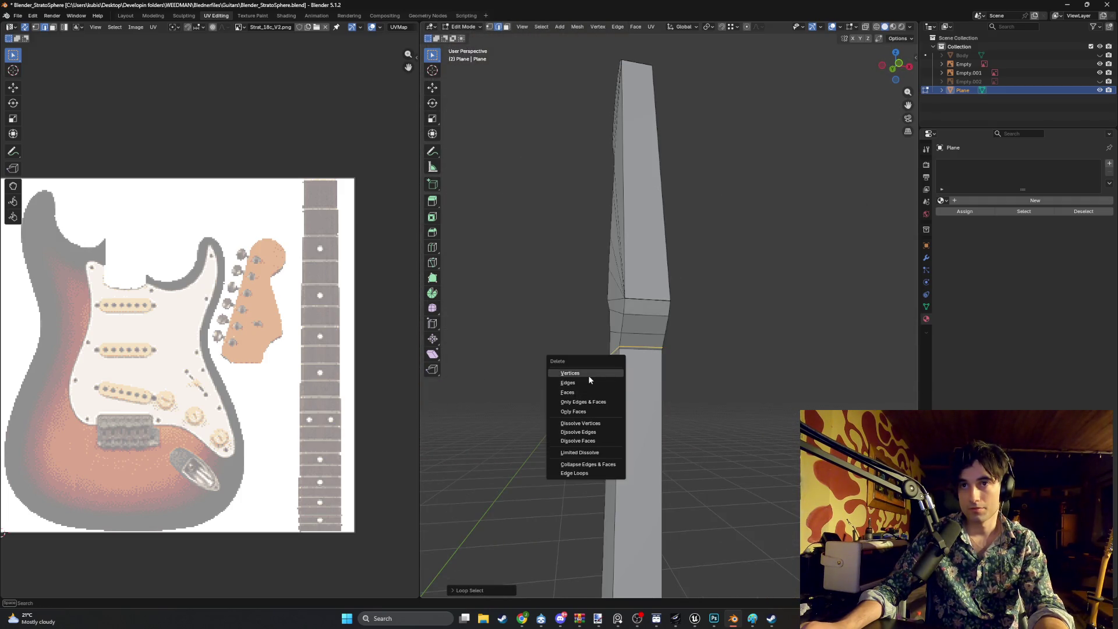
click(586, 382)
mouse_move(657, 367)
middle_down()
mouse_move(550, 371)
mouse_move(675, 381)
mouse_move(751, 369)
middle_up()
shift+click(602, 397)
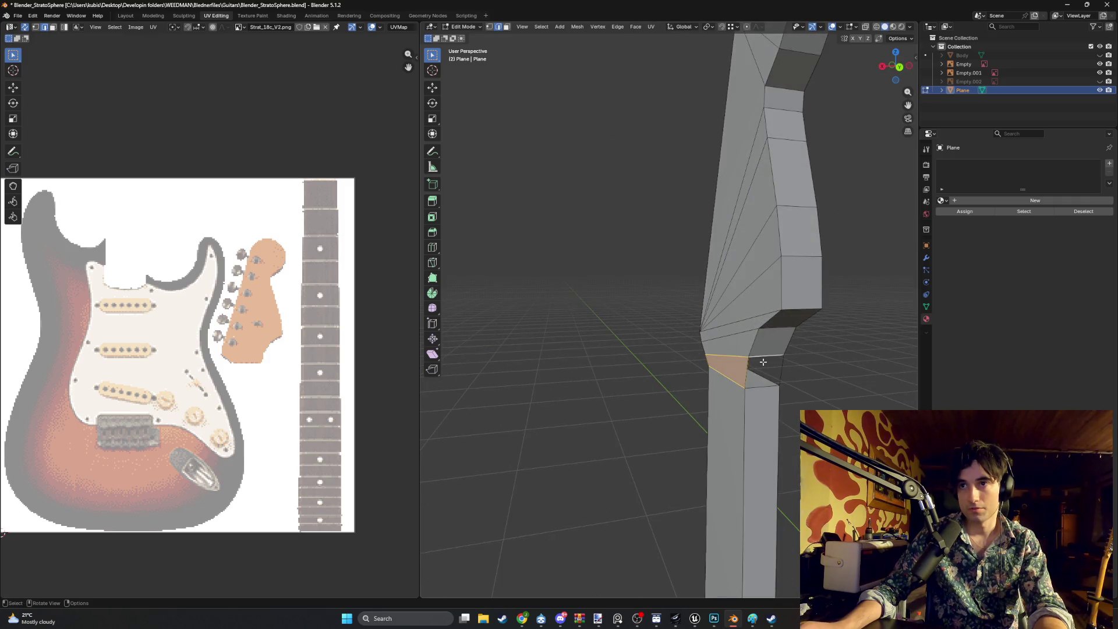
key(XF86AudioRaiseVolume)
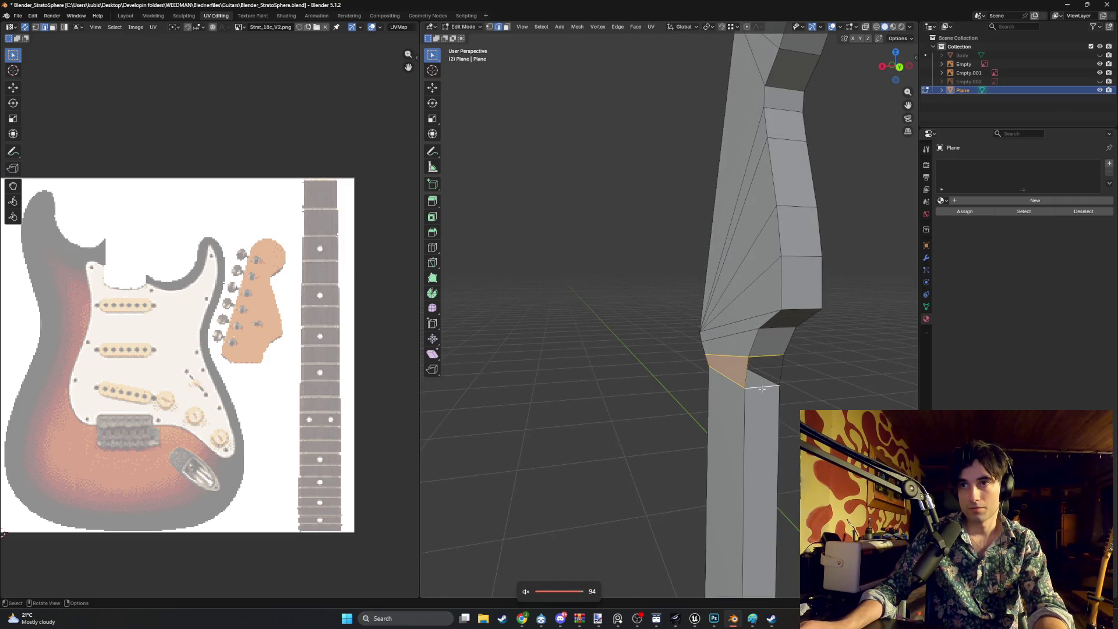
shift+click(762, 389)
shift+click(760, 382)
Reselect the face on the neck step and switch the viewport to solid shading
middle_drag(760, 381, 590, 330)
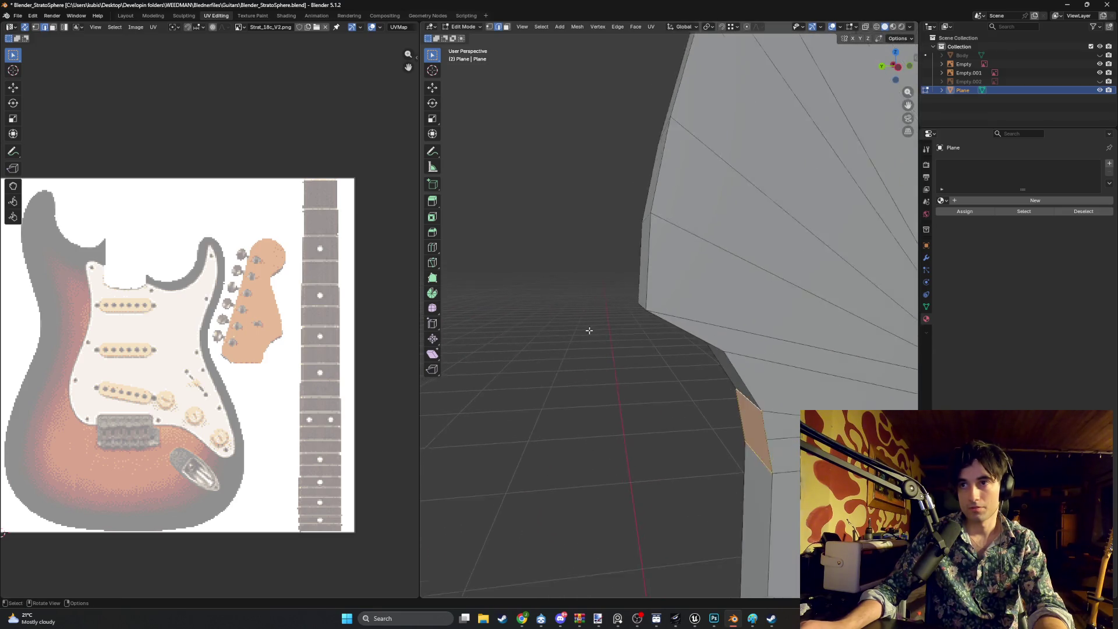
middle_drag(693, 376, 697, 395)
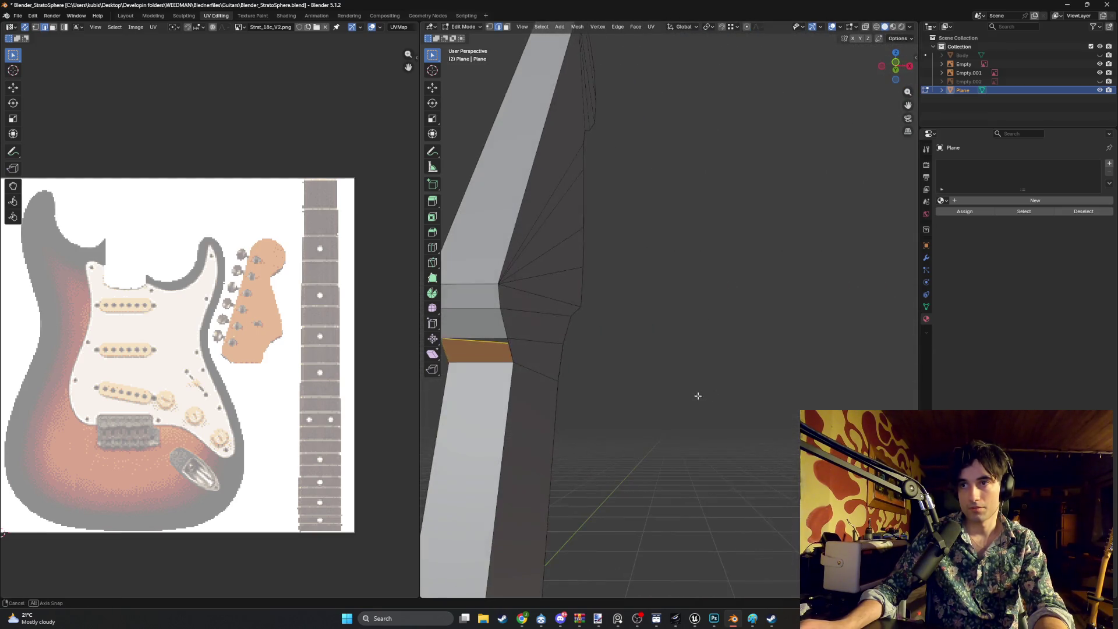
shift+click(486, 342)
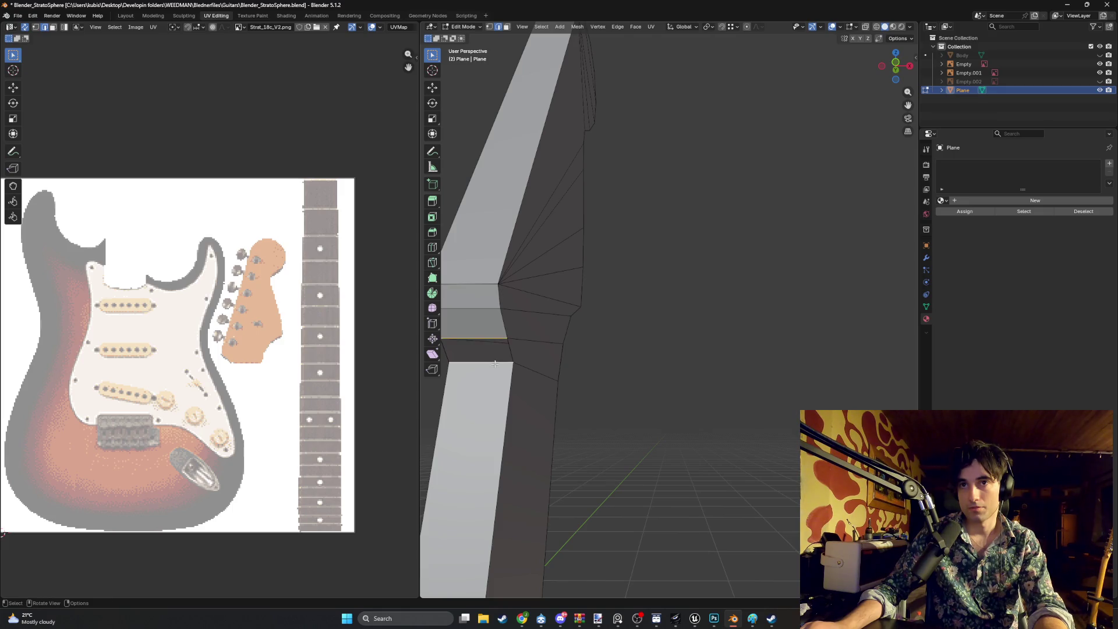
shift+click(494, 363)
scroll(611, 379, down, 5)
mouse_move(611, 379)
middle_down()
mouse_move(740, 379)
mouse_move(661, 367)
middle_up()
key(z)
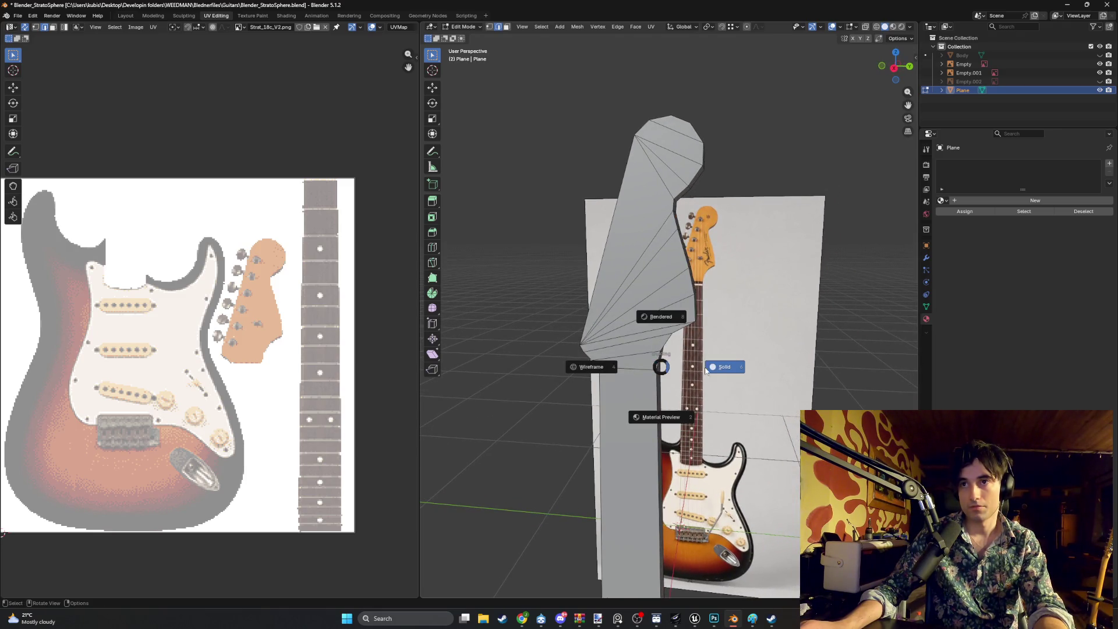
click(706, 370)
Box-select the headstock geometry from the back view
mouse_move(706, 370)
middle_down()
mouse_move(700, 350)
mouse_move(608, 355)
middle_up()
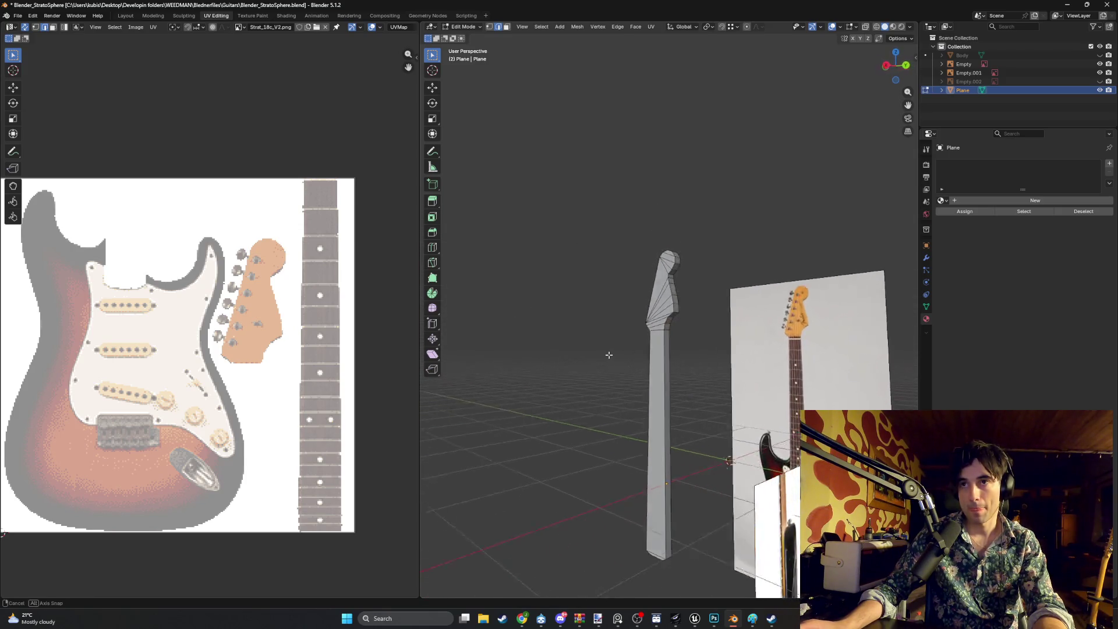
scroll(609, 355, up, 6)
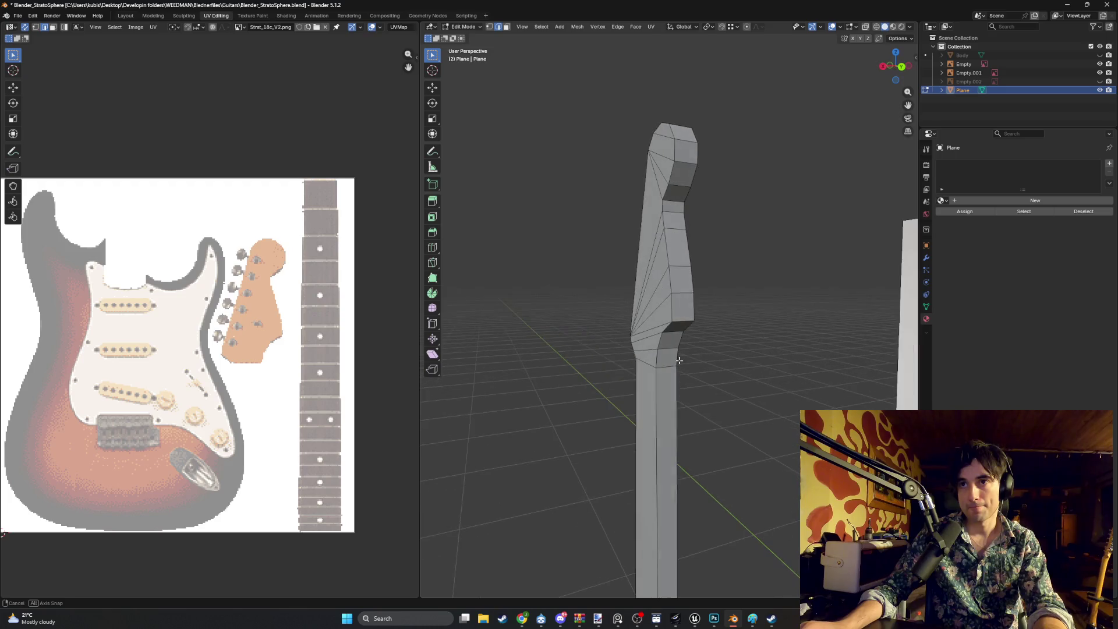
middle_drag(680, 360, 711, 357)
key(grave)
click(758, 326)
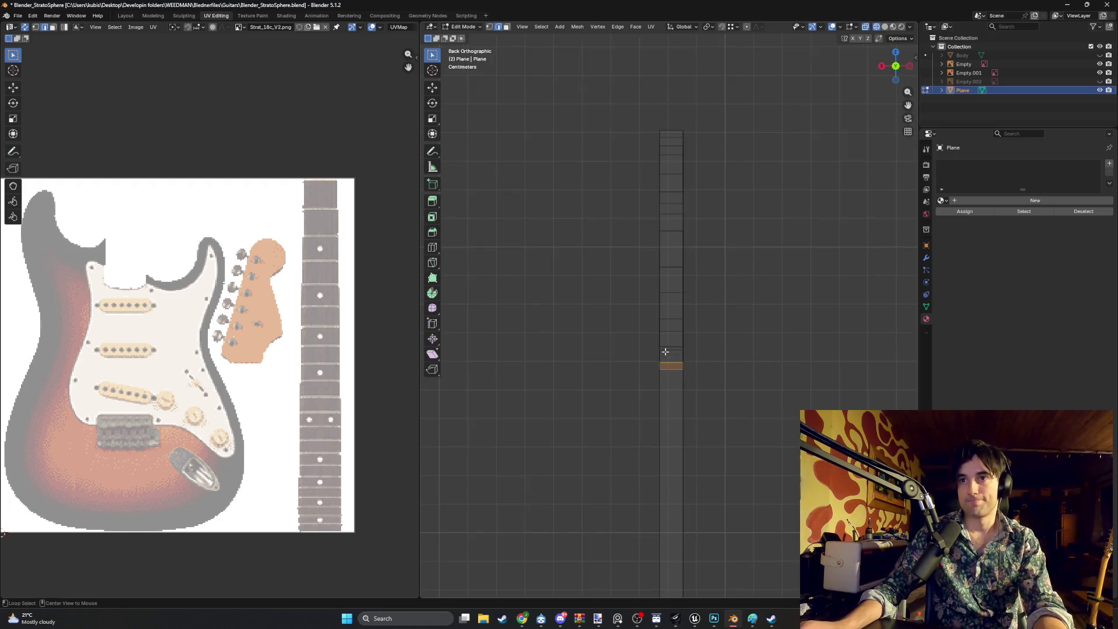
drag(715, 369, 546, 108)
mouse_move(546, 107)
middle_down()
mouse_move(614, 254)
mouse_move(676, 257)
middle_up()
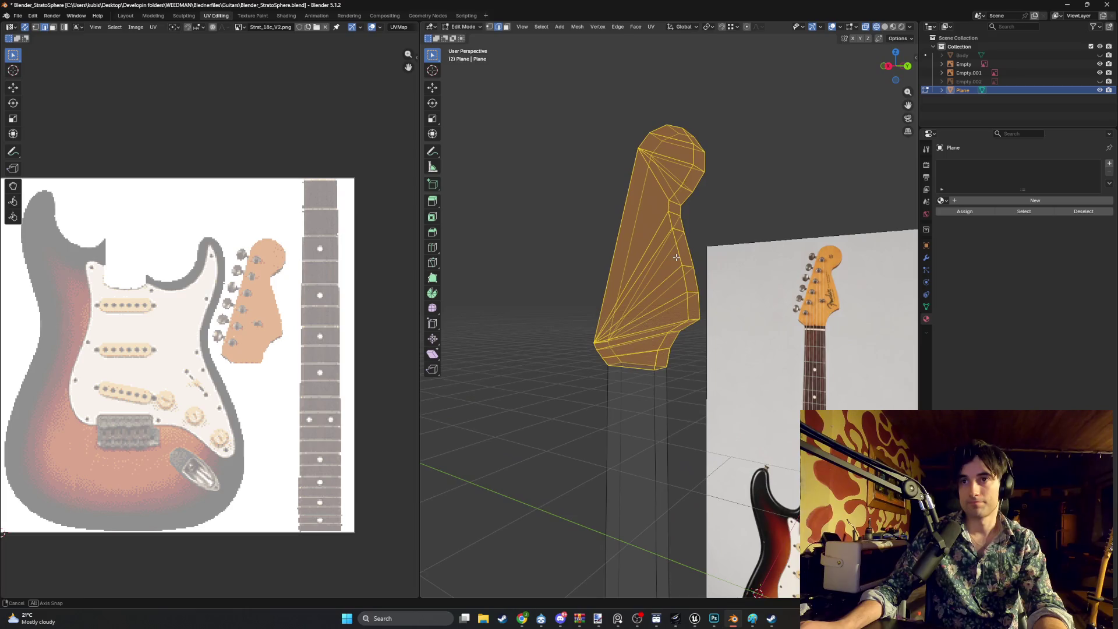
Separate the selected headstock geometry into its own object
key(p)
click(603, 324)
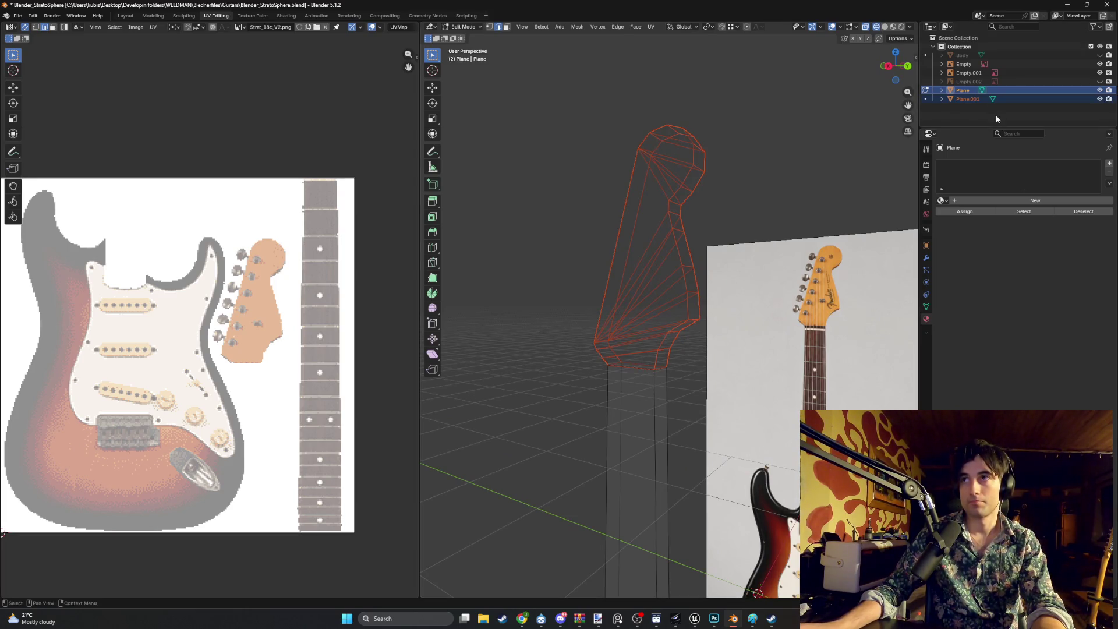
click(970, 92)
mouse_move(786, 245)
middle_down()
mouse_move(824, 239)
mouse_move(794, 255)
middle_up()
Rename the plane objects to Neck and HeadStock in the Outliner
click(1025, 99)
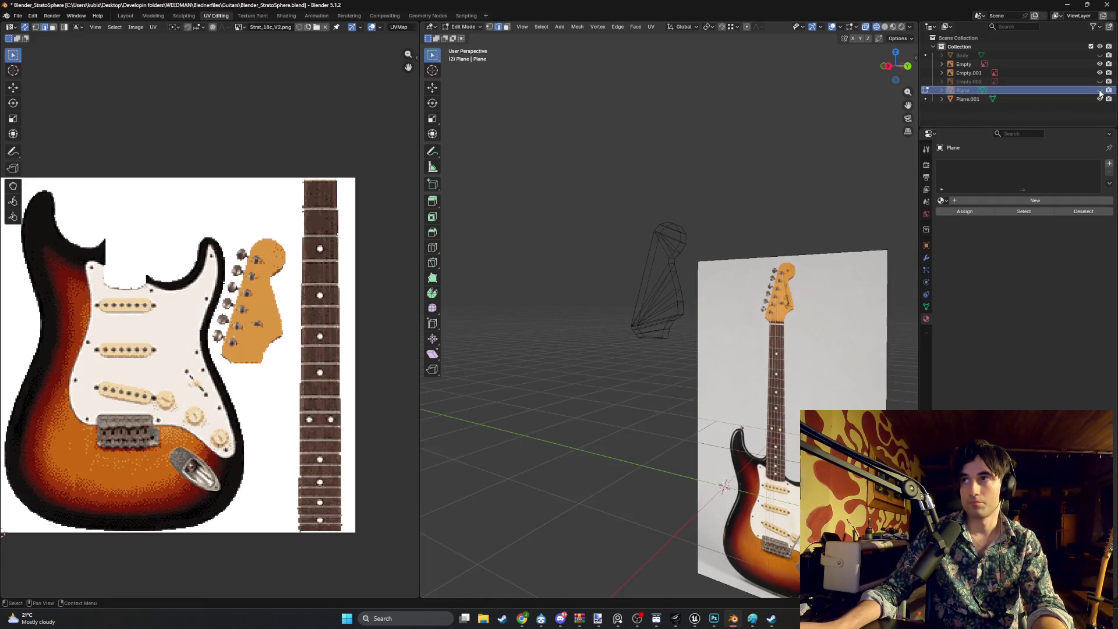
click(1027, 91)
double_click(1027, 90)
text(Neck)
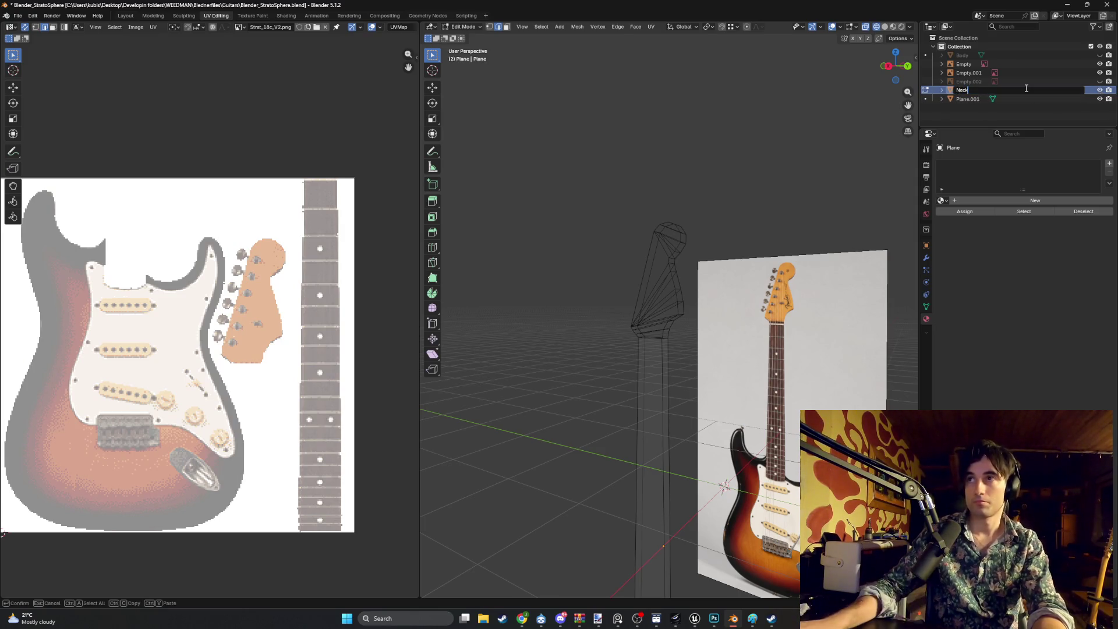
key(Return)
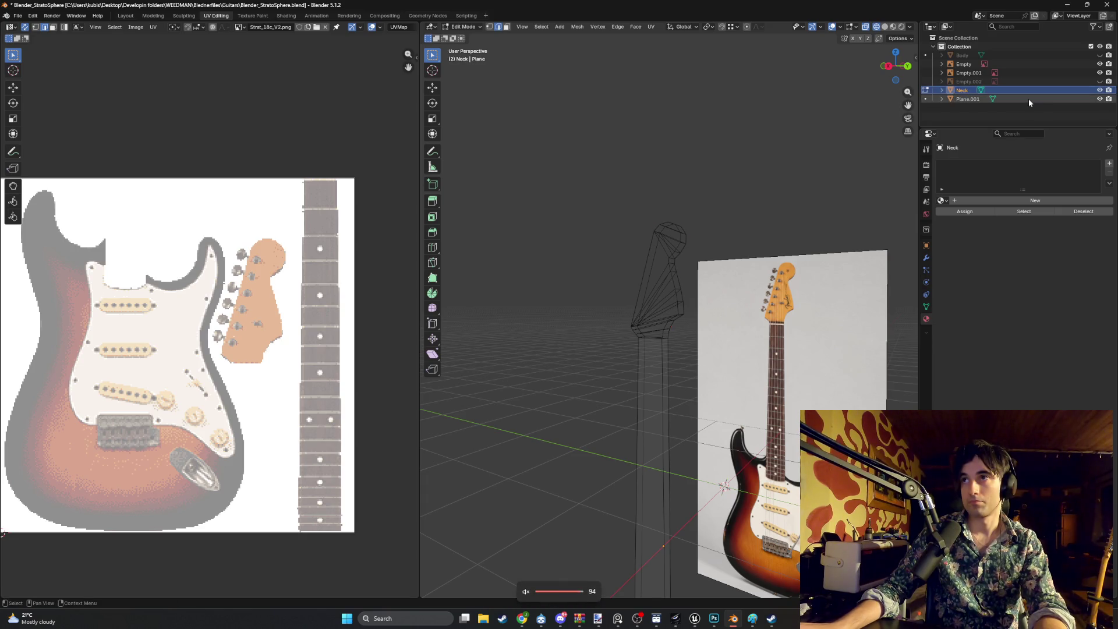
double_click(1029, 99)
text(HeadStoc)
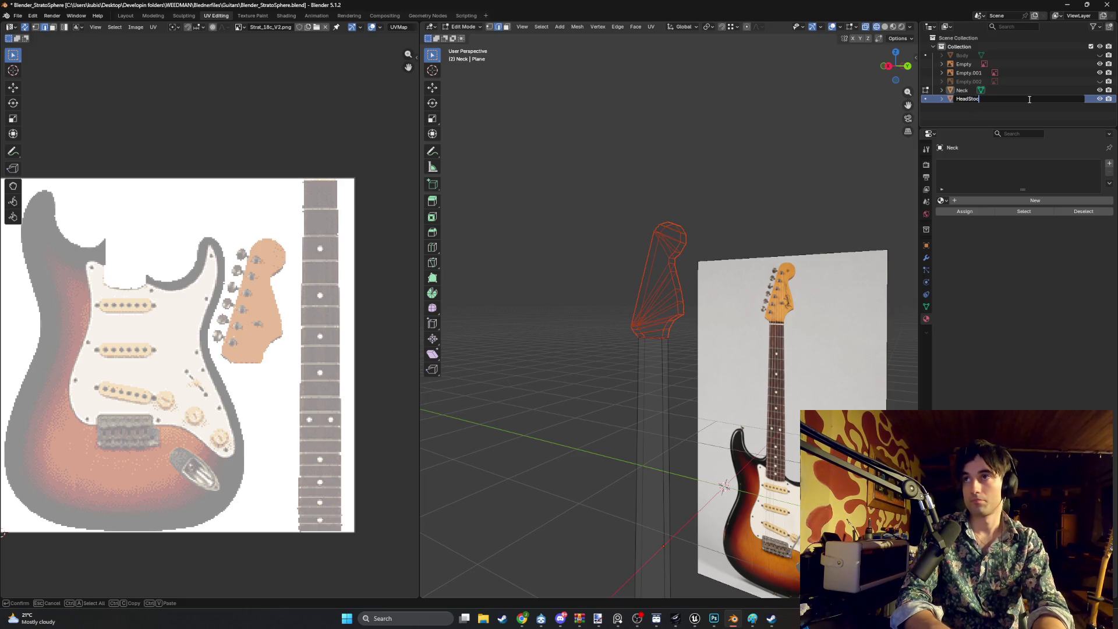
text(k)
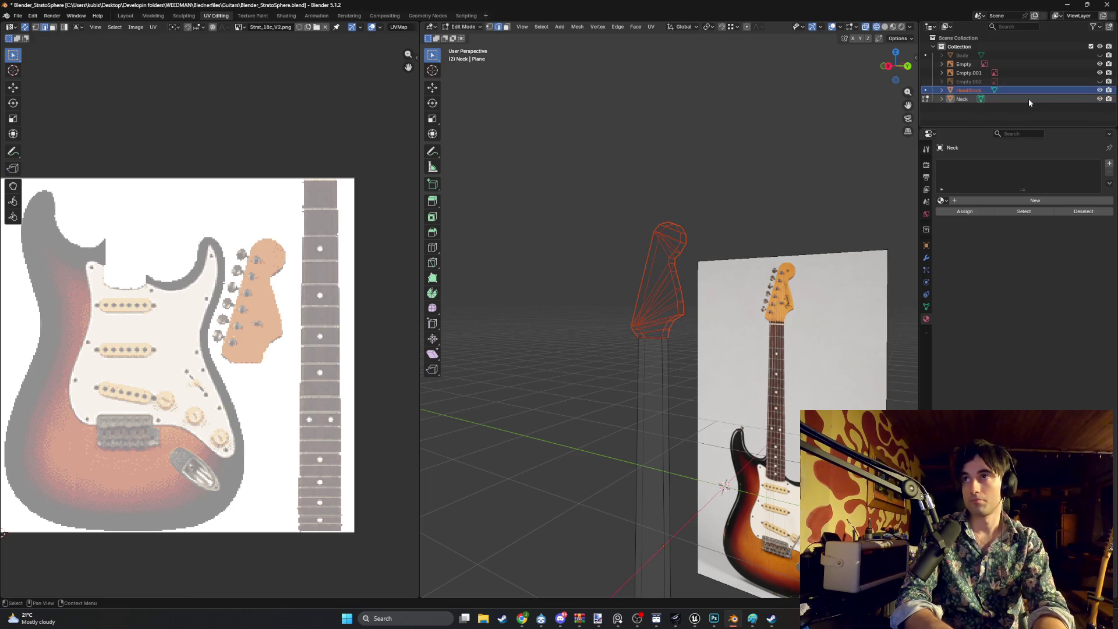
key(Return)
mouse_move(796, 194)
middle_down()
mouse_move(707, 200)
mouse_move(652, 242)
mouse_move(715, 260)
mouse_move(629, 285)
mouse_move(649, 305)
middle_up()
Hide the HeadStock object and switch the viewport to solid shading
scroll(696, 298, up, 4)
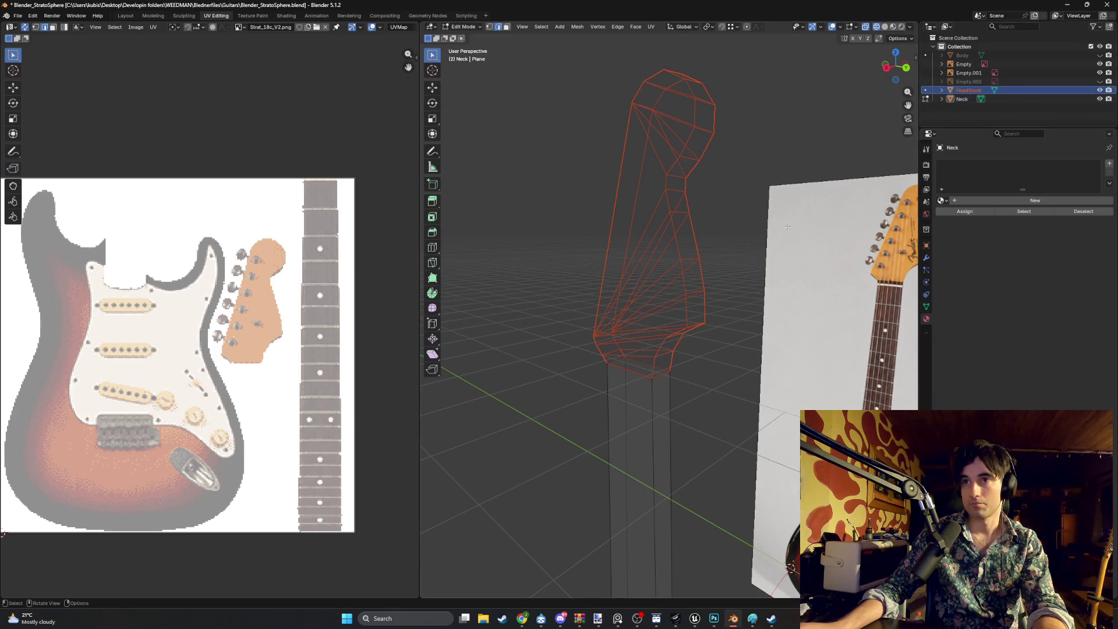
click(1101, 91)
scroll(735, 315, down, 4)
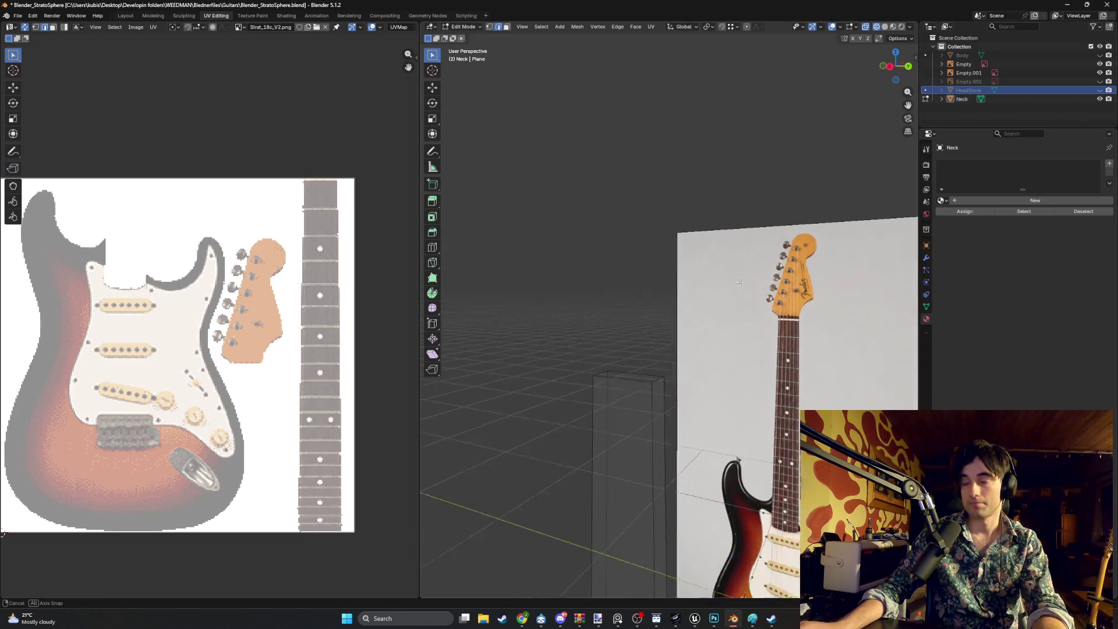
mouse_move(695, 378)
middle_down()
mouse_move(622, 249)
mouse_move(651, 342)
mouse_move(643, 355)
middle_up()
key(z)
click(658, 306)
Add three evenly centred lengthwise loop cuts along the neck
key(ctrl+r)
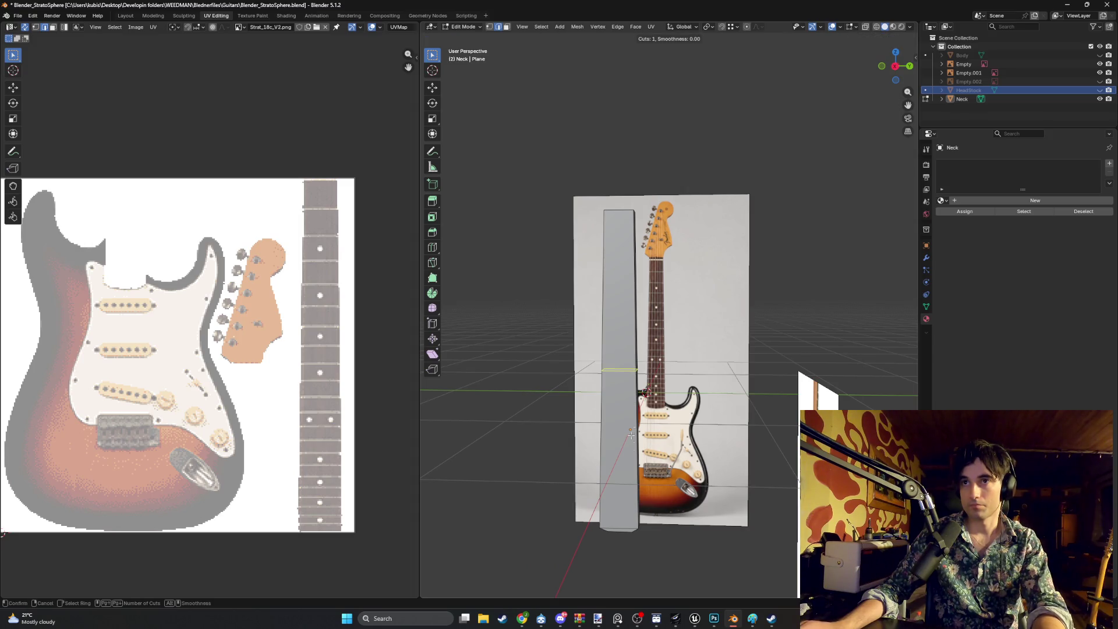
scroll(630, 530, up, 1)
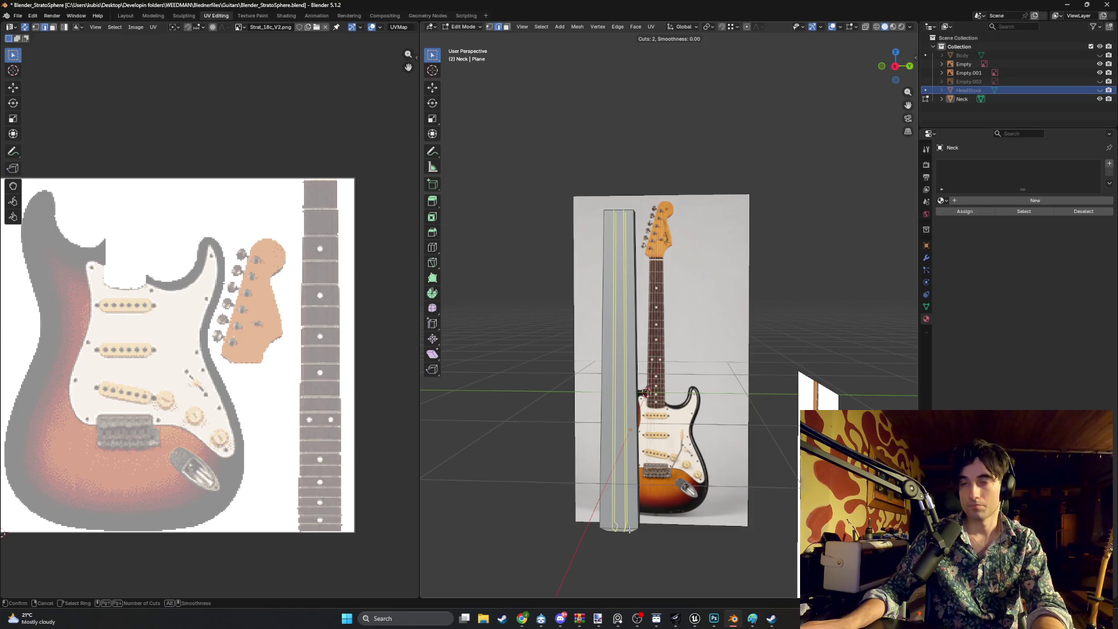
scroll(629, 530, up, 1)
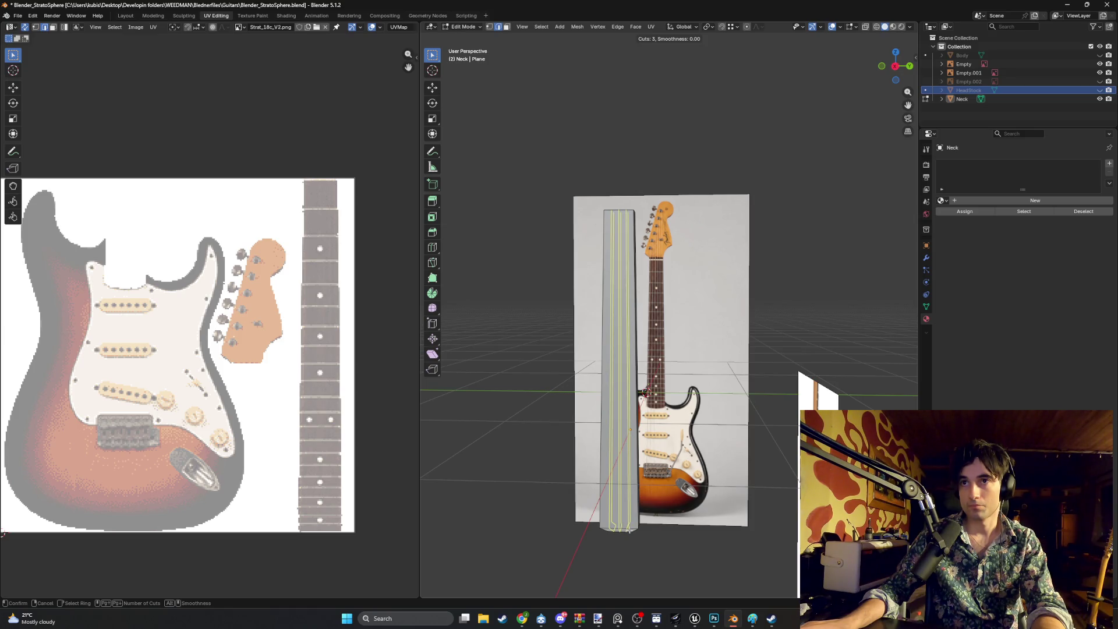
scroll(629, 530, up, 2)
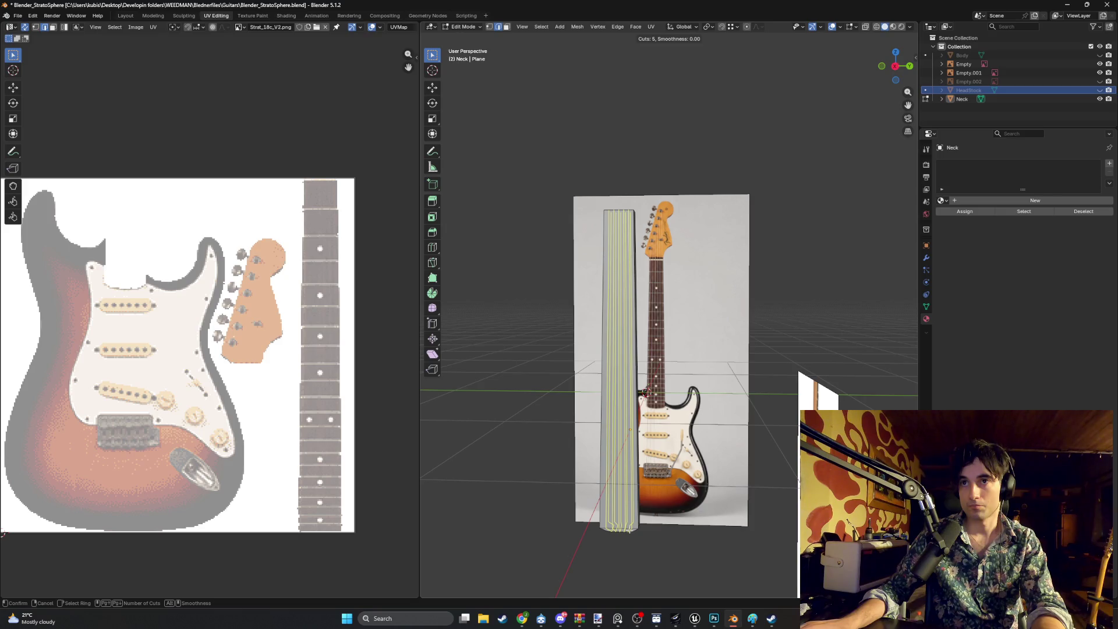
scroll(629, 530, down, 2)
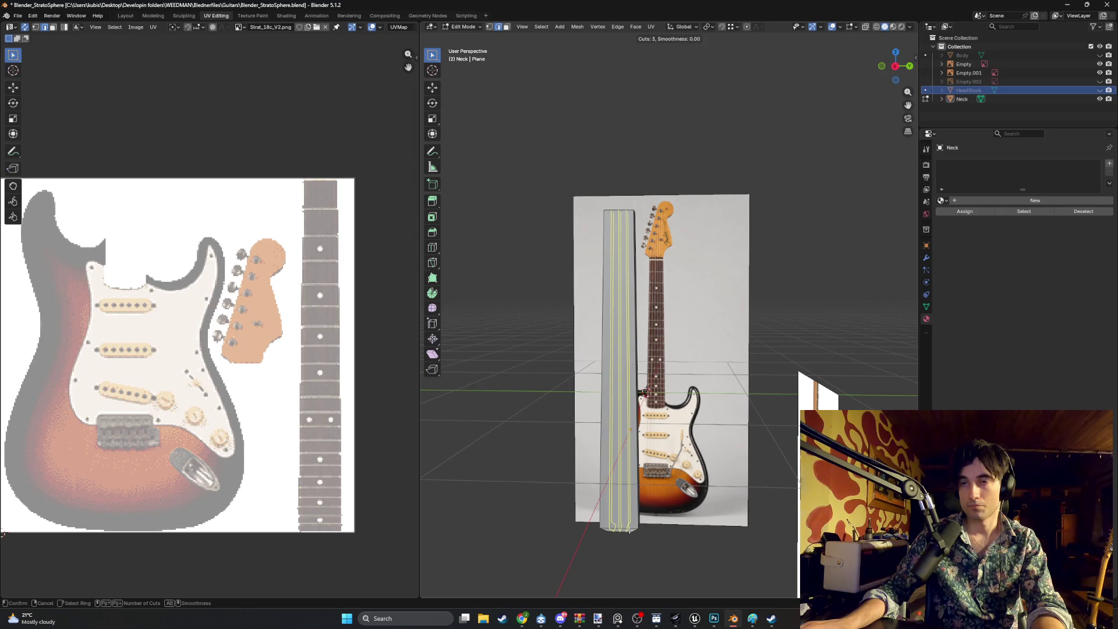
click(629, 530)
right_click(629, 530)
mouse_move(629, 530)
middle_down()
mouse_move(764, 302)
mouse_move(579, 321)
mouse_move(694, 319)
mouse_move(693, 339)
mouse_move(636, 355)
mouse_move(641, 372)
mouse_move(529, 337)
mouse_move(675, 294)
mouse_move(466, 385)
mouse_move(689, 385)
mouse_move(618, 384)
mouse_move(684, 349)
middle_up()
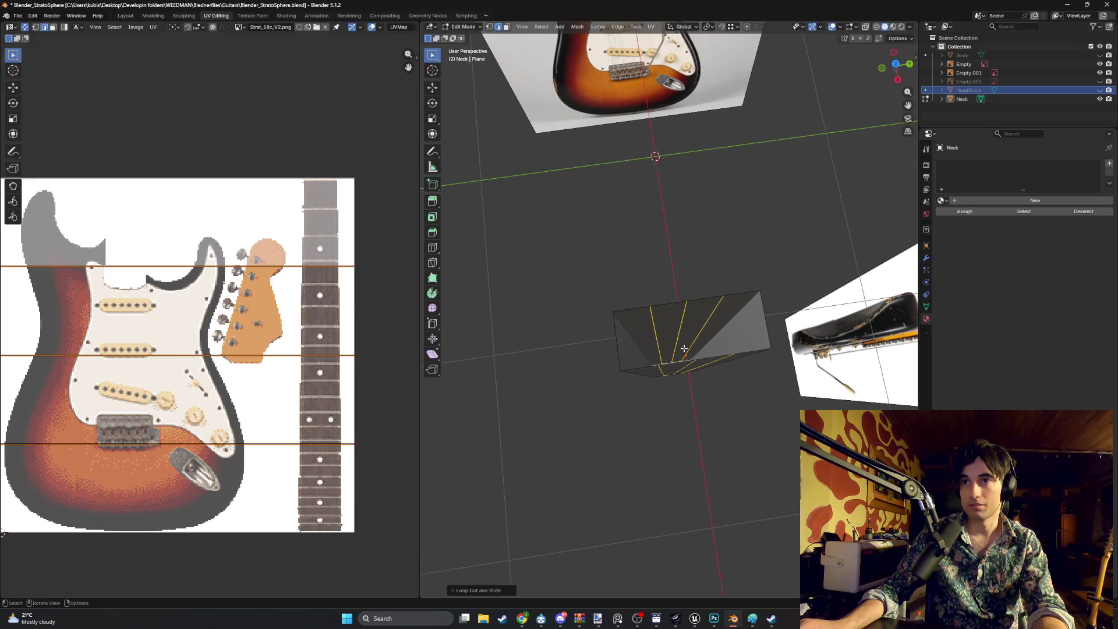
scroll(684, 348, down, 3)
scroll(684, 348, up, 8)
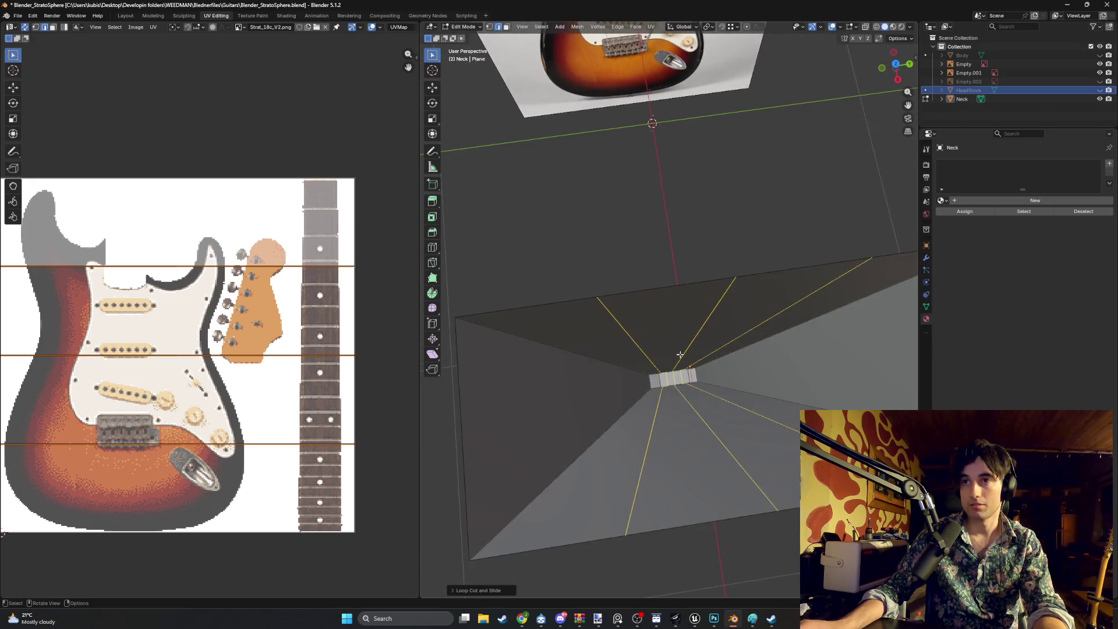
mouse_move(685, 348)
middle_down()
mouse_move(786, 333)
mouse_move(608, 388)
mouse_move(657, 363)
mouse_move(693, 390)
mouse_move(667, 386)
middle_up()
scroll(787, 333, down, 5)
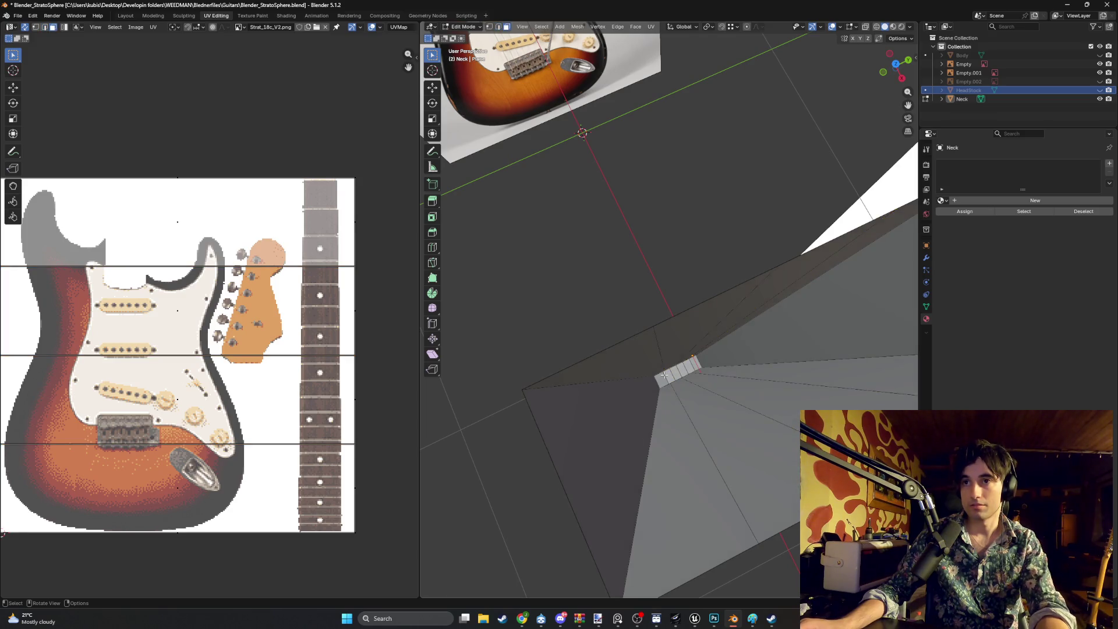
key(3)
click(655, 382)
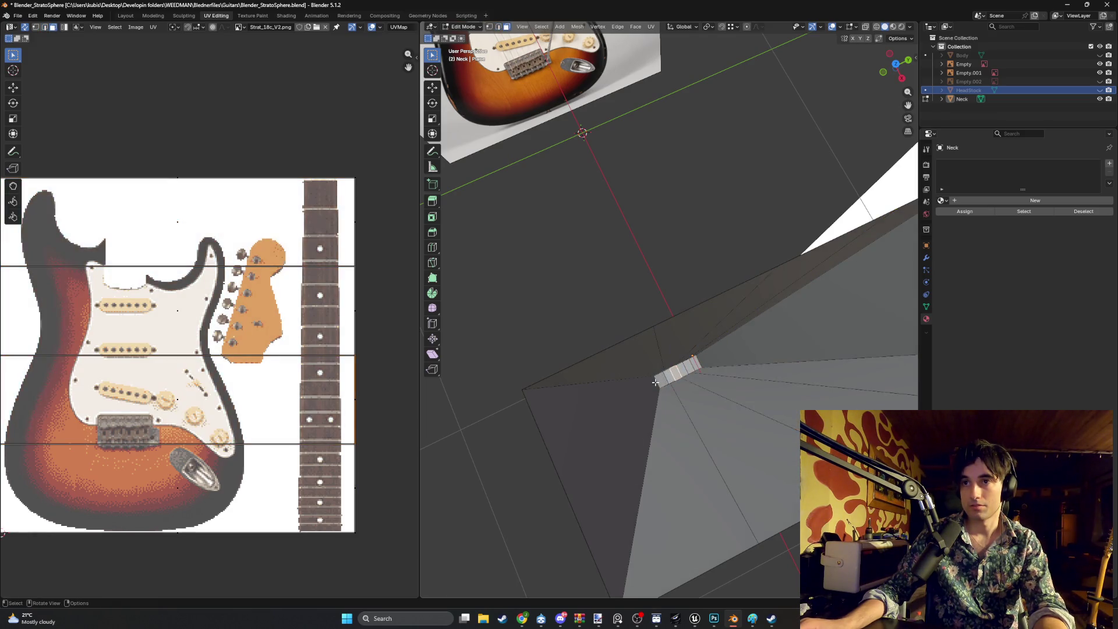
drag(672, 376, 674, 375)
middle_drag(675, 371, 668, 377)
click(667, 378)
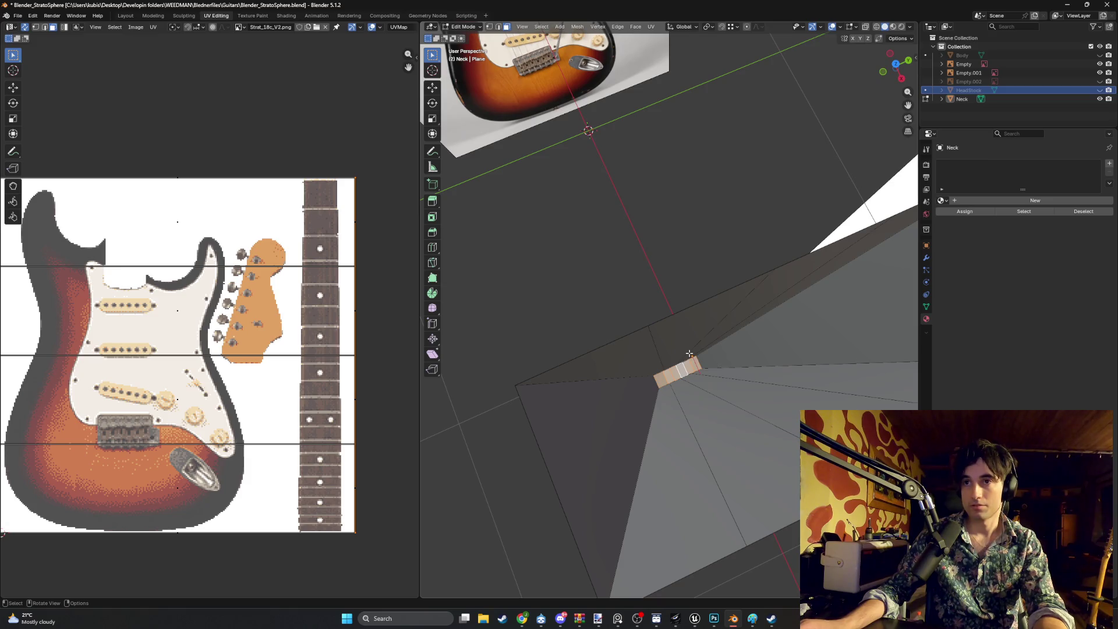
scroll(690, 353, down, 5)
middle_drag(690, 354, 732, 365)
key(a)
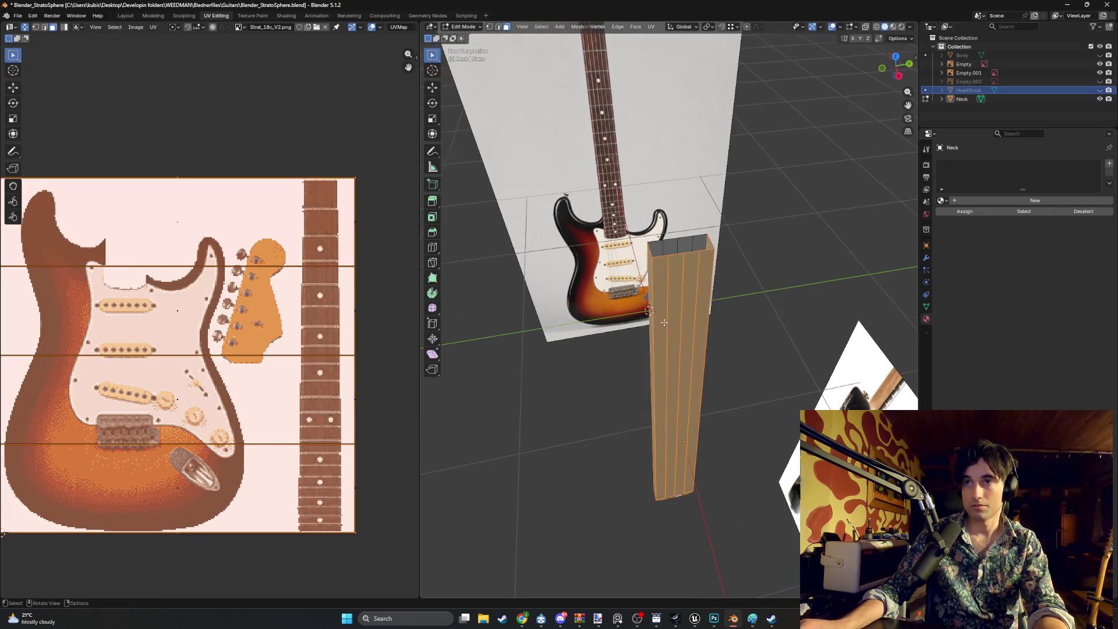
mouse_move(664, 322)
middle_down()
mouse_move(741, 316)
mouse_move(712, 307)
mouse_move(660, 194)
mouse_move(735, 344)
mouse_move(581, 354)
middle_up()
click(748, 334)
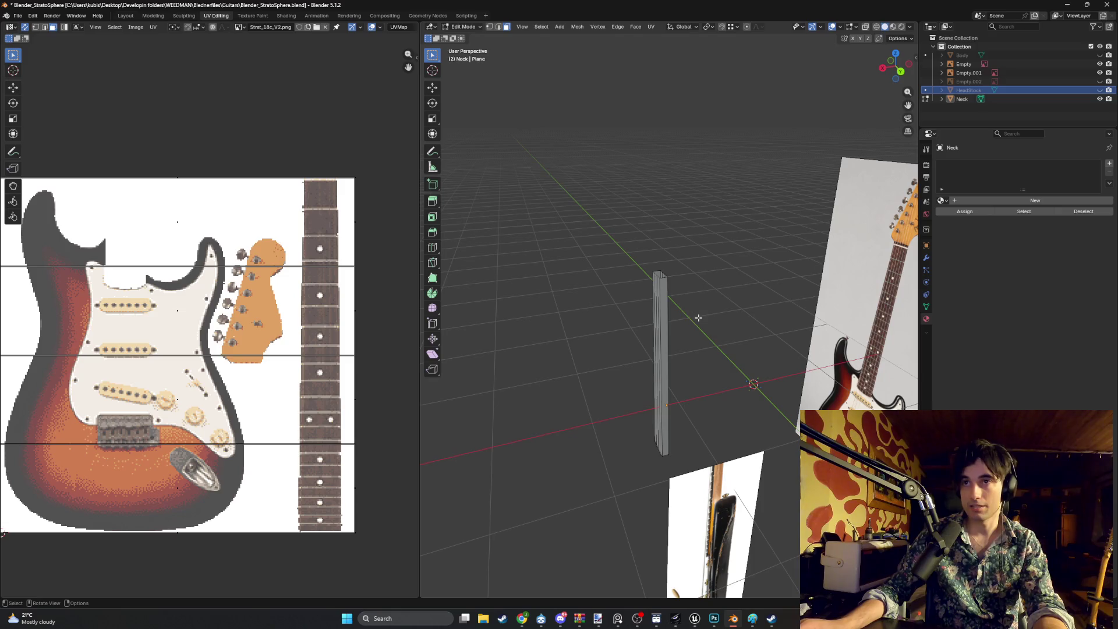
key(a)
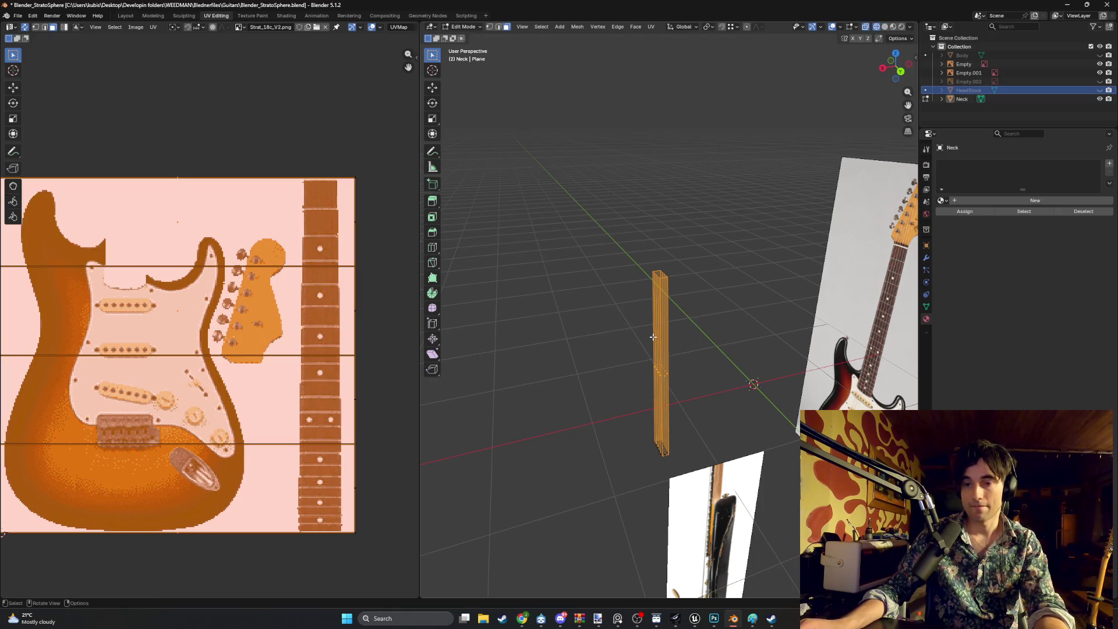
key(h)
mouse_move(668, 359)
middle_down()
mouse_move(691, 391)
mouse_move(670, 378)
mouse_move(685, 398)
mouse_move(658, 416)
mouse_move(622, 379)
middle_up()
scroll(661, 379, up, 4)
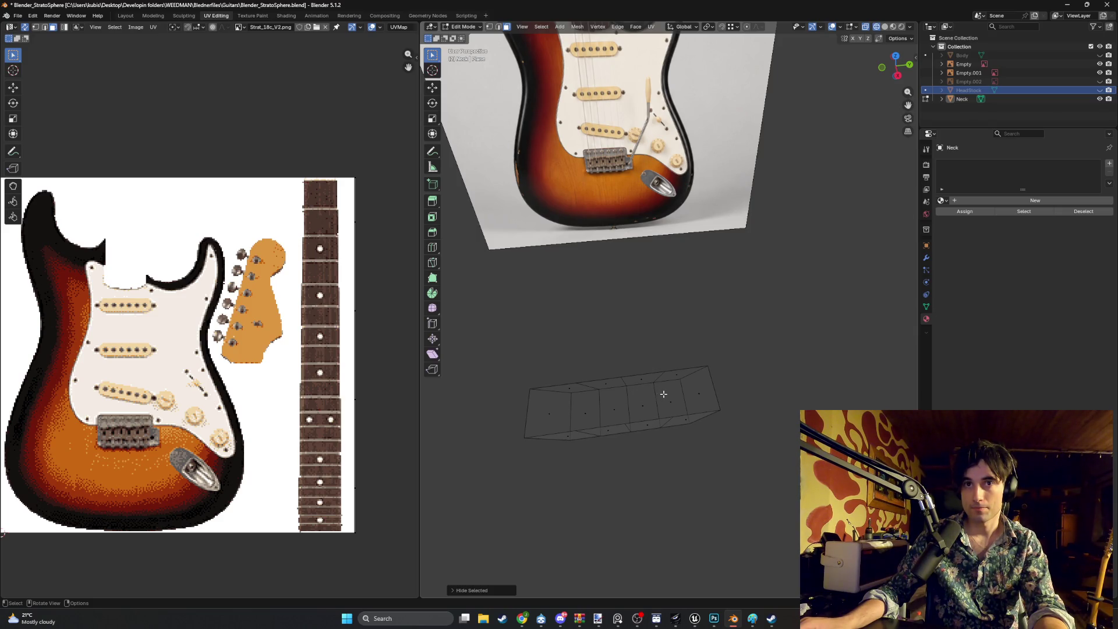
middle_drag(663, 394, 649, 382)
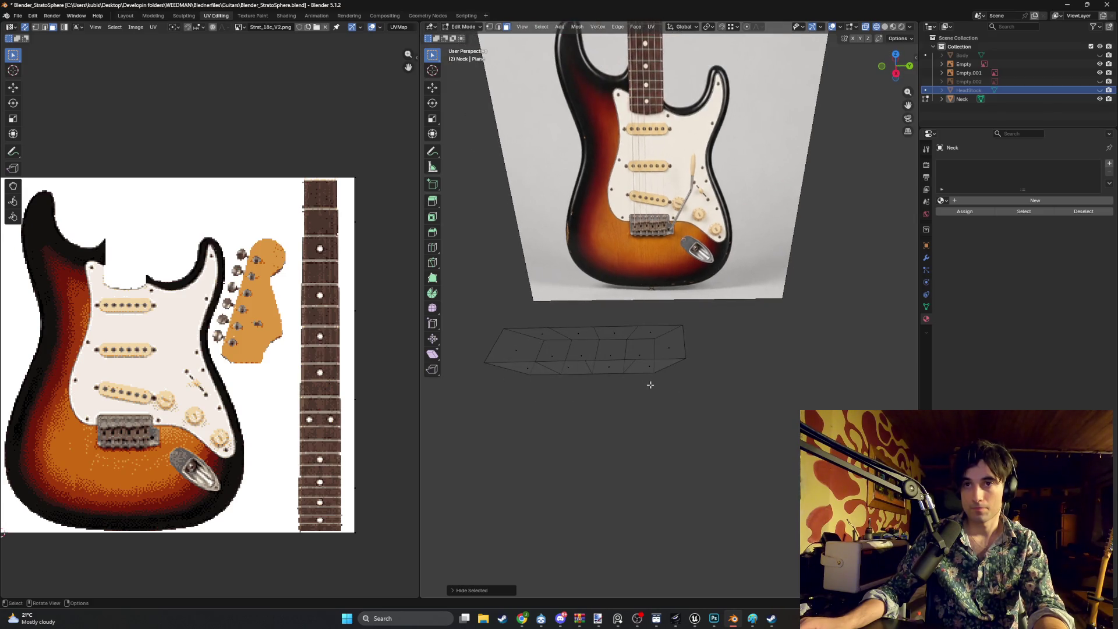
key(z)
click(628, 339)
middle_drag(628, 339, 595, 334)
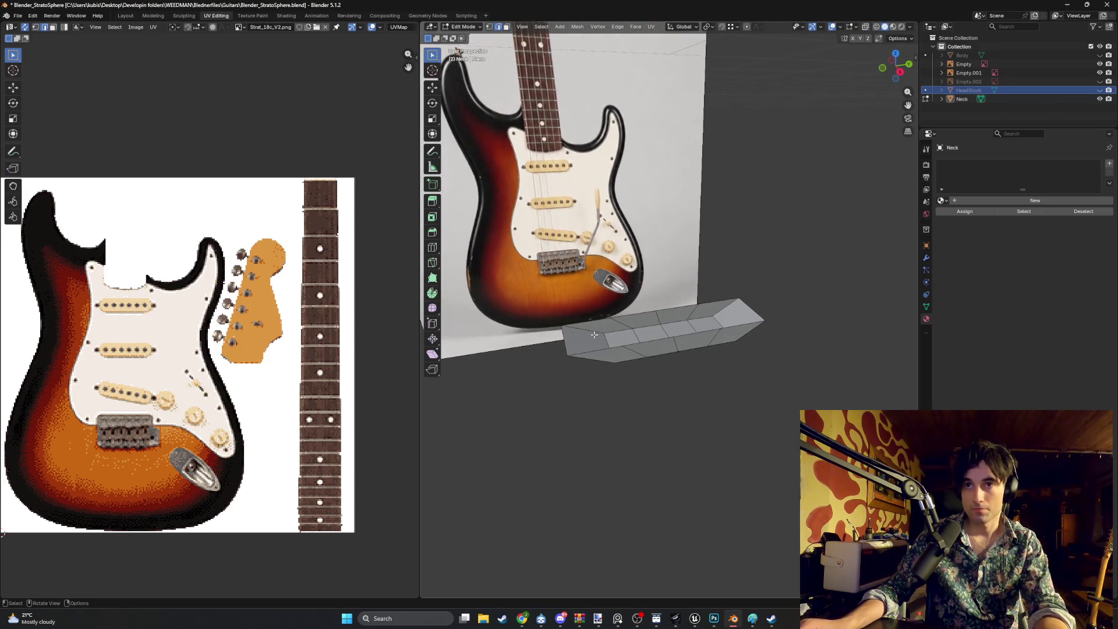
shift+click(609, 345)
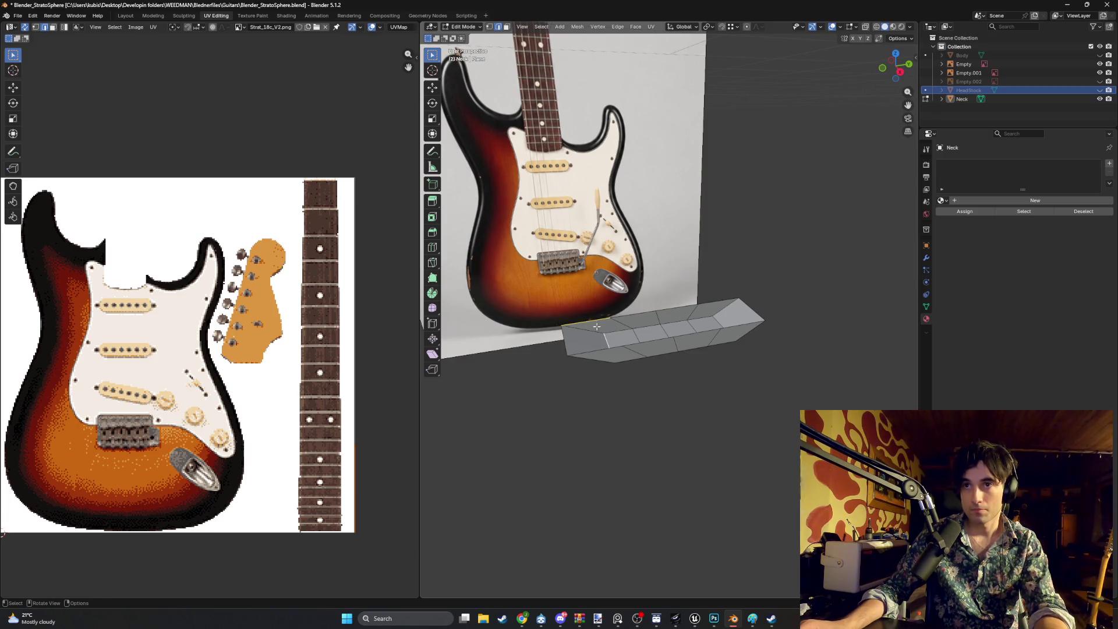
shift+click(645, 331)
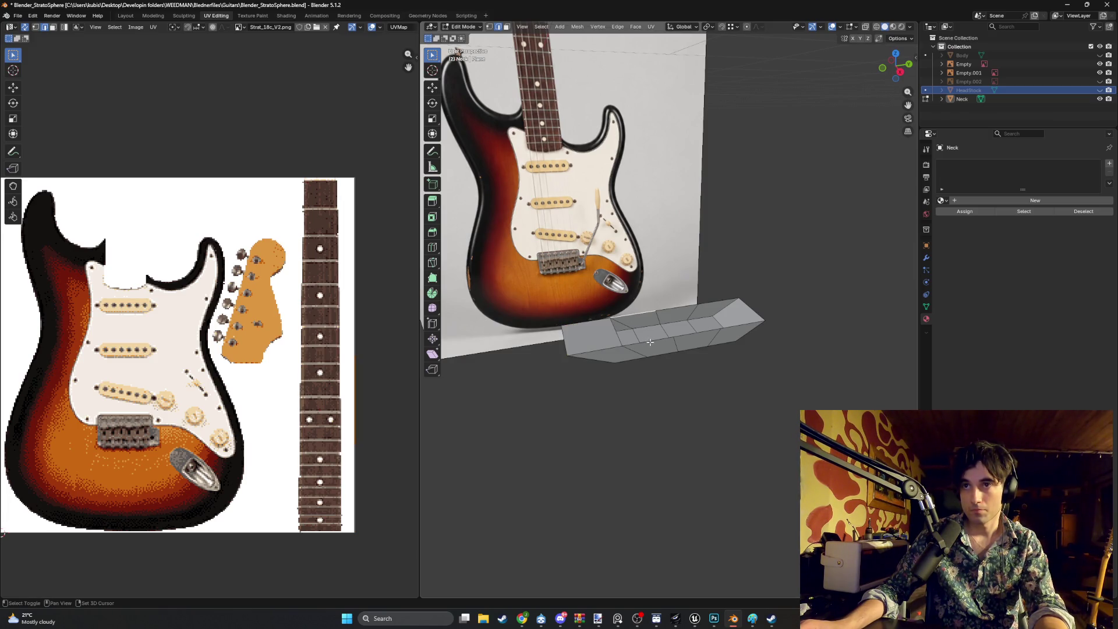
click(713, 303)
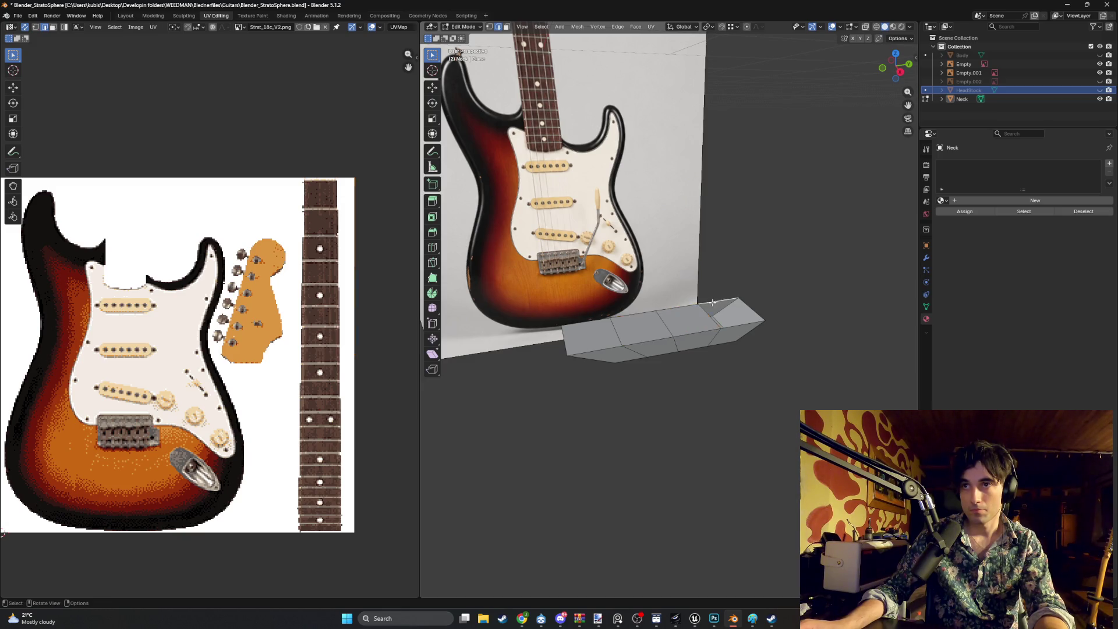
alt+click(713, 302)
mouse_move(713, 302)
middle_down()
mouse_move(648, 362)
mouse_move(653, 353)
mouse_move(620, 326)
mouse_move(689, 291)
middle_up()
drag(696, 298, 550, 250)
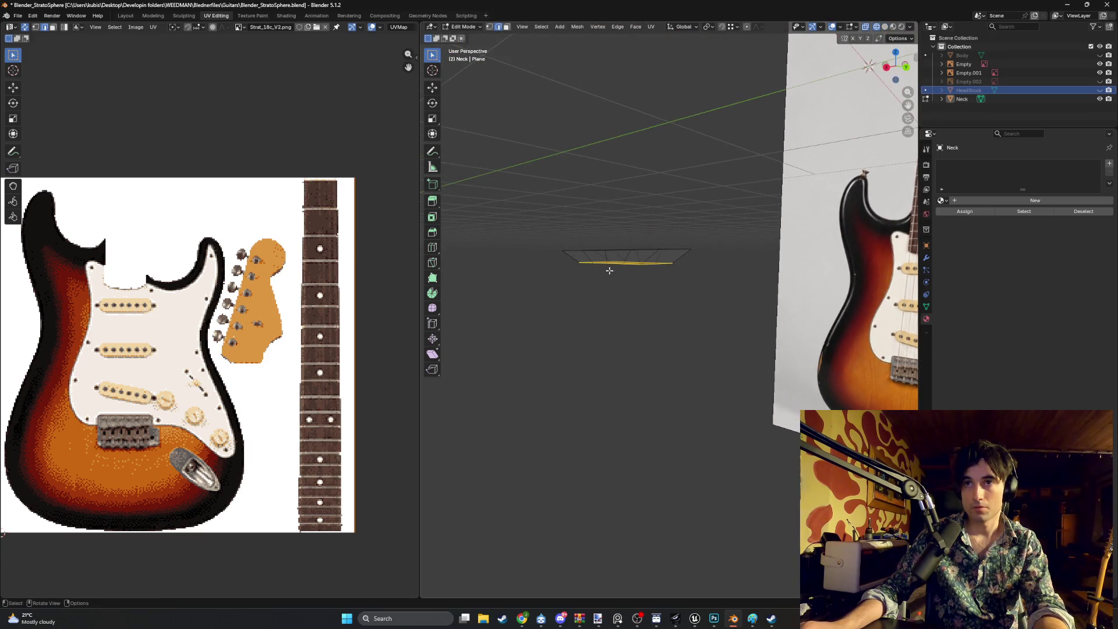
key(z)
key(Escape)
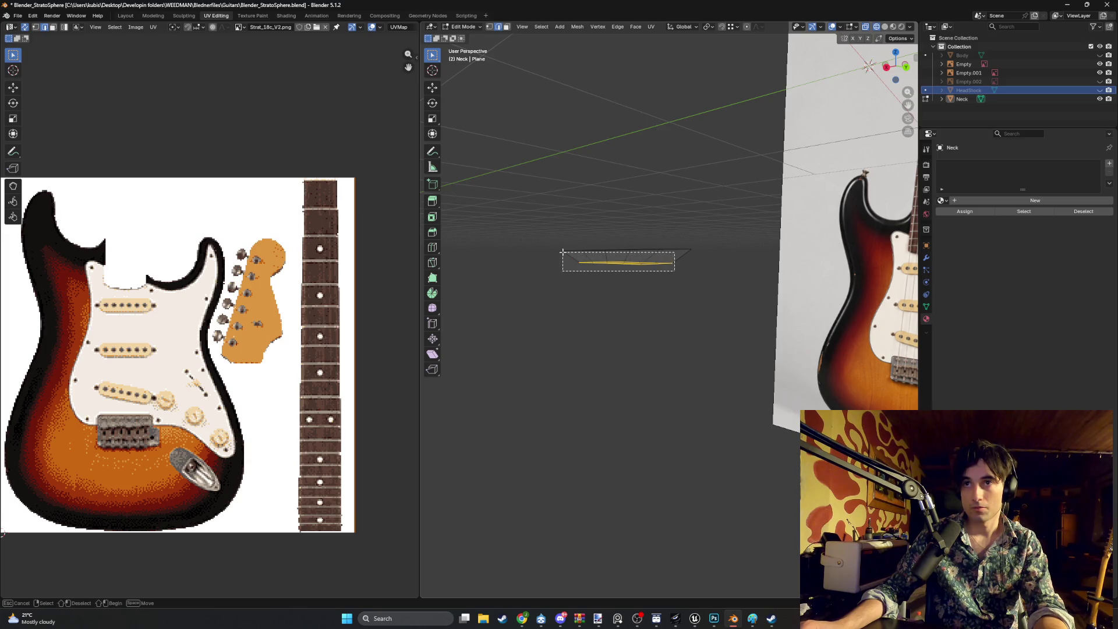
key(3)
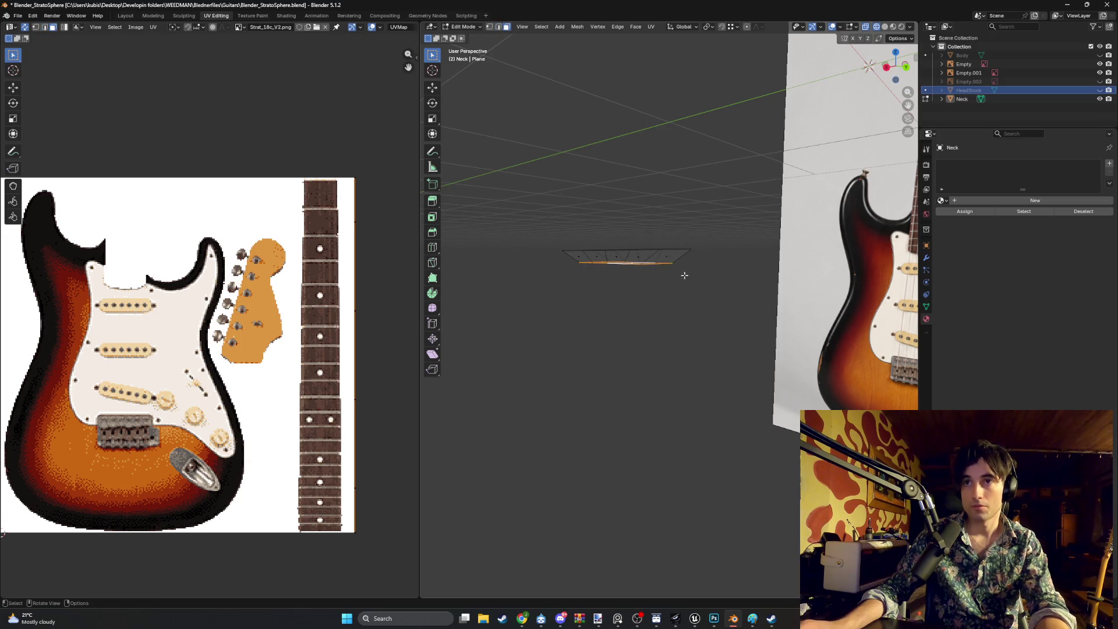
drag(685, 275, 554, 250)
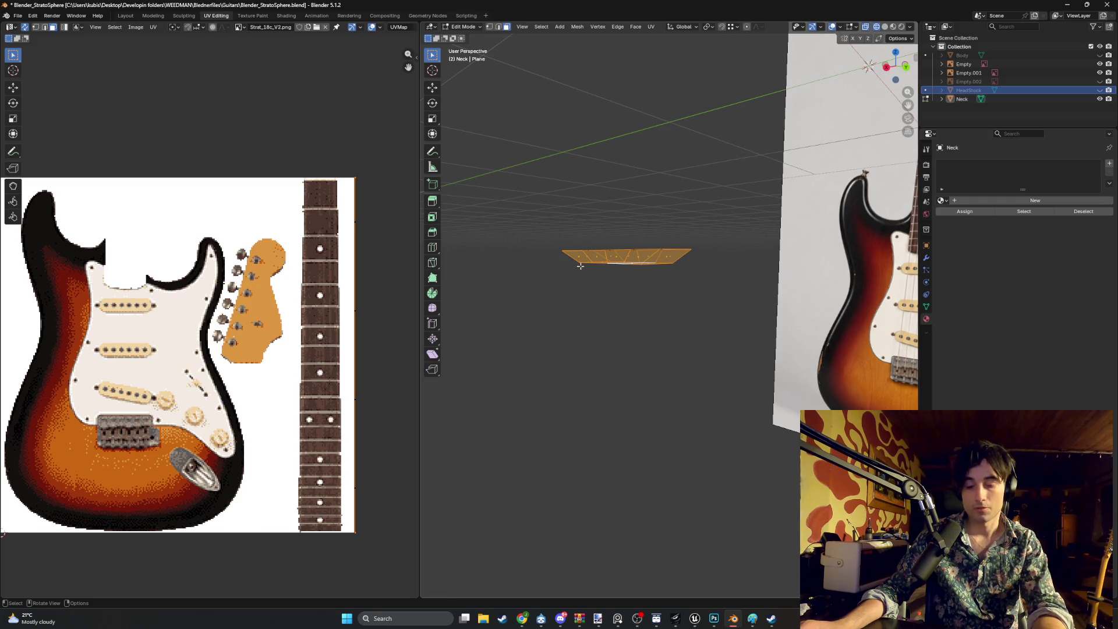
key(alt+a)
middle_drag(580, 266, 626, 309)
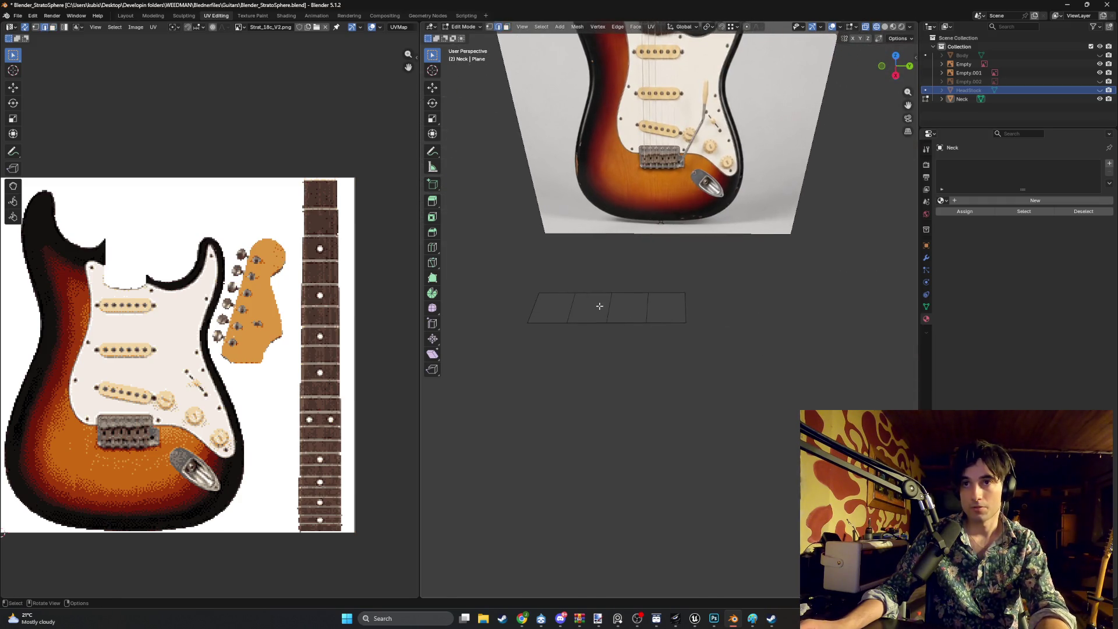
key(z)
click(639, 313)
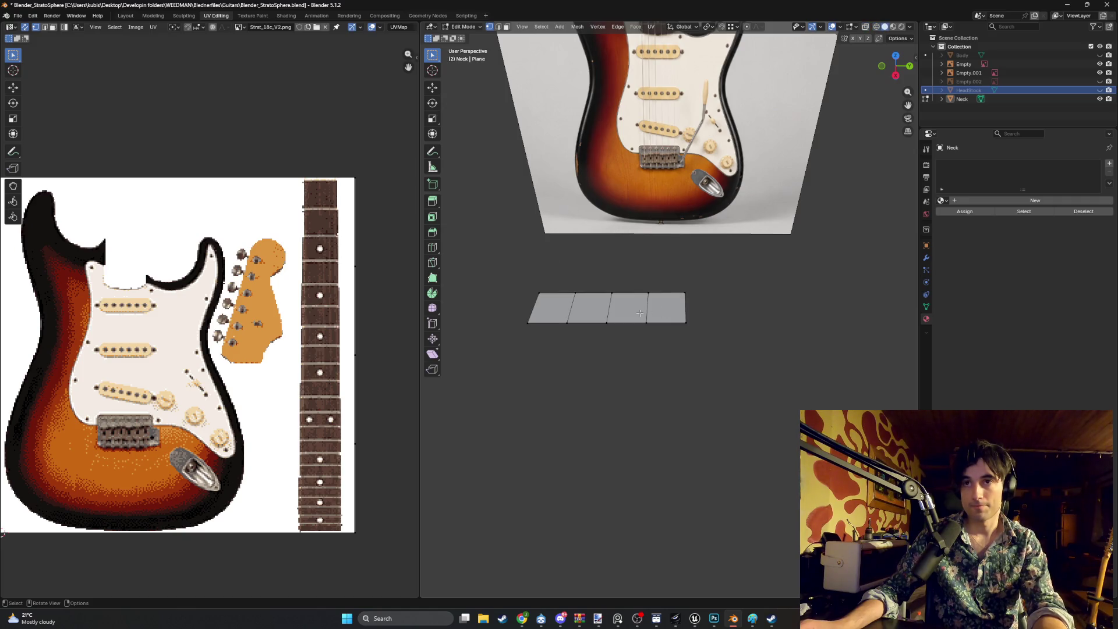
mouse_move(640, 312)
middle_down()
mouse_move(618, 326)
mouse_move(670, 328)
mouse_move(635, 333)
mouse_move(697, 343)
middle_up()
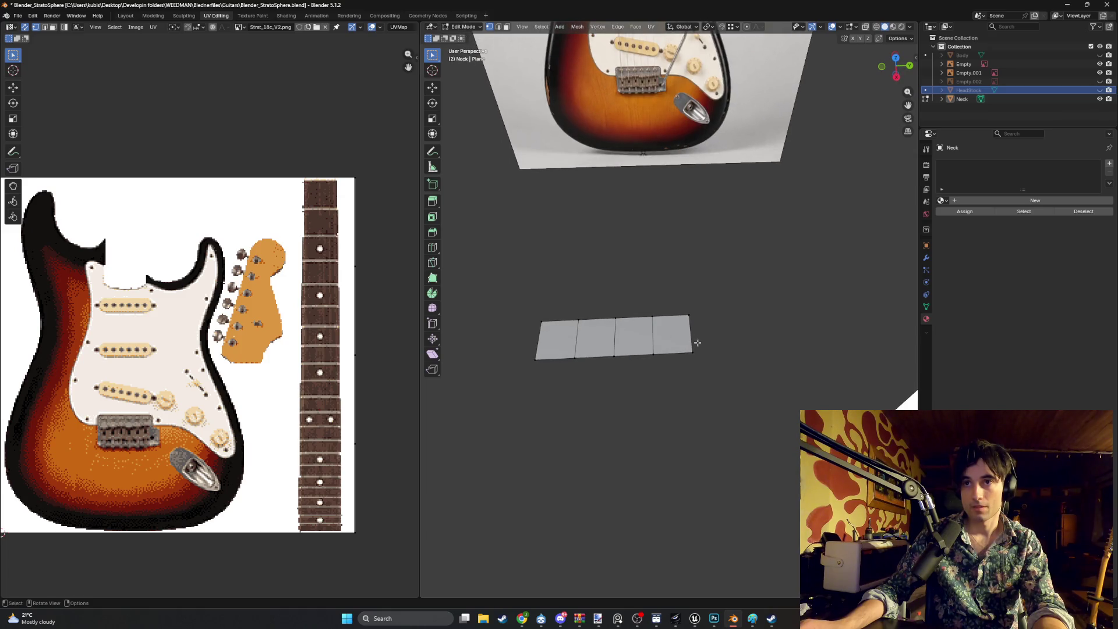
scroll(660, 344, up, 1)
key(ctrl+r)
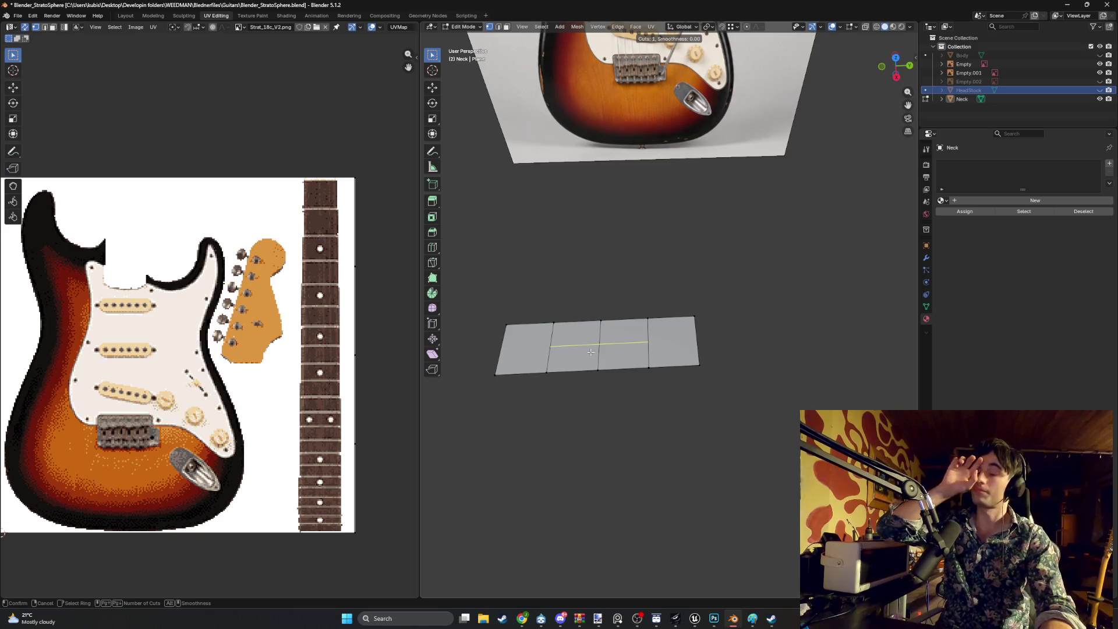
right_click(640, 344)
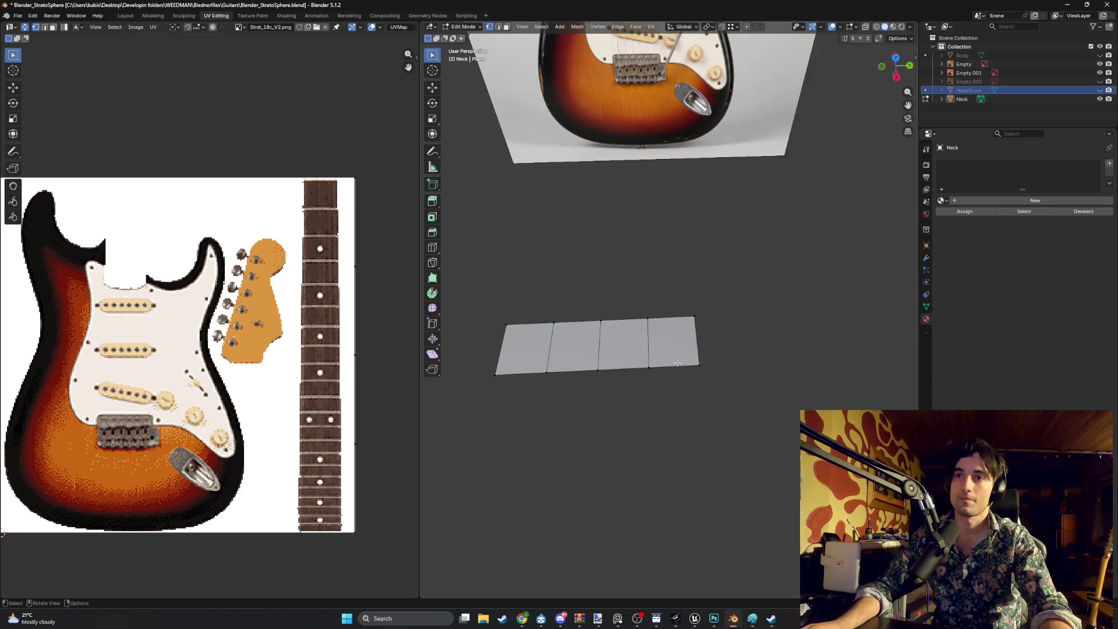
mouse_move(646, 349)
middle_down()
mouse_move(676, 364)
mouse_move(663, 362)
middle_up()
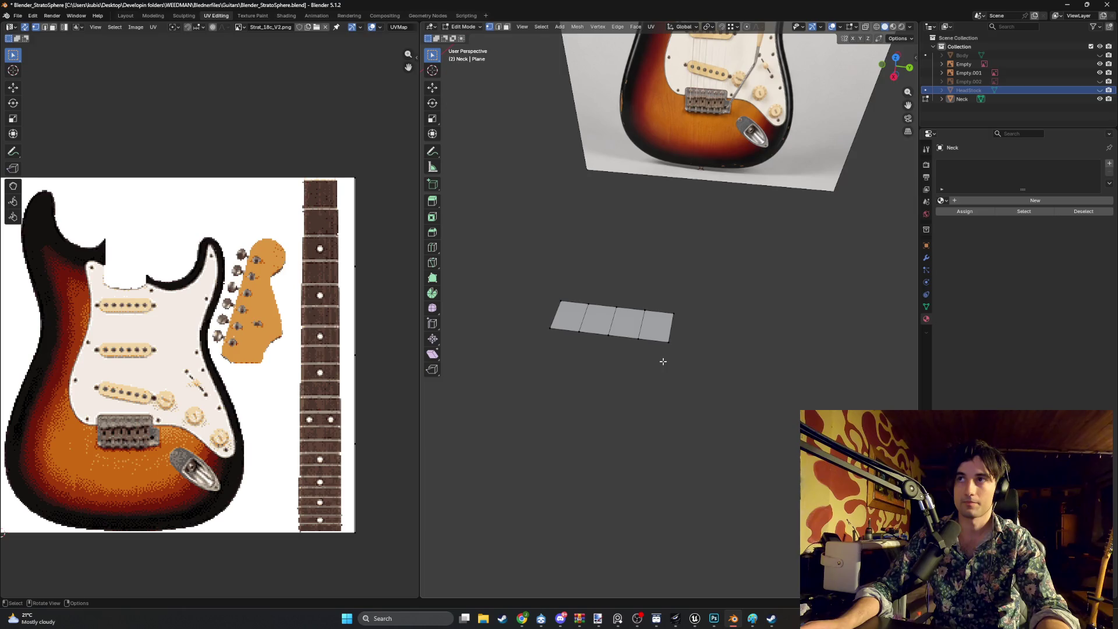
scroll(663, 361, down, 4)
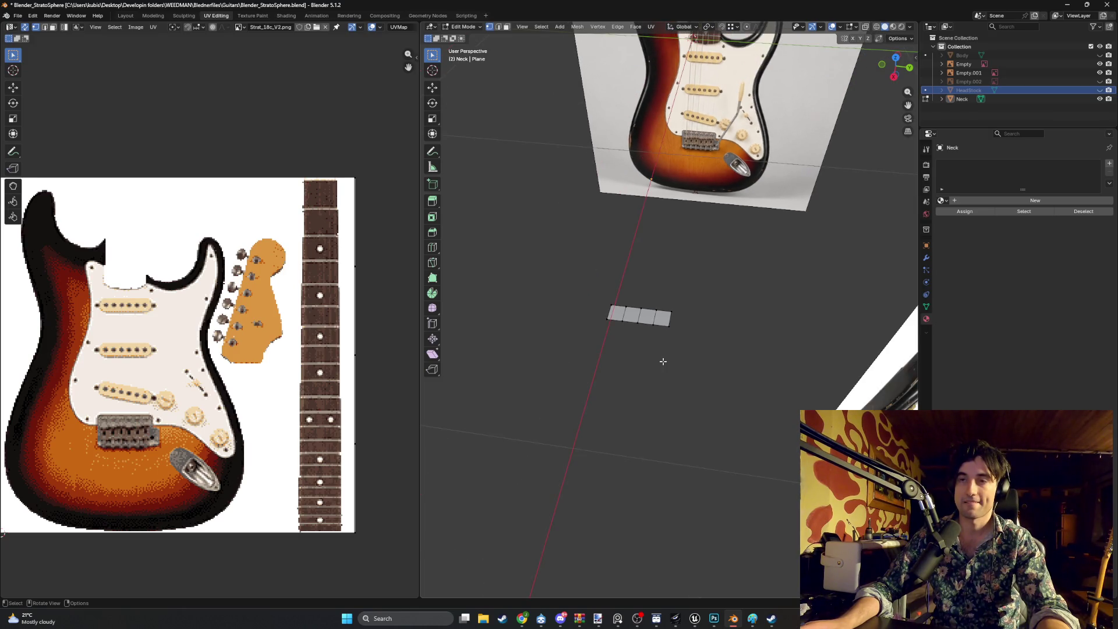
scroll(663, 361, up, 5)
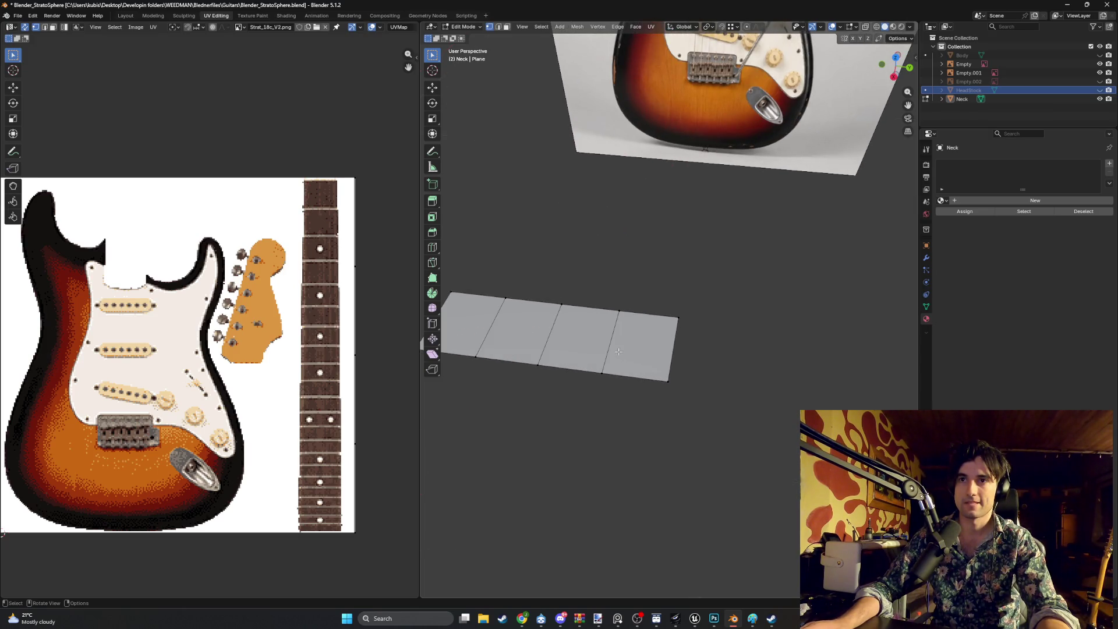
middle_drag(618, 351, 641, 352)
key(ctrl+r)
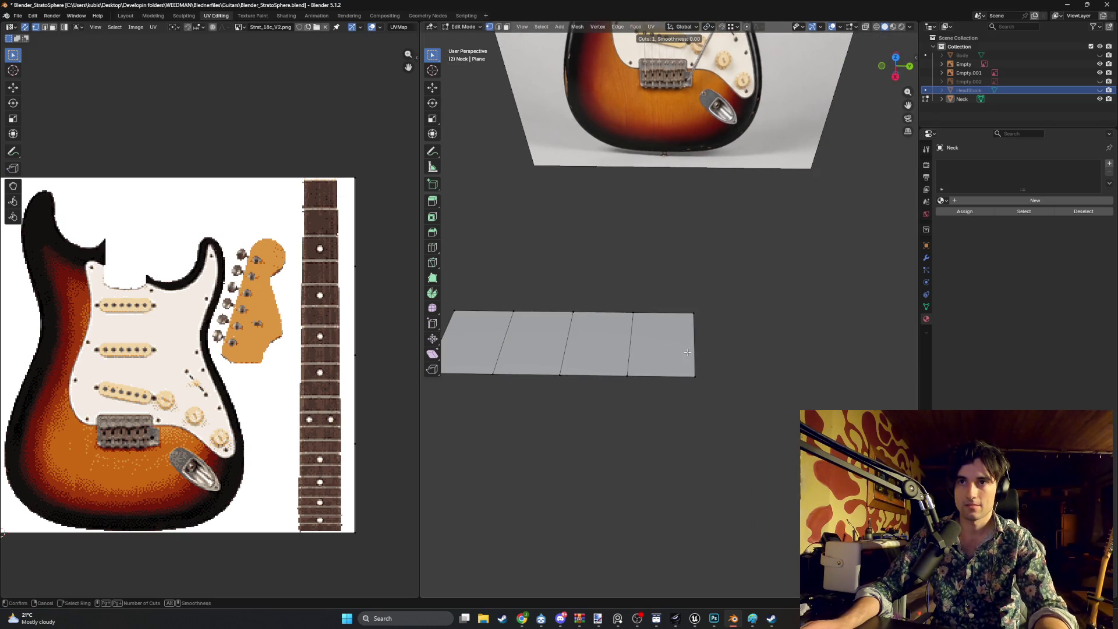
right_click(688, 351)
key(3)
click(664, 349)
shift+click(600, 345)
shift+click(531, 348)
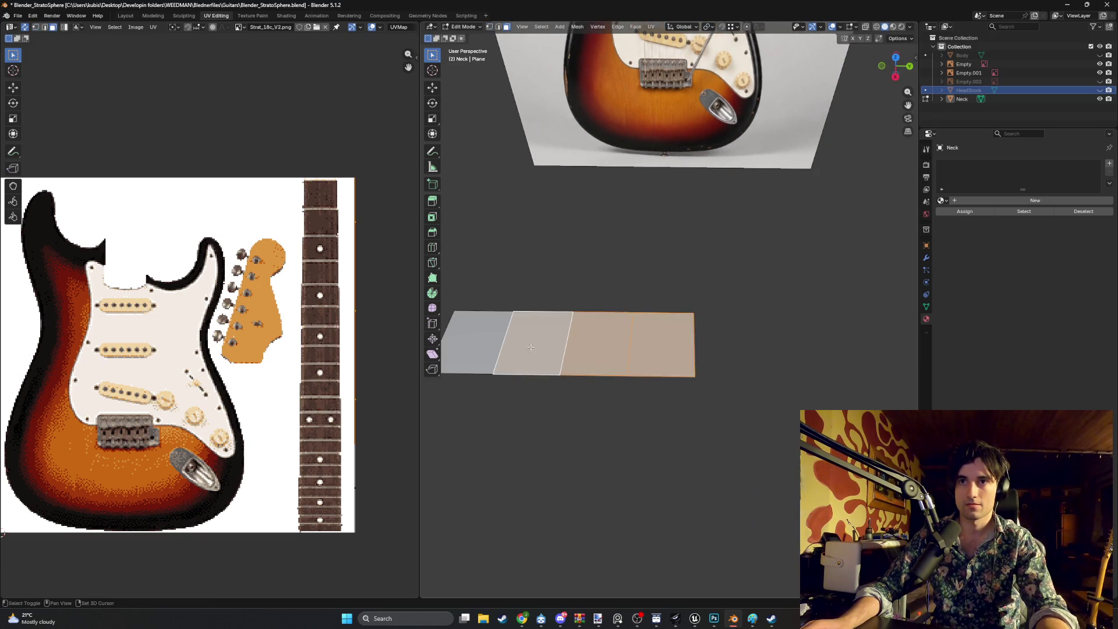
shift+click(472, 344)
mouse_move(473, 343)
middle_down()
mouse_move(594, 334)
mouse_move(619, 358)
middle_up()
key(m)
click(605, 344)
click(624, 358)
click(548, 348)
click(474, 341)
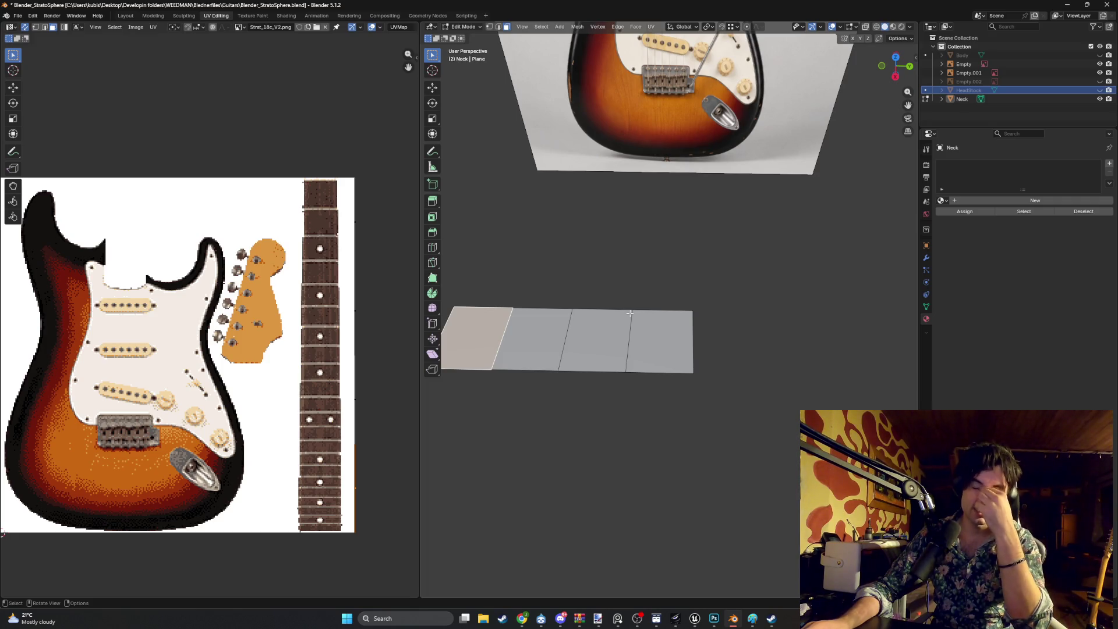
key(2)
shift+click(618, 313)
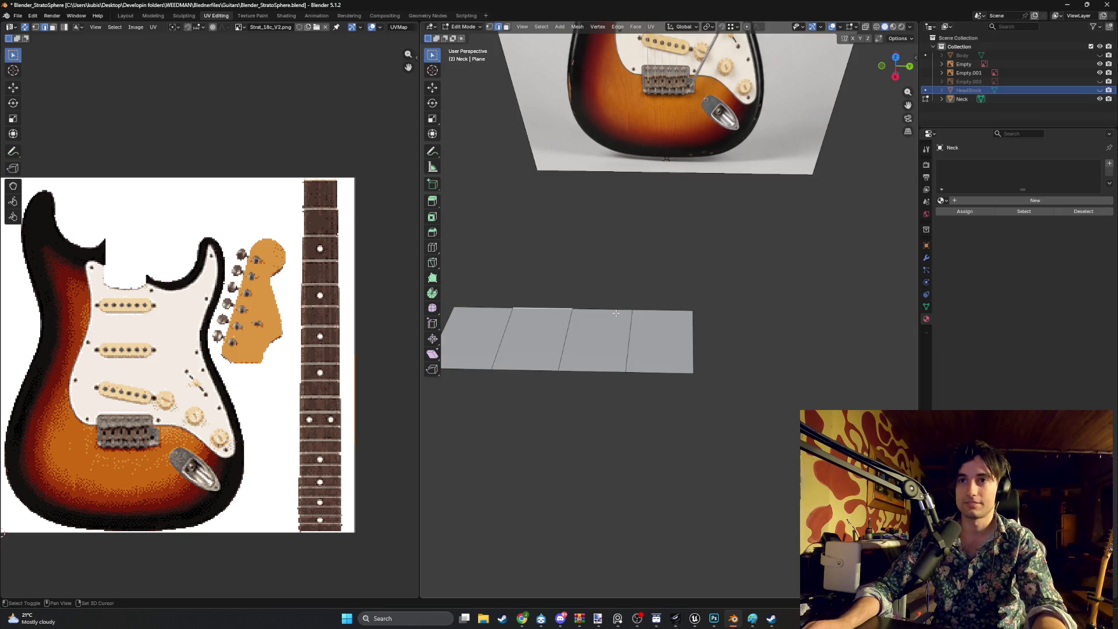
shift+click(545, 308)
shift+click(483, 308)
shift+click(662, 310)
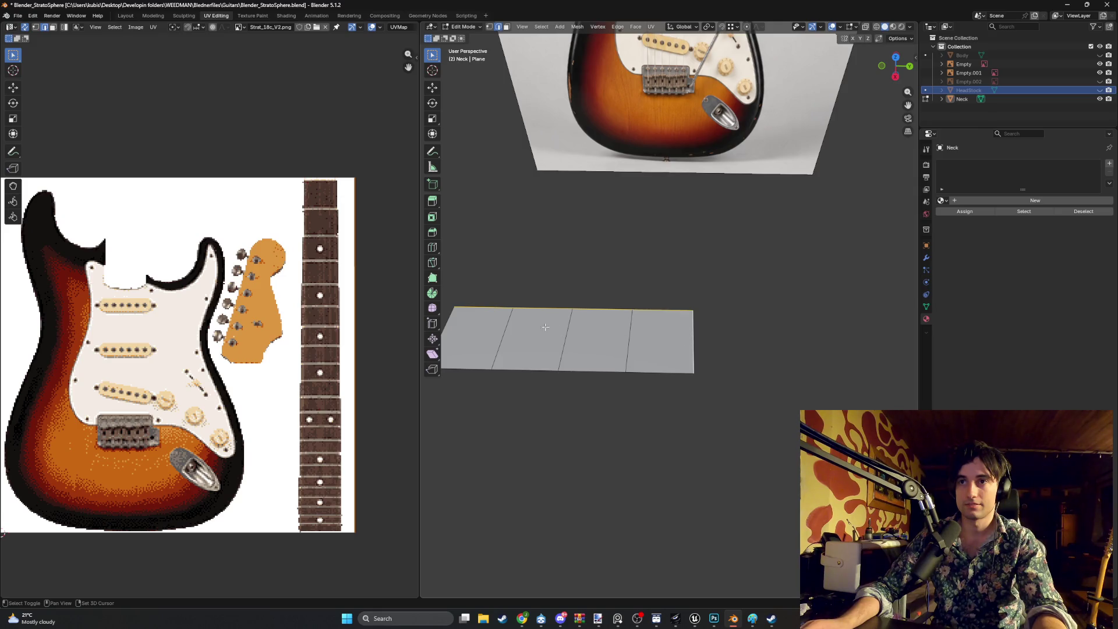
shift+middle_drag(453, 316, 552, 308)
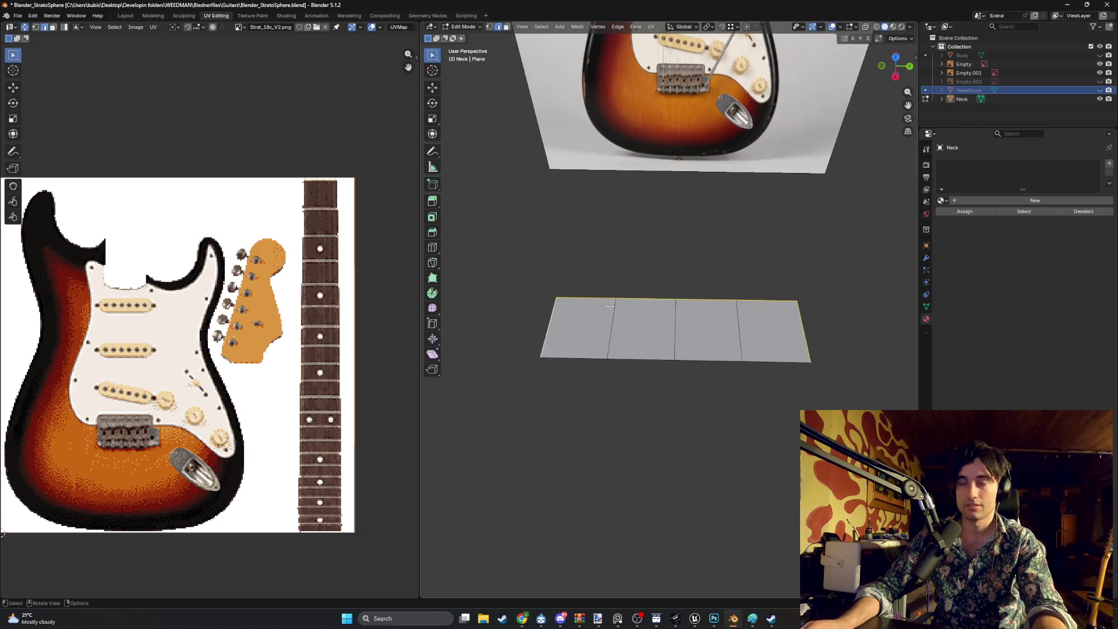
key(ctrl+b)
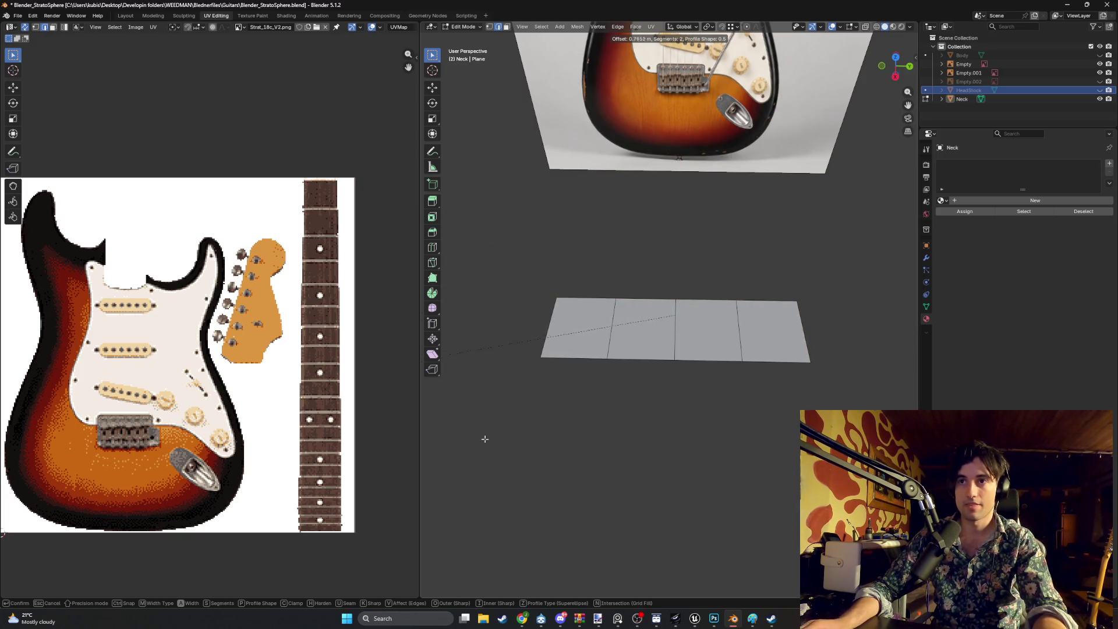
Cancel the bevel and tilt the view over the neck plane
key(Escape)
mouse_move(583, 407)
middle_down()
mouse_move(775, 348)
mouse_move(669, 356)
mouse_move(644, 321)
mouse_move(625, 318)
middle_up()
key(ctrl+r)
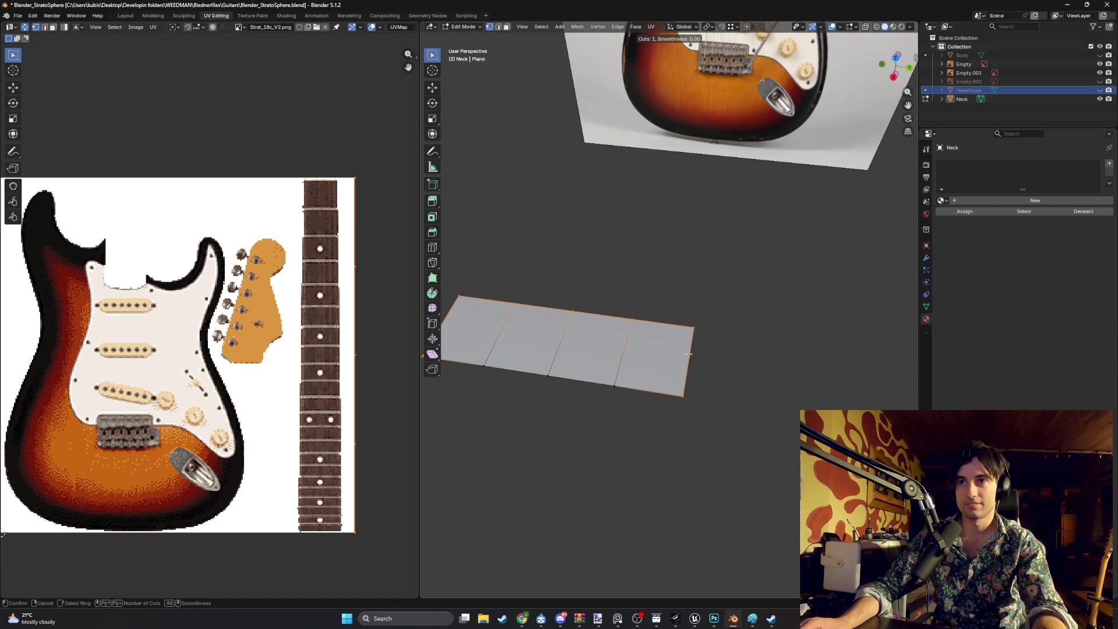
key(Escape)
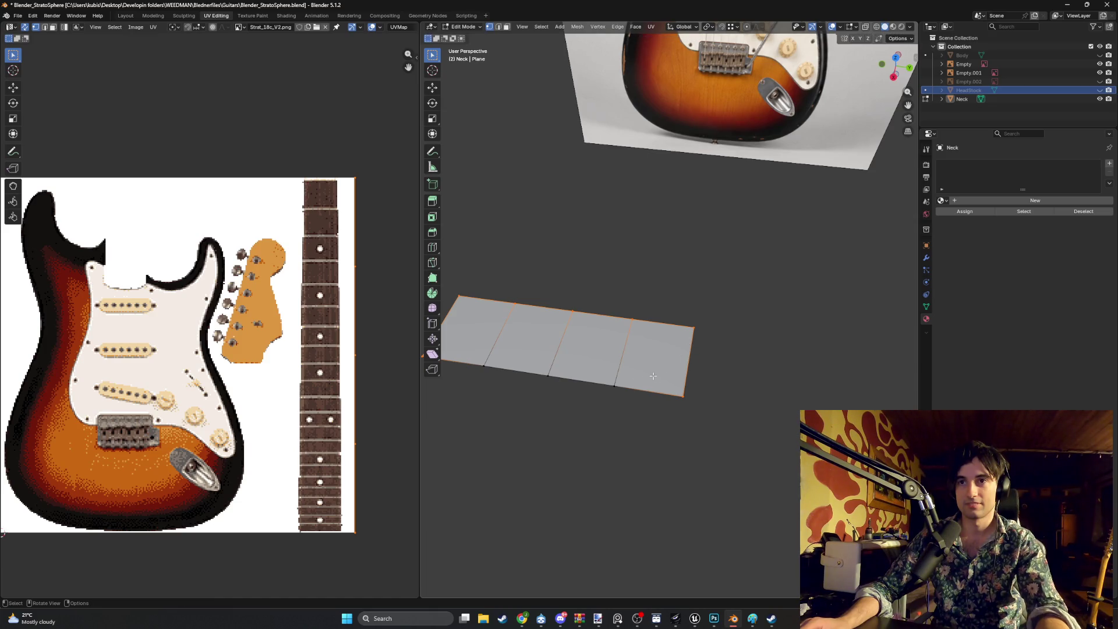
scroll(629, 368, down, 8)
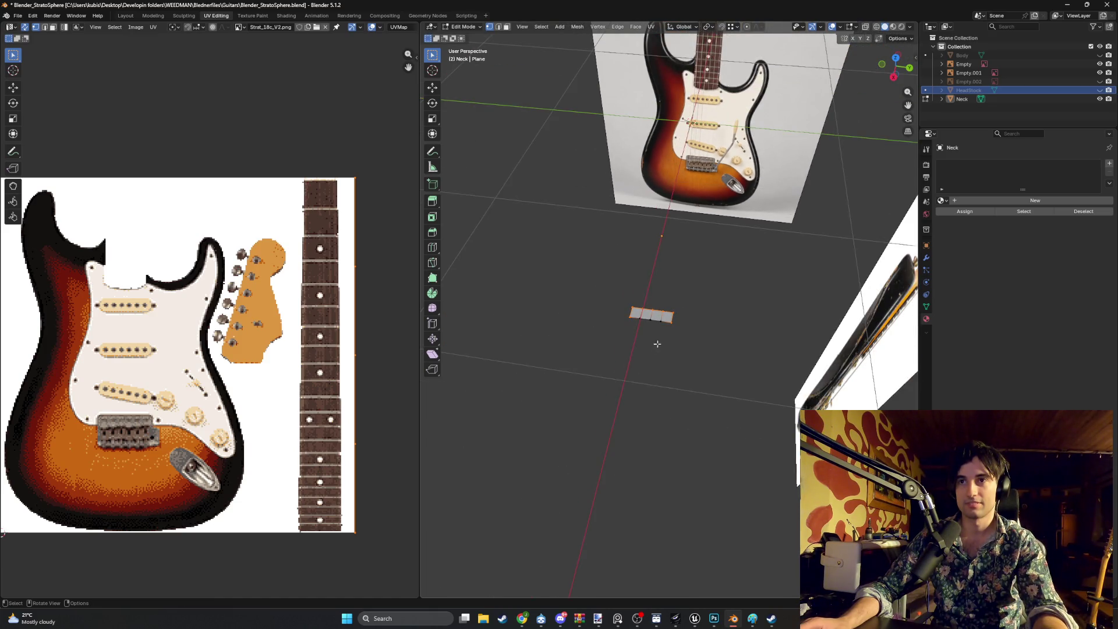
scroll(670, 327, up, 8)
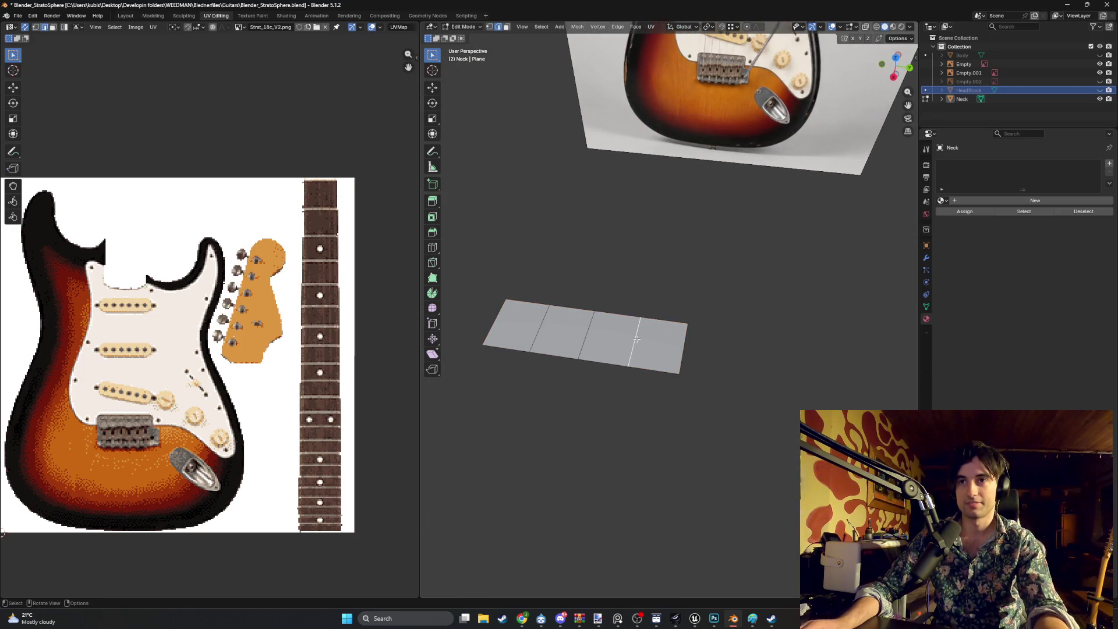
Delete the neck plane's inner edge and faces, keeping only its outline
key(x)
click(627, 339)
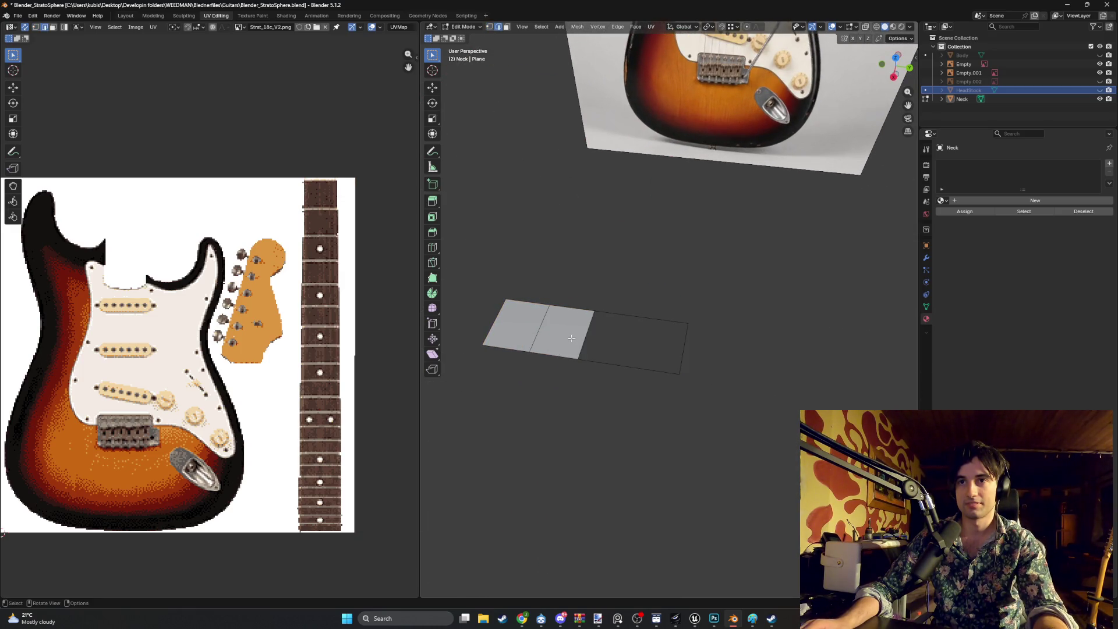
key(x)
click(544, 329)
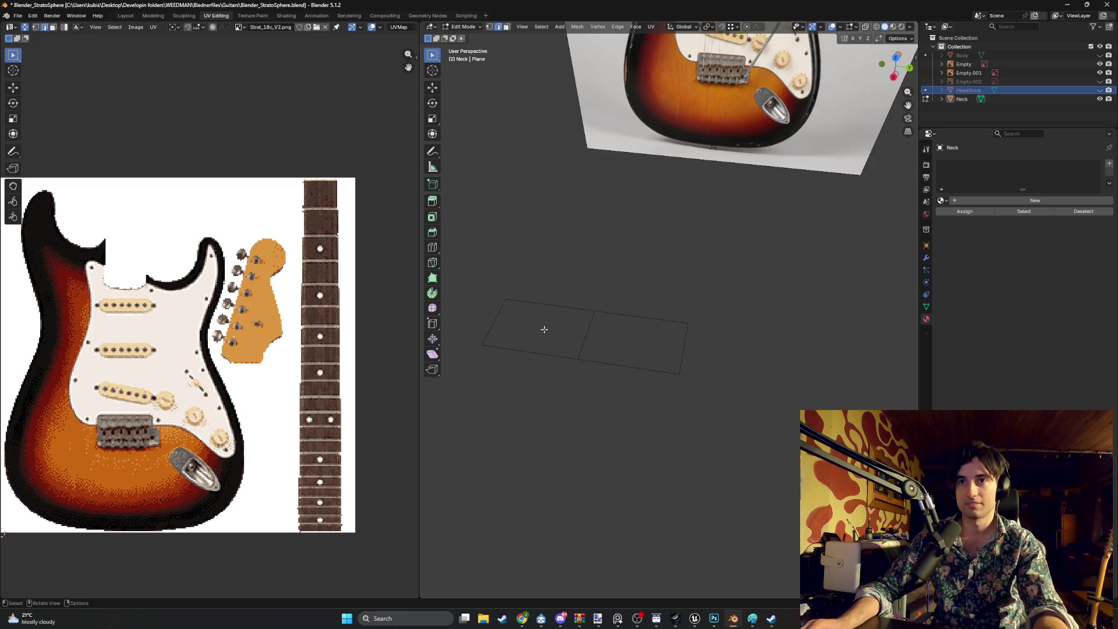
Select the two opposite outline edges and fill them as one large face
click(572, 316)
key(1)
click(498, 321)
key(2)
click(494, 323)
shift+click(684, 347)
key(f)
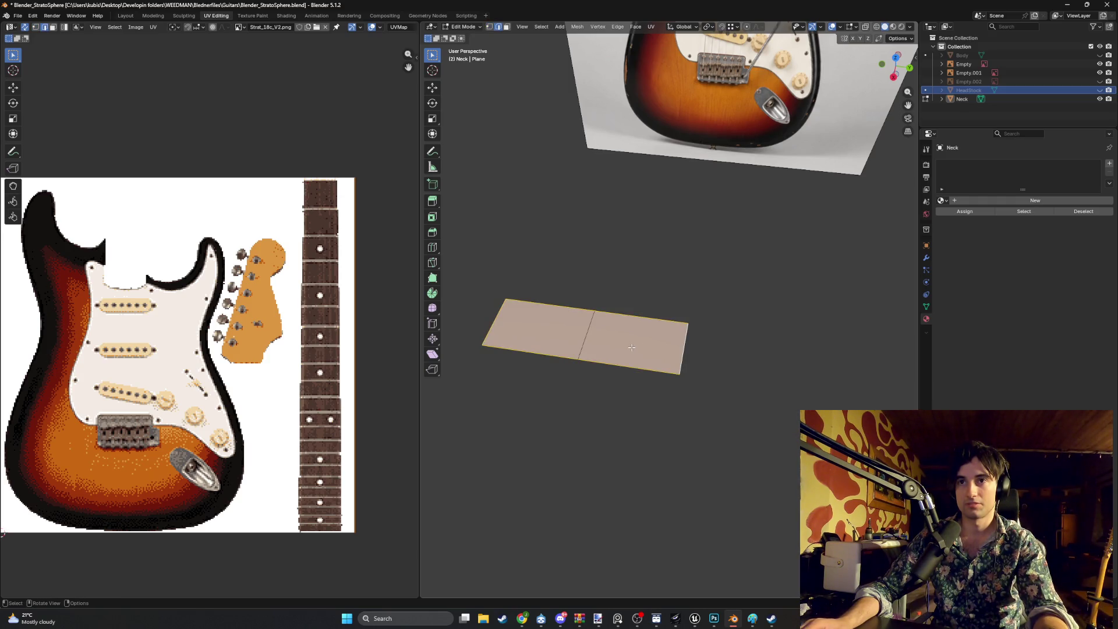
key(ctrl+z)
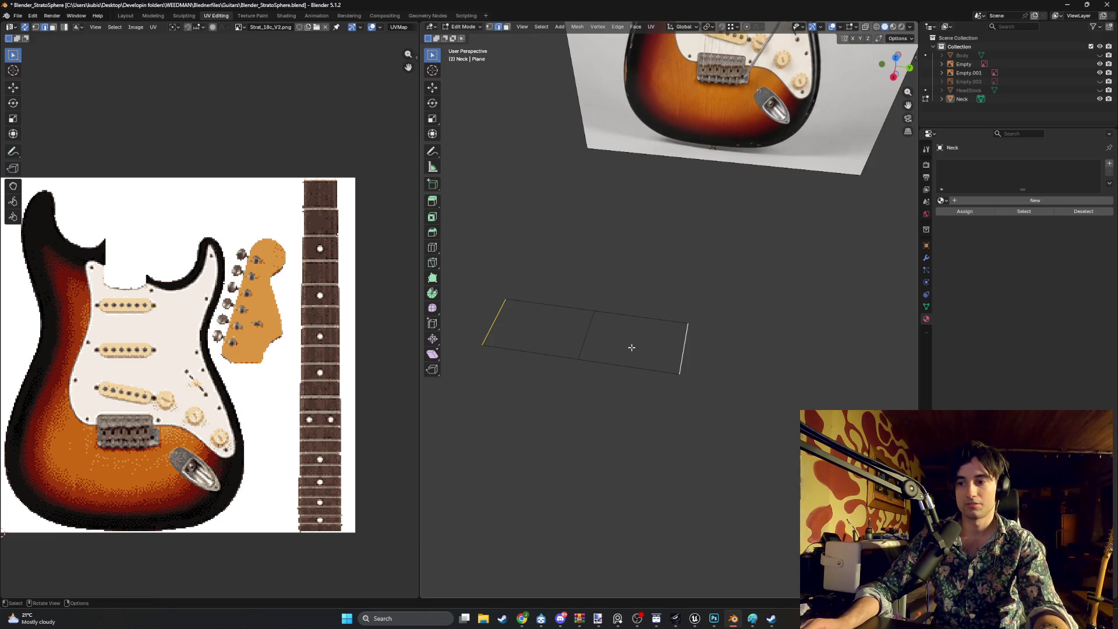
key(f)
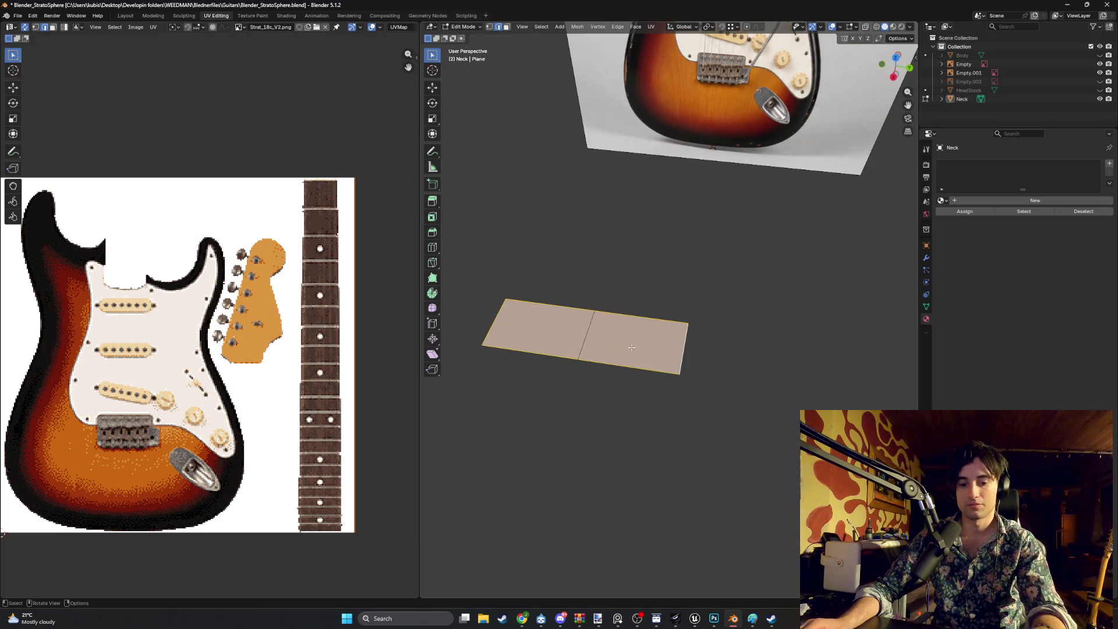
key(ctrl+r)
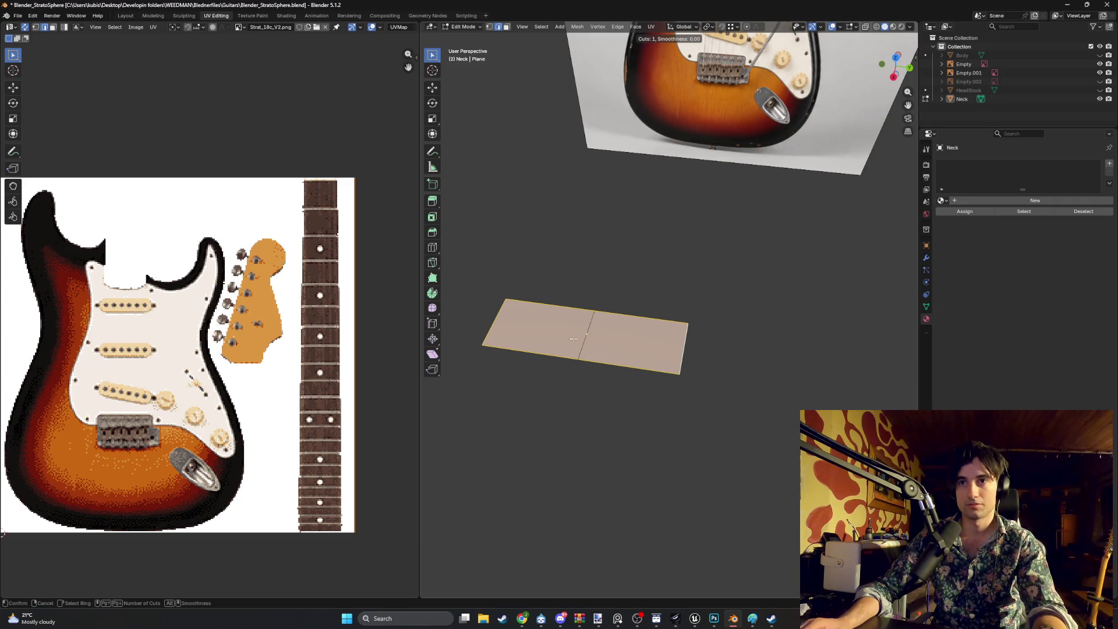
click(574, 339)
right_click(574, 338)
key(x)
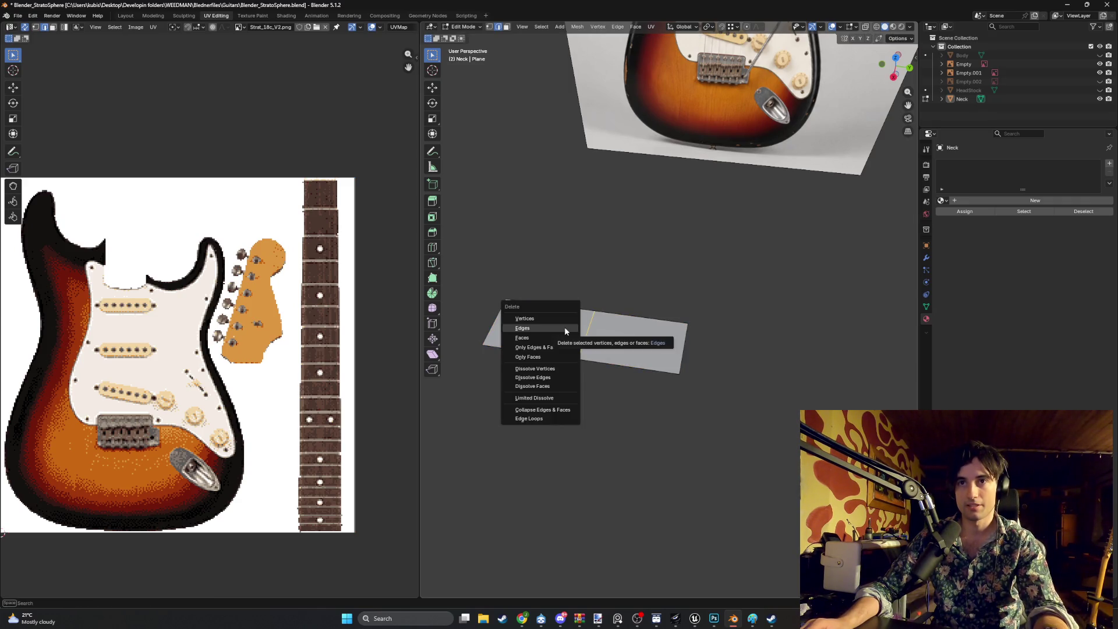
click(565, 329)
key(ctrl+r)
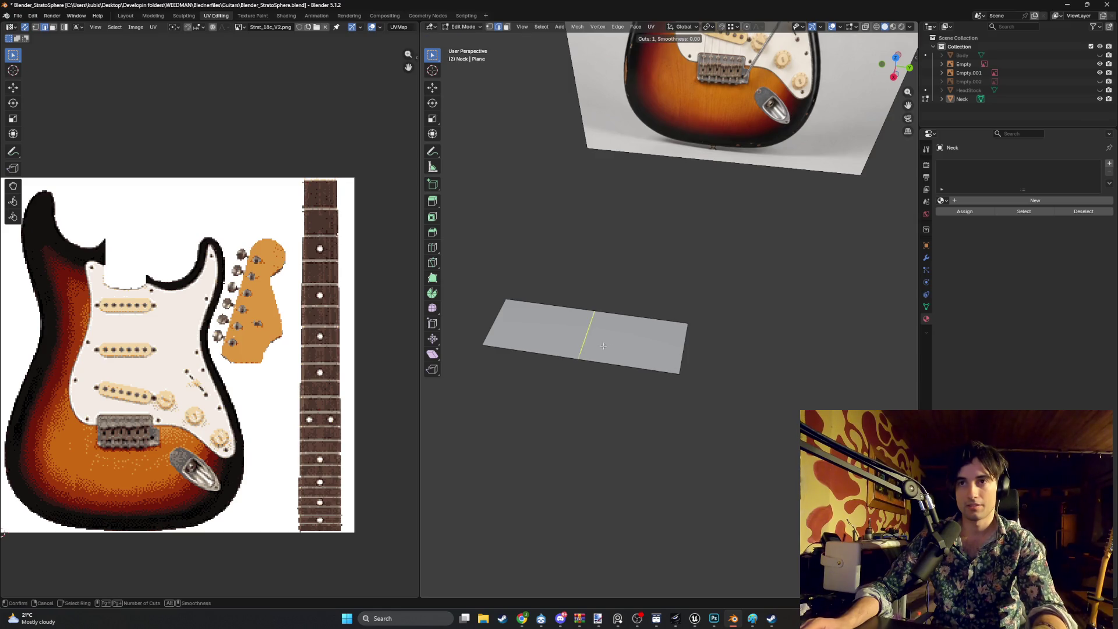
key(Escape)
key(1)
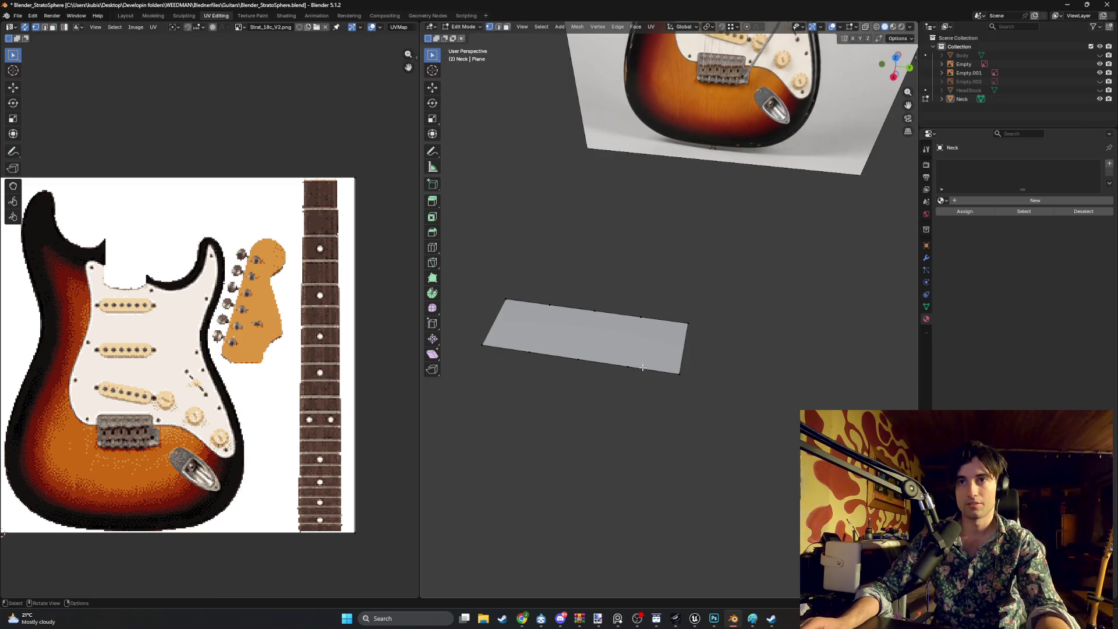
drag(646, 383, 517, 350)
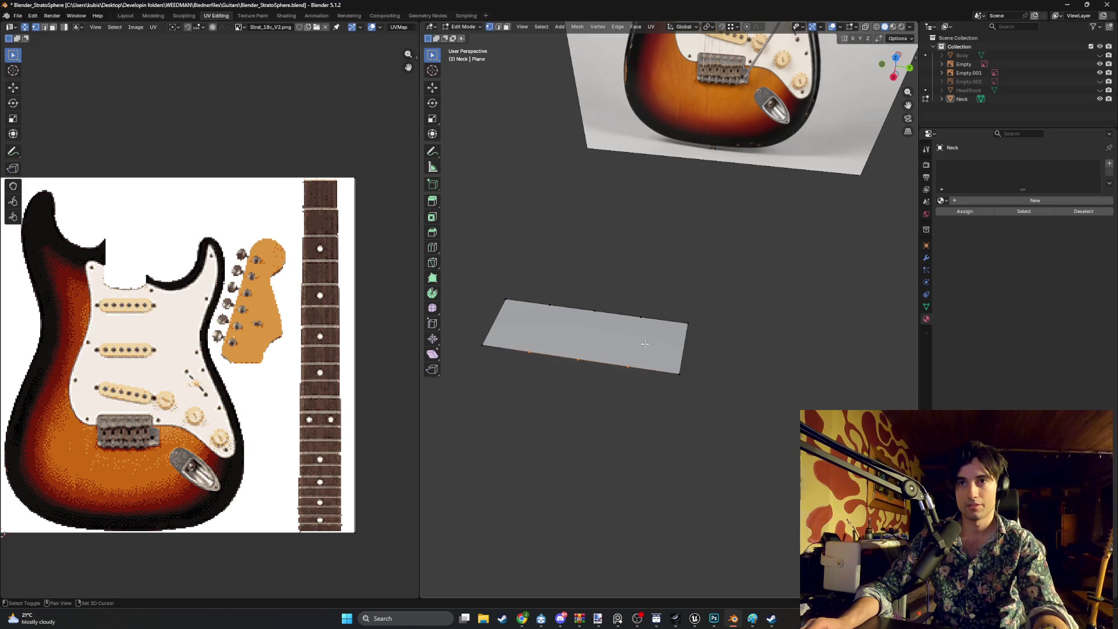
drag(653, 337, 538, 293)
right_click(538, 293)
key(Escape)
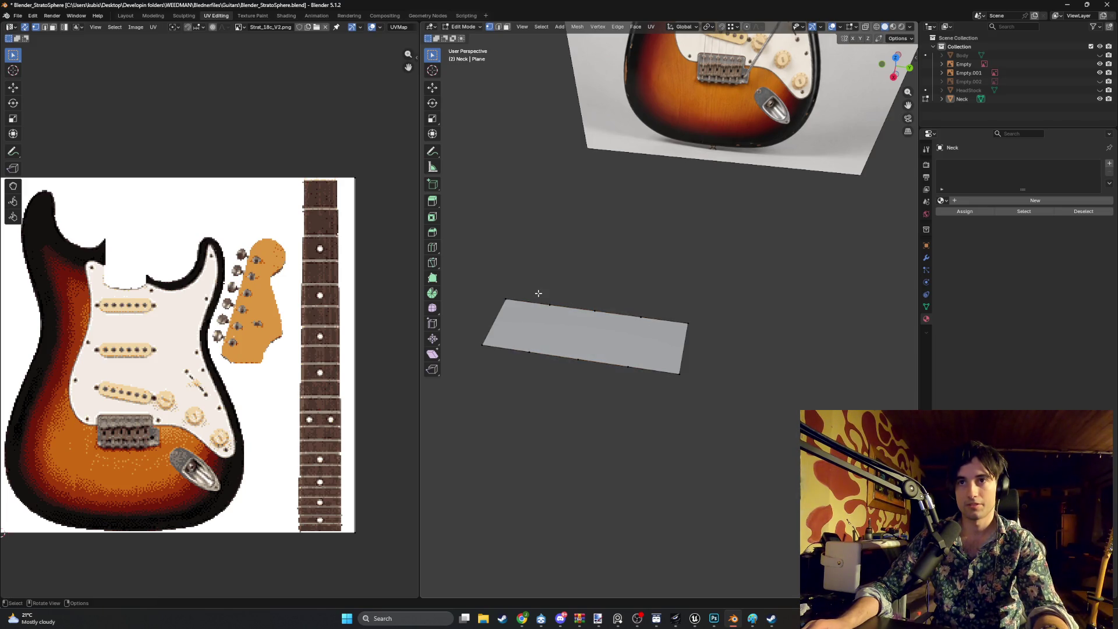
mouse_move(635, 391)
mouse_down()
mouse_move(589, 312)
mouse_move(527, 280)
mouse_up()
key(x)
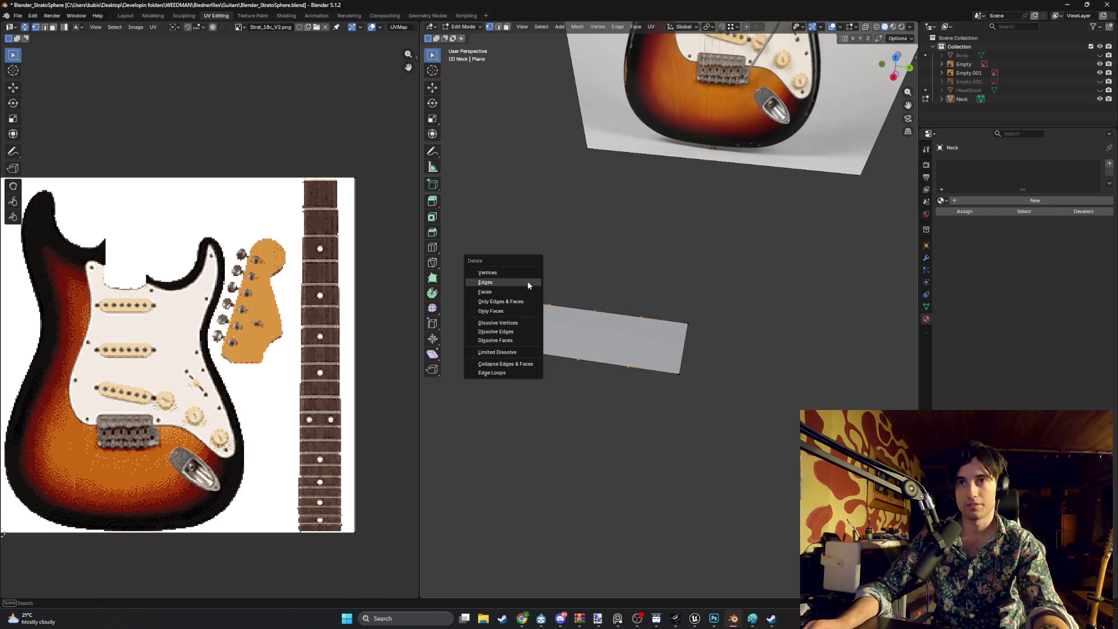
click(521, 279)
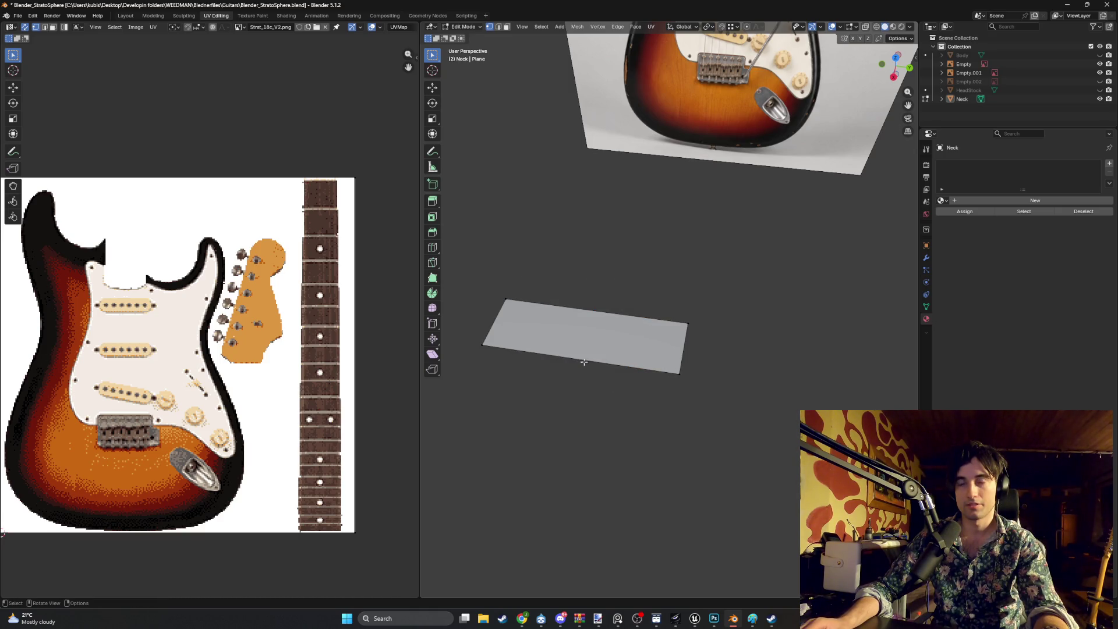
mouse_move(706, 401)
mouse_down()
mouse_move(474, 274)
mouse_move(480, 284)
mouse_up()
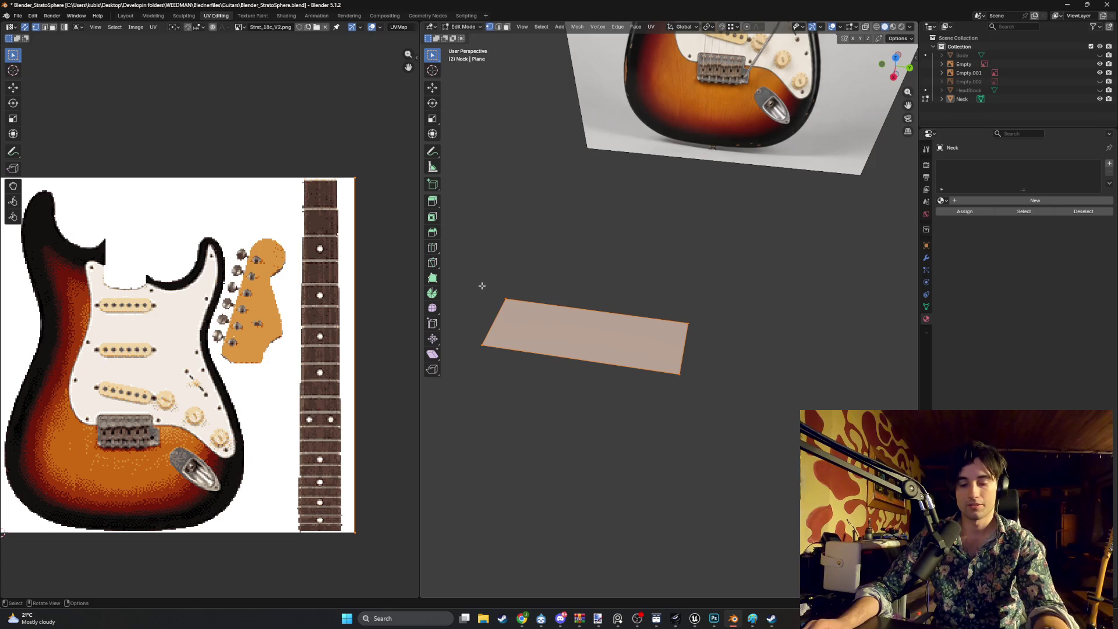
key(m)
click(476, 285)
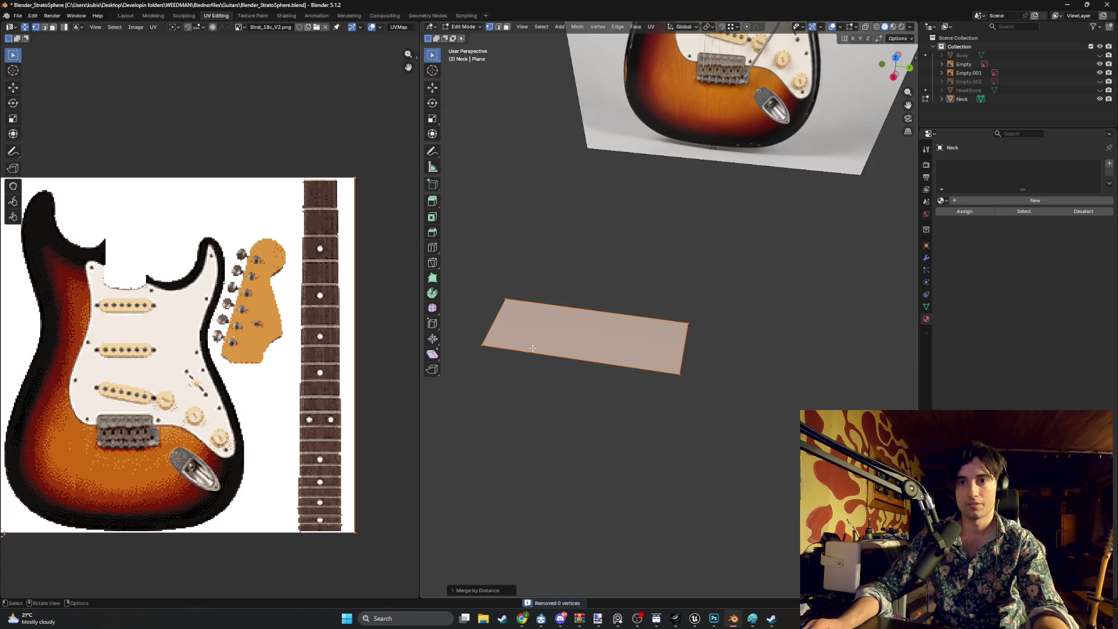
click(574, 361)
key(ctrl+r)
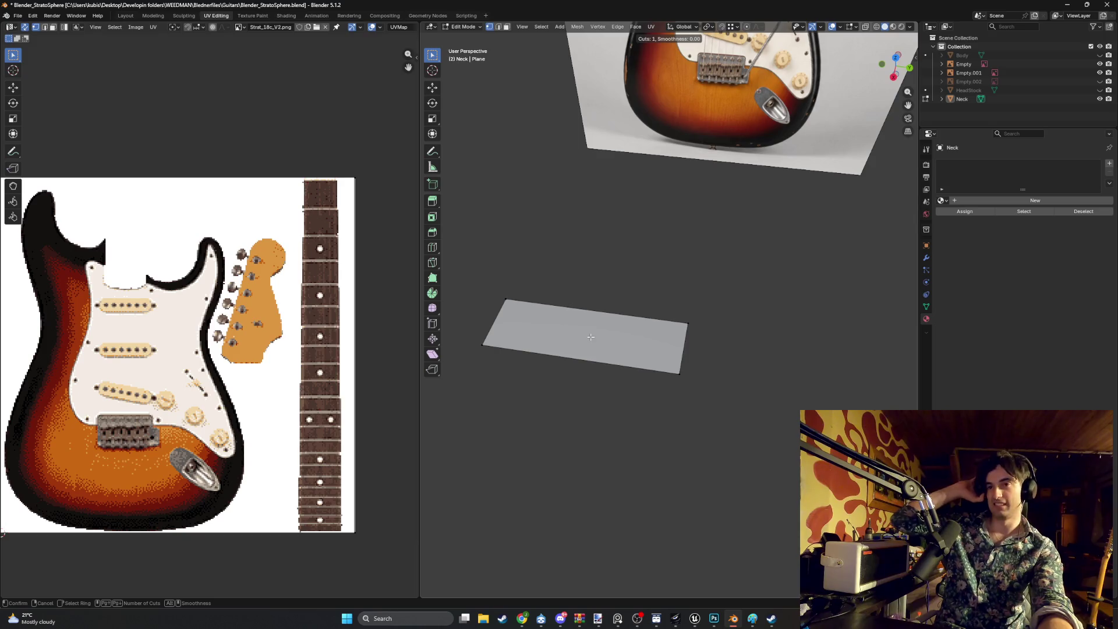
key(Escape)
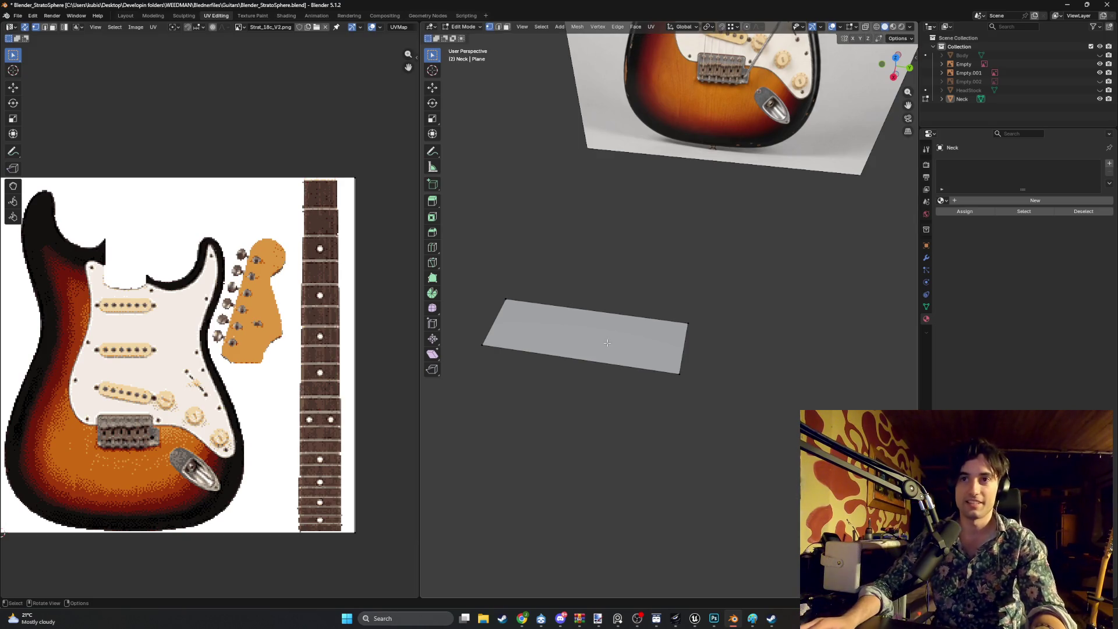
Copy the plane's single face and raise the copy along Z above the original
key(3)
click(601, 337)
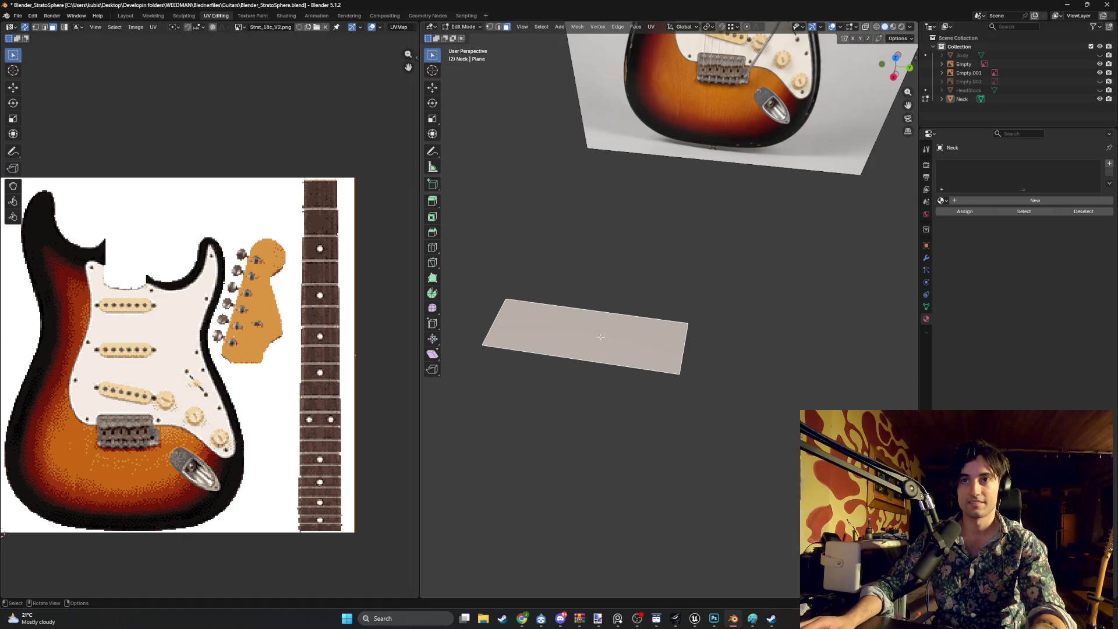
key(e)
key(x)
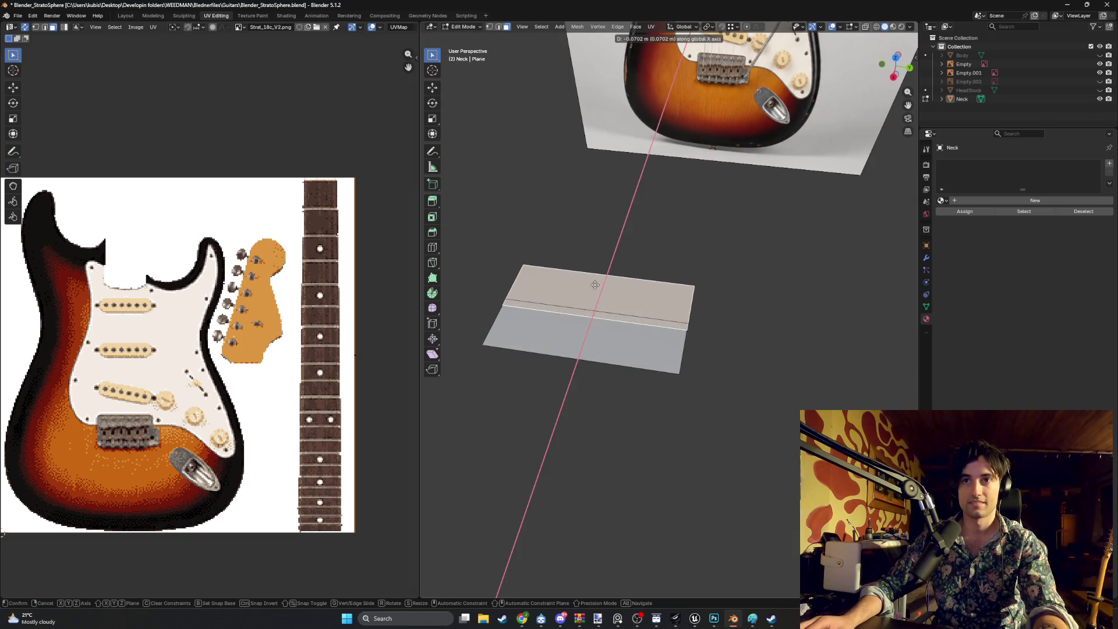
key(z)
click(577, 288)
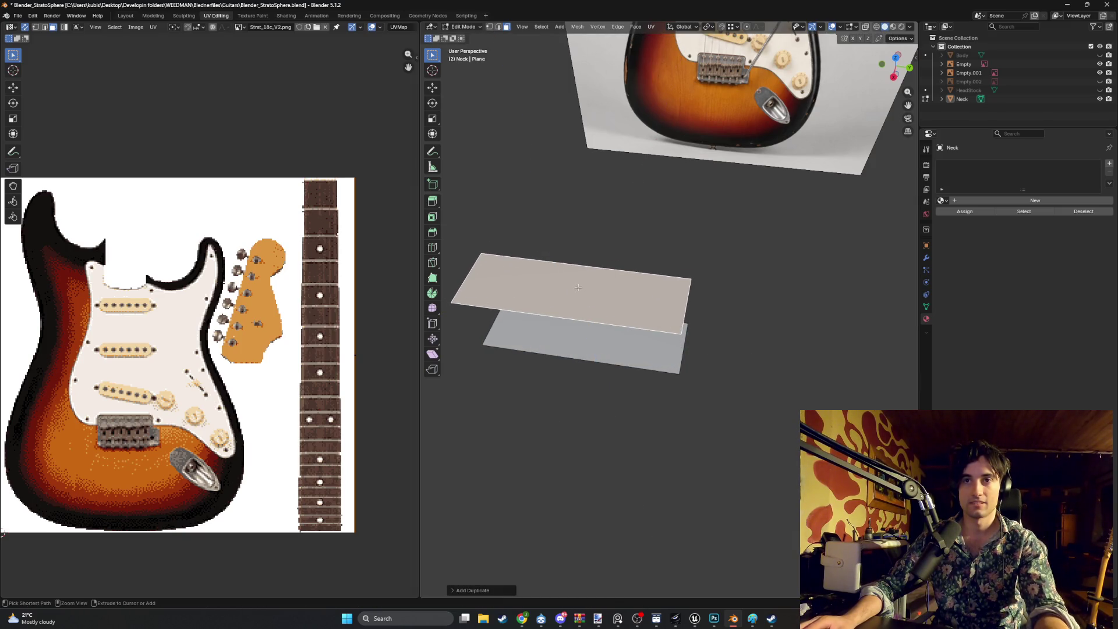
Split the raised plane with three evenly spaced crosswise loop cuts
key(ctrl+r)
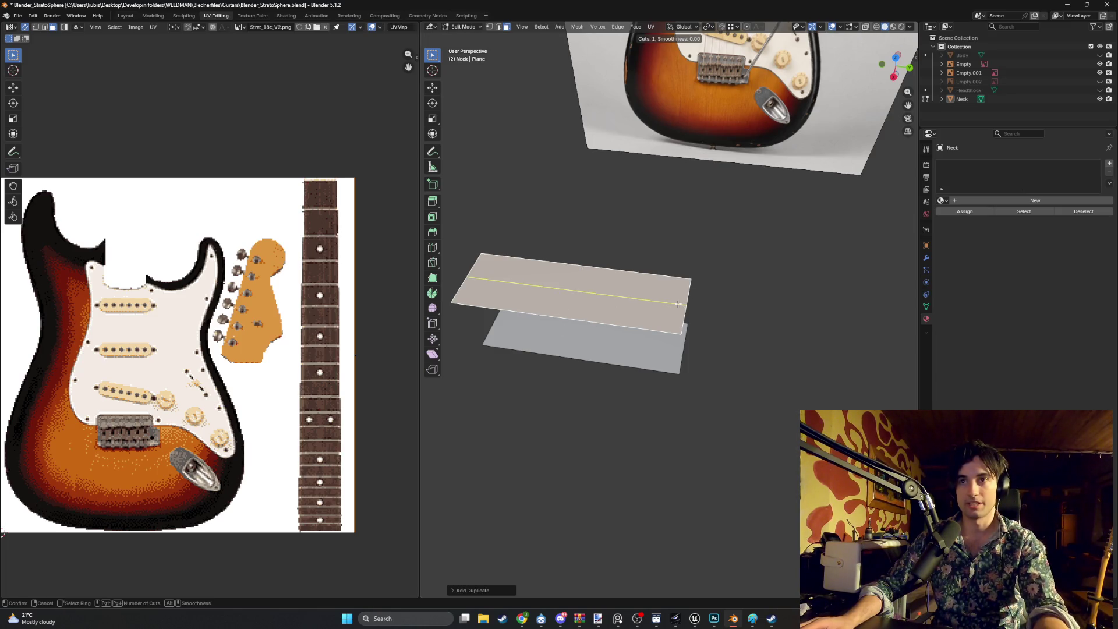
scroll(678, 304, up, 1)
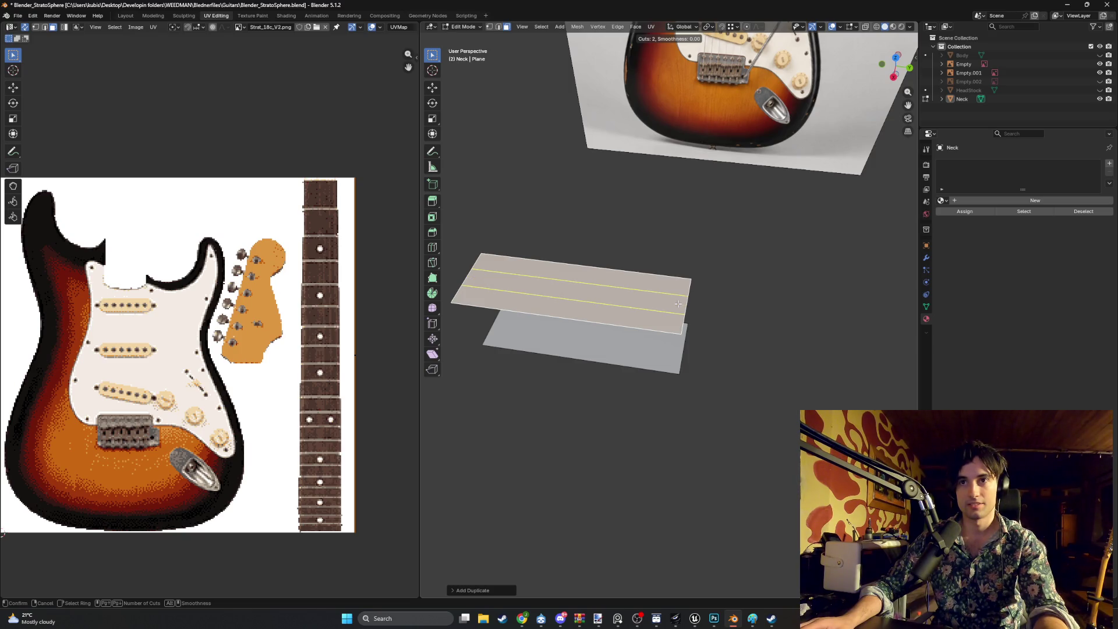
scroll(679, 303, up, 1)
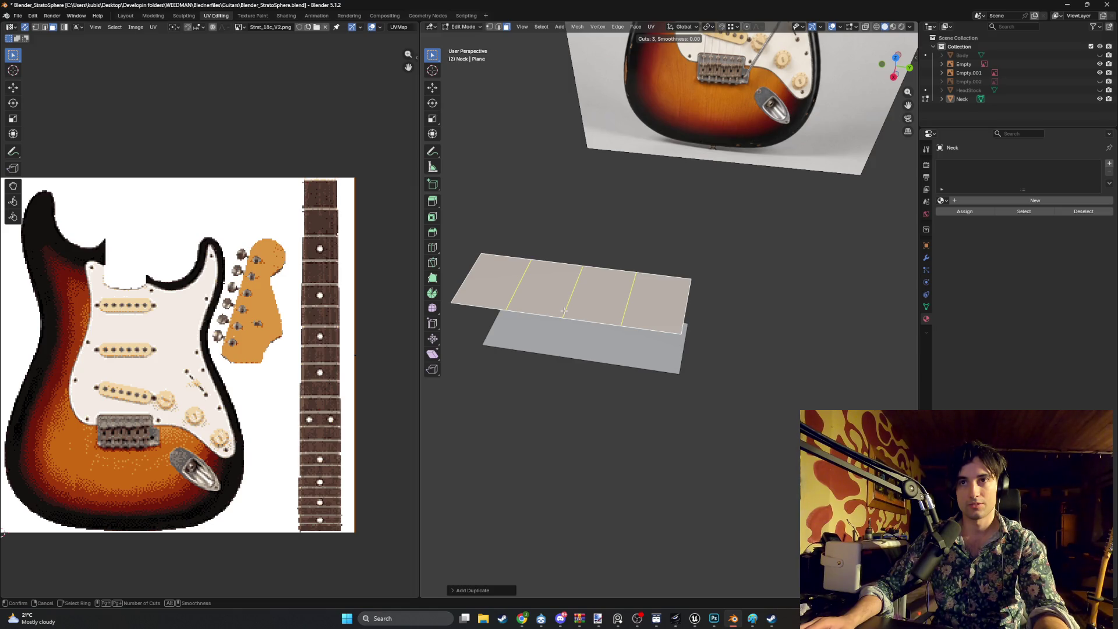
click(563, 311)
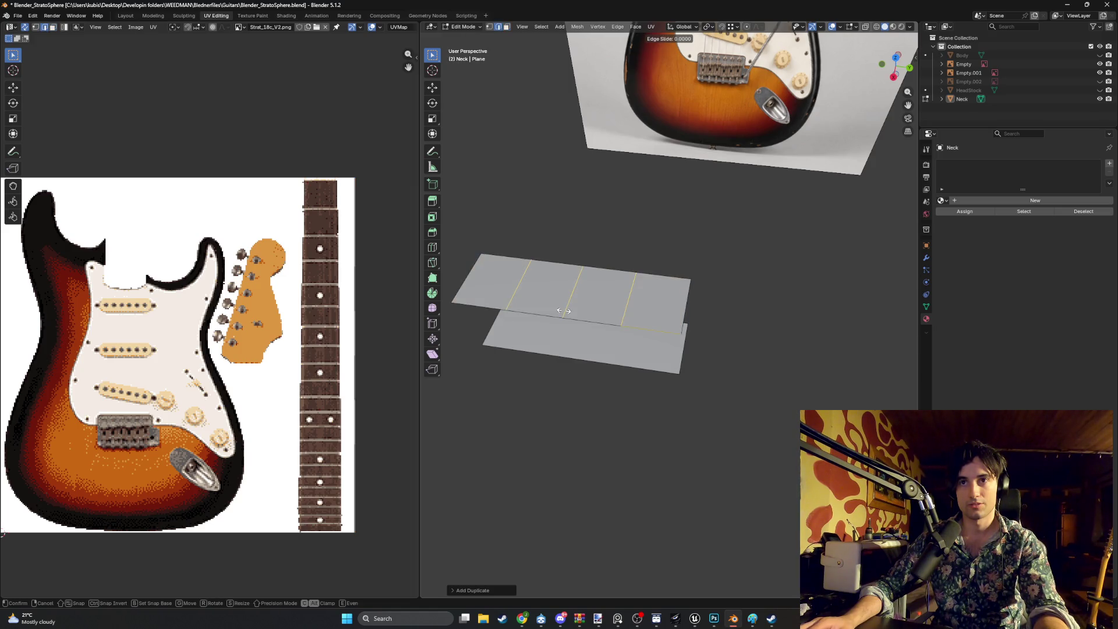
right_click(616, 308)
Begin lengthwise loop cuts on the raised plane
key(ctrl+r)
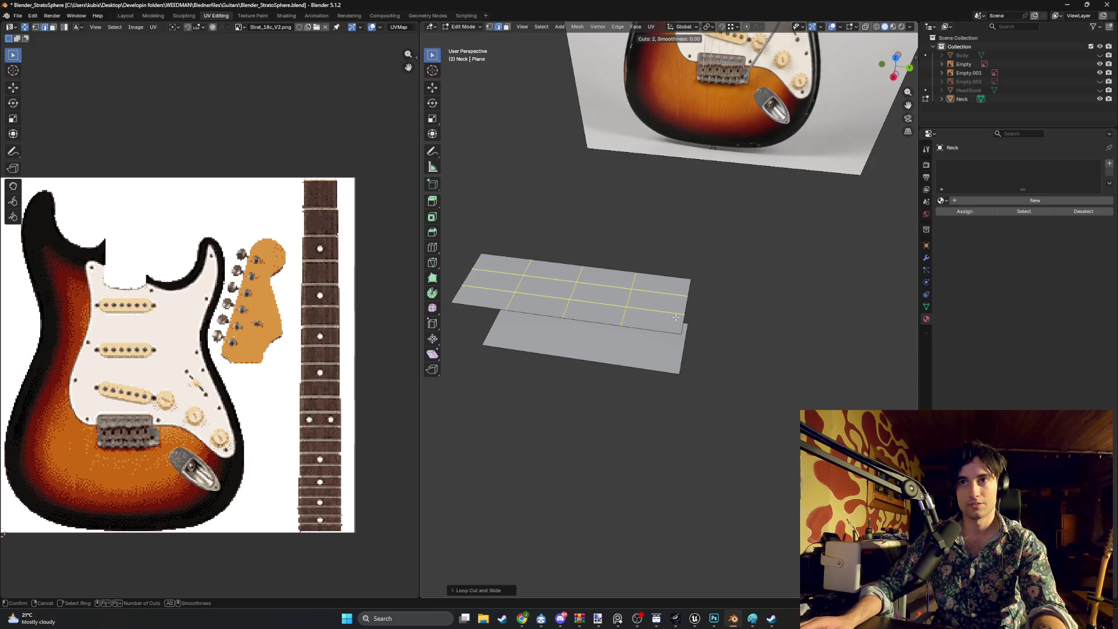
scroll(676, 318, up, 1)
middle_drag(676, 318, 634, 311)
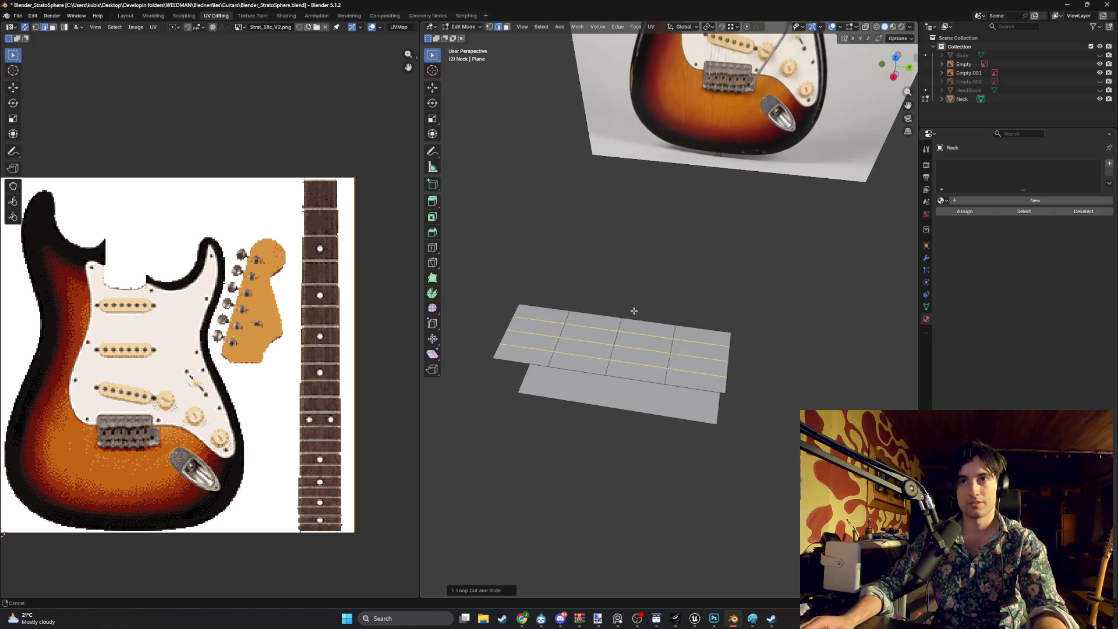
Confirm the three lengthwise loop cuts, completing the 4×4 grid
click(633, 311)
scroll(672, 375, up, 2)
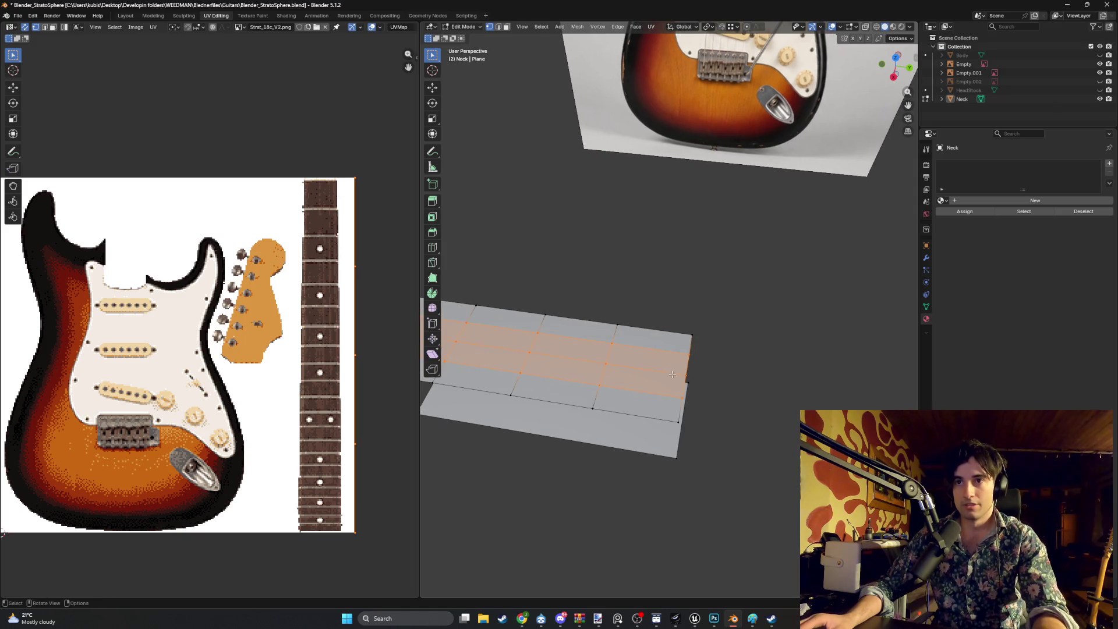
mouse_move(672, 374)
middle_down()
mouse_move(608, 406)
mouse_move(771, 352)
middle_up()
Select the entire grid and separate it into its own object, Neck.001
key(3)
click(608, 407)
key(1)
click(808, 342)
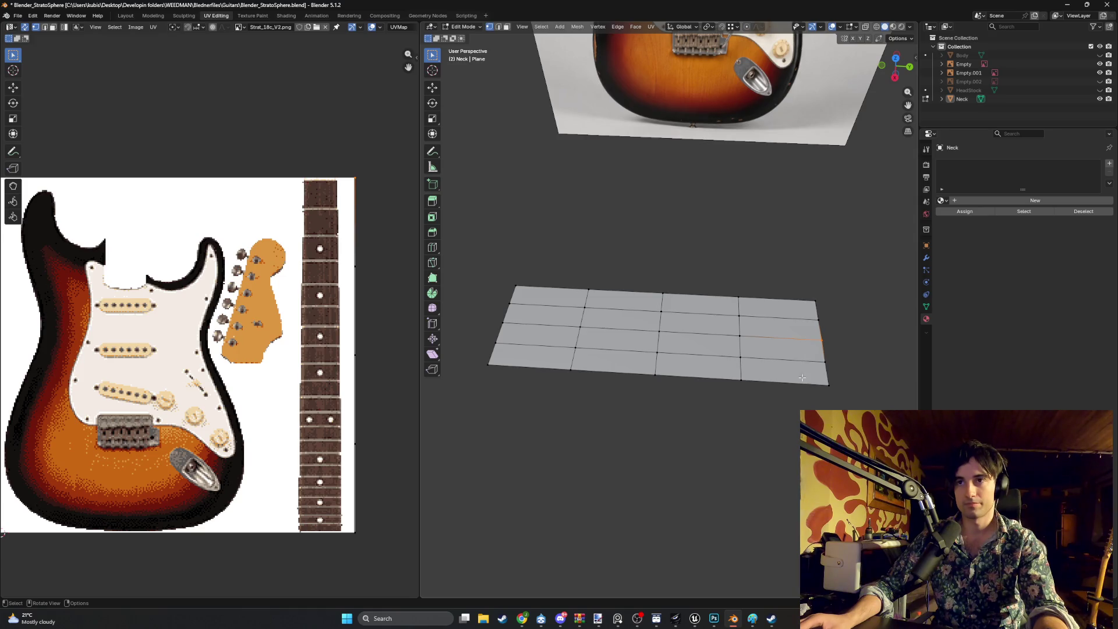
drag(838, 408, 675, 259)
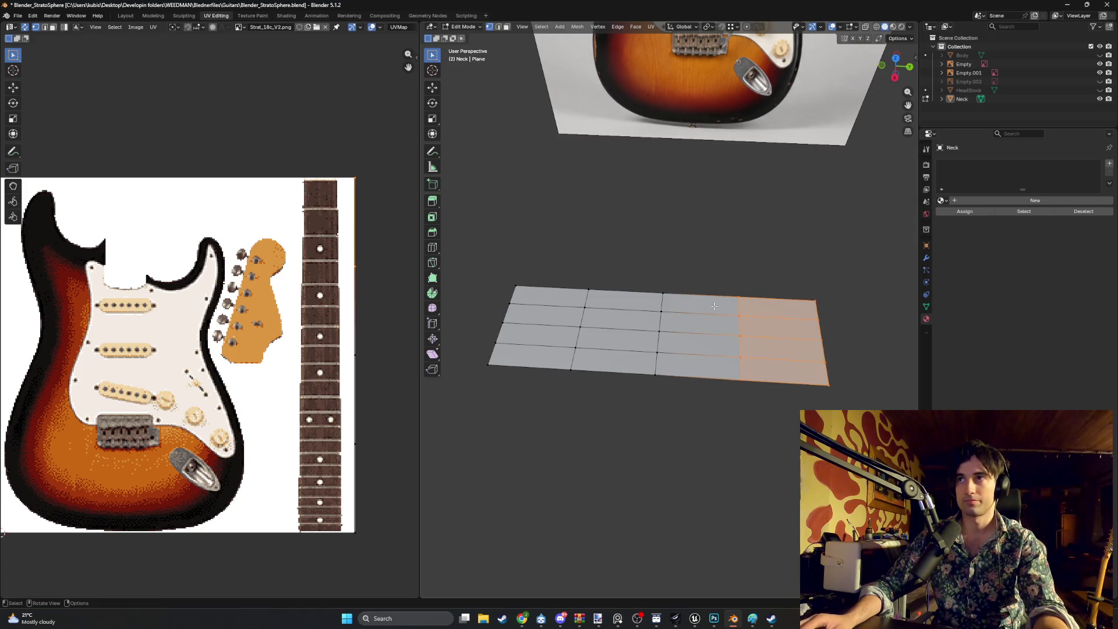
drag(837, 378, 448, 254)
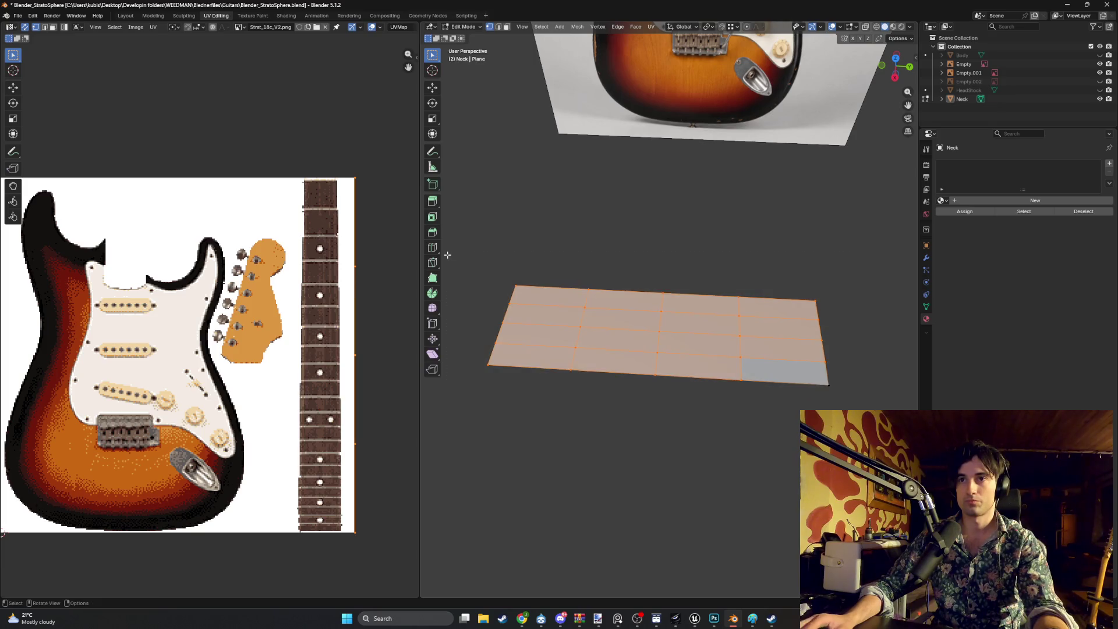
mouse_move(862, 415)
mouse_down()
mouse_move(558, 249)
mouse_move(504, 254)
mouse_up()
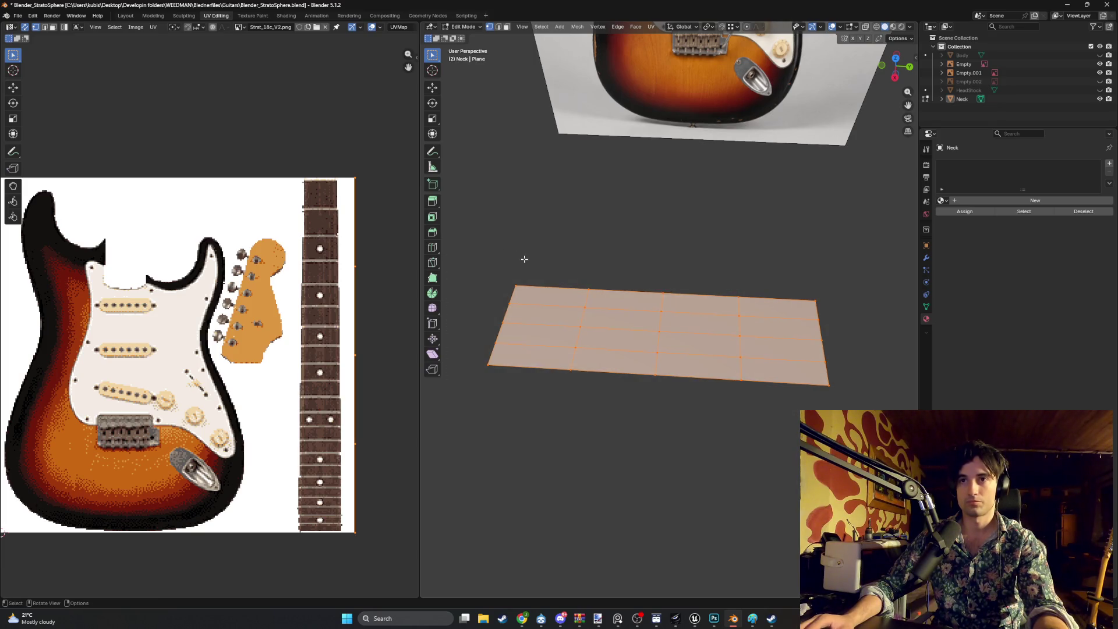
key(p)
click(510, 260)
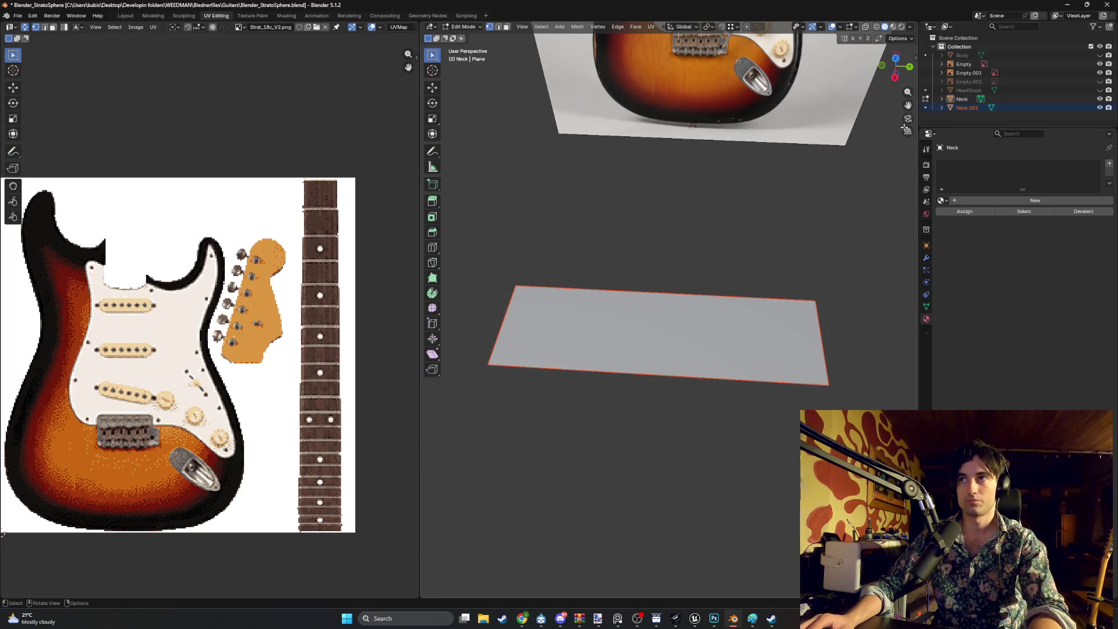
Make Neck.001 the active object and enter Edit Mode on it
click(956, 104)
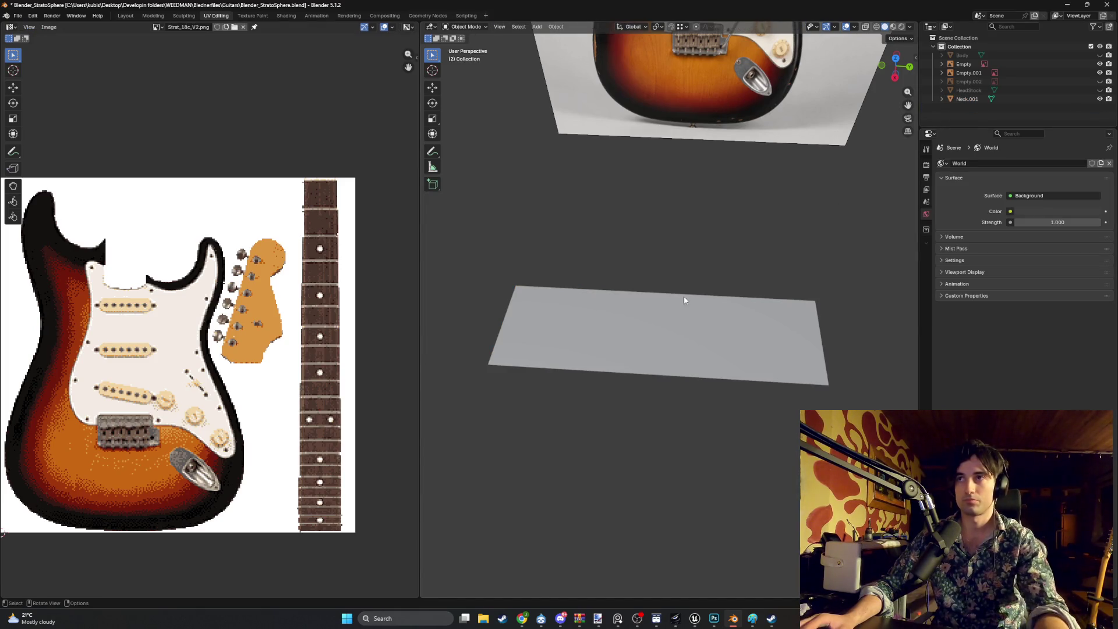
click(647, 335)
key(super+h)
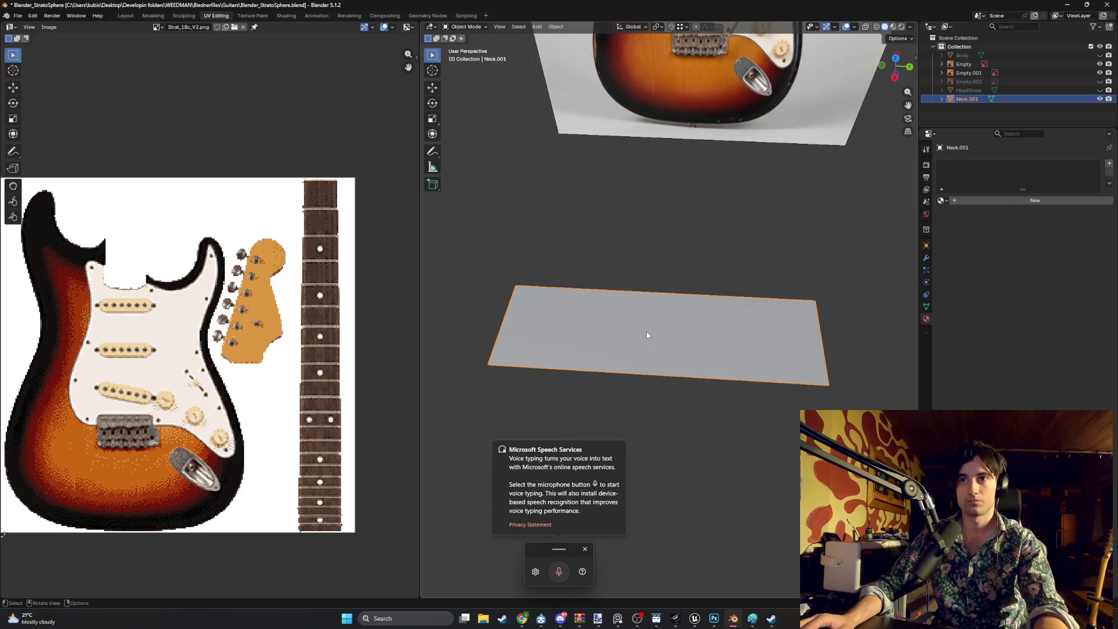
click(623, 441)
click(660, 332)
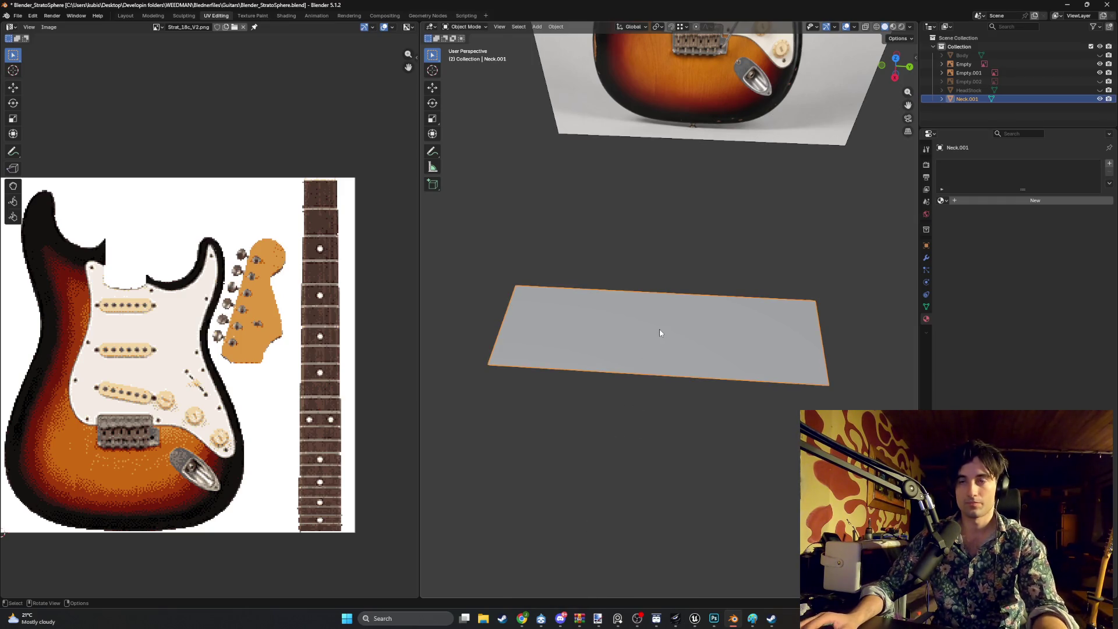
key(Tab)
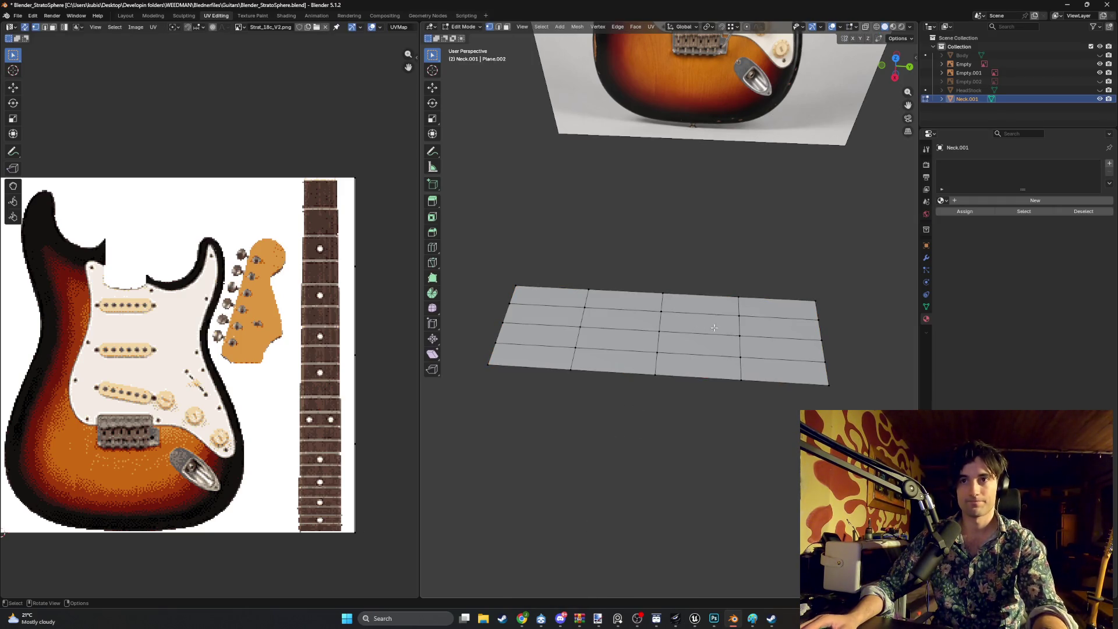
Select the right half of the Neck.001 grid's faces
drag(831, 417, 694, 269)
key(Tab)
key(Tab)
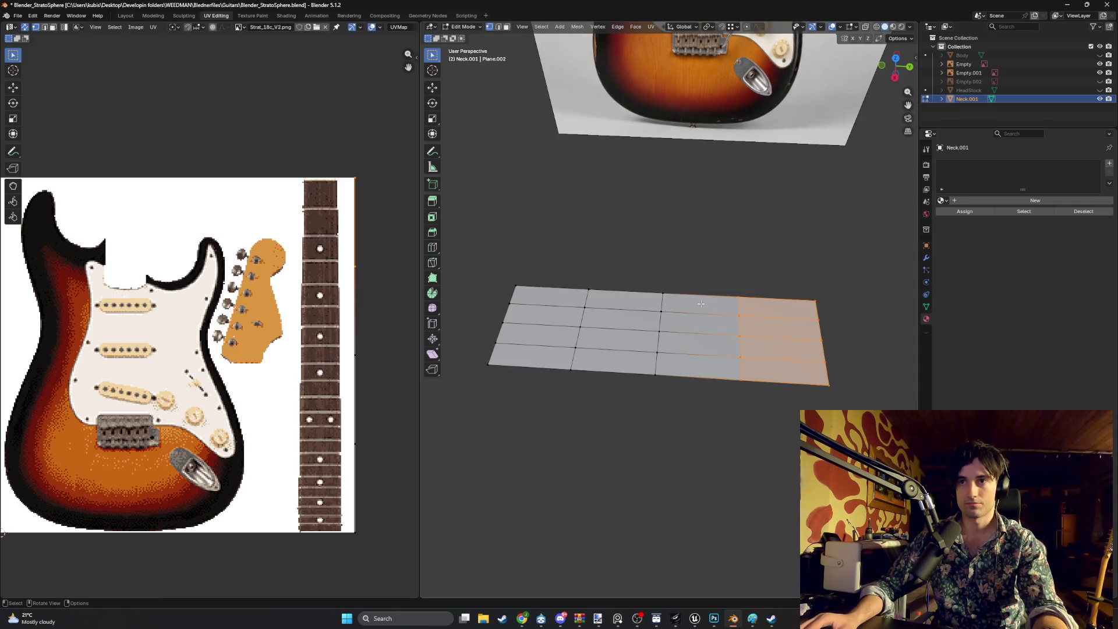
key(3)
drag(795, 404, 652, 250)
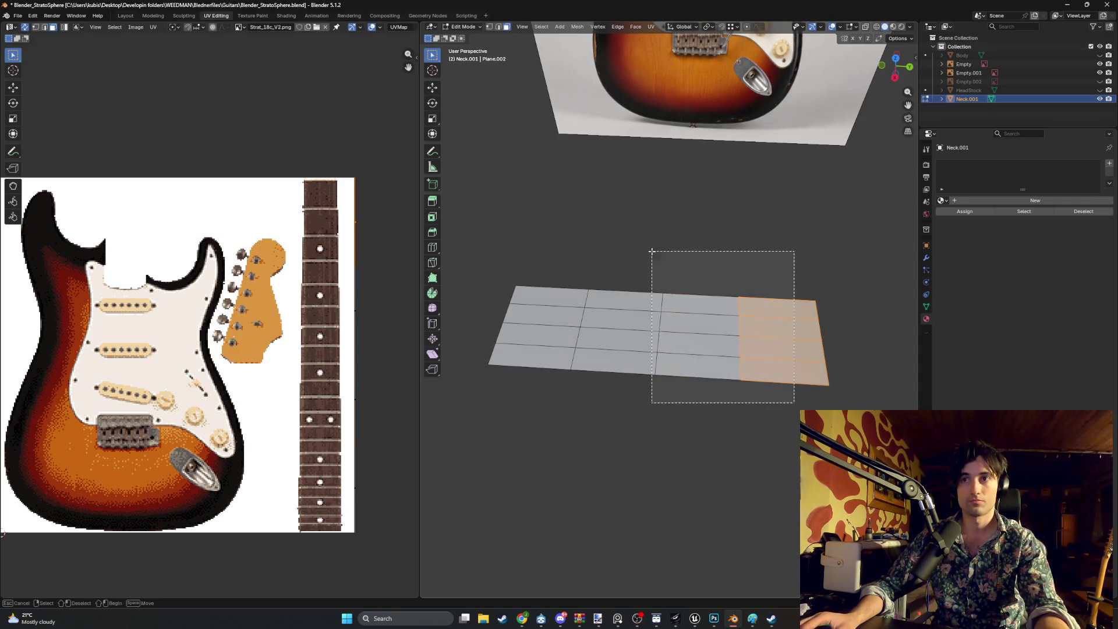
mouse_move(613, 387)
mouse_down()
mouse_move(581, 256)
mouse_move(559, 288)
mouse_up()
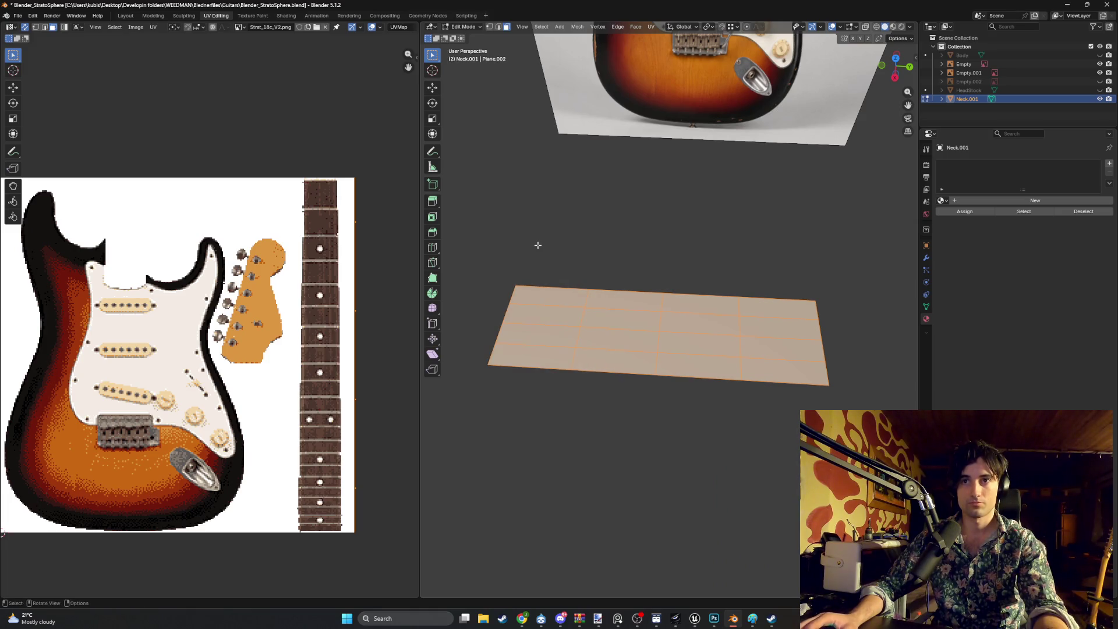
mouse_move(615, 385)
mouse_down()
mouse_move(553, 277)
mouse_move(526, 285)
mouse_up()
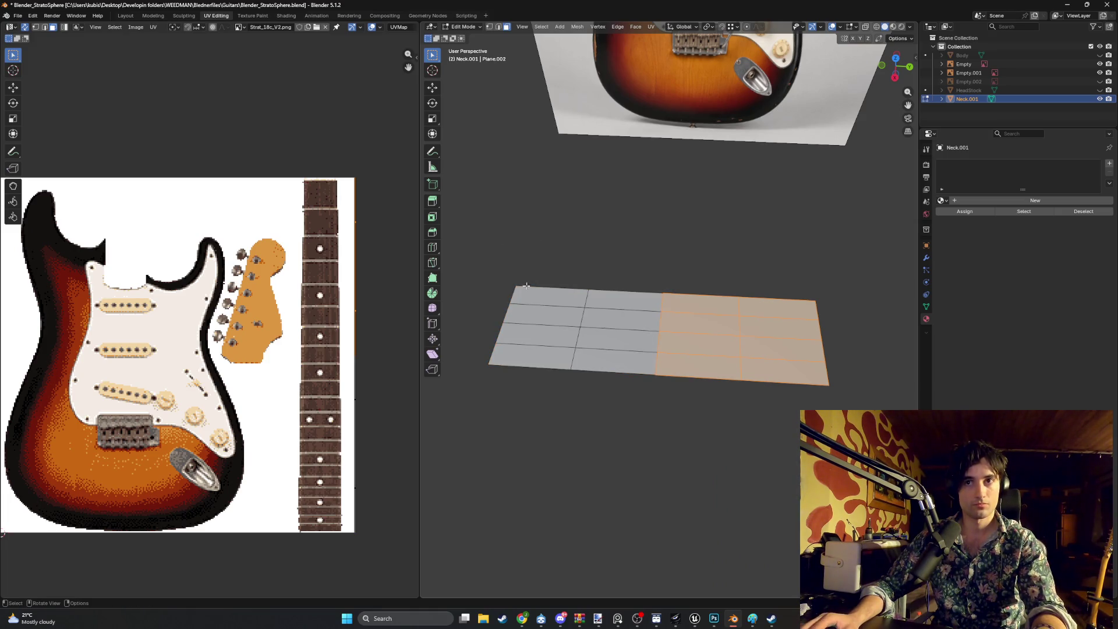
mouse_move(522, 618)
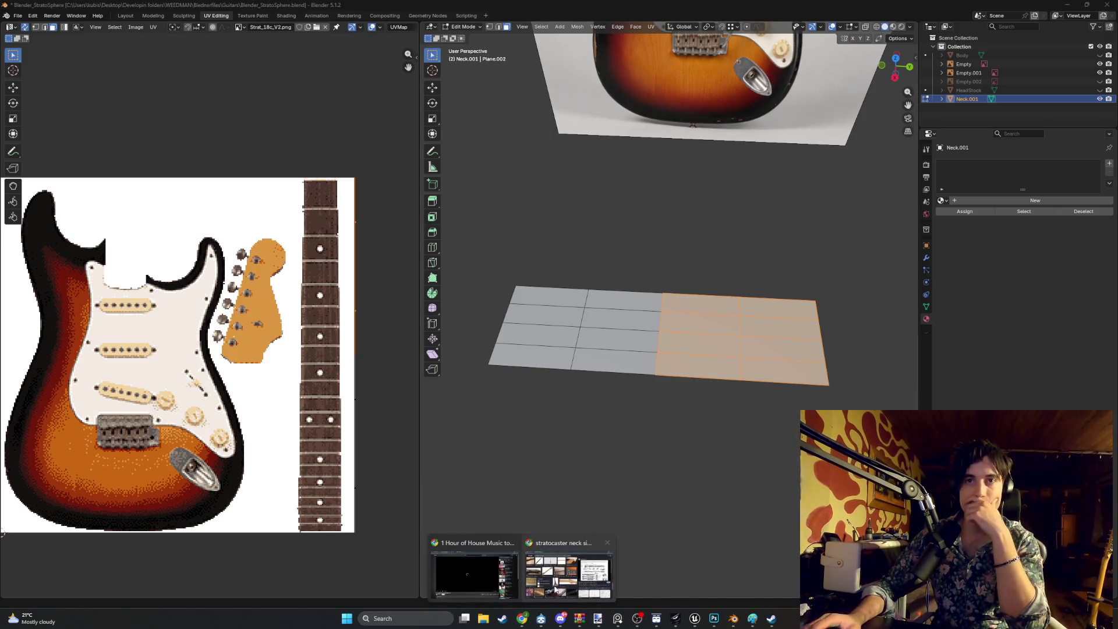
click(568, 573)
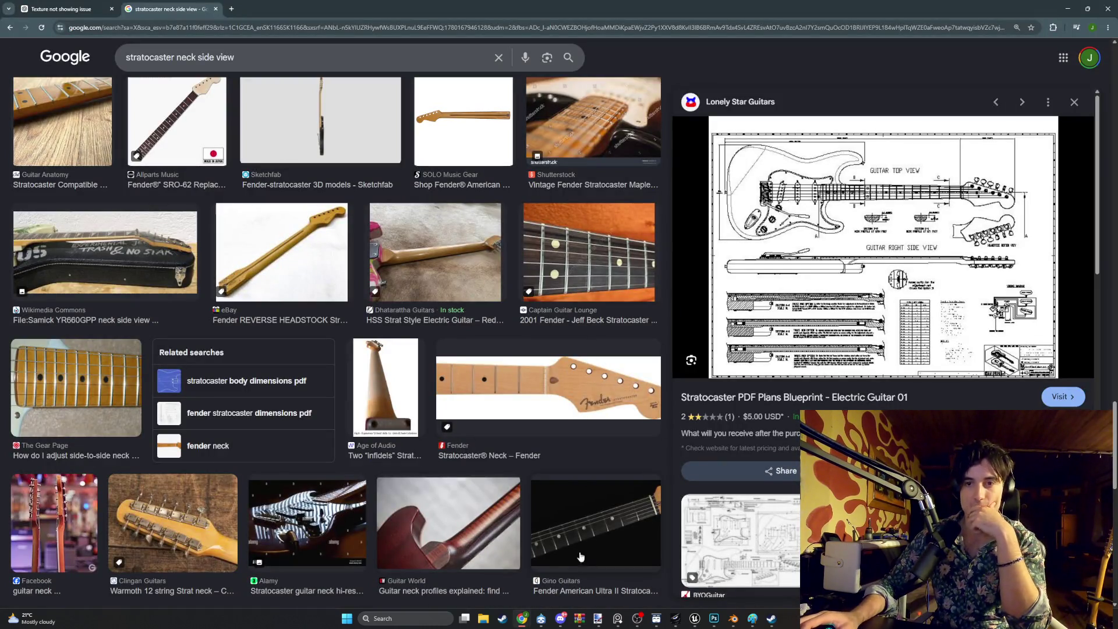
mouse_move(524, 618)
click(474, 574)
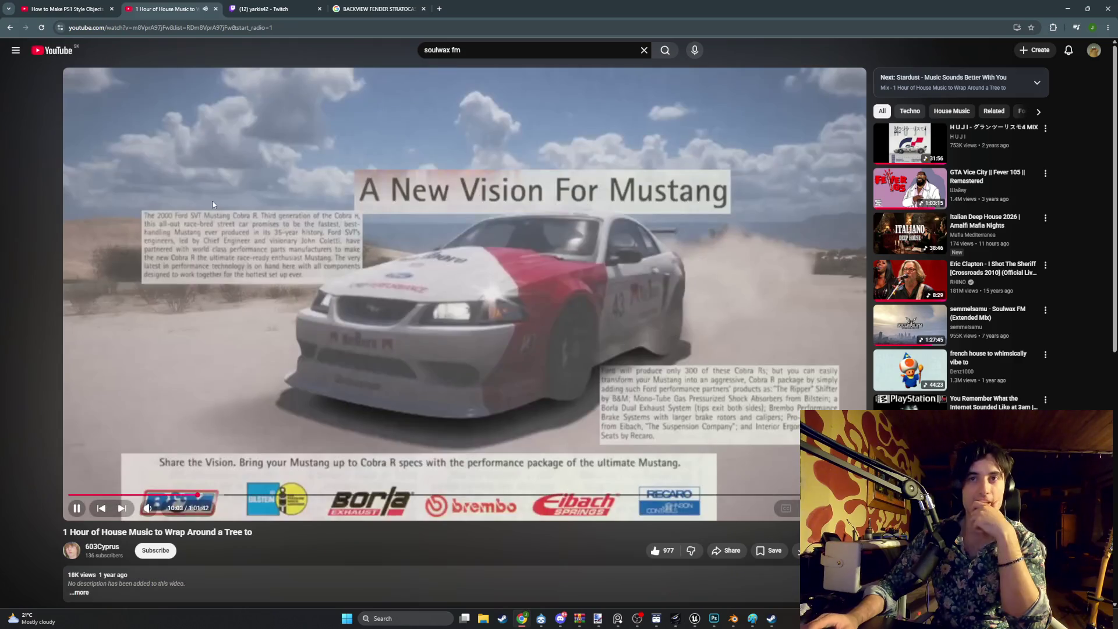
click(9, 26)
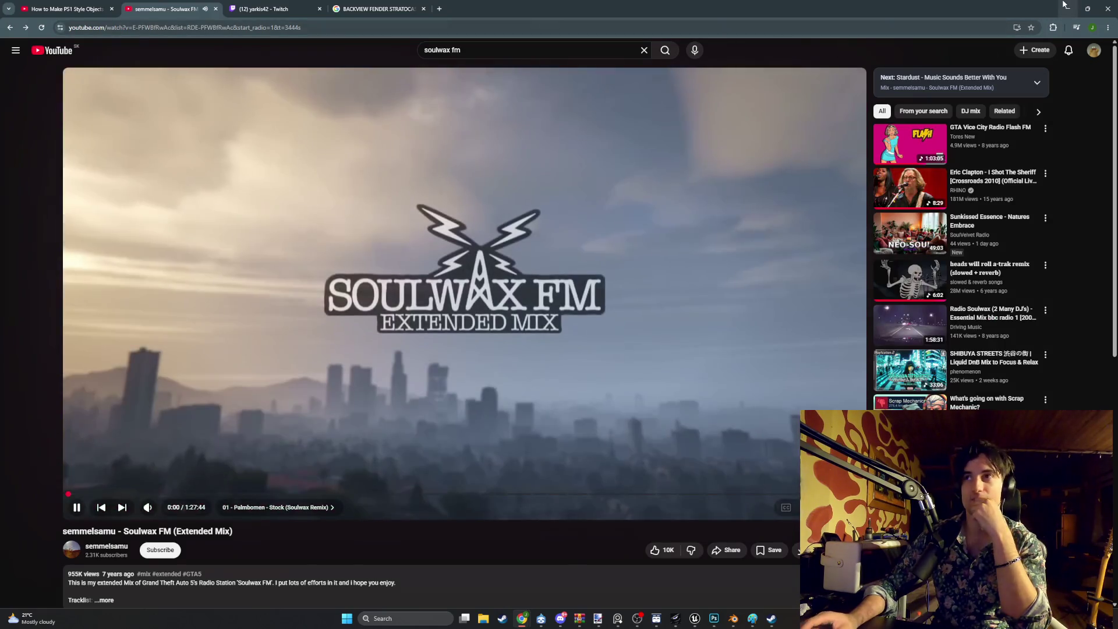
click(1067, 8)
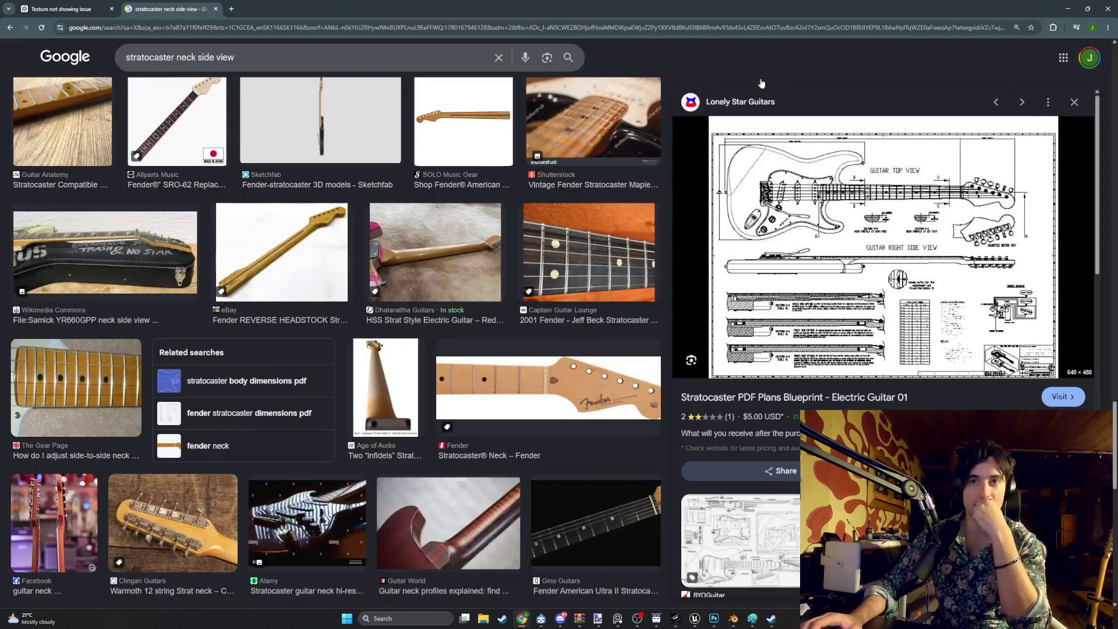
click(1068, 9)
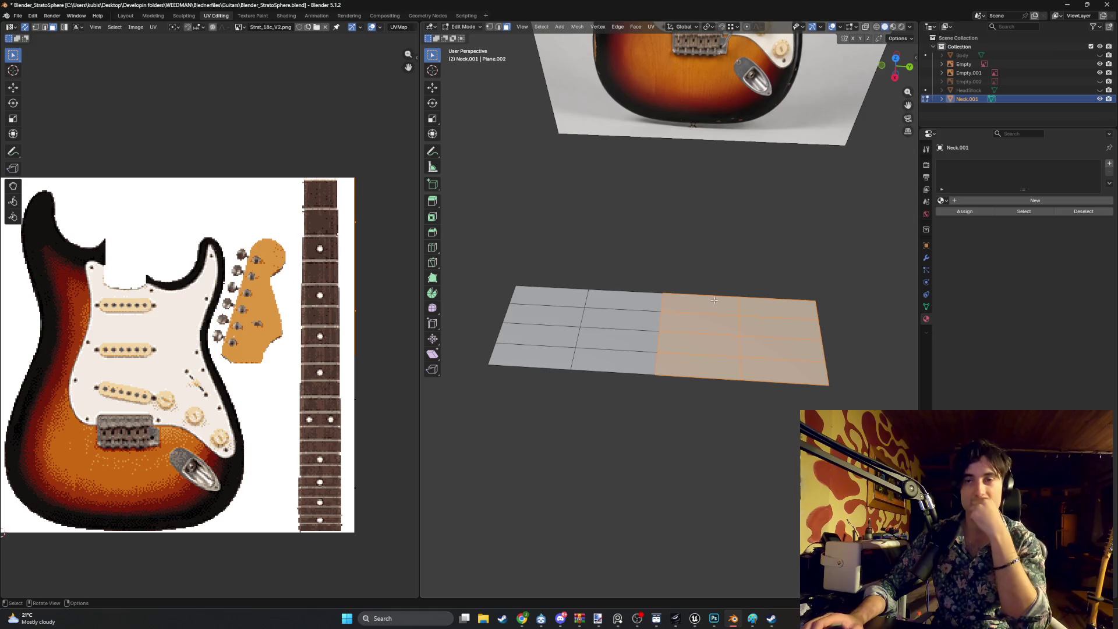
Delete the selected right-hand faces of the neck plane
key(x)
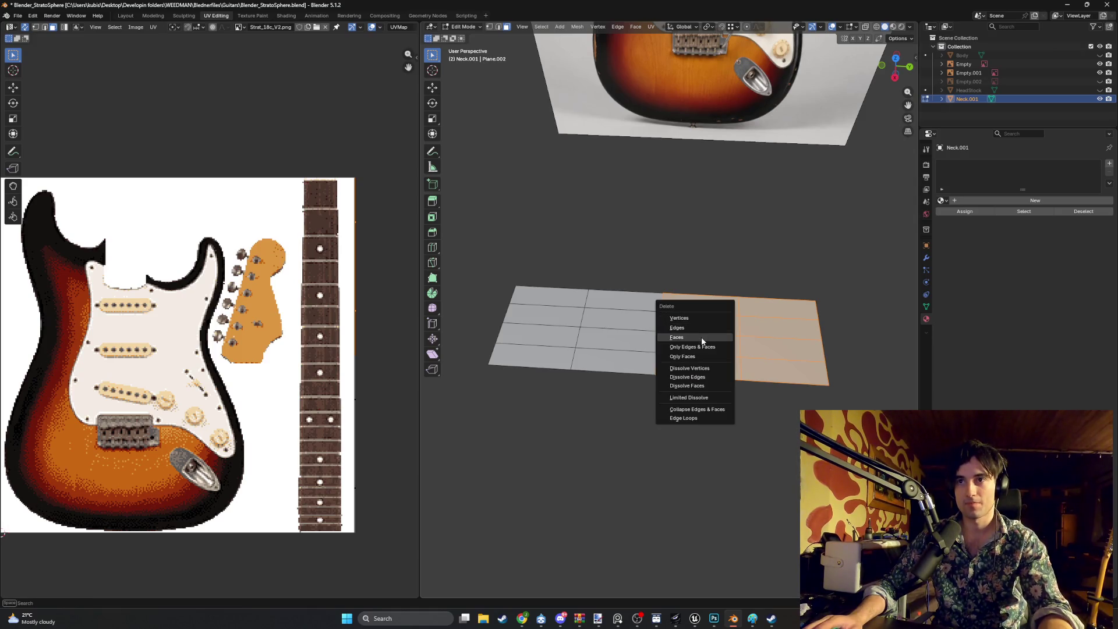
click(703, 338)
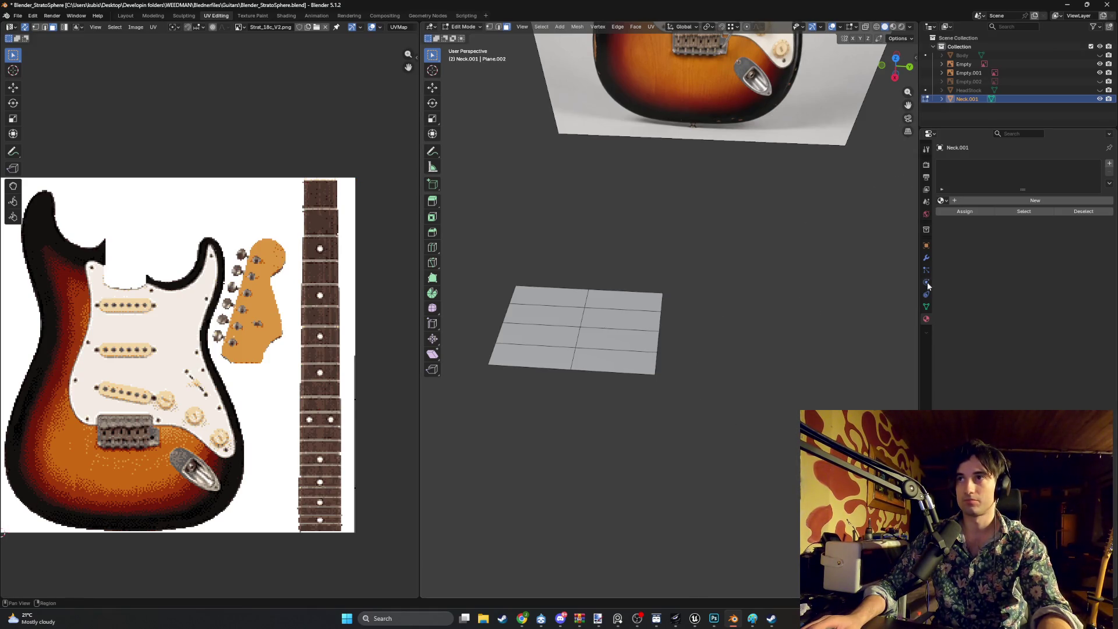
key(a)
key(alt+a)
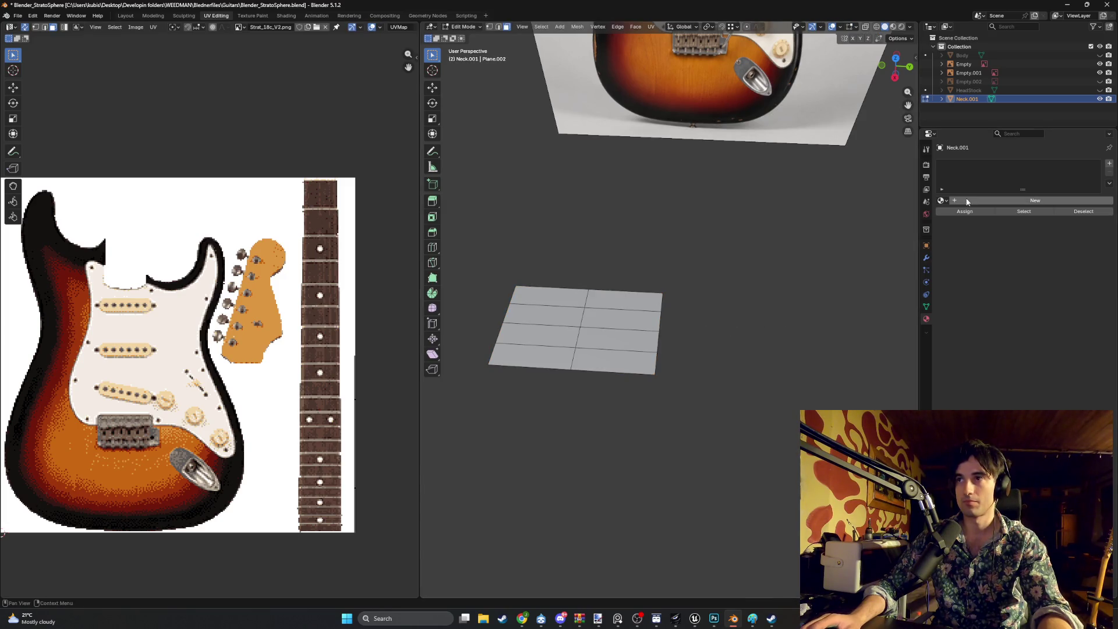
Add a Mirror modifier to the neck plane by searching 'mirror'
click(927, 258)
click(957, 162)
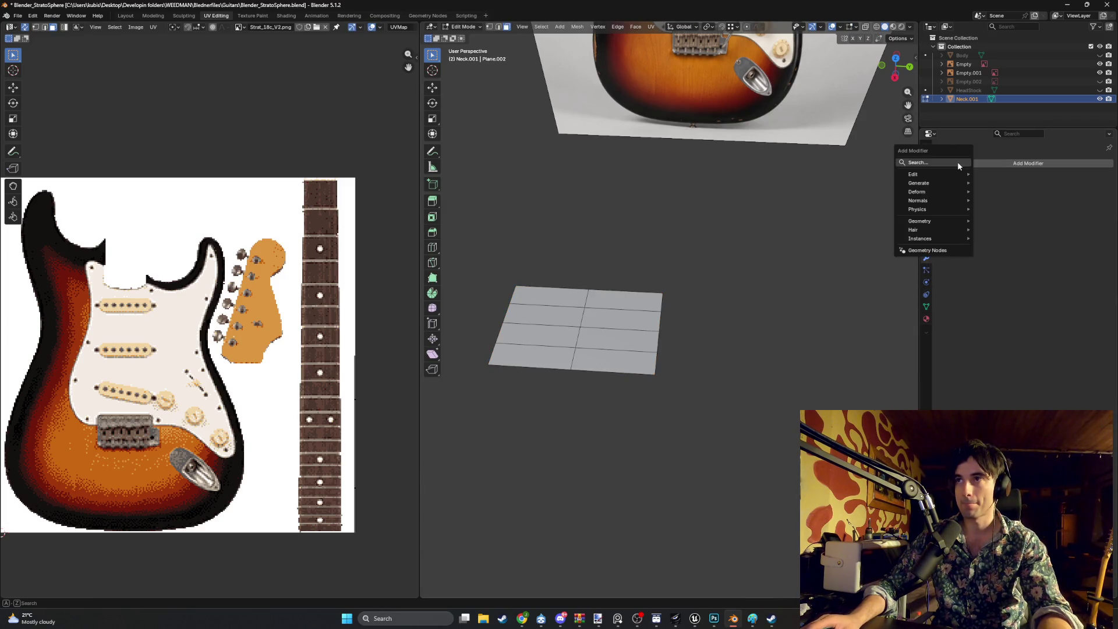
text(mirror)
key(Return)
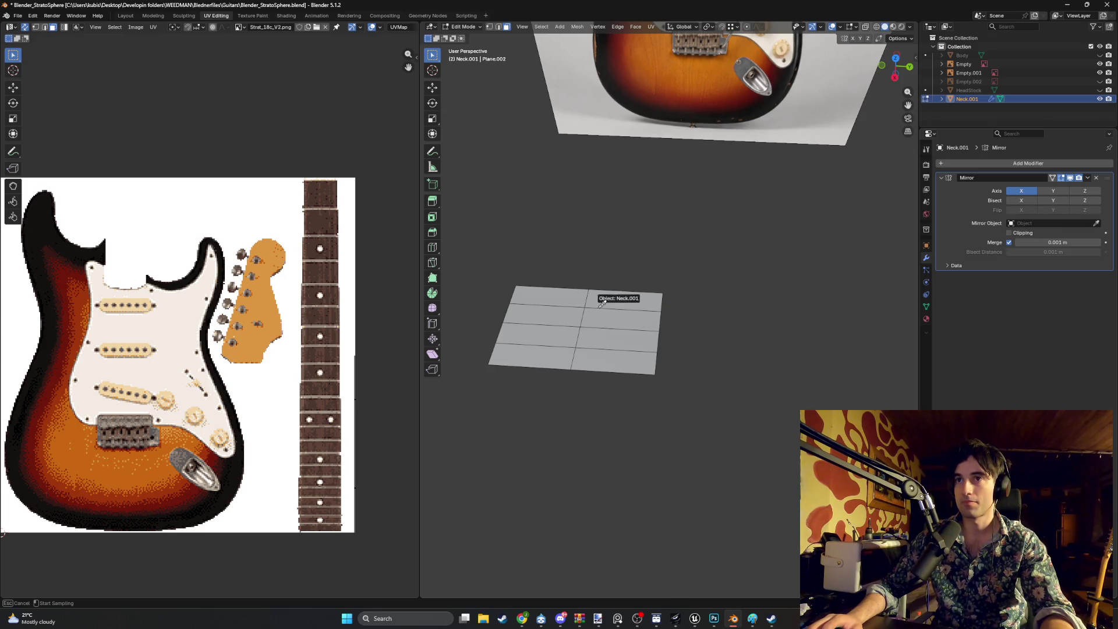
Try several axis combinations and set the mirror to the Y axis
click(575, 319)
scroll(721, 310, down, 5)
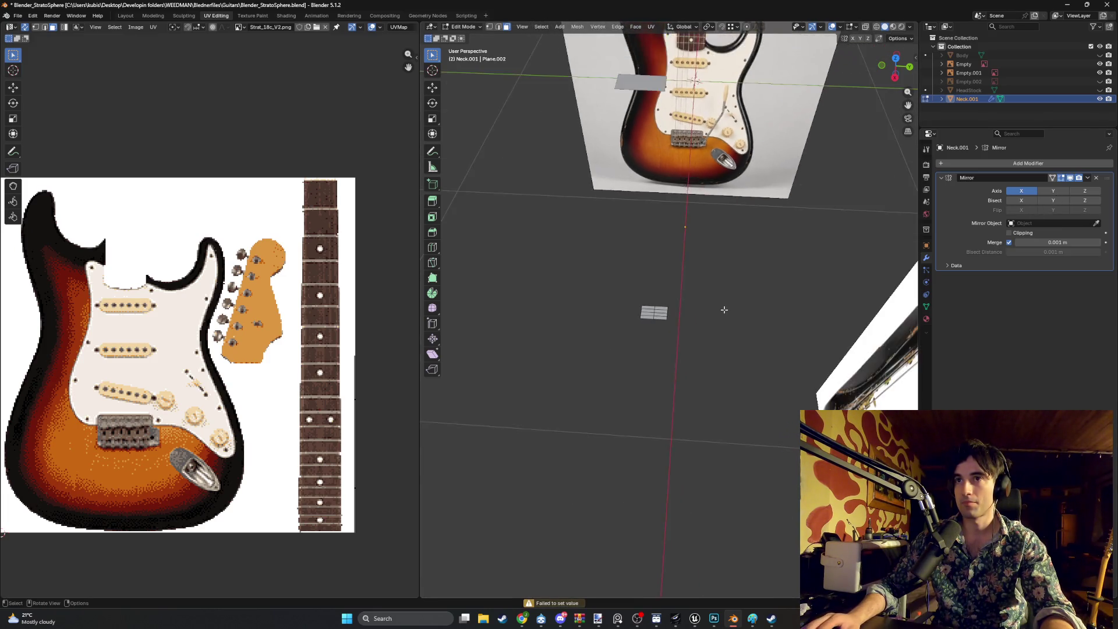
scroll(721, 310, up, 3)
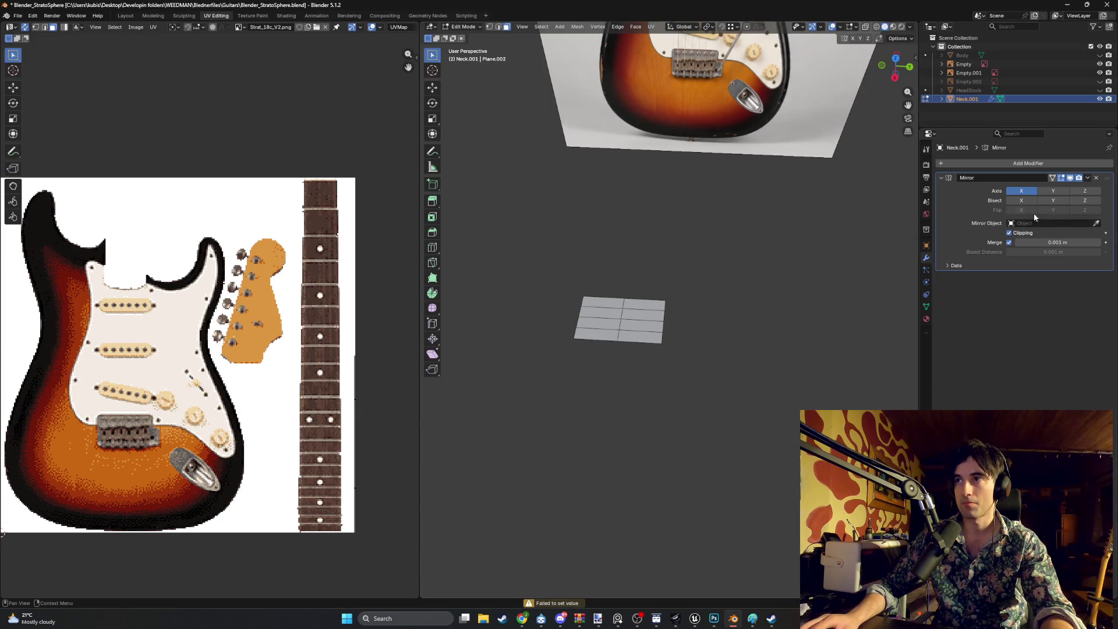
click(1056, 192)
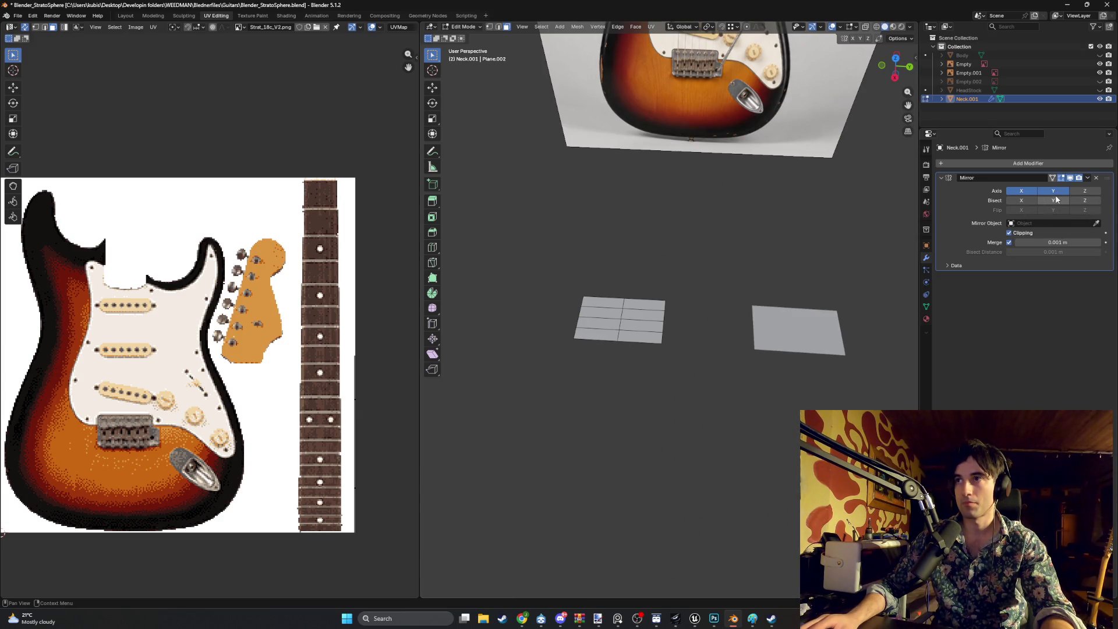
click(1052, 192)
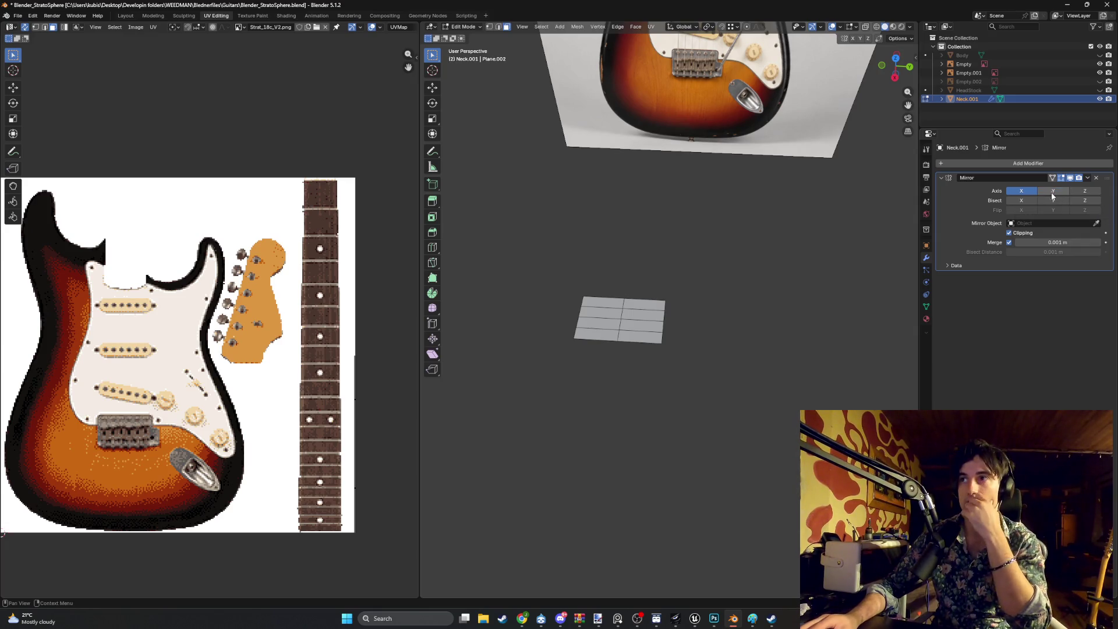
click(1053, 192)
click(1085, 192)
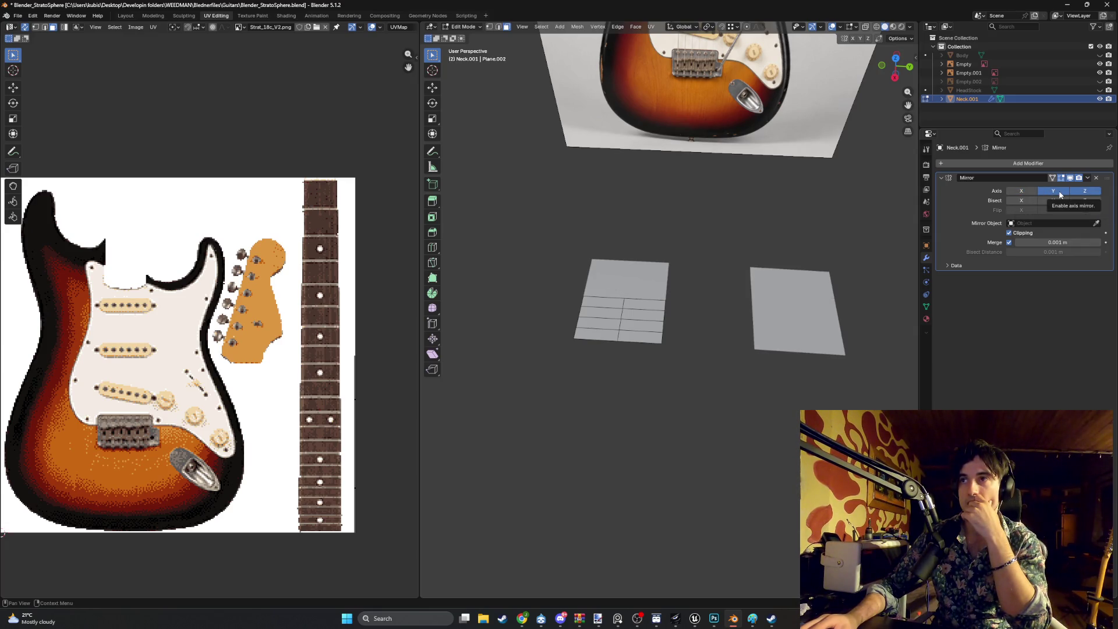
click(1054, 192)
click(1085, 191)
click(1054, 192)
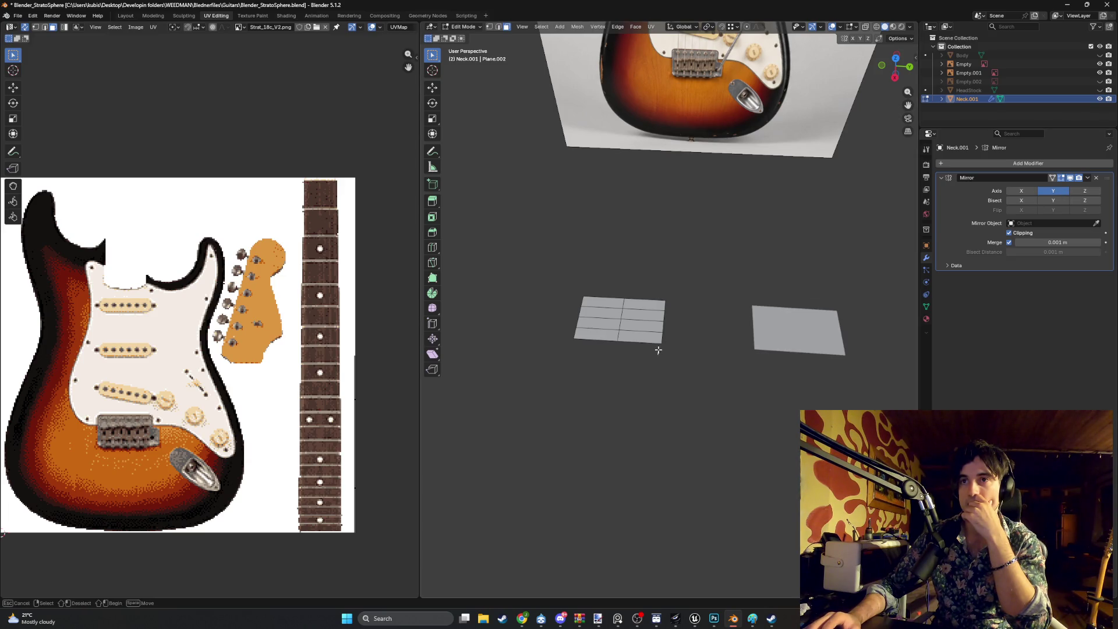
Select the whole plane, turn off mirror Clipping, and test then disable Bisect
key(a)
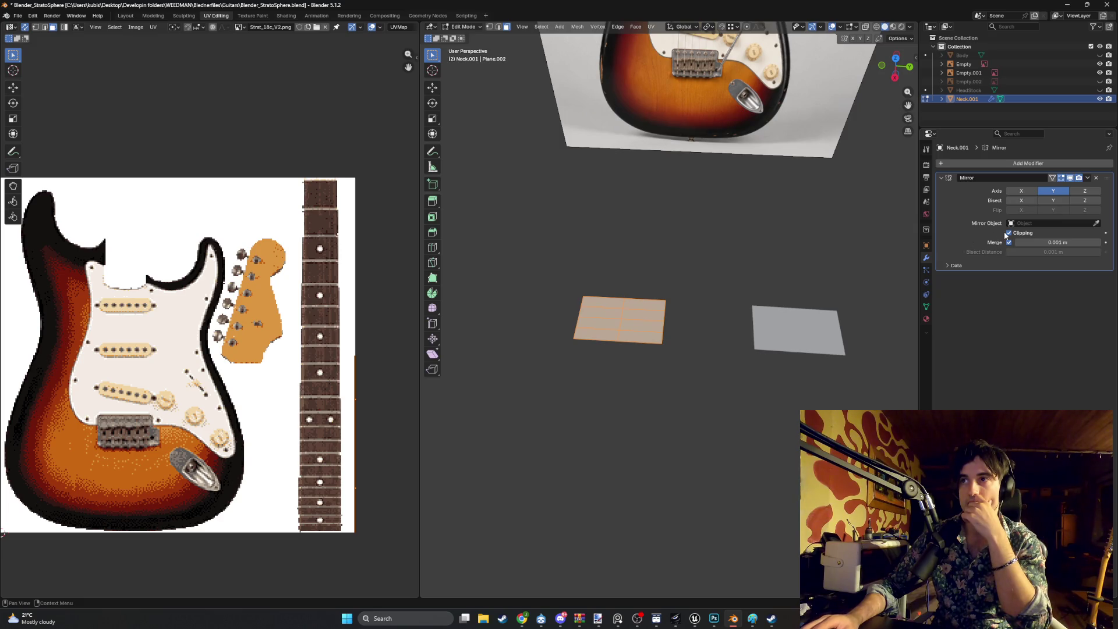
click(1009, 233)
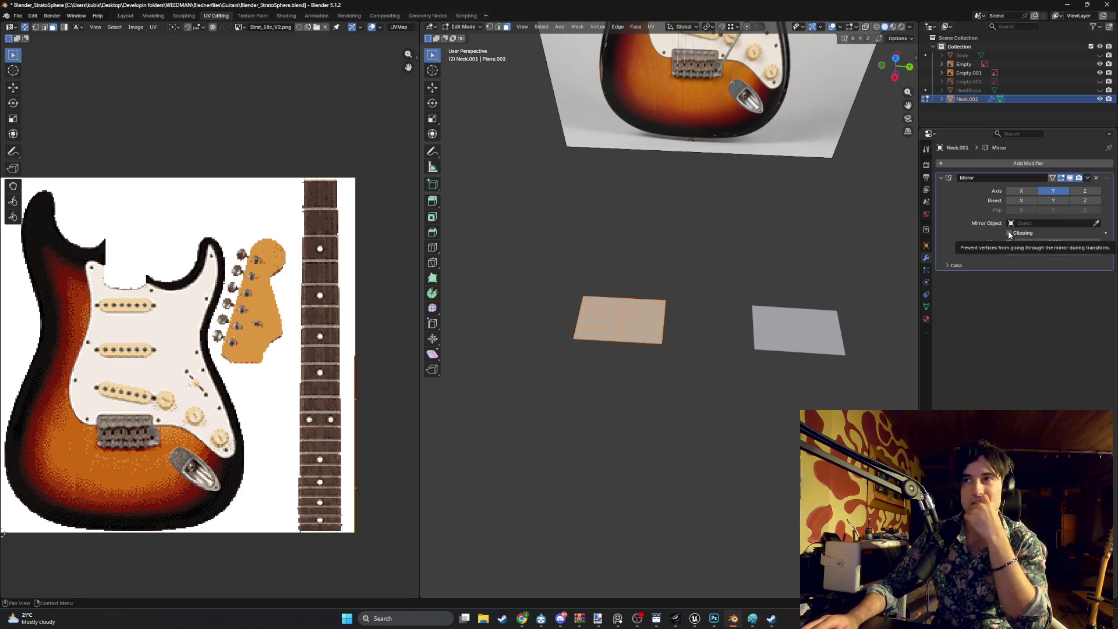
click(1053, 192)
click(1054, 200)
click(1054, 200)
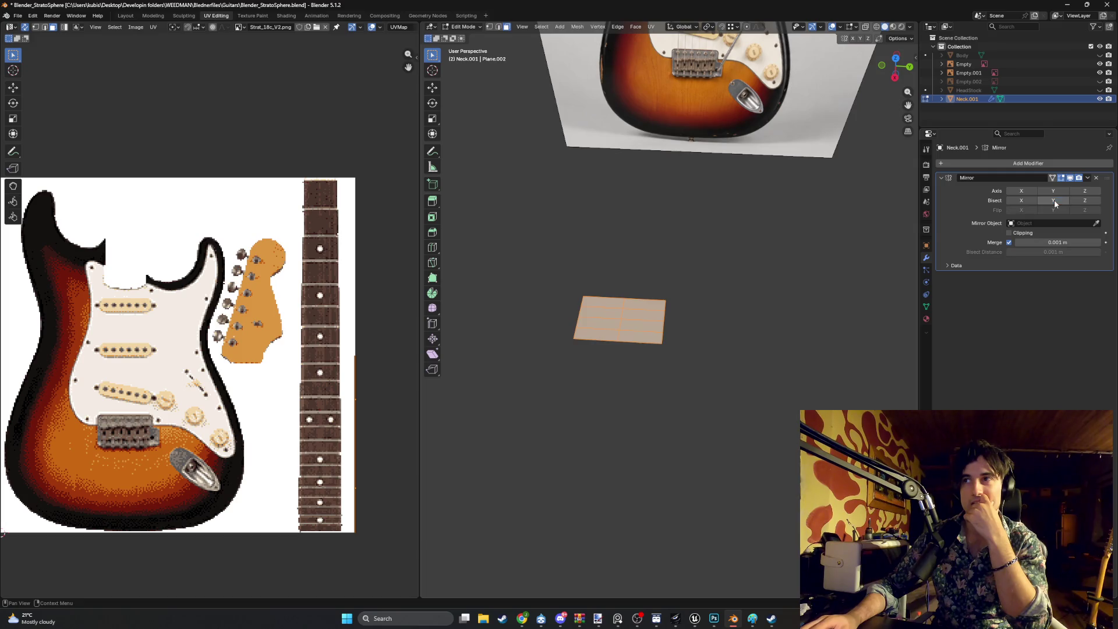
click(1084, 200)
click(1053, 201)
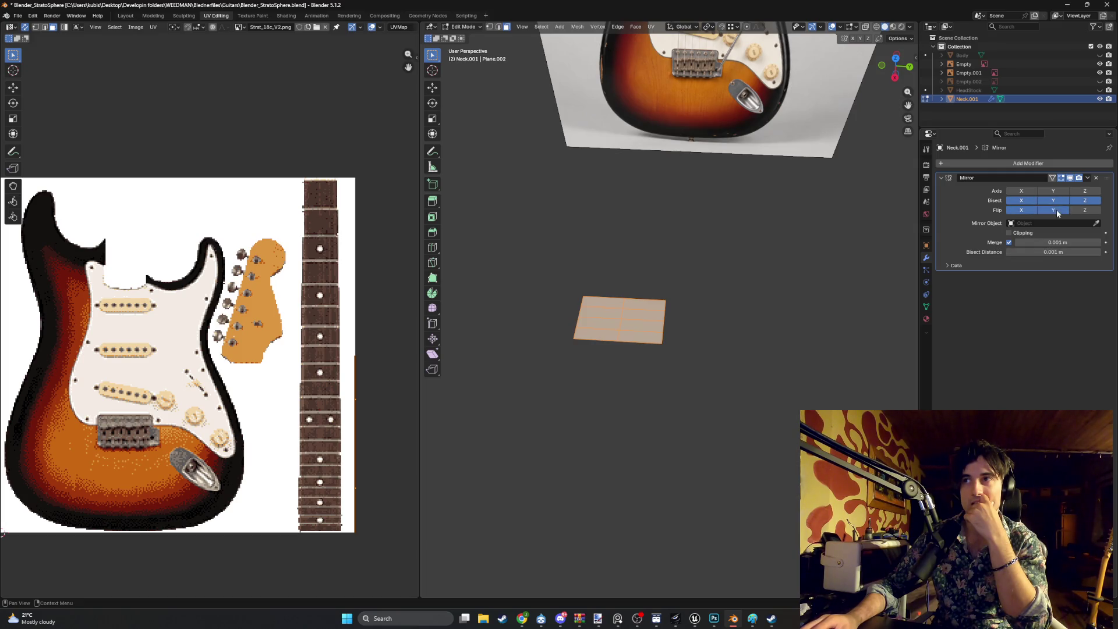
click(1052, 203)
click(1022, 200)
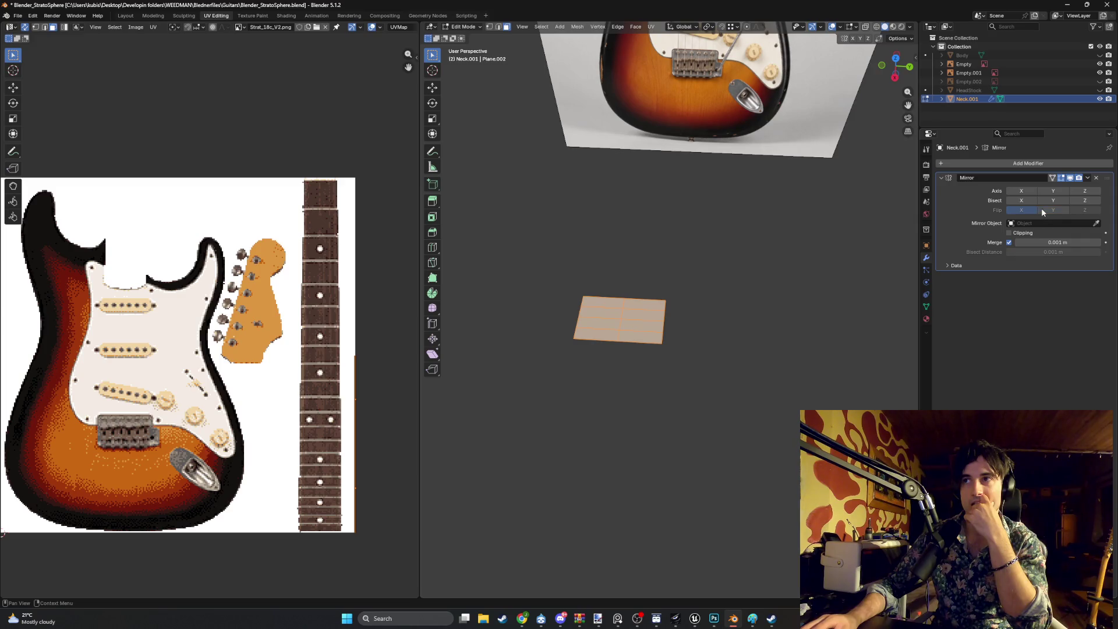
Try mirroring across Z, then return the mirror to the Y axis alone
click(1082, 192)
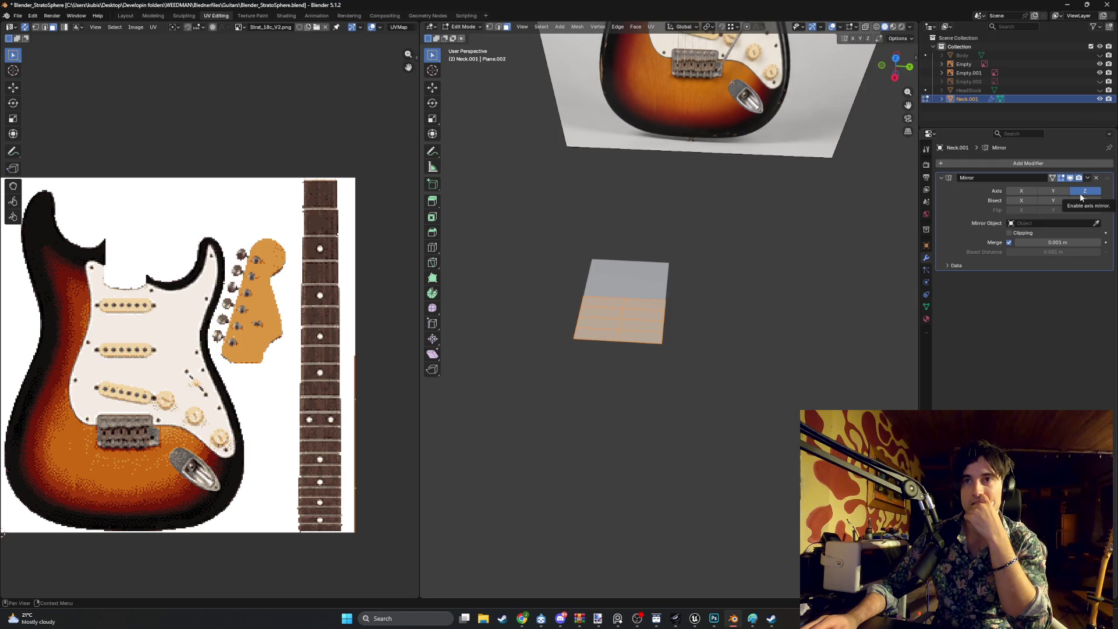
click(1081, 192)
click(1054, 193)
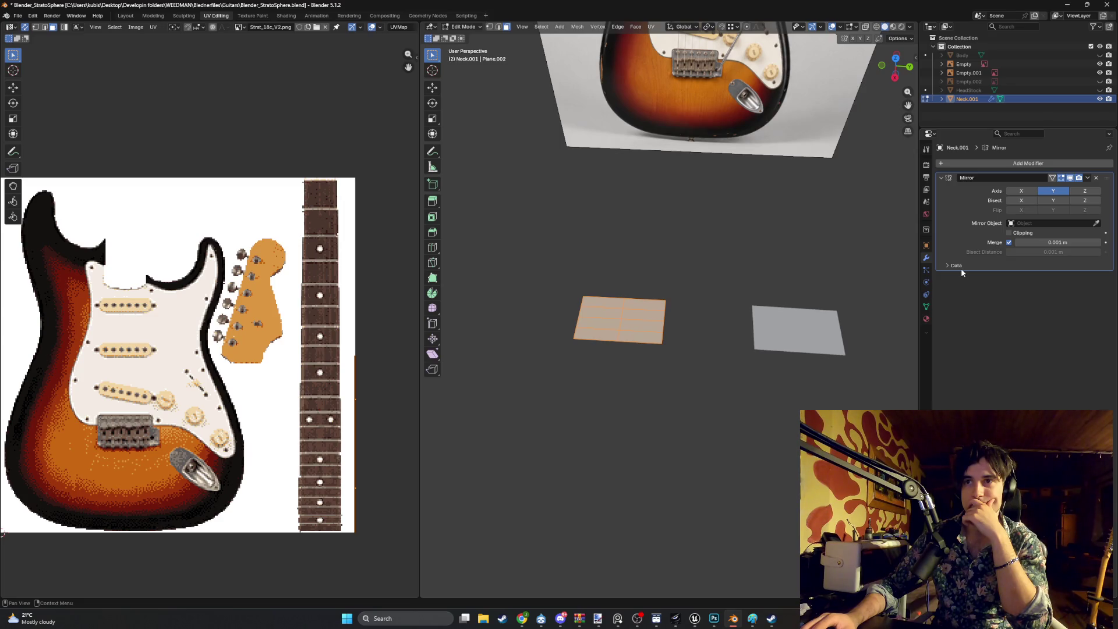
scroll(691, 344, up, 4)
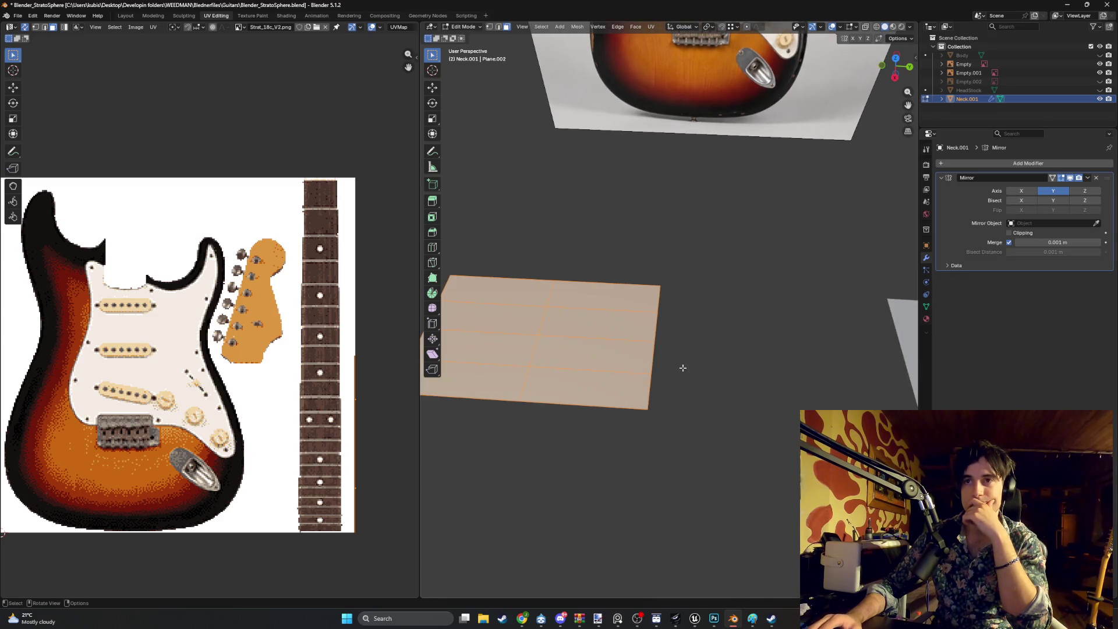
Remove the Mirror modifier and delete only the right column's faces, keeping its edges
click(1096, 178)
key(1)
mouse_move(672, 290)
mouse_down()
mouse_move(660, 388)
mouse_move(649, 391)
mouse_up()
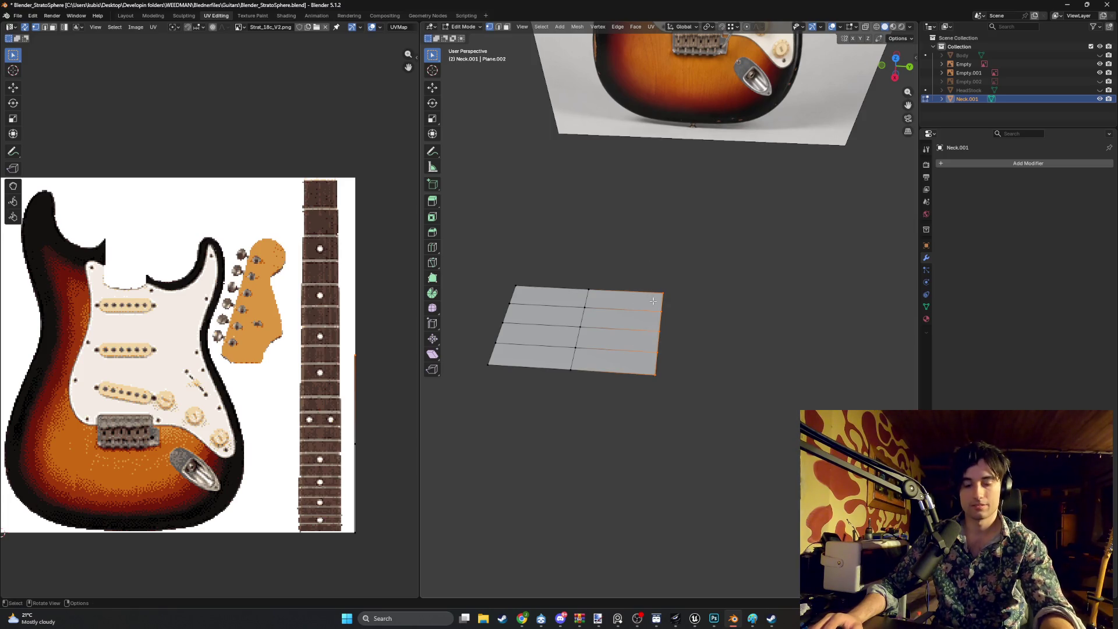
key(x)
click(650, 301)
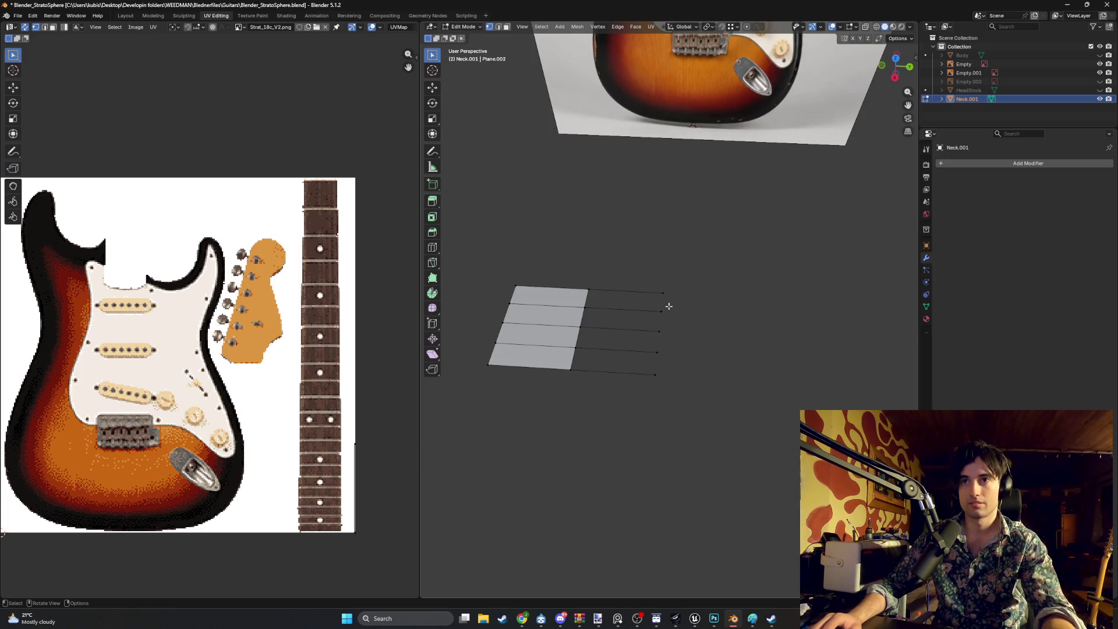
Select the whole plane and bring up the Add Modifier search in the modifier properties
mouse_move(705, 399)
mouse_down()
mouse_move(531, 259)
mouse_move(650, 377)
mouse_move(445, 233)
mouse_up()
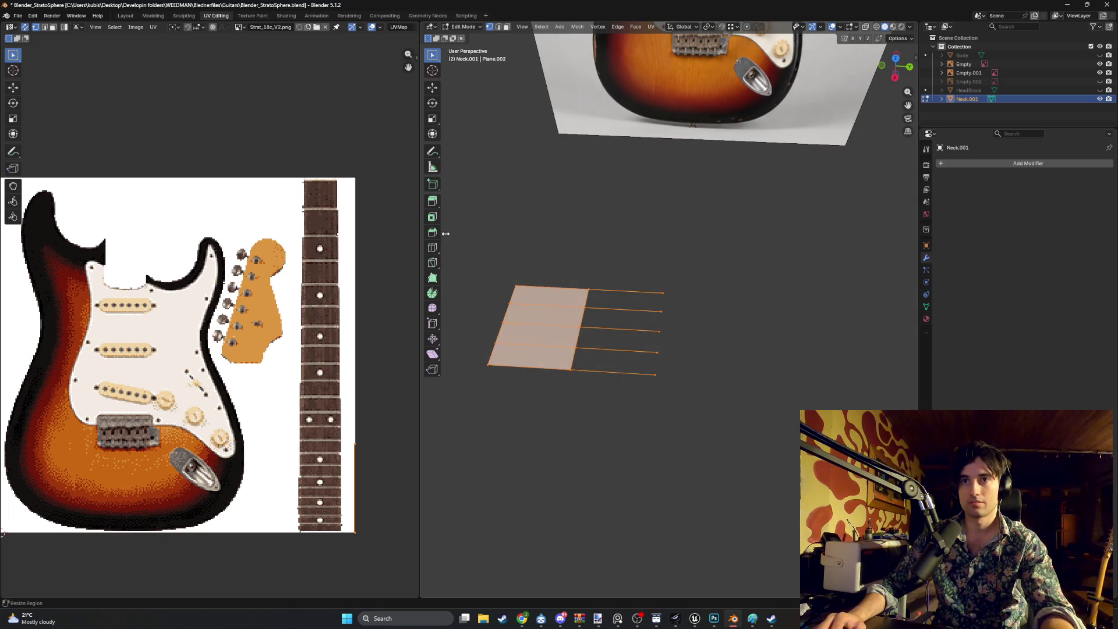
click(1008, 134)
text(mirro)
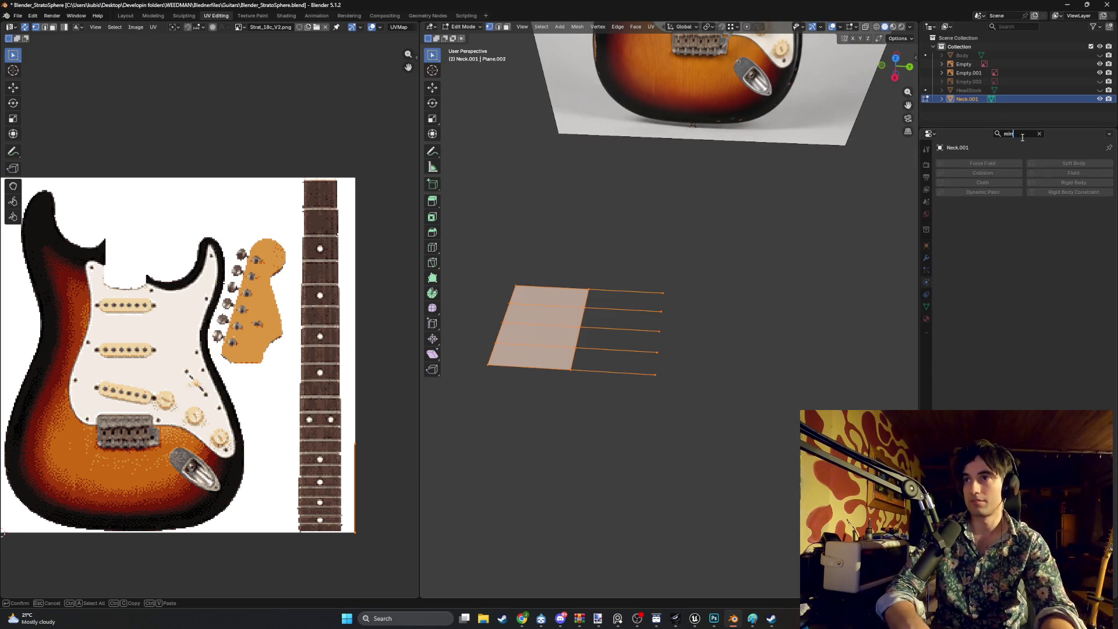
key(BackSpace)
key(BackSpace)
key(BackSpace)
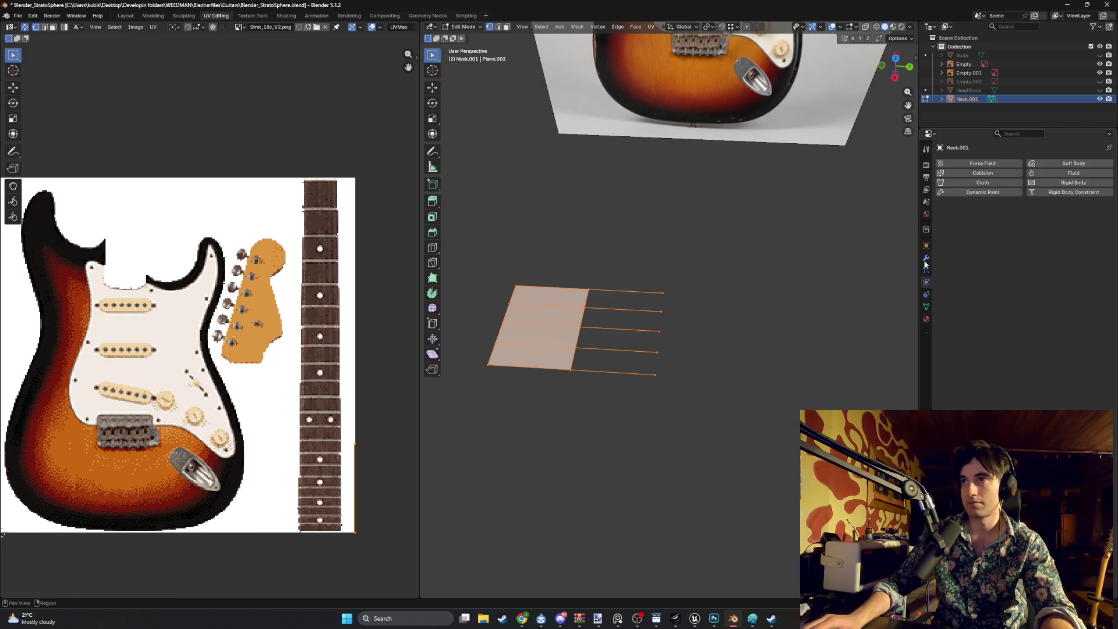
key(ctrl+shift+Tab)
key(ctrl+shift+Tab)
text(mirror)
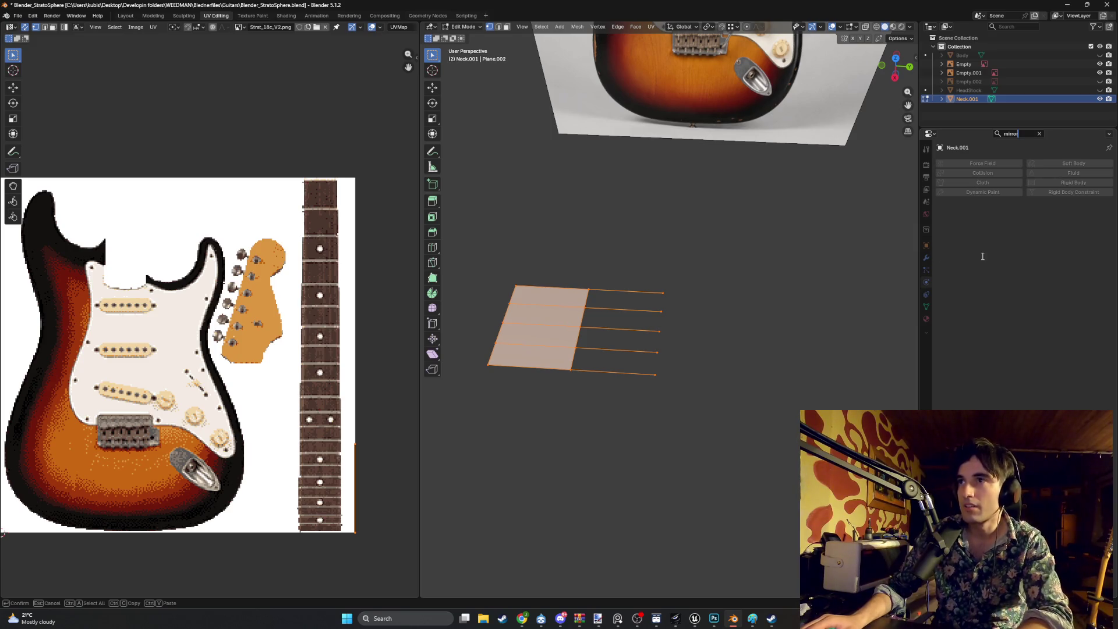
key(BackSpace)
key(BackSpace)
key(BackSpace)
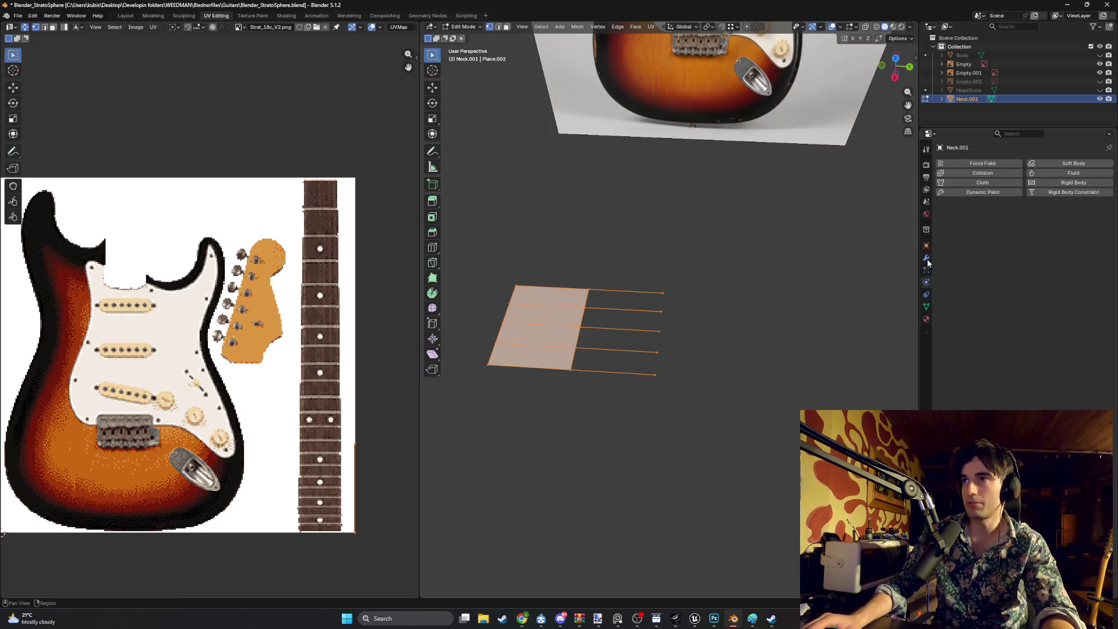
key(ctrl+shift+Tab)
key(ctrl+shift+Tab)
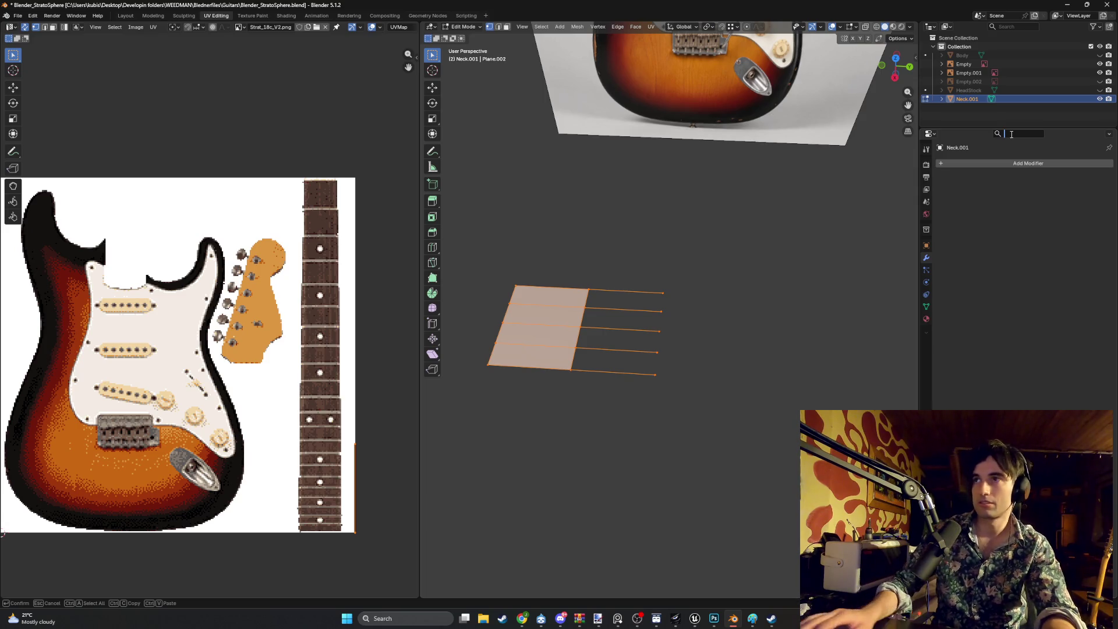
click(1012, 163)
click(1013, 166)
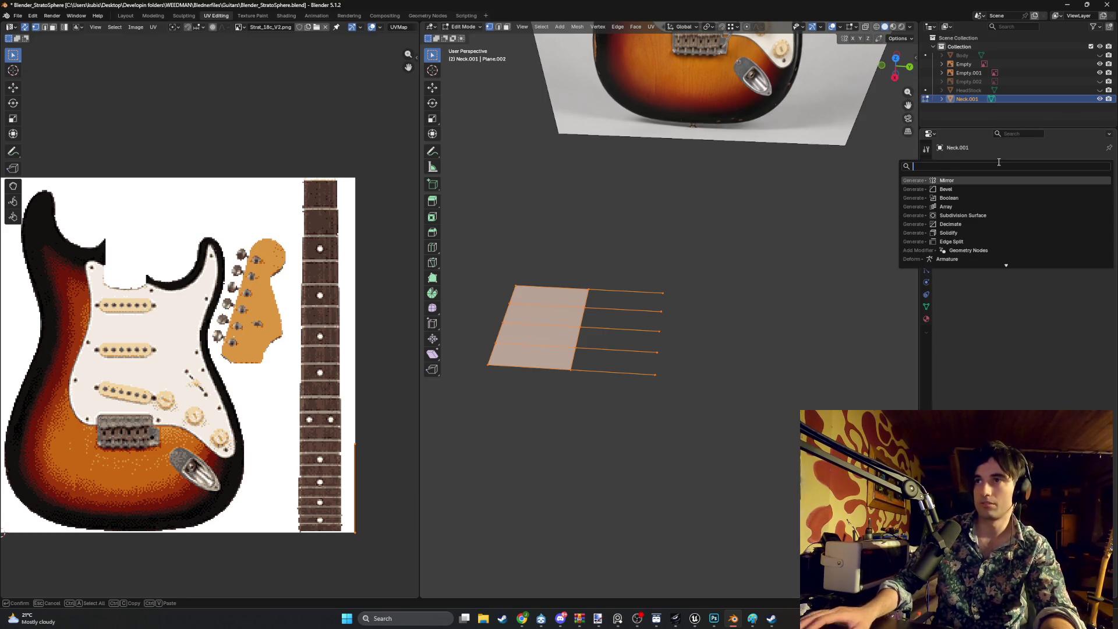
Add a new Mirror modifier via 'mirro' and leave only its Y axis enabled
text(mirro)
key(Return)
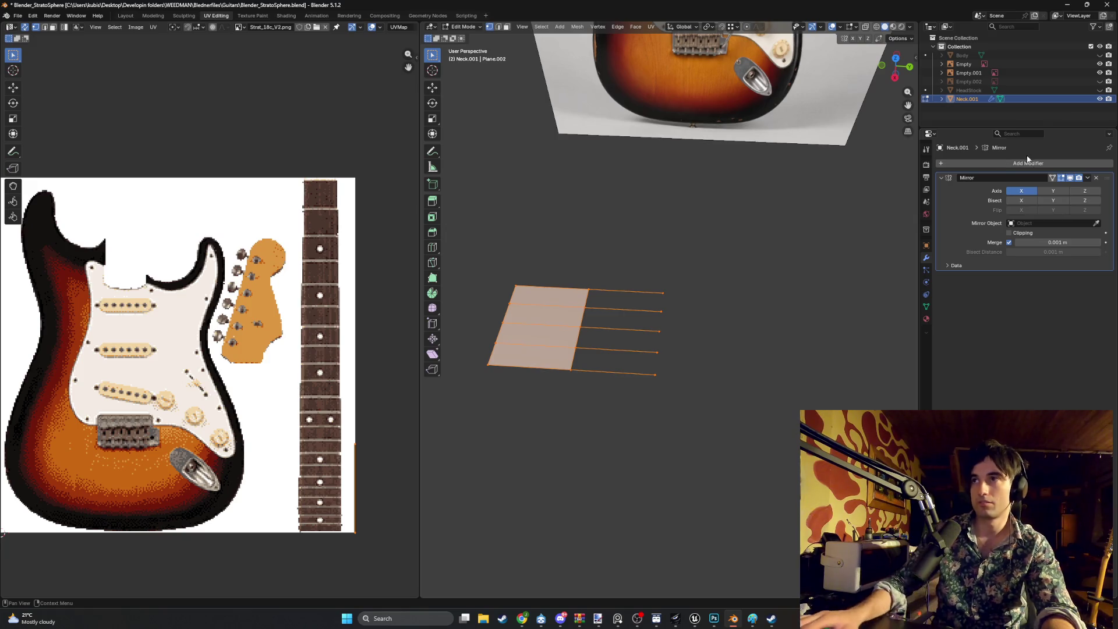
click(1086, 191)
click(1055, 191)
click(1023, 192)
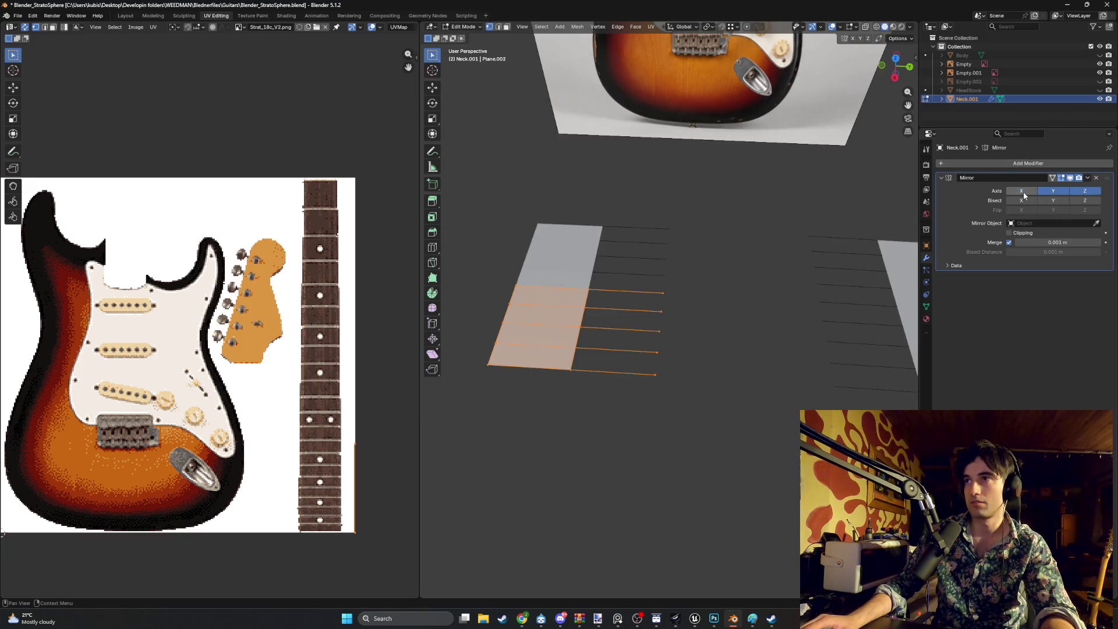
click(1061, 192)
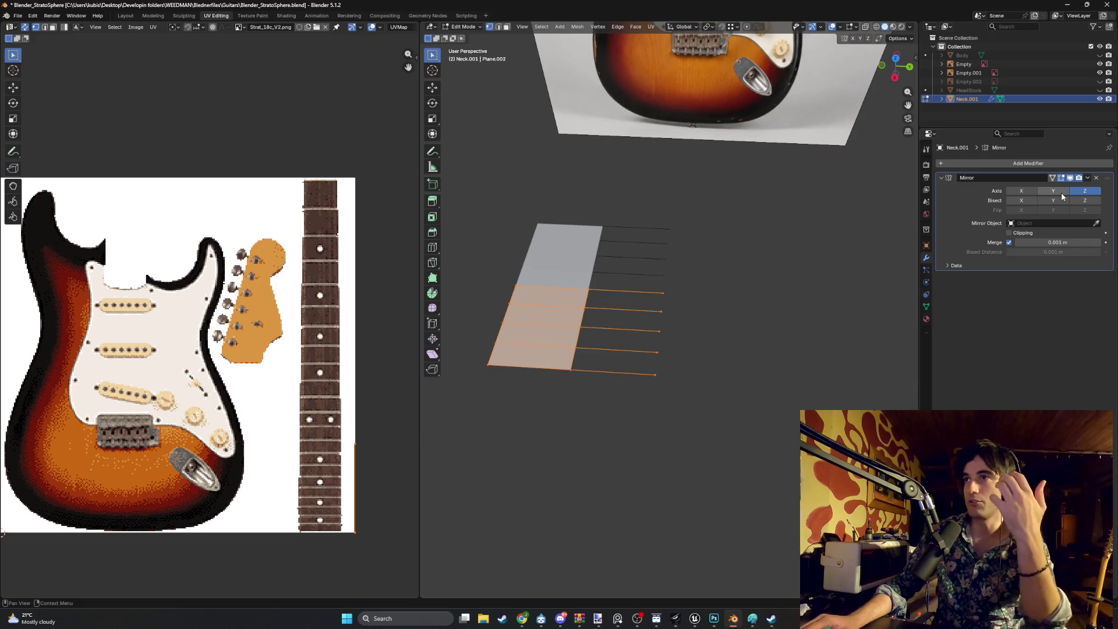
click(1085, 191)
click(1053, 191)
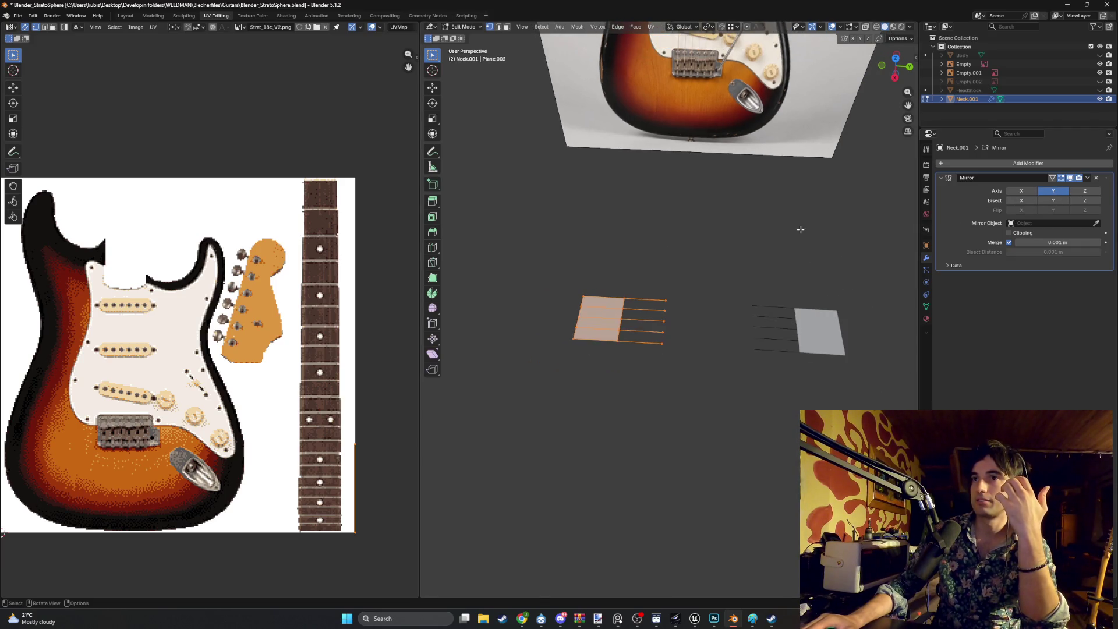
Test moving the half-neck faces along Y, undo, and reselect the whole mesh
key(g)
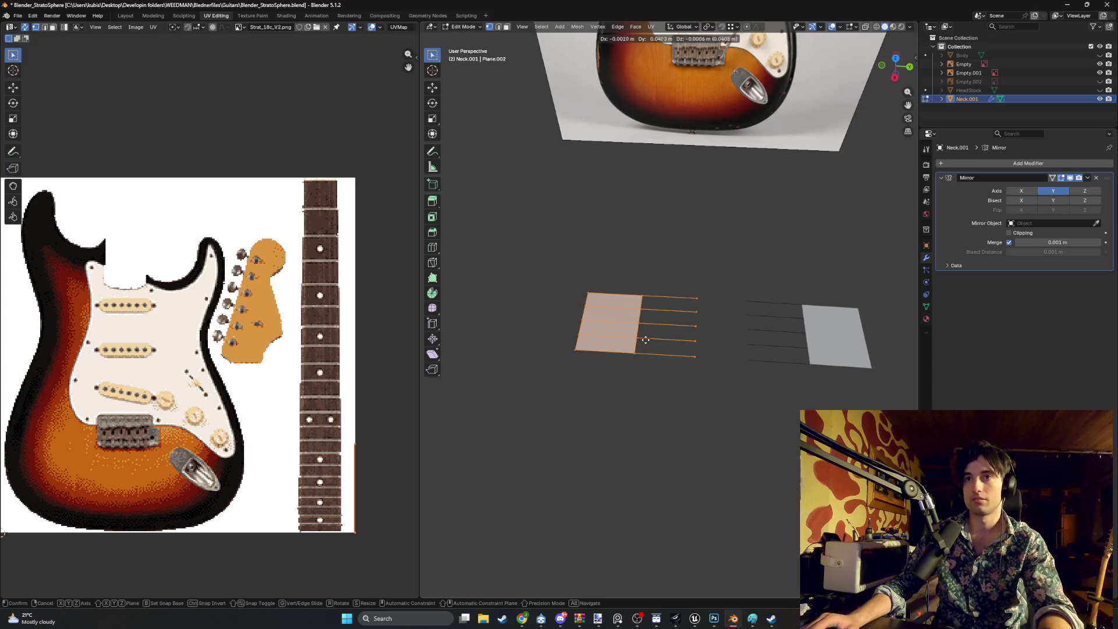
key(y)
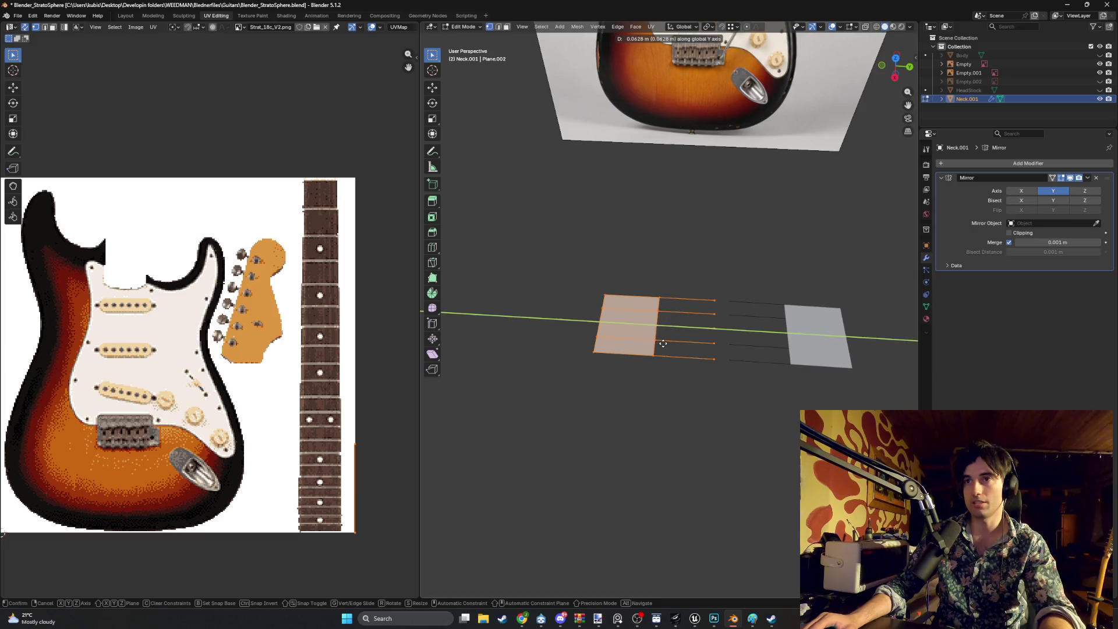
right_click(661, 344)
key(ctrl+z)
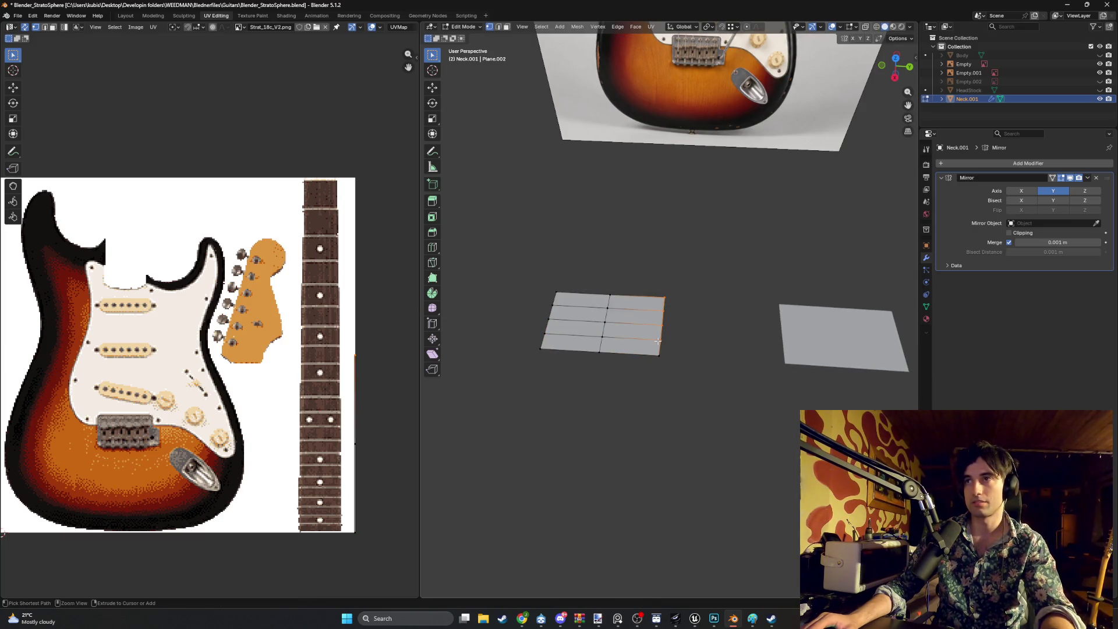
mouse_move(696, 362)
mouse_down()
mouse_move(576, 324)
mouse_move(555, 300)
mouse_up()
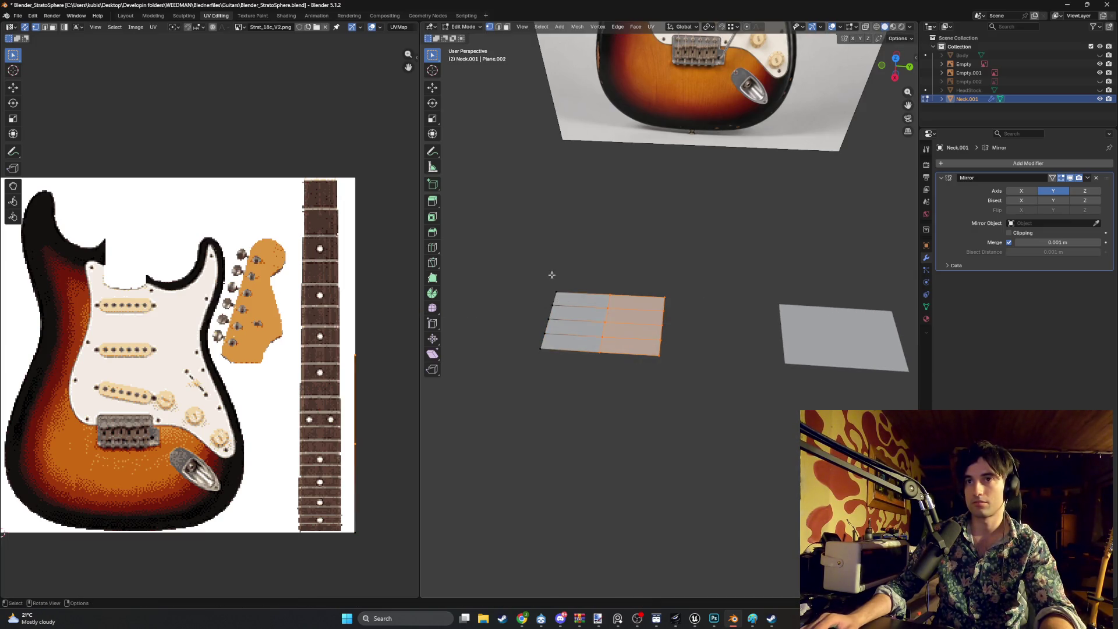
drag(669, 357, 537, 289)
key(g)
key(y)
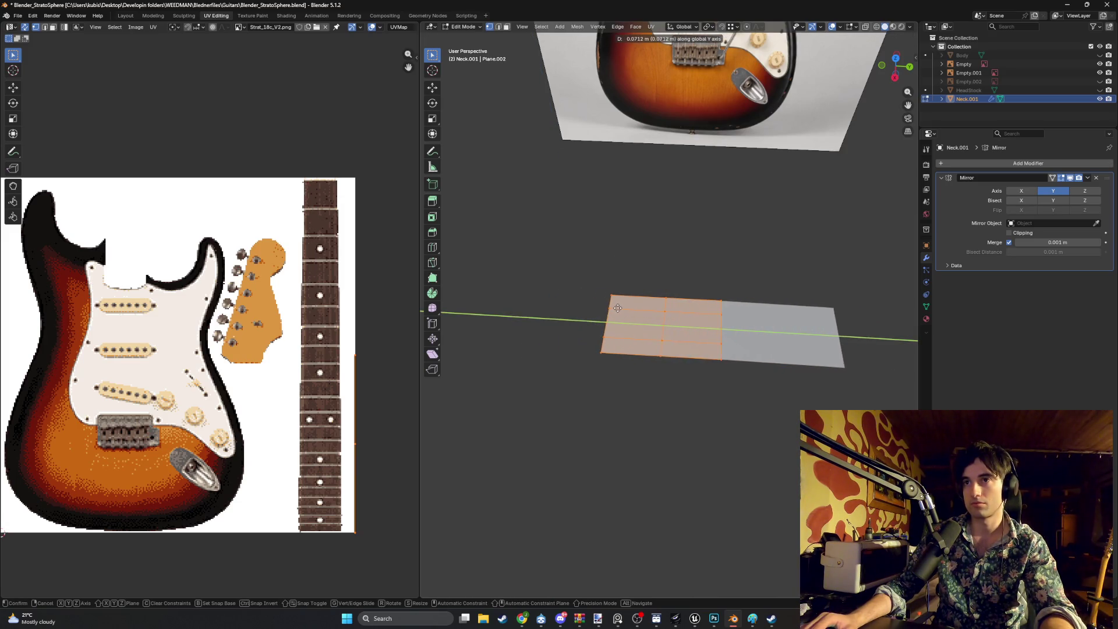
key(Escape)
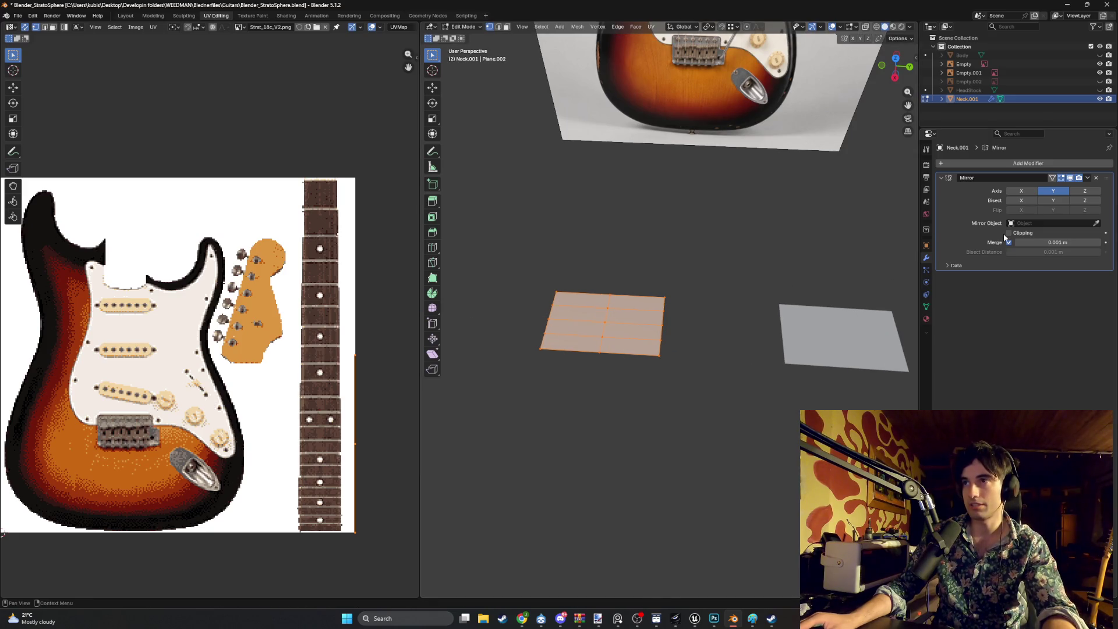
Enable Clipping on the Mirror modifier and test a Y move before cancelling it
click(1009, 233)
key(g)
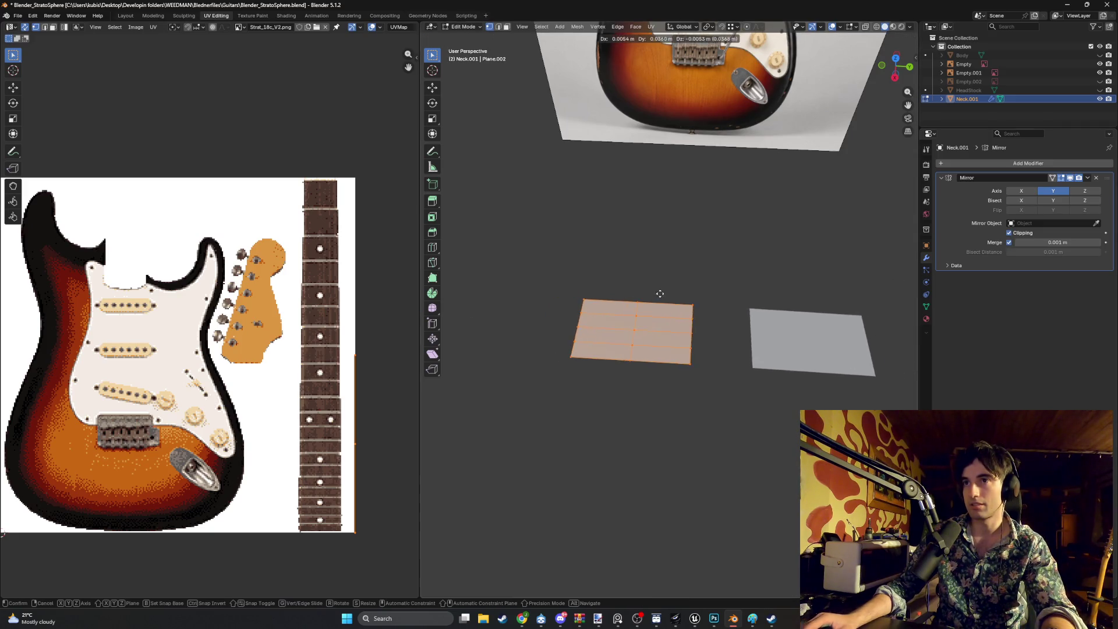
key(y)
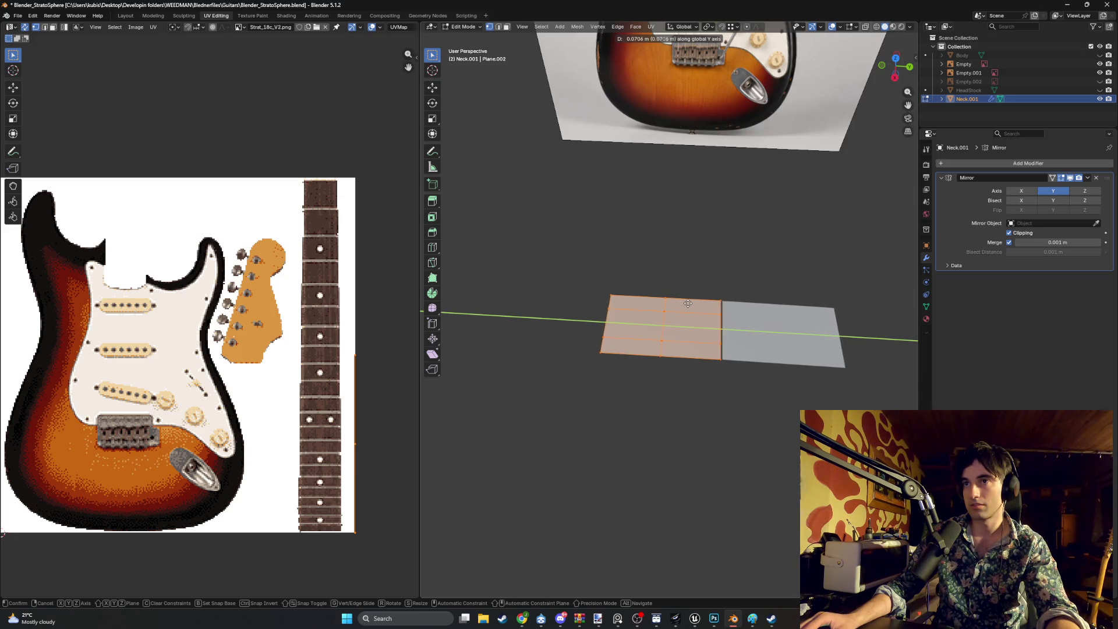
right_click(688, 304)
Reorient the view, select the whole linked neck mesh, and open the vertex menu
mouse_move(669, 308)
middle_down()
mouse_move(639, 315)
mouse_move(667, 330)
middle_up()
scroll(667, 331, up, 3)
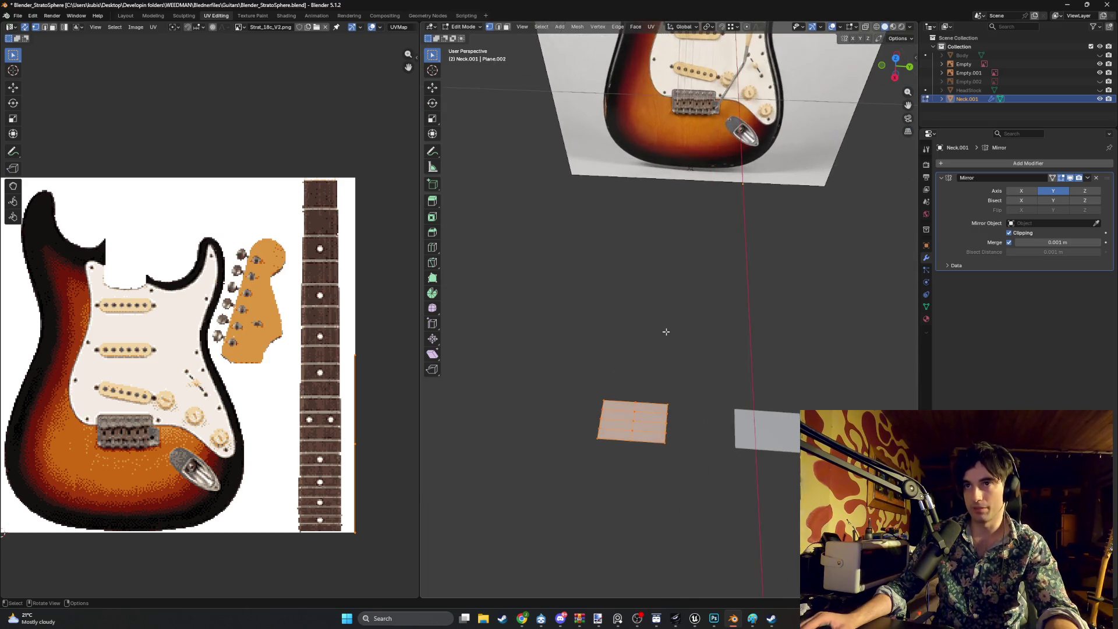
click(634, 431)
key(l)
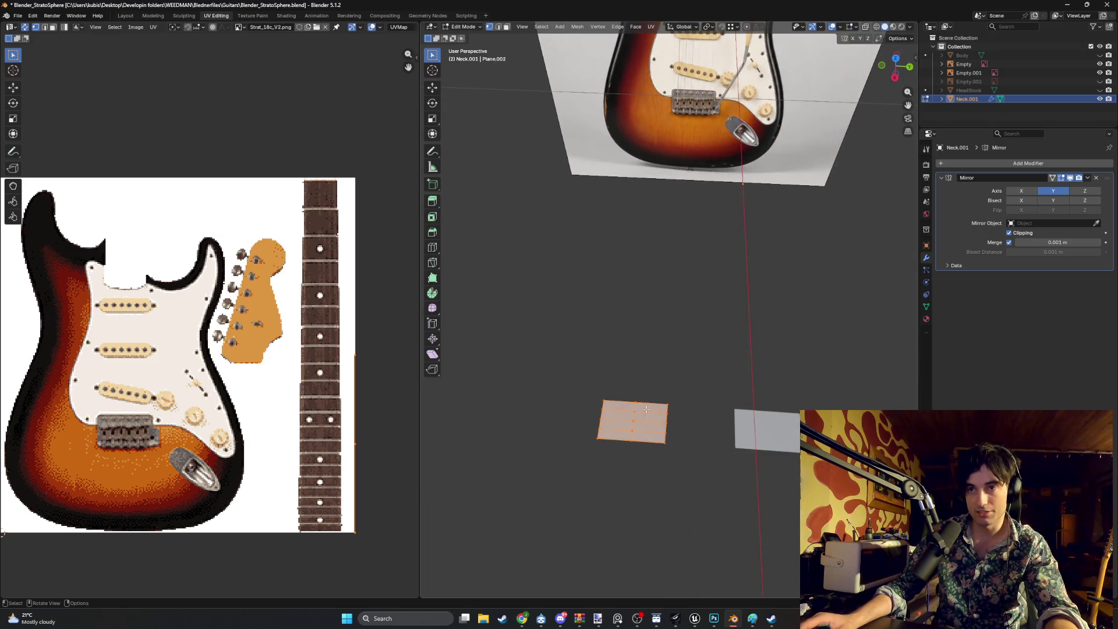
right_click(630, 418)
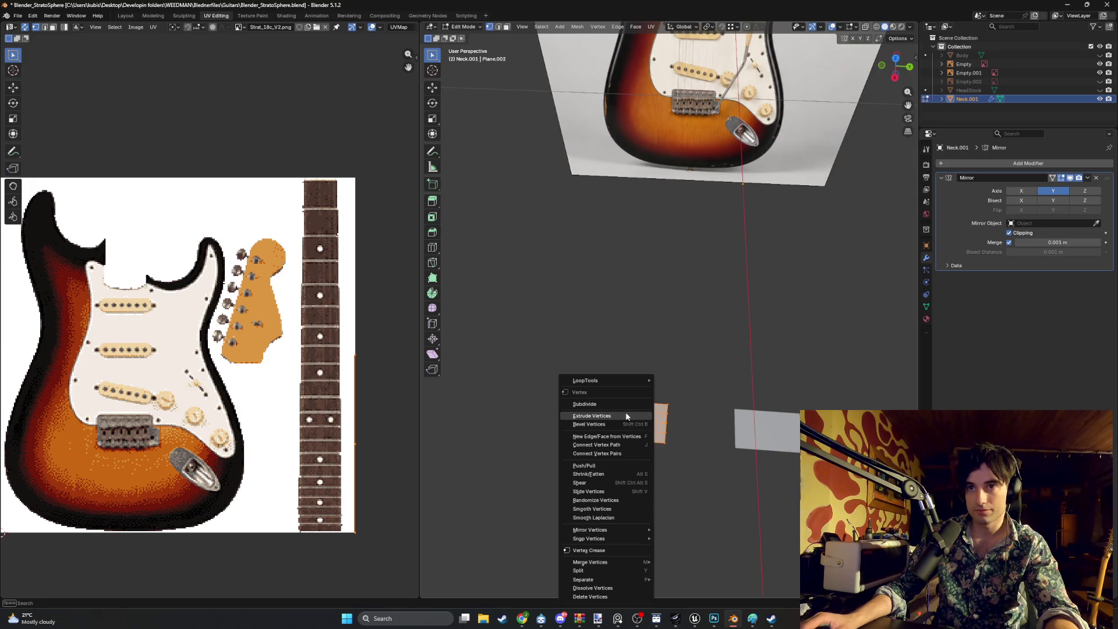
Set the plane's origin to its geometry and switch the Mirror axis from Y to Z
key(Tab)
right_click(638, 415)
mouse_move(627, 452)
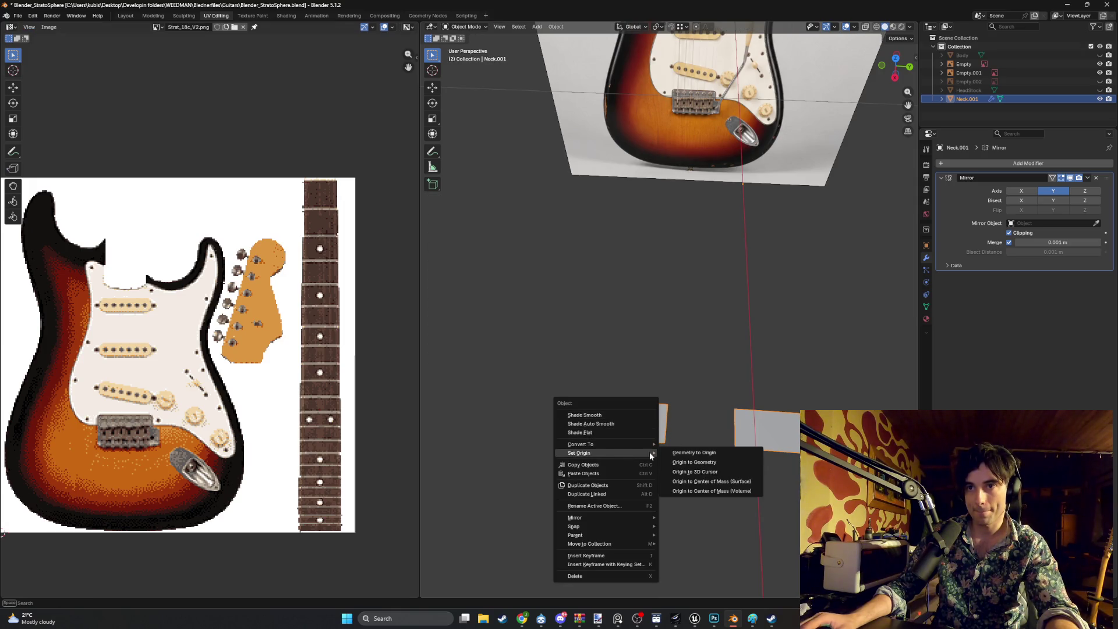
click(672, 463)
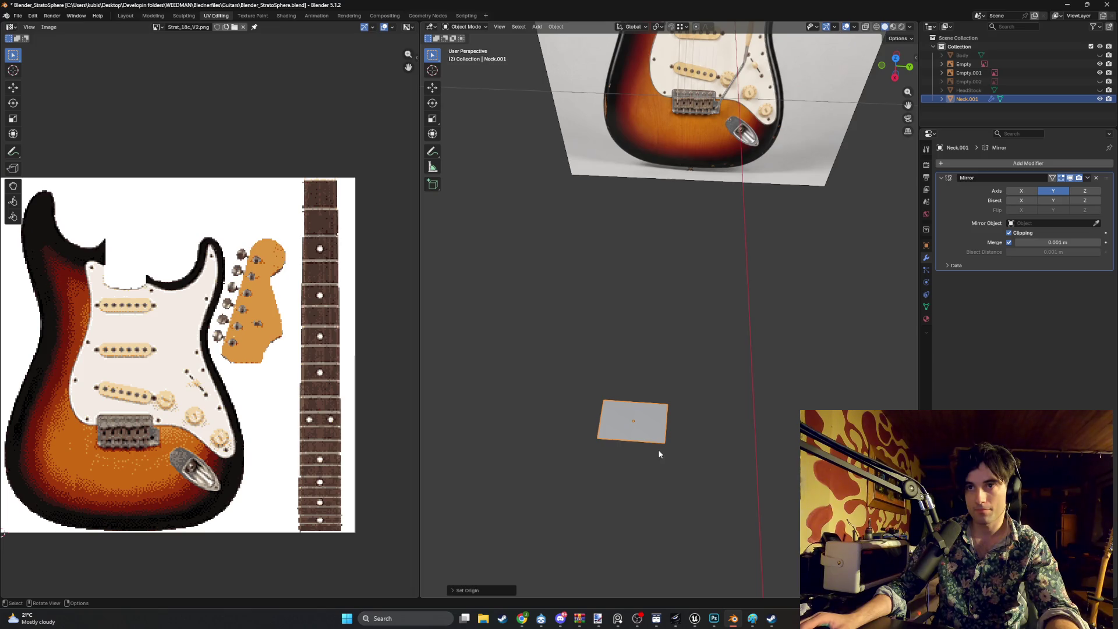
scroll(662, 439, up, 3)
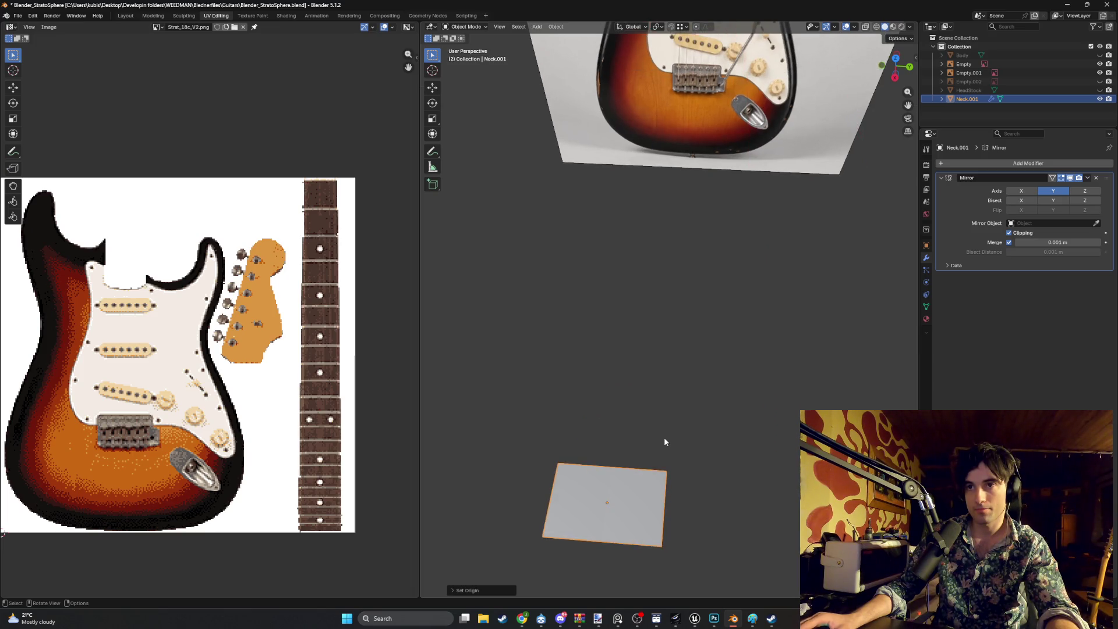
click(1054, 192)
click(1085, 191)
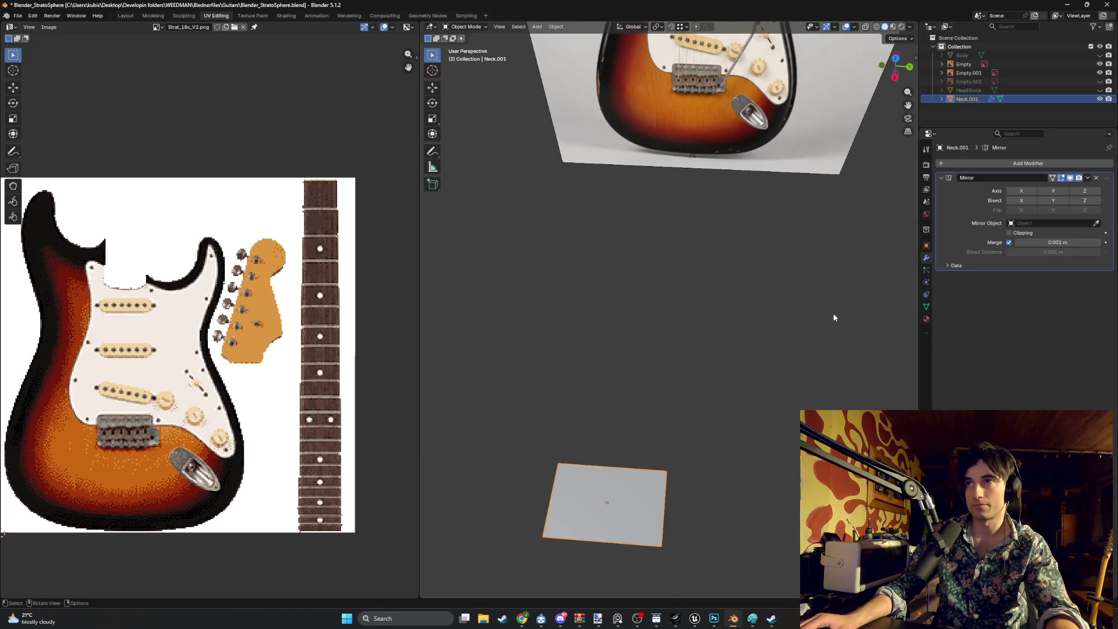
Snap the 3D cursor to the selected edge vertex and move the plane's origin there
mouse_move(744, 377)
middle_down()
mouse_move(686, 431)
mouse_move(669, 473)
mouse_move(573, 309)
mouse_move(643, 311)
middle_up()
key(Tab)
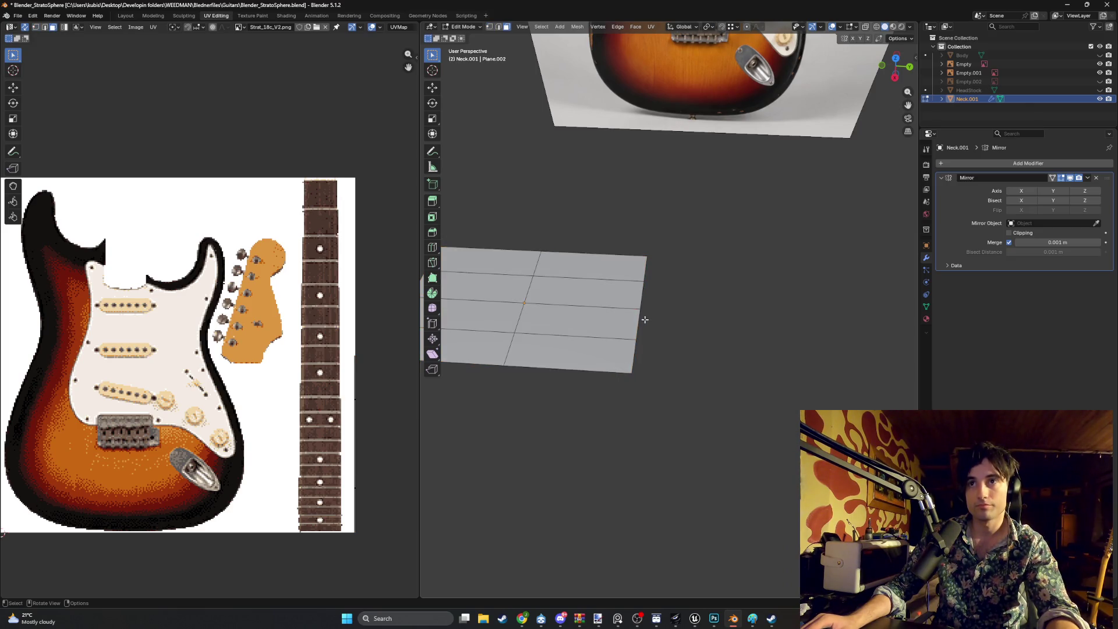
key(1)
key(shift+s)
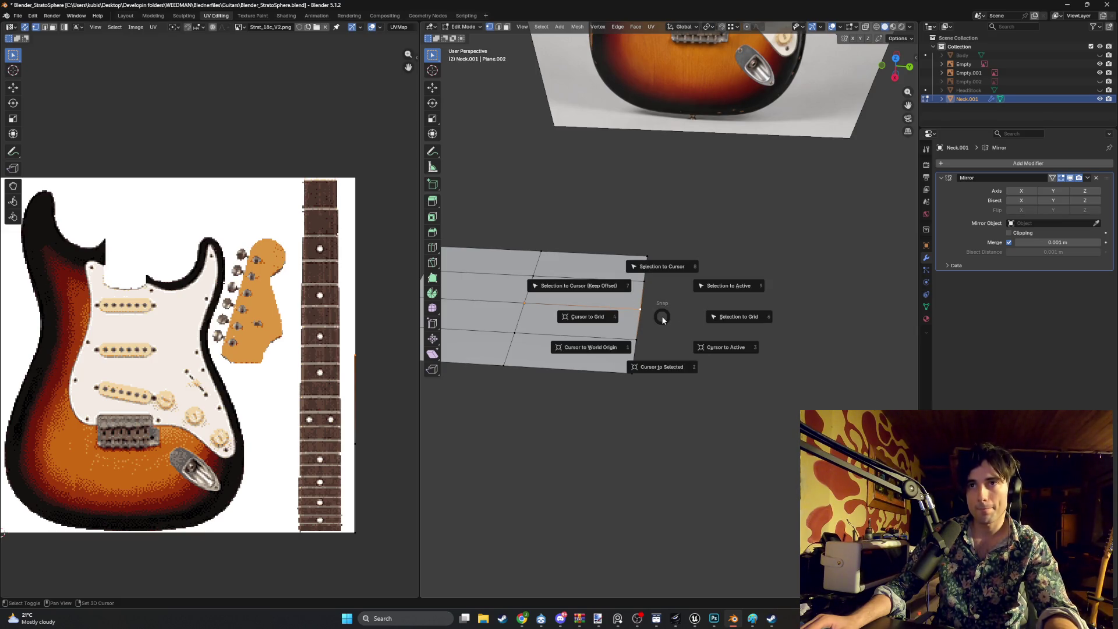
click(665, 335)
right_click(674, 340)
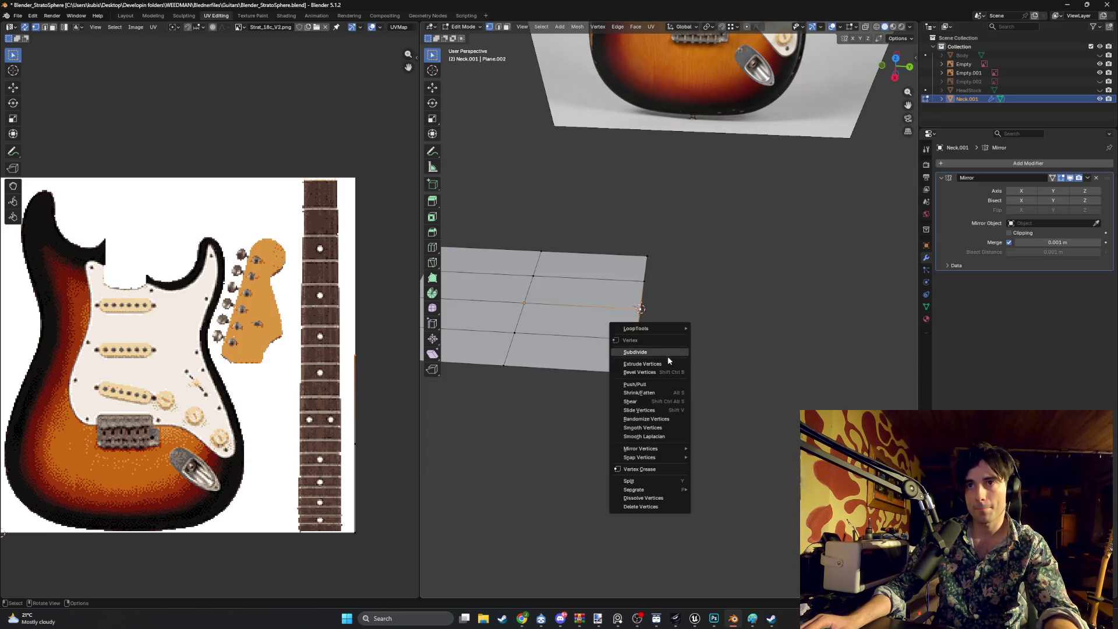
key(Tab)
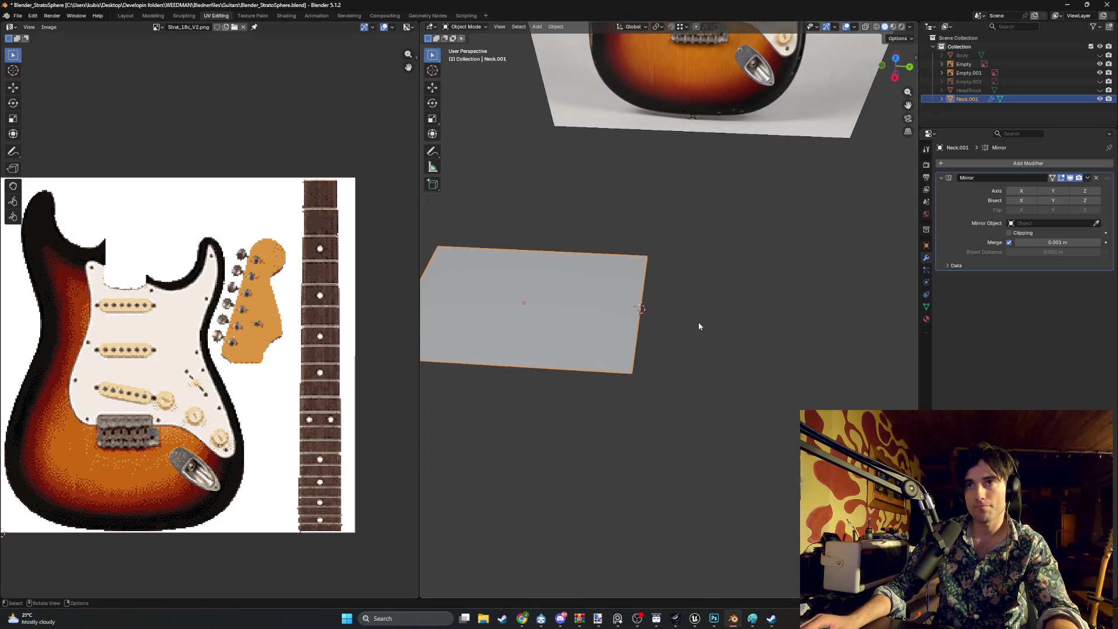
right_click(698, 321)
mouse_move(695, 324)
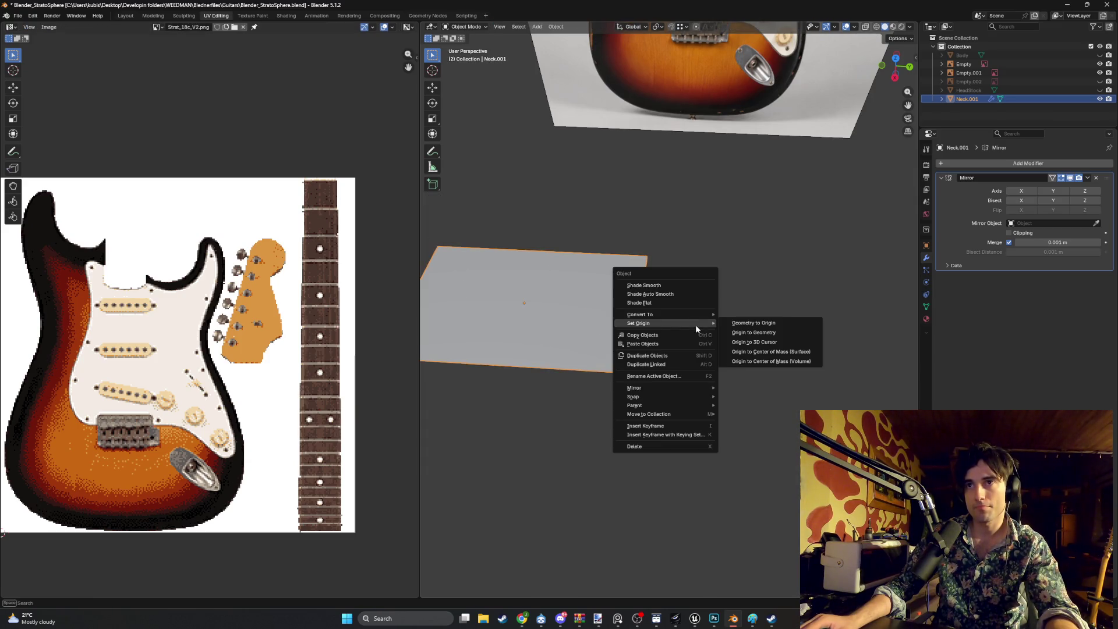
click(738, 344)
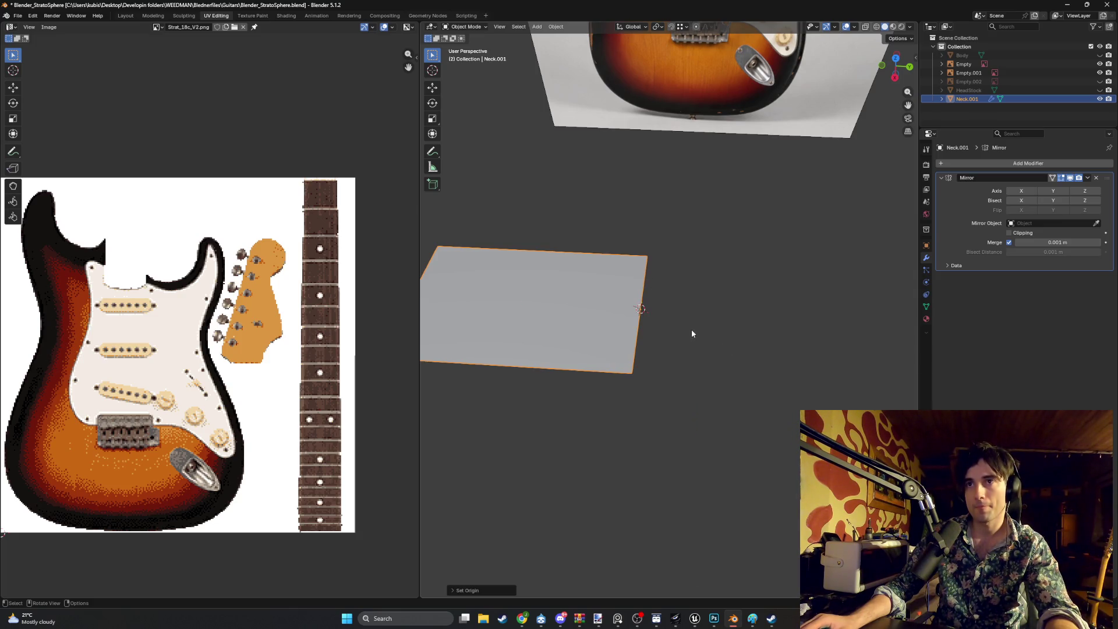
Set Neck.001 as the mirror object and enable the Y axis alongside Z
click(768, 306)
mouse_move(768, 305)
middle_down()
mouse_move(663, 330)
mouse_move(699, 323)
middle_up()
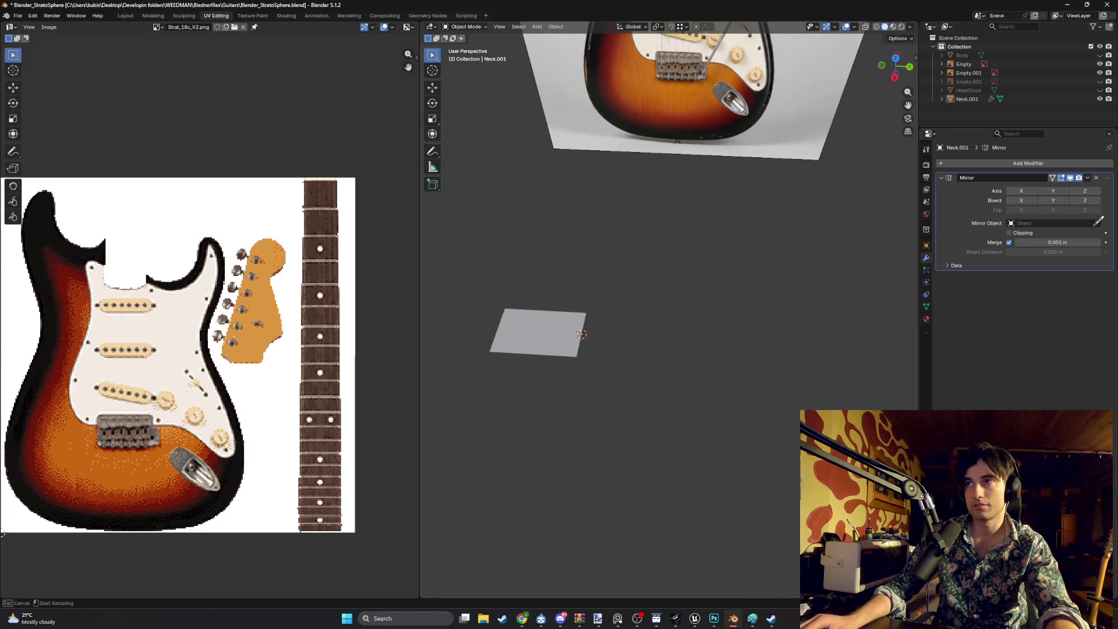
click(549, 352)
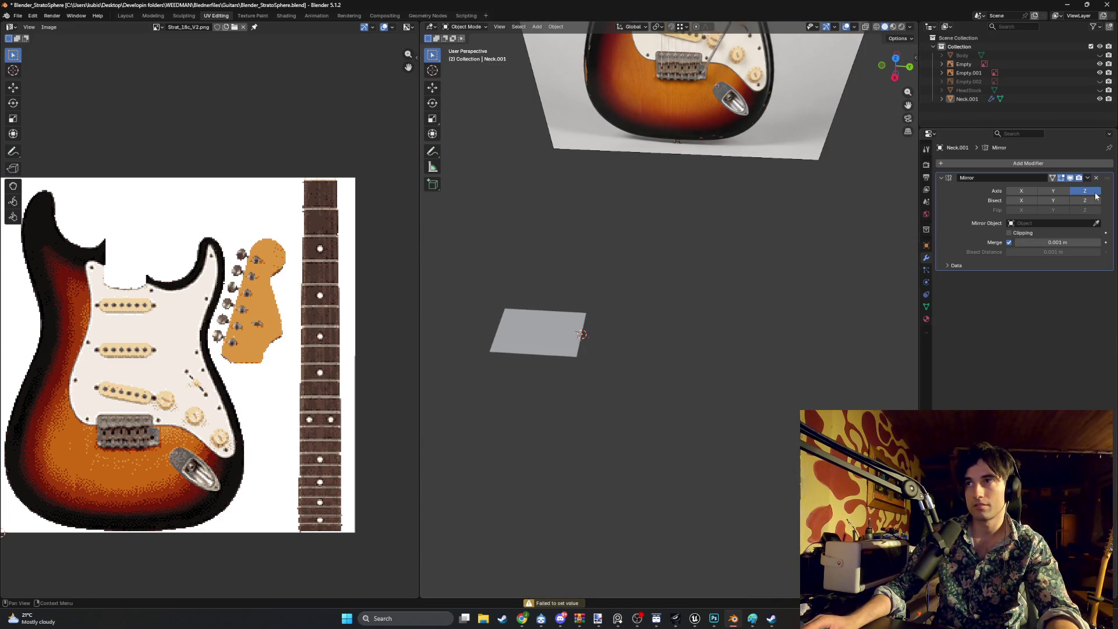
click(1063, 194)
mouse_move(909, 240)
middle_down()
mouse_move(609, 309)
mouse_move(704, 297)
middle_up()
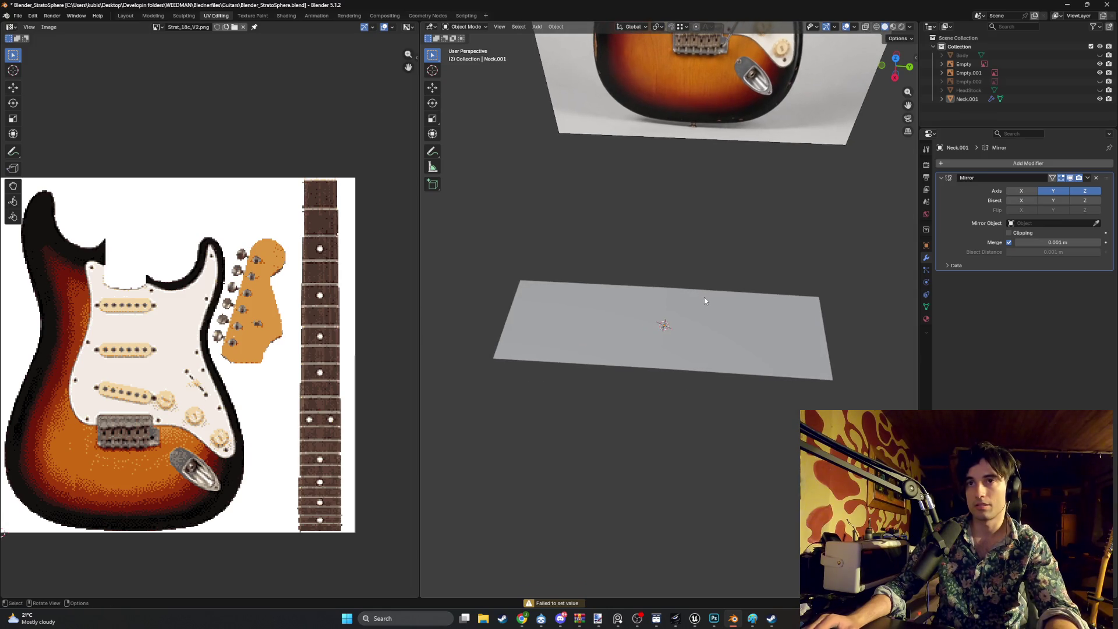
key(Tab)
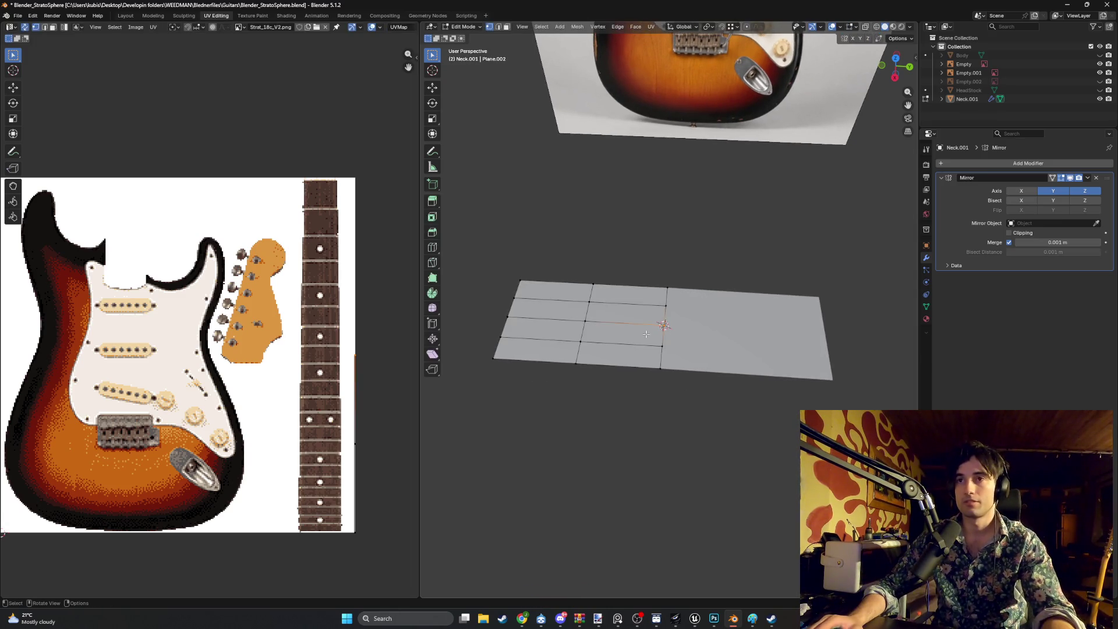
Inspect the neck from the right-side view and cancel a trial edge move
mouse_move(659, 337)
middle_down()
mouse_move(682, 328)
mouse_move(655, 347)
middle_up()
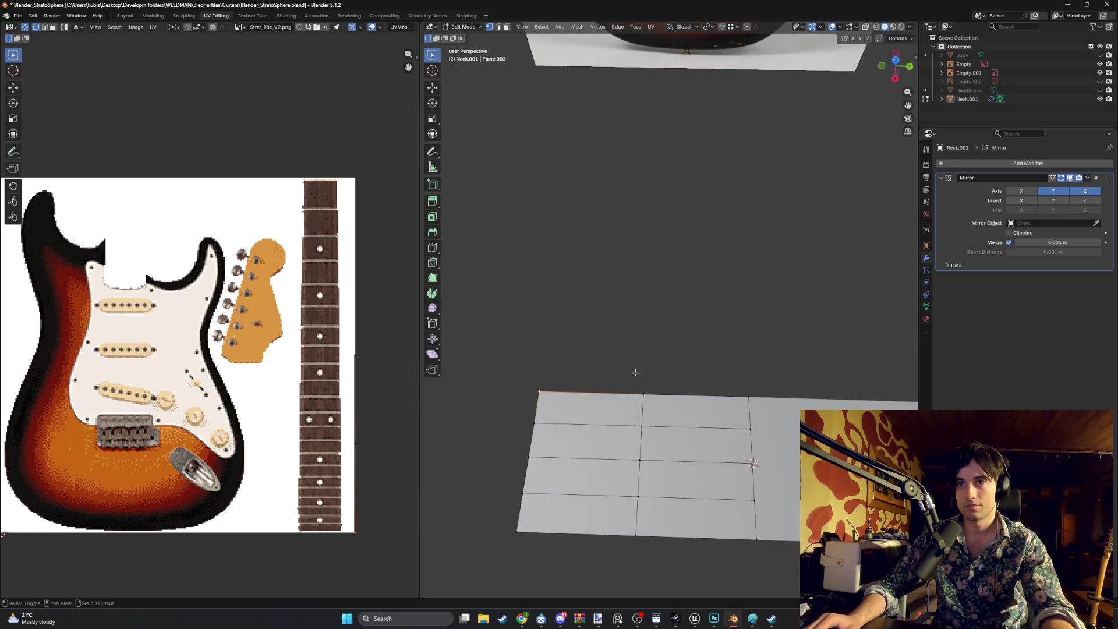
scroll(631, 375, down, 5)
mouse_move(632, 375)
middle_down()
mouse_move(658, 259)
mouse_move(563, 360)
middle_up()
key(KP_3)
scroll(686, 234, down, 5)
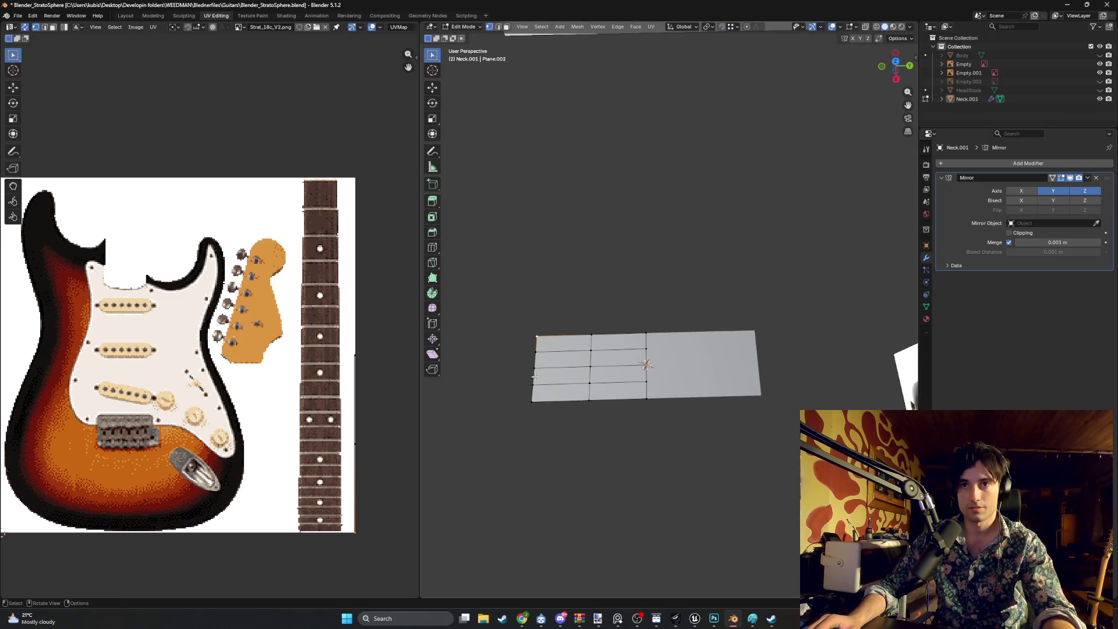
scroll(535, 376, up, 2)
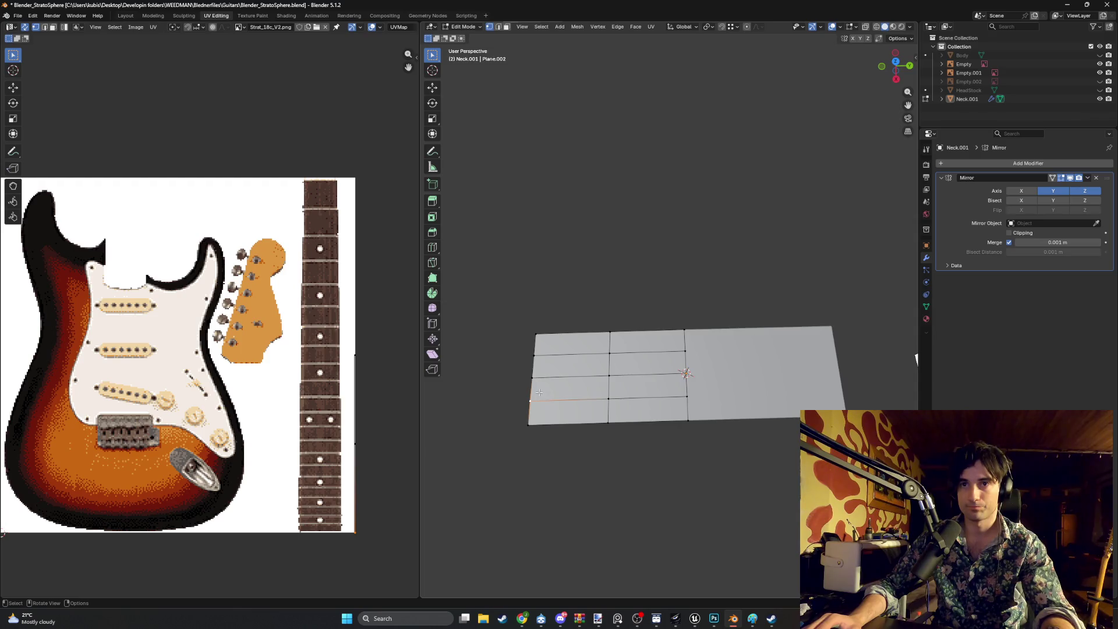
key(g)
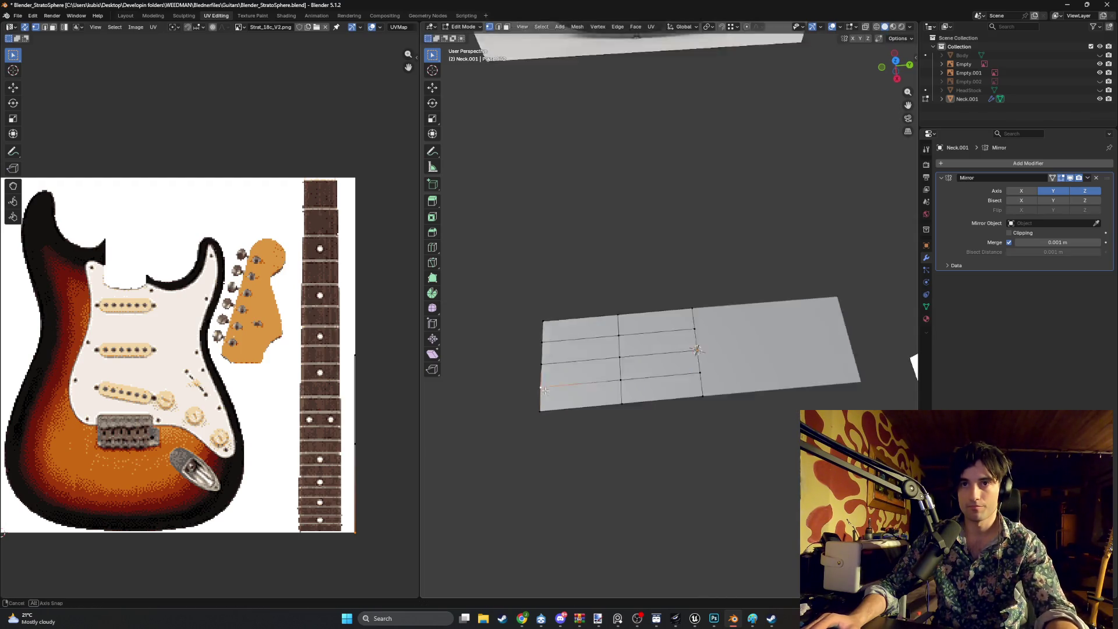
alt+middle_drag(538, 396, 562, 379)
key(Escape)
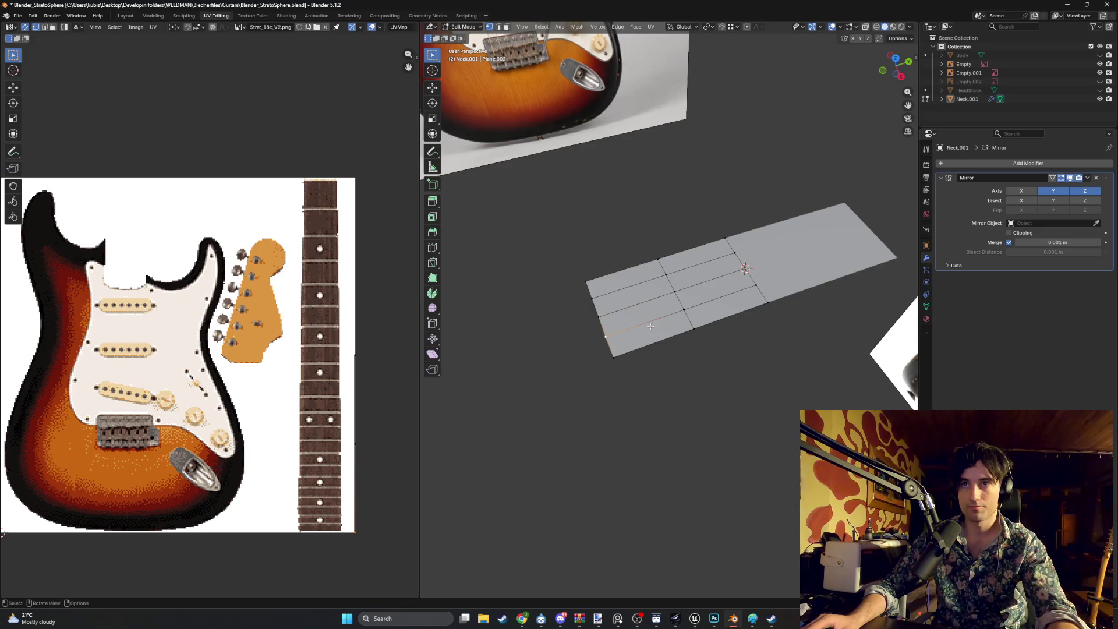
middle_drag(639, 342, 661, 345)
Merge the left half's faces by distance, then cancel a trial move of a left-edge vertex
mouse_move(718, 398)
mouse_down()
mouse_move(547, 247)
mouse_move(517, 243)
mouse_up()
key(m)
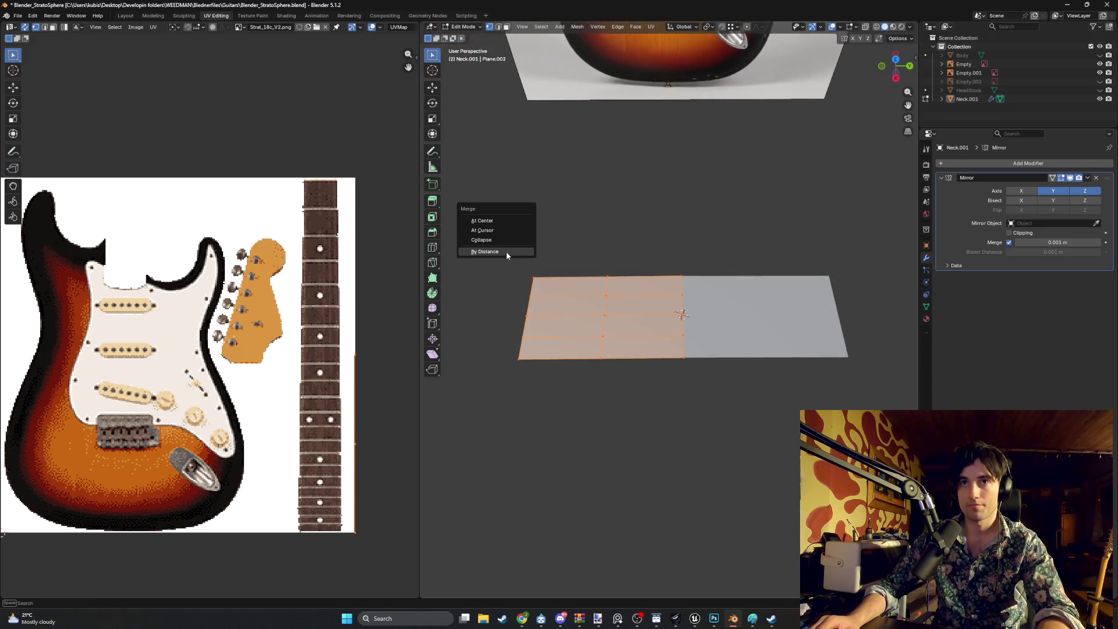
click(507, 254)
middle_drag(555, 325, 577, 308)
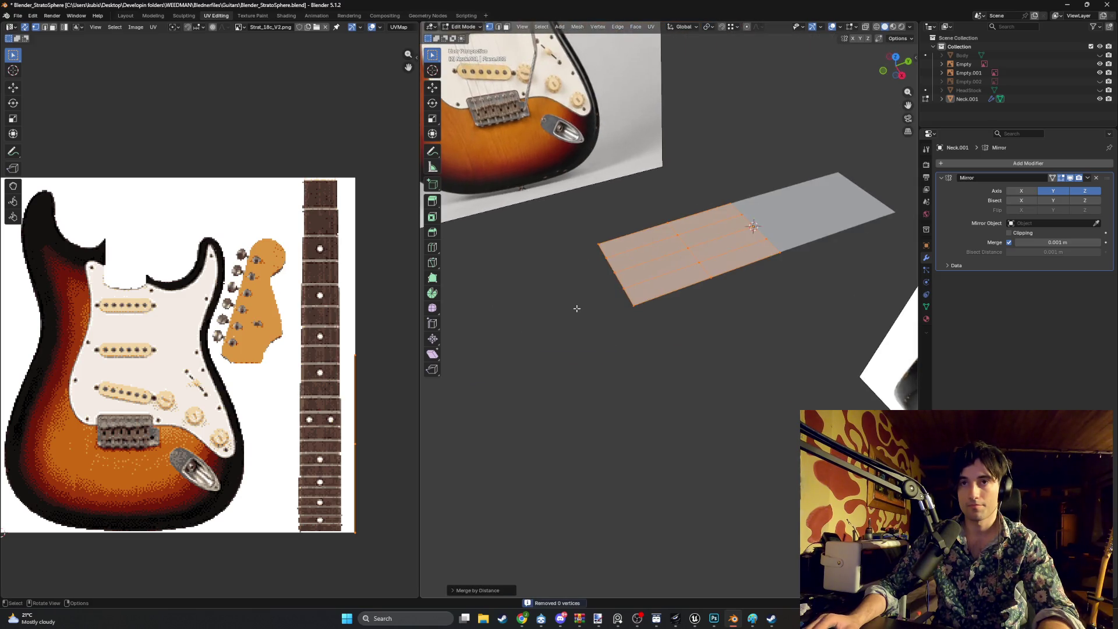
click(625, 287)
key(g)
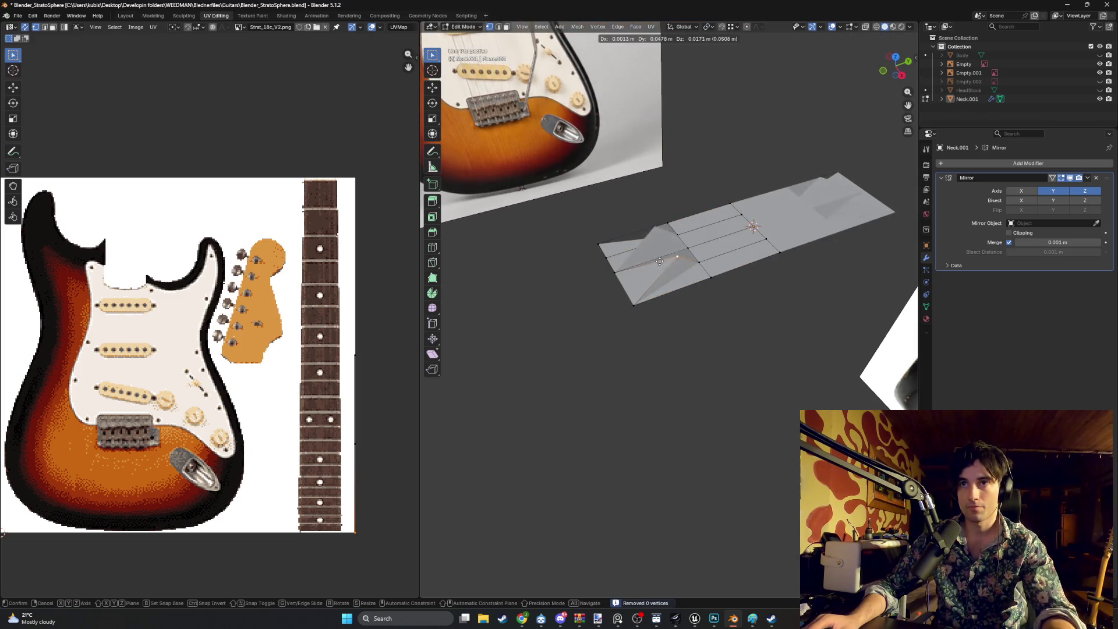
right_click(635, 290)
scroll(635, 290, up, 2)
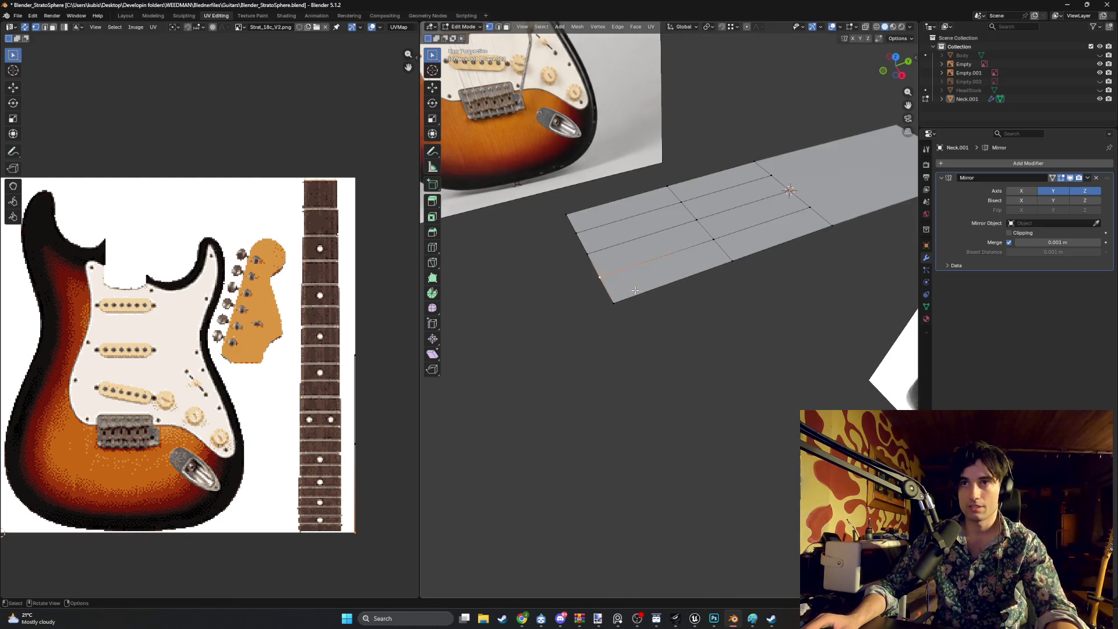
middle_drag(635, 290, 619, 282)
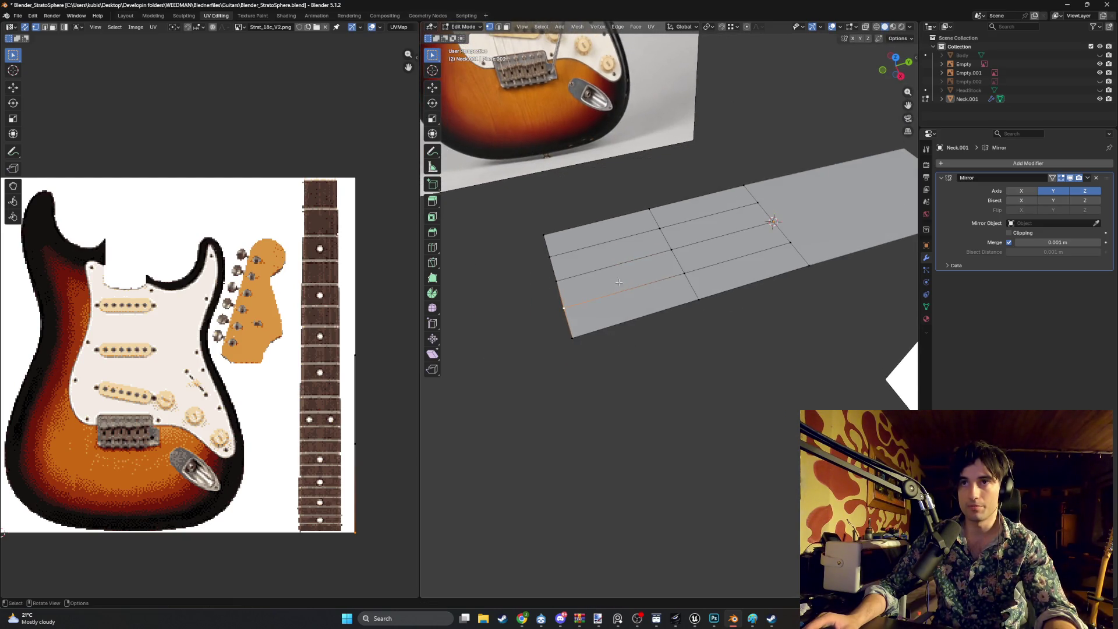
Select a lower-row face in face mode and try moving it, then cancel
key(3)
click(665, 301)
key(g)
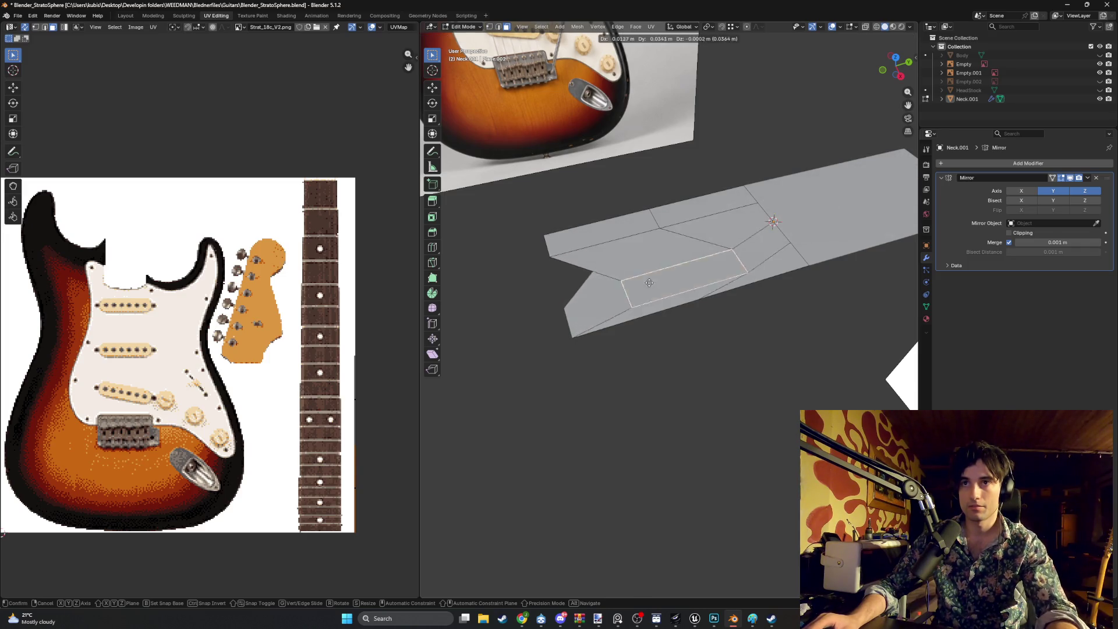
click(646, 274)
mouse_move(647, 274)
middle_down()
mouse_move(594, 254)
mouse_move(751, 191)
mouse_move(711, 200)
middle_up()
key(g)
right_click(762, 167)
Merge the left faces by distance with a 0.001 m merge distance, then deselect
drag(765, 411, 541, 268)
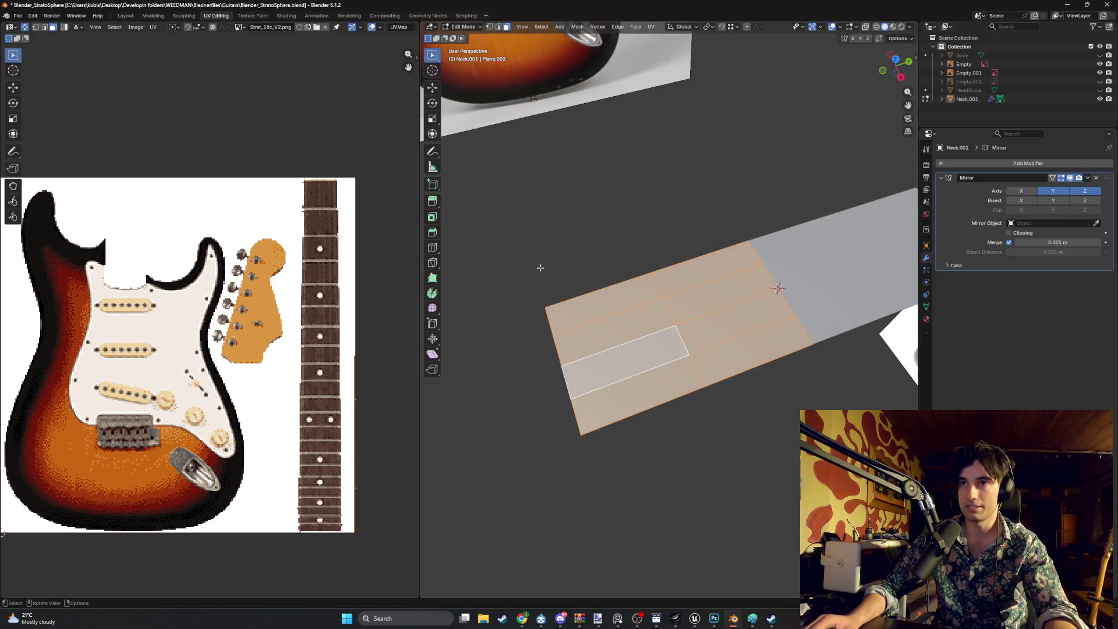
key(m)
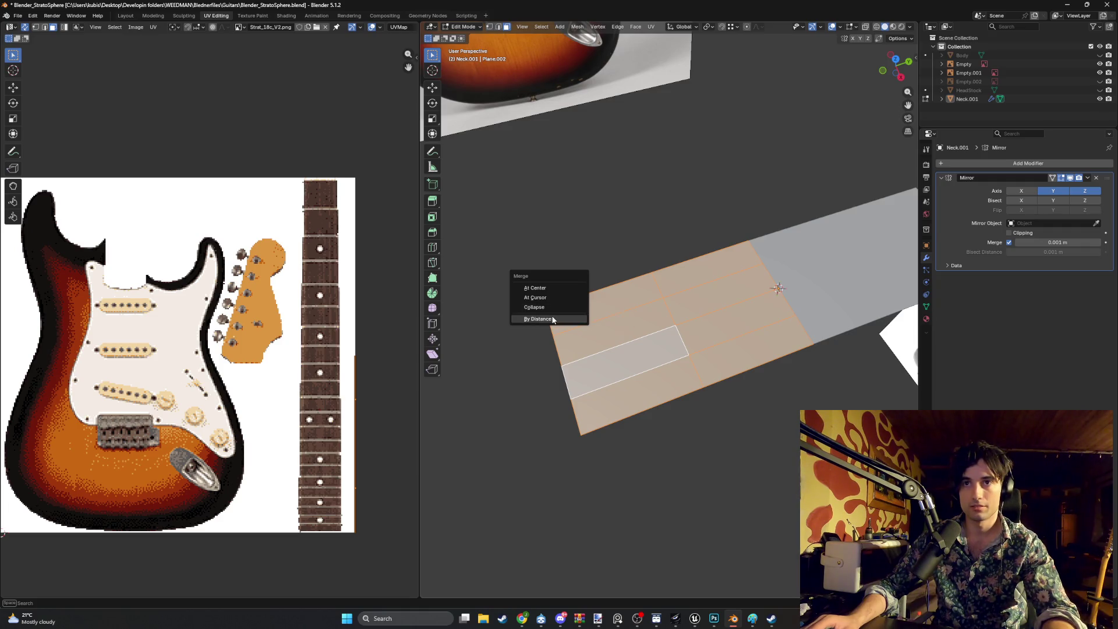
click(552, 320)
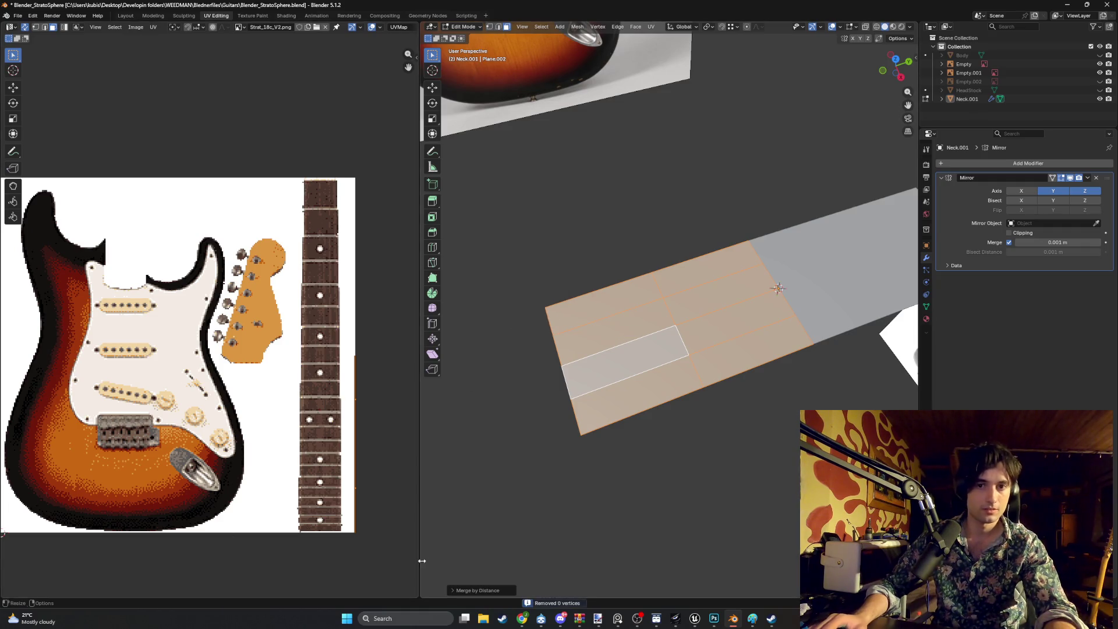
click(452, 591)
click(561, 559)
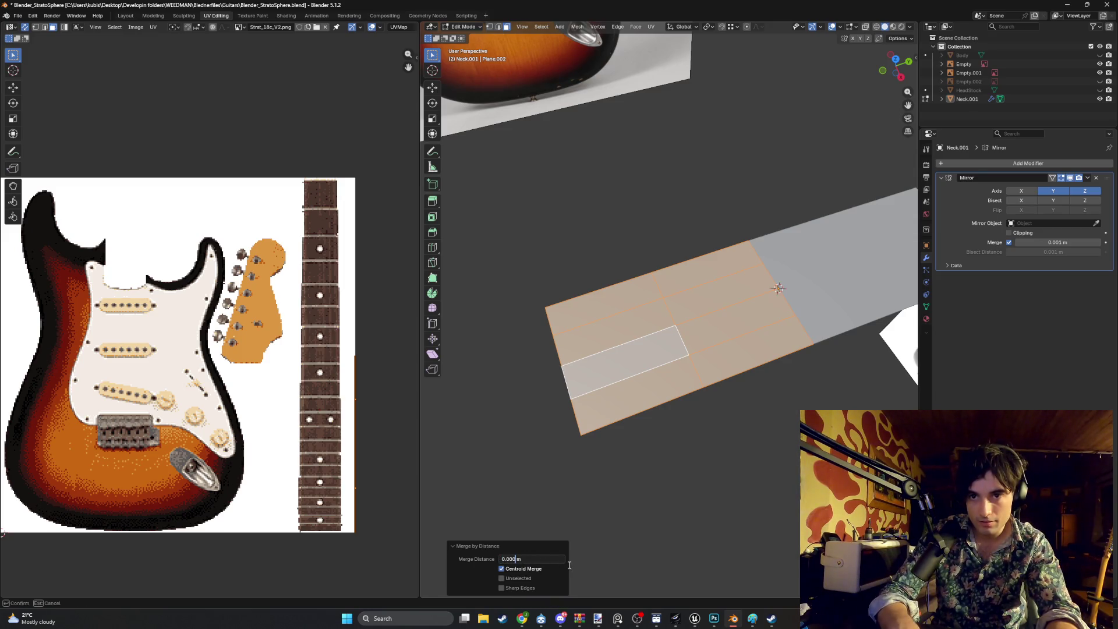
key(Return)
click(596, 525)
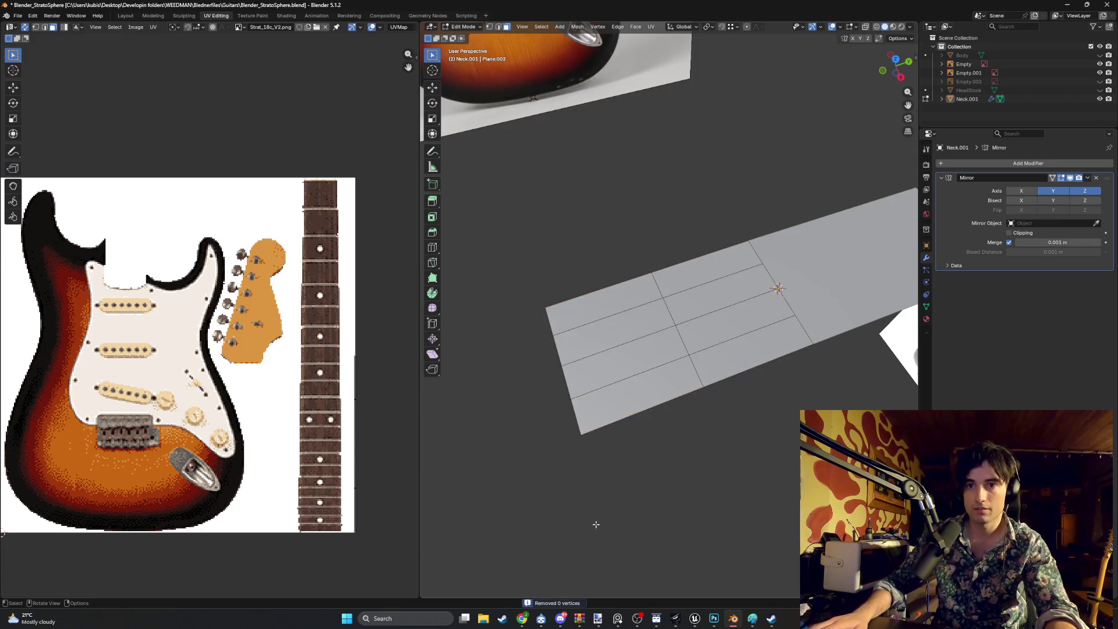
Try extruding the neck's bottom face, then cancel, leaving it flat
mouse_move(620, 435)
middle_down()
mouse_move(652, 404)
mouse_move(670, 319)
middle_up()
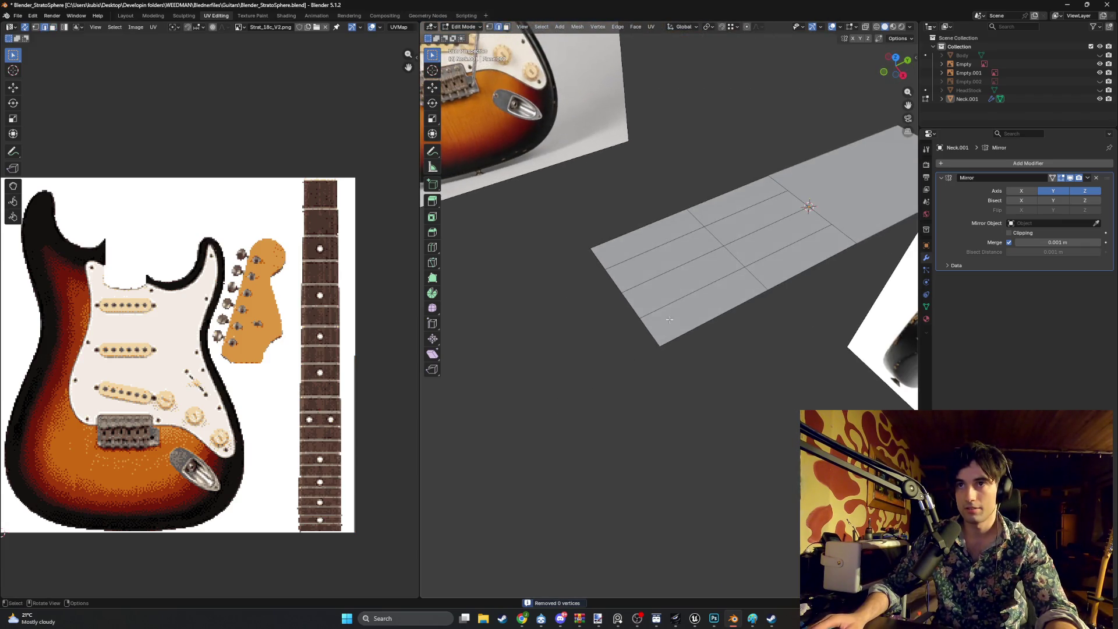
key(3)
click(653, 329)
key(e)
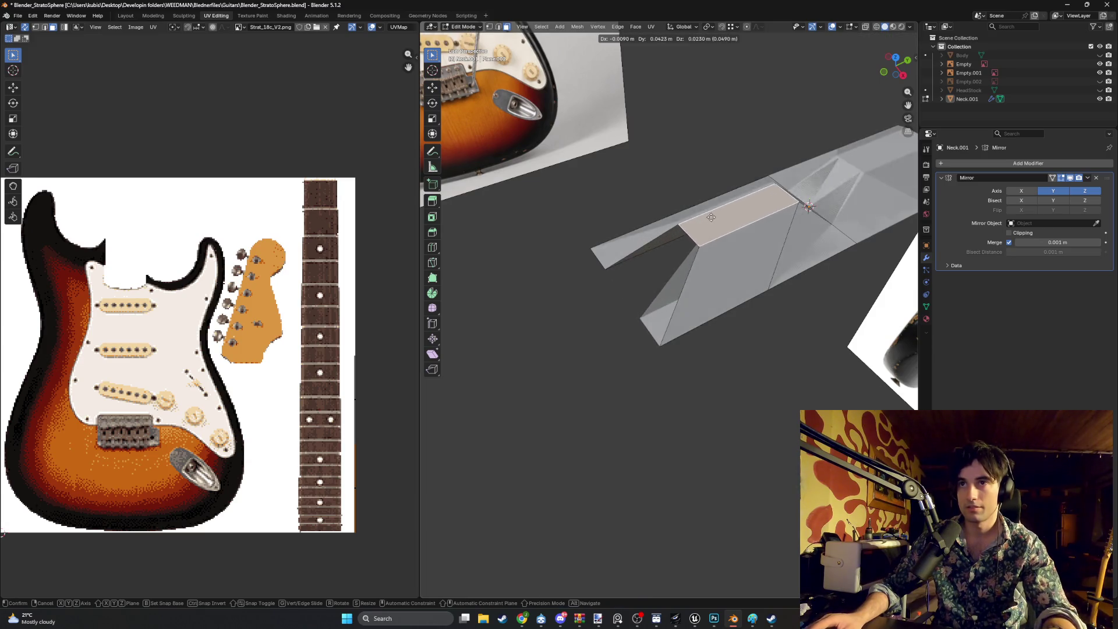
middle_drag(666, 266, 653, 326)
key(Escape)
Merge the whole neck mesh by distance and switch to the Modeling workspace
key(a)
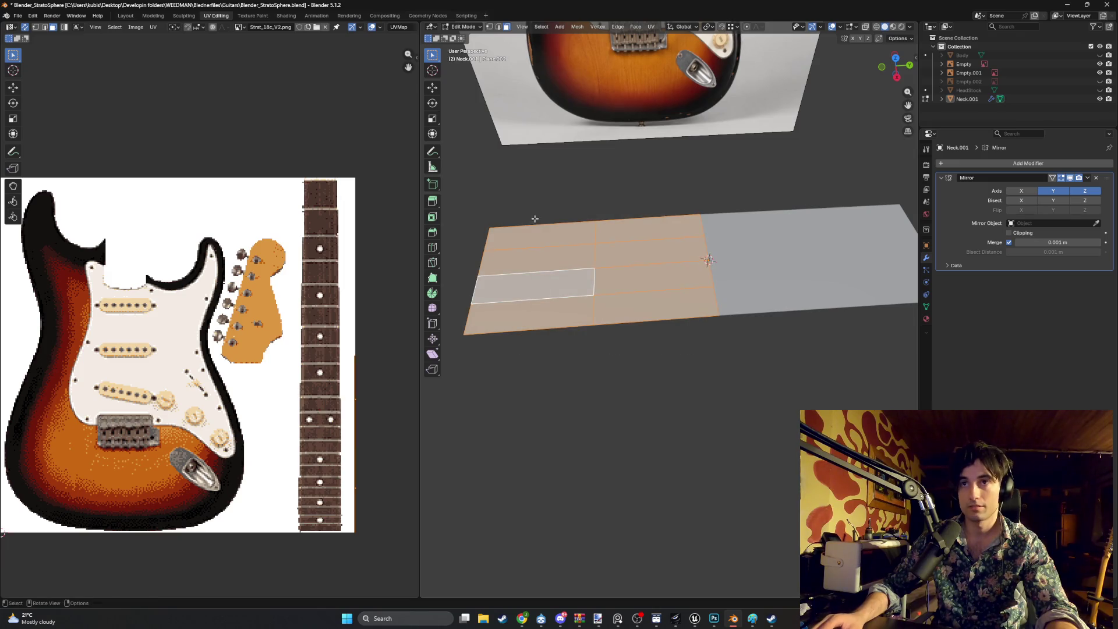
key(m)
click(551, 267)
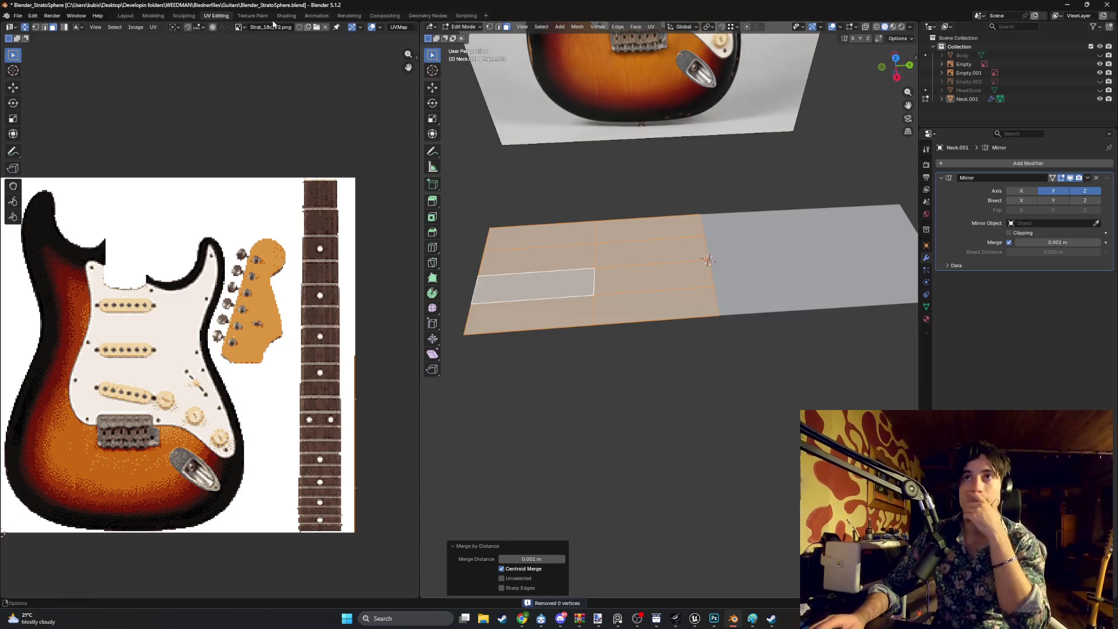
click(147, 17)
mouse_move(415, 252)
ctrl+middle_down()
mouse_move(526, 187)
mouse_move(504, 337)
mouse_move(526, 392)
mouse_move(801, 195)
mouse_move(367, 327)
mouse_move(260, 322)
mouse_move(524, 414)
mouse_move(634, 314)
mouse_move(429, 302)
mouse_move(444, 282)
mouse_move(655, 289)
mouse_move(412, 299)
mouse_move(338, 345)
mouse_move(447, 270)
mouse_move(320, 334)
mouse_move(512, 392)
mouse_move(412, 203)
mouse_move(454, 349)
mouse_move(449, 303)
mouse_move(403, 322)
ctrl+middle_up()
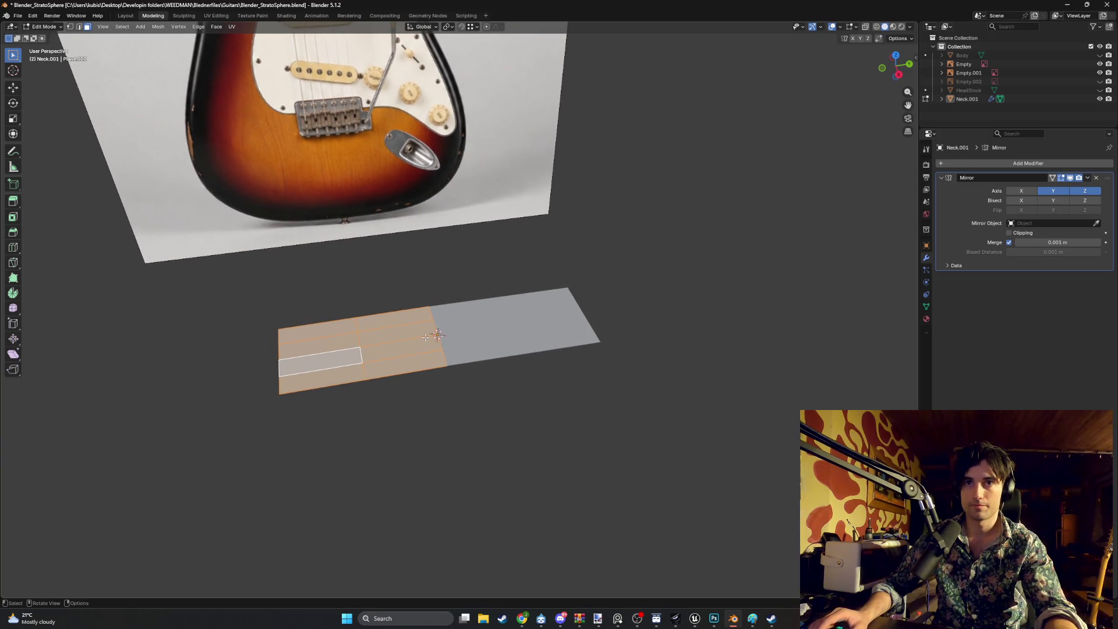
In Edit Mode, reposition the plane's corner vertex
scroll(426, 337, up, 5)
scroll(426, 338, down, 8)
scroll(427, 341, up, 4)
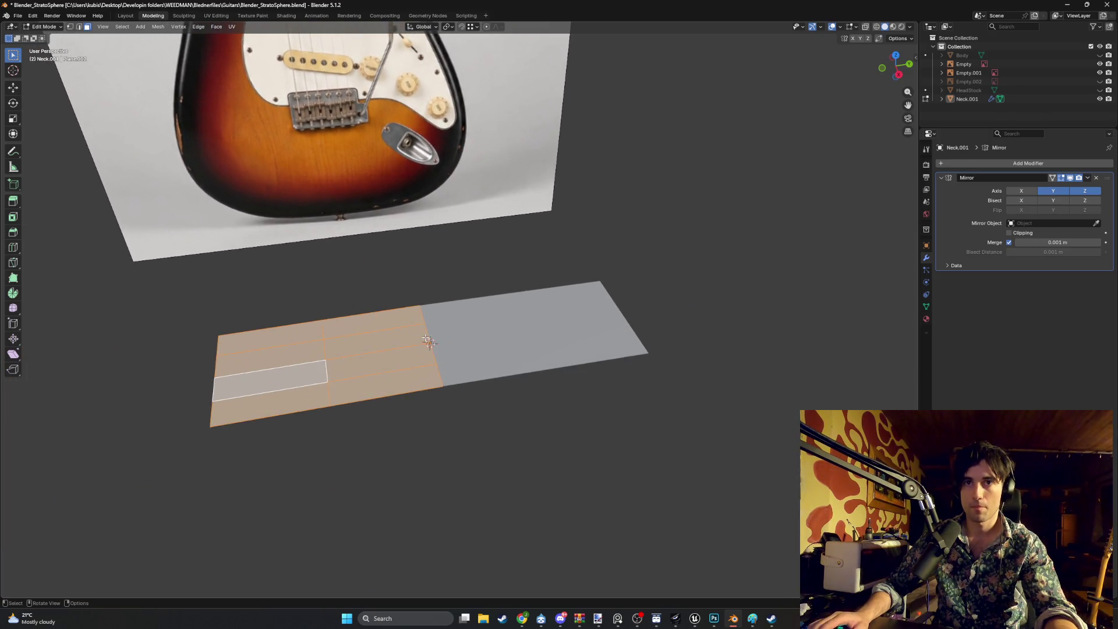
middle_drag(427, 340, 471, 360)
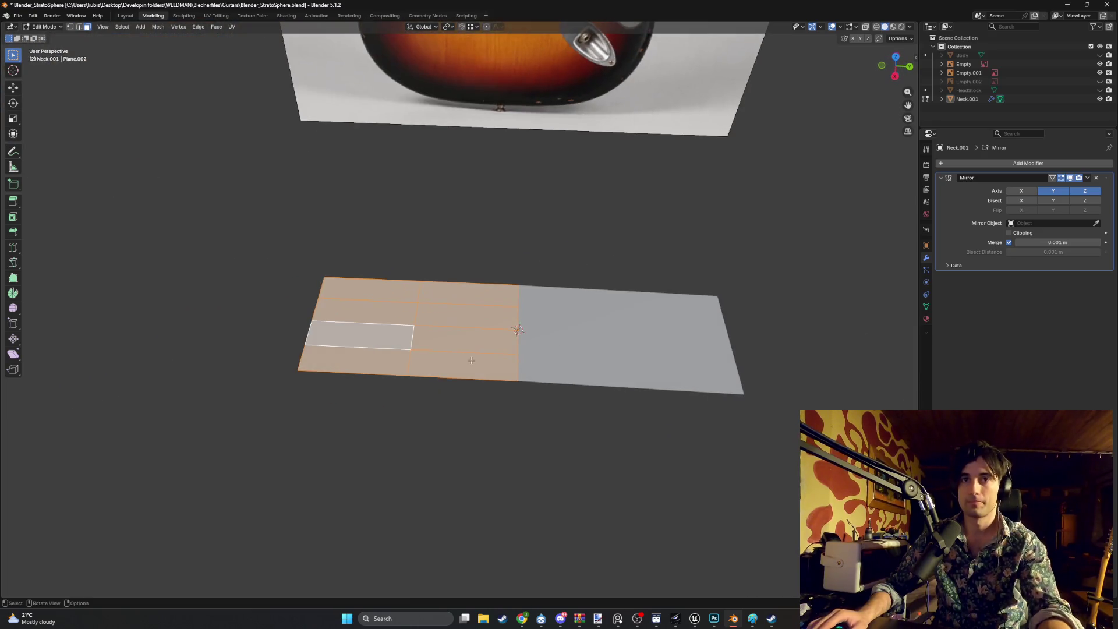
key(Tab)
key(Tab)
drag(305, 346, 306, 346)
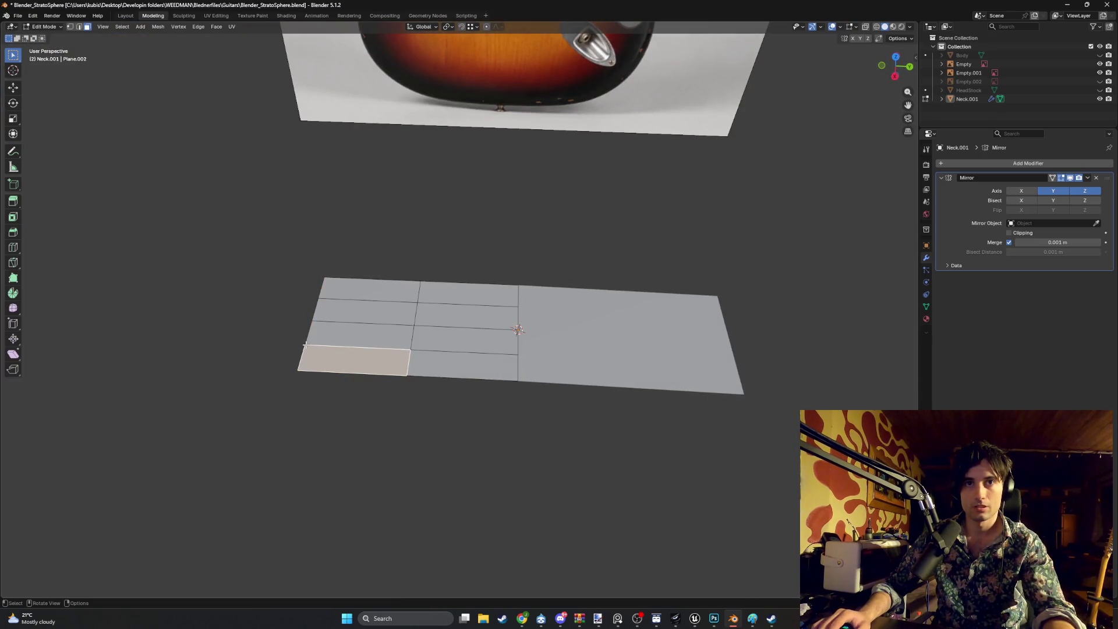
key(1)
click(305, 345)
key(g)
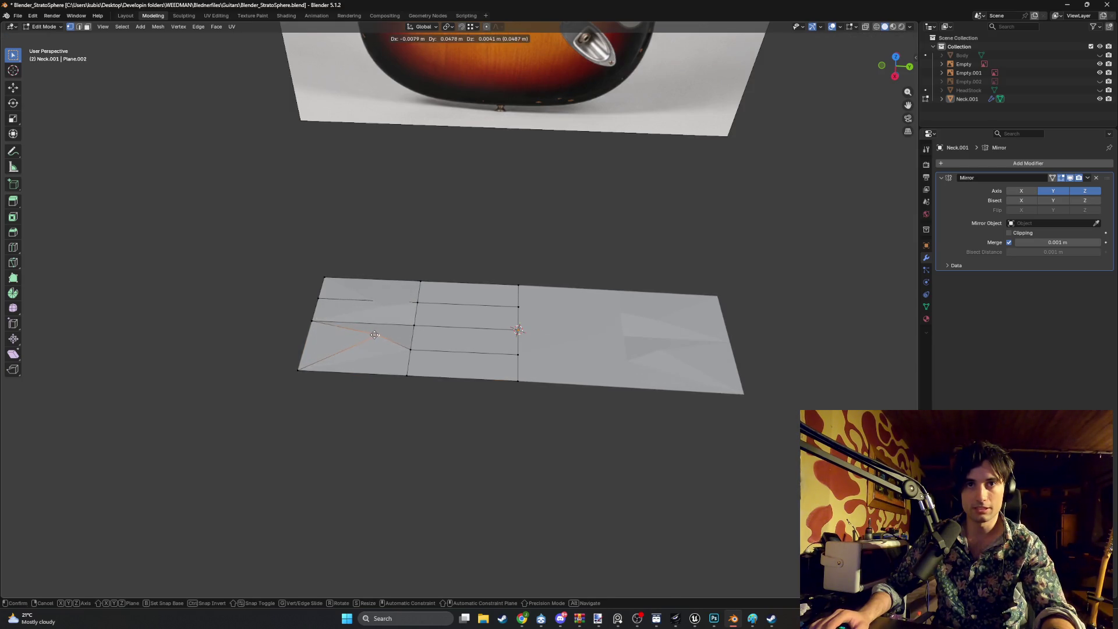
click(375, 335)
Select faces and edges at the plane's left end, viewing toward the headstock reference
key(3)
mouse_move(373, 338)
middle_down()
mouse_move(361, 341)
mouse_move(372, 343)
middle_up()
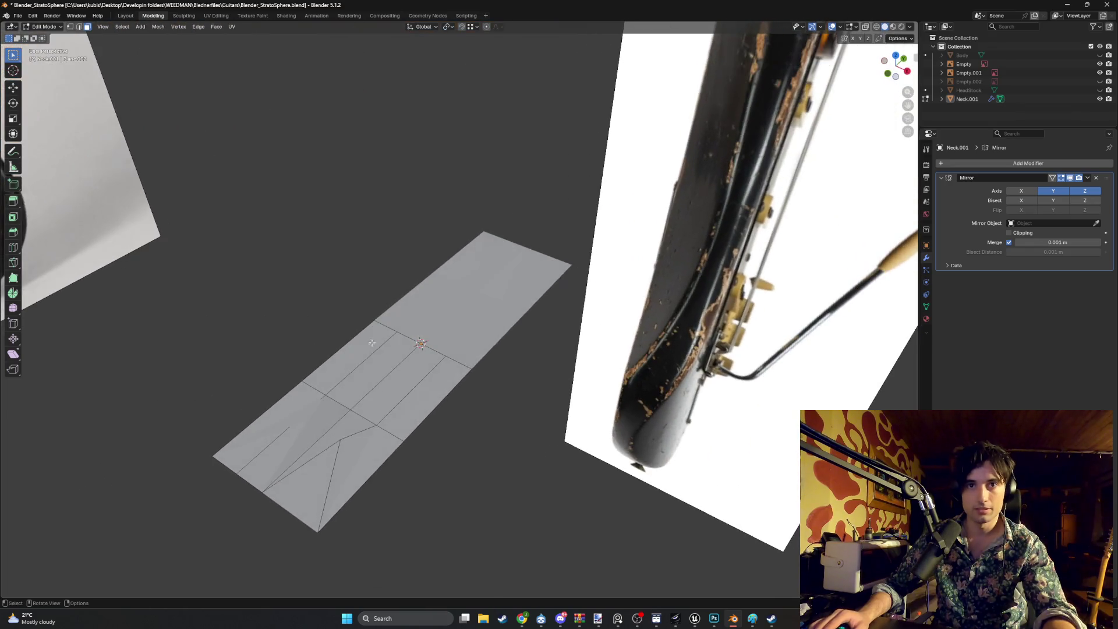
key(1)
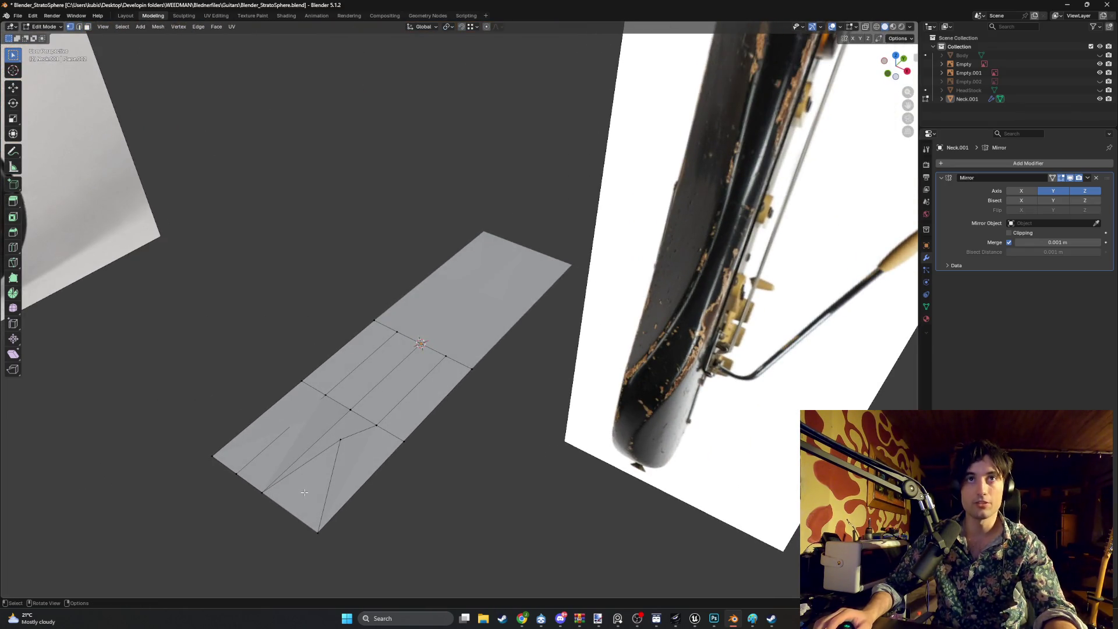
key(3)
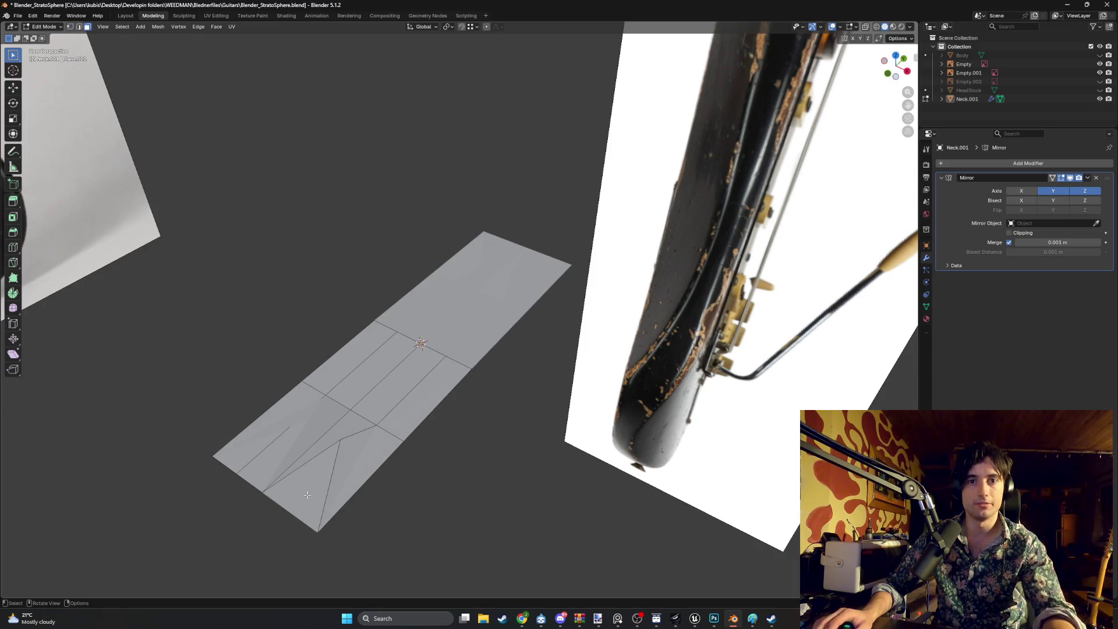
click(353, 470)
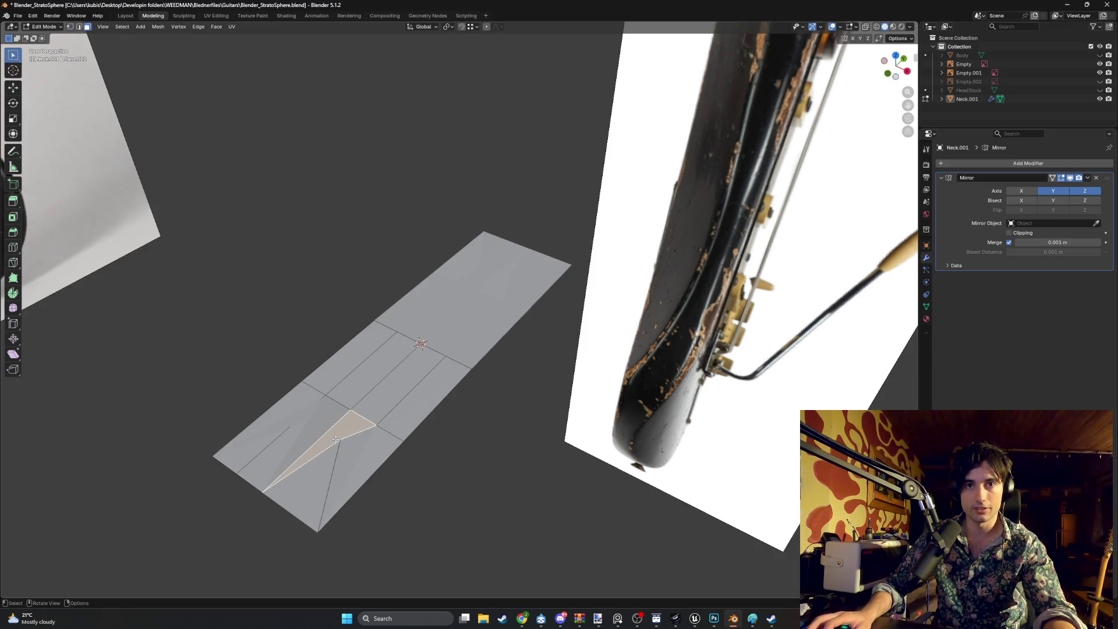
middle_drag(352, 470, 360, 412)
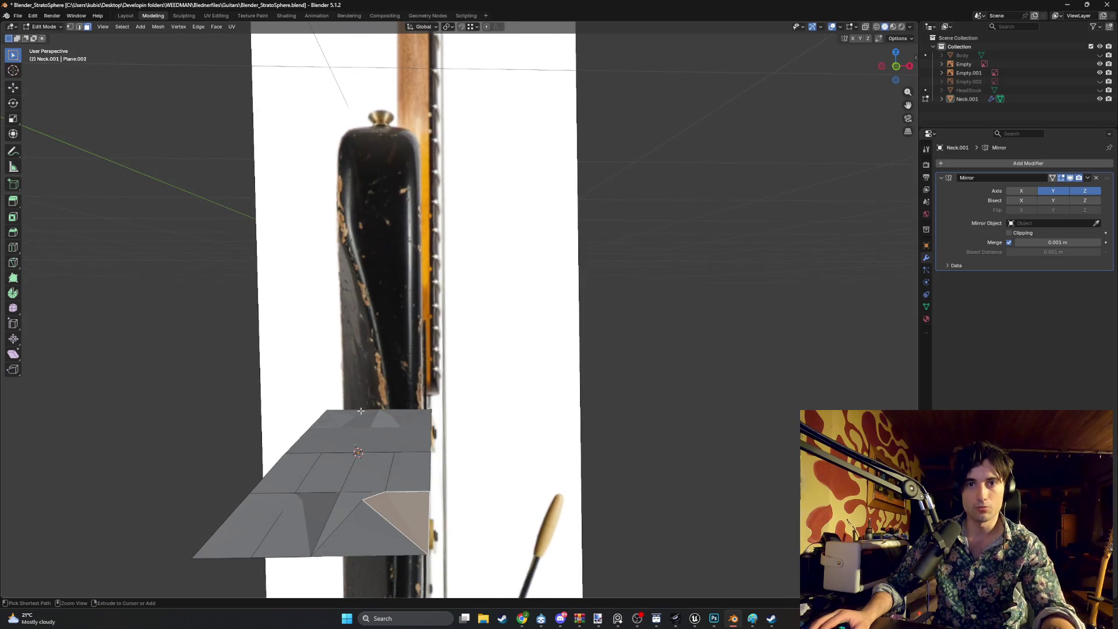
middle_drag(381, 472, 324, 449)
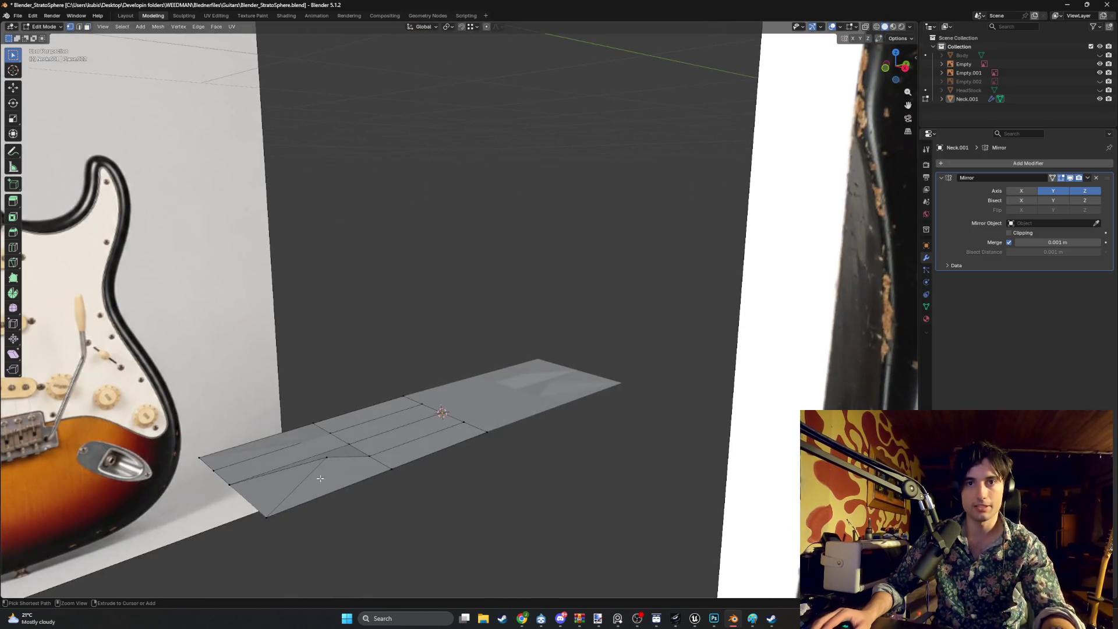
key(2)
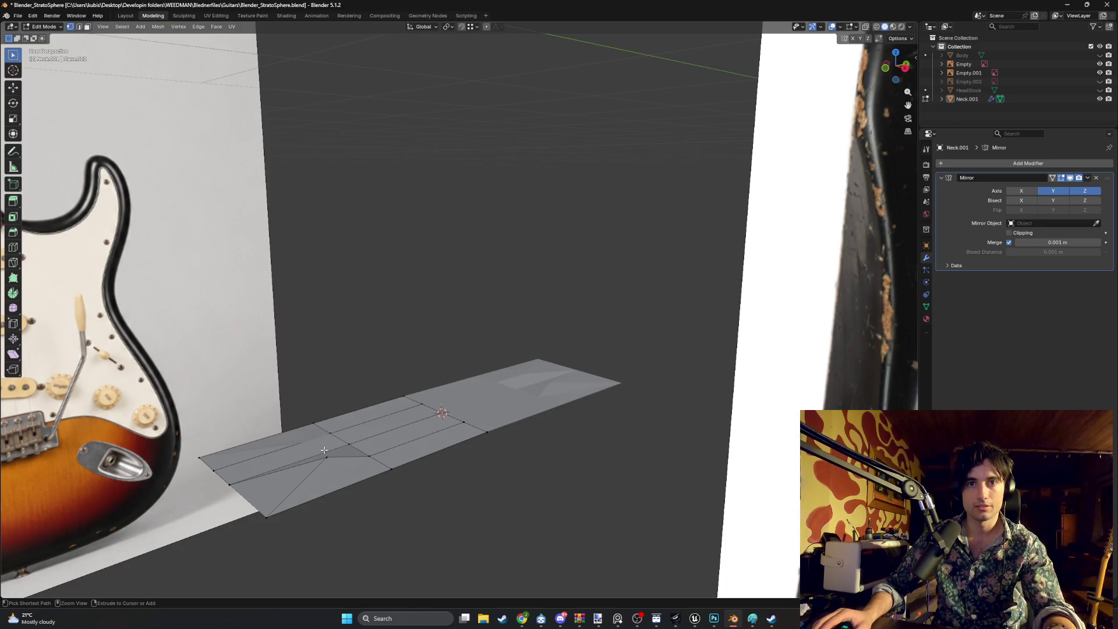
click(309, 466)
mouse_move(309, 466)
middle_down()
mouse_move(272, 391)
mouse_move(320, 407)
mouse_move(504, 320)
middle_up()
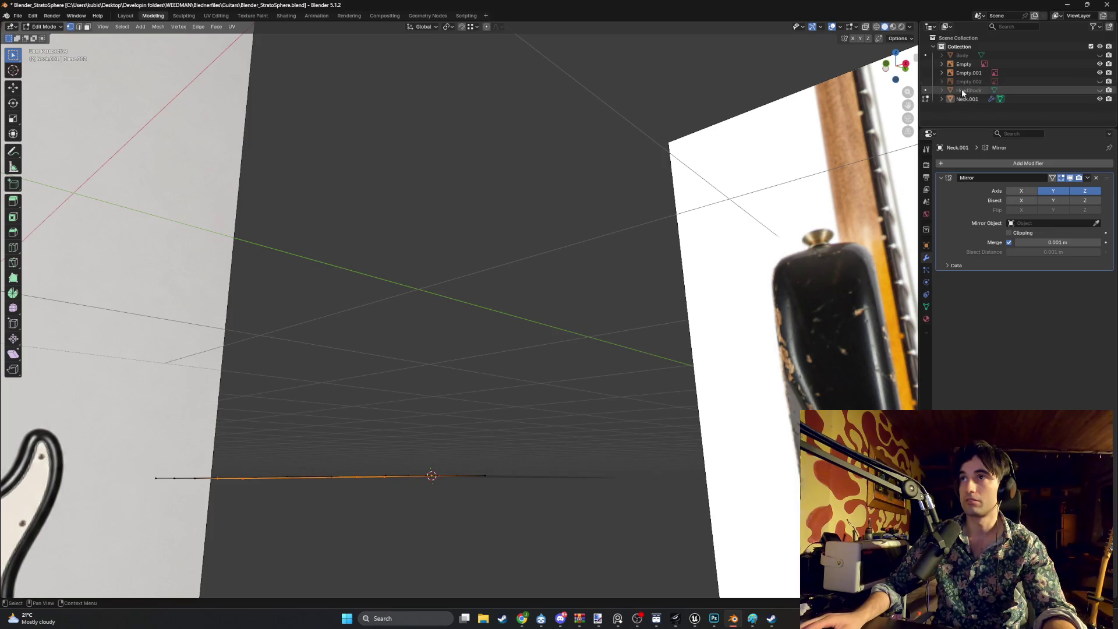
Hide and re-show Neck.001, then cancel a trial move of a face
click(1101, 99)
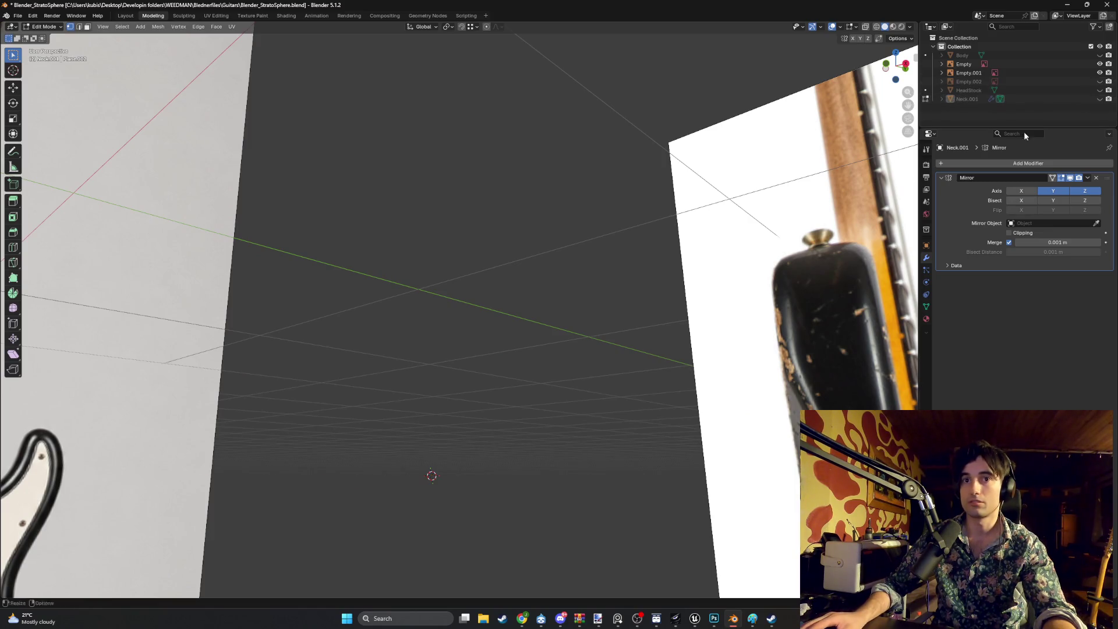
click(1100, 99)
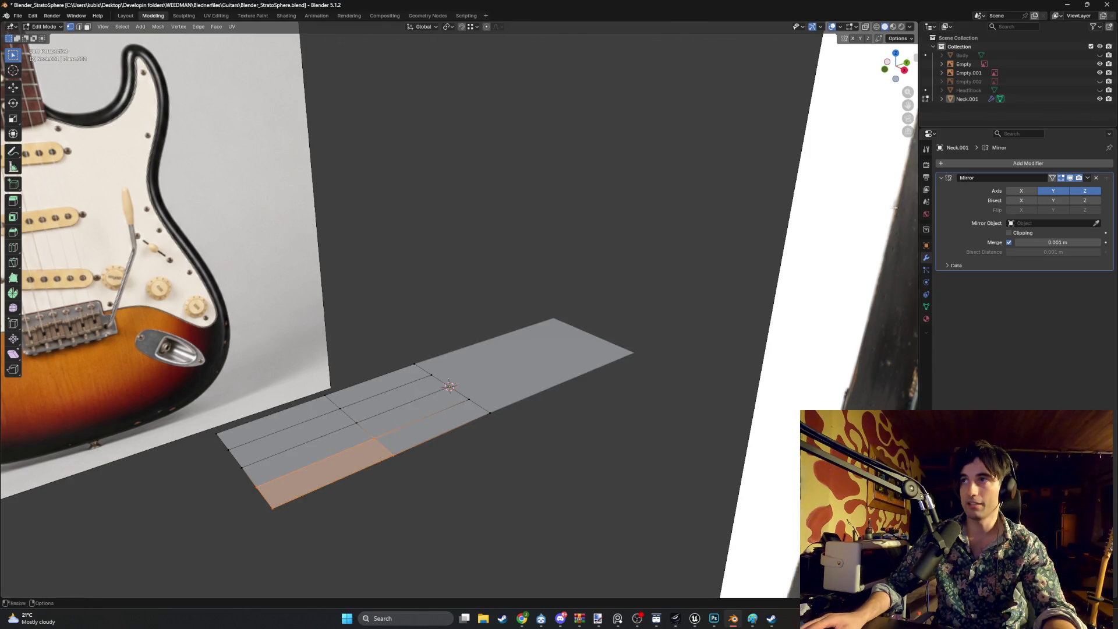
mouse_move(443, 372)
middle_down()
mouse_move(481, 404)
mouse_move(350, 402)
mouse_move(408, 355)
middle_up()
click(332, 399)
key(g)
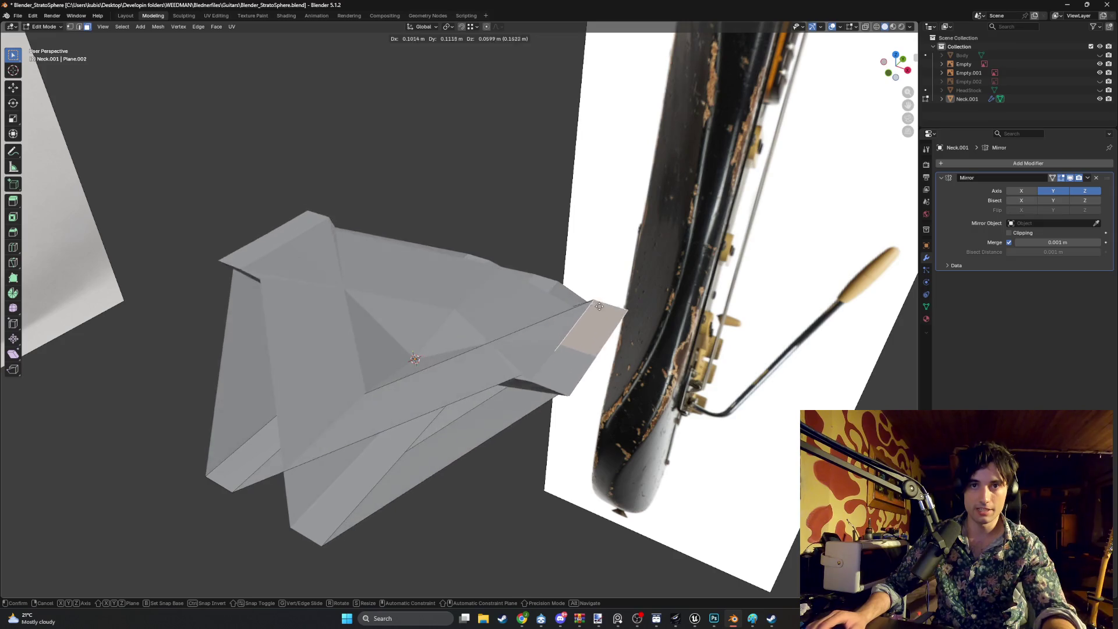
key(Escape)
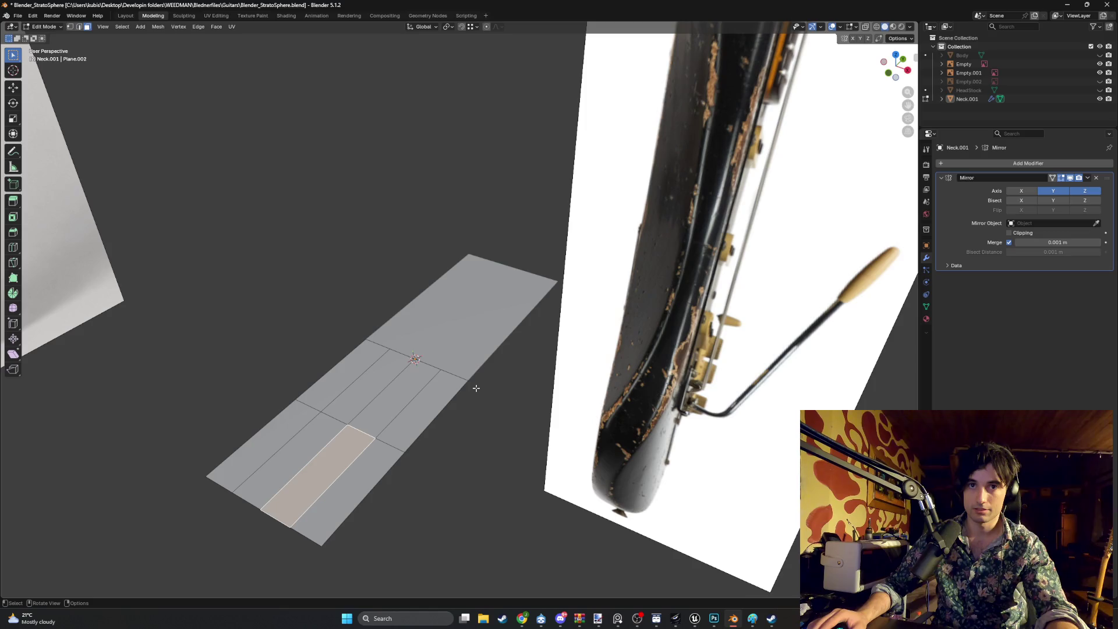
Turn the Mirror Y axis off and back on, then view the plane in top orthographic
key(1)
click(260, 509)
key(g)
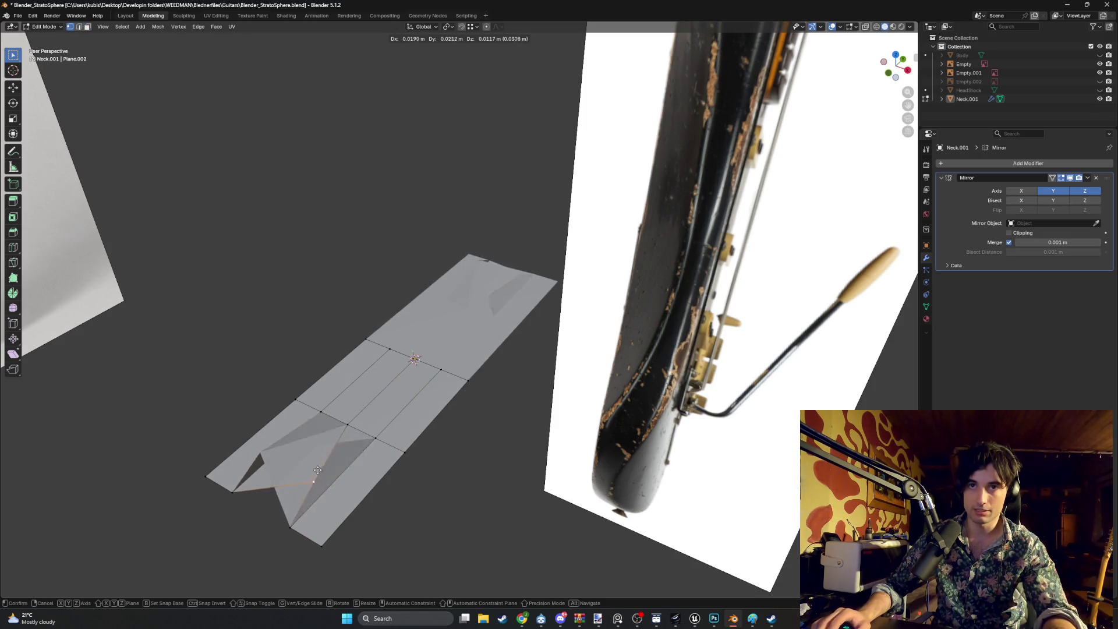
key(Escape)
click(1050, 194)
key(g)
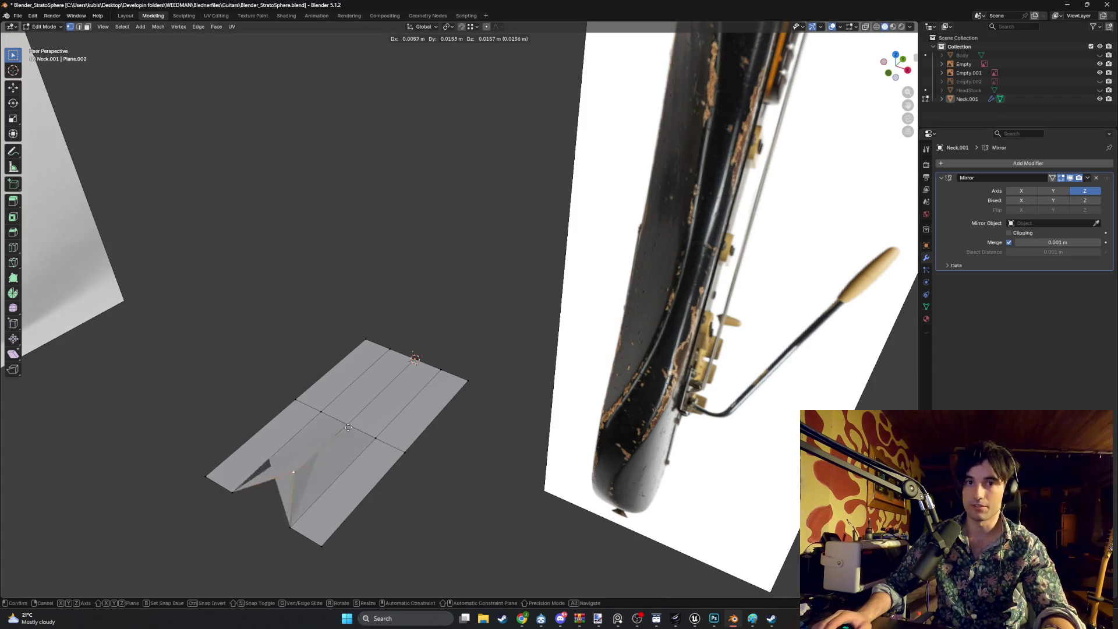
key(Escape)
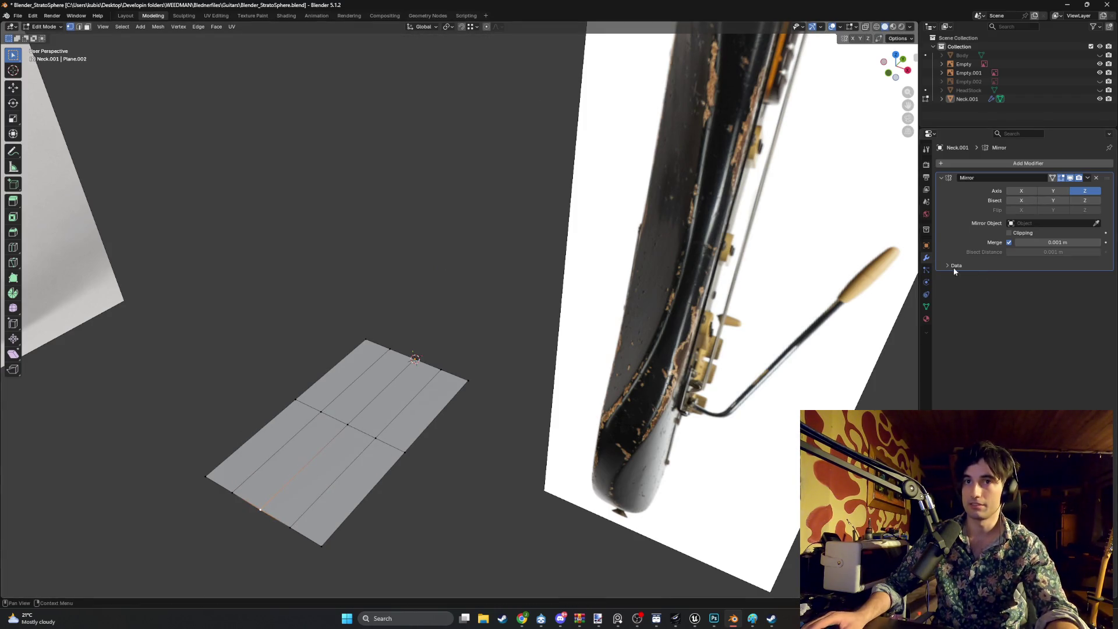
click(1053, 190)
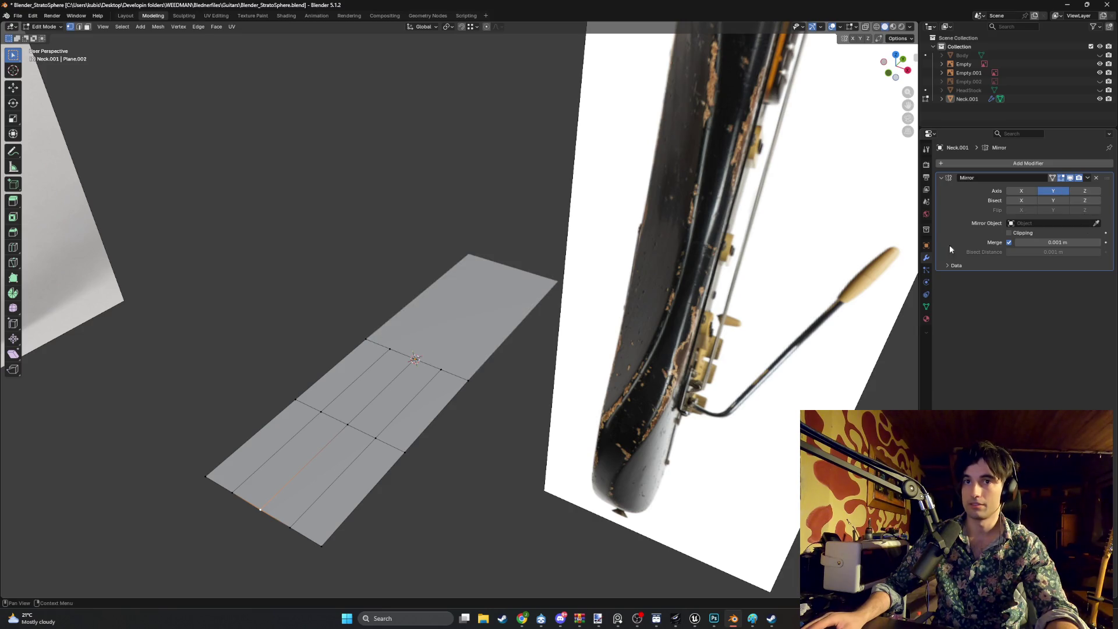
middle_drag(346, 454, 367, 422)
key(KP_7)
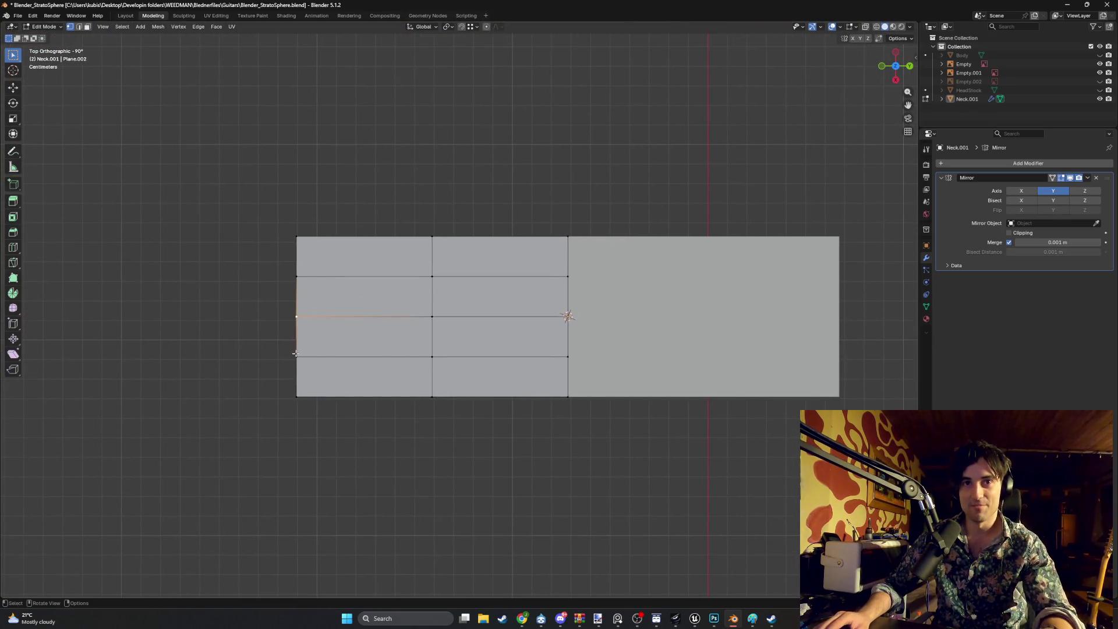
Pull the left and top-left outline vertices inward toward the centre, constrained along X
mouse_move(297, 356)
mouse_down()
mouse_move(307, 360)
mouse_move(297, 321)
mouse_move(335, 327)
mouse_up()
drag(315, 281, 412, 286)
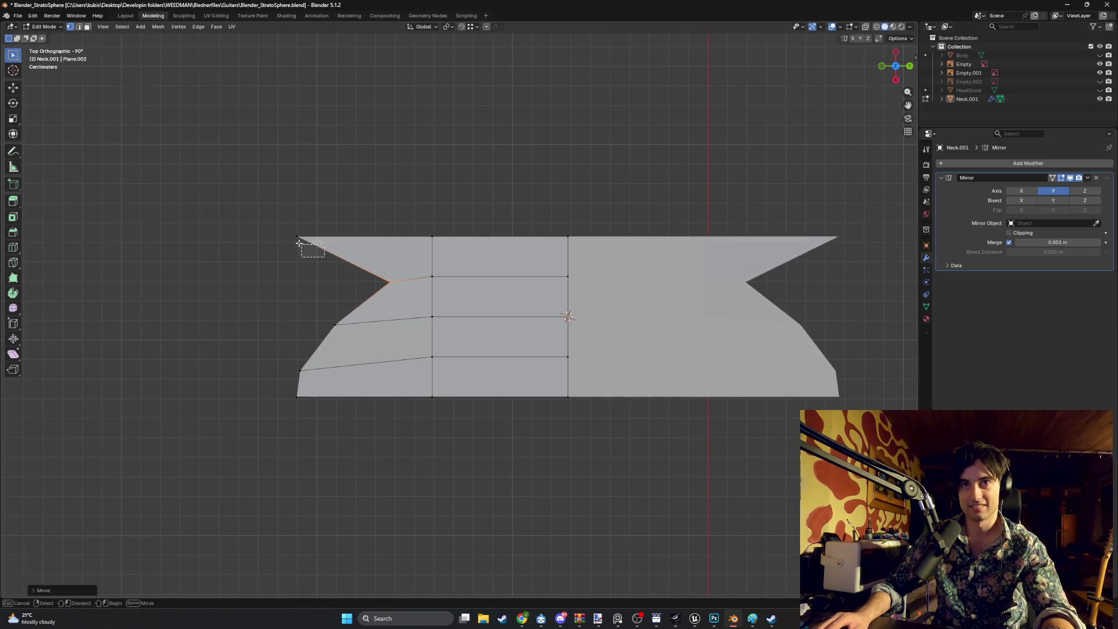
mouse_move(298, 243)
mouse_down()
mouse_move(352, 235)
mouse_move(442, 248)
mouse_move(436, 236)
mouse_move(451, 229)
mouse_move(550, 231)
mouse_up()
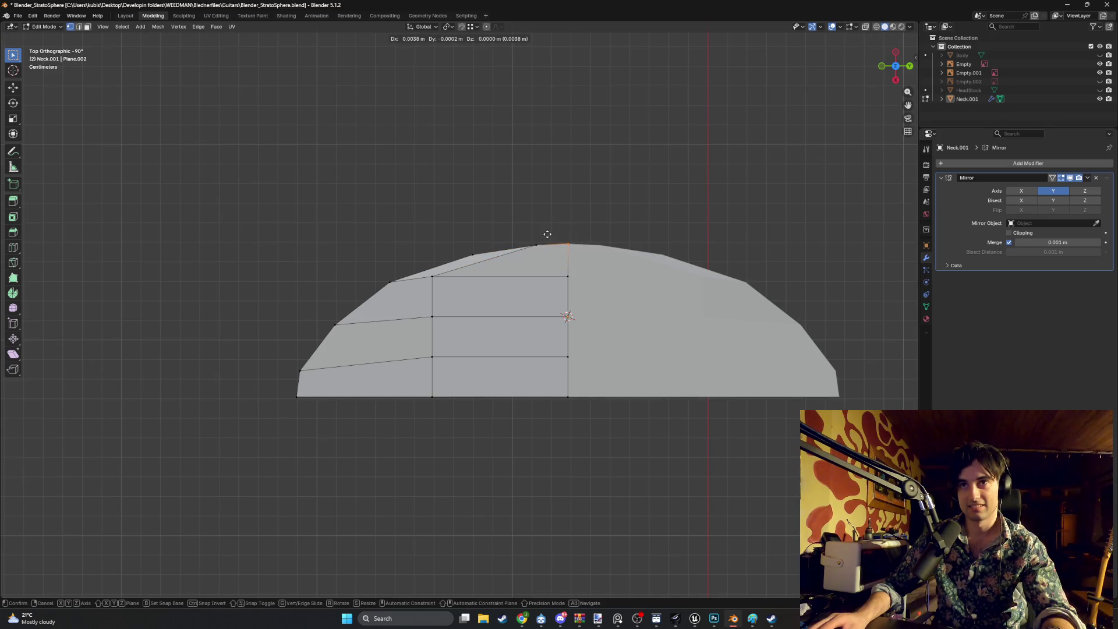
key(x)
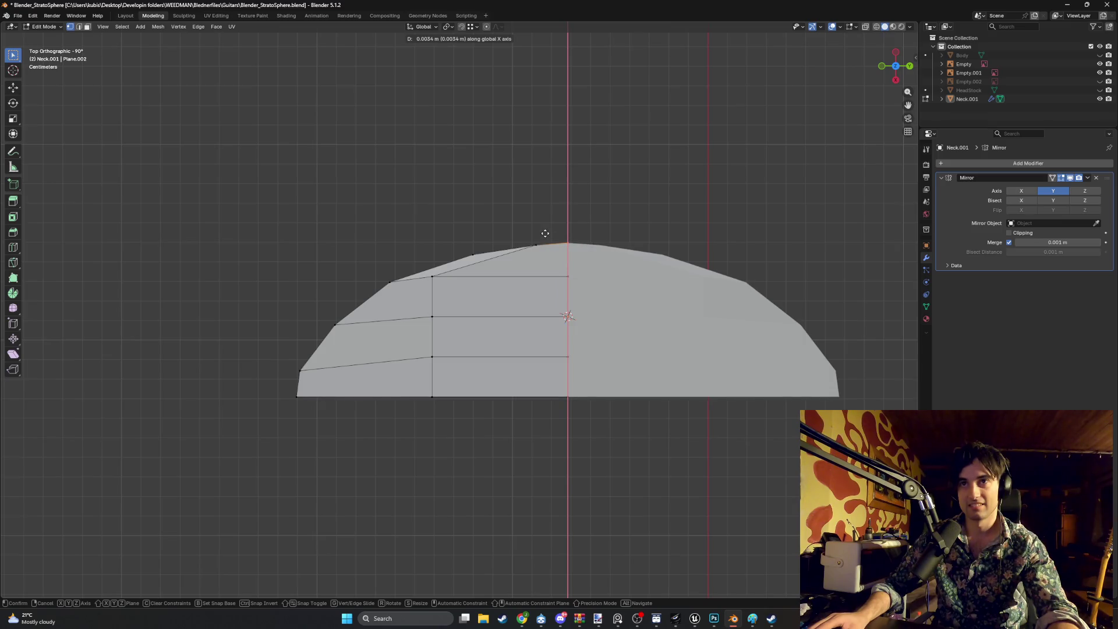
click(546, 234)
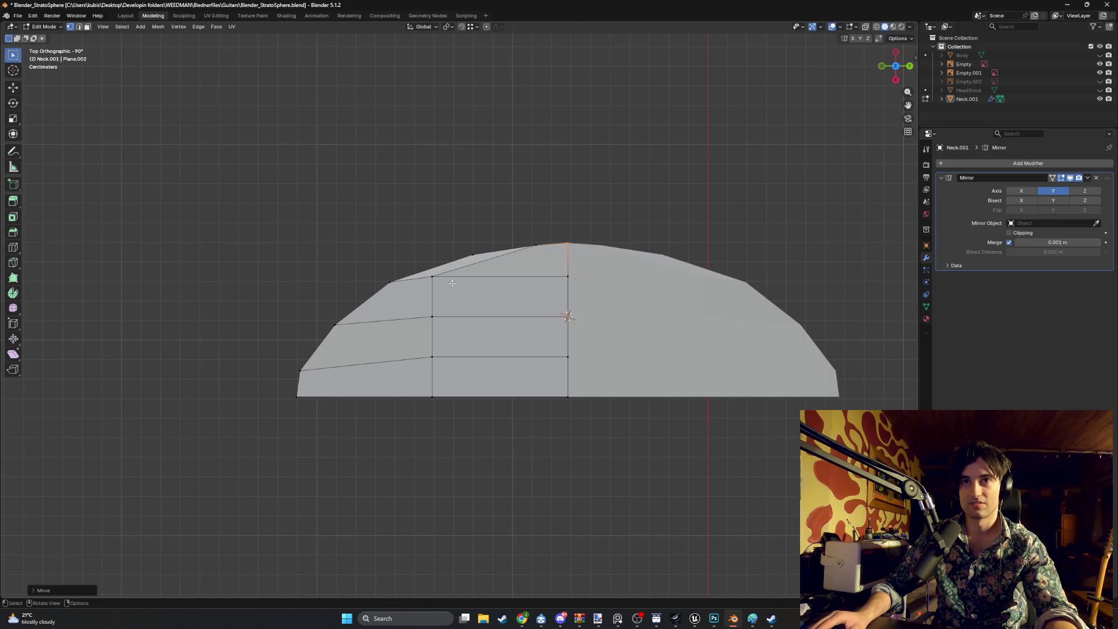
Flatten the top edge of the outline into a straight line with S Y 0
scroll(452, 284, up, 2)
click(480, 234)
text(s)
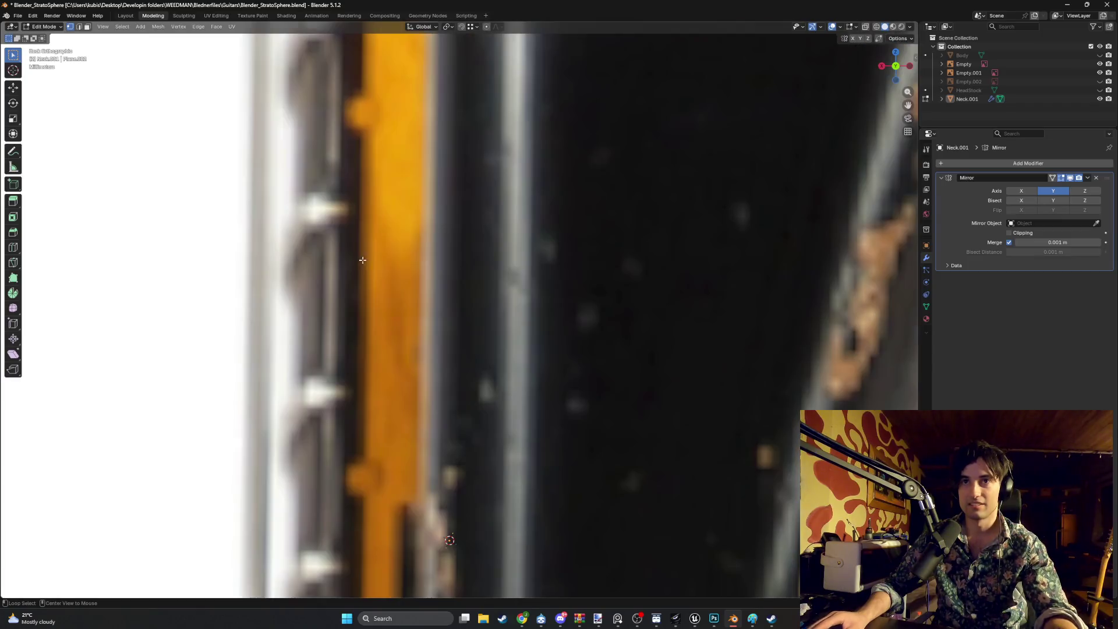
text(y0)
key(Return)
Nudge the upper outline vertices, moving the top-centre vertex along X, to smooth the arch
key(g)
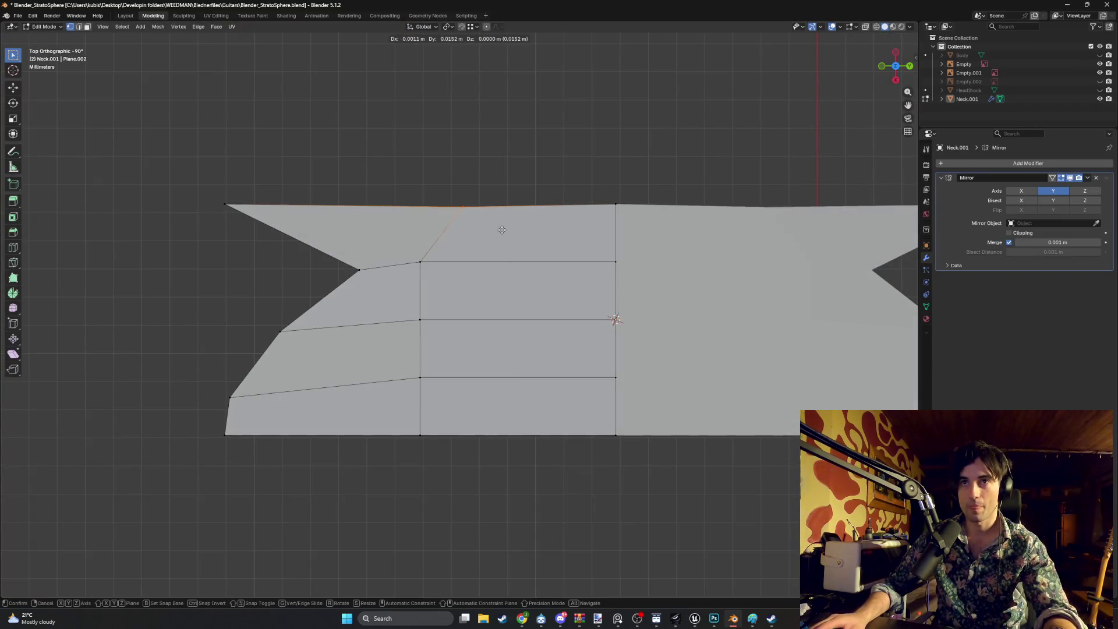
click(591, 239)
drag(355, 239, 184, 192)
key(g)
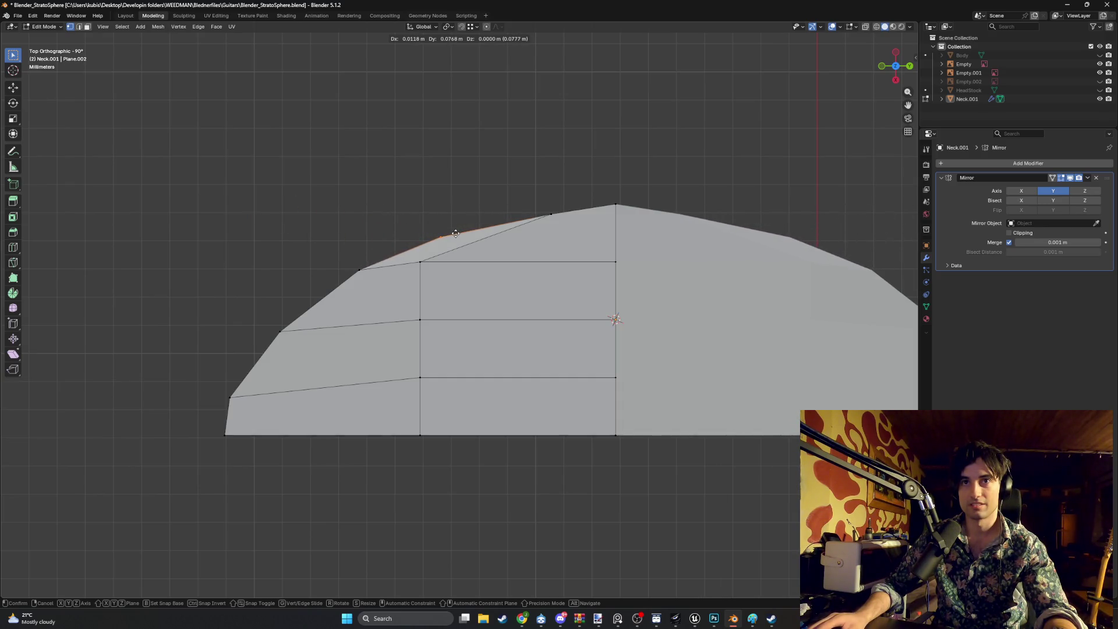
click(457, 234)
click(550, 215)
key(g)
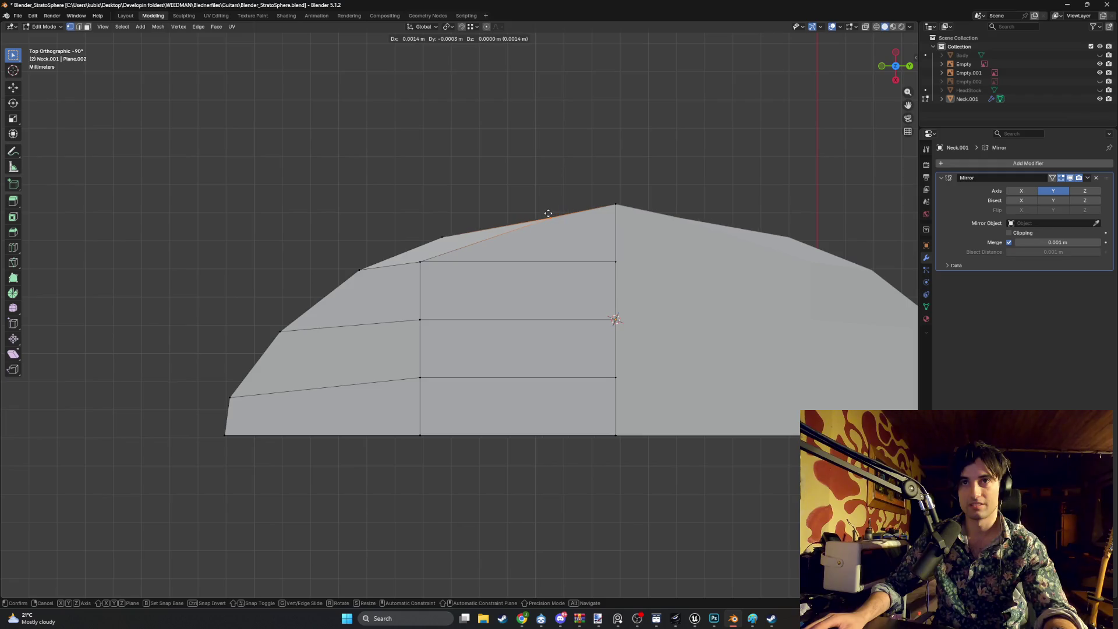
click(547, 216)
click(608, 204)
key(g)
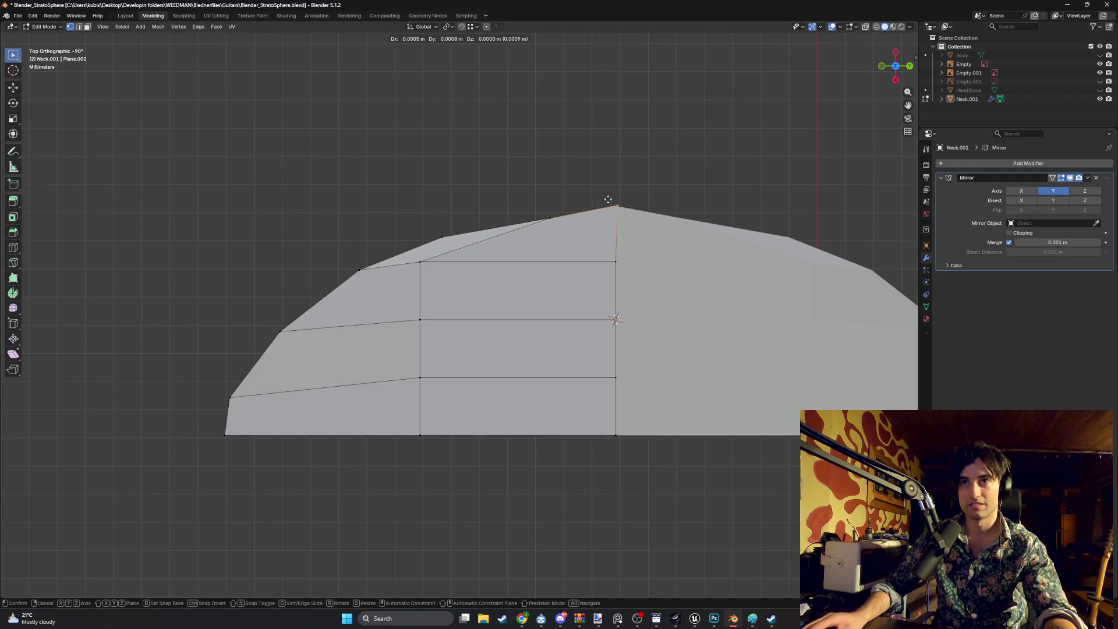
key(x)
click(607, 210)
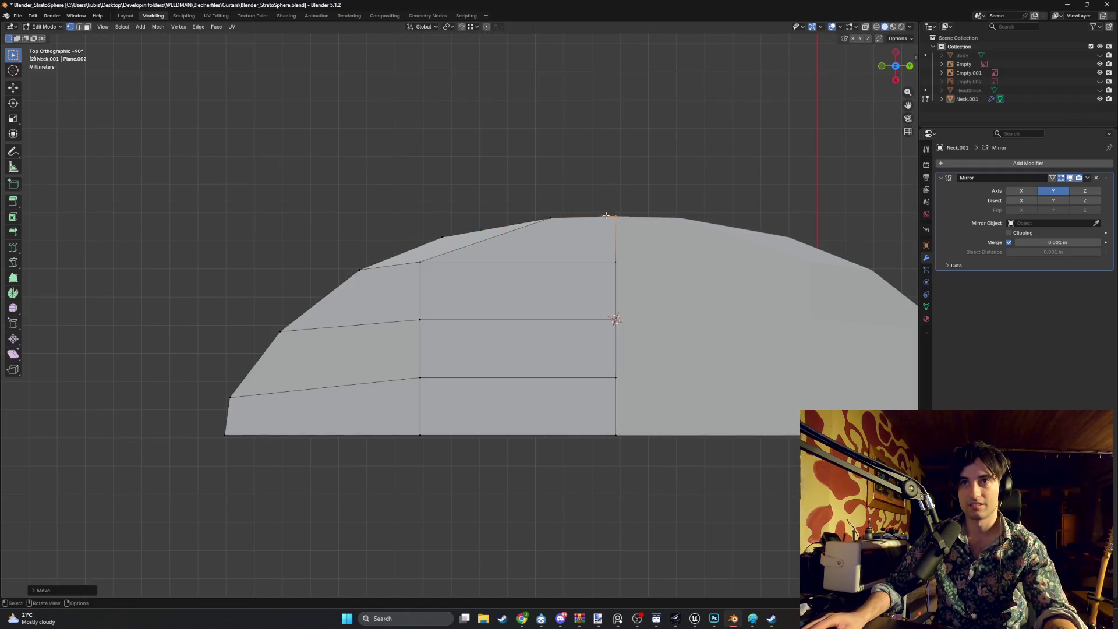
Adjust the left and middle bottom edges to shape the plane's flat base
scroll(471, 328, down, 1)
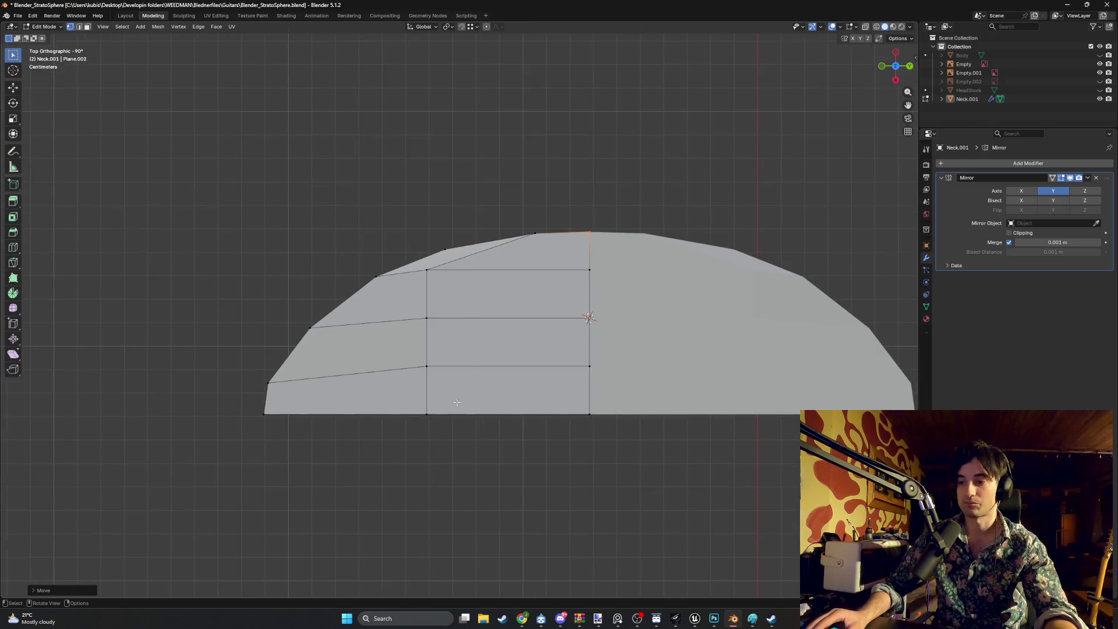
click(571, 413)
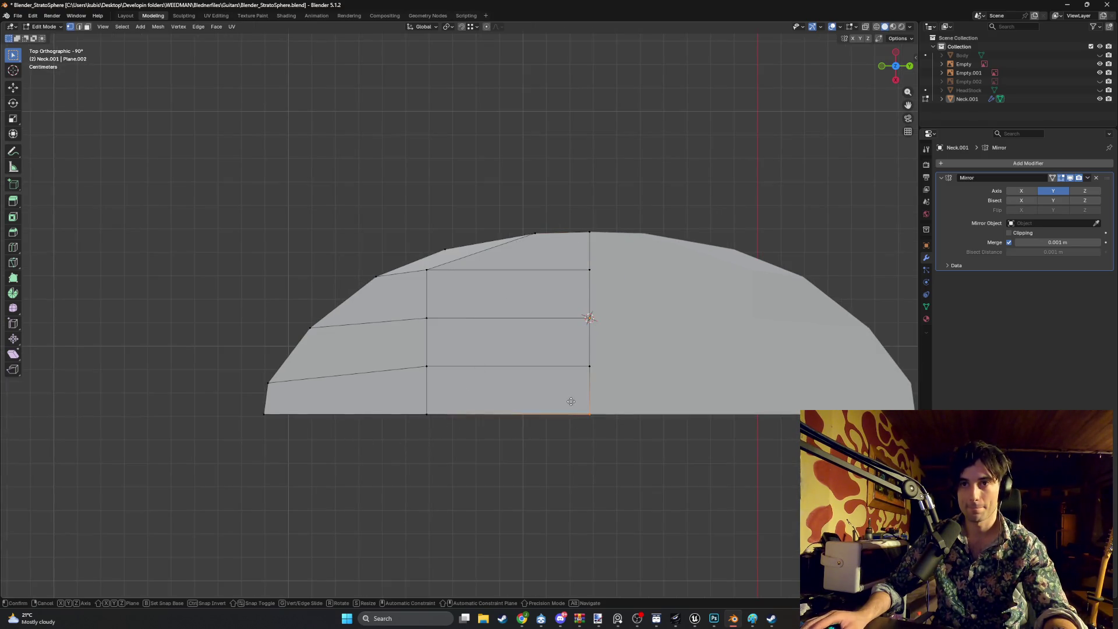
key(g)
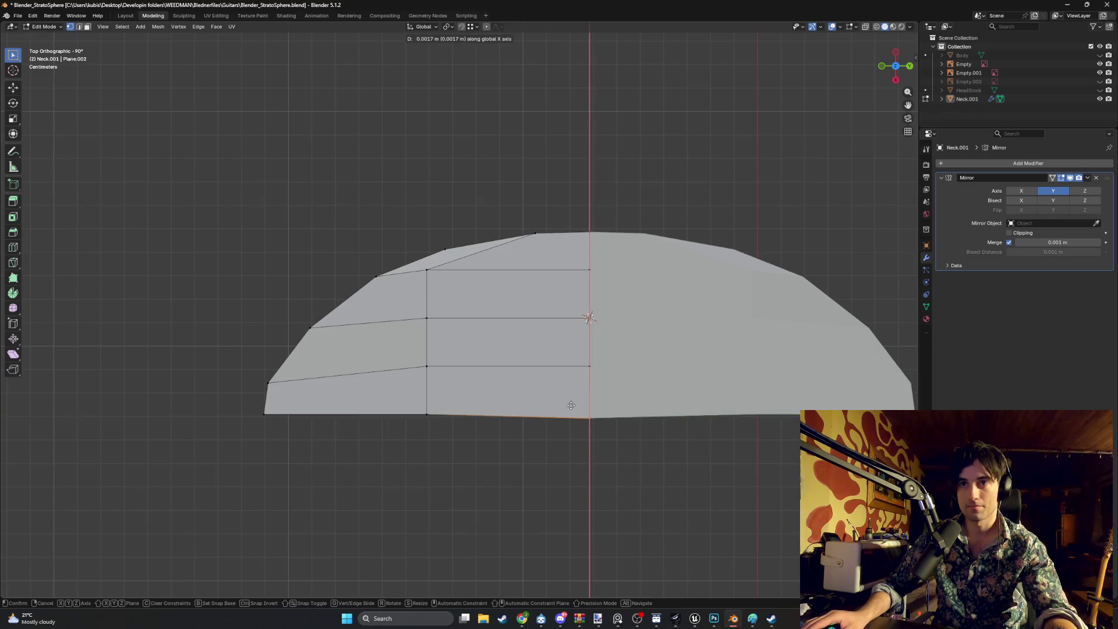
click(574, 404)
click(417, 412)
key(g)
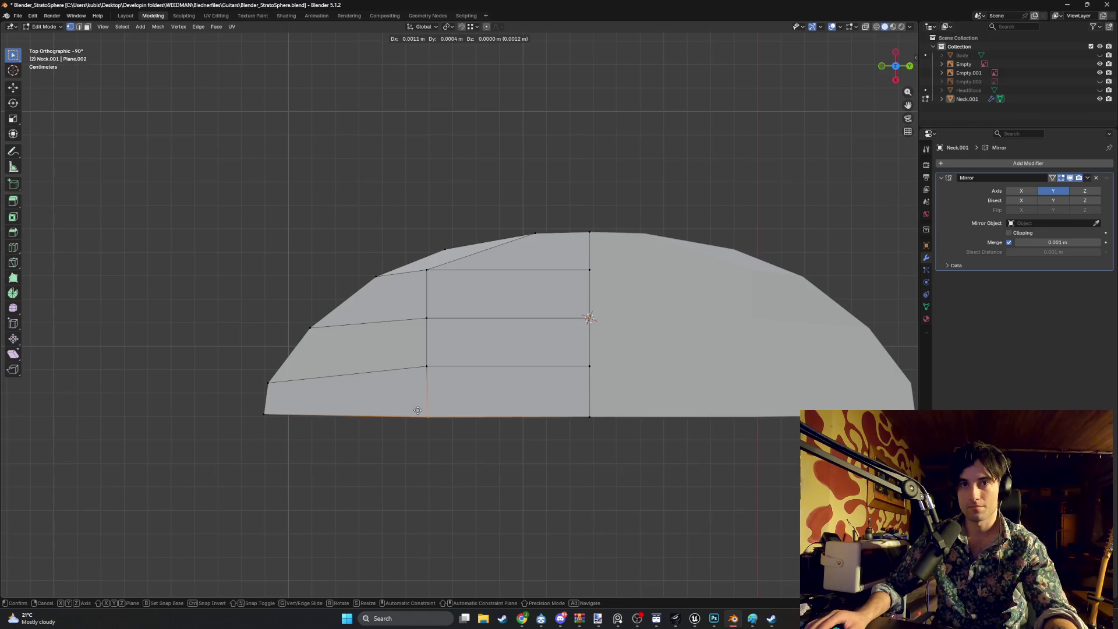
click(418, 411)
click(576, 414)
key(g)
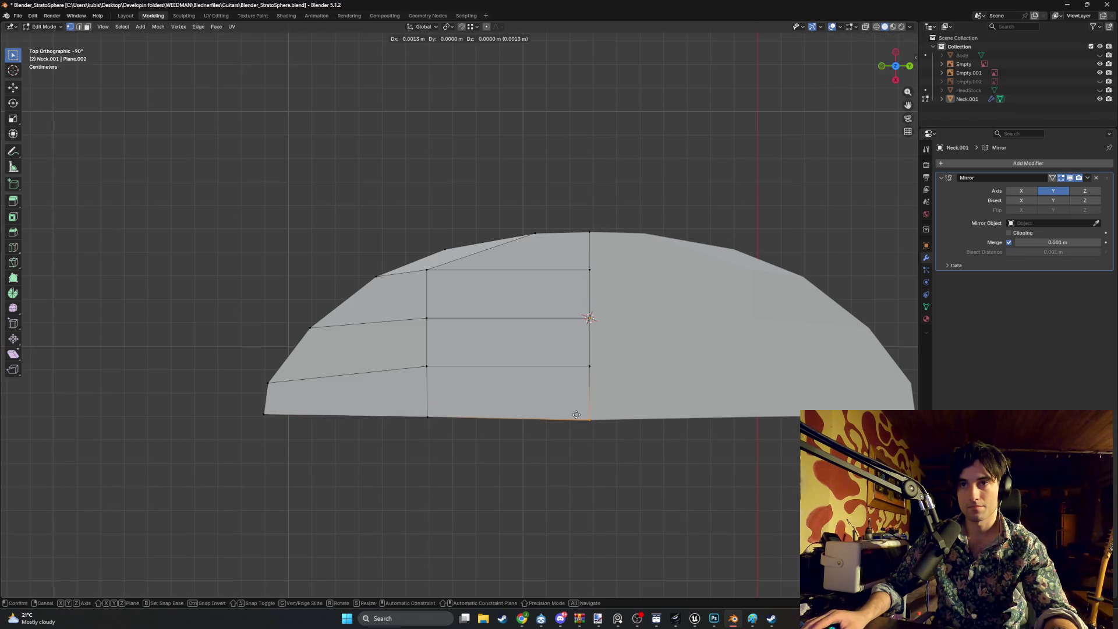
click(576, 415)
click(425, 412)
key(g)
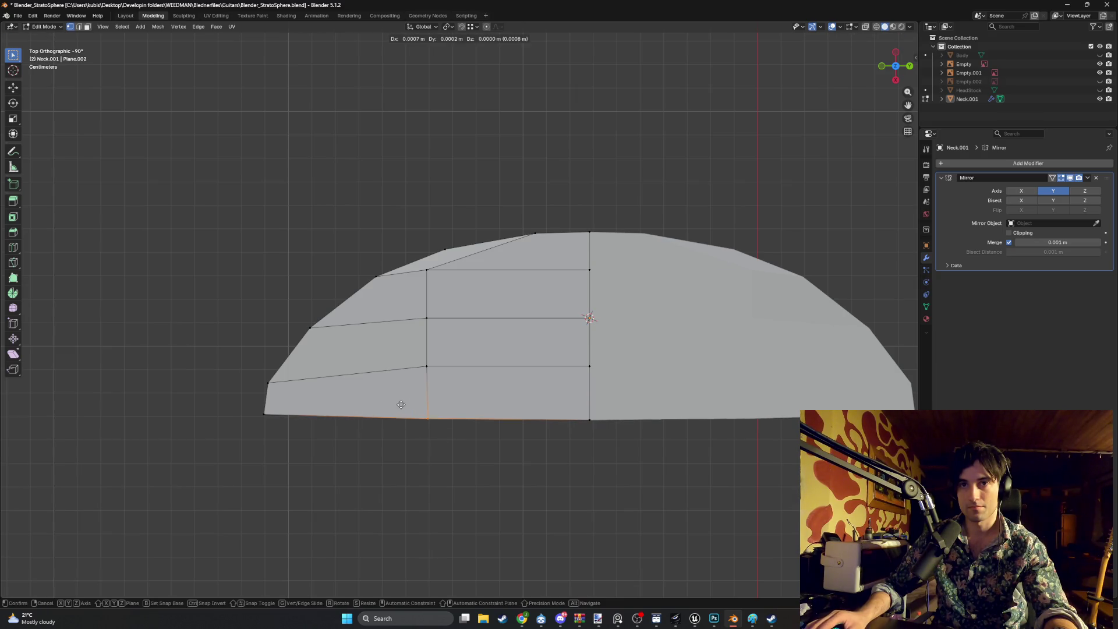
click(402, 403)
Switch to face selection and select the left half of the neck mesh, viewing from the right side
middle_drag(402, 403, 454, 390)
scroll(454, 390, up, 3)
key(3)
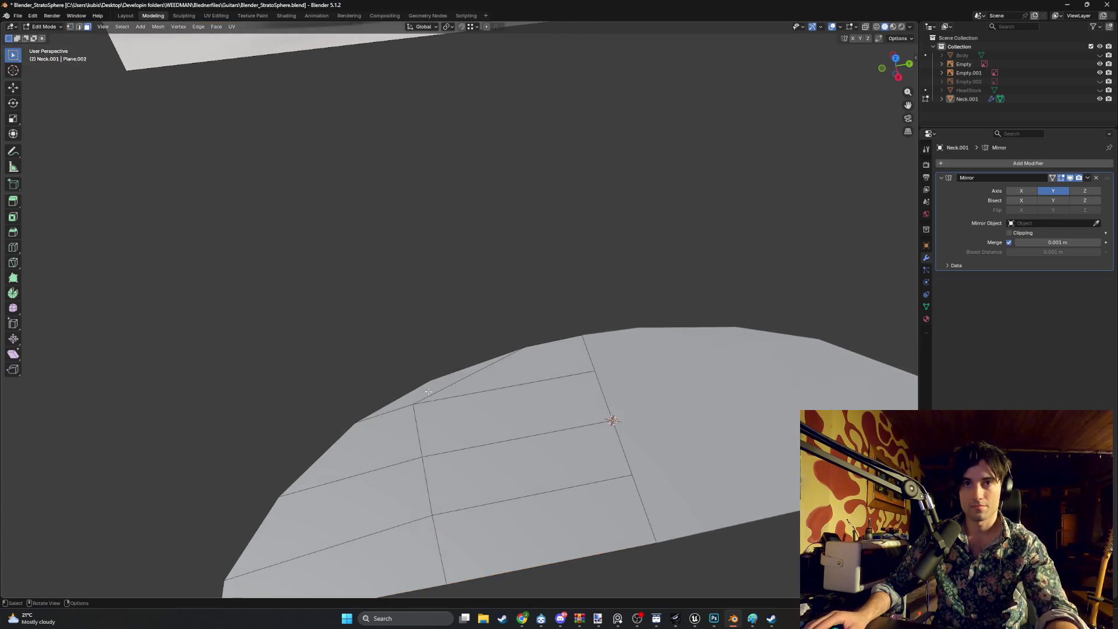
click(421, 403)
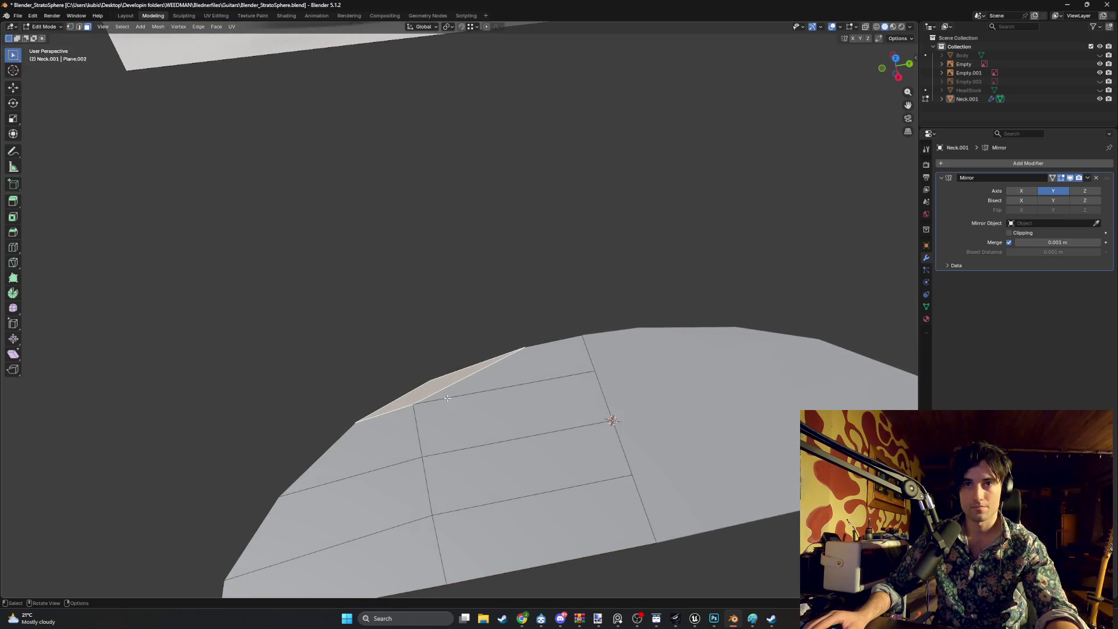
scroll(447, 398, down, 4)
mouse_move(448, 398)
middle_down()
mouse_move(501, 402)
mouse_move(446, 403)
middle_up()
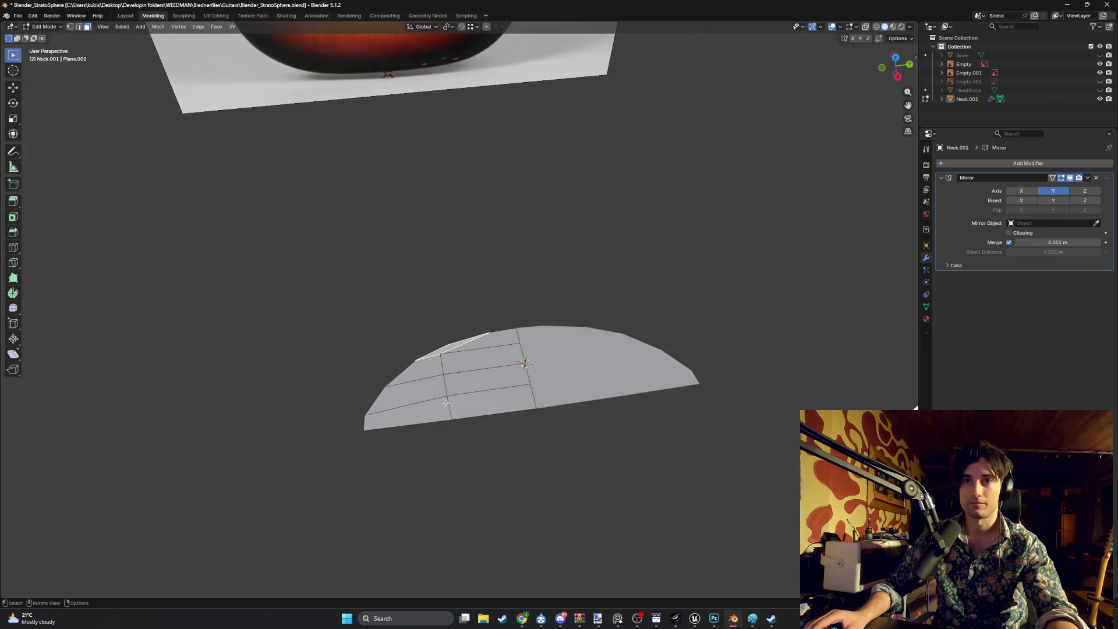
drag(499, 412, 389, 302)
mouse_move(400, 352)
middle_down()
mouse_move(350, 379)
mouse_move(418, 385)
mouse_move(462, 466)
middle_up()
Move the neck's end edge along Z to the fretboard end in Right view
scroll(418, 385, down, 6)
scroll(471, 488, up, 6)
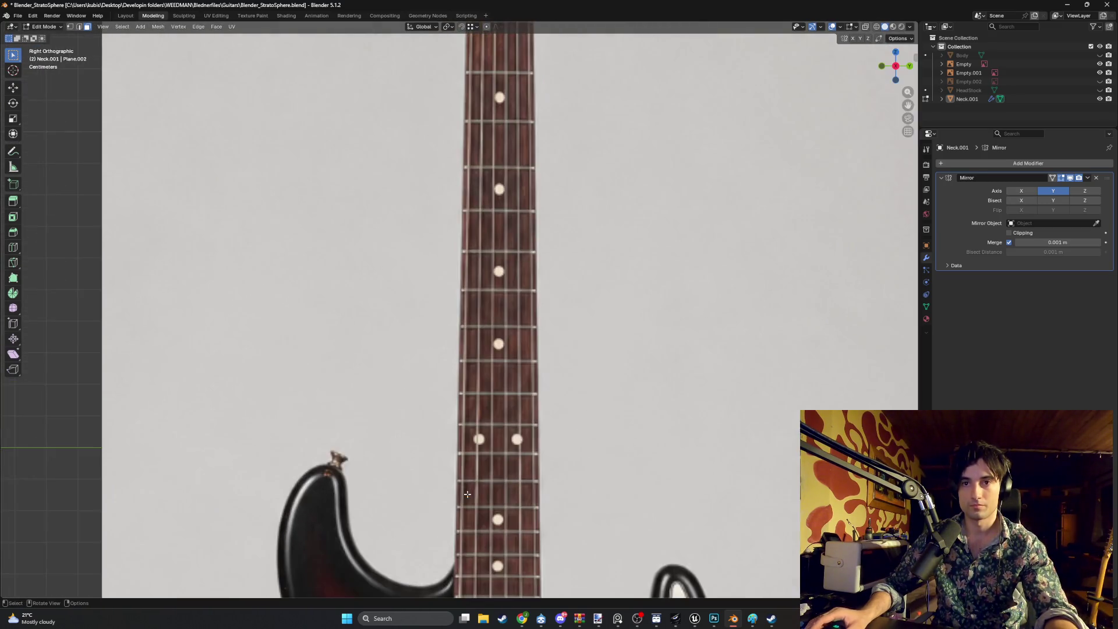
key(g)
key(z)
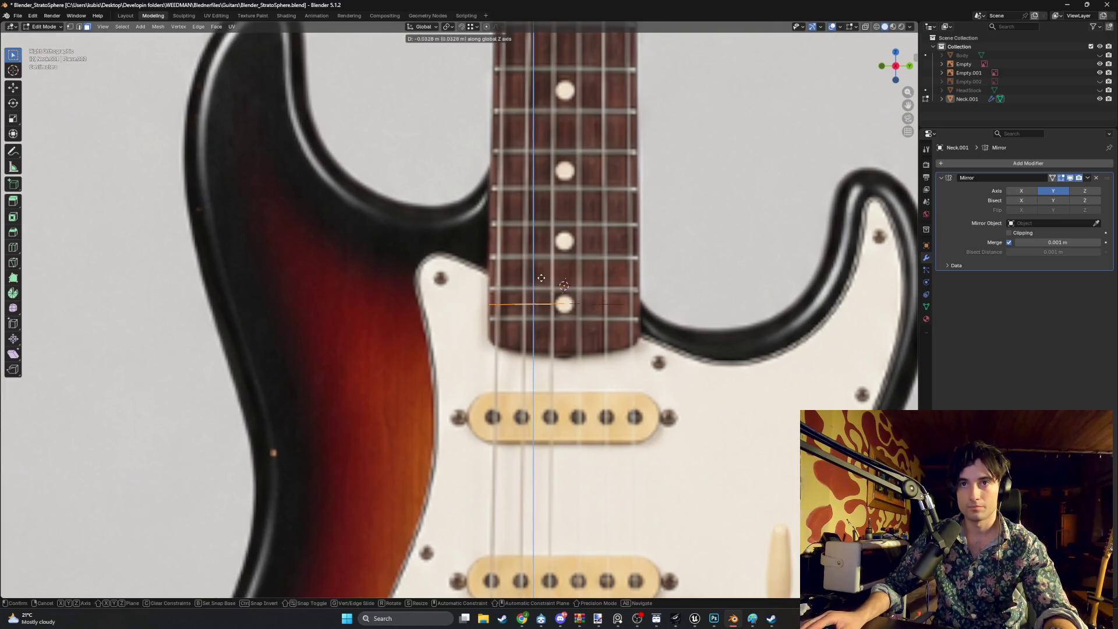
click(539, 312)
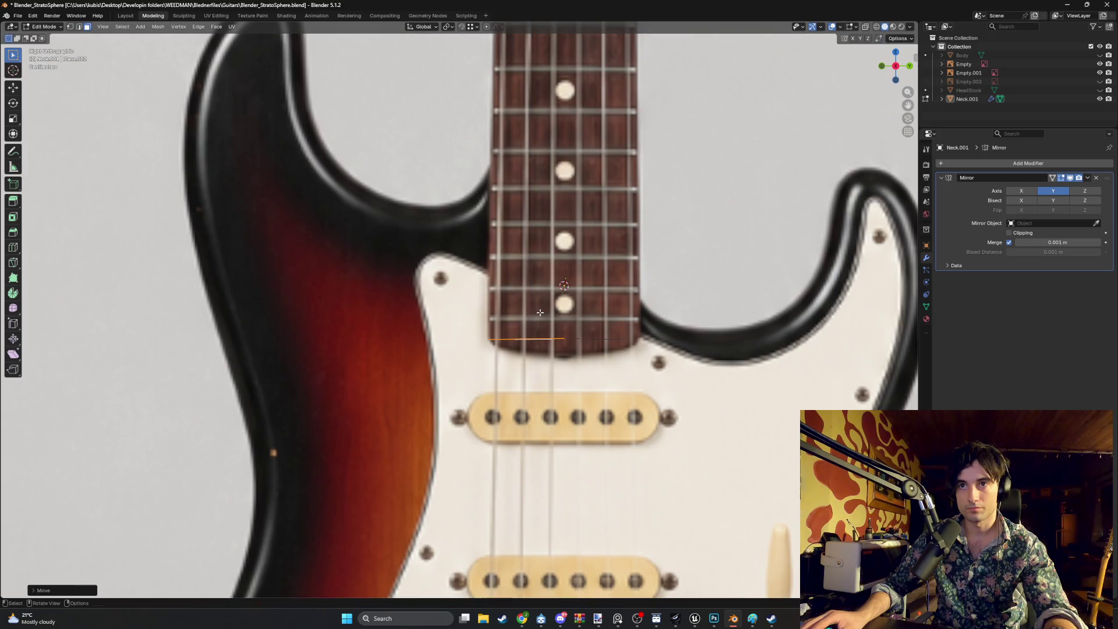
middle_drag(540, 312, 558, 361)
key(KP_3)
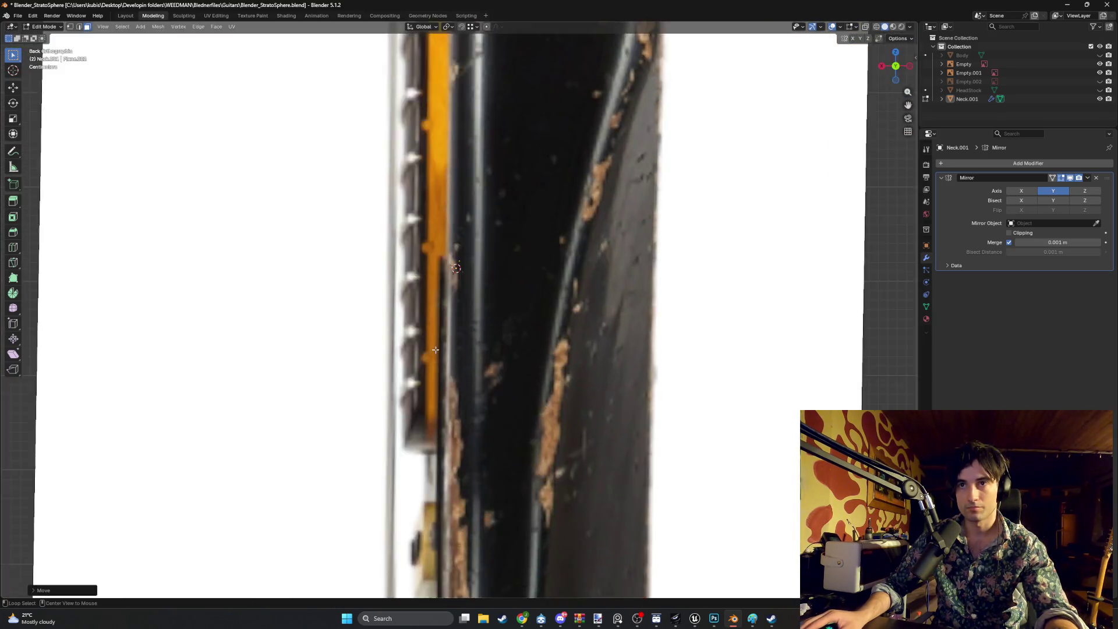
Extrude the end edge, cancel it, then reselect the end edge and undo the last change
key(e)
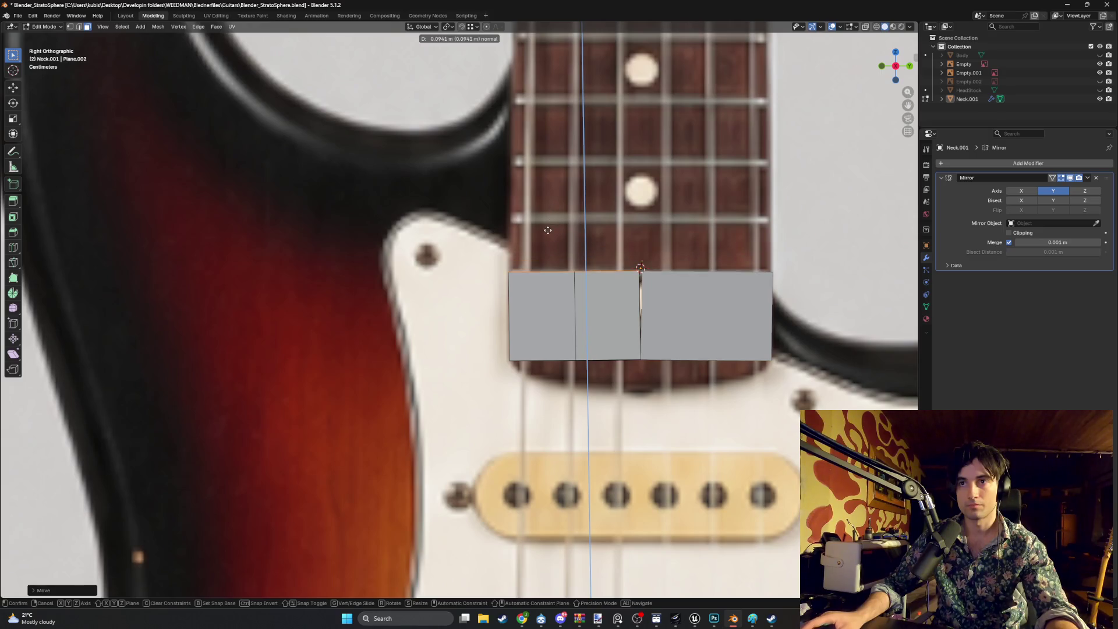
right_click(544, 257)
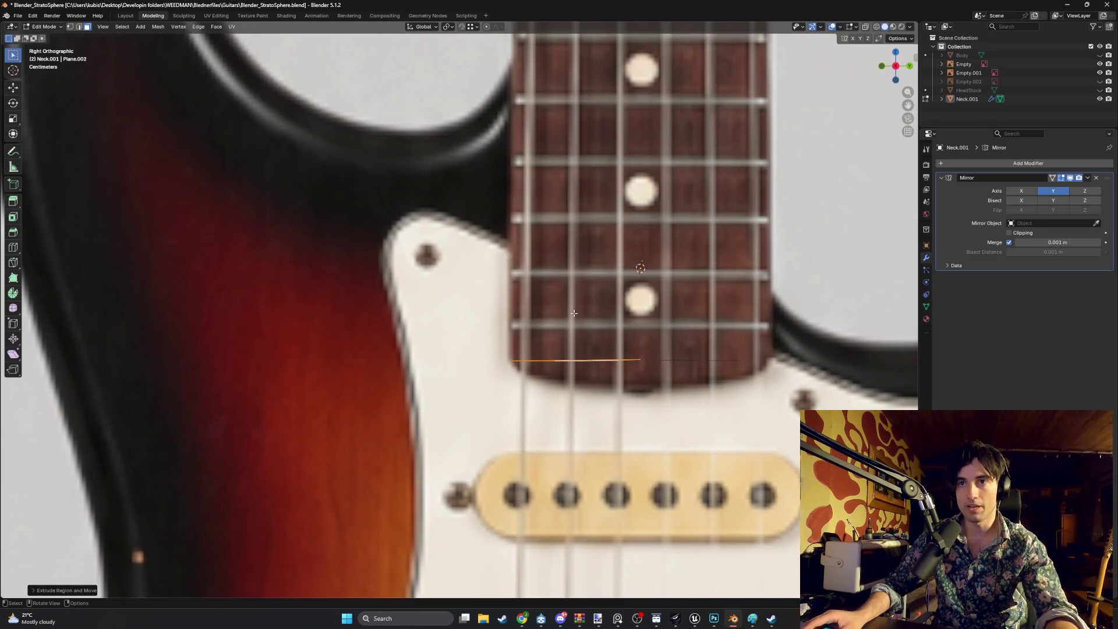
scroll(608, 331, down, 8)
mouse_move(608, 331)
middle_down()
mouse_move(572, 302)
mouse_move(624, 375)
mouse_move(567, 352)
mouse_move(600, 340)
mouse_move(576, 349)
mouse_move(400, 319)
middle_up()
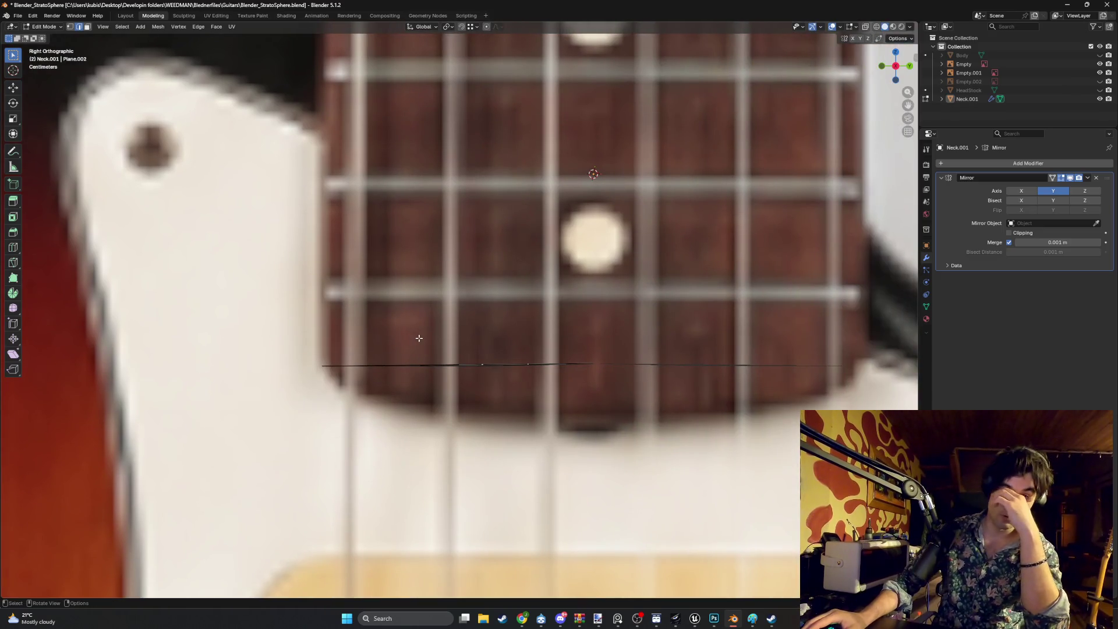
scroll(489, 380, down, 3)
ctrl+click(479, 373)
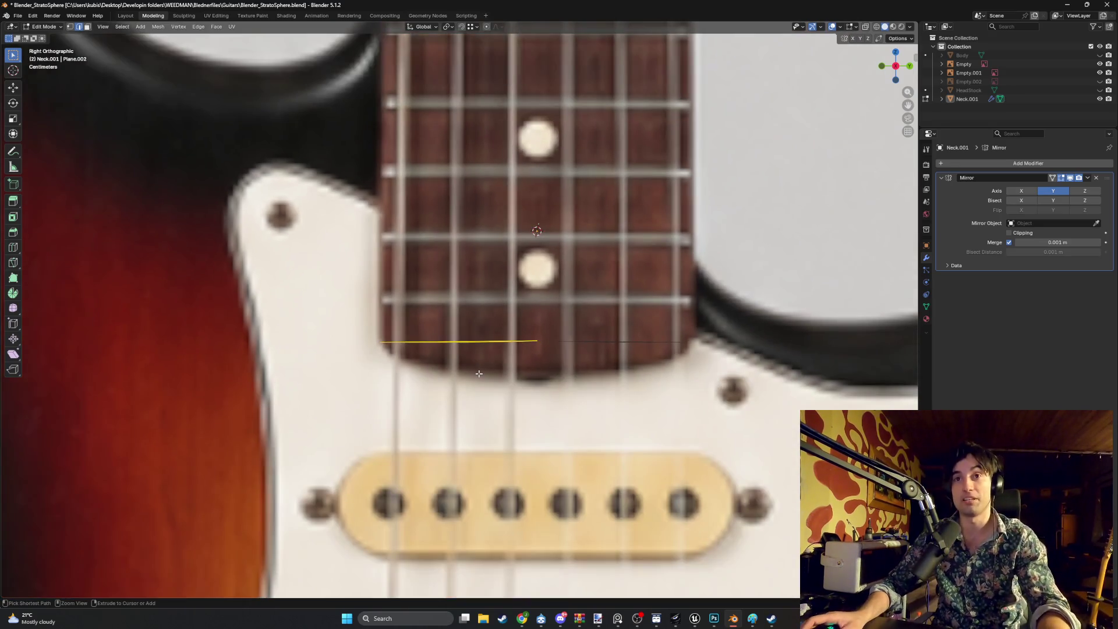
key(ctrl+z)
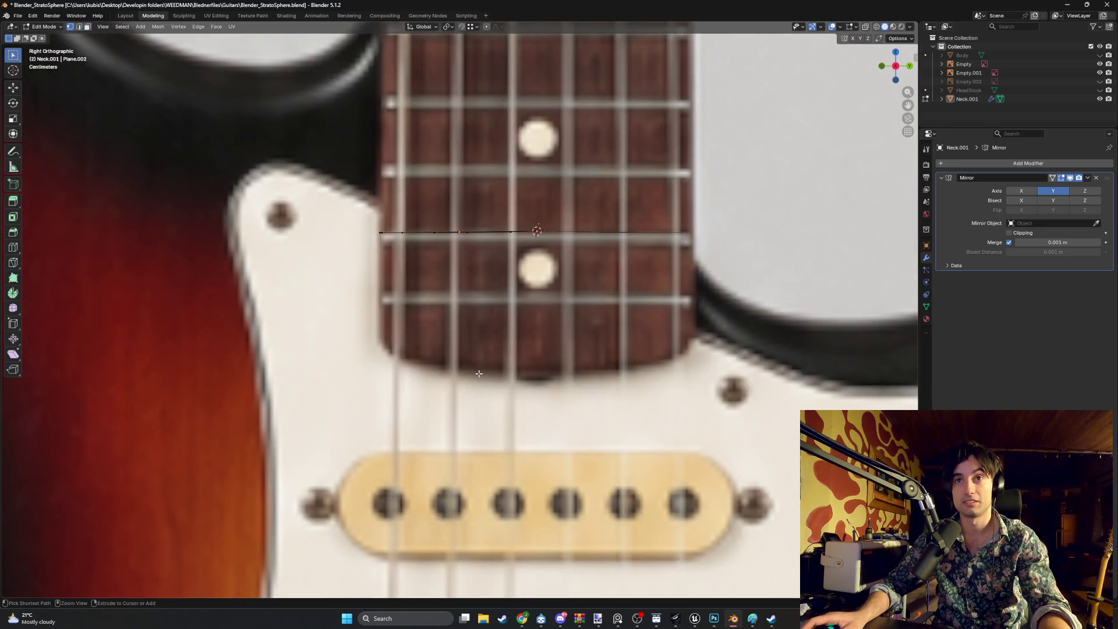
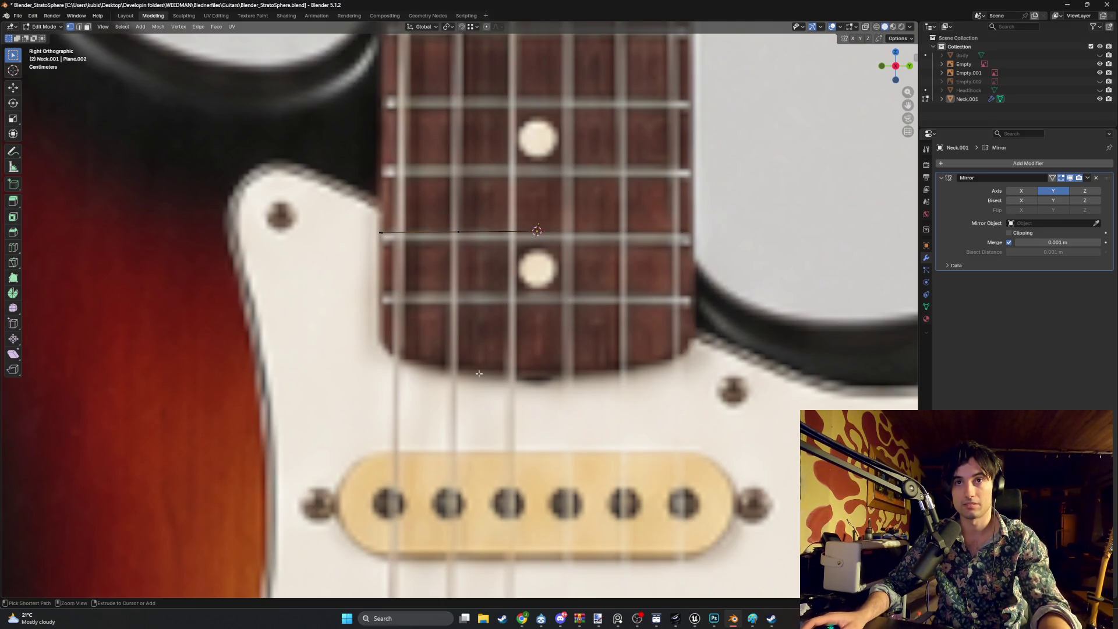
Start an extrusion on the neck mesh, cancel it, and return to Object Mode
key(a)
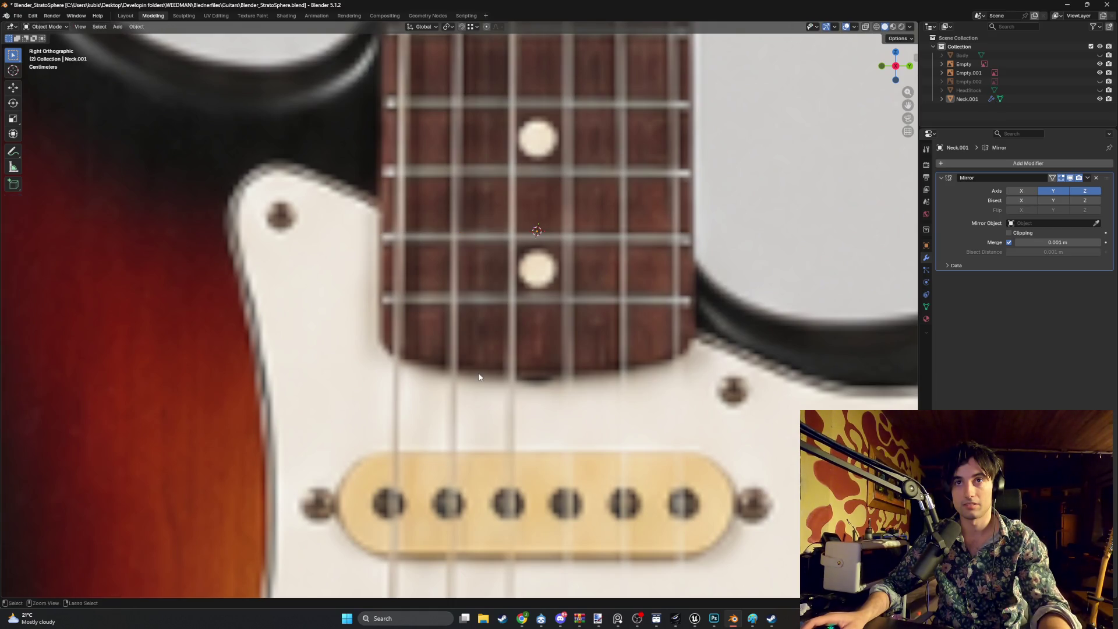
scroll(479, 374, down, 10)
middle_drag(466, 349, 451, 314)
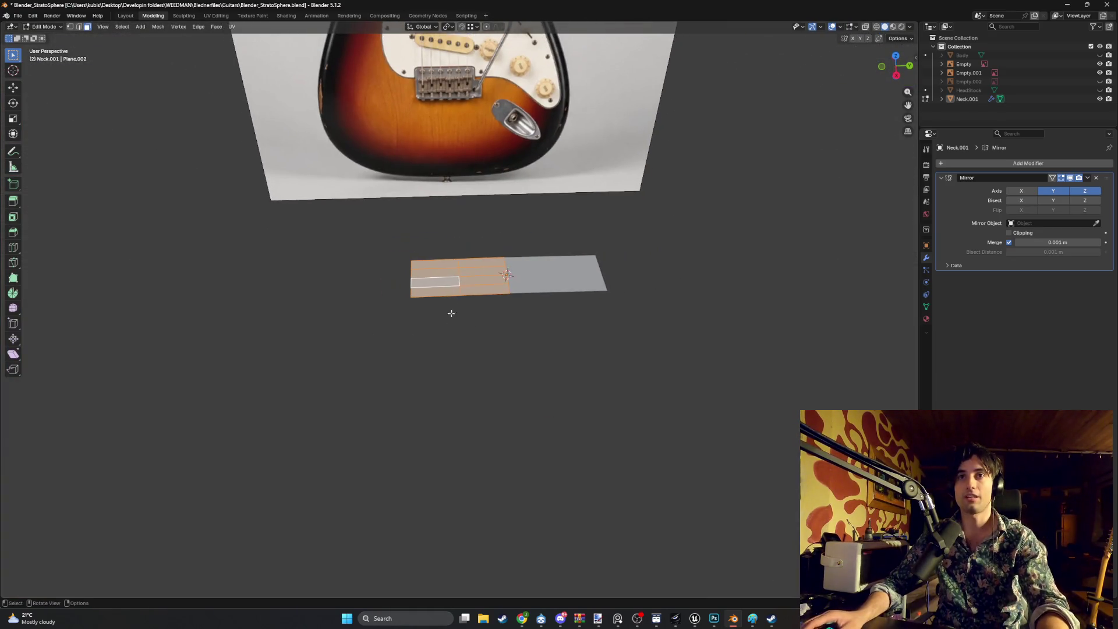
key(e)
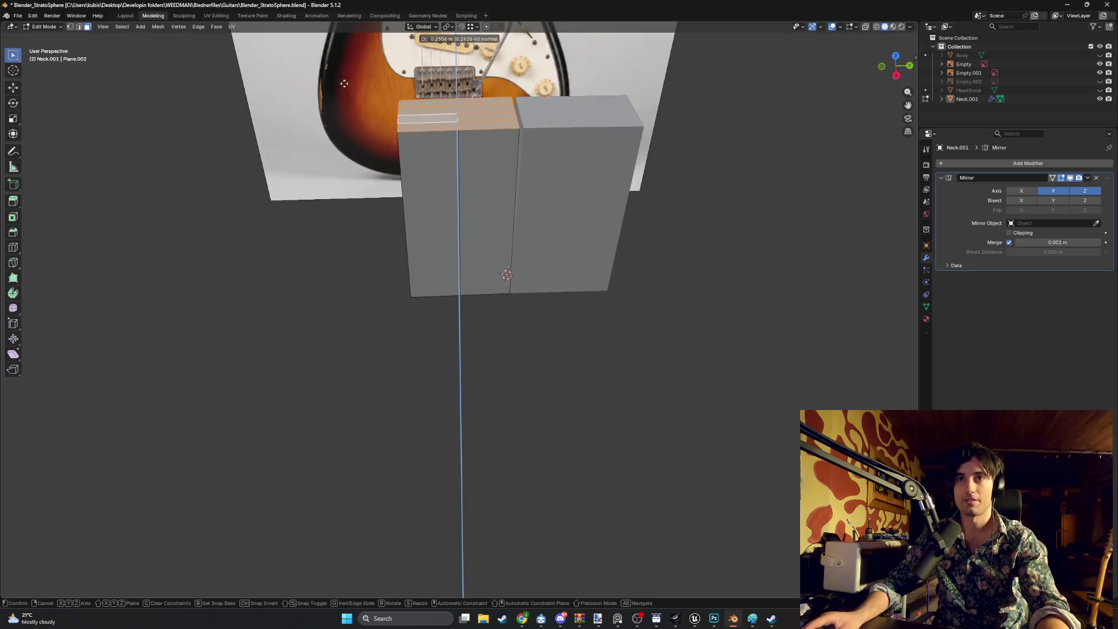
key(Escape)
middle_drag(420, 236, 504, 242)
key(Tab)
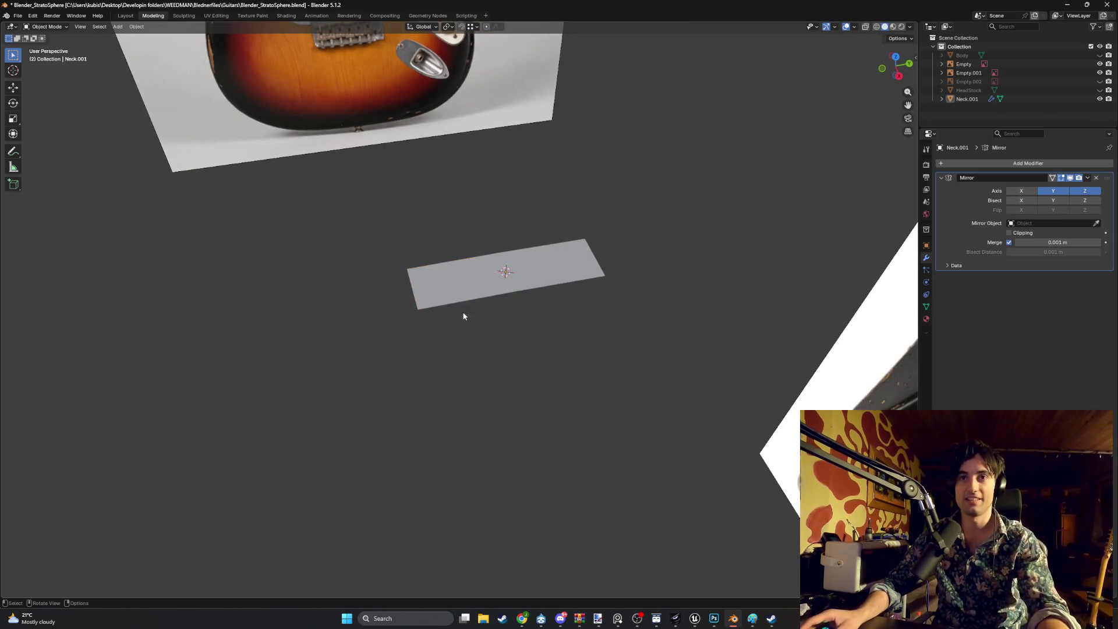
Add a new plane mesh to the scene
key(shift+a)
mouse_move(431, 336)
click(487, 337)
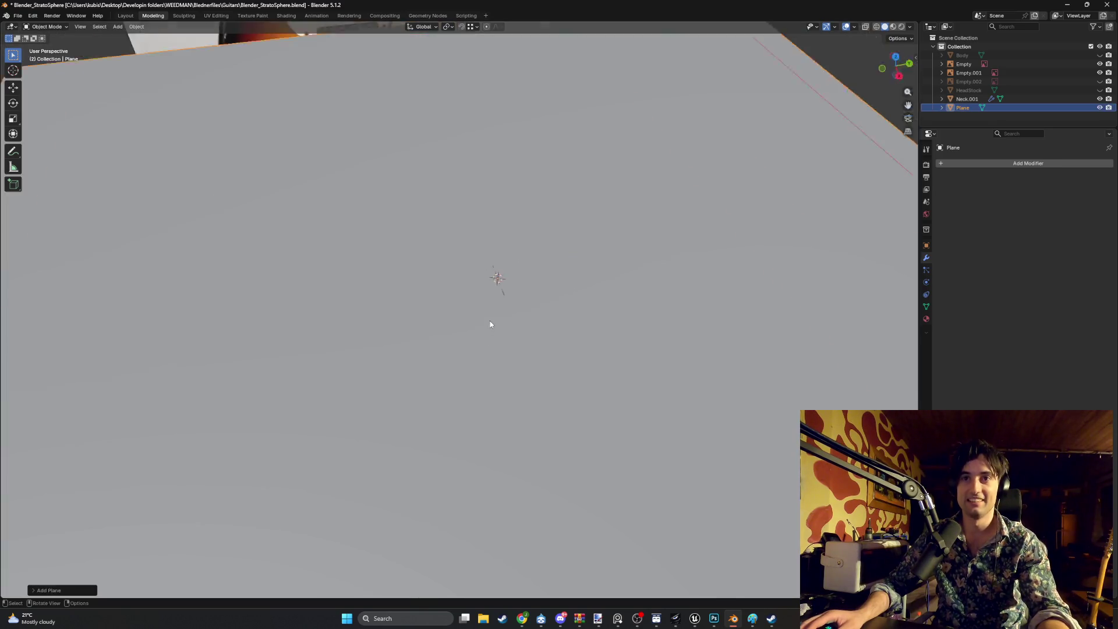
Scale the new plane down to a smaller size
key(s)
click(478, 295)
scroll(387, 282, up, 5)
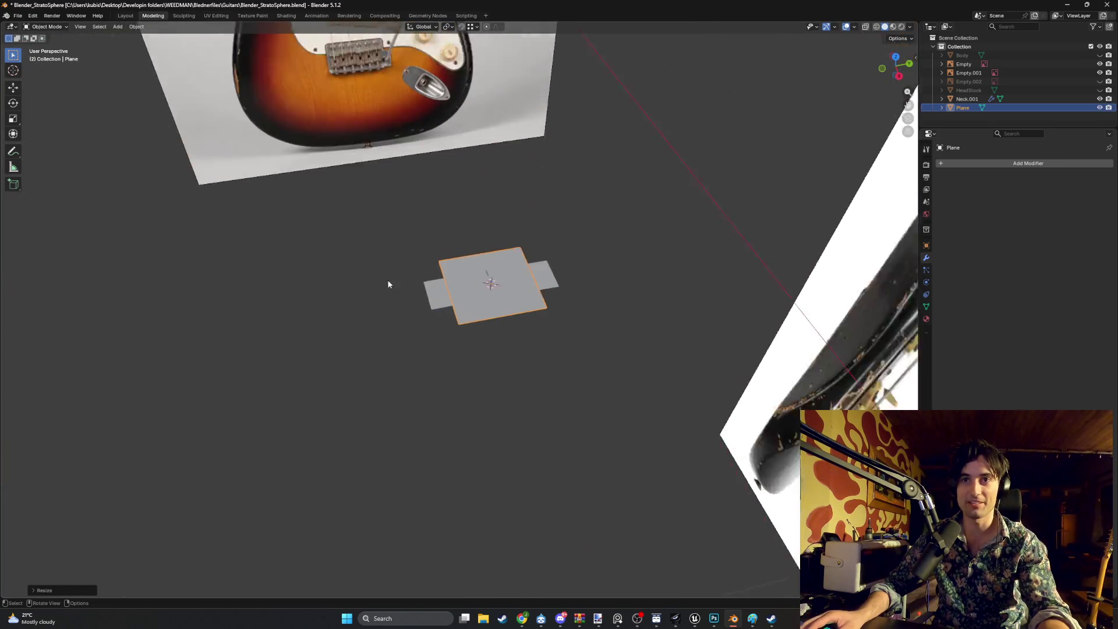
mouse_move(387, 225)
middle_down()
mouse_move(431, 226)
mouse_move(445, 250)
middle_up()
scroll(459, 311, up, 2)
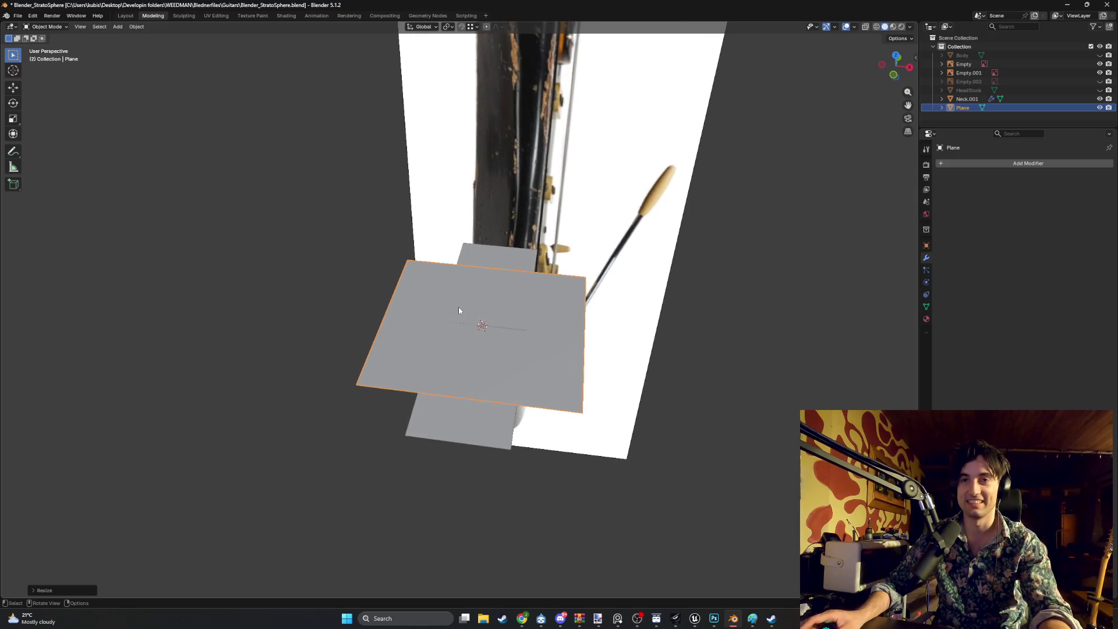
mouse_move(486, 307)
middle_down()
mouse_move(424, 314)
mouse_move(515, 335)
middle_up()
scroll(515, 336, up, 2)
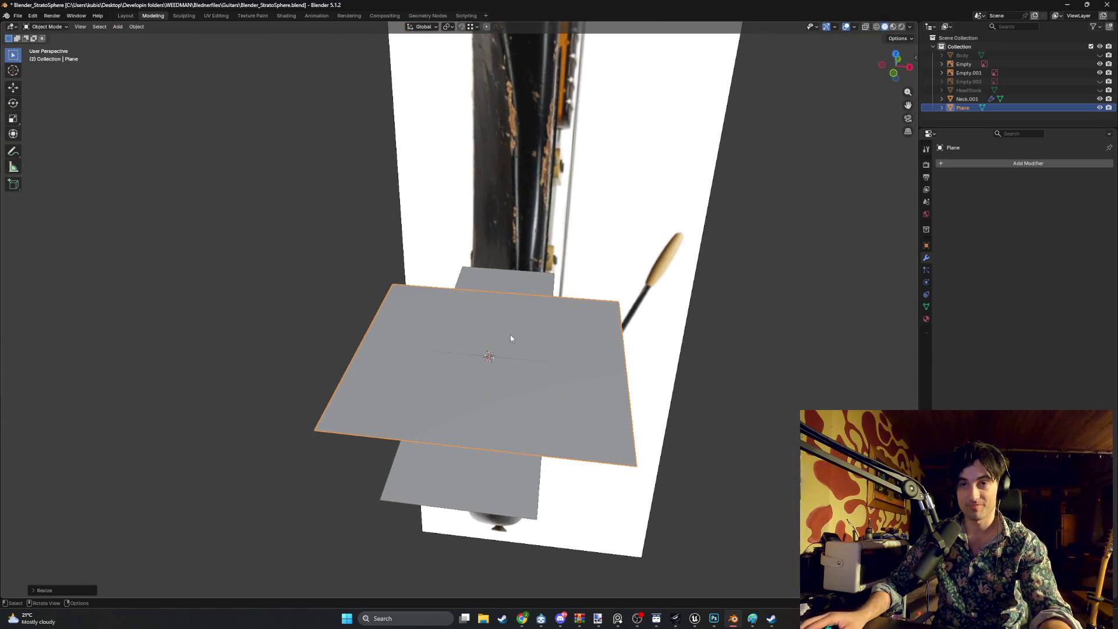
click(623, 362)
In Edit Mode, move the plane's right and left edges along X
key(Tab)
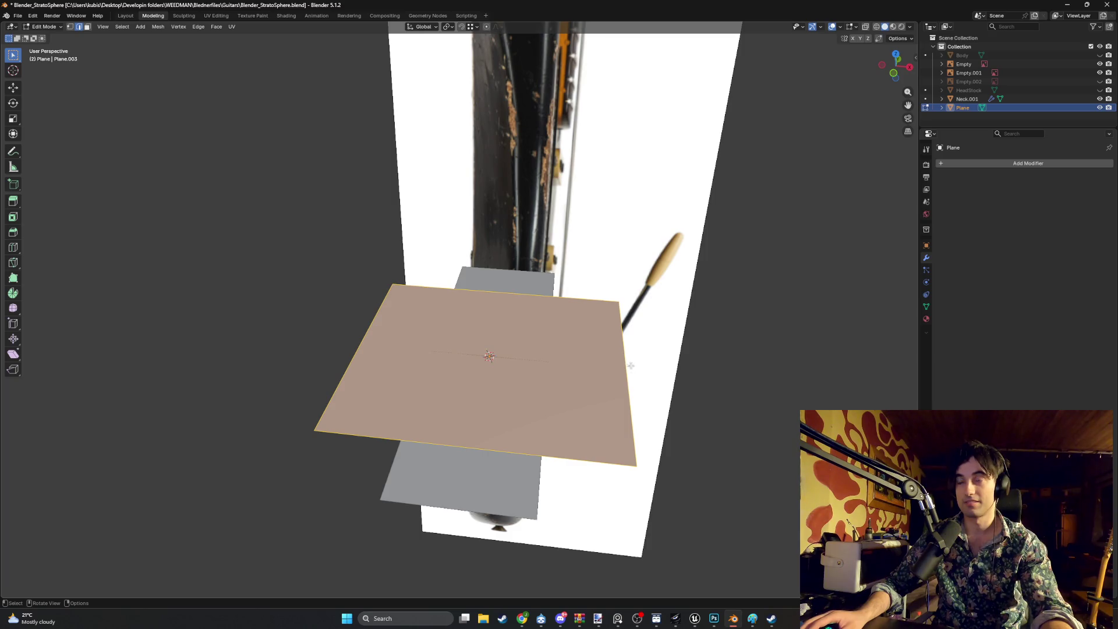
click(632, 378)
key(g)
key(x)
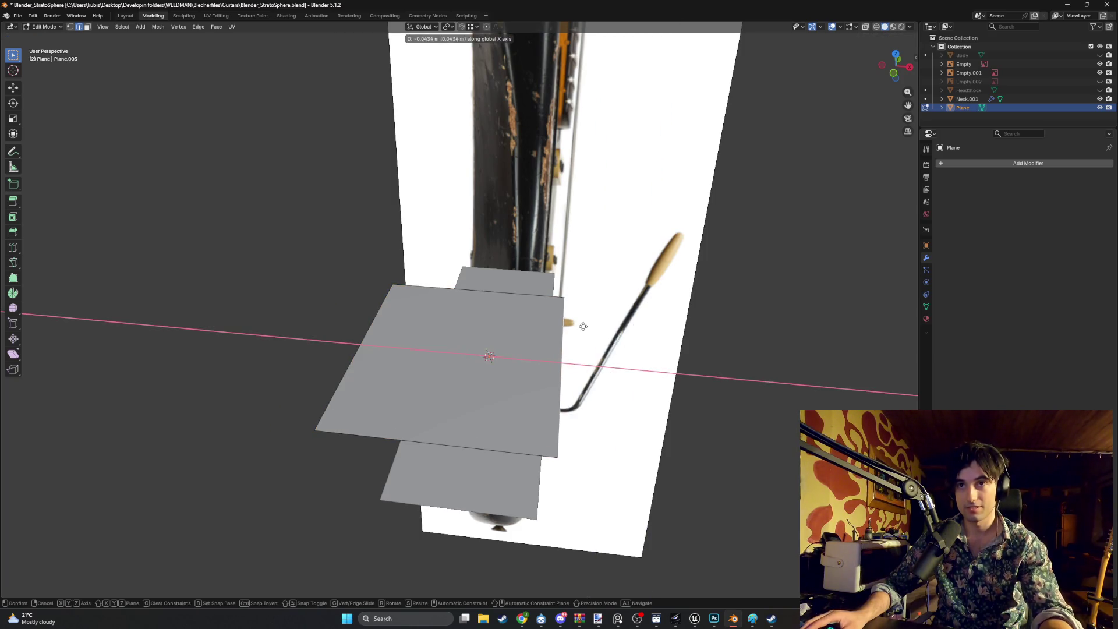
click(554, 276)
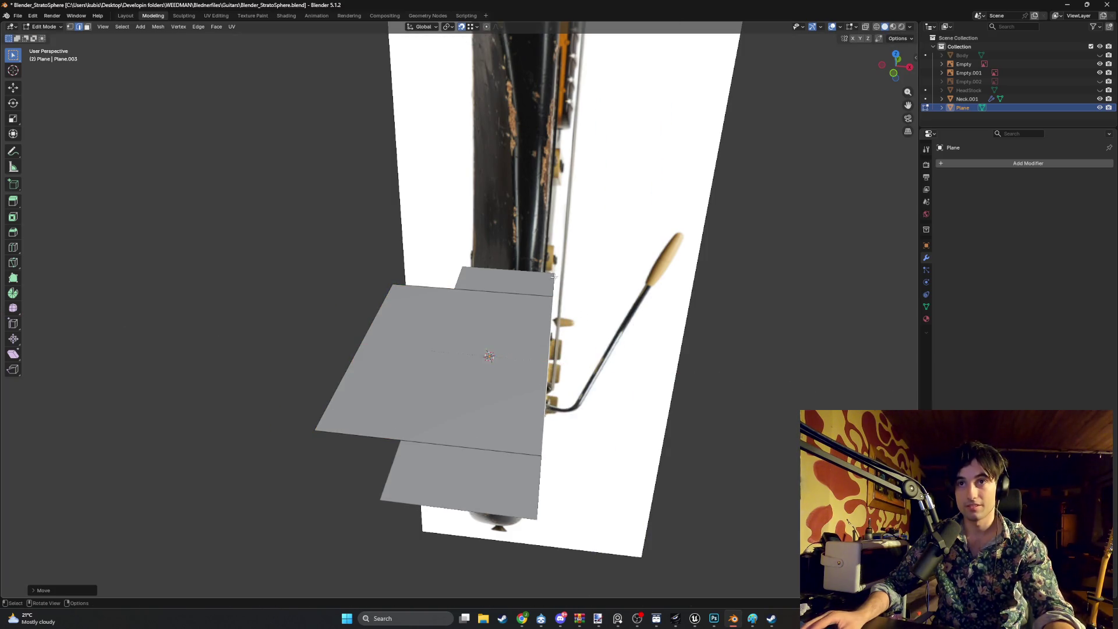
click(359, 344)
key(g)
key(x)
click(470, 420)
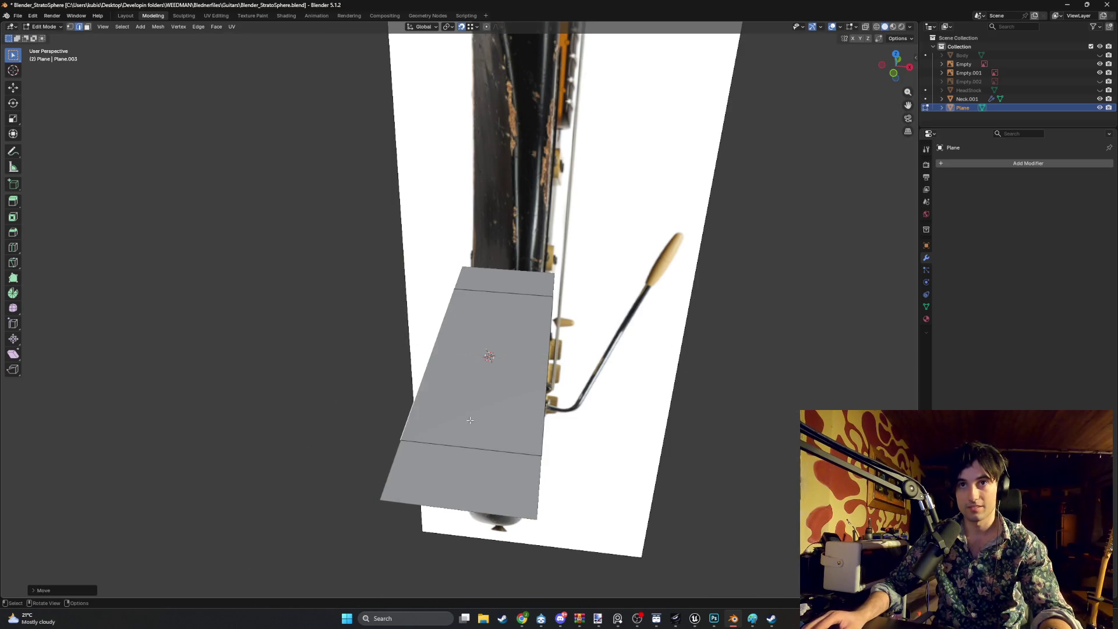
Move the plane's middle edge along Y and its upper edge along Z
click(473, 447)
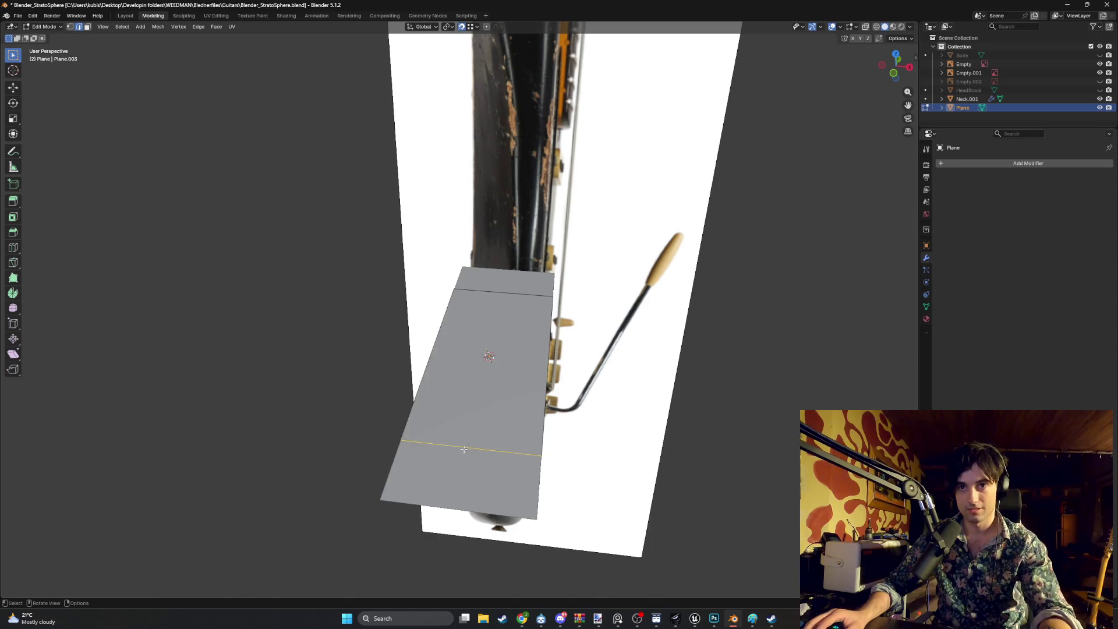
key(g)
key(y)
click(410, 448)
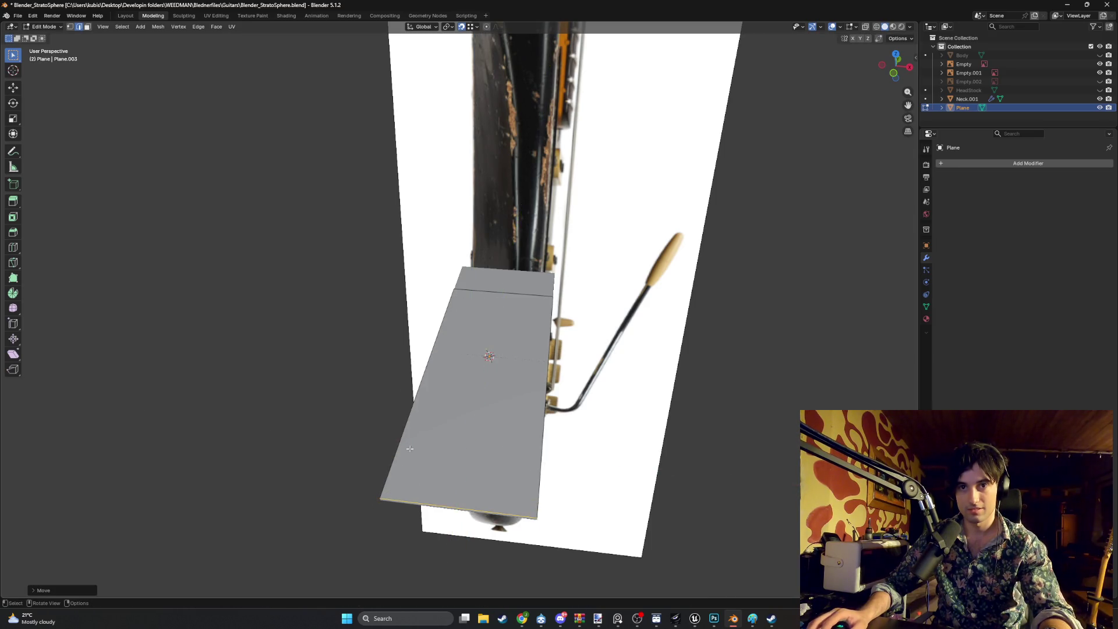
click(502, 290)
key(g)
key(z)
click(468, 264)
mouse_move(469, 264)
middle_down()
mouse_move(553, 280)
mouse_move(670, 250)
middle_up()
Delete the Neck.001 object and reselect the plane in Object Mode
click(968, 99)
key(x)
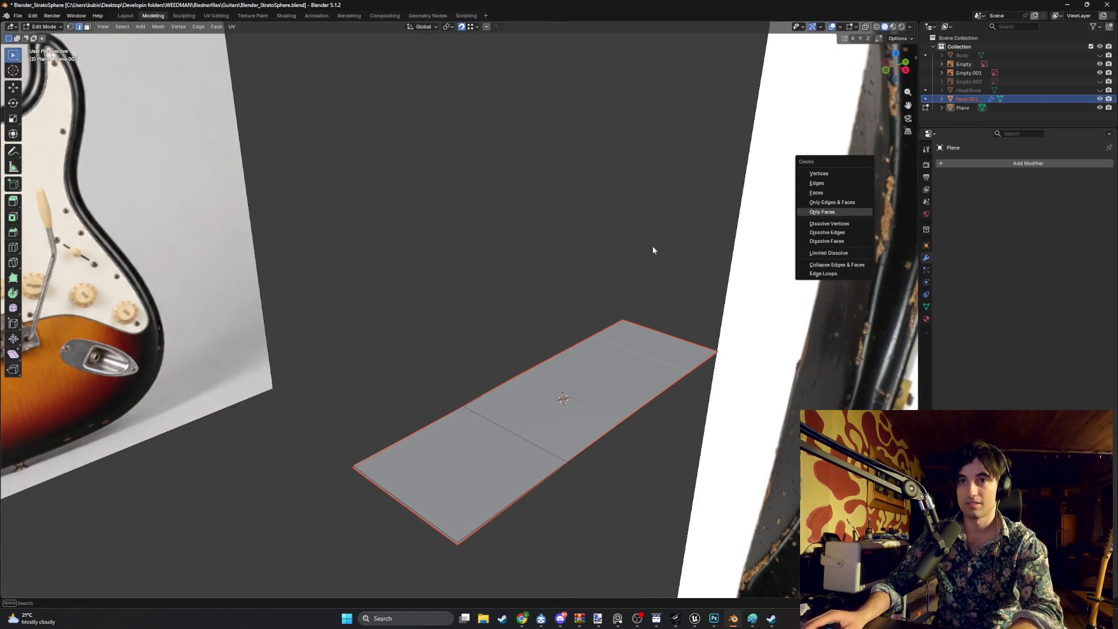
click(821, 175)
mouse_move(821, 177)
middle_down()
mouse_move(641, 291)
mouse_move(554, 378)
mouse_move(521, 446)
middle_up()
key(Tab)
click(517, 444)
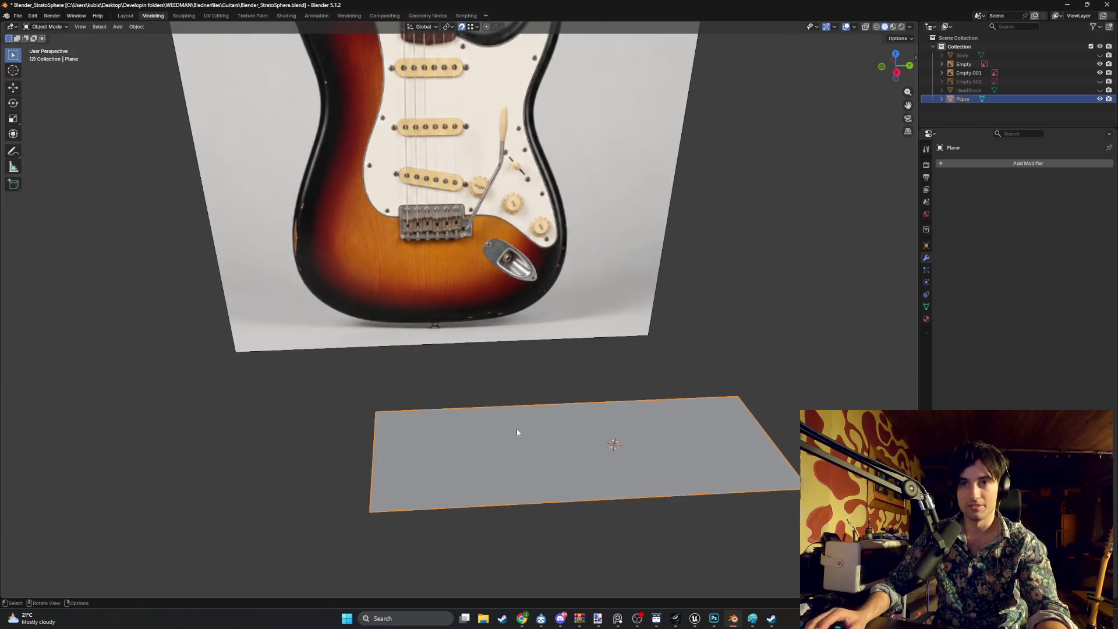
Add three evenly spaced horizontal loop cuts across the plane
middle_drag(524, 402, 529, 414)
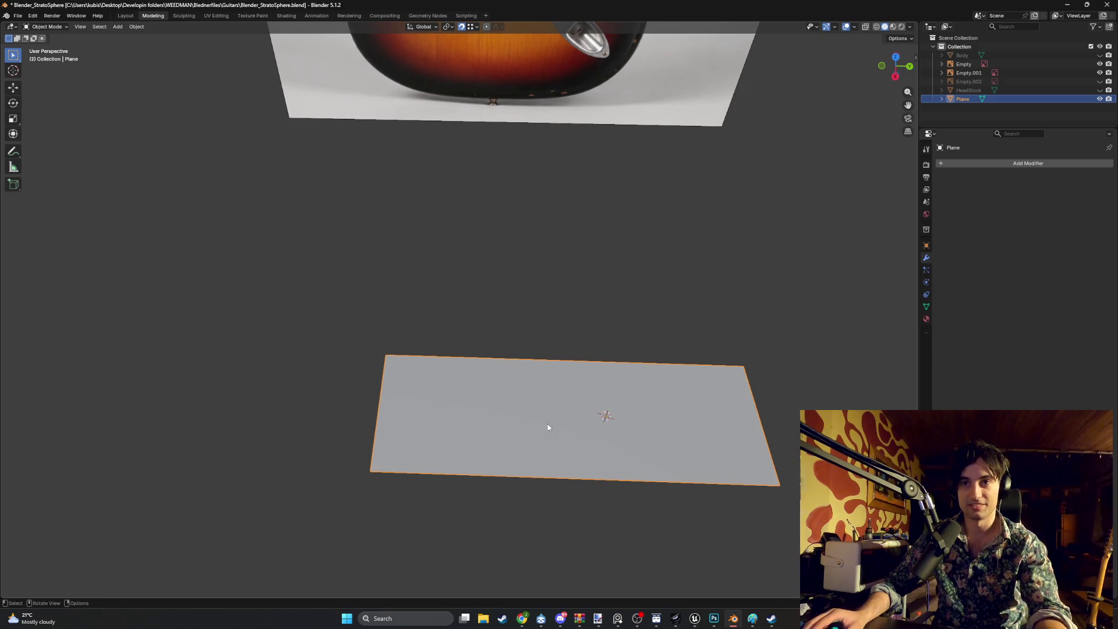
key(Tab)
key(Tab)
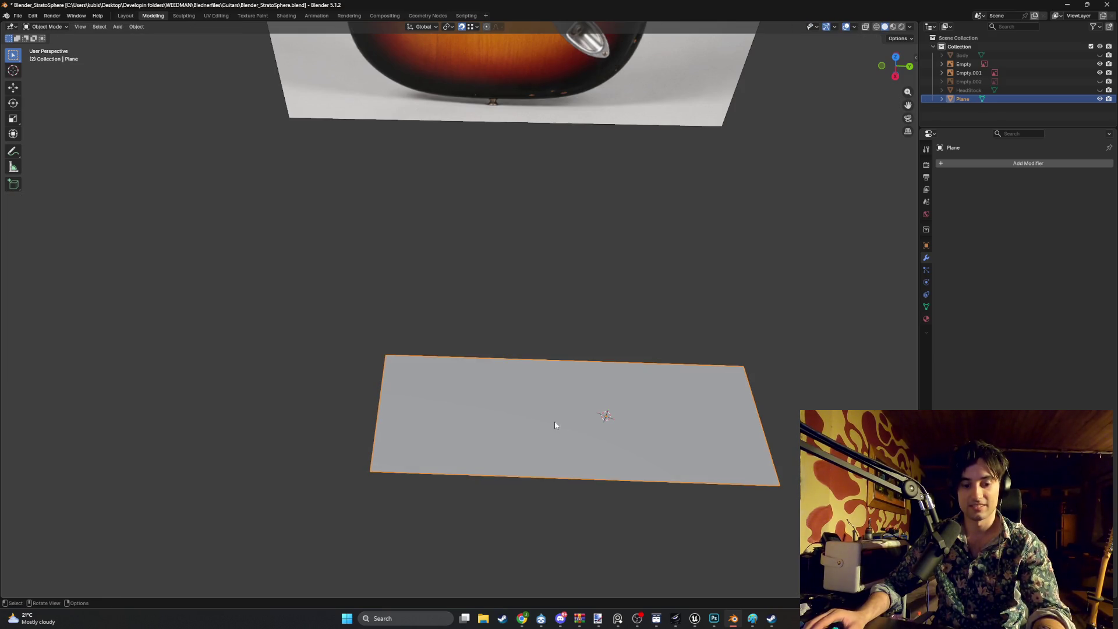
key(Tab)
key(ctrl+r)
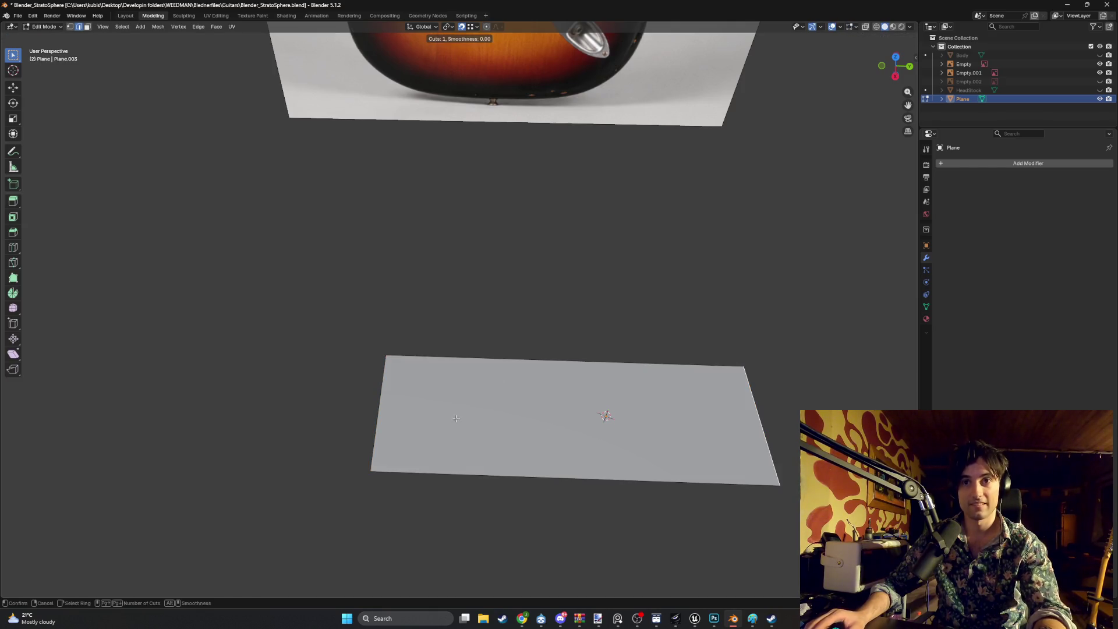
scroll(386, 415, up, 1)
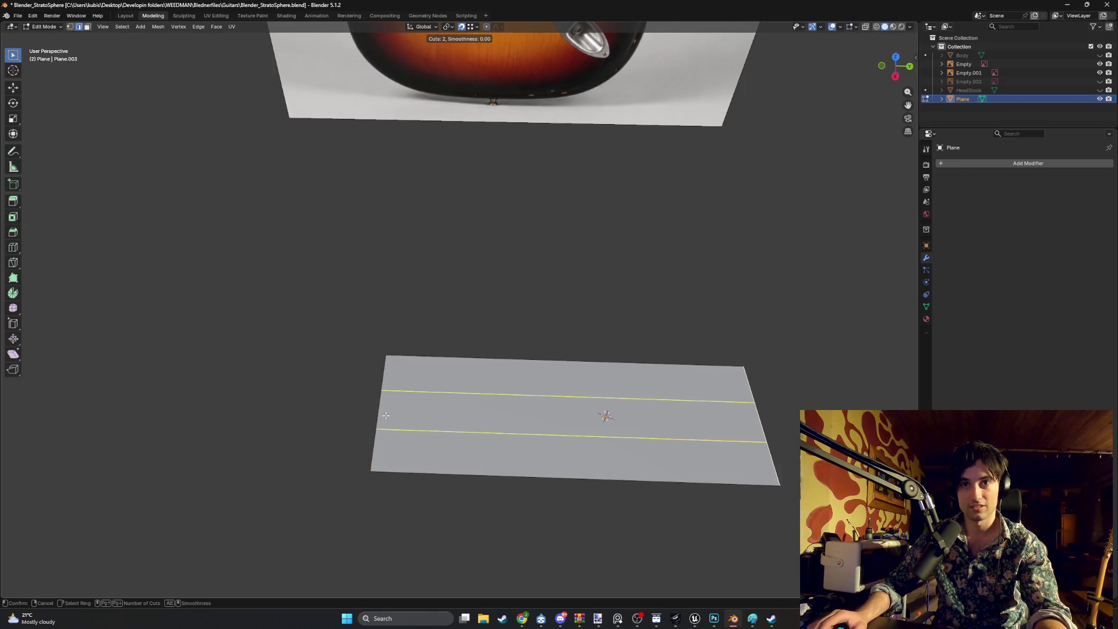
scroll(386, 416, up, 1)
click(388, 415)
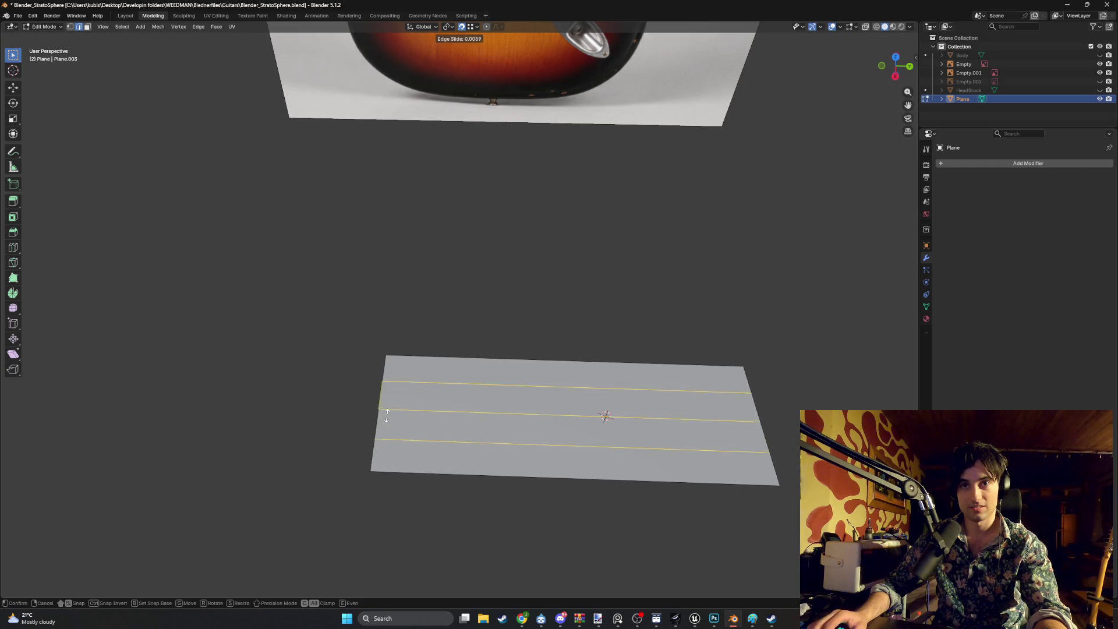
right_click(513, 411)
Add three evenly spaced vertical loop cuts across the plane
key(ctrl+r)
scroll(525, 409, up, 2)
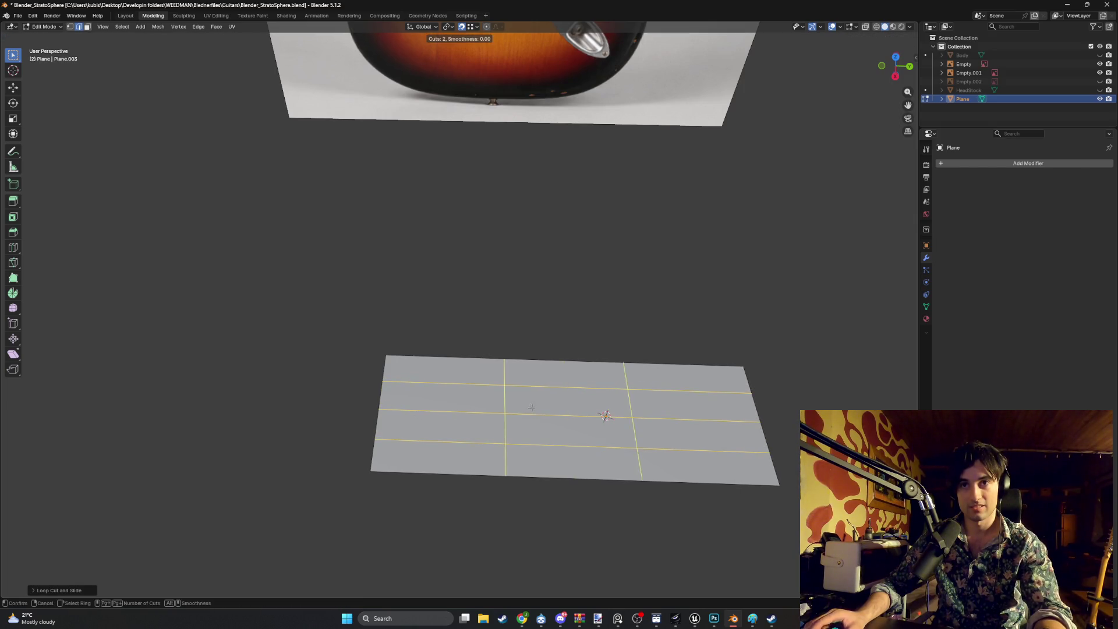
click(531, 407)
right_click(541, 438)
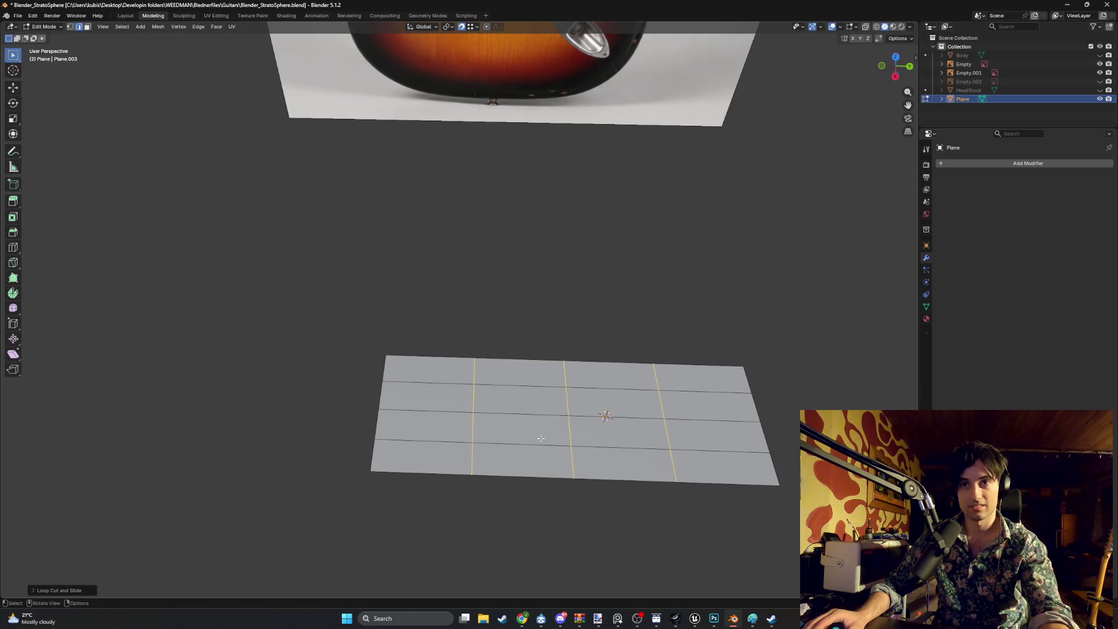
click(555, 382)
mouse_move(555, 381)
middle_down()
mouse_move(586, 357)
mouse_move(653, 452)
middle_up()
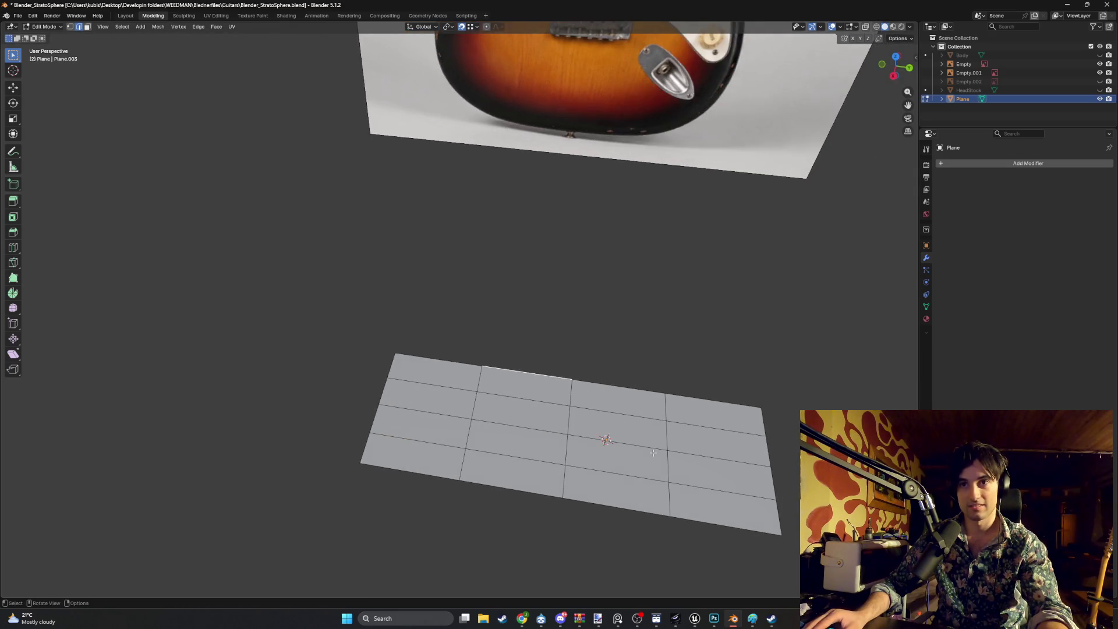
Box-select the right two columns of faces and delete them
alt+click(668, 459)
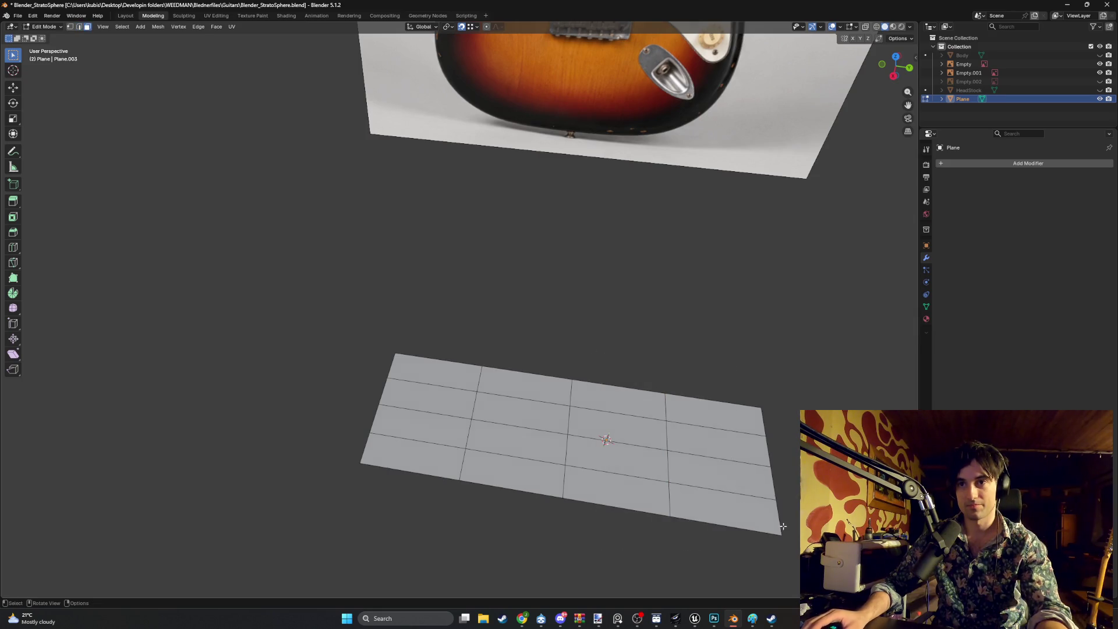
drag(783, 525, 600, 331)
key(x)
click(631, 328)
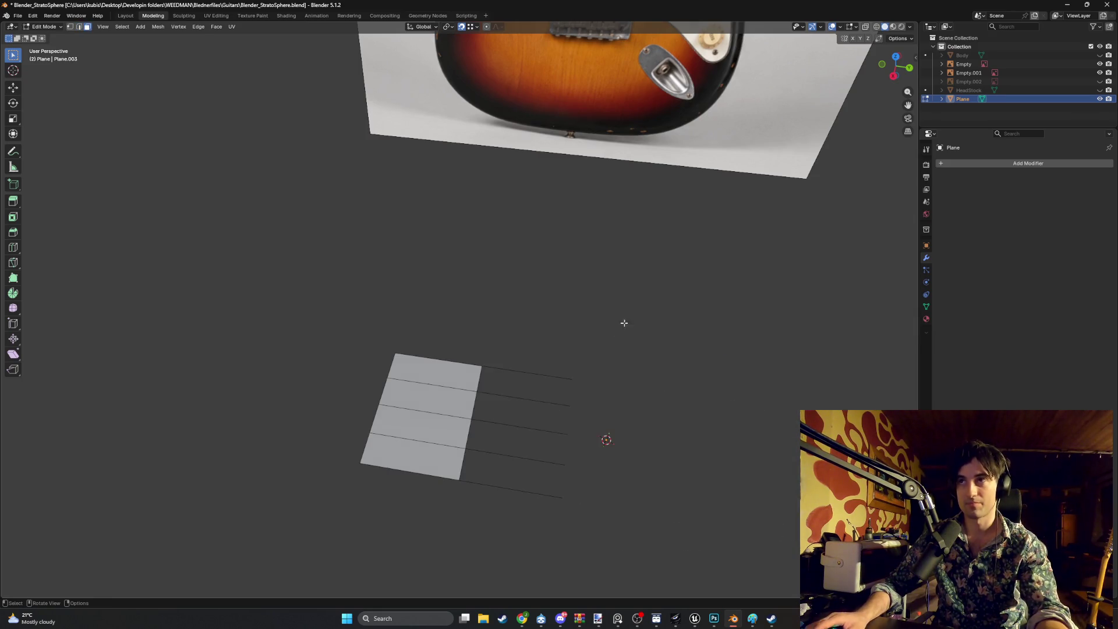
key(ctrl+z)
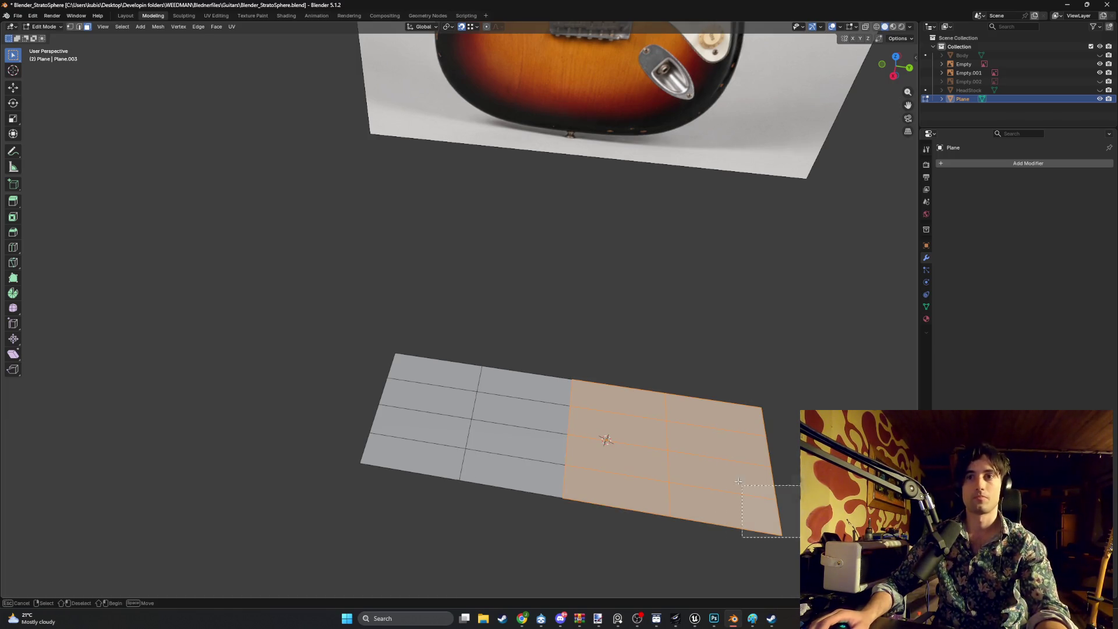
key(x)
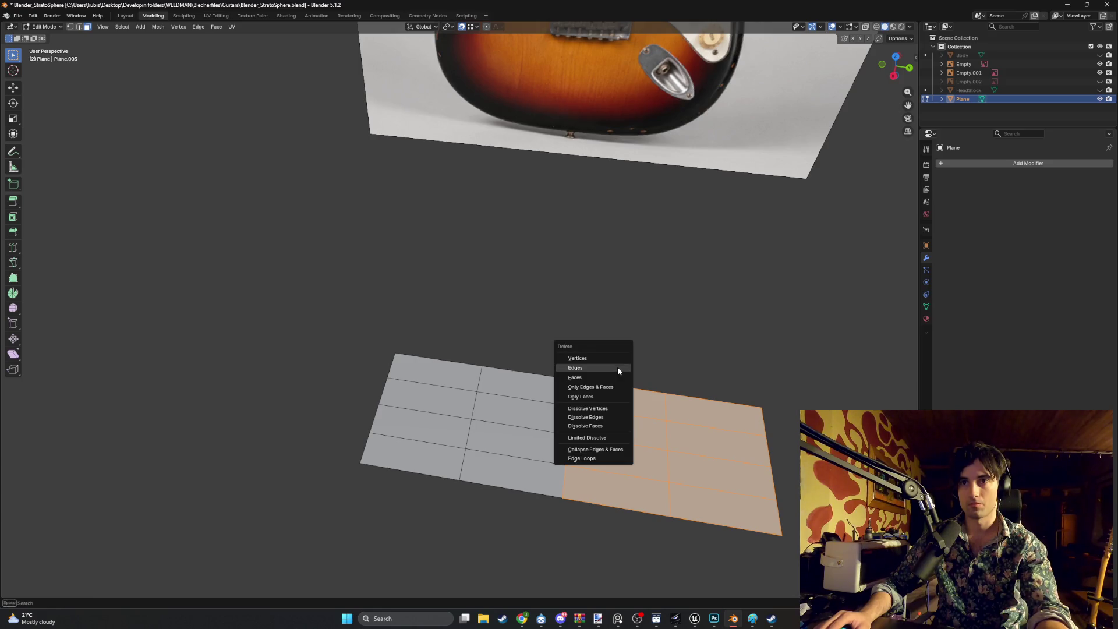
click(623, 385)
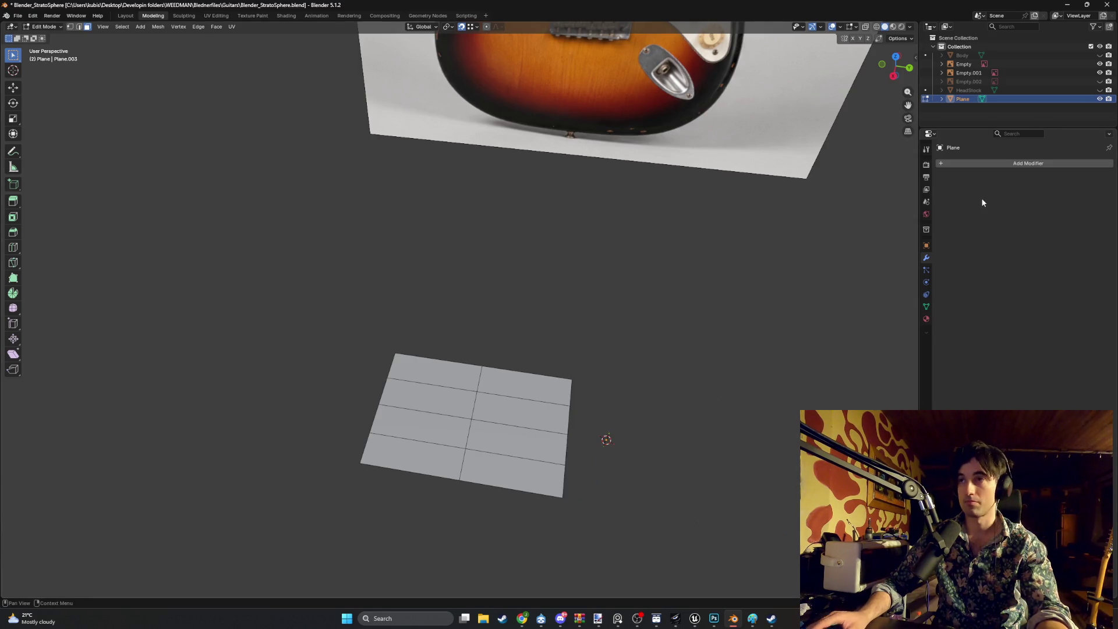
click(994, 165)
Add a Mirror modifier to the plane with the Z axis enabled
text(mirror)
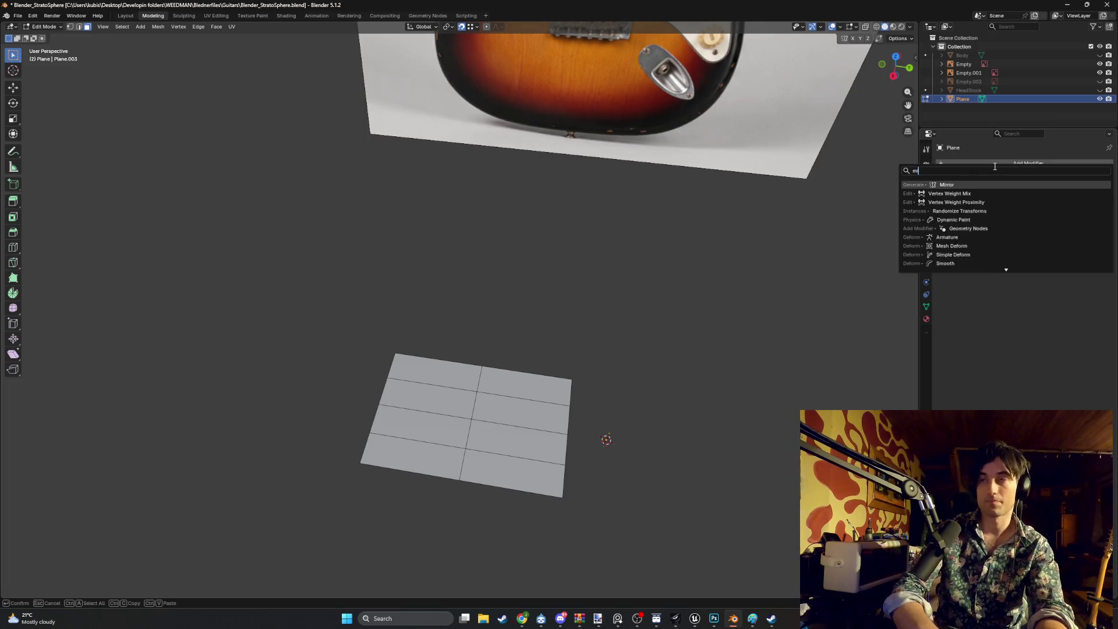
key(Return)
click(1076, 192)
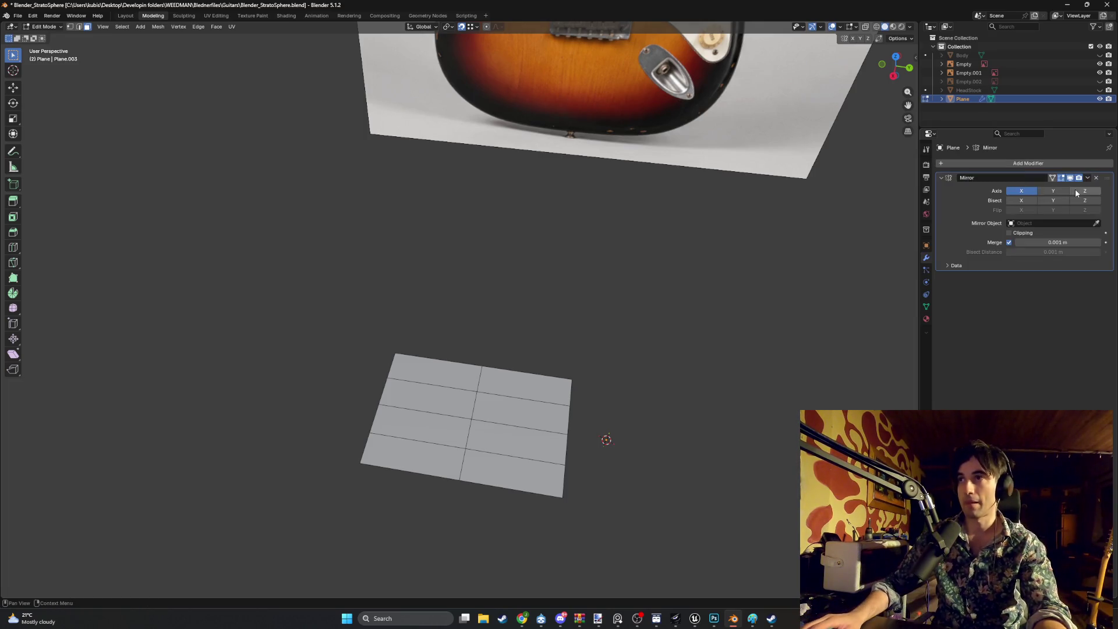
mouse_move(734, 322)
middle_down()
mouse_move(752, 317)
mouse_move(700, 346)
mouse_move(707, 385)
middle_up()
Apply the Mirror modifier in Object Mode and return to Edit Mode in Right view
key(Tab)
key(ctrl+a)
key(Tab)
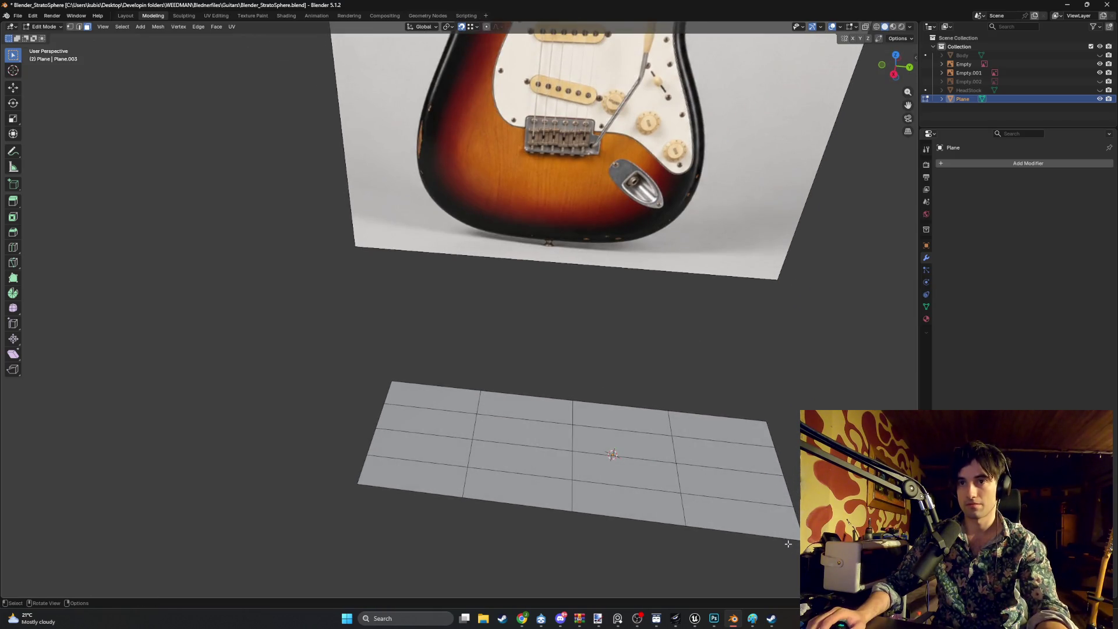
key(Tab)
key(Tab)
mouse_move(639, 482)
middle_down()
mouse_move(548, 383)
mouse_move(514, 389)
middle_up()
key(KP_3)
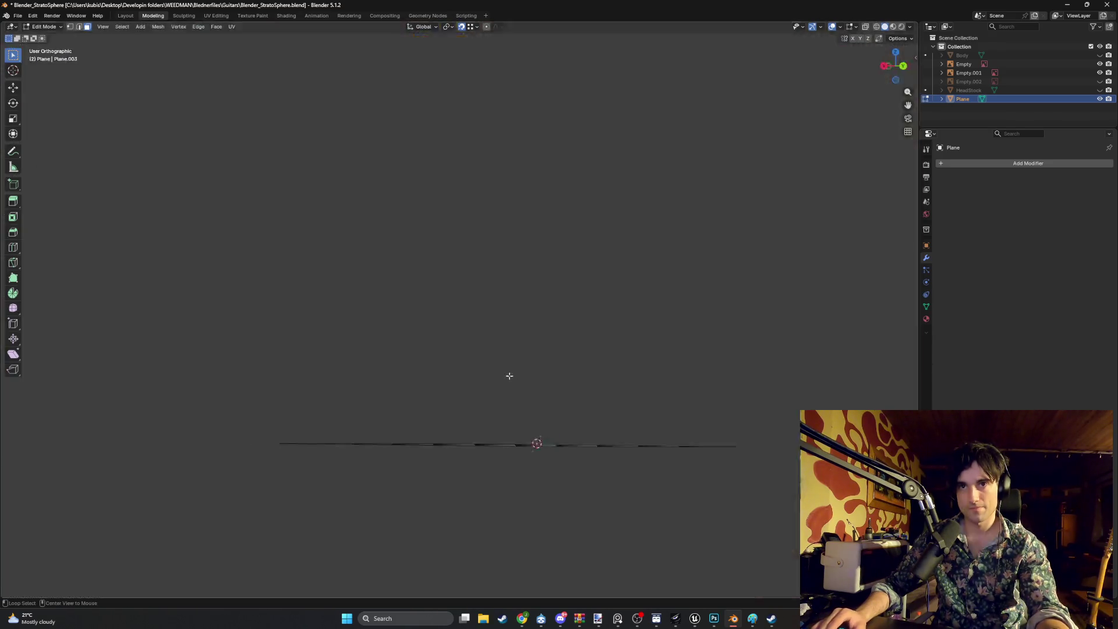
Extrude a plane face upward into a block, then undo the extrusion
scroll(513, 391, down, 10)
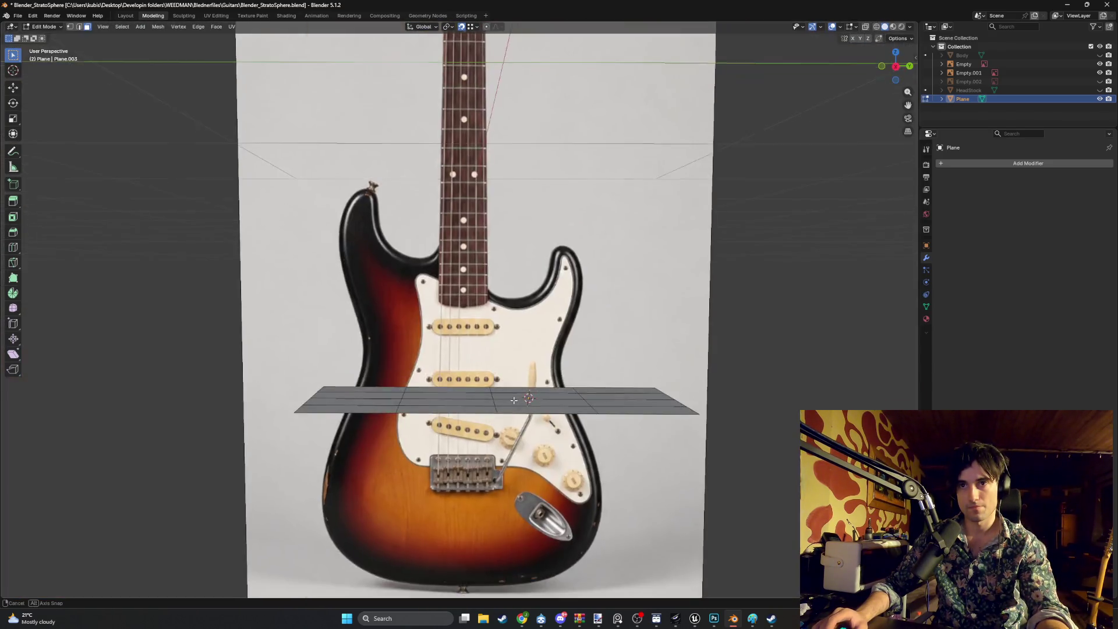
key(ctrl+KP_1)
scroll(465, 395, up, 10)
mouse_move(523, 404)
alt+middle_down()
mouse_move(558, 378)
mouse_move(548, 390)
alt+middle_up()
scroll(545, 361, down, 8)
key(Tab)
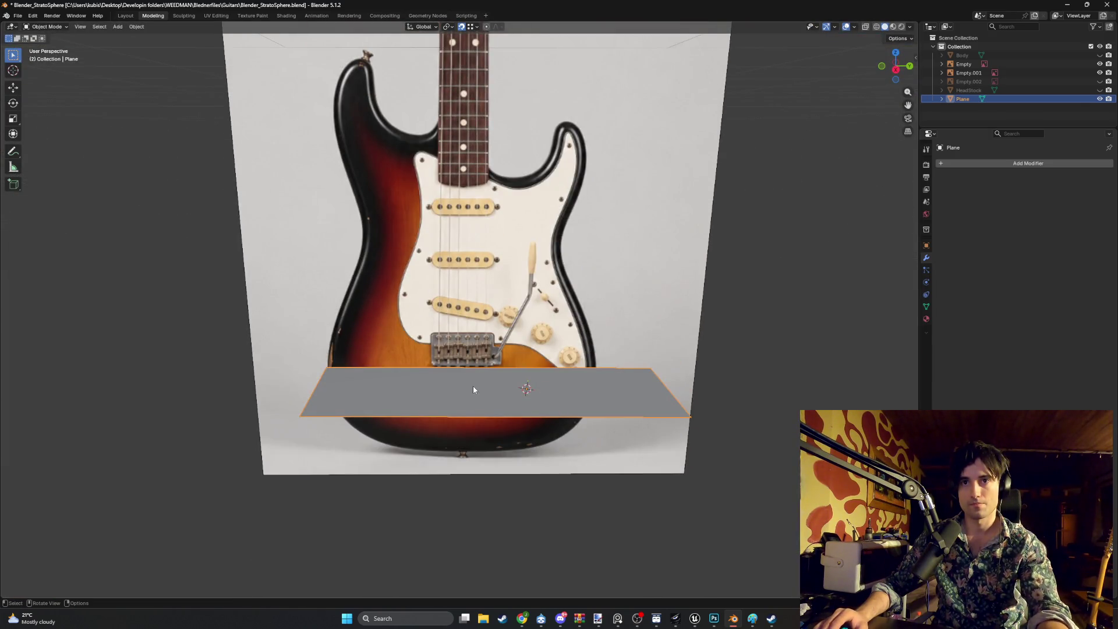
key(Tab)
click(449, 409)
key(e)
click(488, 278)
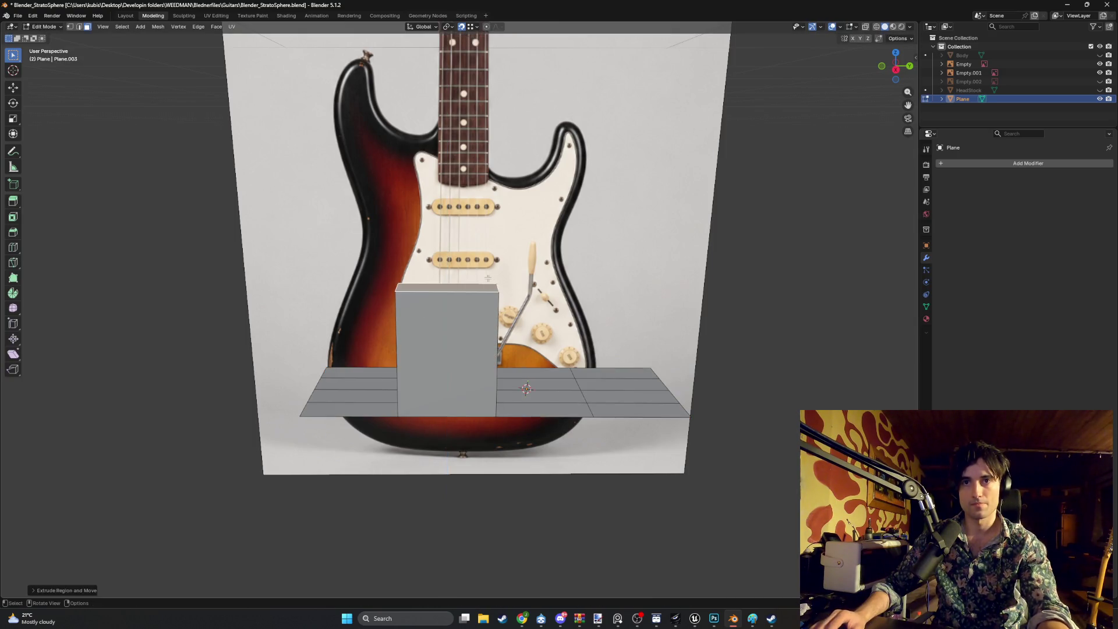
middle_drag(488, 278, 542, 388)
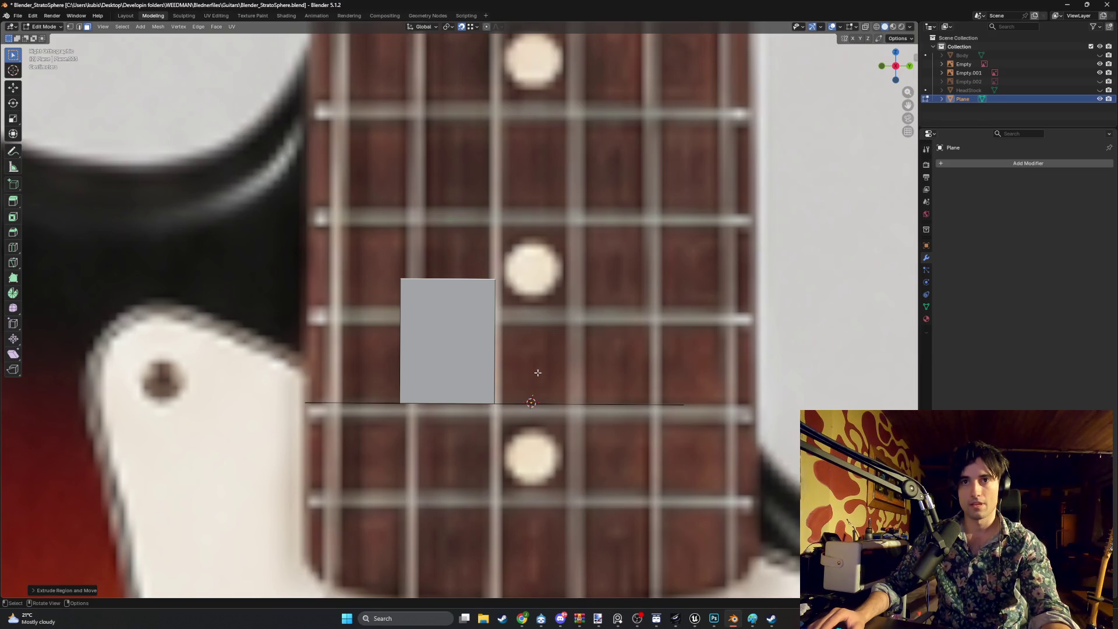
key(ctrl+z)
Undo the loop cuts so the plane is back to a single face
scroll(532, 370, down, 8)
mouse_move(531, 369)
middle_down()
mouse_move(543, 393)
mouse_move(526, 397)
middle_up()
click(680, 458)
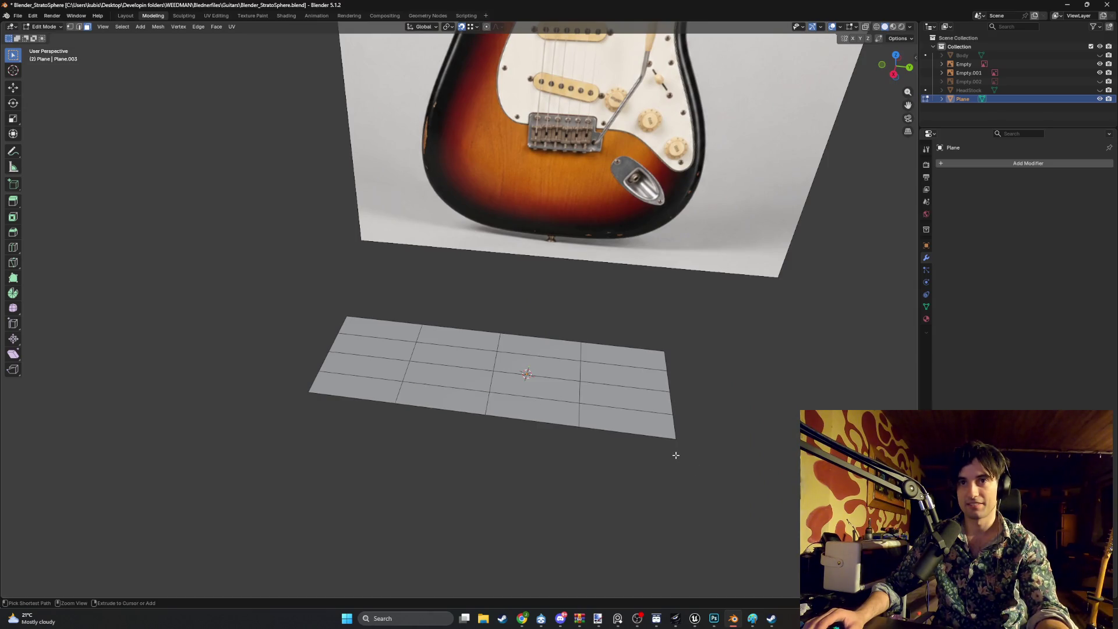
key(Tab)
mouse_move(678, 412)
alt+middle_down()
mouse_move(579, 411)
mouse_move(591, 413)
alt+middle_up()
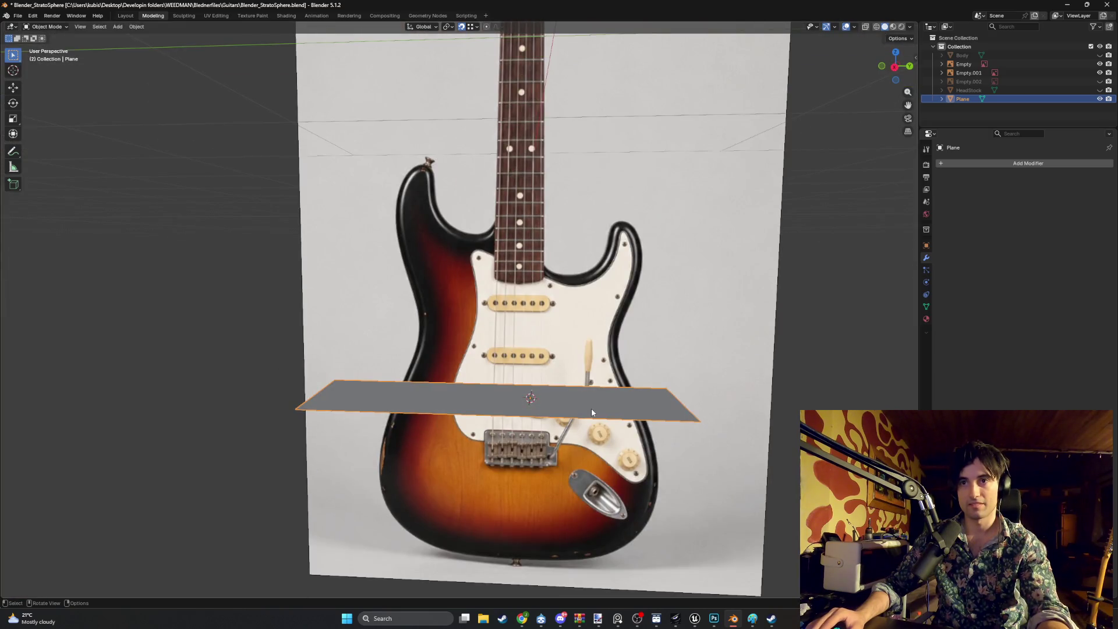
key(Tab)
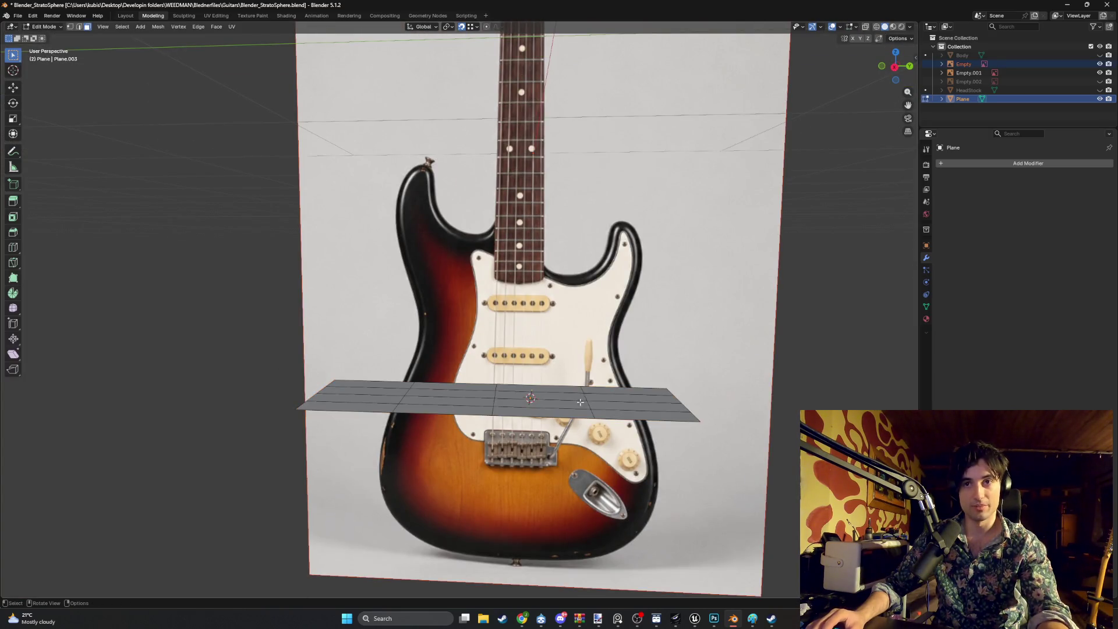
middle_drag(624, 413, 626, 428)
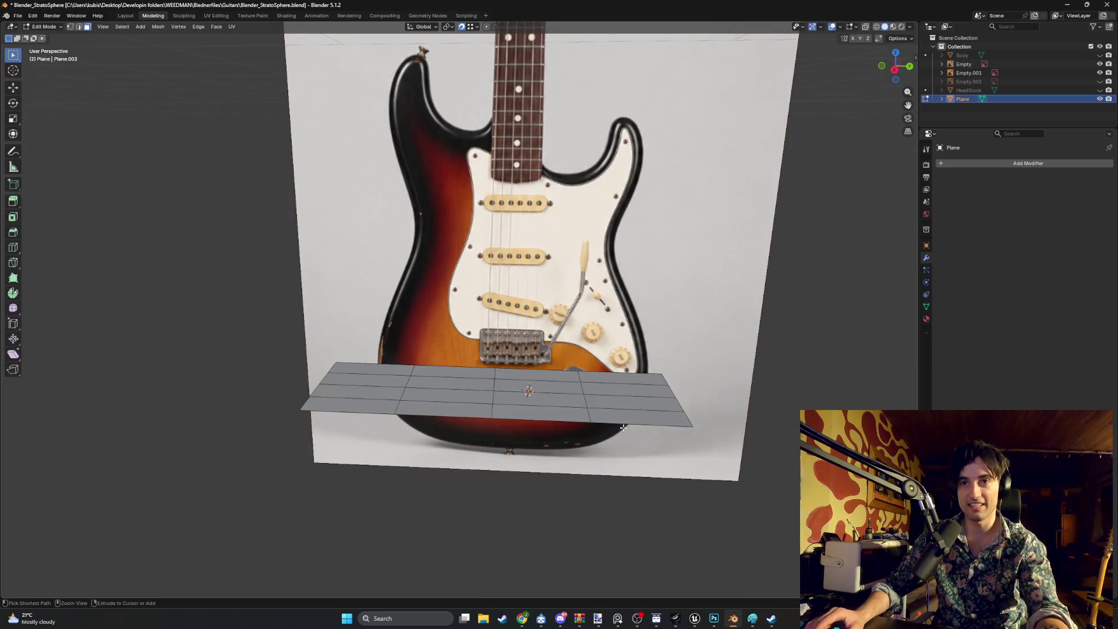
ctrl+click(591, 407)
key(ctrl+z)
key(ctrl+z)
key(ctrl+z)
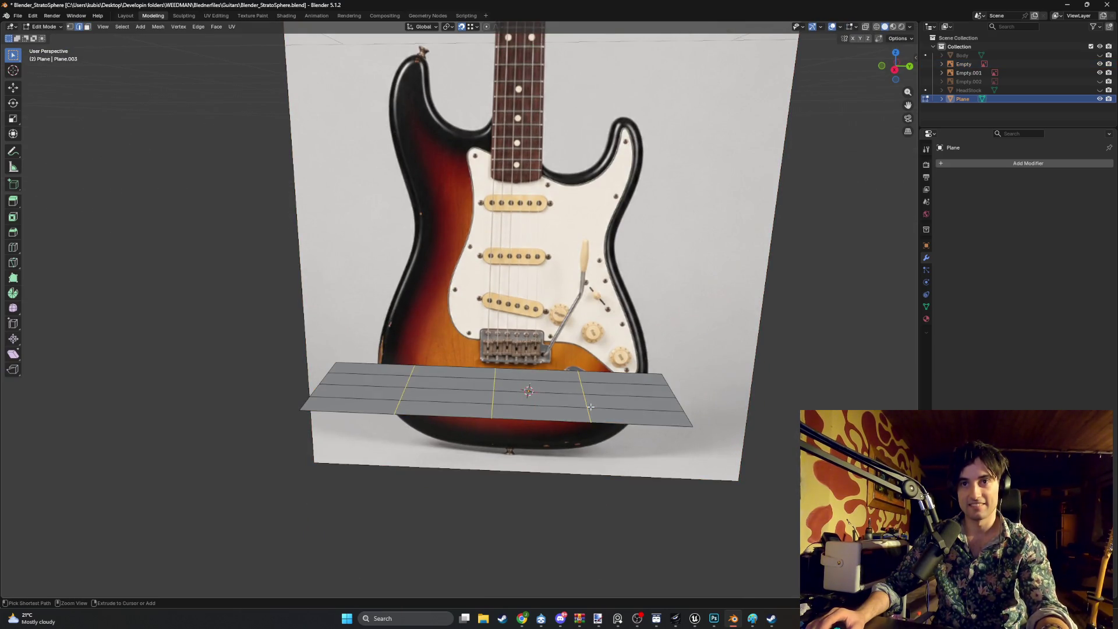
In Right Ortho, move the plane's edge vertices along Y and switch to wireframe shading
key(KP_3)
scroll(601, 404, up, 10)
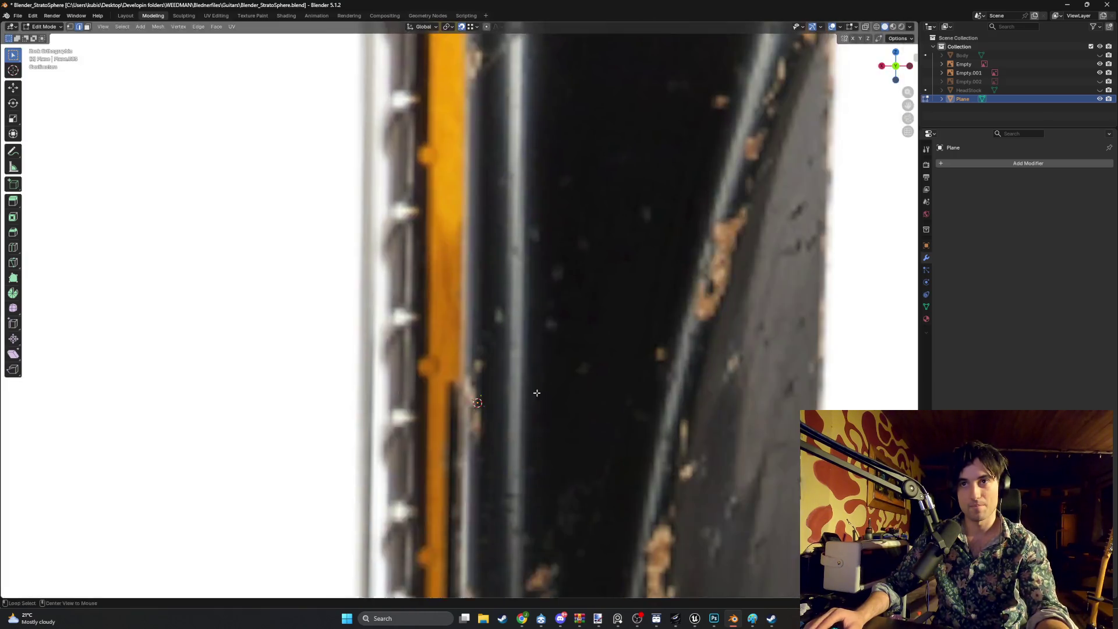
scroll(605, 405, down, 3)
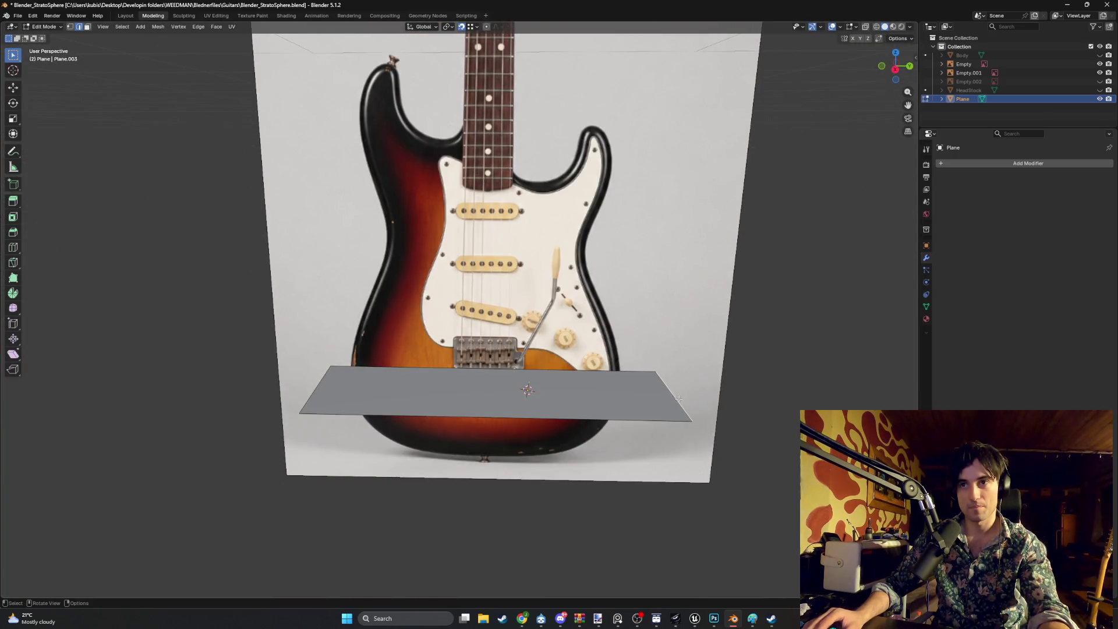
key(g)
key(y)
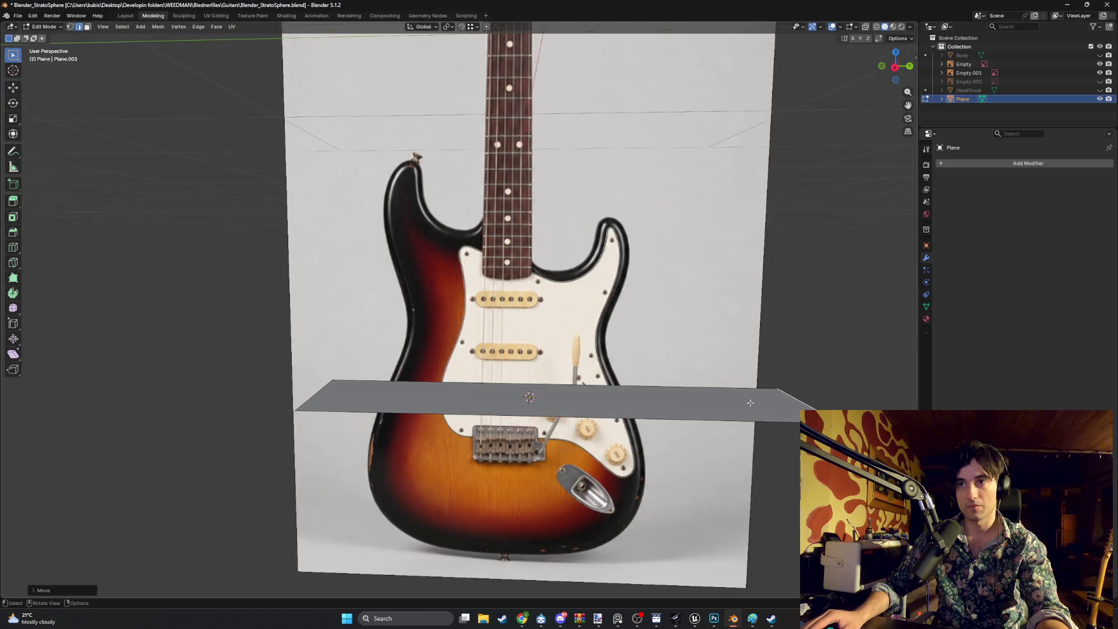
click(674, 406)
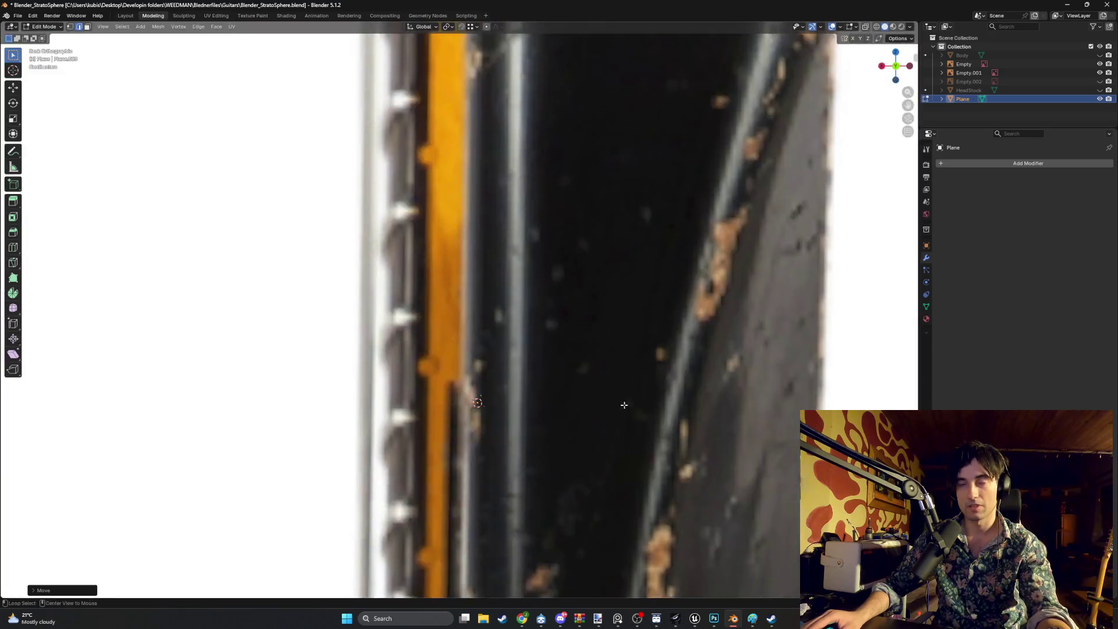
key(z)
click(544, 398)
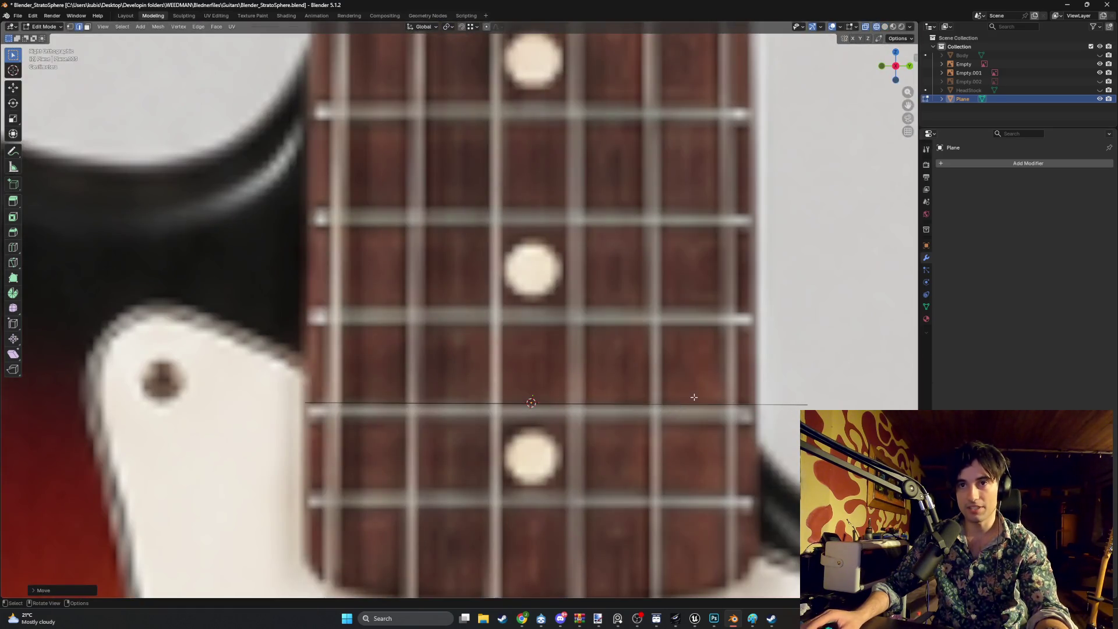
Nudge the plane's right end vertex along Y to line it up
scroll(695, 397, down, 5)
scroll(694, 397, up, 5)
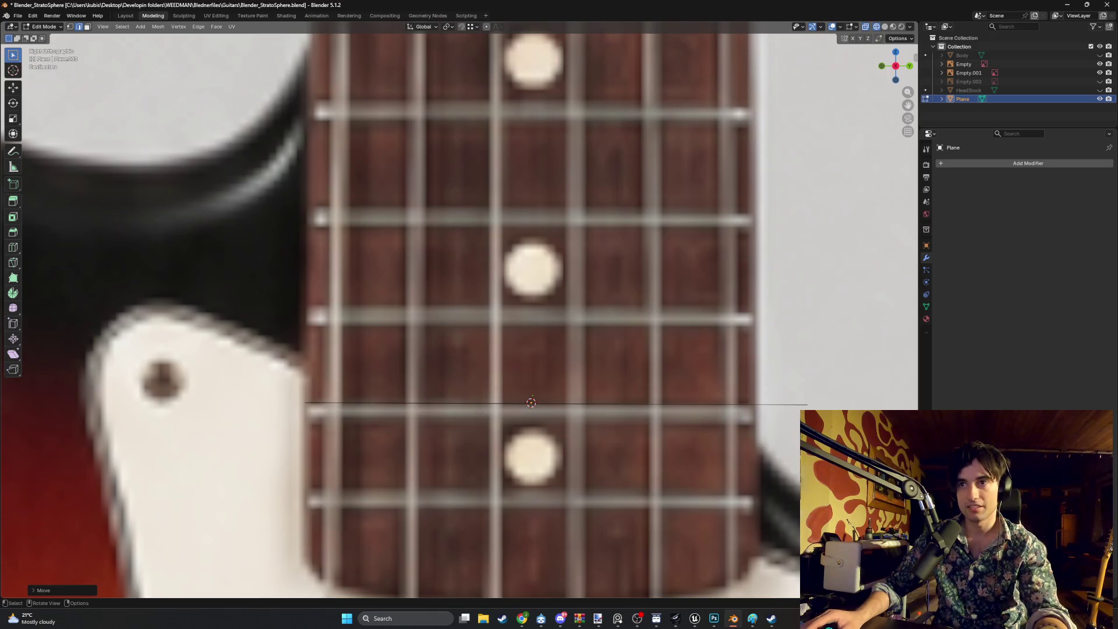
key(g)
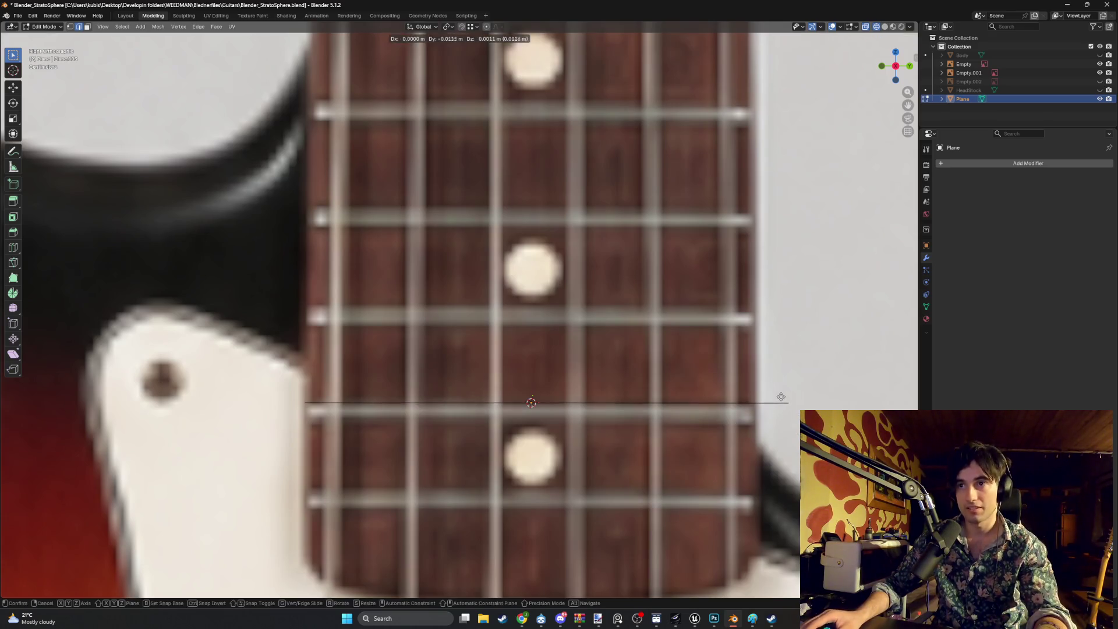
key(y)
click(760, 402)
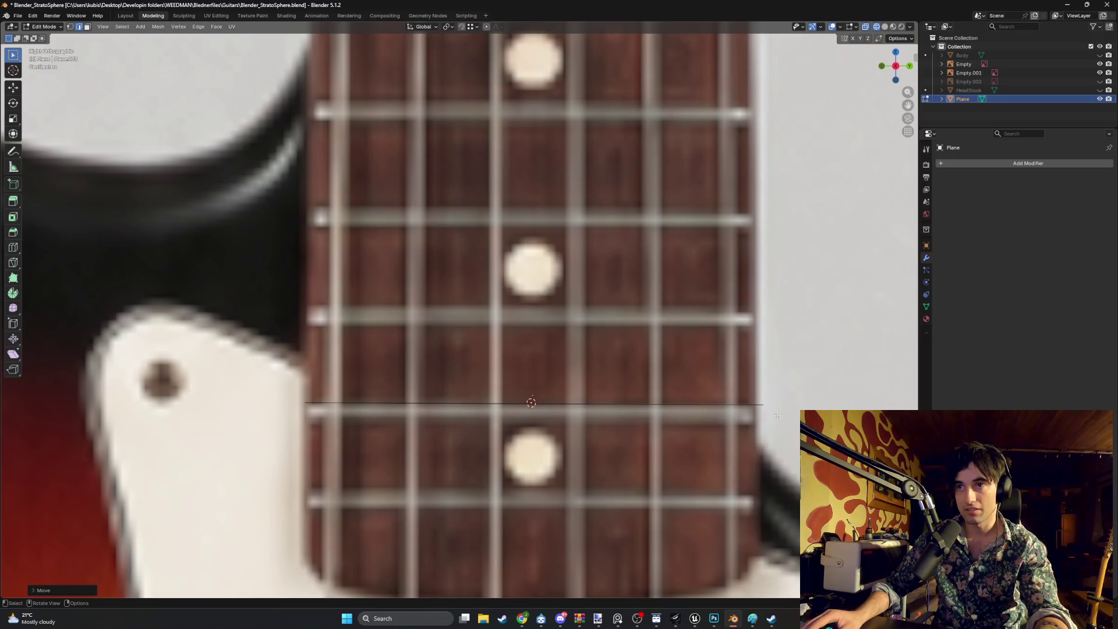
key(g)
click(757, 404)
key(g)
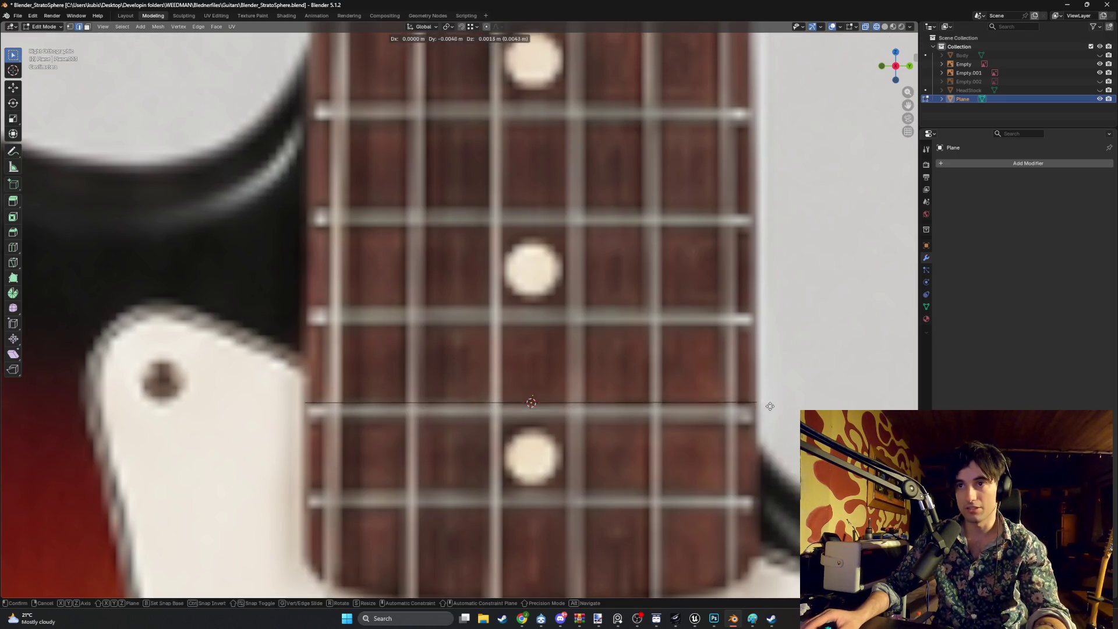
key(y)
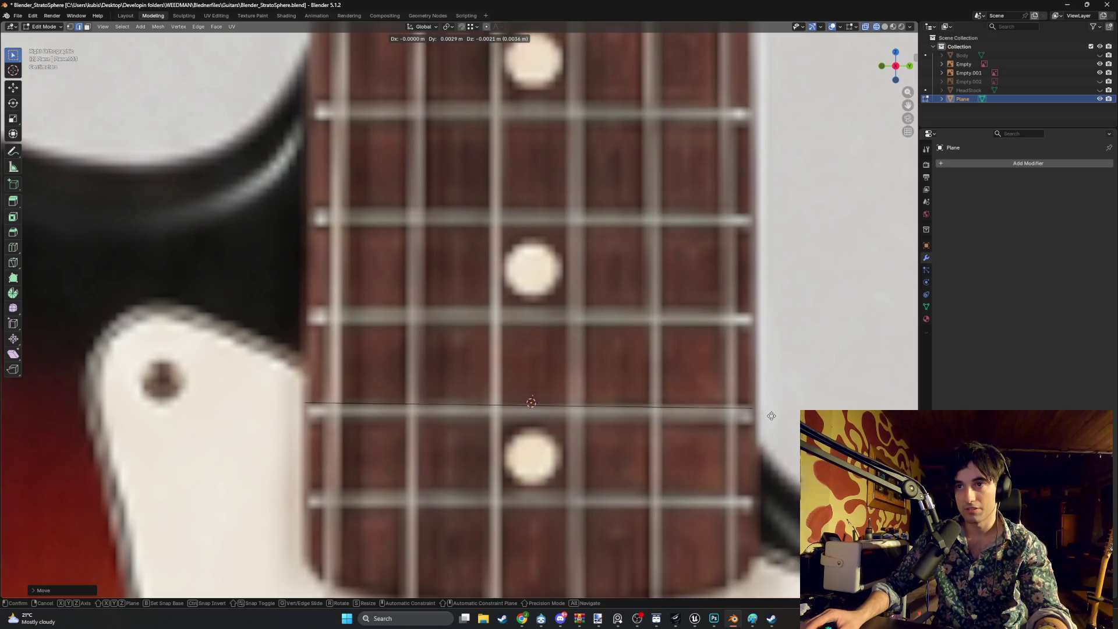
click(743, 407)
drag(774, 419, 739, 399)
key(g)
key(y)
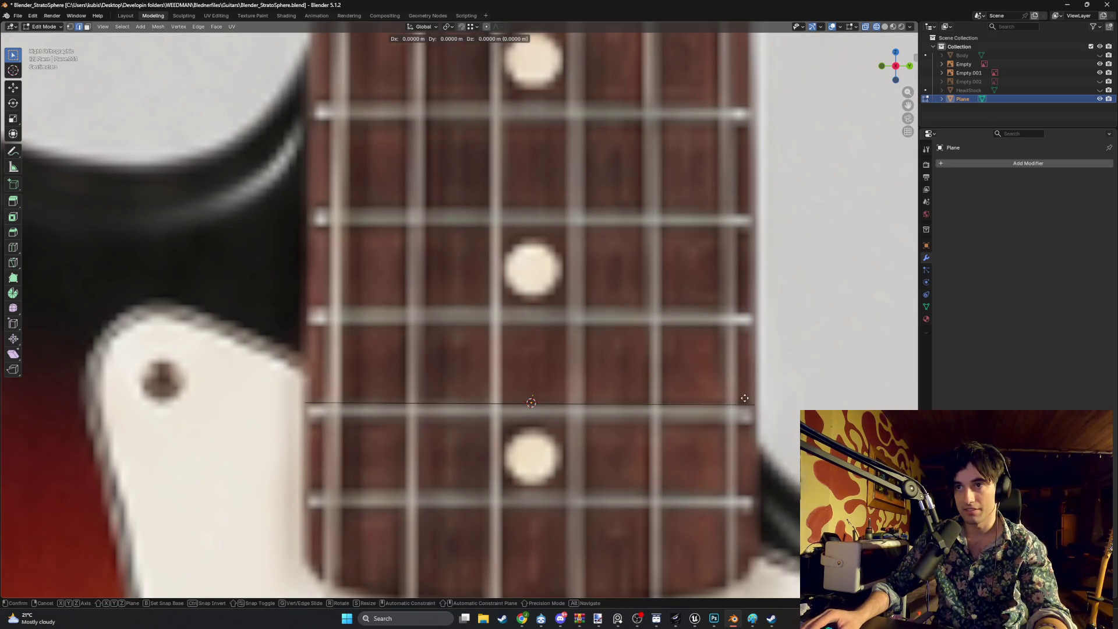
click(747, 398)
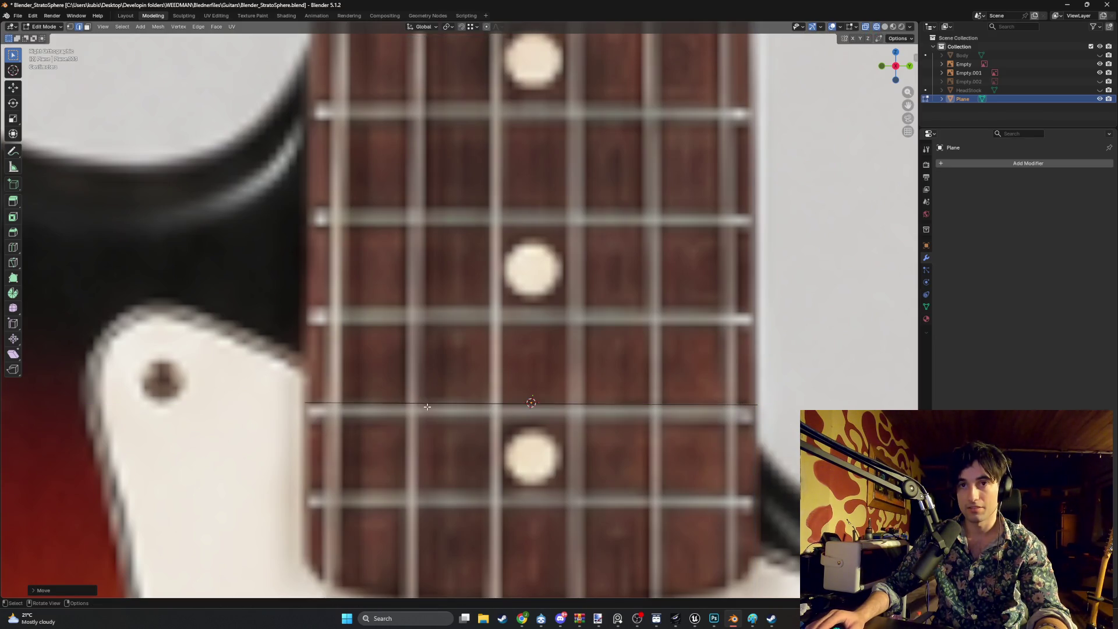
scroll(427, 406, down, 3)
Move the whole plane about 0.09 m down along Z to the neck's end
key(Tab)
key(g)
key(y)
key(z)
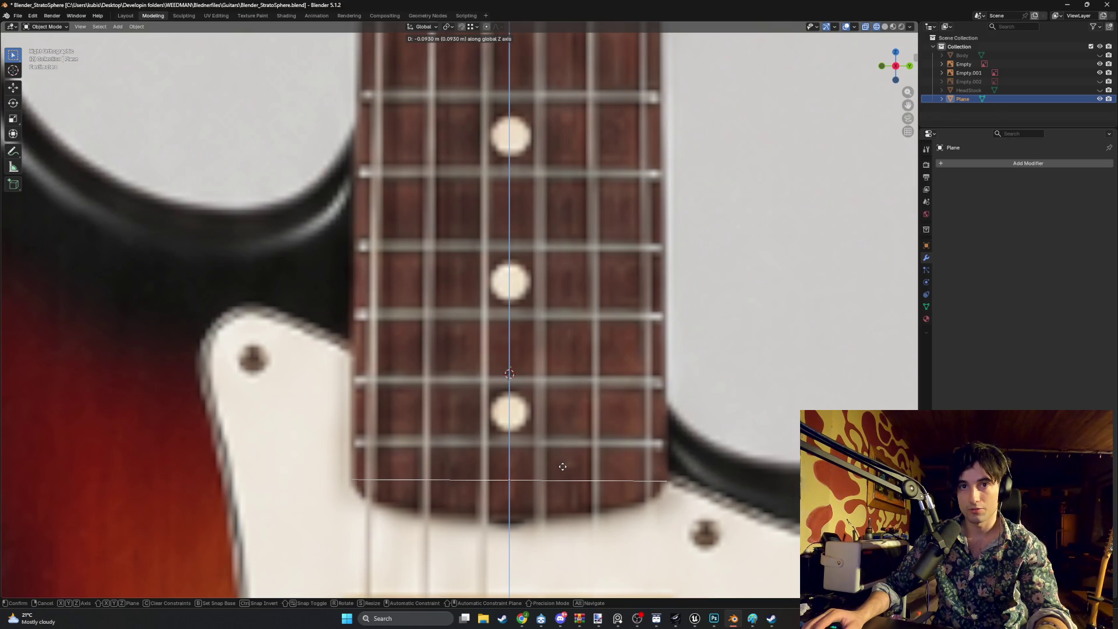
click(563, 467)
middle_drag(561, 466, 502, 447)
key(Tab)
Return to solid shading, orbit to a near-front view of the plane and re-enter edit mode
key(z)
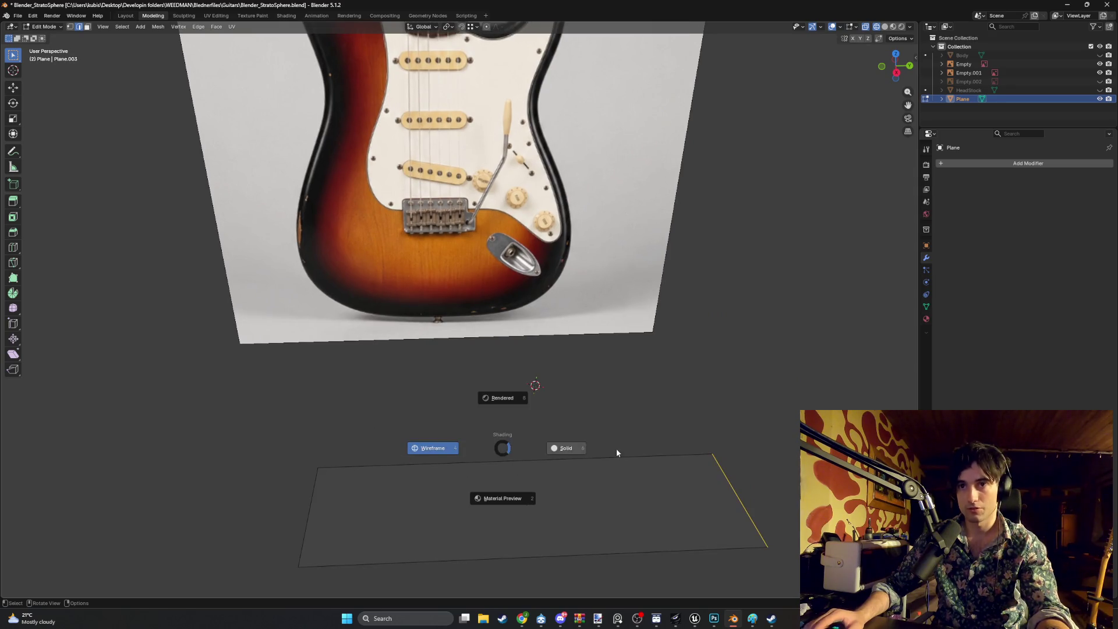
click(616, 449)
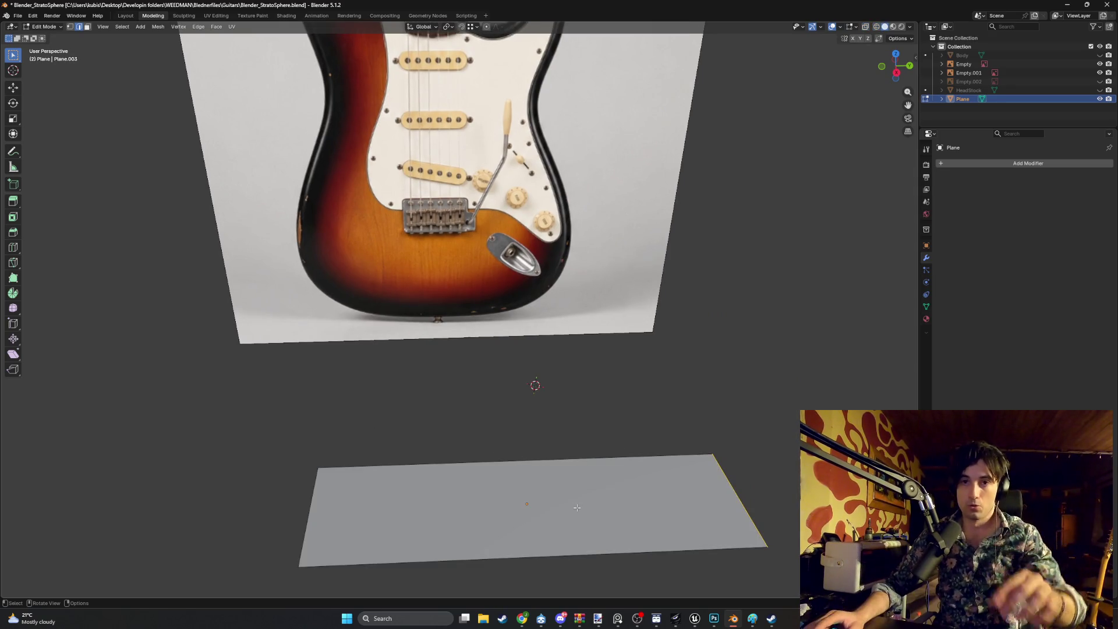
mouse_move(577, 507)
middle_down()
mouse_move(569, 519)
mouse_move(461, 428)
mouse_move(490, 437)
middle_up()
key(Tab)
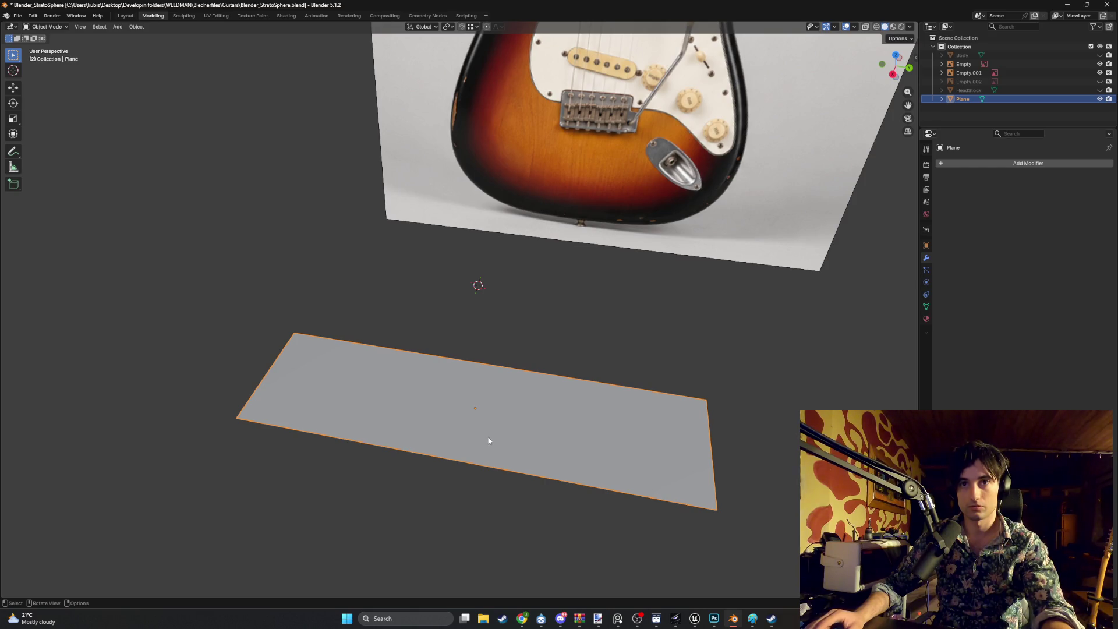
mouse_move(488, 441)
middle_down()
mouse_move(510, 417)
mouse_move(520, 435)
mouse_move(514, 490)
mouse_move(465, 421)
mouse_move(447, 419)
middle_up()
key(Tab)
Add three evenly centred loop cuts lengthwise and three crosswise across the plane
key(ctrl+r)
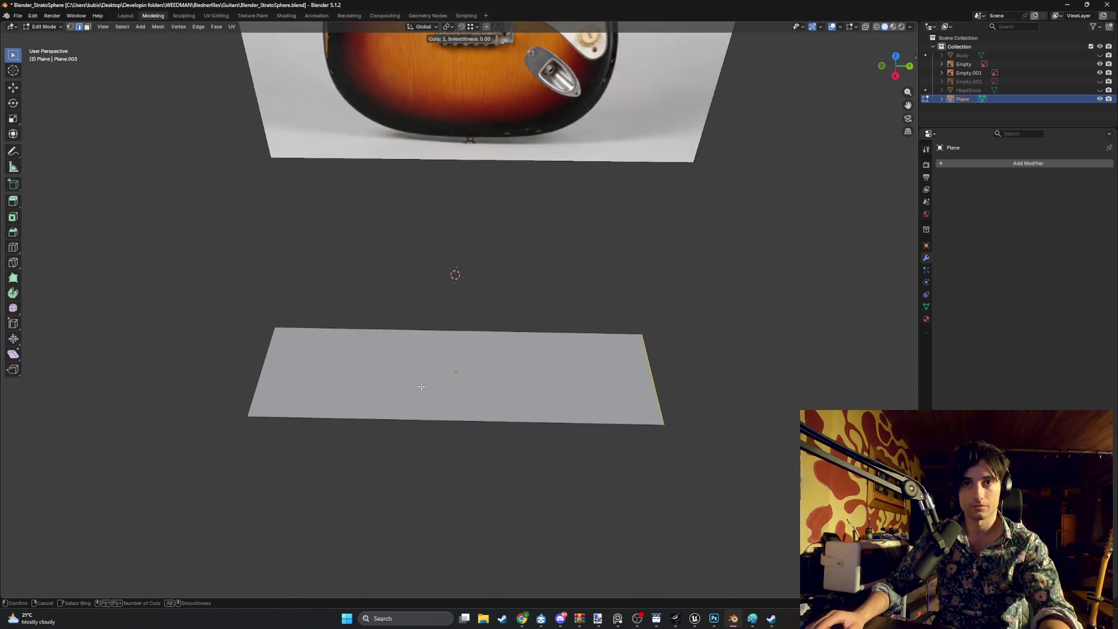
scroll(265, 375, up, 2)
click(266, 376)
right_click(266, 375)
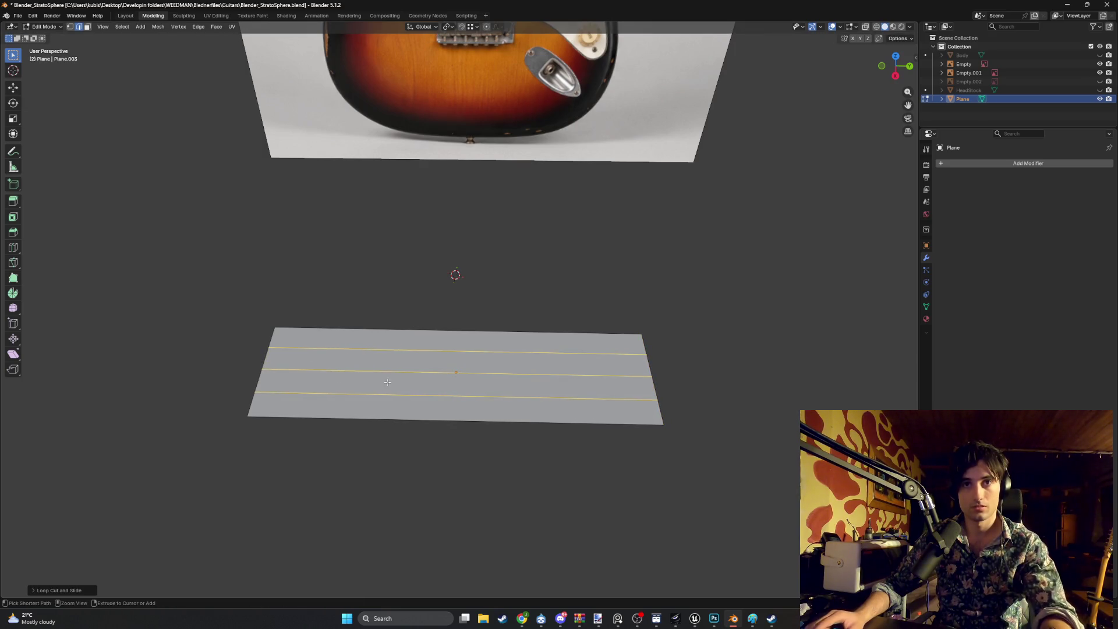
key(ctrl+r)
click(406, 379)
right_click(385, 400)
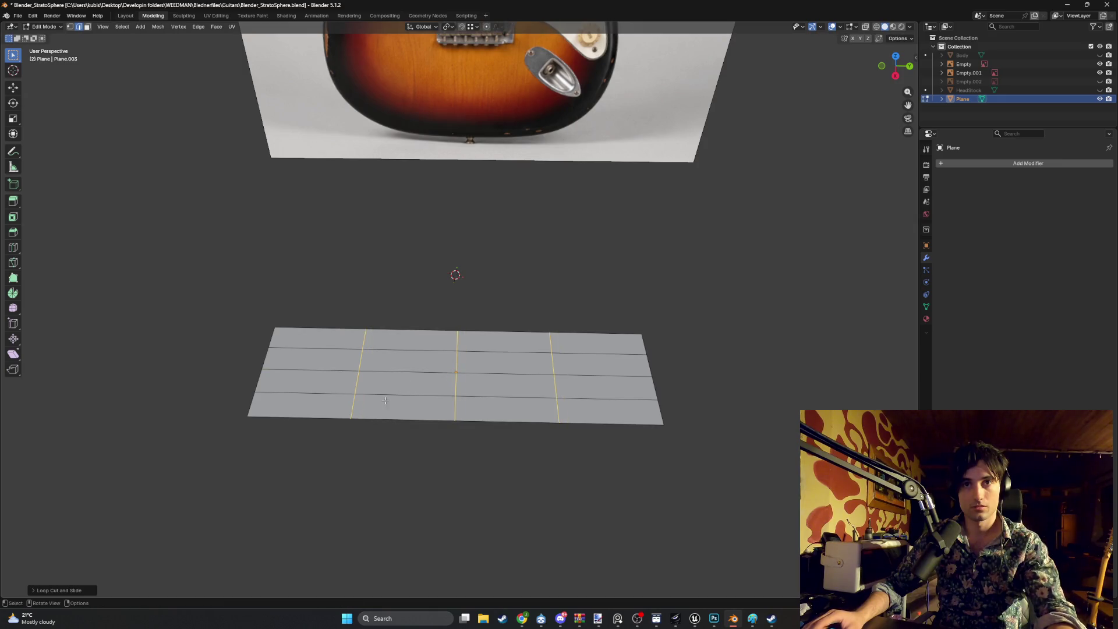
scroll(465, 397, up, 4)
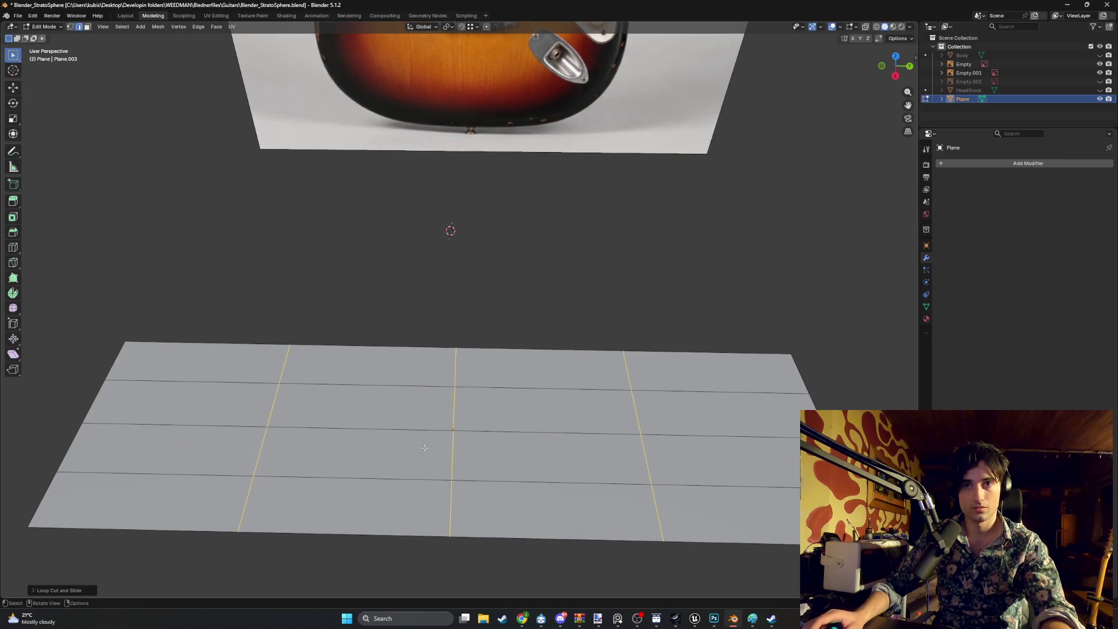
scroll(420, 442, down, 2)
Delete the right-half faces, clear the selection and return to Object Mode
key(3)
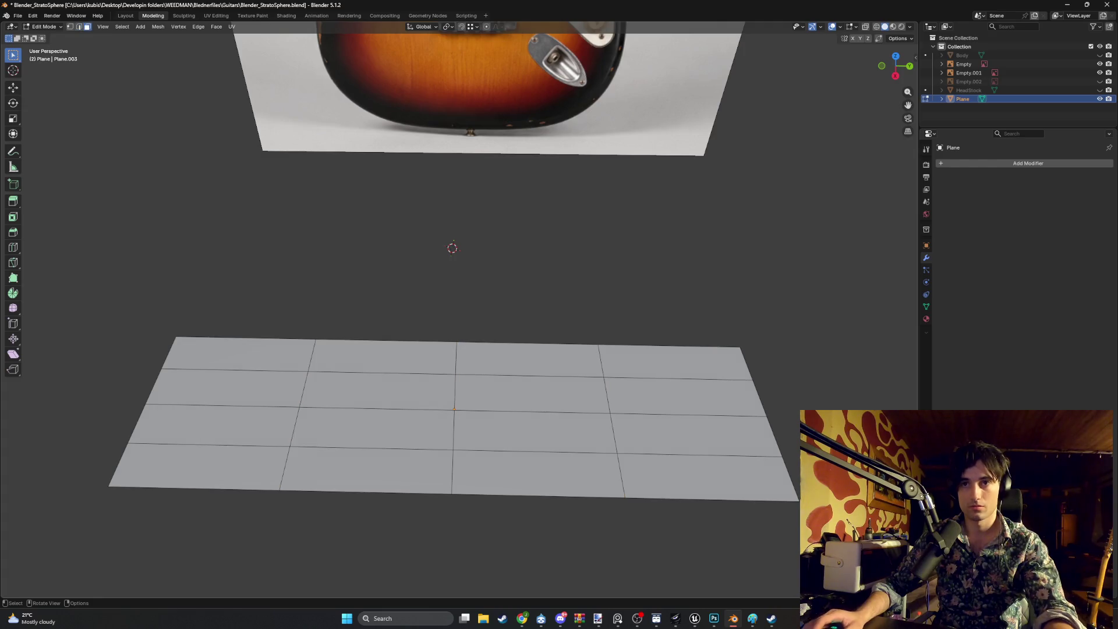
drag(806, 557, 539, 310)
key(x)
click(545, 324)
middle_drag(545, 322, 491, 362)
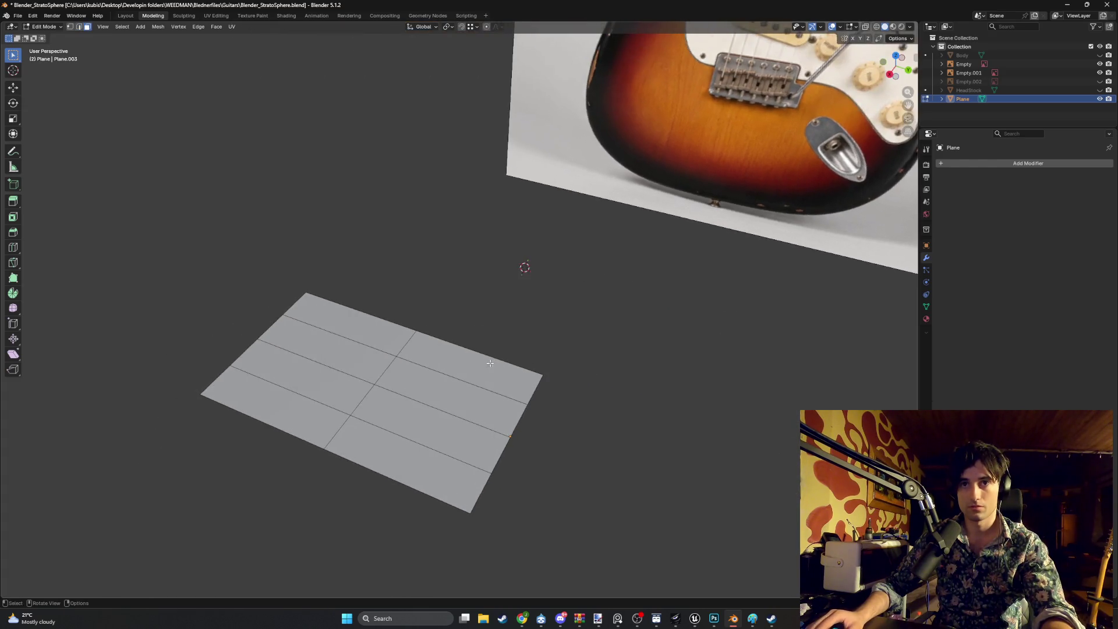
key(a)
alt+click(508, 447)
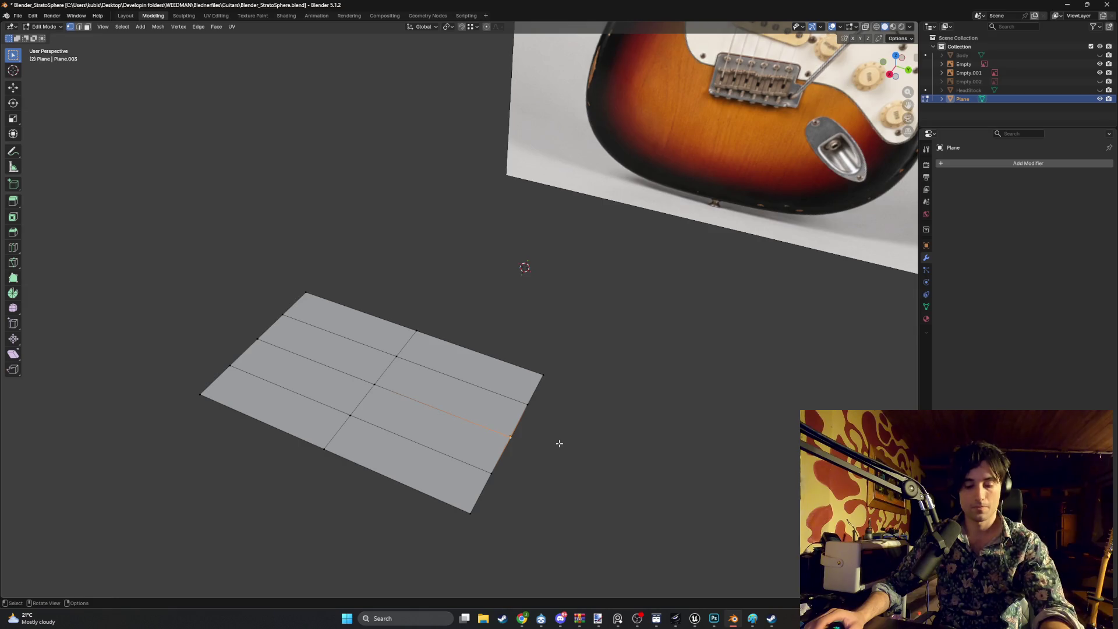
key(ctrl+Tab)
click(559, 476)
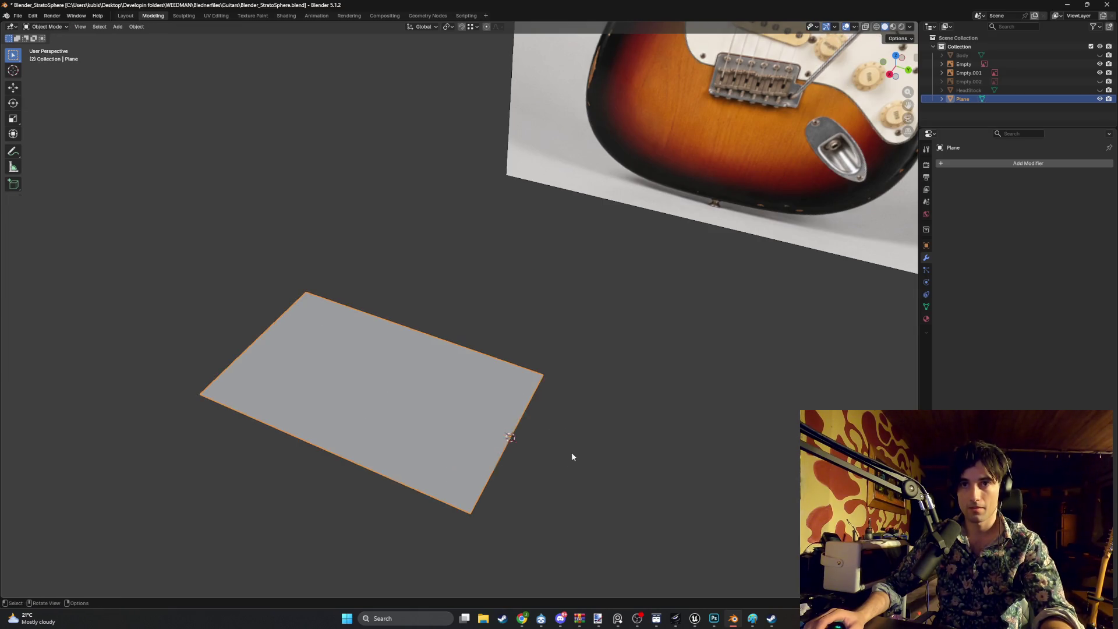
Set the half plane's origin to the 3D cursor
right_click(571, 453)
mouse_move(567, 452)
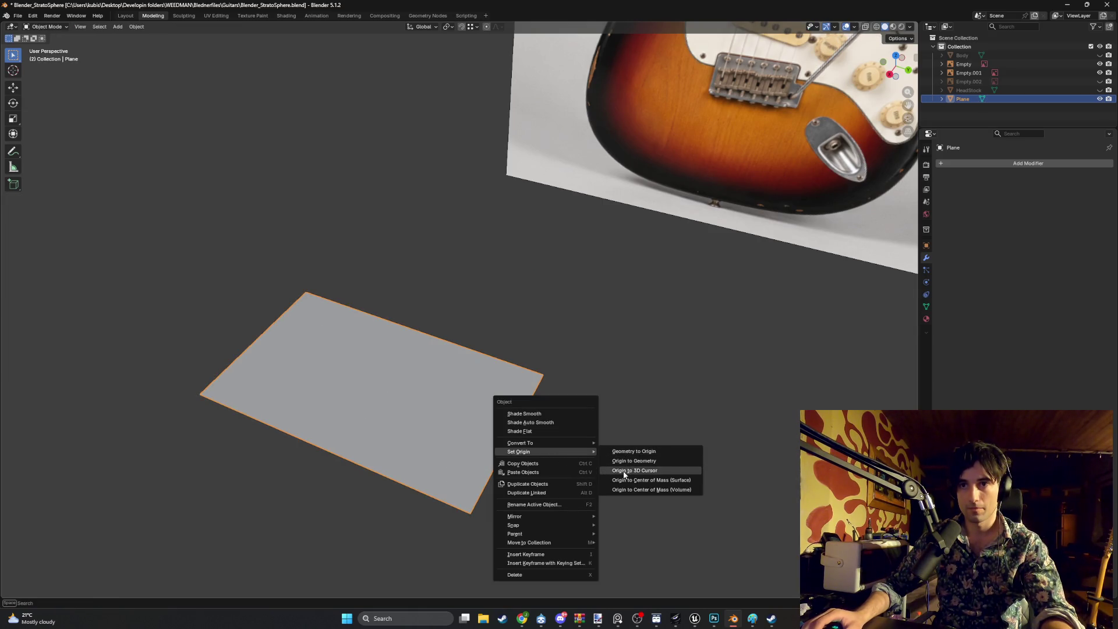
click(625, 471)
click(538, 440)
mouse_move(538, 440)
middle_down()
mouse_move(563, 444)
mouse_move(508, 442)
middle_up()
key(Tab)
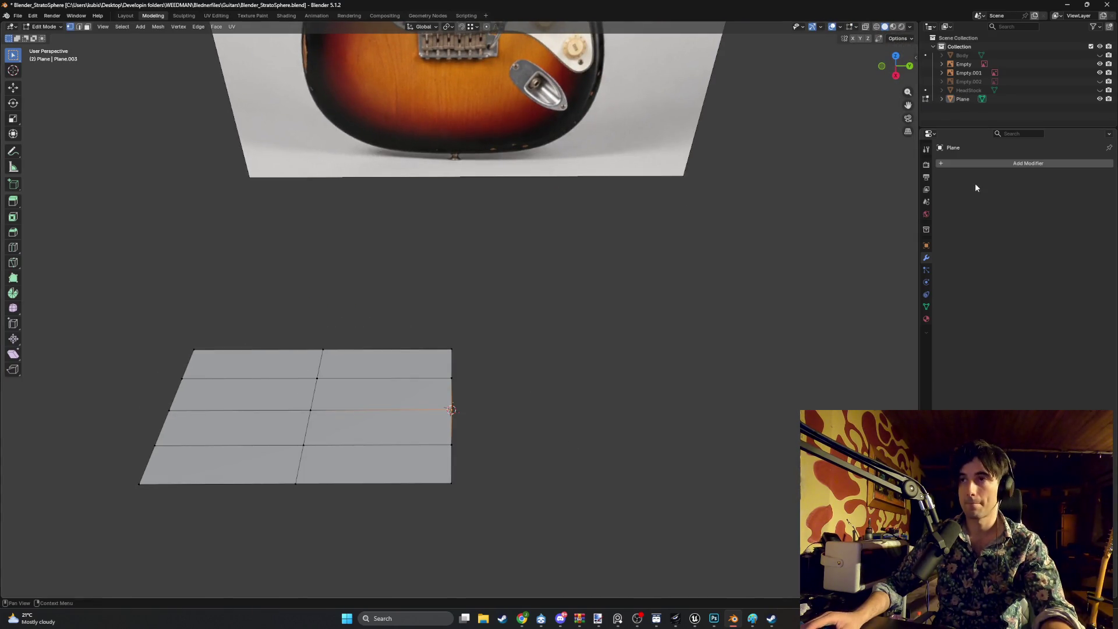
Add a Mirror modifier to the plane, leaving the mirror object empty
click(989, 165)
text(mi)
key(Return)
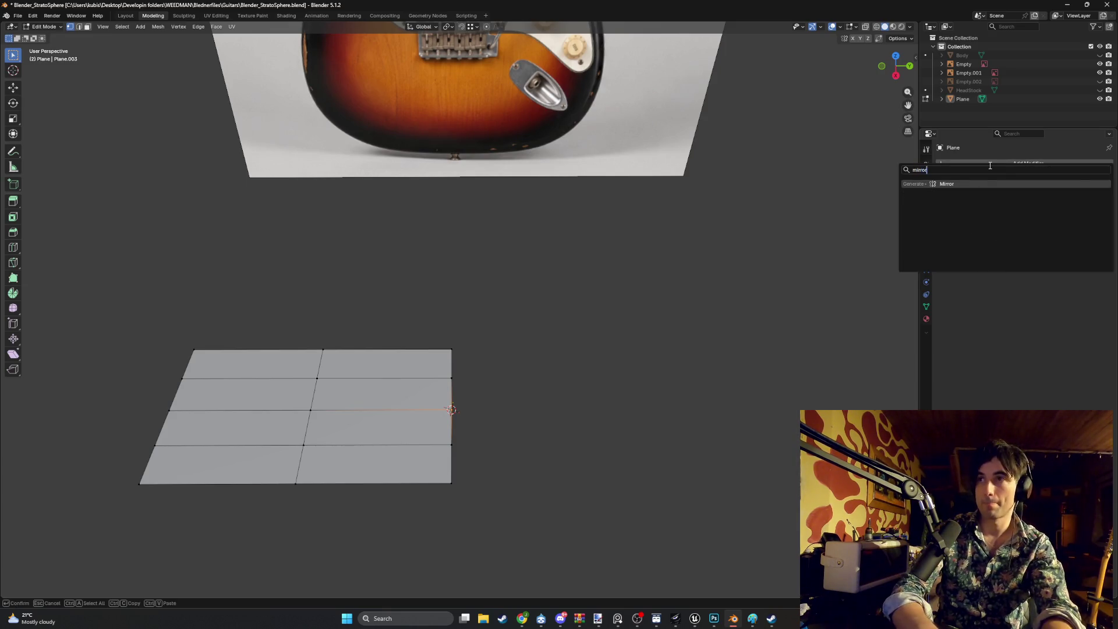
click(1083, 192)
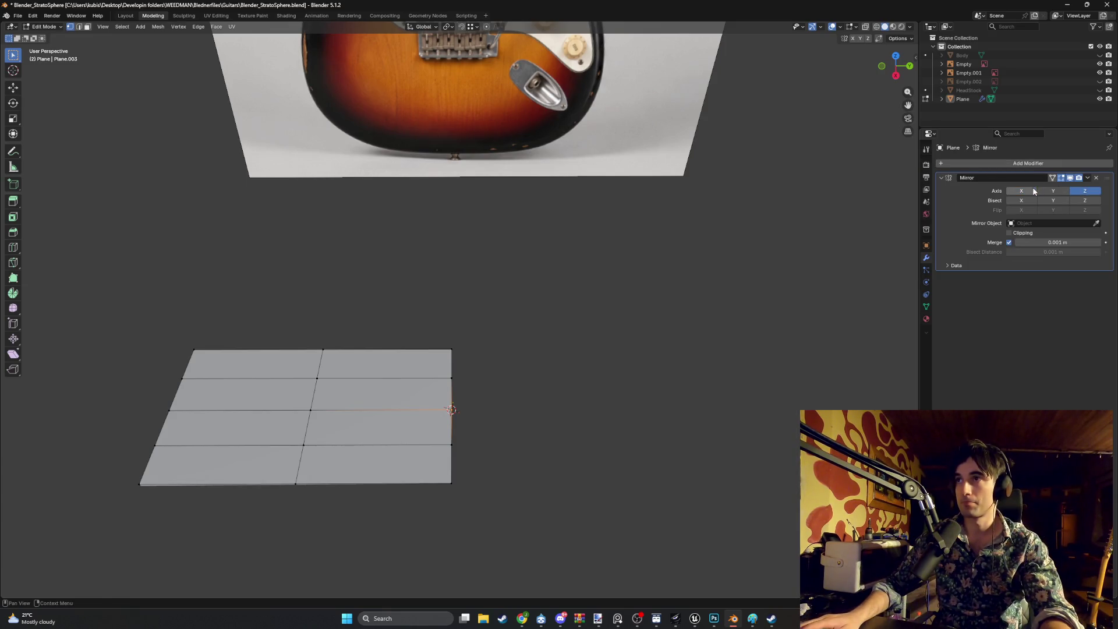
click(370, 414)
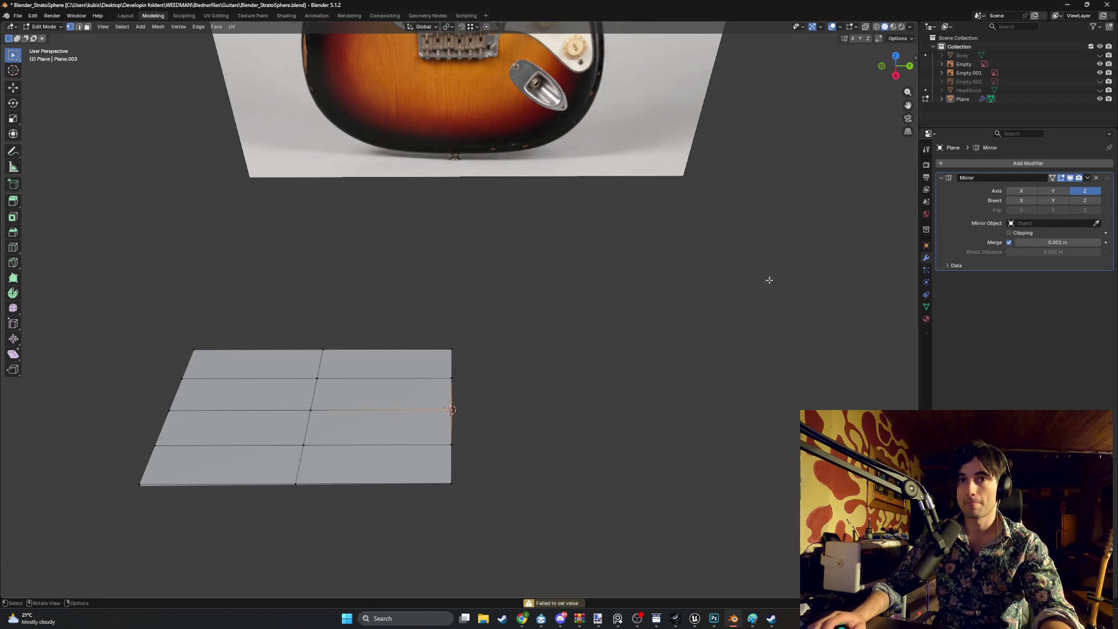
key(Tab)
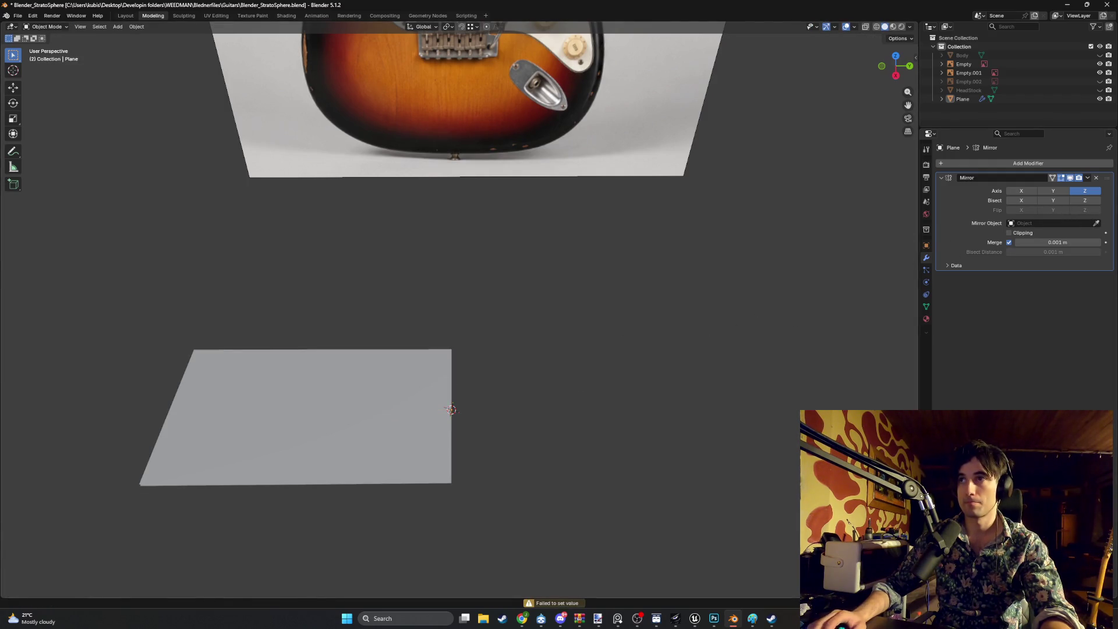
click(401, 419)
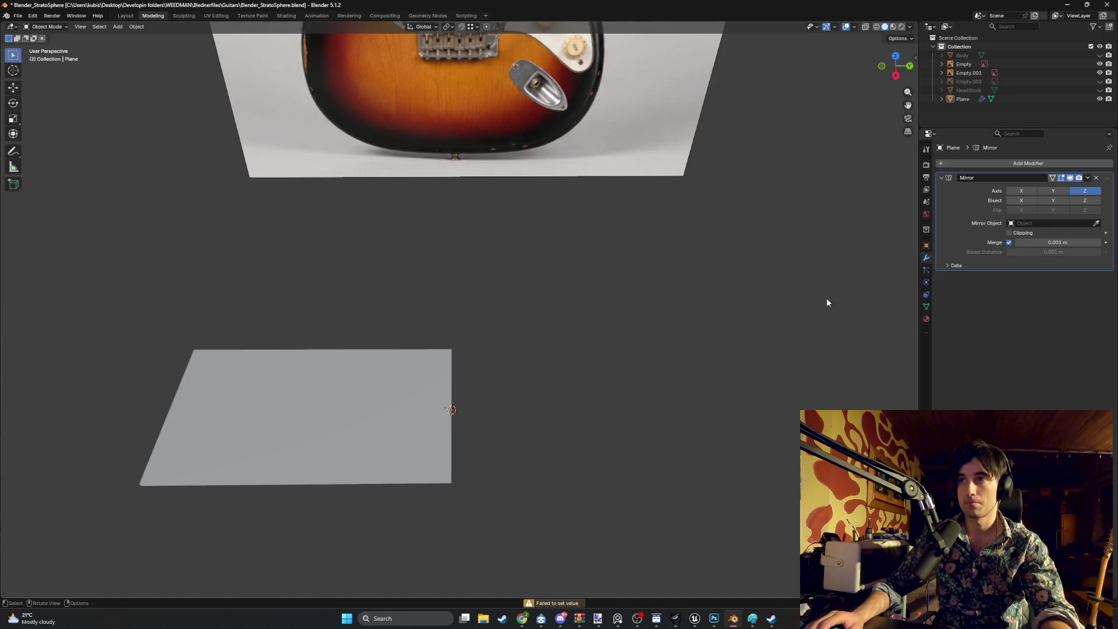
click(1014, 224)
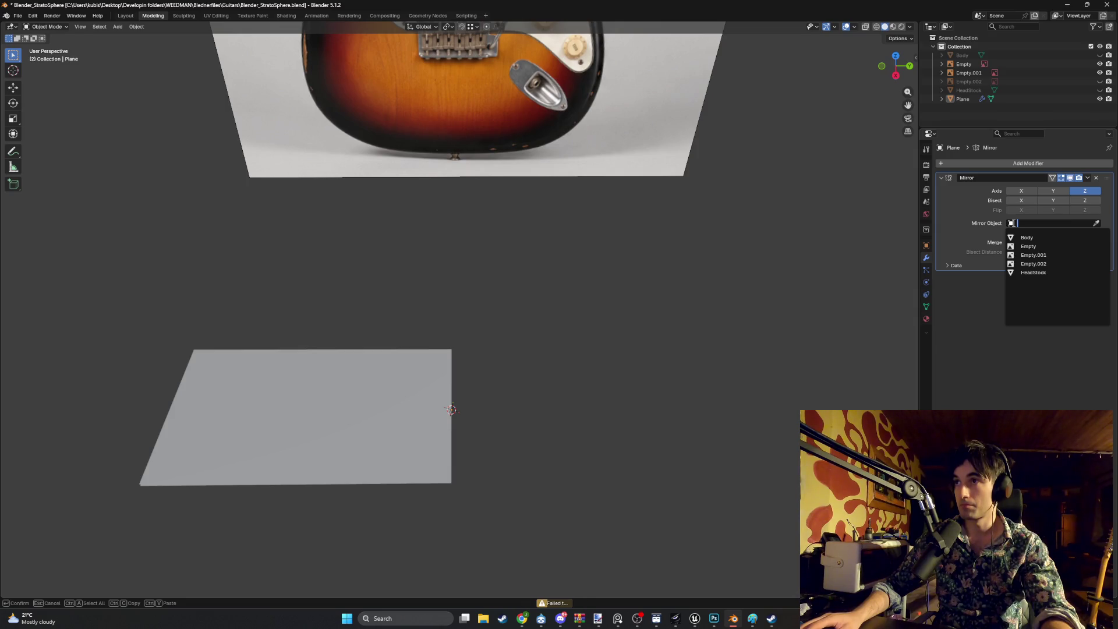
click(610, 325)
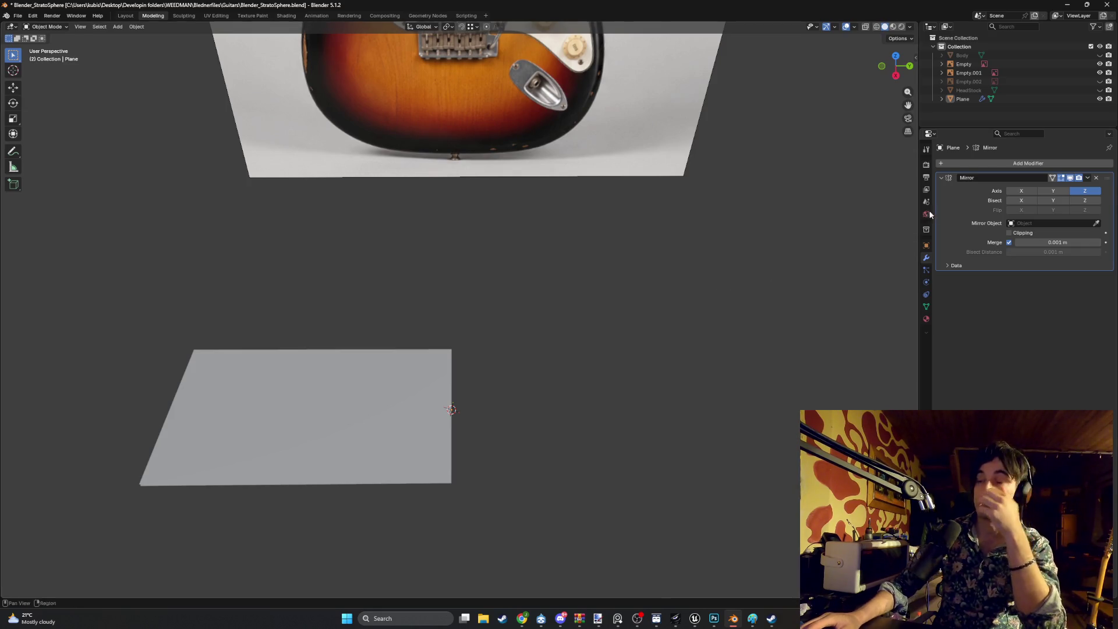
Switch the Mirror modifier to the Y axis with Z off, then enter Edit Mode
click(1048, 191)
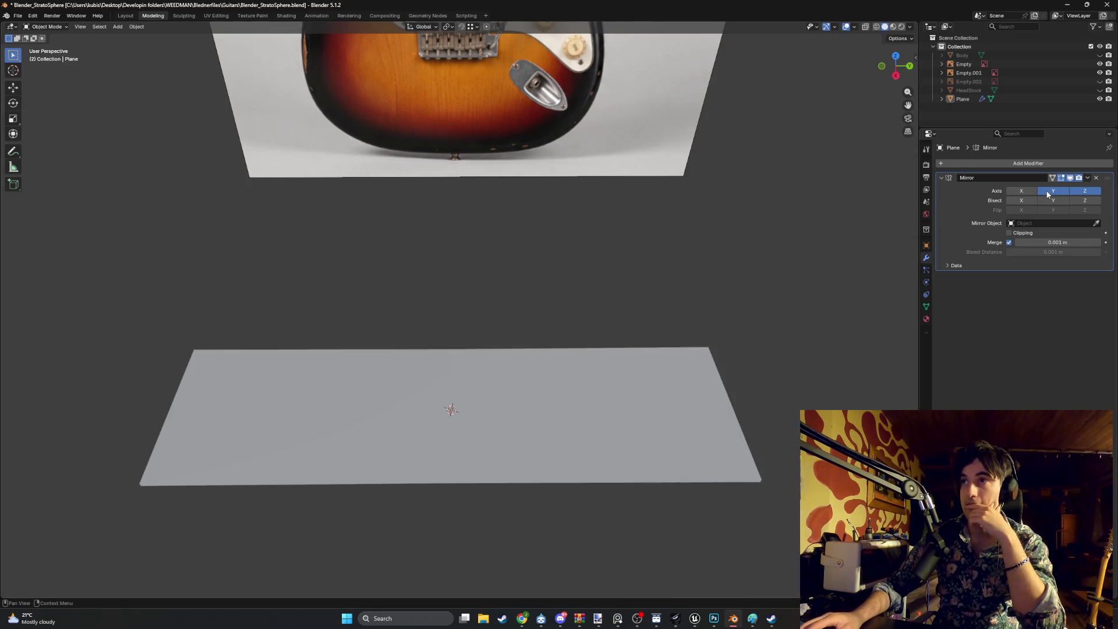
click(1088, 191)
click(1065, 192)
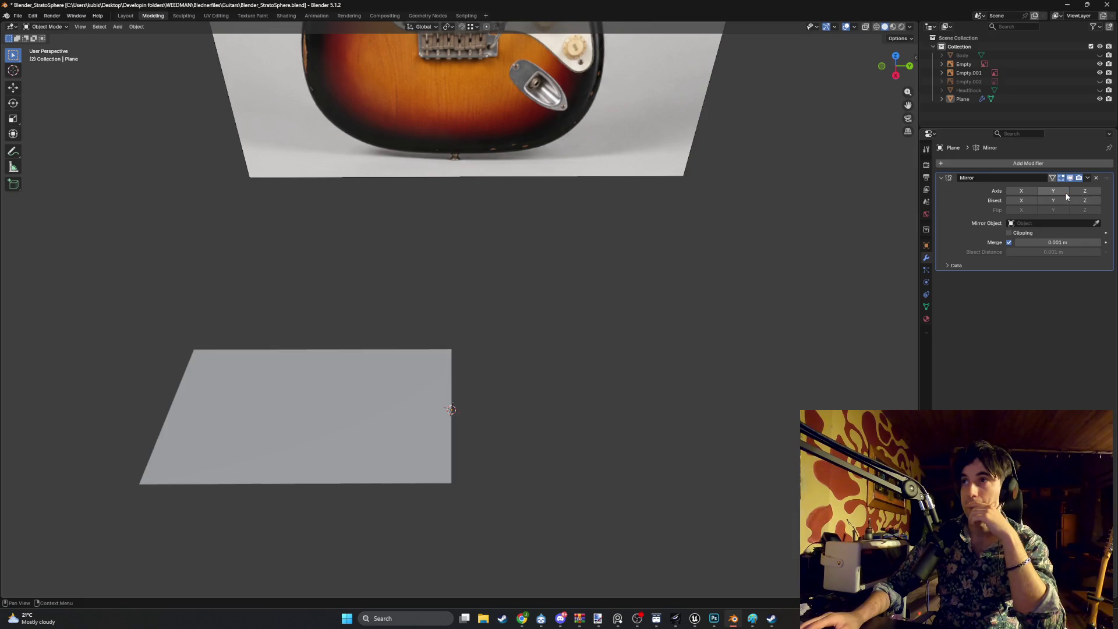
click(1066, 193)
click(1066, 192)
click(1066, 192)
key(Tab)
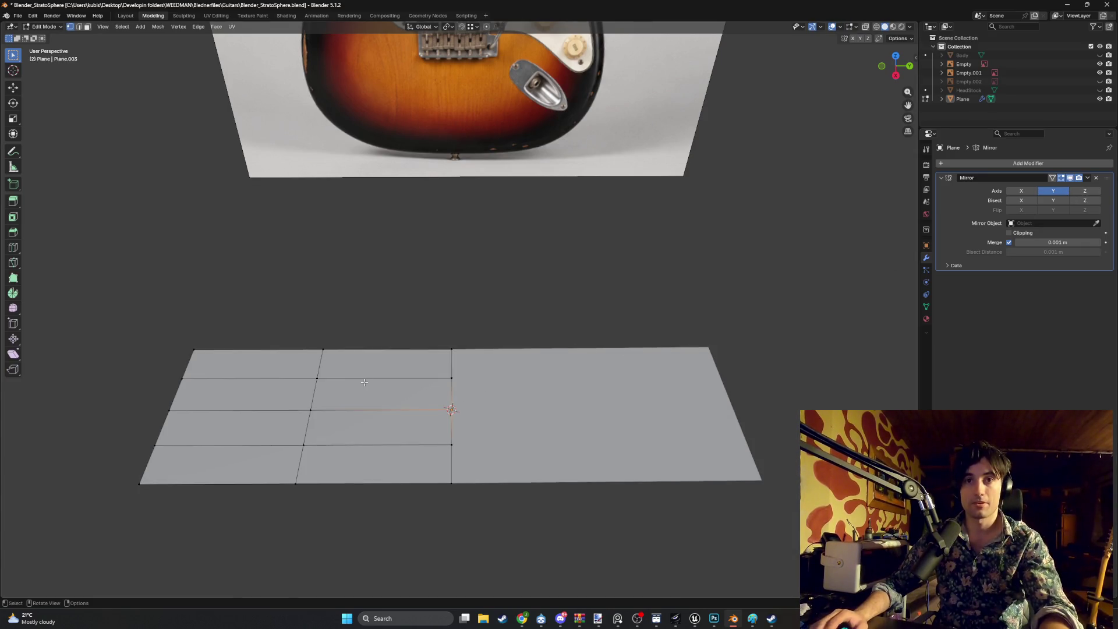
mouse_move(500, 389)
shift+middle_down()
mouse_move(537, 385)
mouse_move(571, 445)
shift+middle_up()
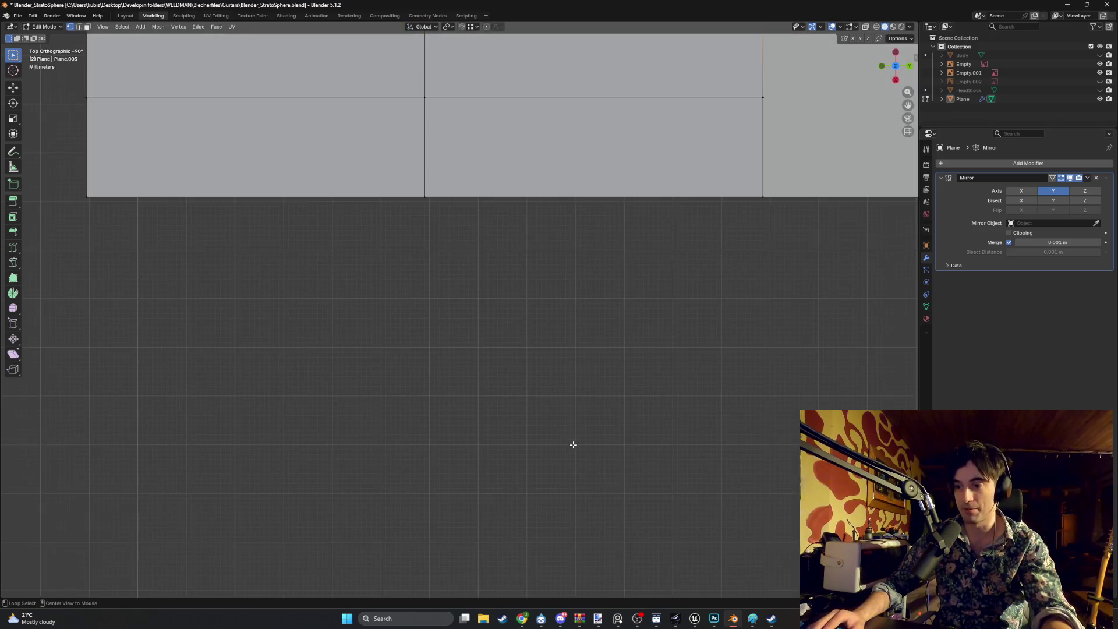
From a top view, pull the lower left-edge vertices inward to curve the side
scroll(577, 305, down, 2)
shift+middle_drag(576, 305, 583, 512)
click(297, 411)
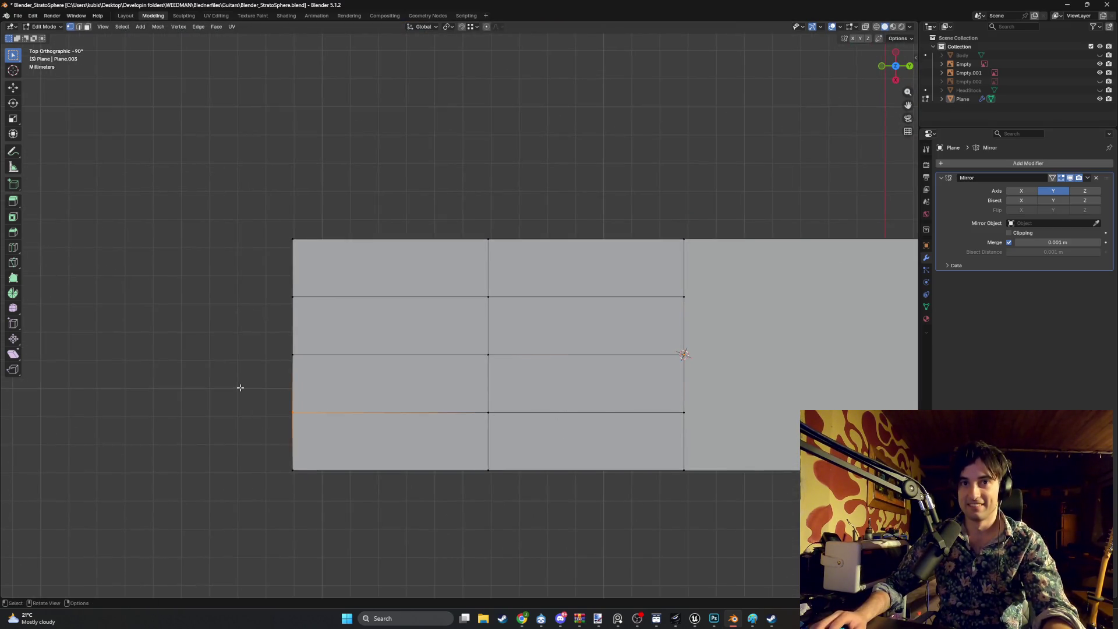
scroll(314, 399, down, 1)
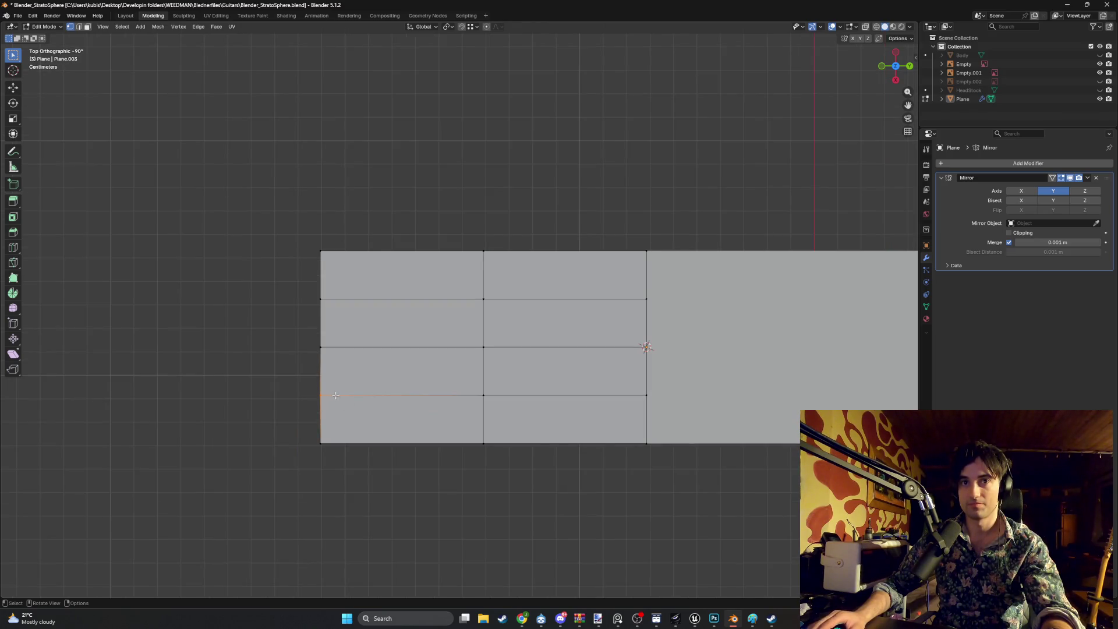
key(g)
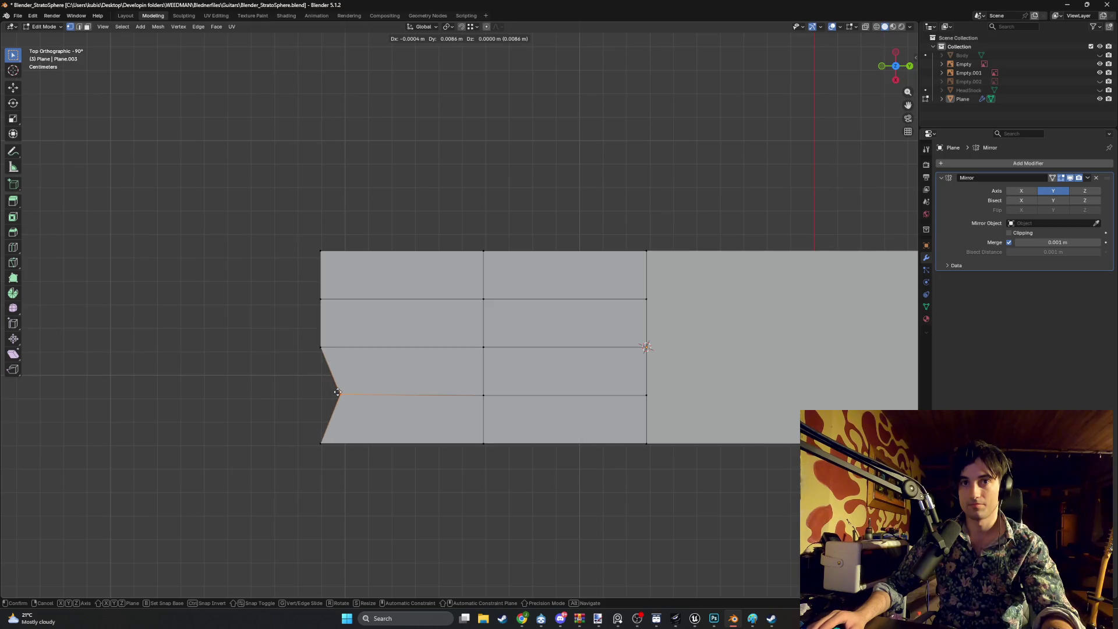
click(339, 393)
click(321, 347)
key(g)
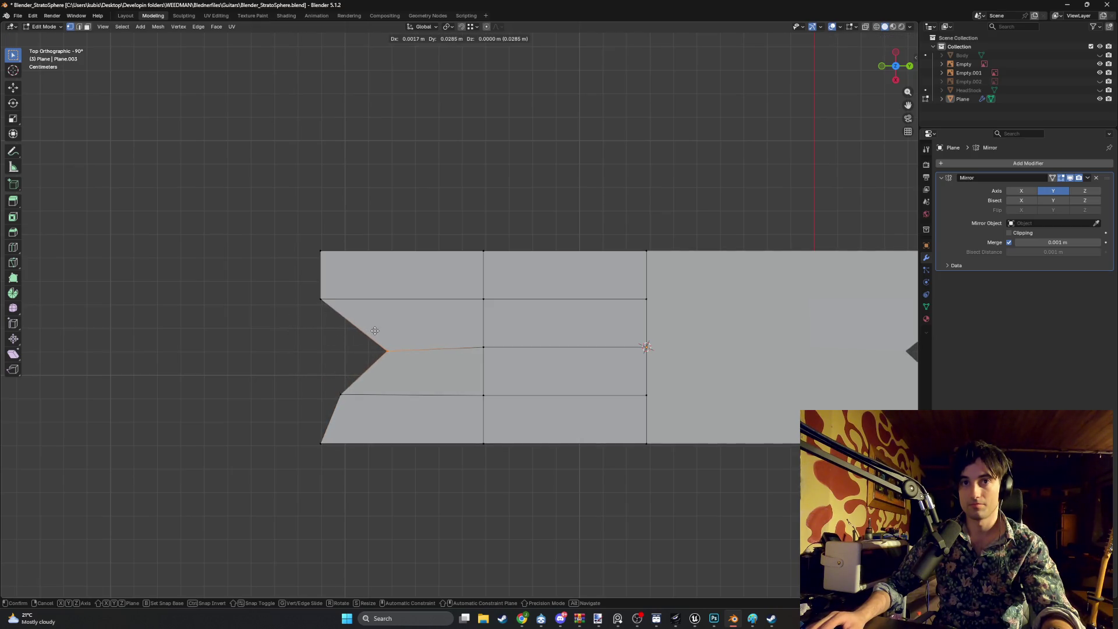
click(391, 332)
drag(360, 327, 280, 283)
key(g)
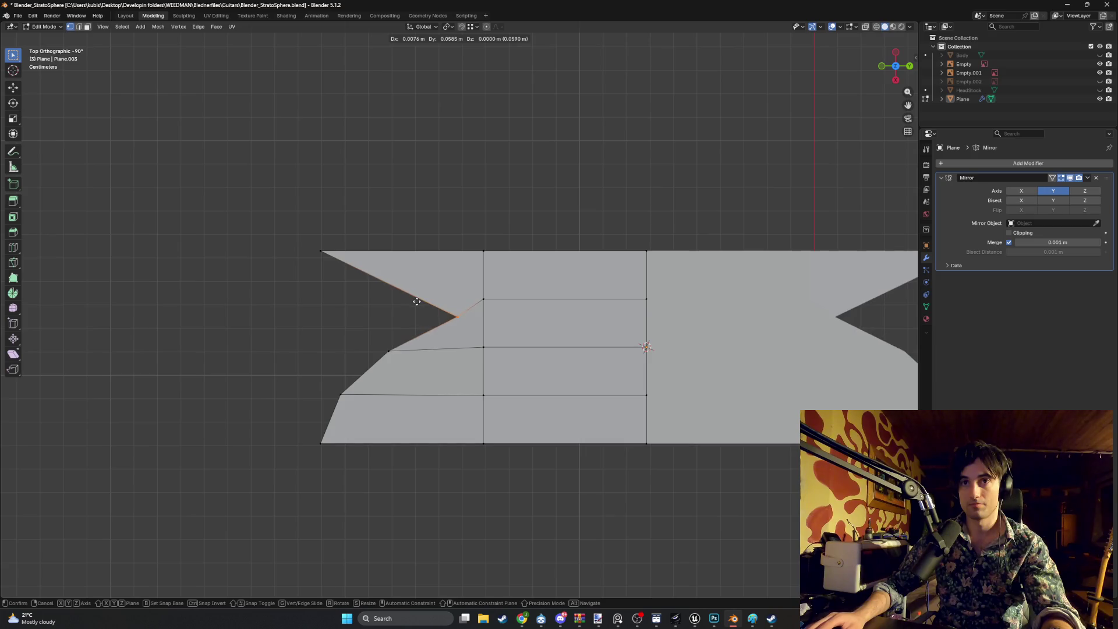
click(417, 302)
Move the top-left corner, top-edge and centre-line top vertices to round the upper outline
click(321, 251)
key(g)
click(498, 273)
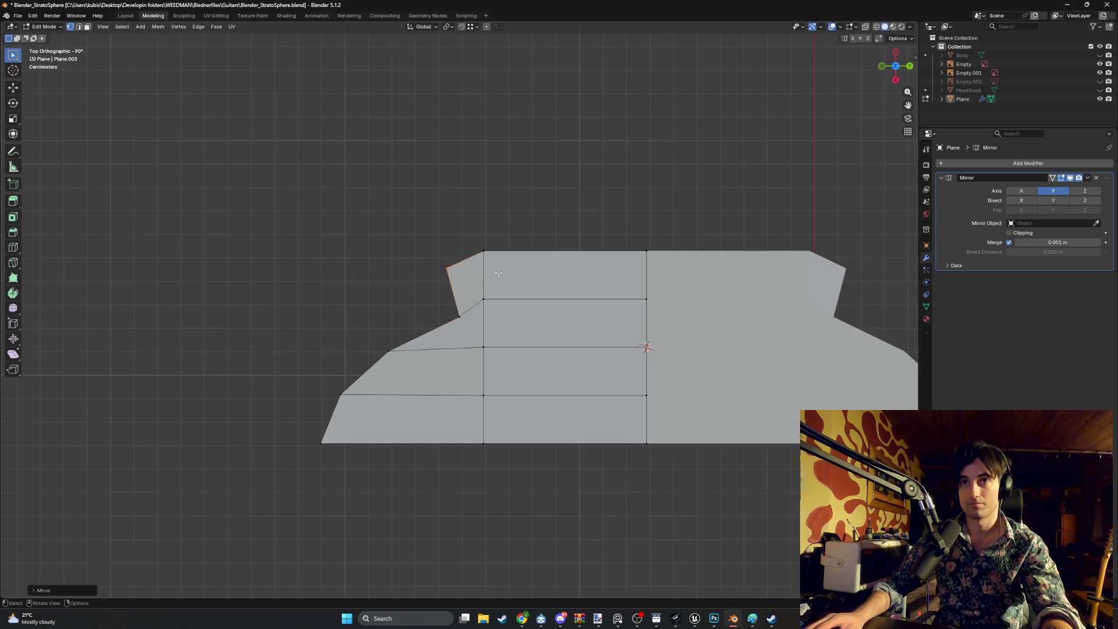
click(483, 251)
key(g)
click(550, 255)
drag(523, 323, 468, 296)
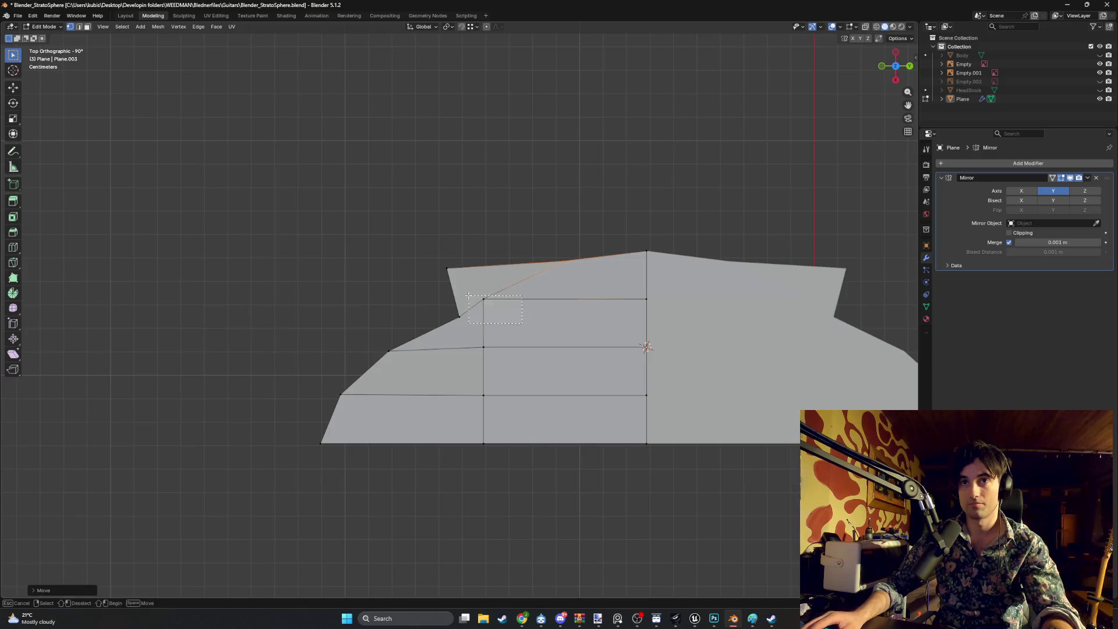
key(g)
click(513, 306)
click(646, 251)
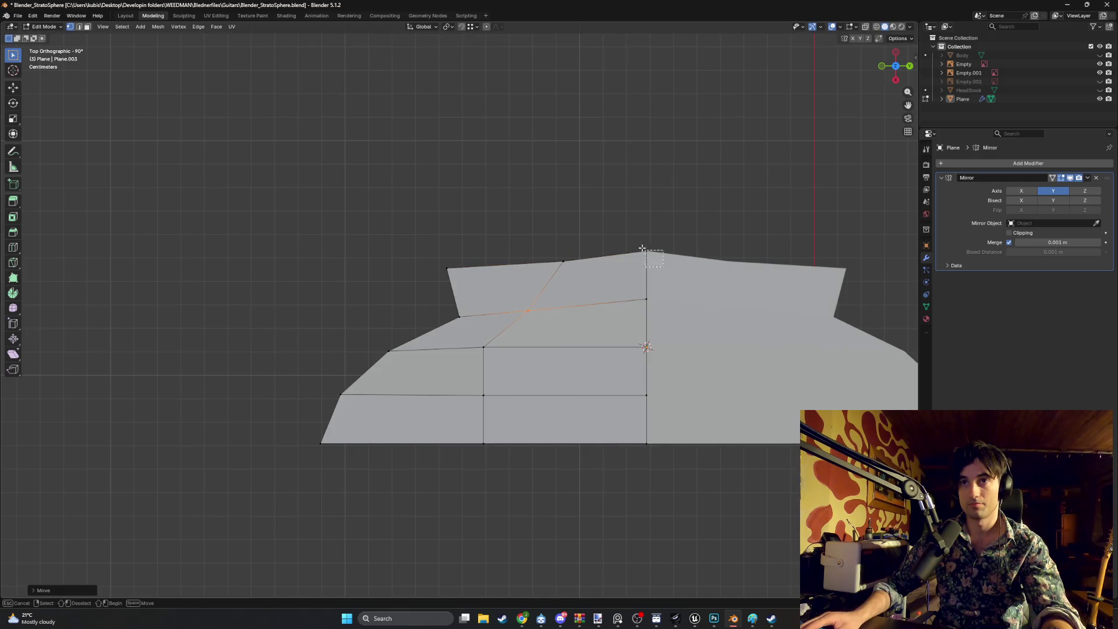
key(g)
key(x)
Lower the remaining top vertices and left horn vertex to smooth the curve
click(635, 274)
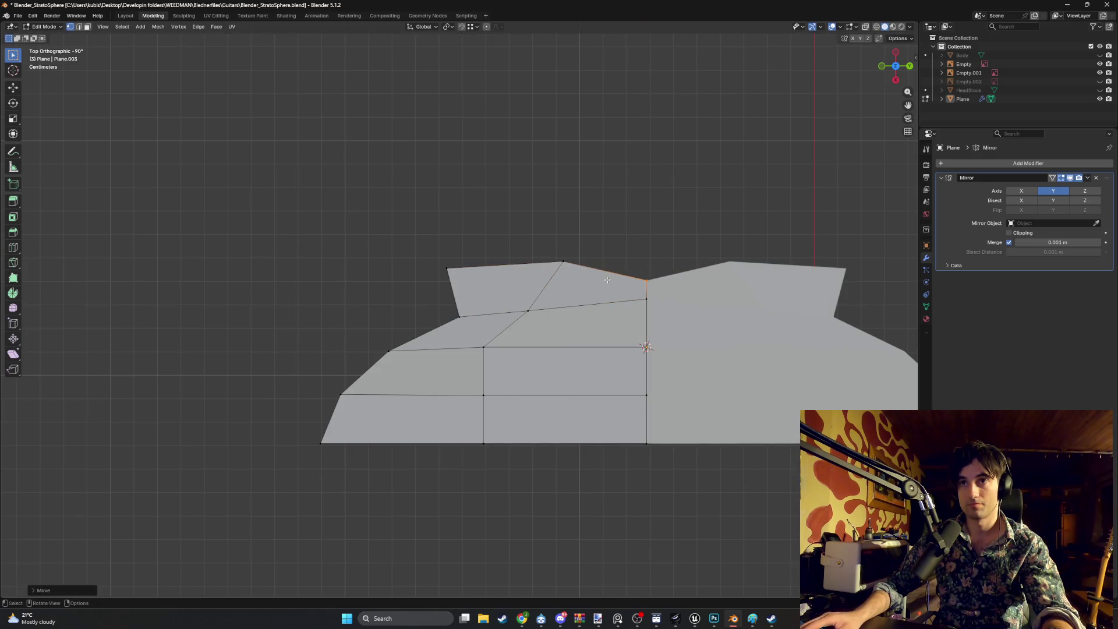
click(563, 261)
key(g)
click(518, 281)
drag(424, 262, 499, 284)
key(g)
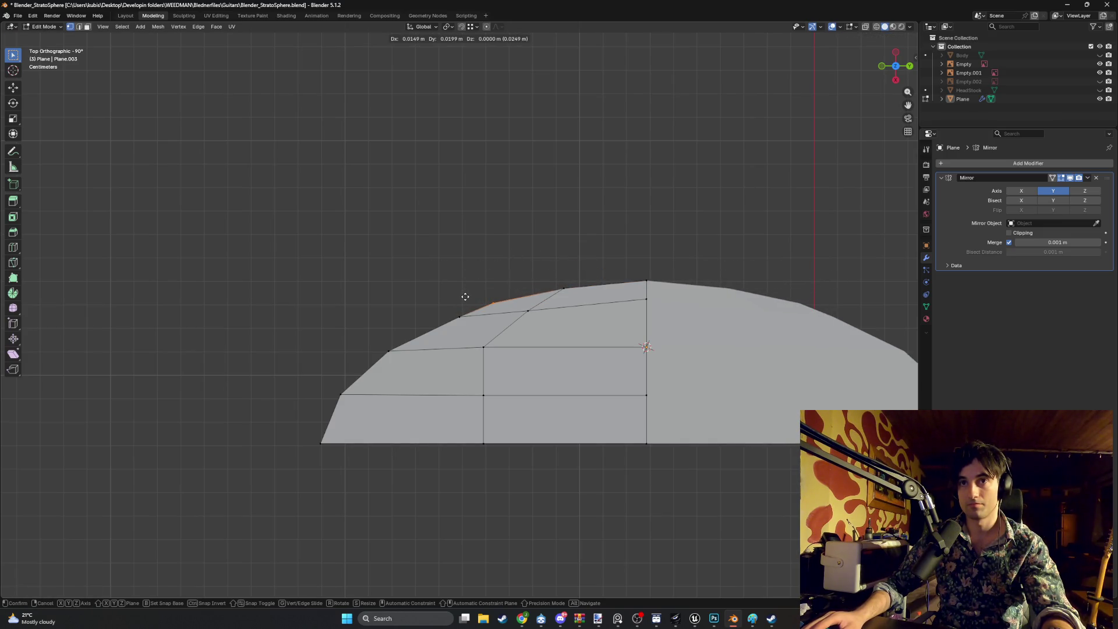
click(494, 300)
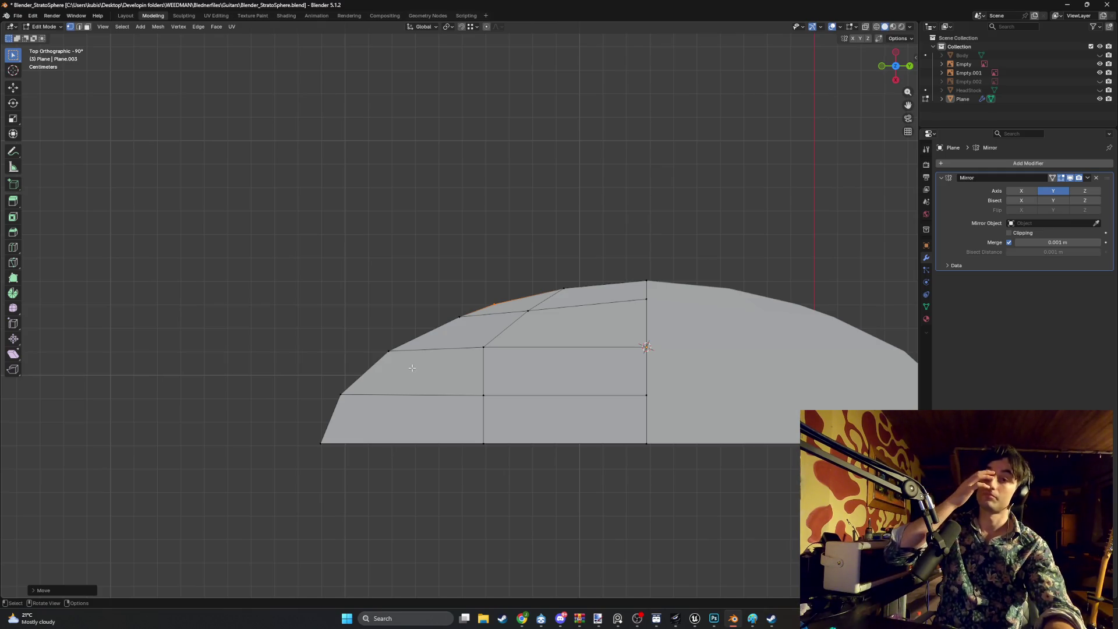
Lower a bottom-edge vertex and shift the seam vertex along X, cancelling further moves
scroll(412, 368, down, 1)
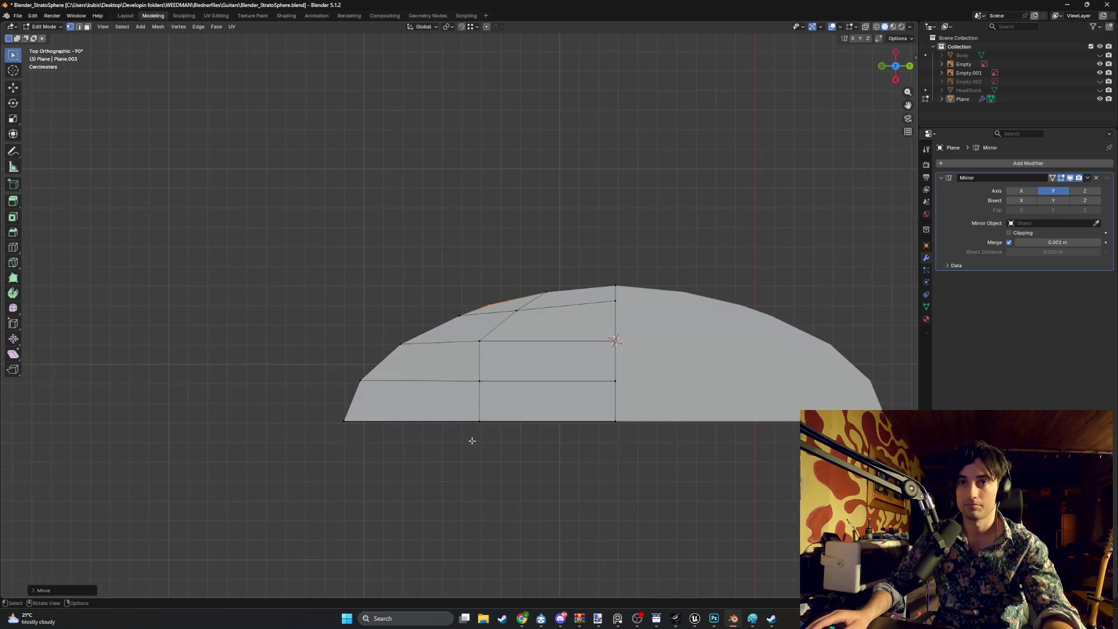
click(444, 411)
key(g)
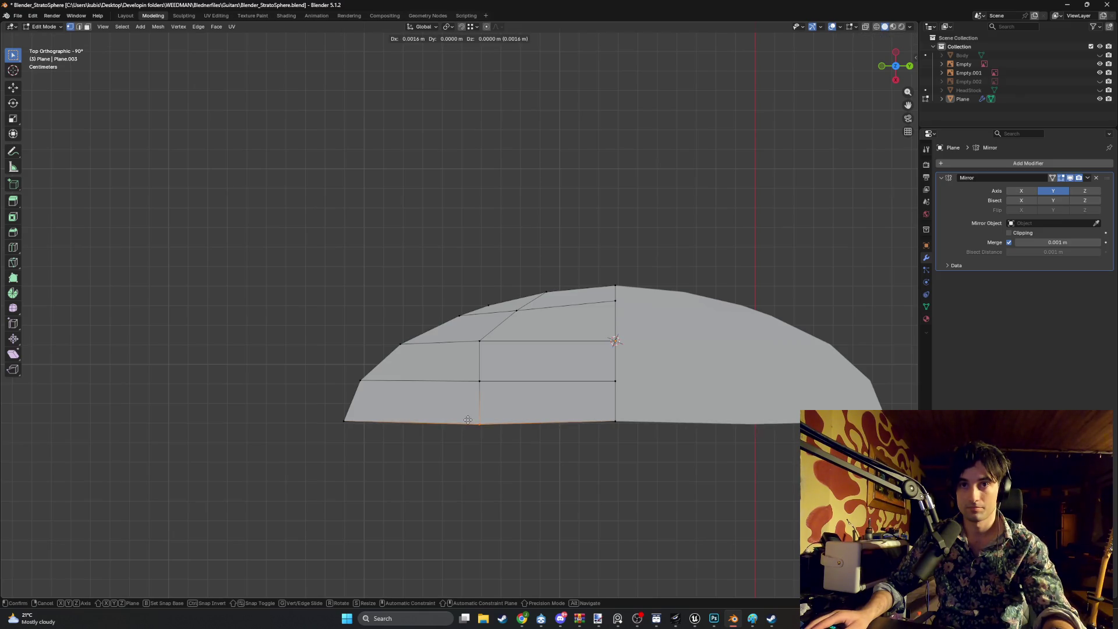
click(467, 421)
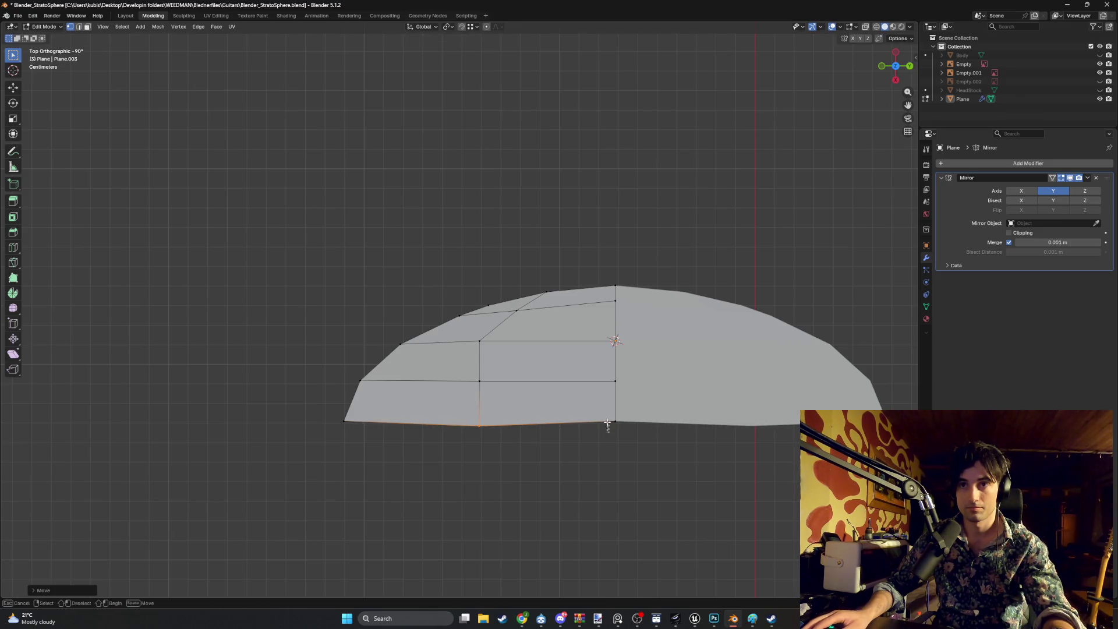
click(613, 422)
key(g)
key(x)
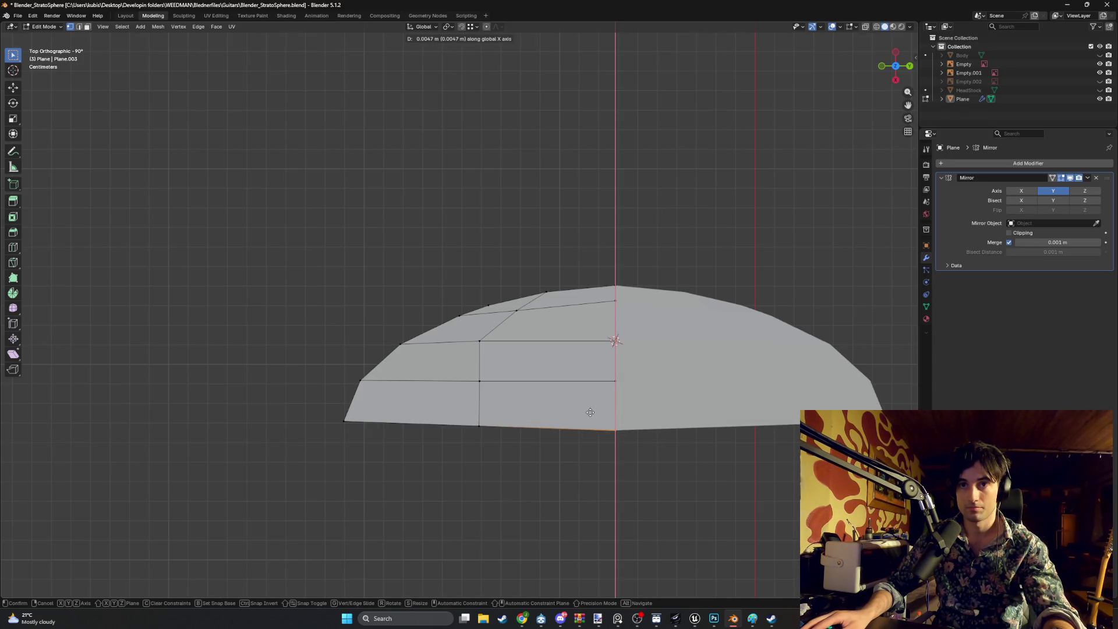
click(590, 412)
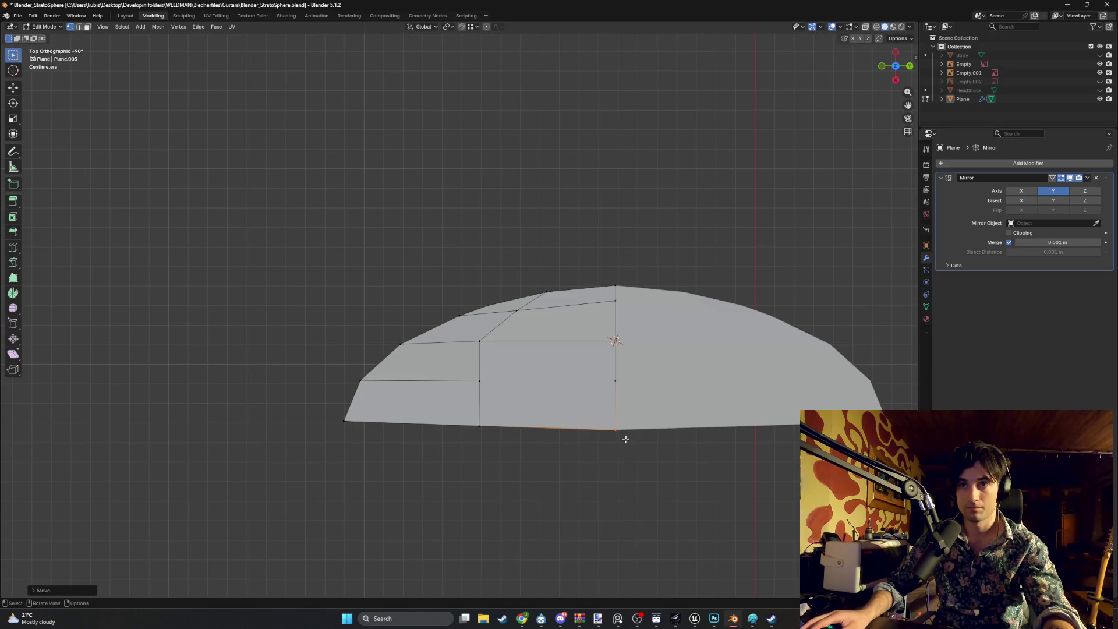
key(g)
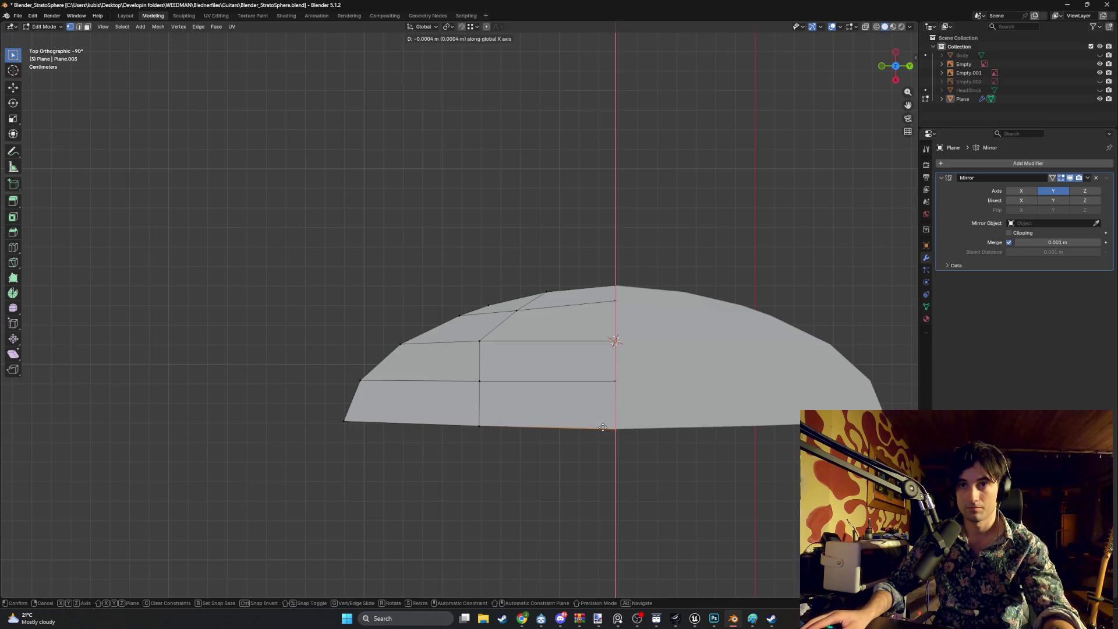
right_click(603, 427)
click(479, 426)
key(g)
right_click(445, 406)
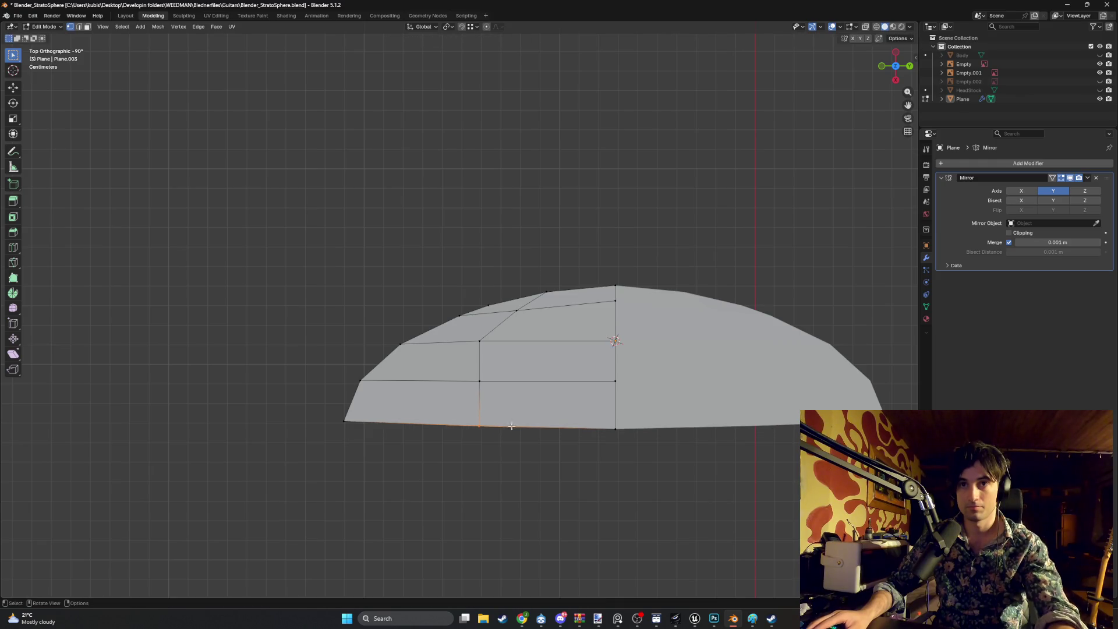
key(ctrl+r)
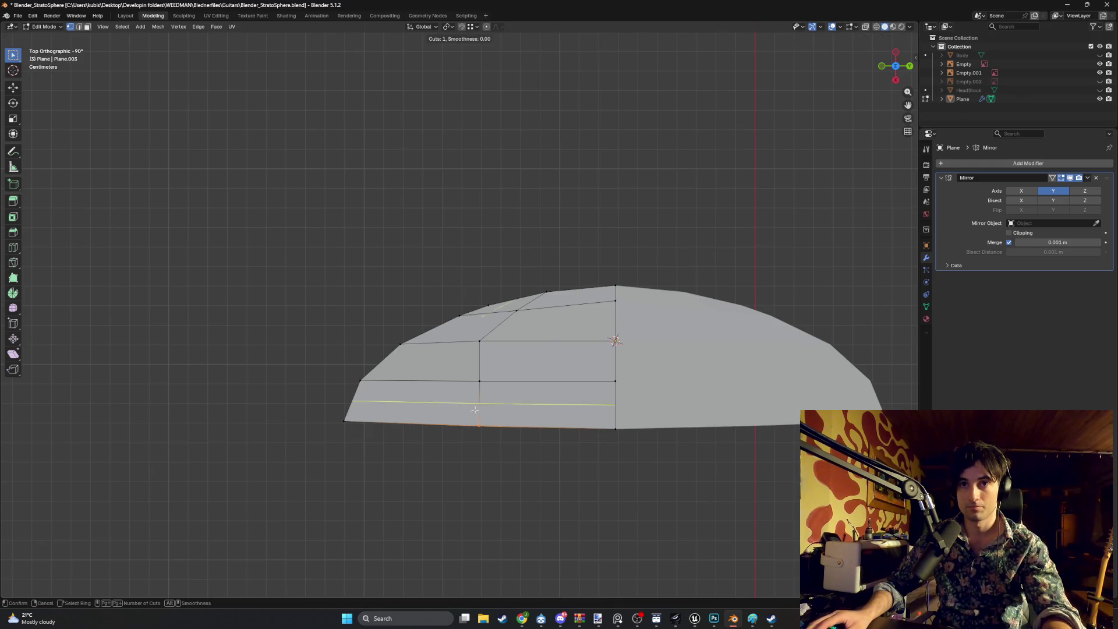
Add two vertical edge loops plus another loop through the middle column
scroll(518, 414, up, 1)
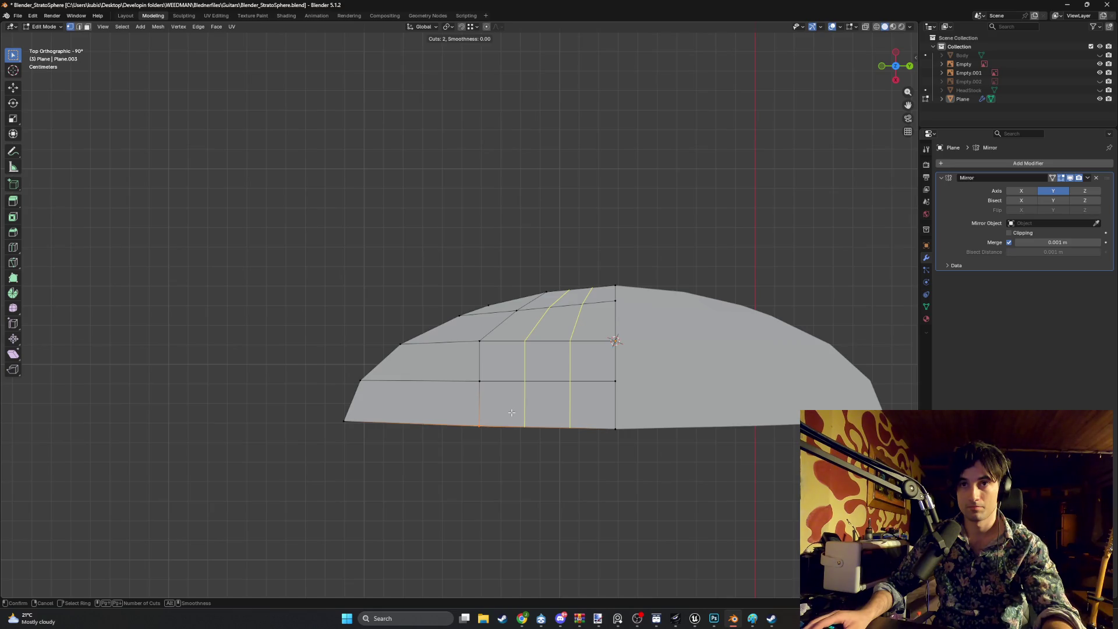
click(453, 377)
click(450, 377)
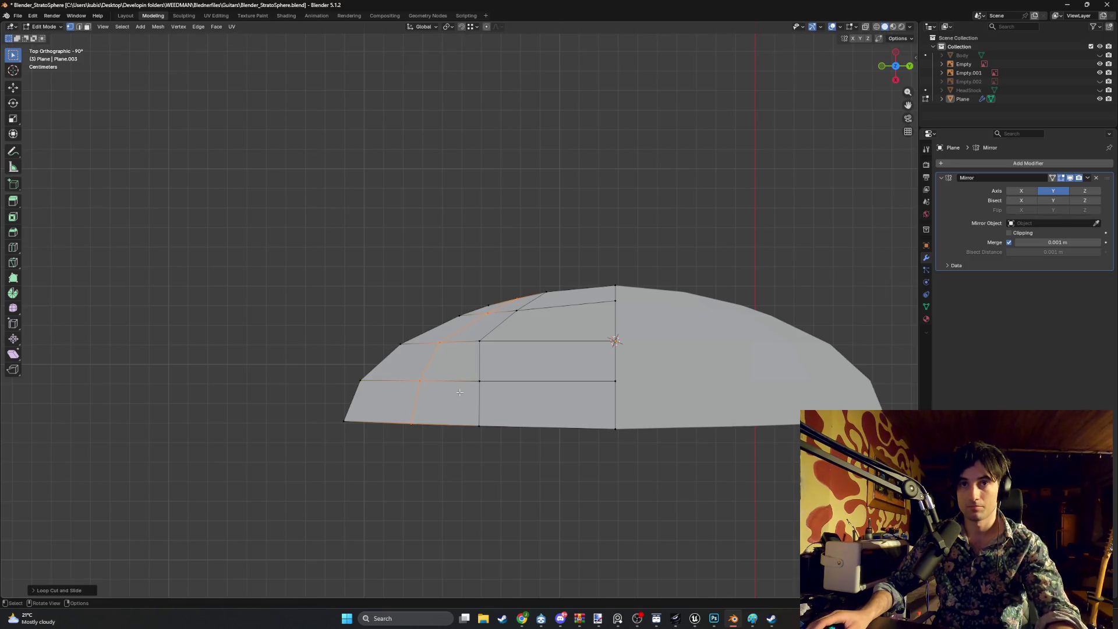
key(ctrl+r)
double_click(553, 402)
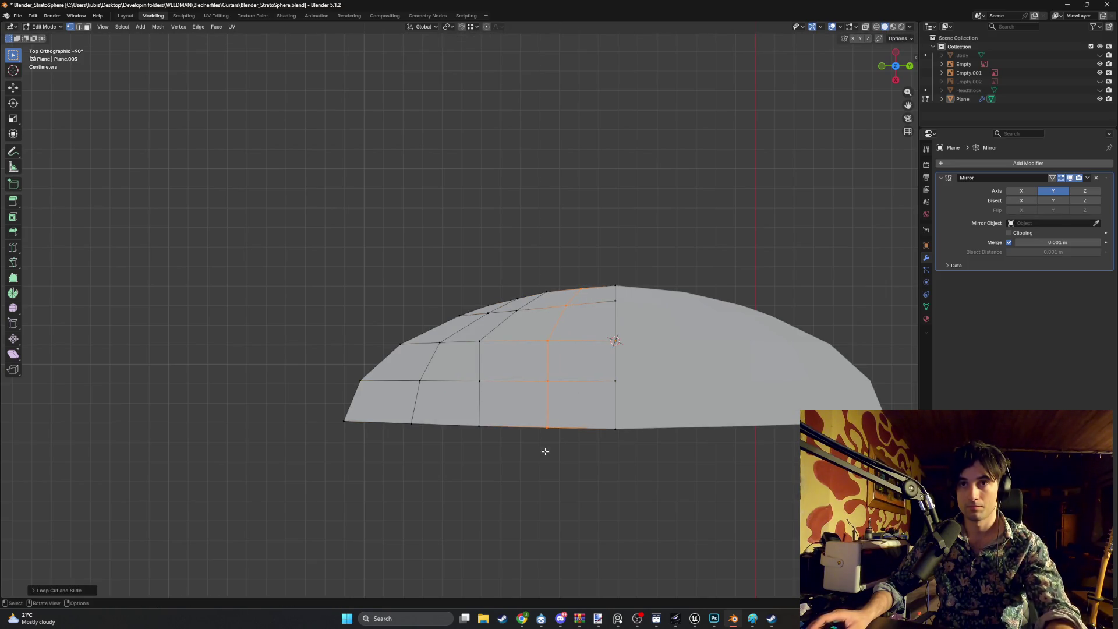
Slide the left two vertical edge loops along X to even the column spacing
double_click(416, 408)
key(g)
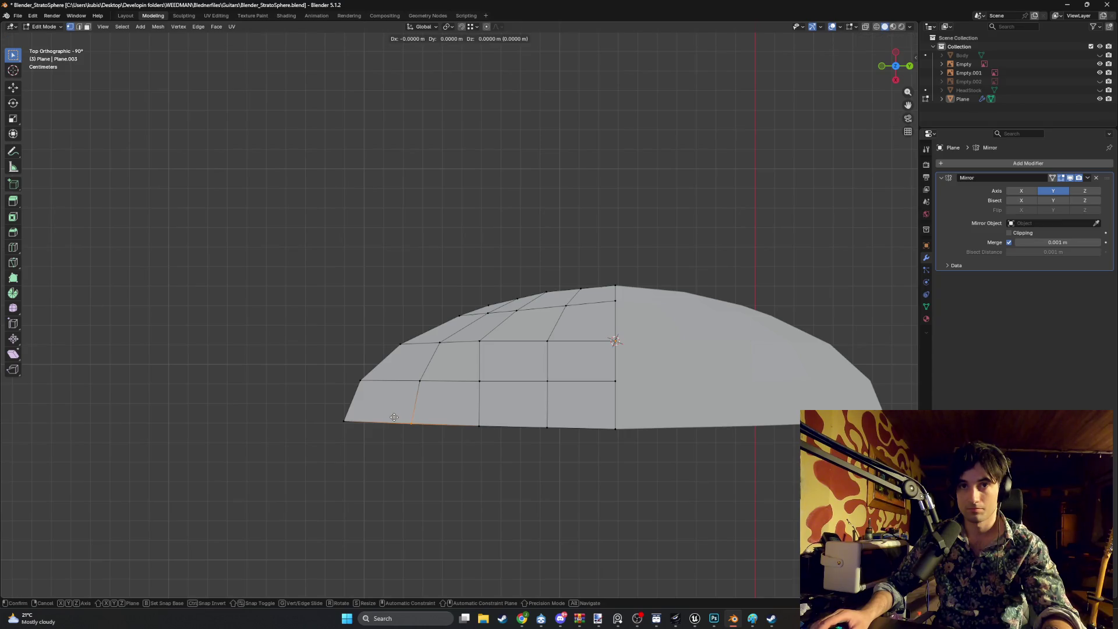
click(394, 419)
double_click(478, 420)
key(g)
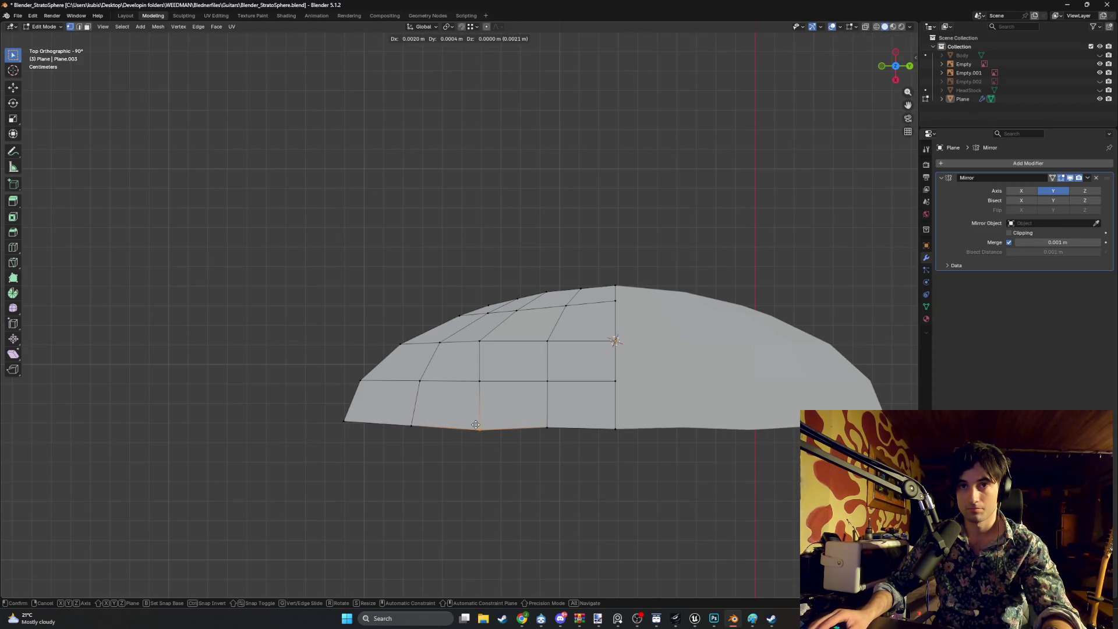
key(x)
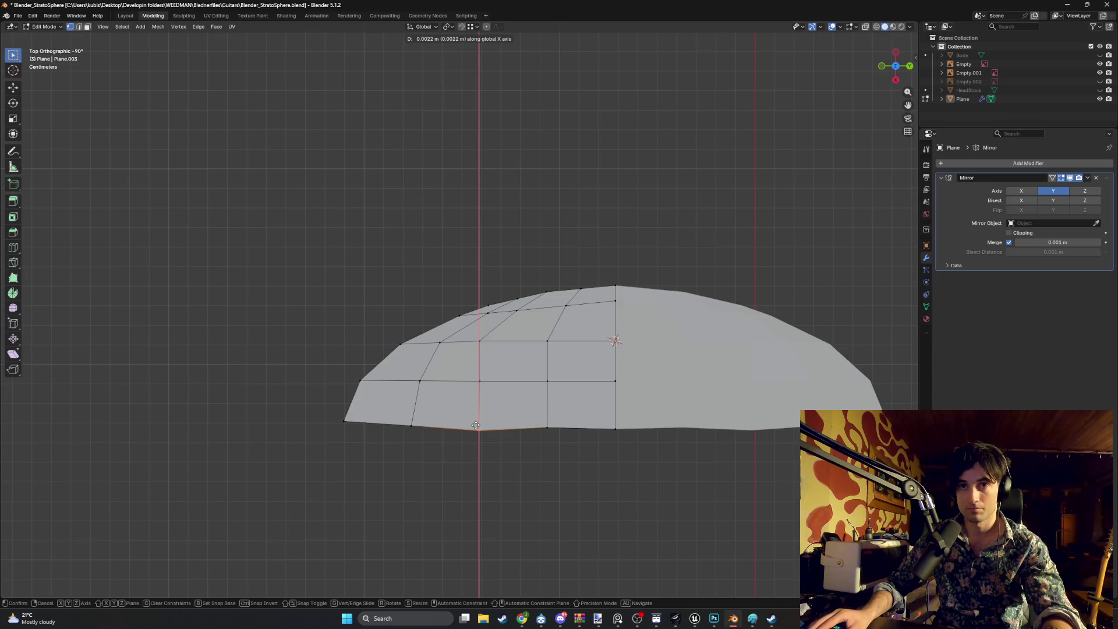
click(478, 428)
Slide the middle and mirror-seam edge loops along X to finish the spacing
double_click(550, 431)
key(g)
key(x)
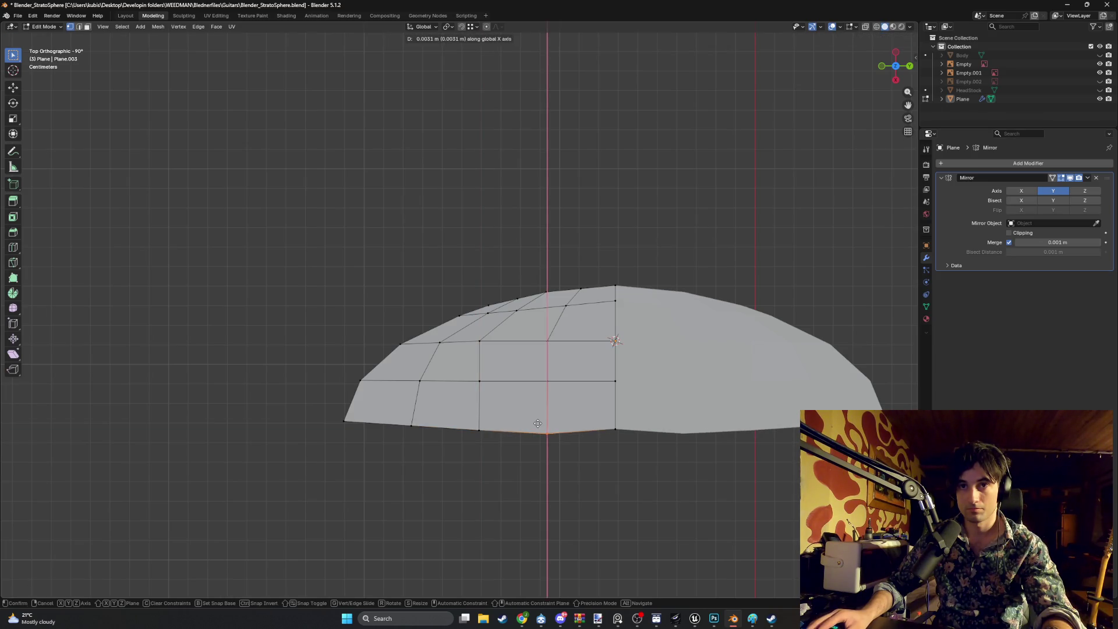
click(538, 423)
double_click(611, 431)
key(g)
key(x)
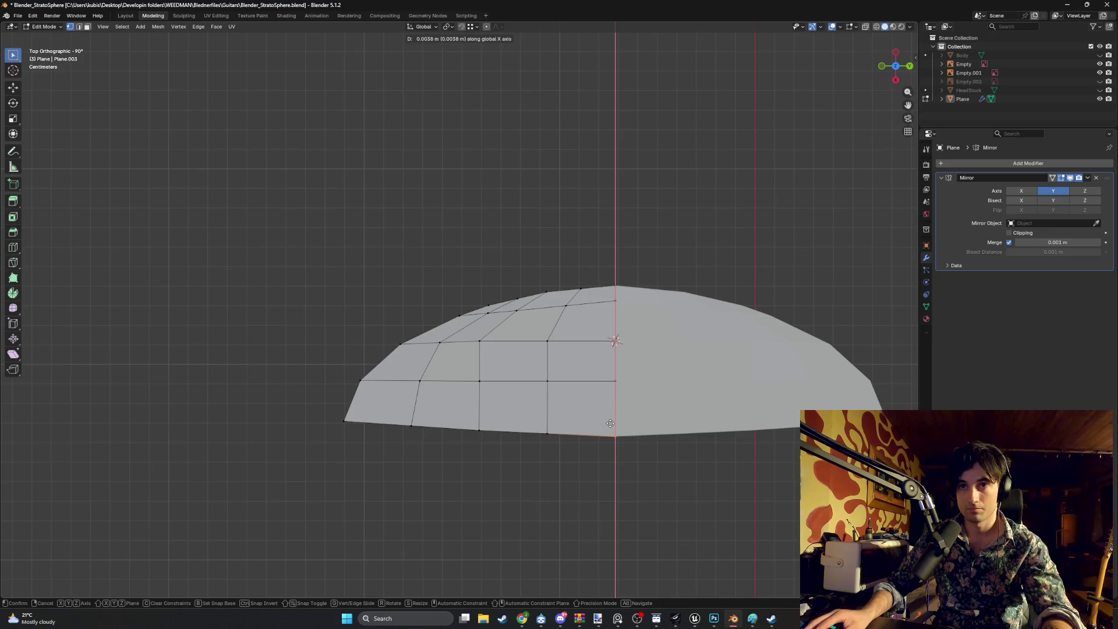
click(611, 423)
Nudge the left bottom-edge vertices to smooth the curved bottom outline
click(529, 427)
key(g)
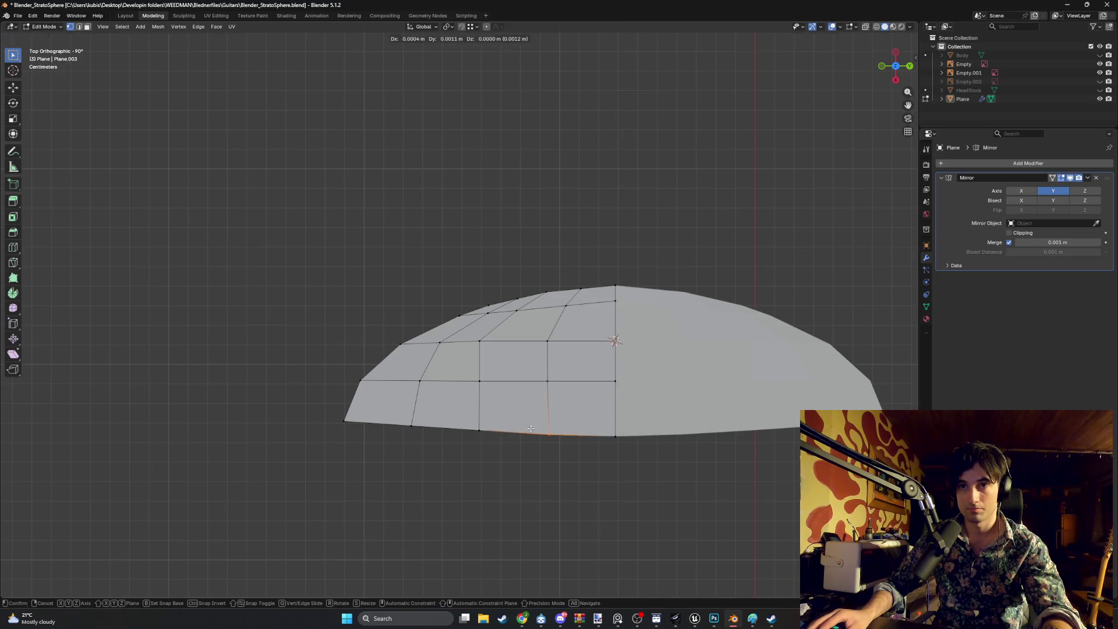
click(531, 428)
click(480, 432)
key(g)
key(x)
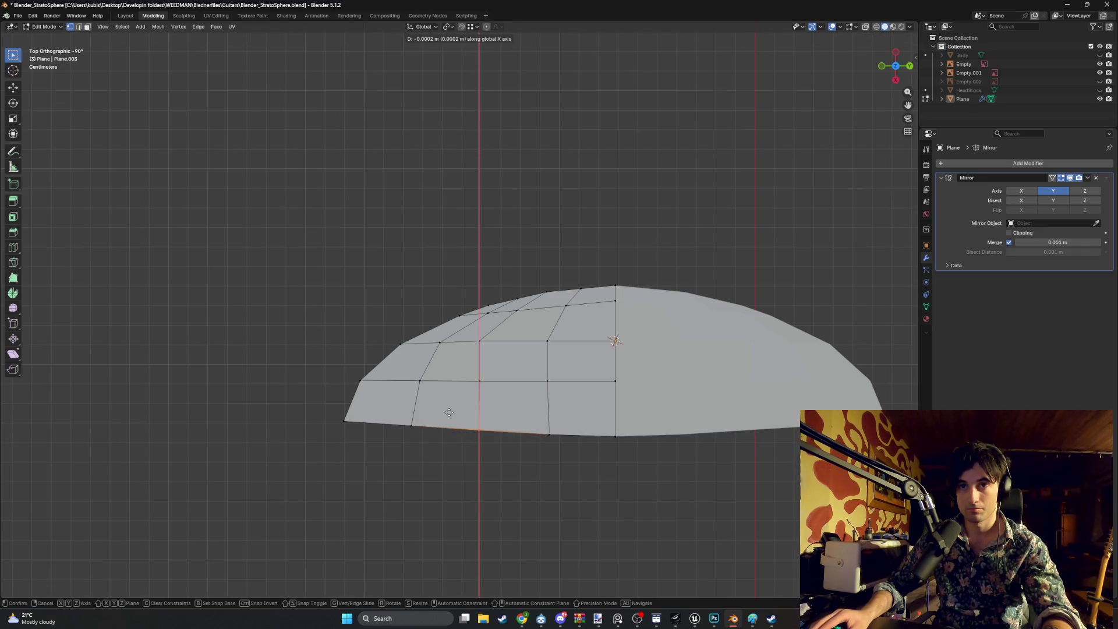
click(448, 412)
click(412, 424)
key(g)
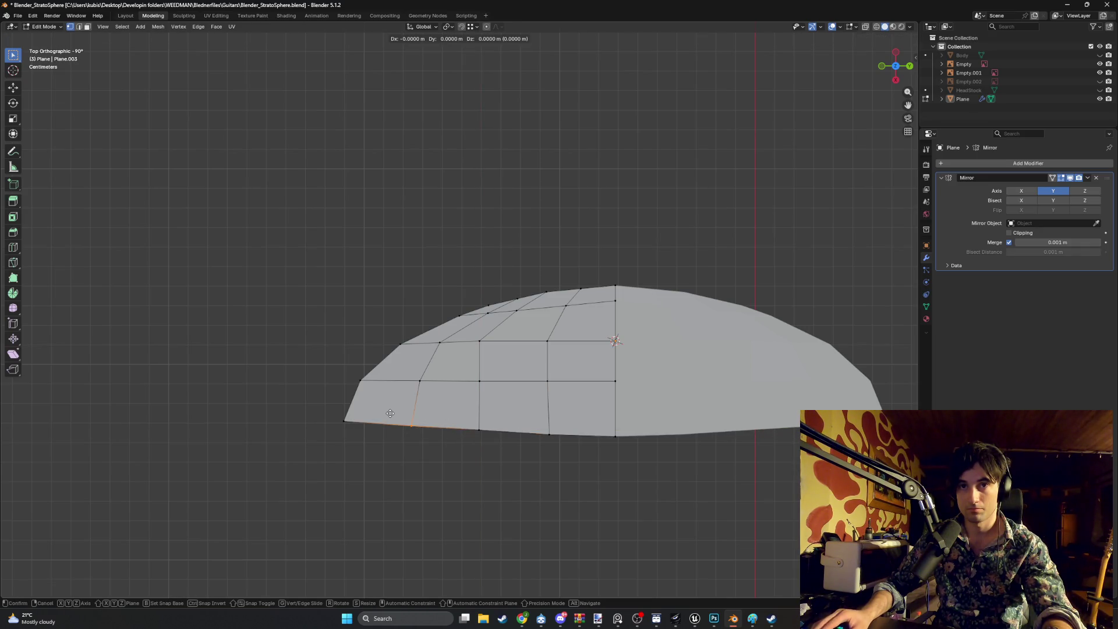
click(411, 420)
click(477, 430)
key(g)
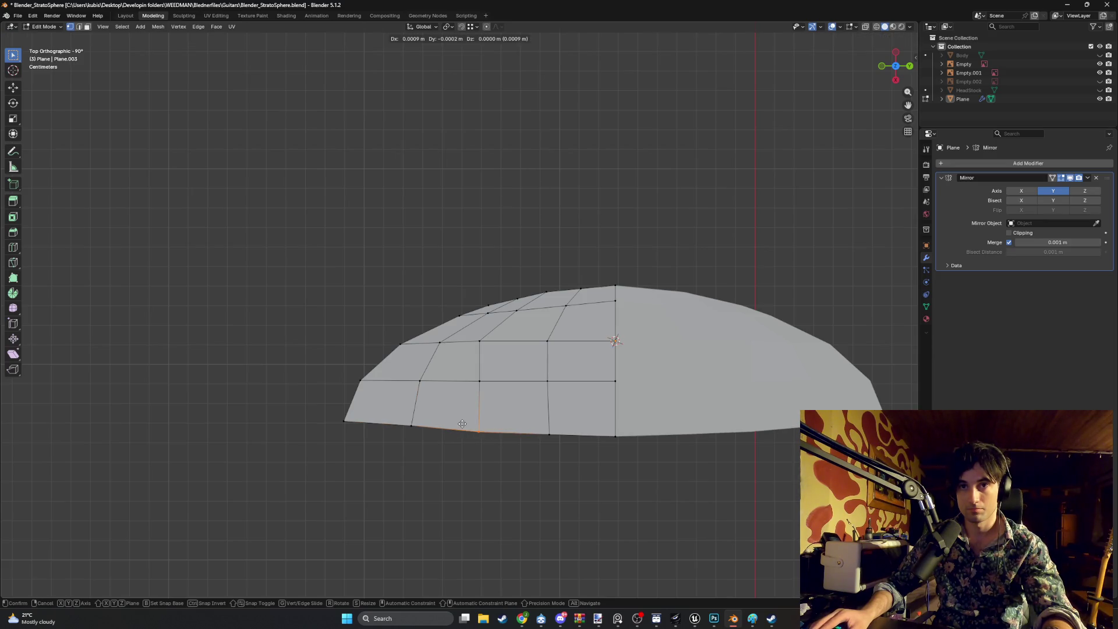
click(462, 424)
Shift the middle bottom vertices along X and re-adjust the left one to follow the curve
click(574, 440)
key(g)
key(x)
click(451, 441)
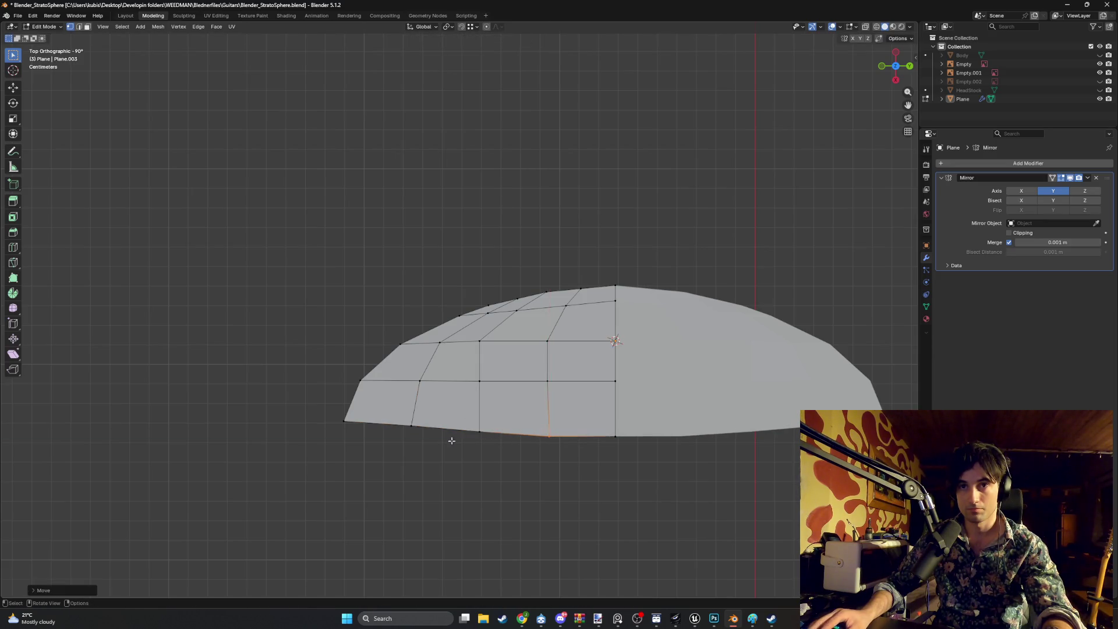
click(413, 427)
key(g)
click(455, 445)
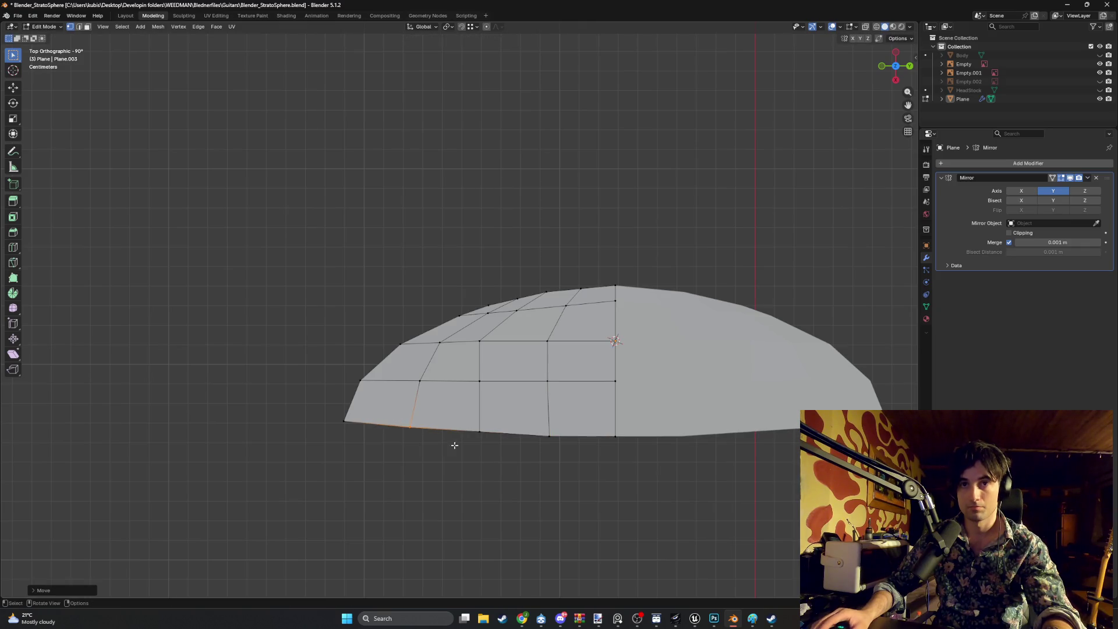
click(479, 432)
key(g)
key(x)
click(587, 457)
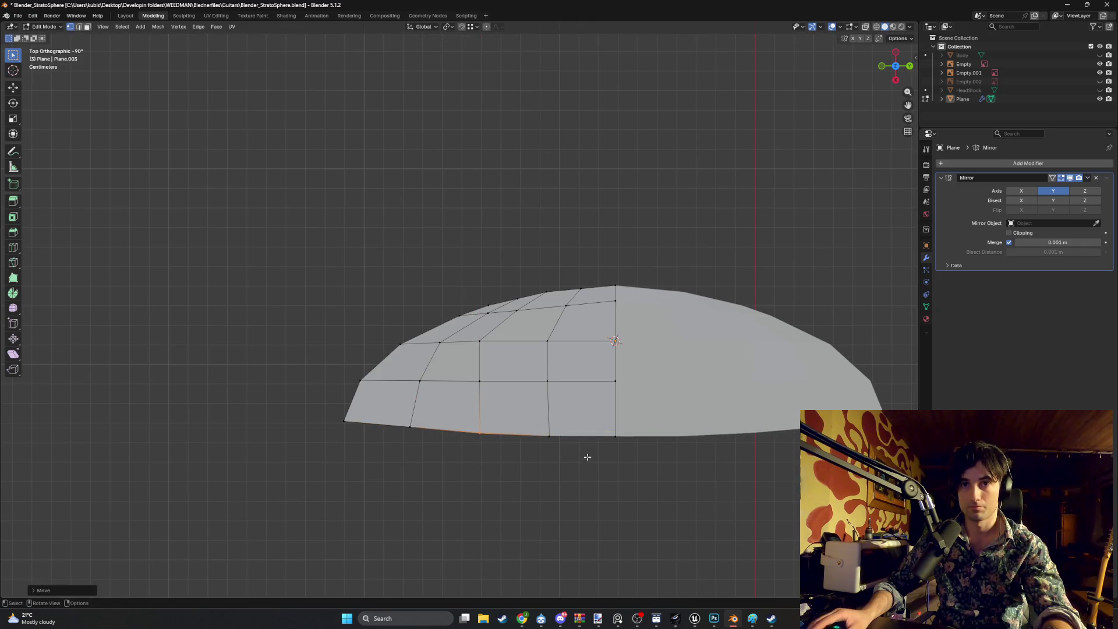
scroll(587, 457, down, 1)
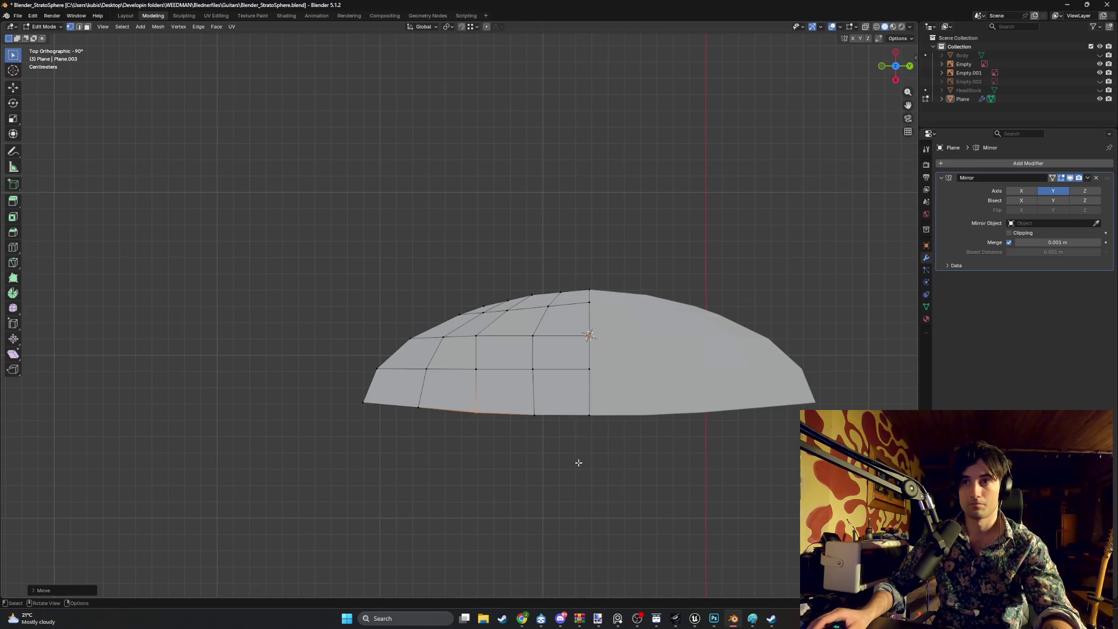
Reposition the panel's lower-left corner vertex to smooth the curve's bottom
scroll(376, 418, up, 1)
click(301, 430)
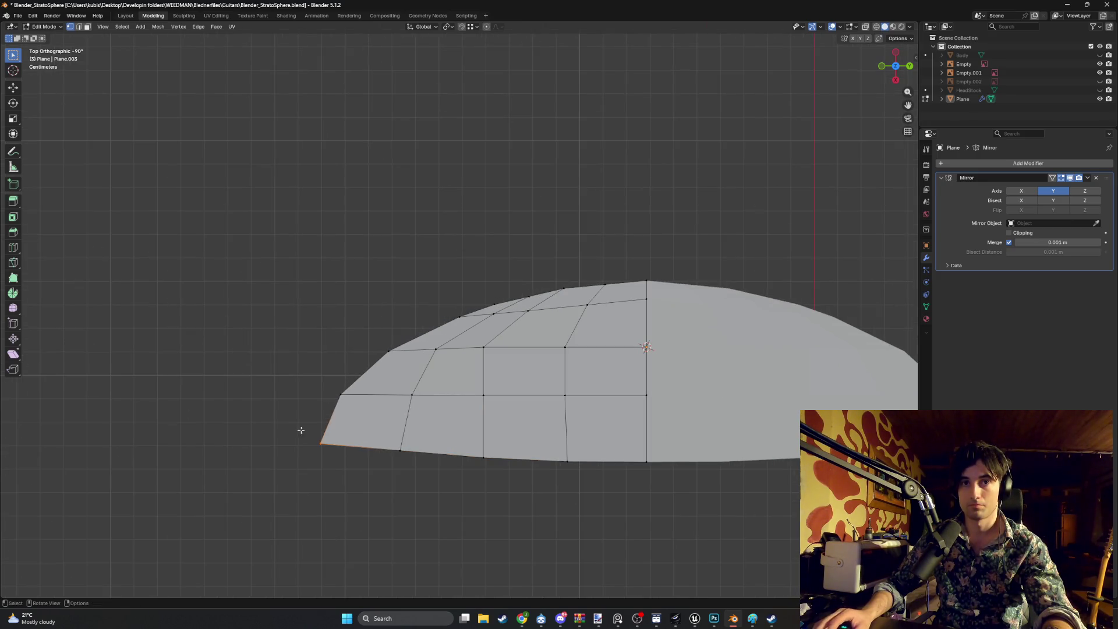
key(g)
click(303, 435)
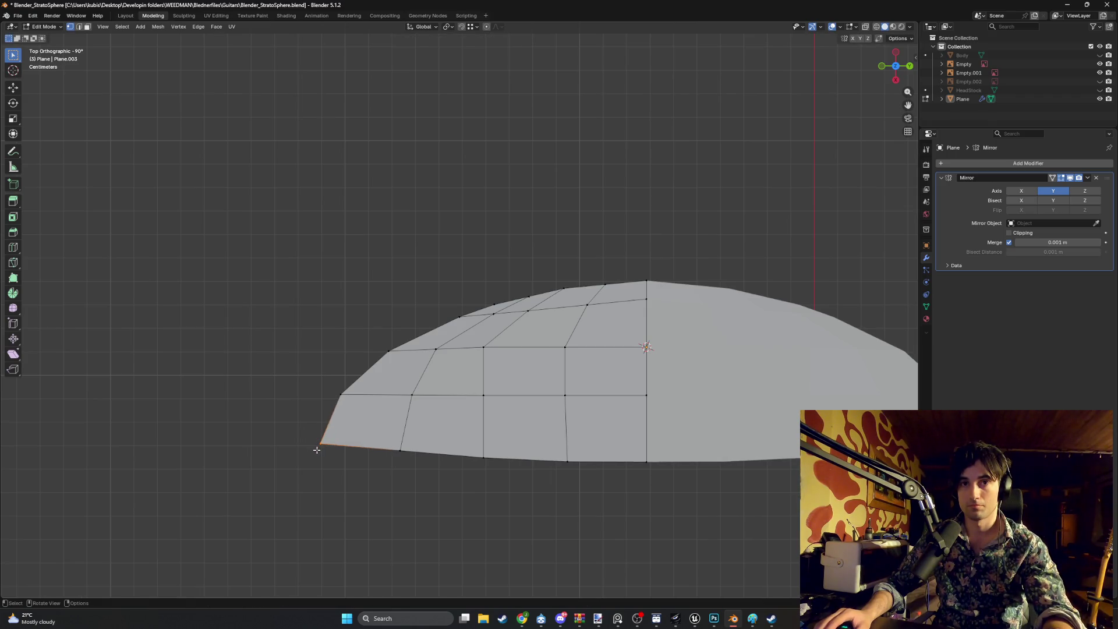
key(g)
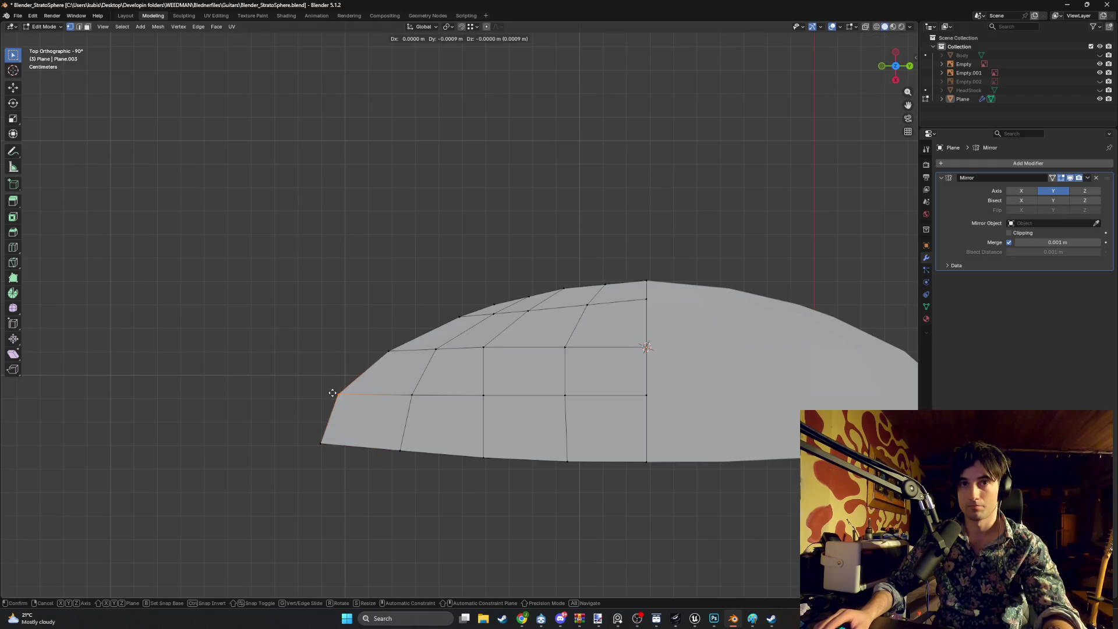
click(332, 393)
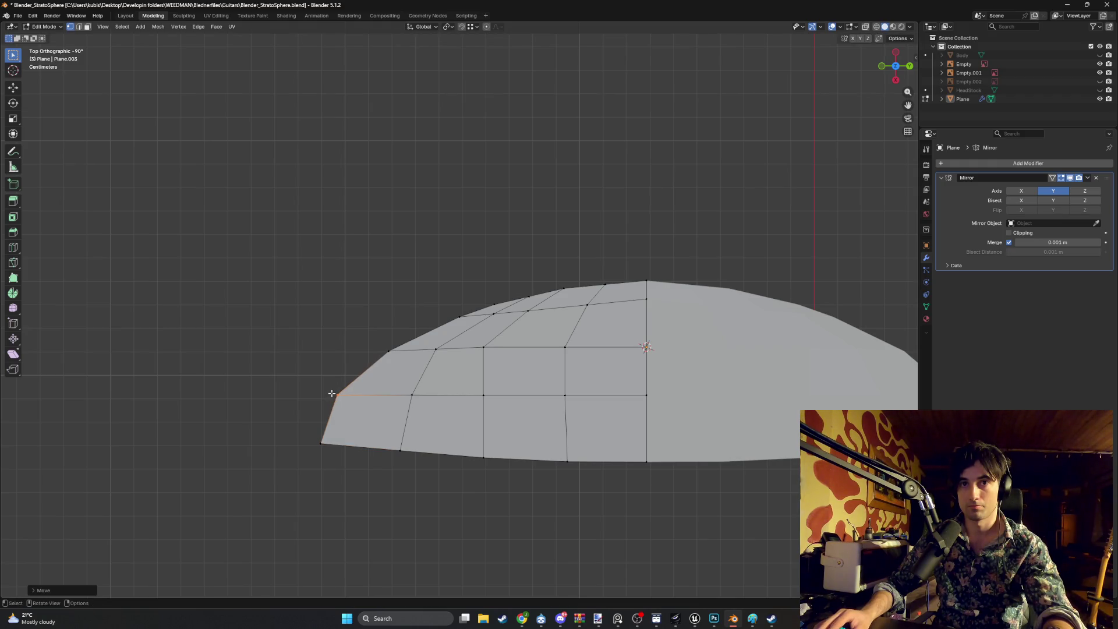
Nudge the upper-left outline vertices into line, then orbit to check the curve in perspective
click(381, 348)
key(g)
click(379, 348)
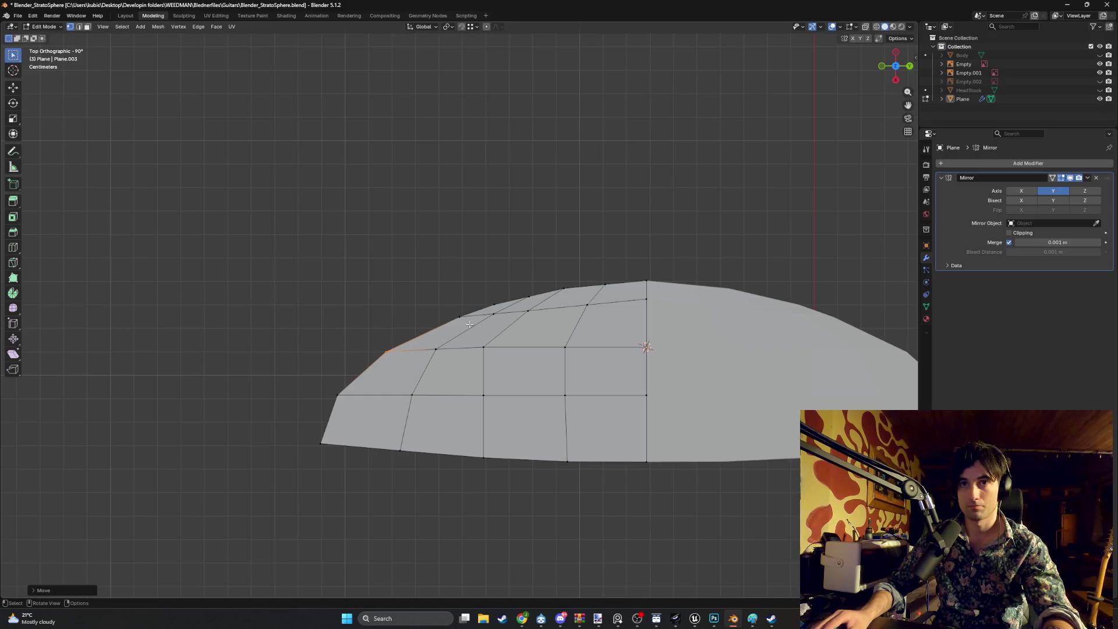
click(459, 317)
key(g)
click(451, 315)
scroll(509, 315, down, 2)
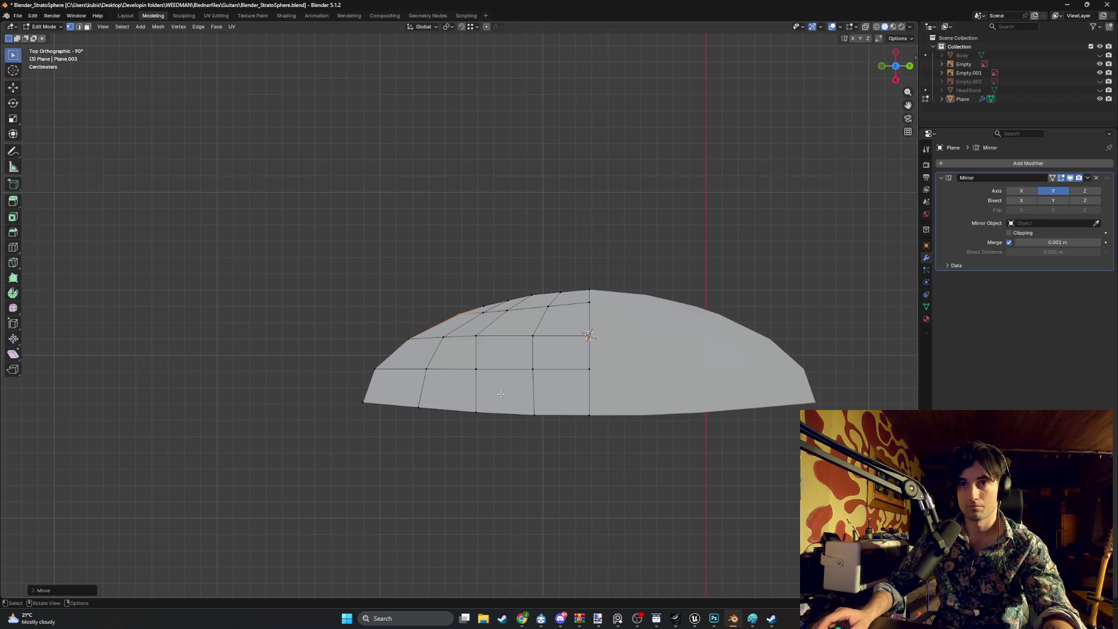
mouse_move(500, 394)
middle_down()
mouse_move(547, 310)
mouse_move(542, 408)
mouse_move(577, 511)
middle_up()
In Right view, extrude the whole panel edge up along the guitar neck
key(a)
key(KP_3)
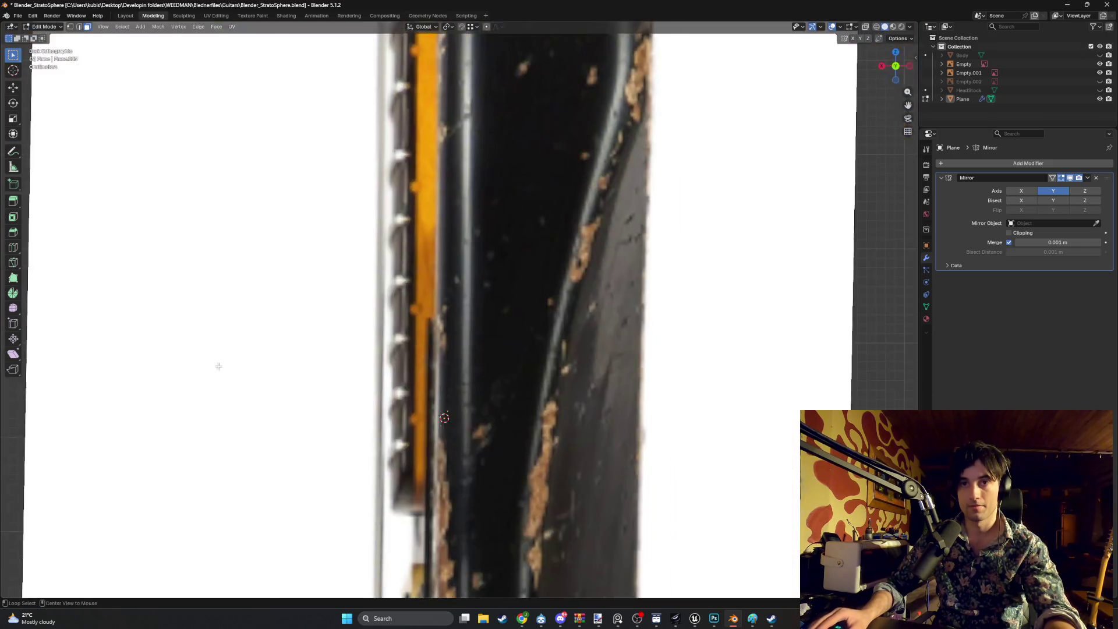
scroll(435, 402, down, 8)
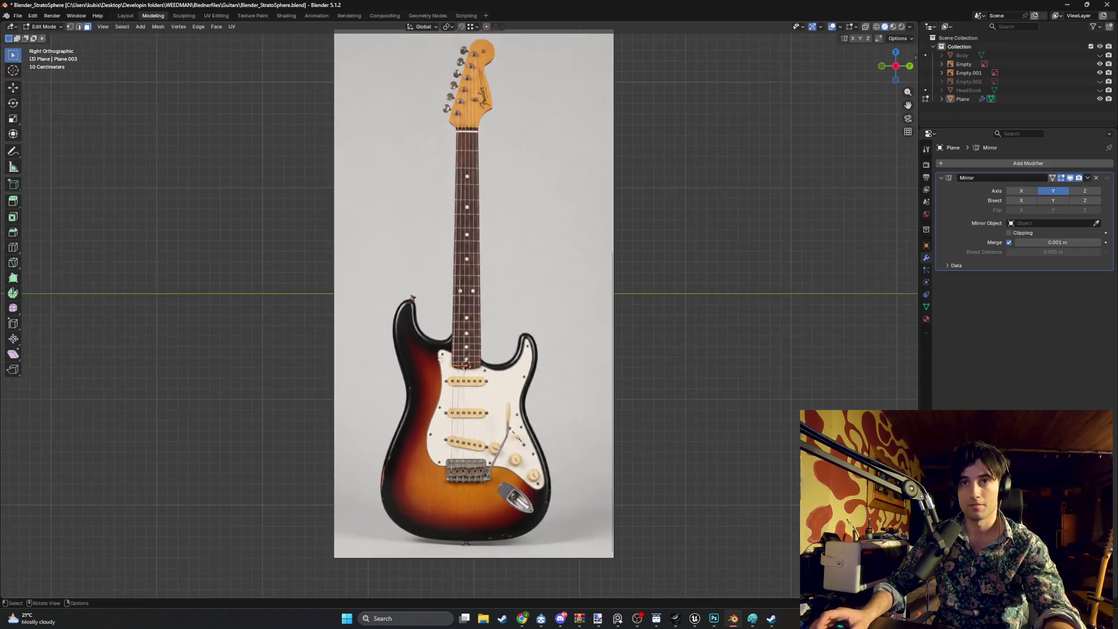
key(e)
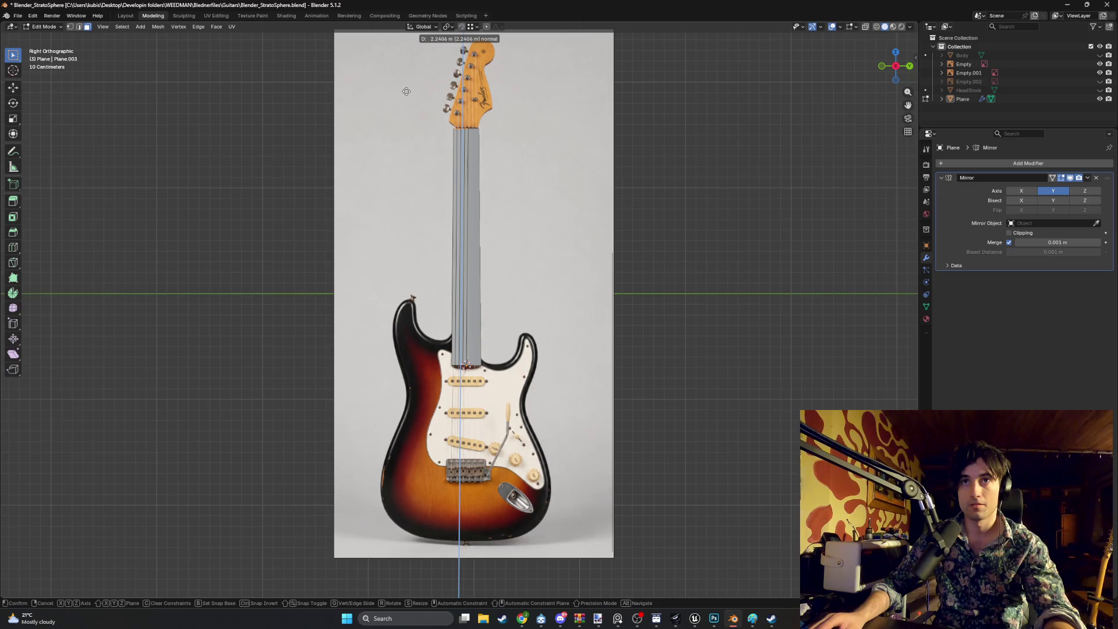
click(407, 90)
Scale the extruded top edge to match the headstock base width and orbit to inspect
scroll(406, 90, up, 6)
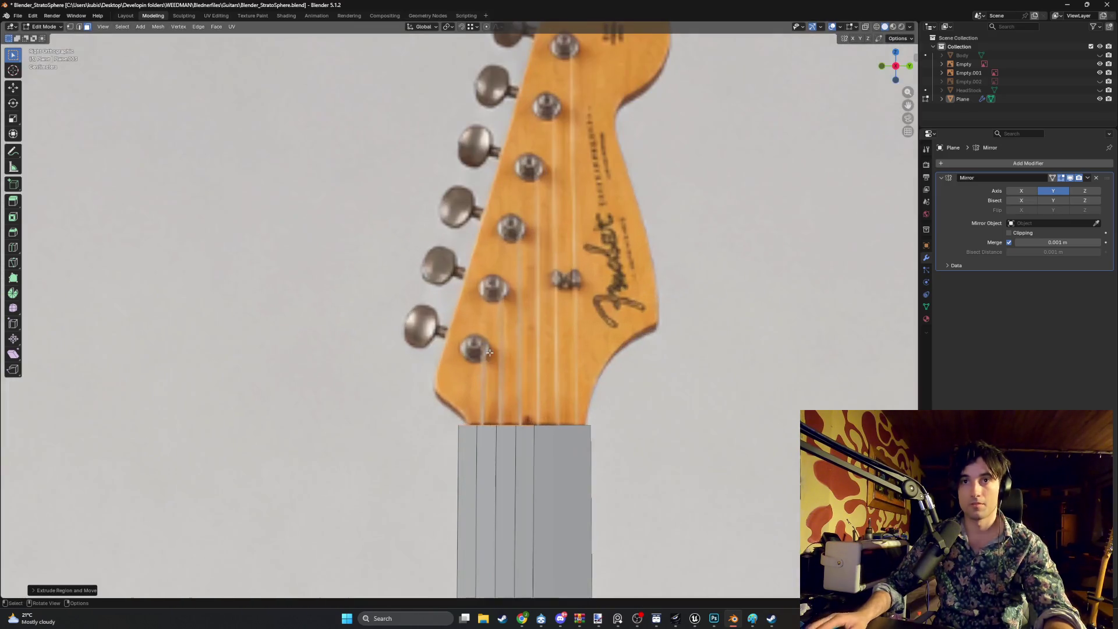
key(s)
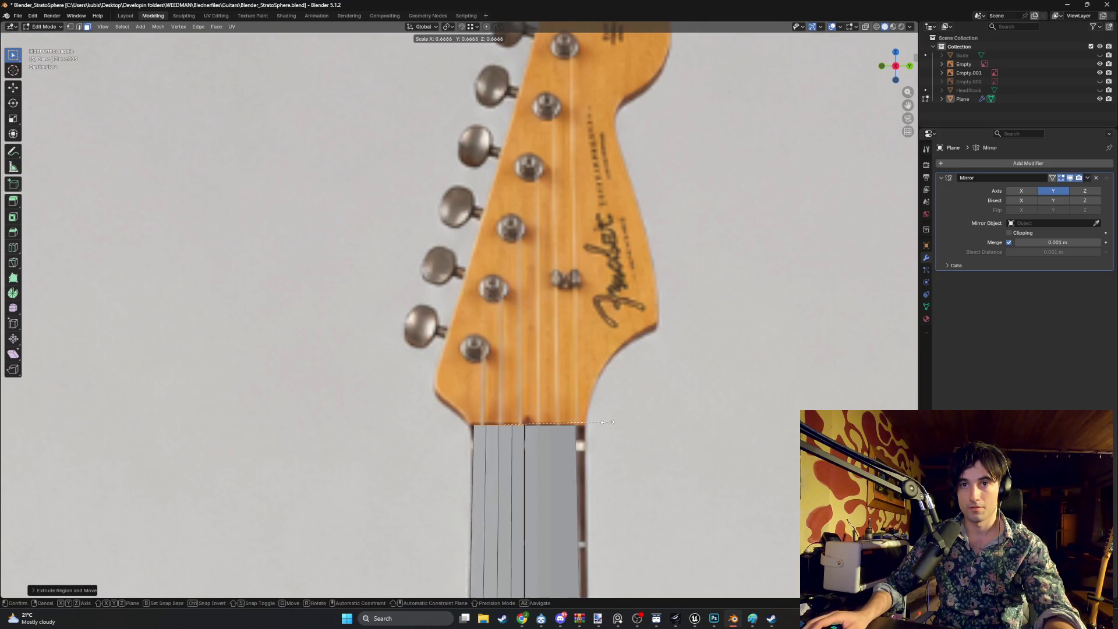
click(590, 427)
scroll(590, 427, down, 10)
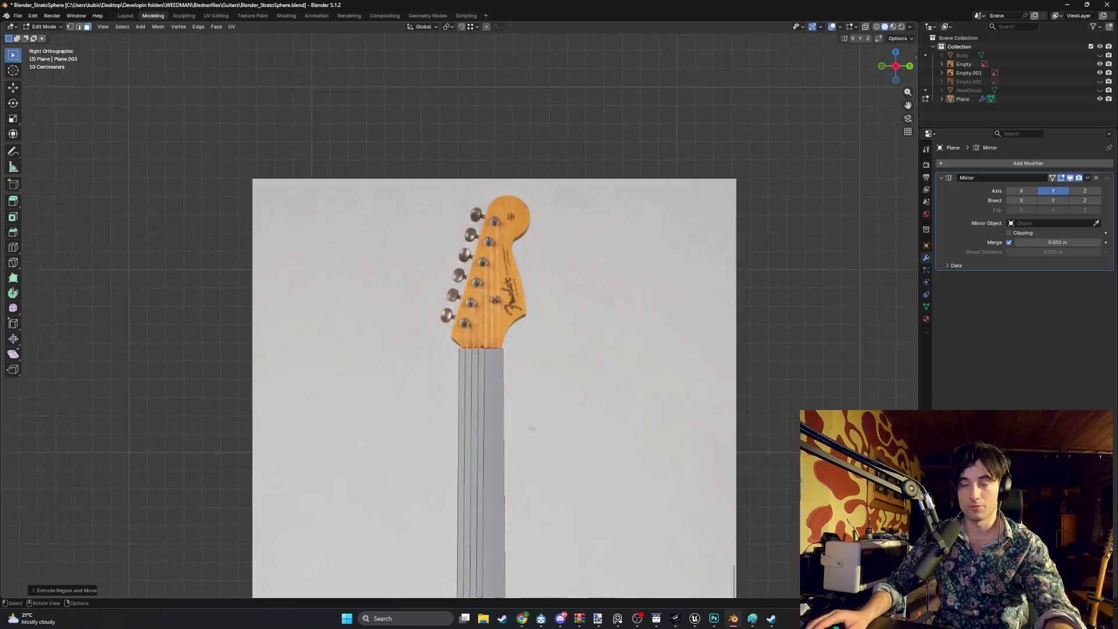
middle_drag(478, 466, 463, 426)
scroll(460, 419, up, 3)
scroll(460, 419, up, 1)
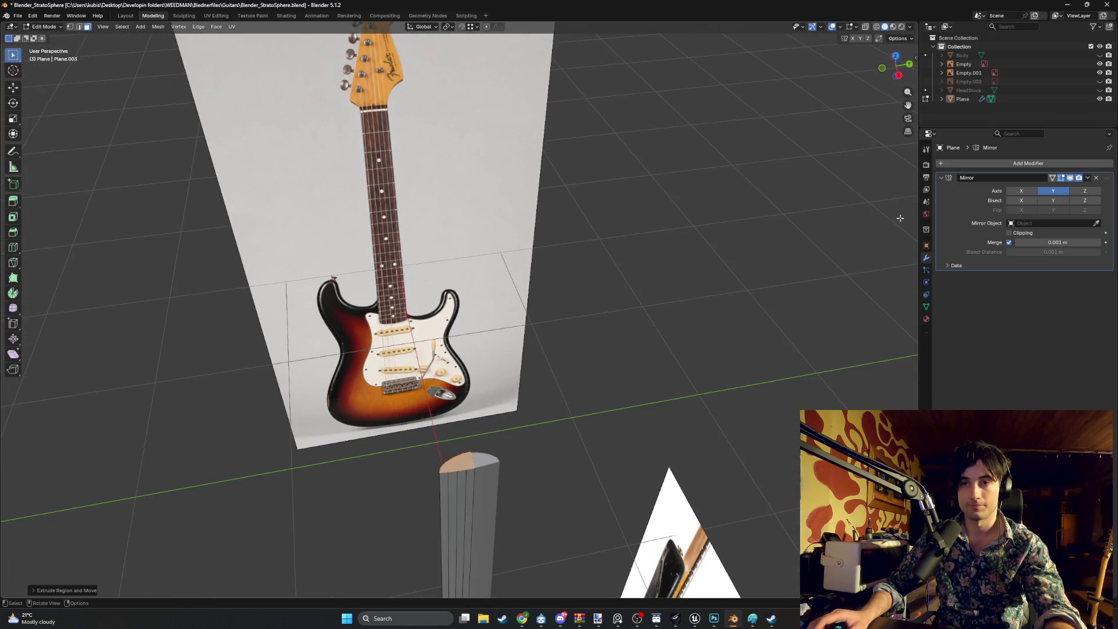
click(1087, 178)
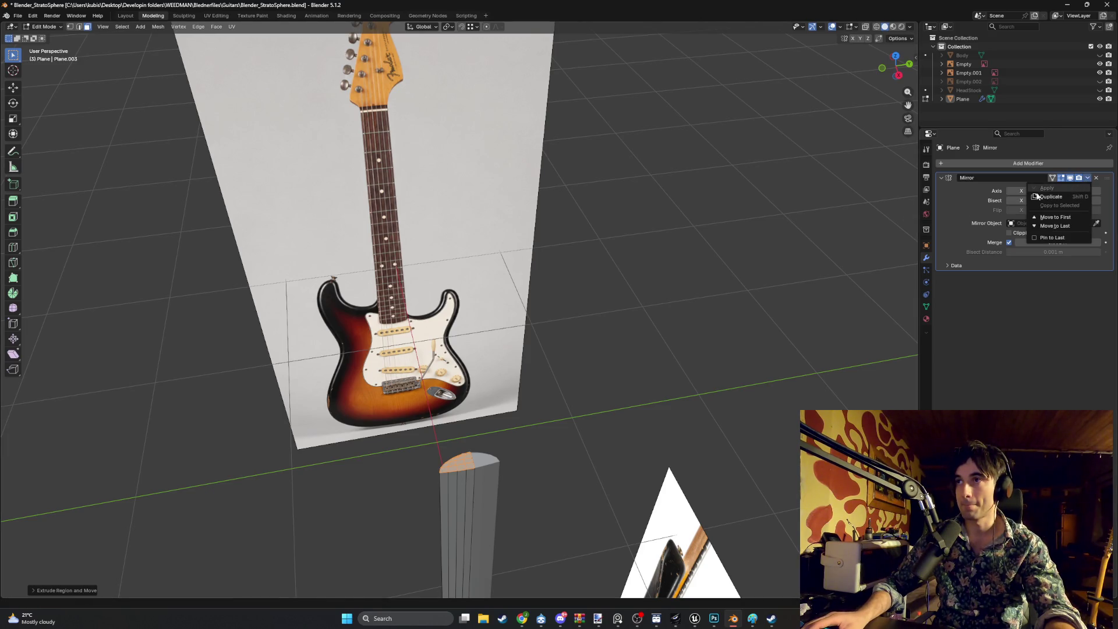
Apply the Mirror modifier in Object Mode
key(Tab)
click(1087, 178)
click(1047, 188)
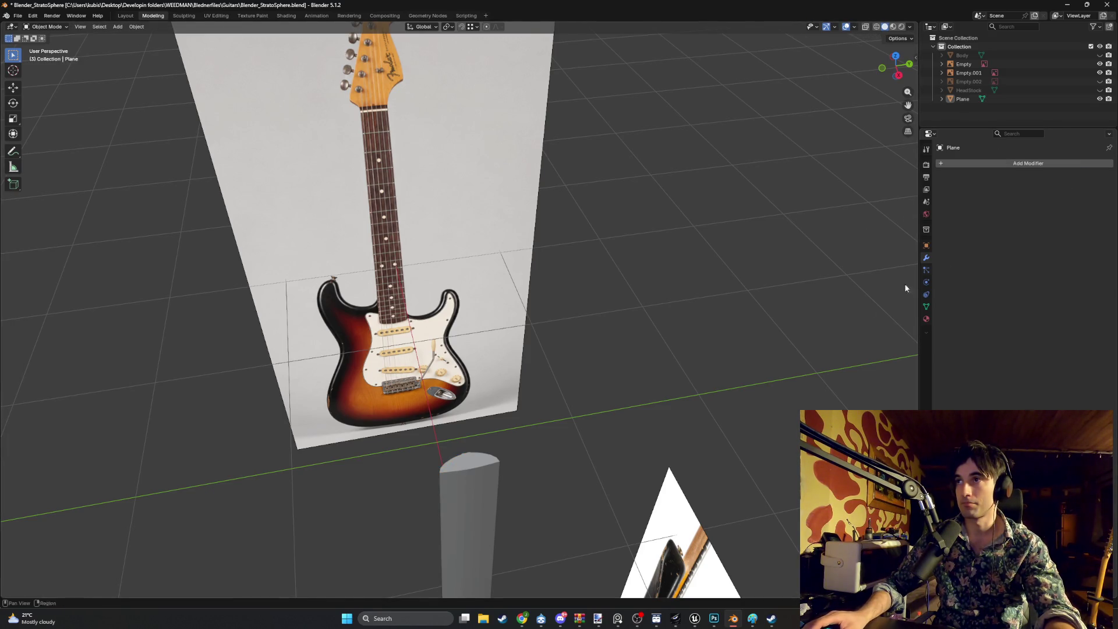
scroll(544, 404, up, 2)
Return to Edit Mode in Right view with wireframe shading
key(Tab)
middle_drag(605, 384, 618, 376)
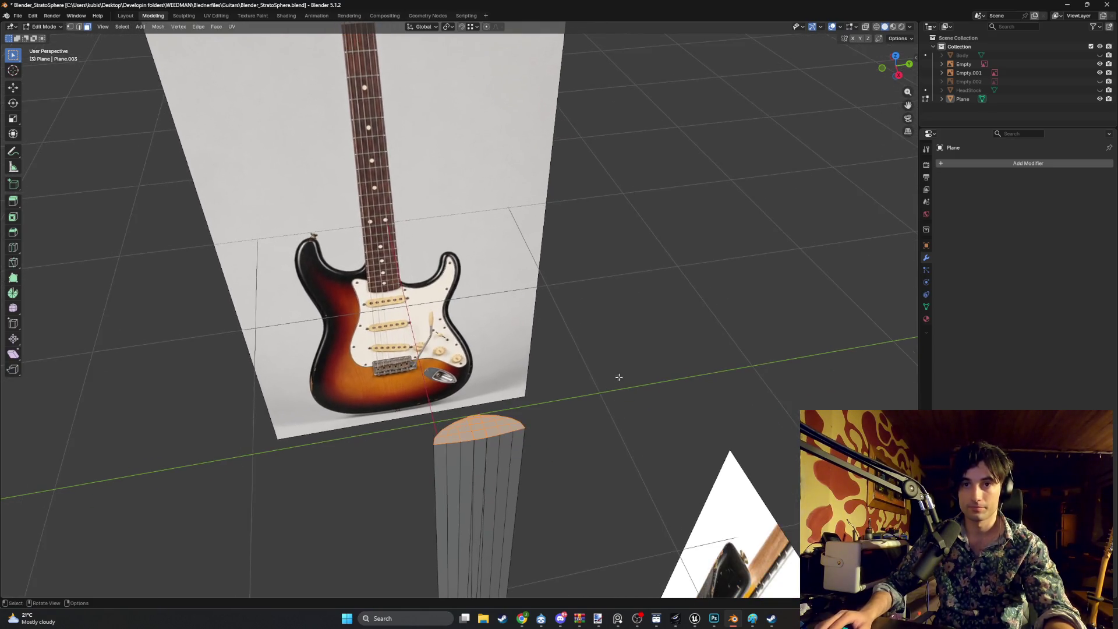
key(KP_3)
scroll(548, 407, down, 2)
key(z)
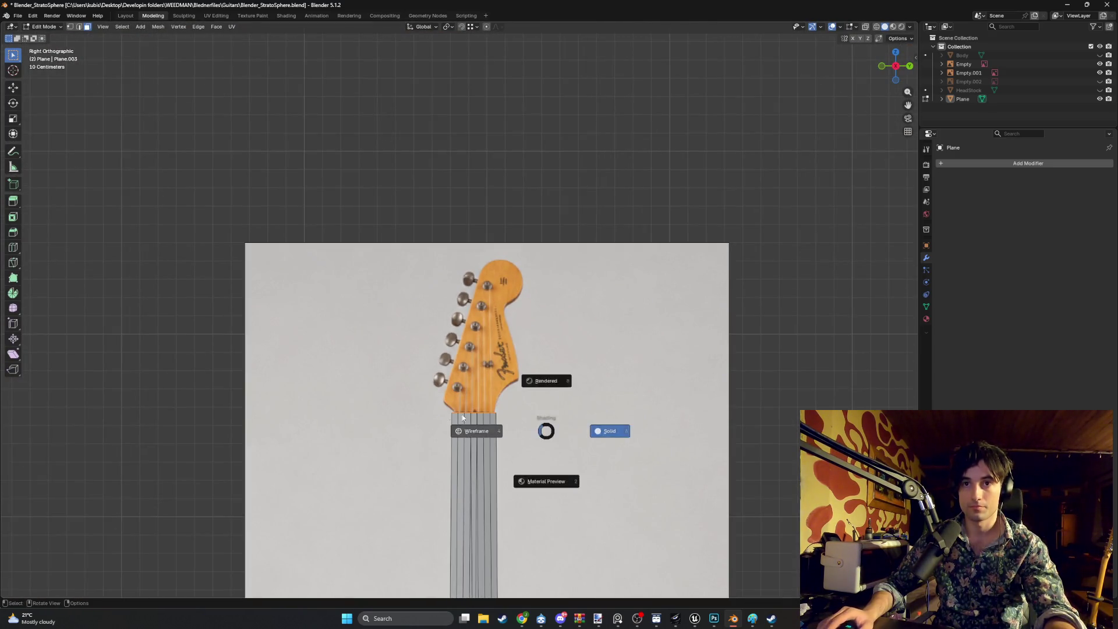
click(463, 418)
scroll(501, 402, up, 2)
scroll(528, 393, down, 3)
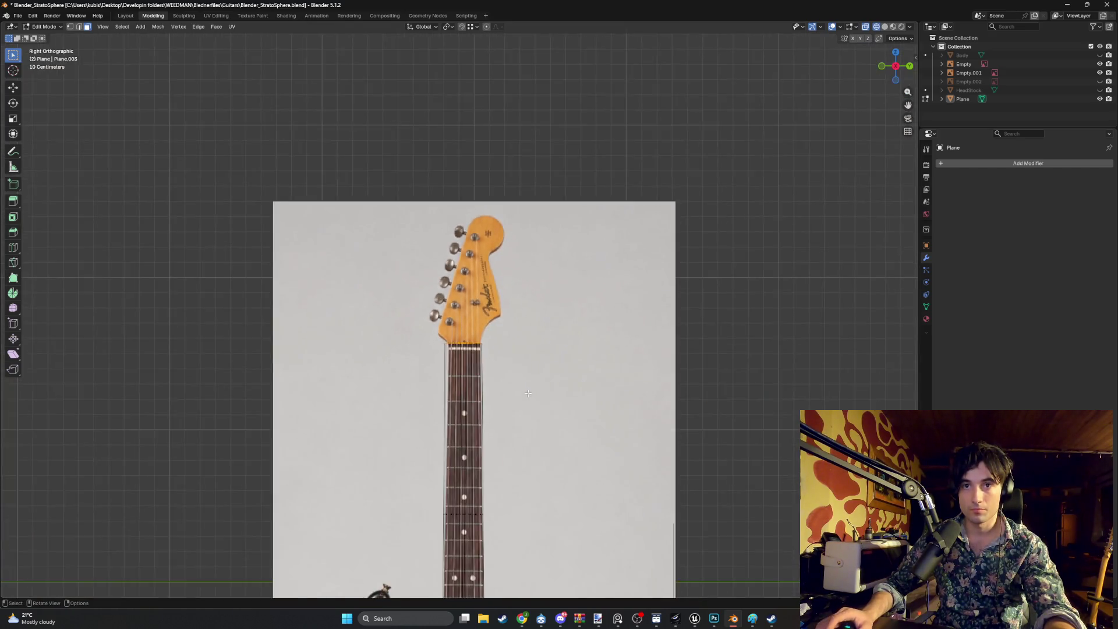
scroll(528, 393, down, 4)
scroll(494, 445, up, 7)
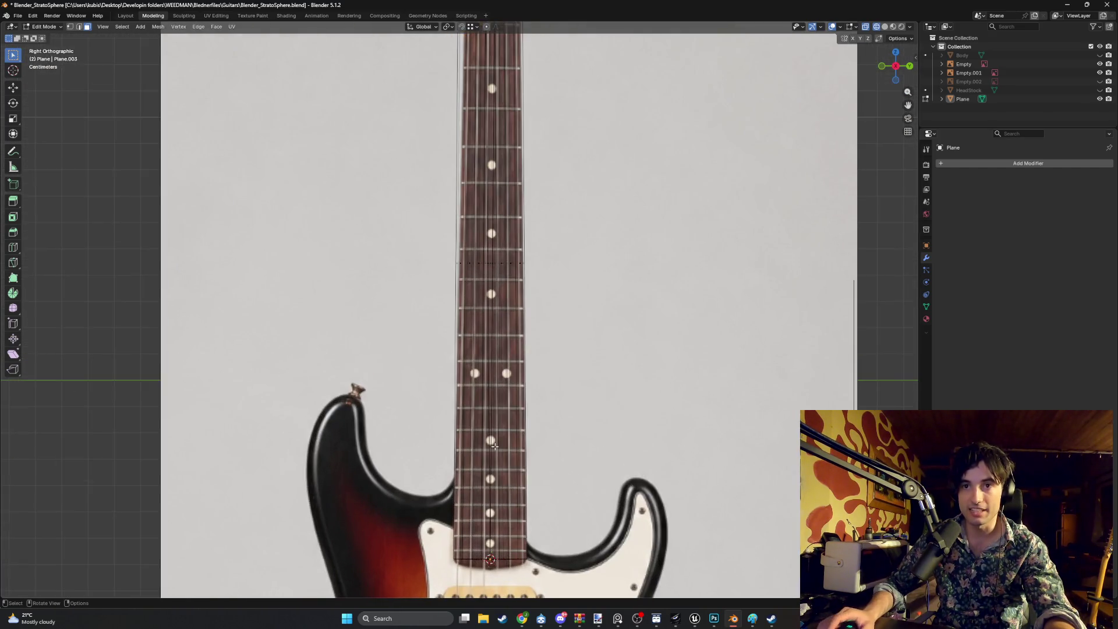
shift+scroll(512, 296, up, 3)
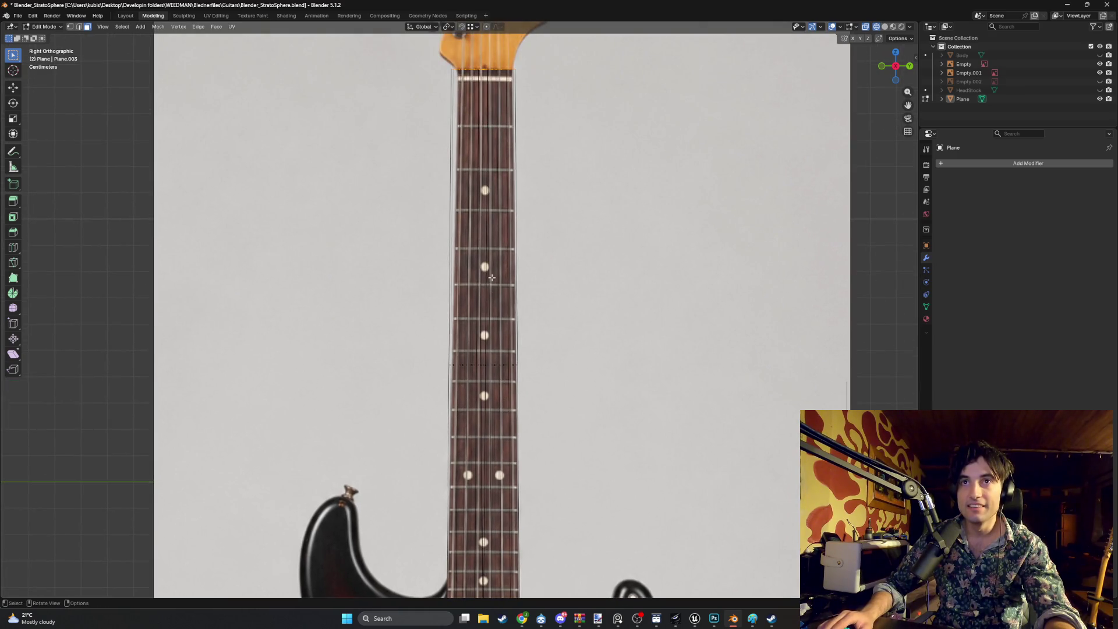
scroll(515, 212, down, 2)
shift+scroll(495, 263, up, 3)
scroll(463, 345, up, 5)
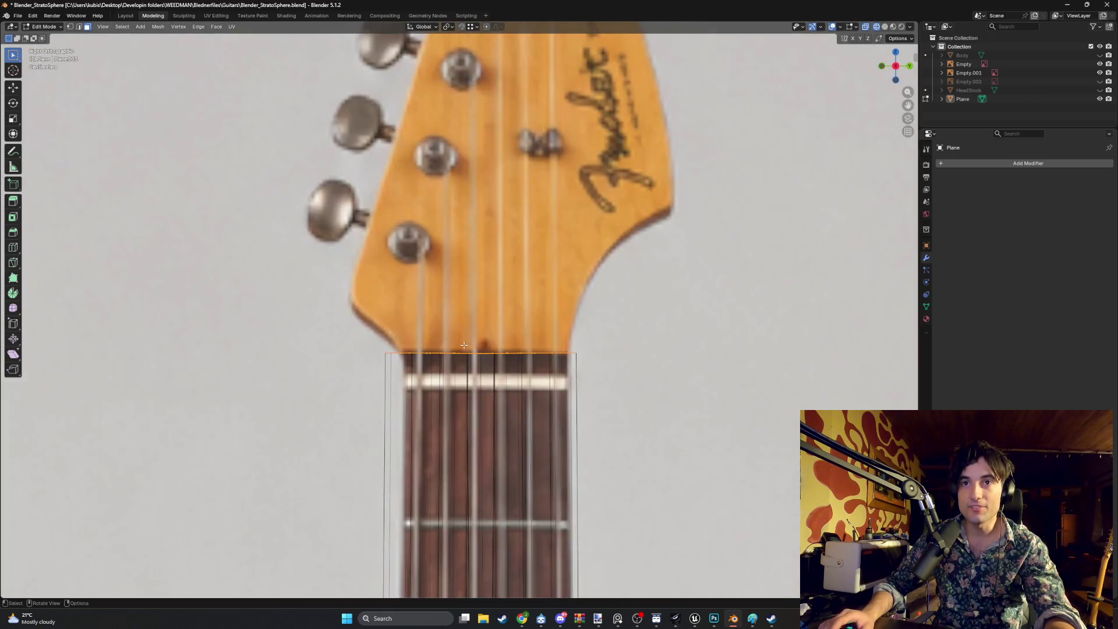
scroll(464, 345, up, 4)
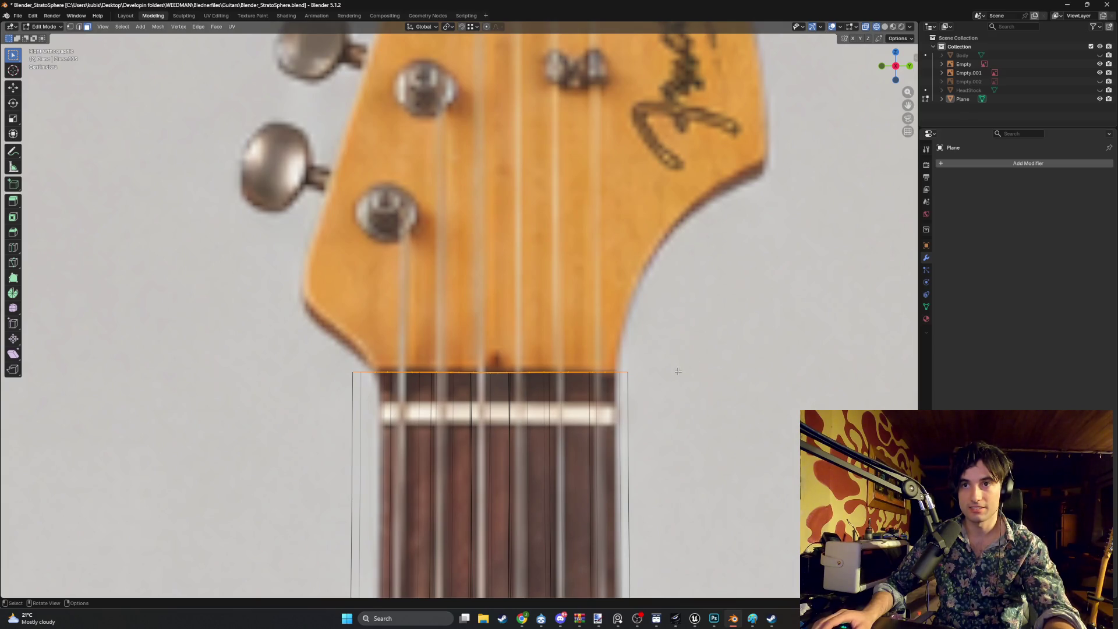
Scale the neck's top face to about 0.798 and shift it 0.0073 m along Y to the nut
key(s)
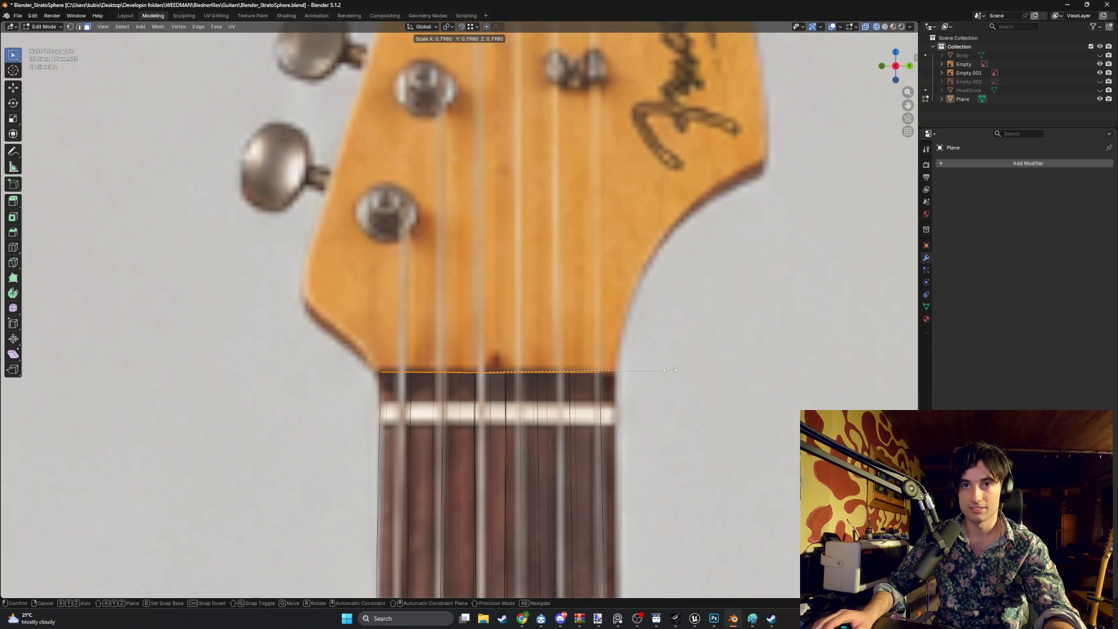
click(681, 370)
key(g)
key(y)
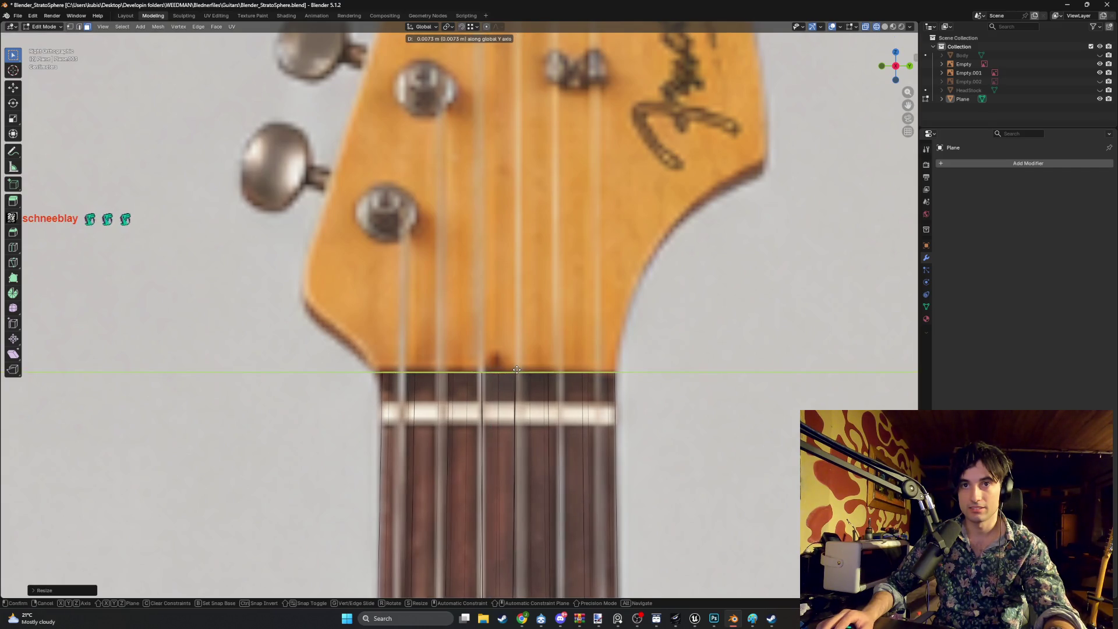
click(516, 369)
scroll(516, 369, down, 2)
shift+scroll(559, 292, down, 6)
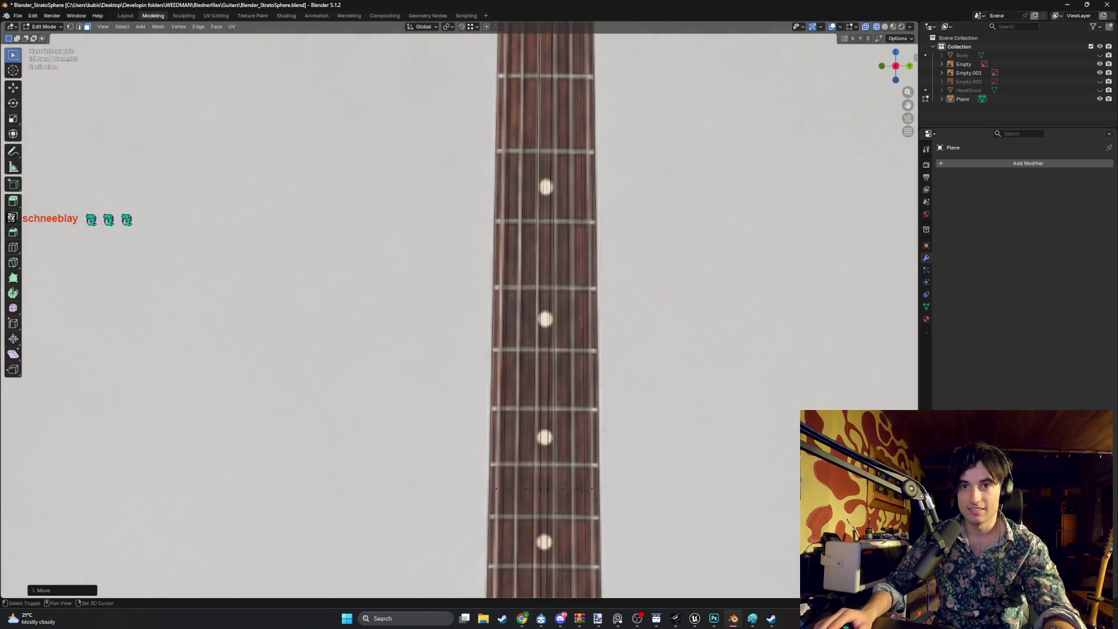
scroll(602, 293, up, 2)
shift+scroll(603, 292, down, 3)
scroll(548, 487, up, 3)
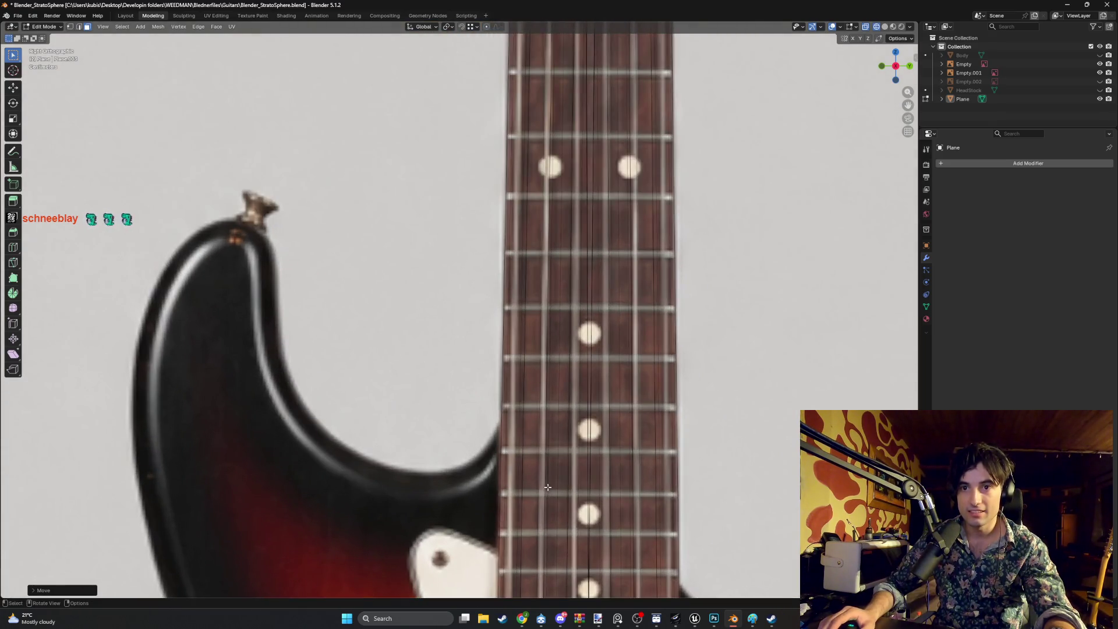
scroll(565, 482, down, 5)
mouse_move(566, 481)
middle_down()
mouse_move(486, 315)
mouse_move(444, 397)
mouse_move(482, 407)
middle_up()
Switch between wireframe and solid shading to inspect the neck's centre seam
key(z)
click(510, 397)
key(z)
click(413, 408)
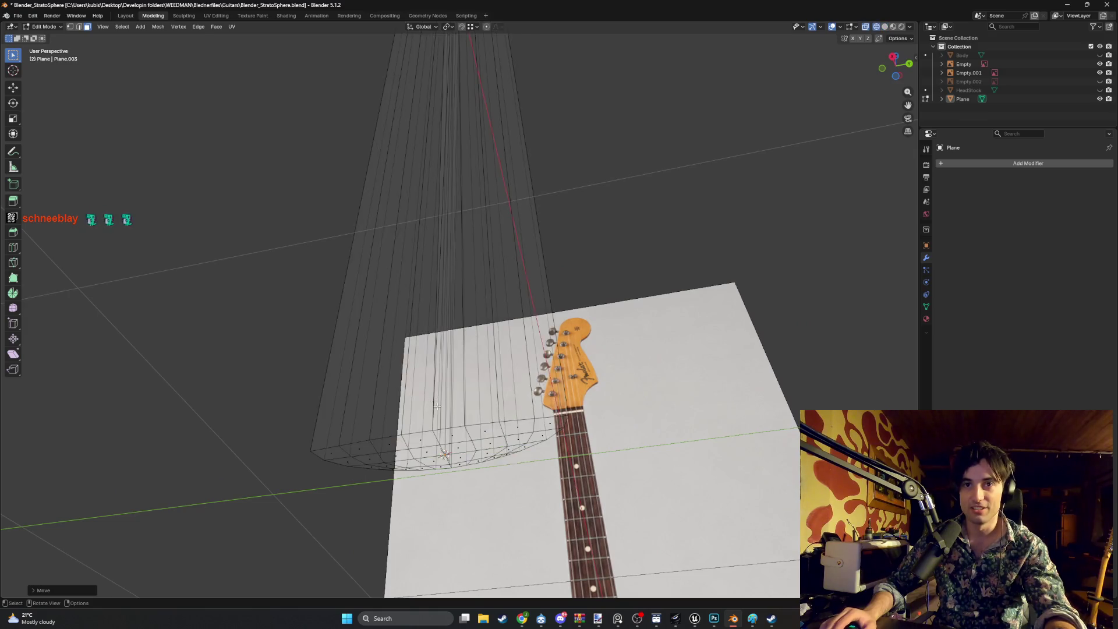
mouse_move(413, 407)
middle_down()
mouse_move(457, 426)
mouse_move(437, 436)
mouse_move(502, 420)
mouse_move(501, 378)
middle_up()
key(z)
click(497, 434)
scroll(472, 252, up, 5)
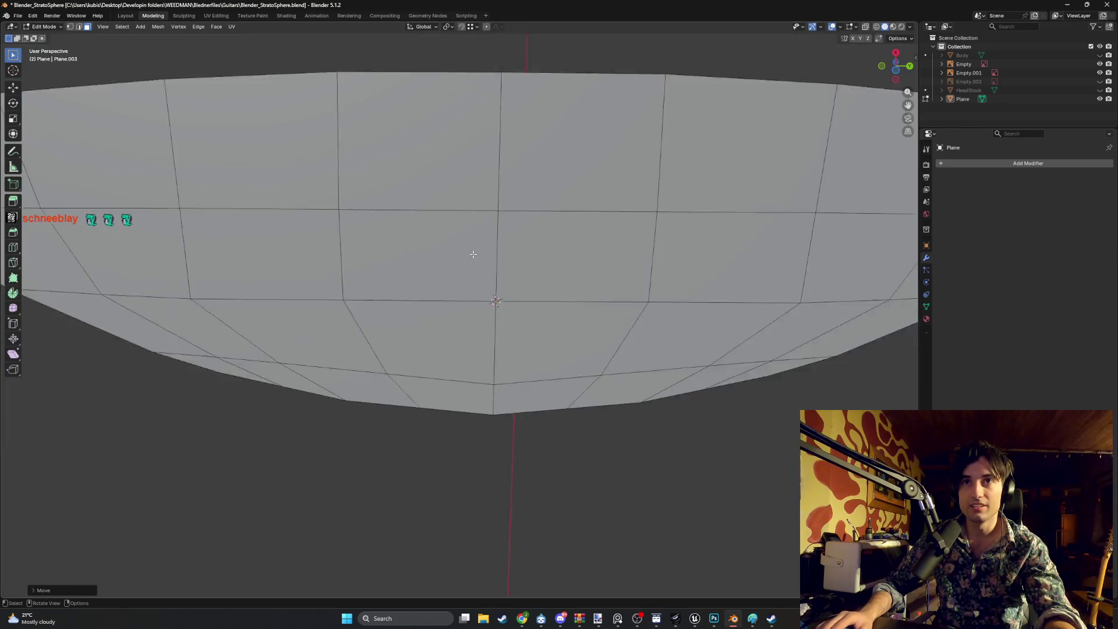
scroll(475, 266, down, 3)
mouse_move(475, 265)
middle_down()
mouse_move(449, 262)
mouse_move(454, 184)
middle_up()
Undo back to the unapplied Mirror modifier, then apply it again in Object Mode
click(460, 158)
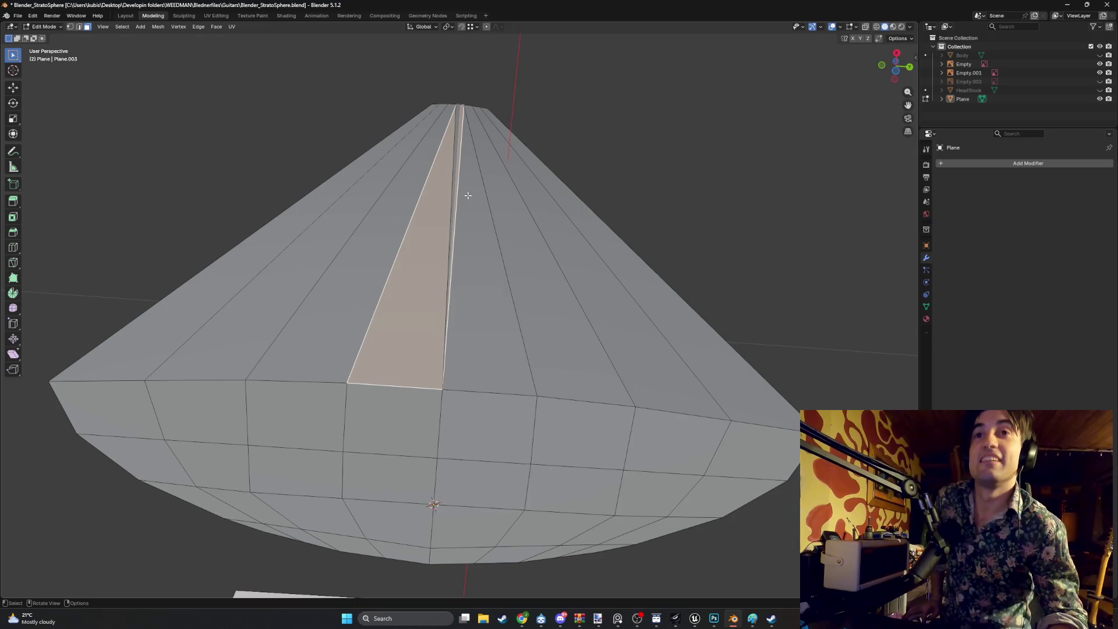
key(ctrl+z)
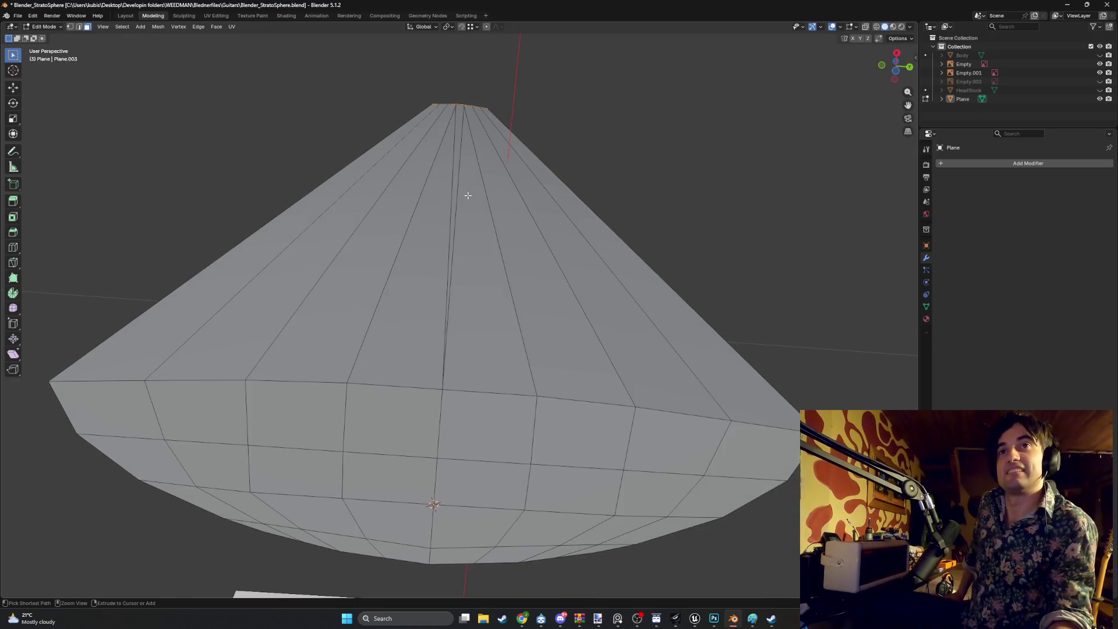
key(Tab)
key(ctrl+shift+z)
key(ctrl+shift+z)
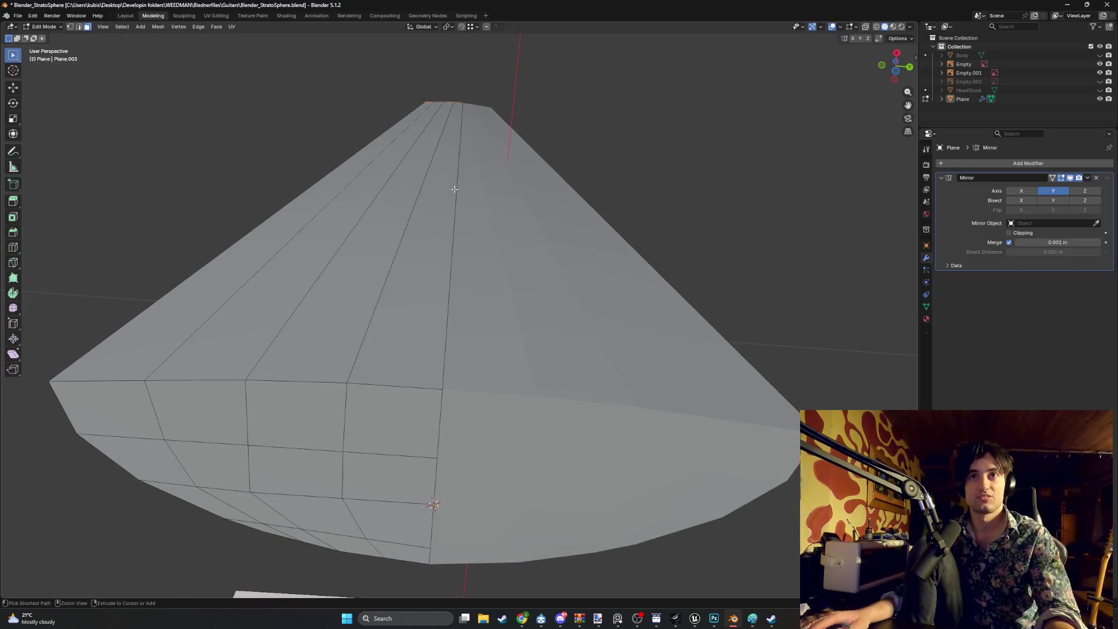
key(ctrl+z)
key(ctrl+z)
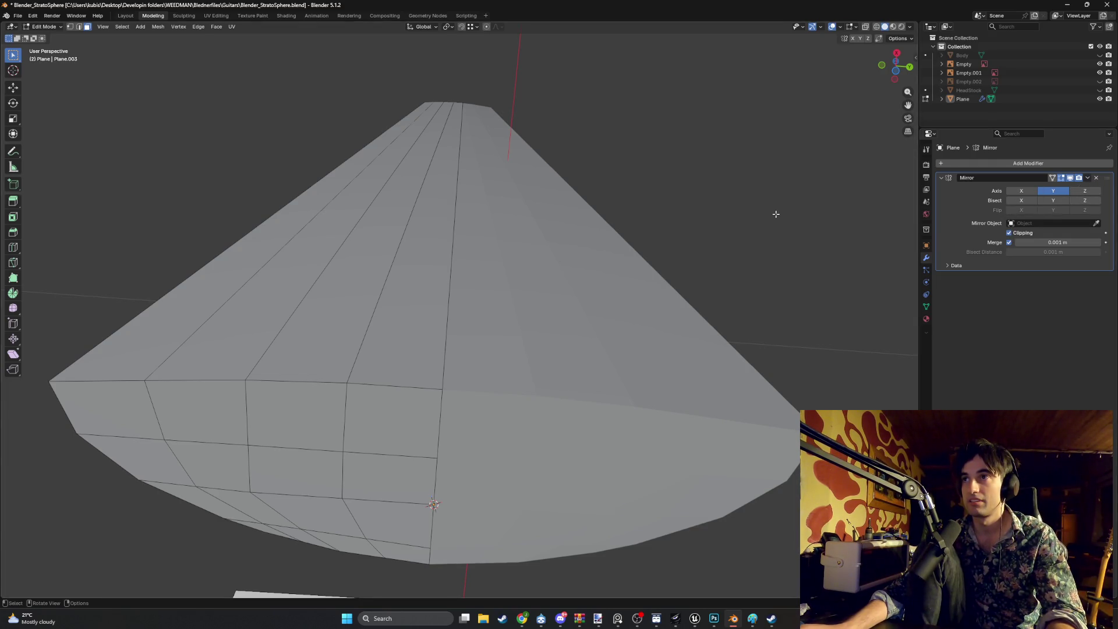
key(Tab)
click(1090, 179)
click(1073, 187)
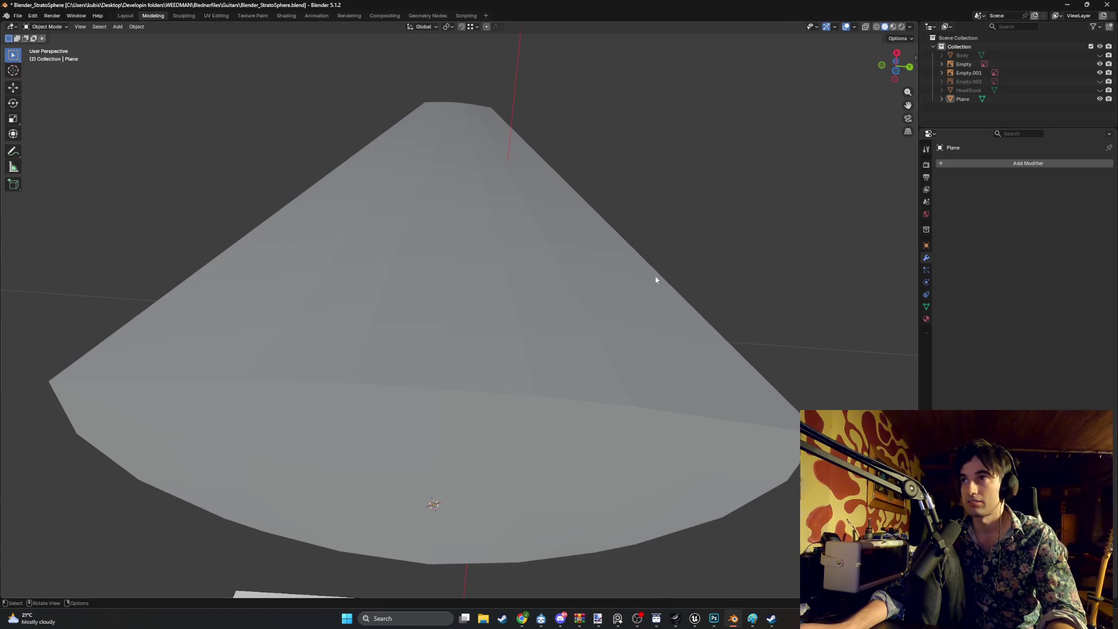
Select a face of the neck mesh in Edit Mode and orbit to the right-side reference
key(Tab)
click(470, 307)
mouse_move(473, 209)
middle_down()
mouse_move(474, 222)
mouse_move(471, 186)
middle_up()
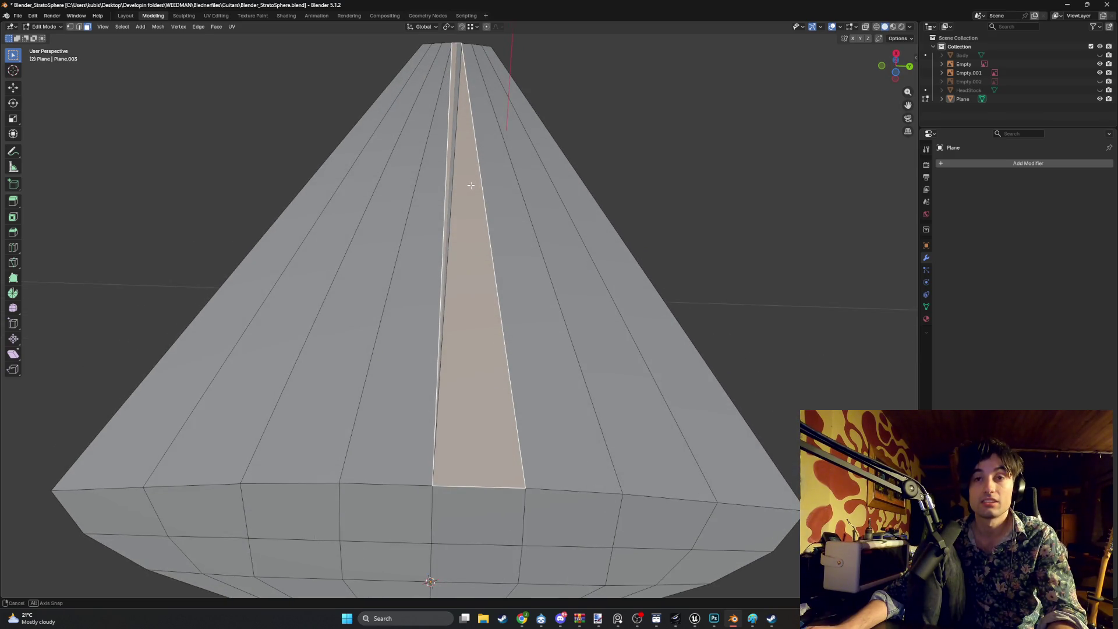
mouse_move(470, 185)
middle_down()
mouse_move(471, 198)
mouse_move(470, 183)
middle_up()
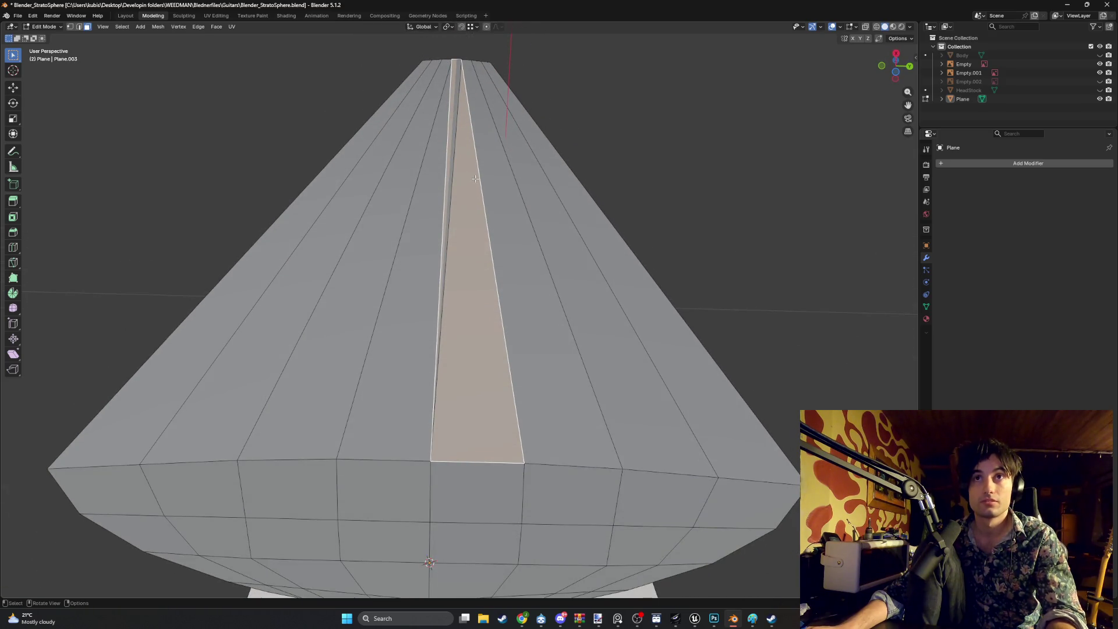
scroll(476, 179, down, 10)
mouse_move(220, 279)
alt+middle_down()
mouse_move(402, 292)
mouse_move(339, 332)
mouse_move(367, 349)
mouse_move(425, 267)
mouse_move(425, 383)
alt+middle_up()
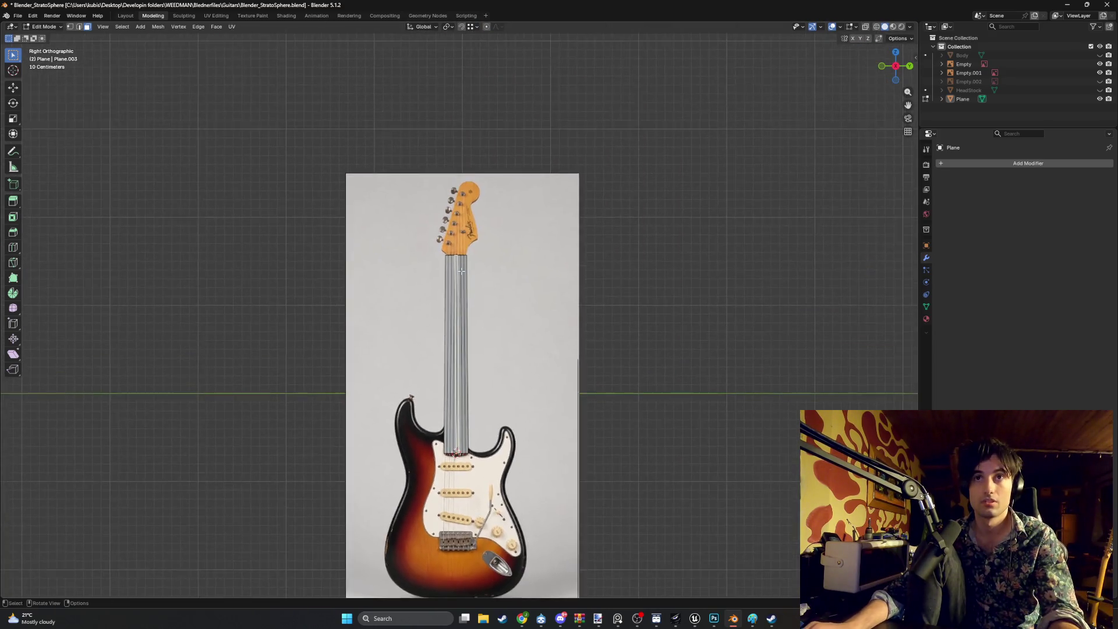
scroll(461, 271, up, 3)
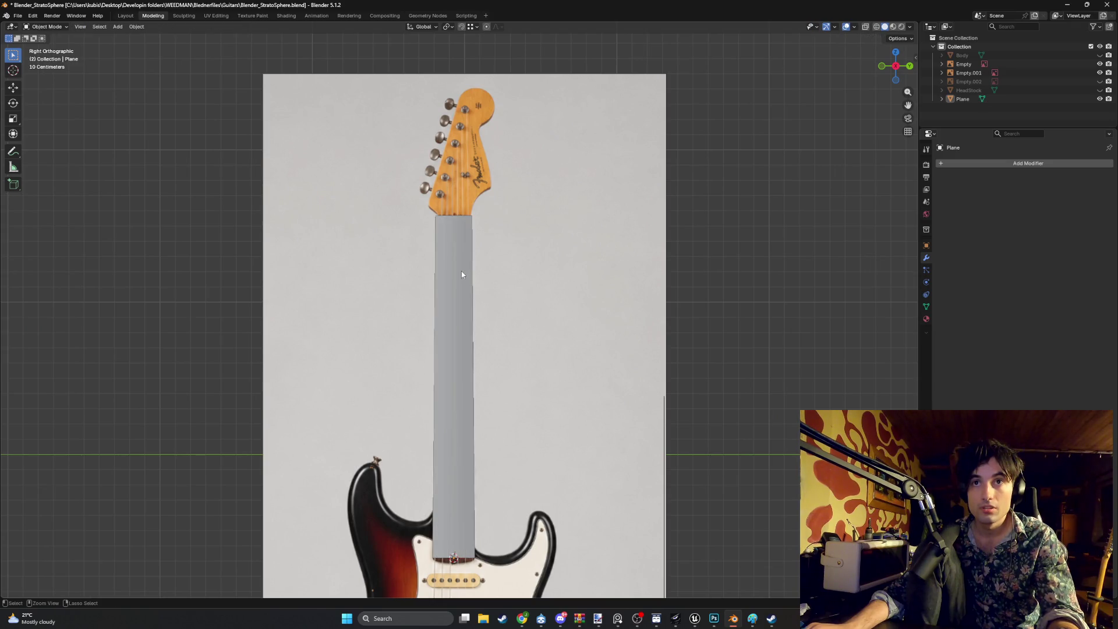
Add a Y-axis Mirror to the neck and enable X-ray in side view
key(ctrl+shift+a)
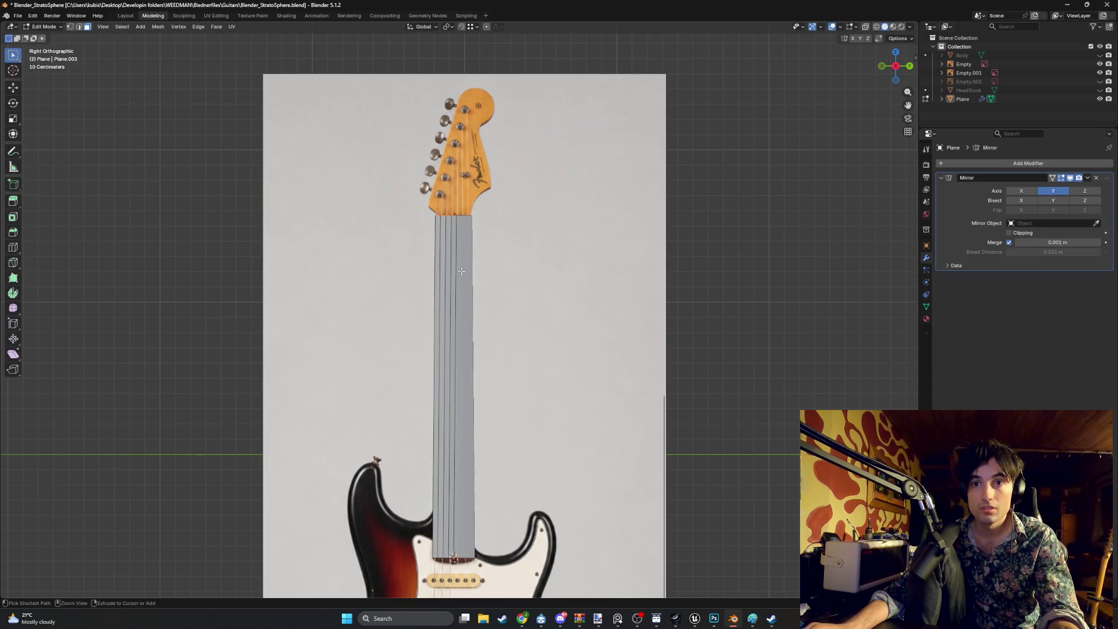
key(alt+z)
mouse_move(461, 272)
middle_down()
mouse_move(491, 251)
mouse_move(425, 375)
mouse_move(457, 392)
middle_up()
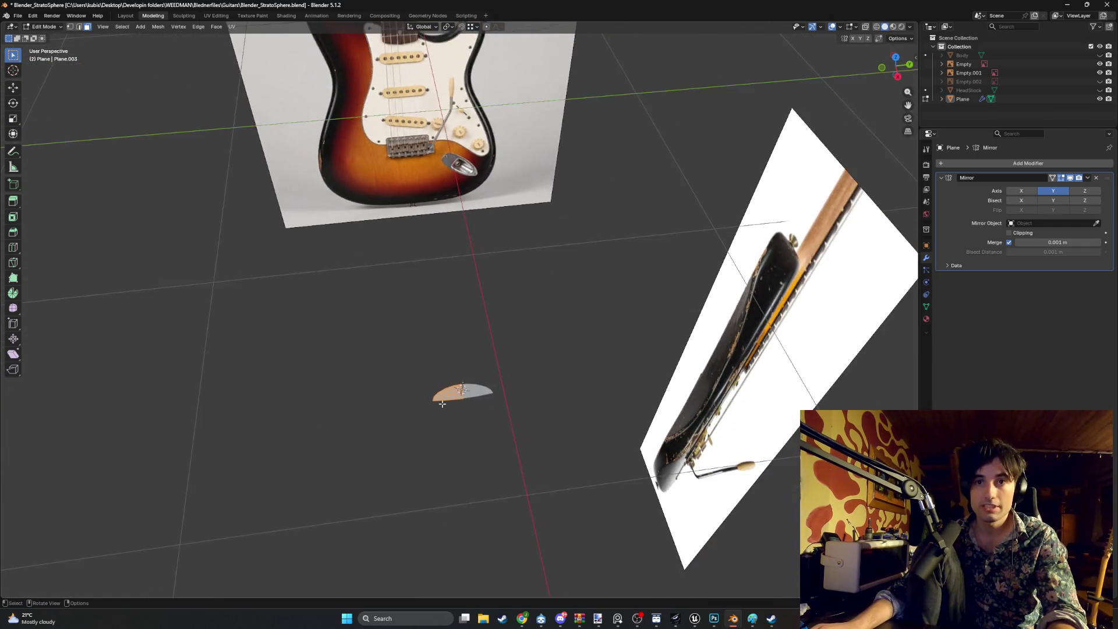
key(KP_3)
scroll(492, 413, up, 4)
scroll(492, 413, down, 4)
Move the neck's top edge about 0.018 m along Z to meet the headstock base
key(g)
key(z)
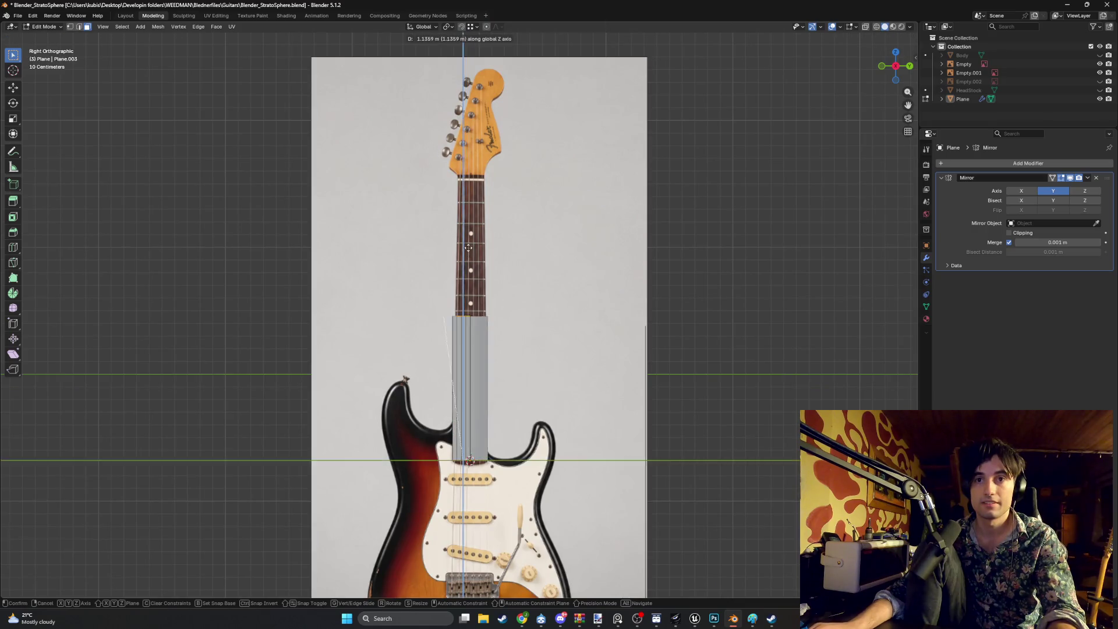
click(463, 116)
scroll(488, 179, up, 3)
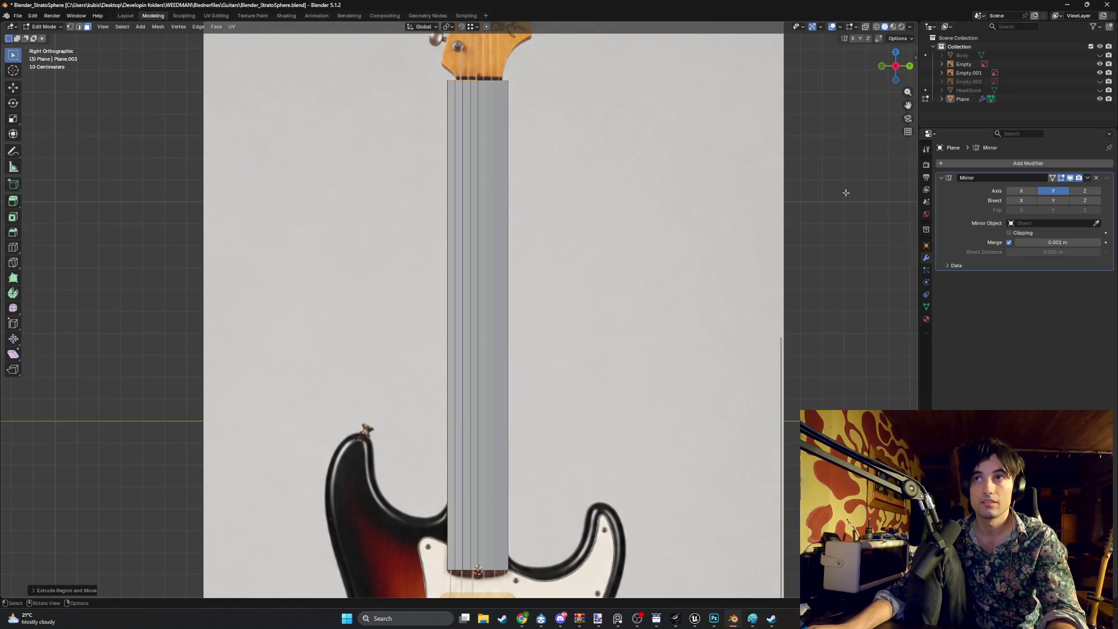
Apply the Mirror modifier as real geometry and return to Edit Mode
key(Tab)
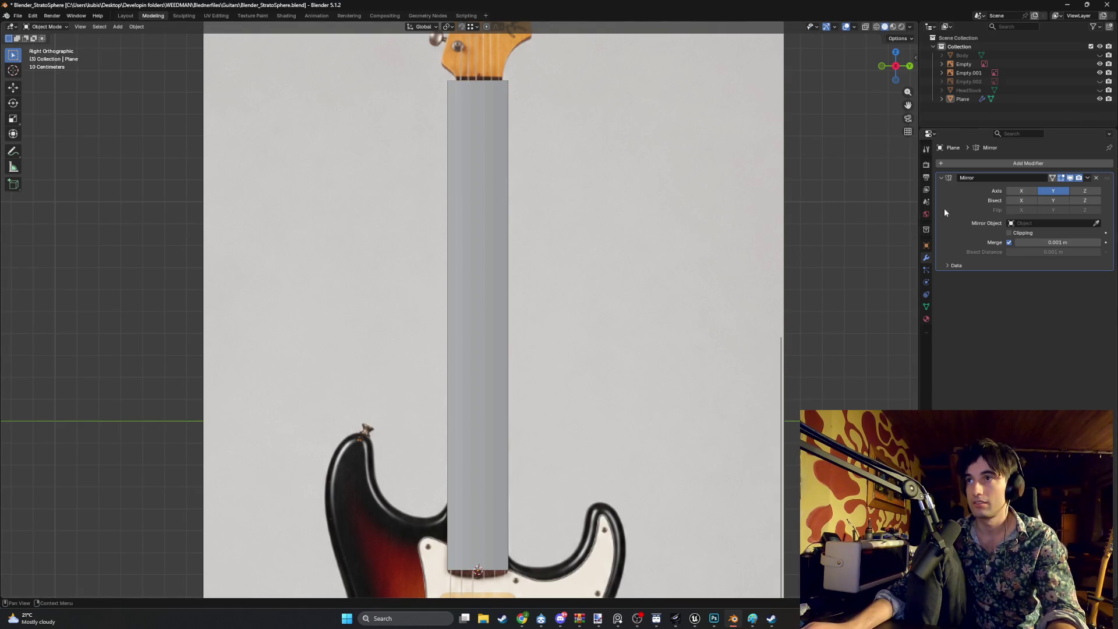
click(1087, 178)
click(1060, 186)
scroll(484, 334, down, 1)
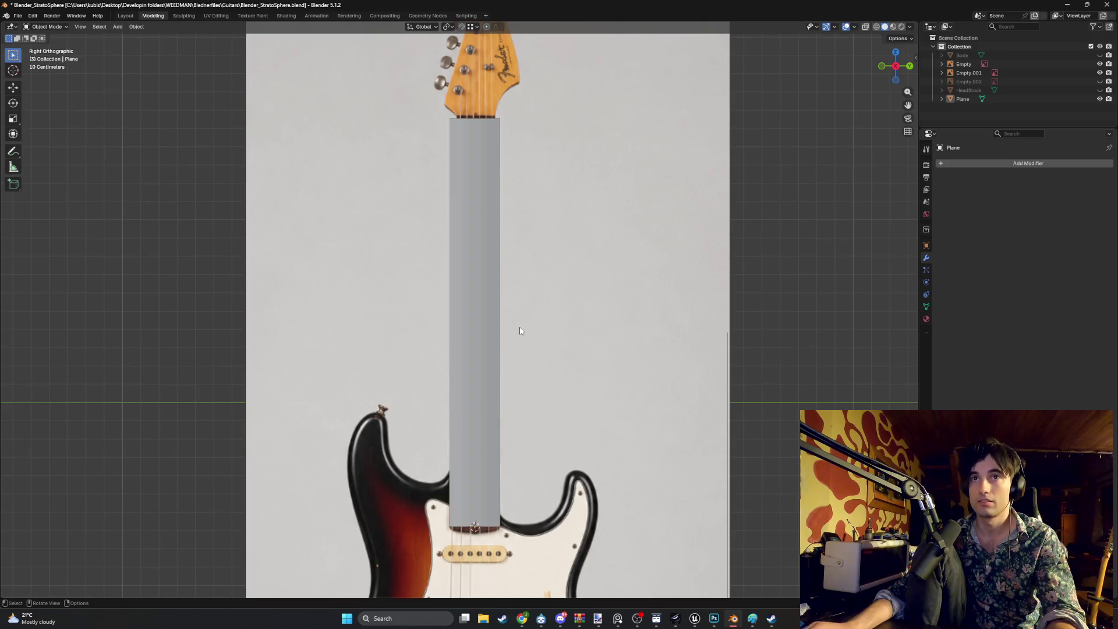
key(Tab)
mouse_move(487, 358)
middle_down()
mouse_move(497, 257)
mouse_move(489, 317)
mouse_move(409, 428)
mouse_move(499, 318)
mouse_move(480, 250)
mouse_move(410, 367)
mouse_move(524, 415)
mouse_move(493, 436)
mouse_move(477, 387)
mouse_move(527, 382)
mouse_move(443, 431)
mouse_move(474, 468)
mouse_move(609, 487)
middle_up()
Raise the neck's top edge slightly along Z
key(g)
key(z)
click(515, 408)
scroll(515, 408, down, 3)
scroll(493, 435, down, 4)
scroll(477, 387, up, 4)
scroll(527, 382, up, 4)
In front view, select the neck's side faces and shift them along X
key(KP_3)
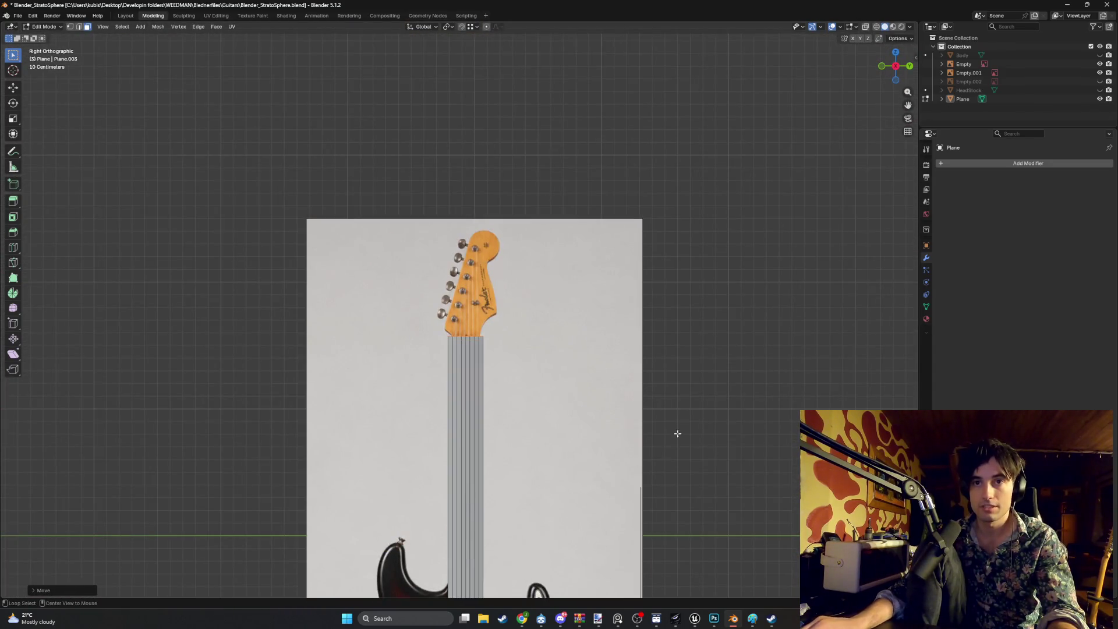
key(KP_1)
scroll(444, 416, up, 5)
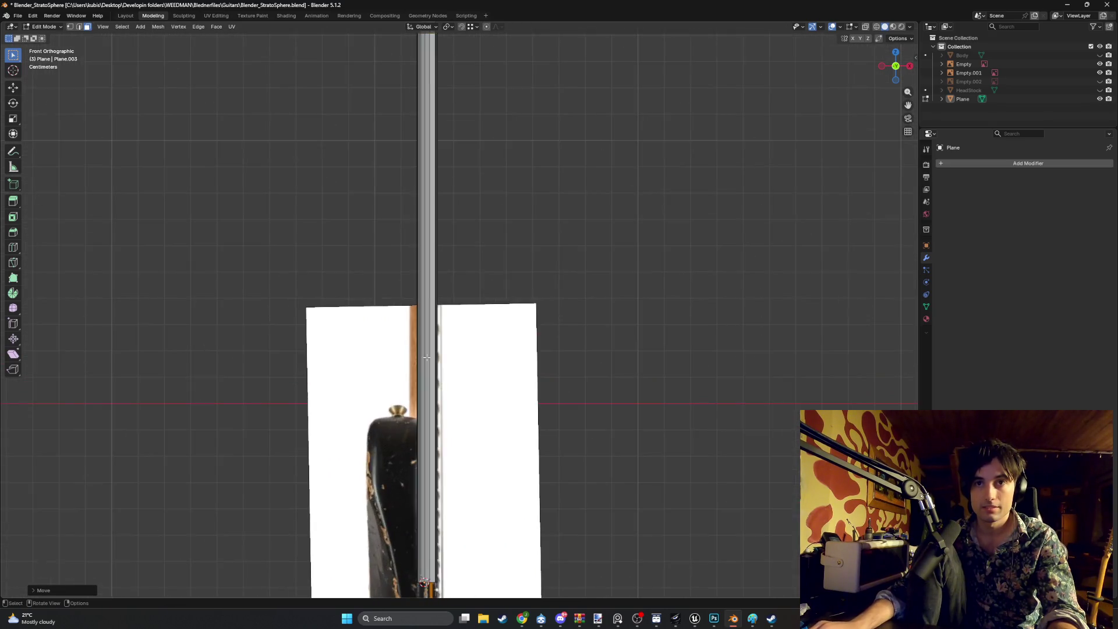
mouse_move(427, 357)
middle_down()
mouse_move(428, 324)
mouse_move(445, 312)
mouse_move(432, 294)
mouse_move(417, 297)
middle_up()
click(421, 327)
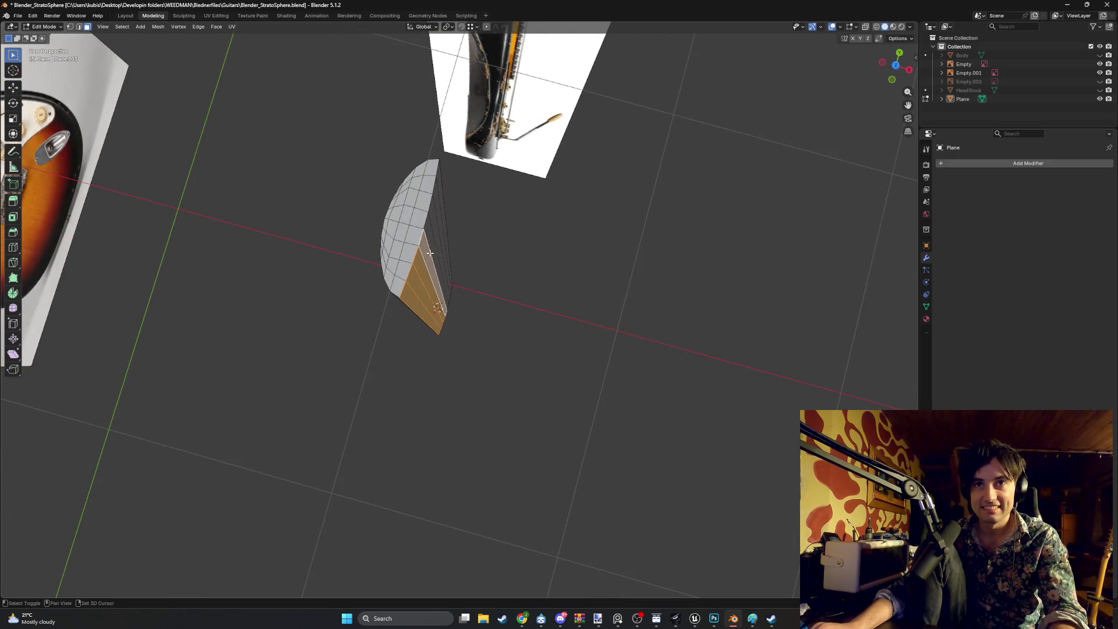
key(g)
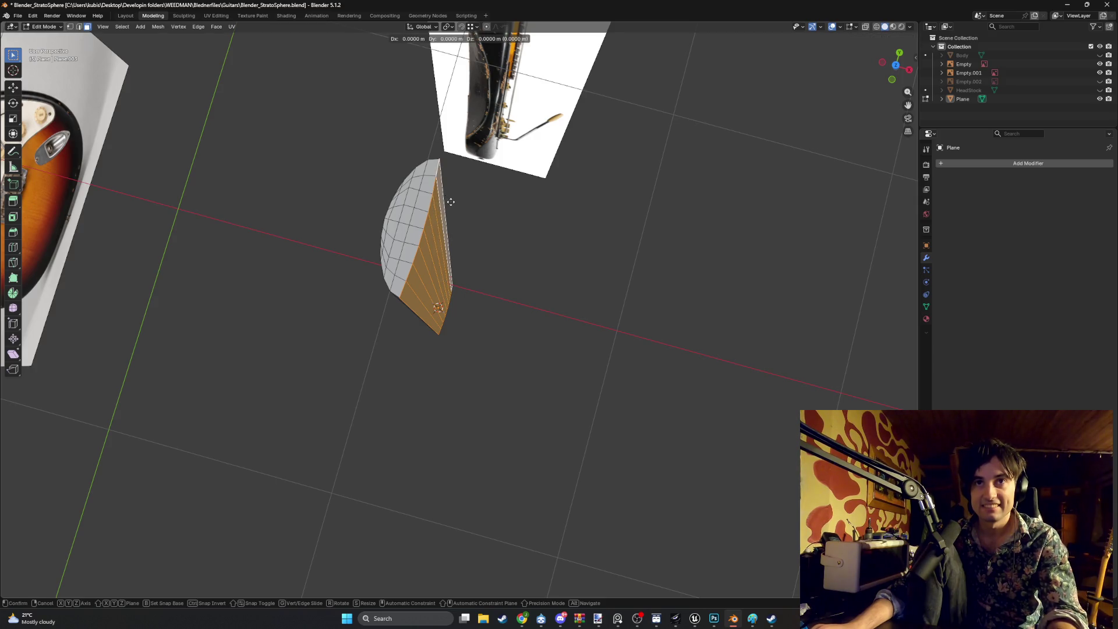
key(x)
key(x)
key(x)
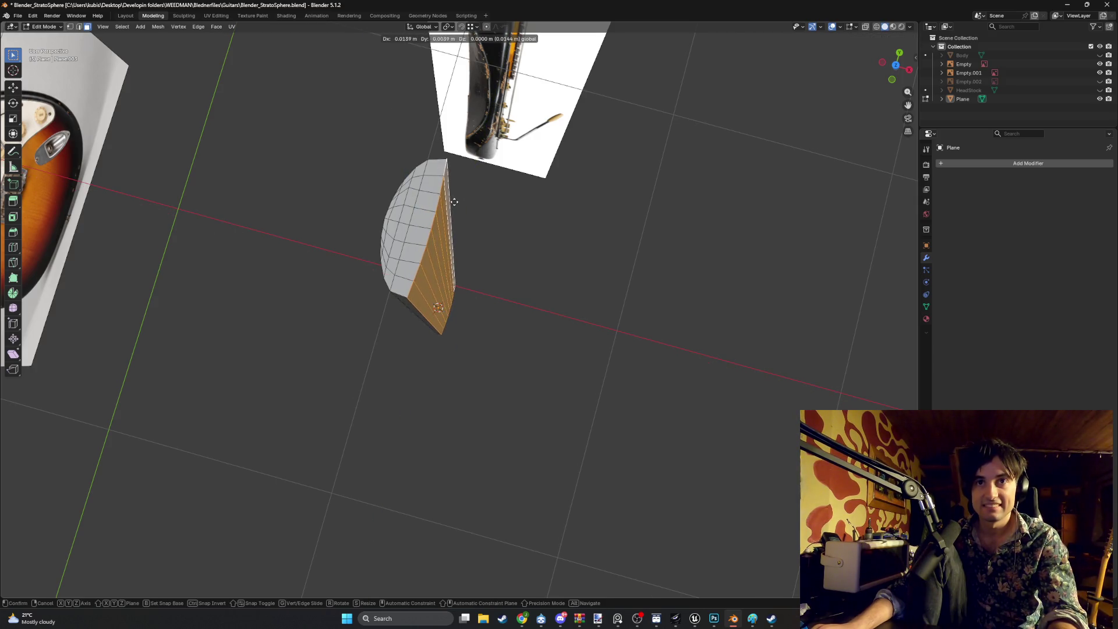
click(454, 205)
Refine the side faces' X position to the side reference, cancelling and undoing one stray move
key(KP_1)
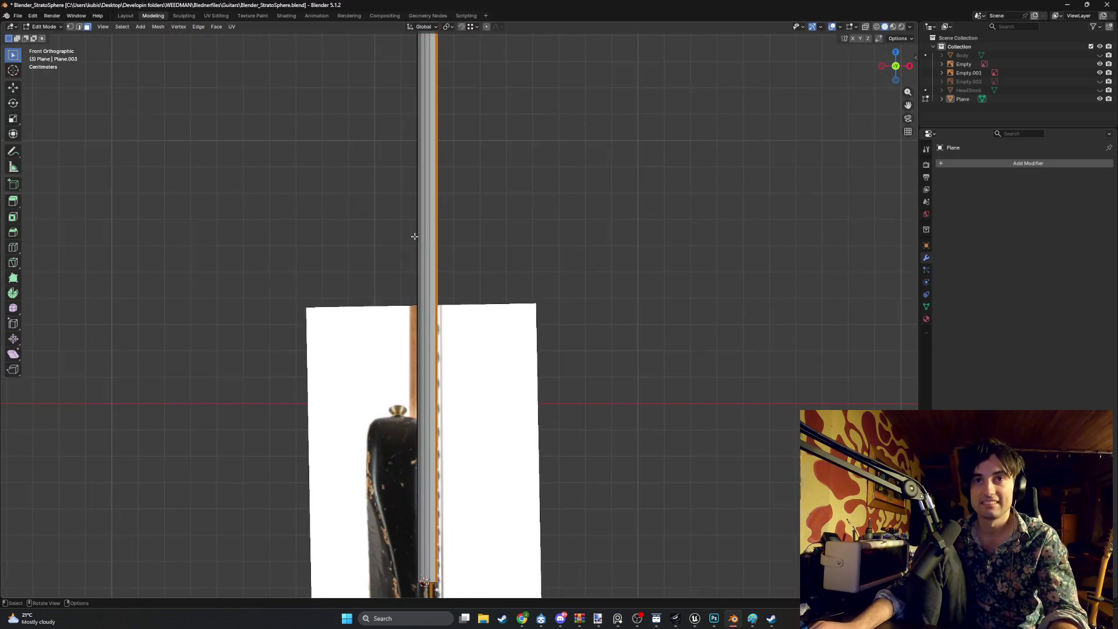
key(g)
key(x)
click(421, 236)
middle_drag(421, 236, 444, 296)
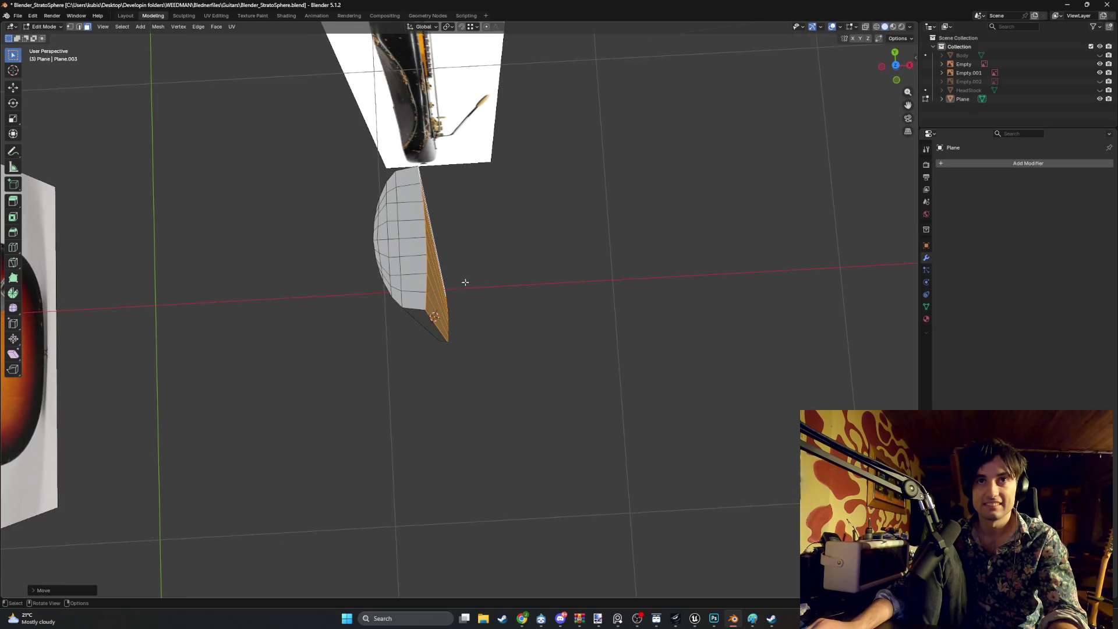
key(g)
key(z)
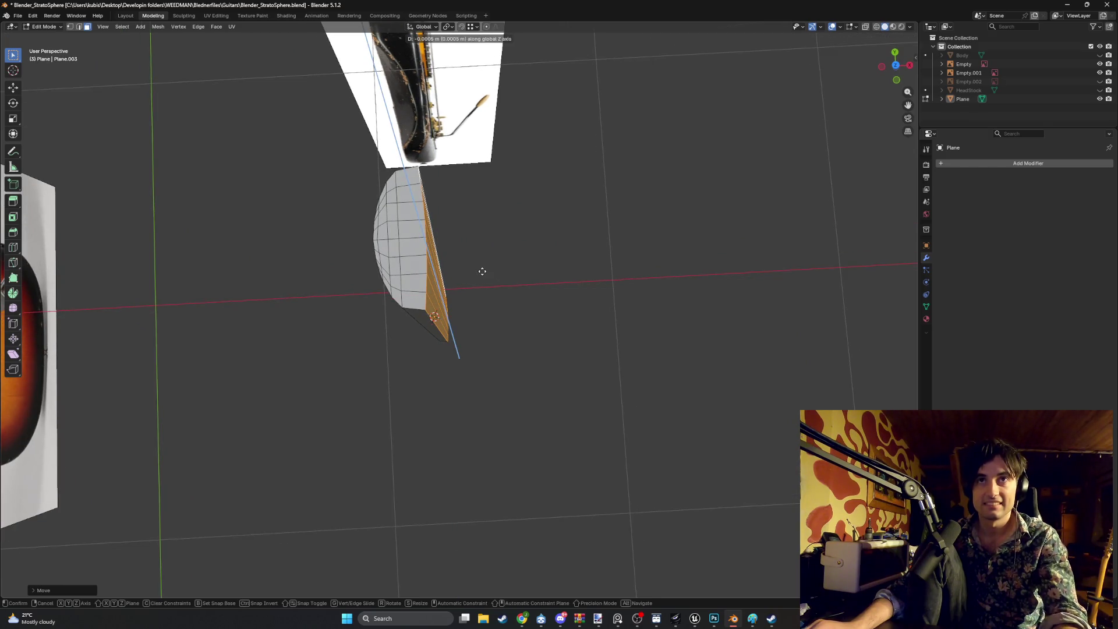
key(Escape)
key(ctrl+z)
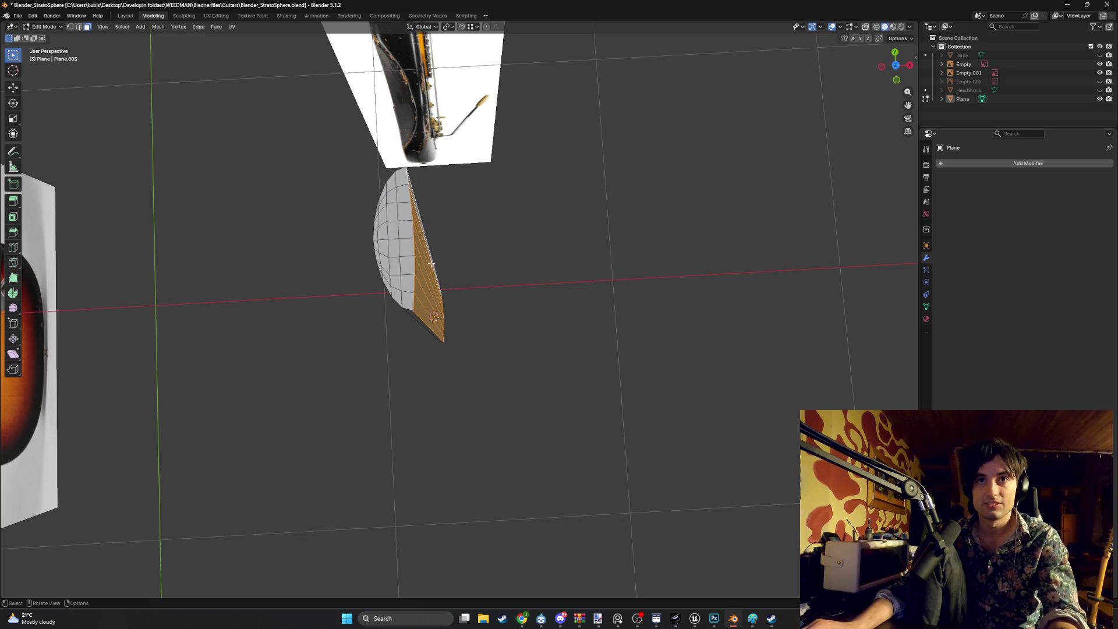
key(g)
key(x)
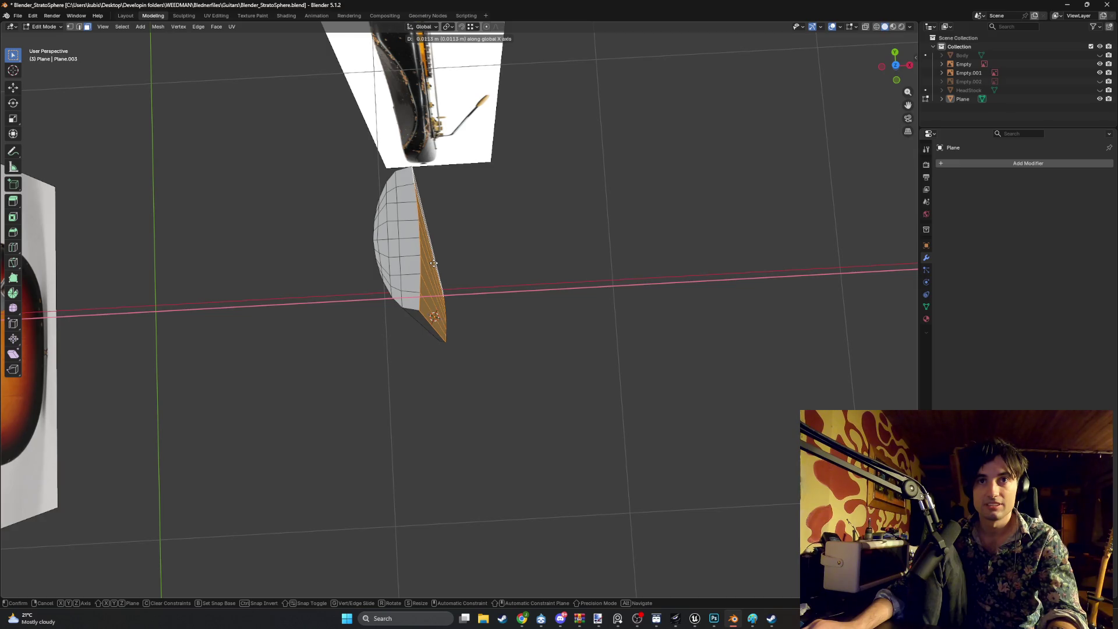
click(434, 263)
mouse_move(445, 274)
middle_down()
mouse_move(404, 233)
mouse_move(387, 243)
mouse_move(391, 314)
mouse_move(340, 267)
mouse_move(410, 267)
mouse_move(382, 245)
middle_up()
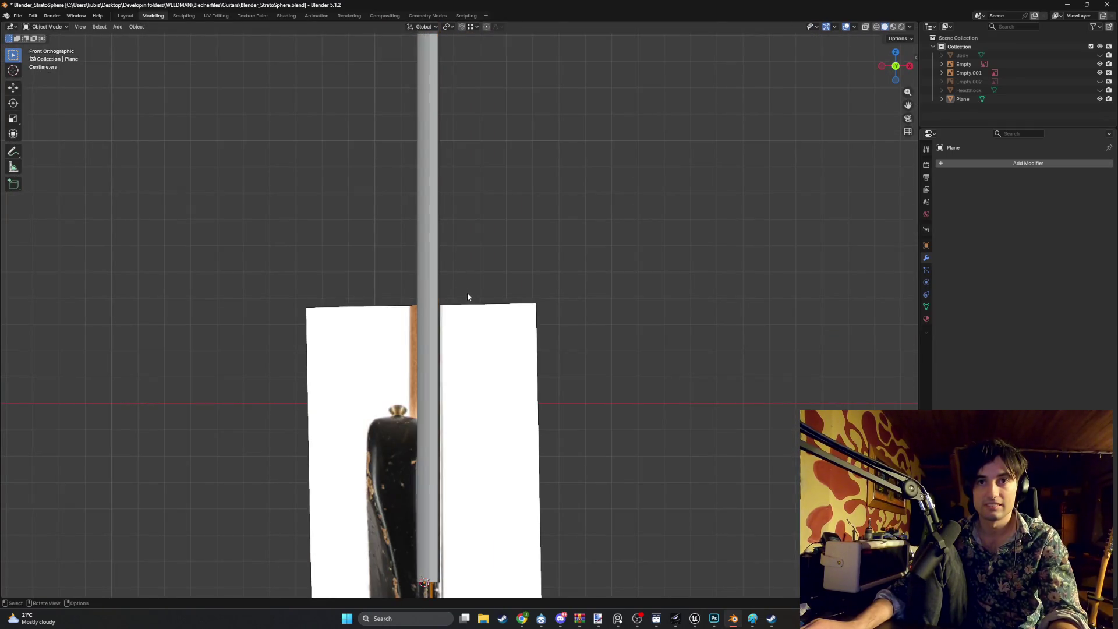
Move the whole neck object sideways along X in Object Mode
click(965, 100)
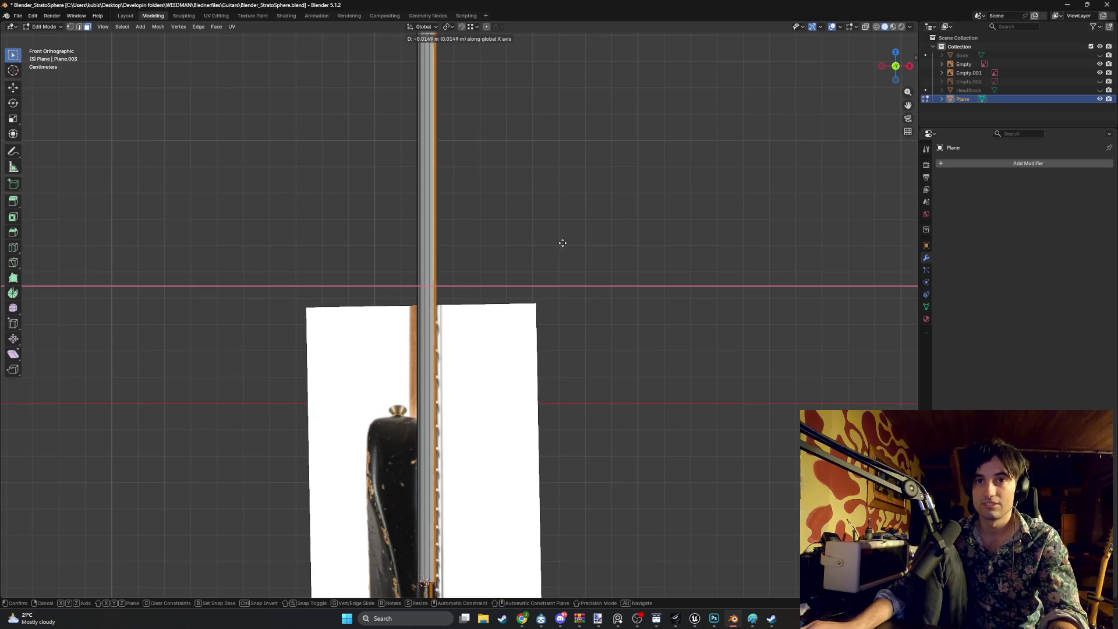
key(Tab)
key(g)
key(x)
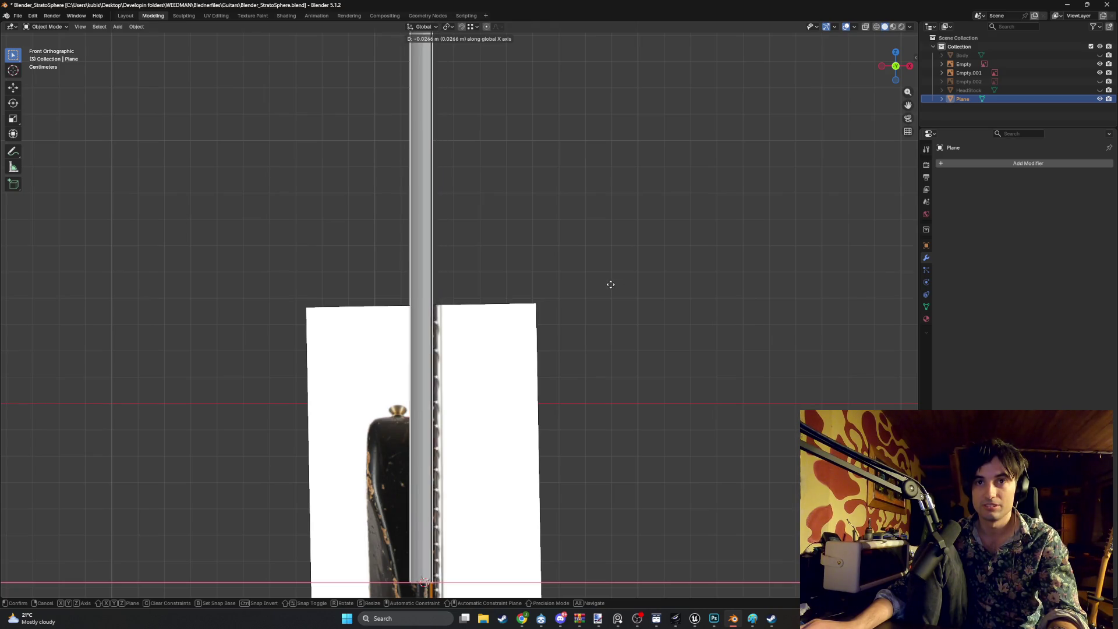
click(609, 285)
middle_drag(564, 249, 488, 284)
Revert to the half-disc neck profile with its Y-axis Mirror modifier unapplied
key(Tab)
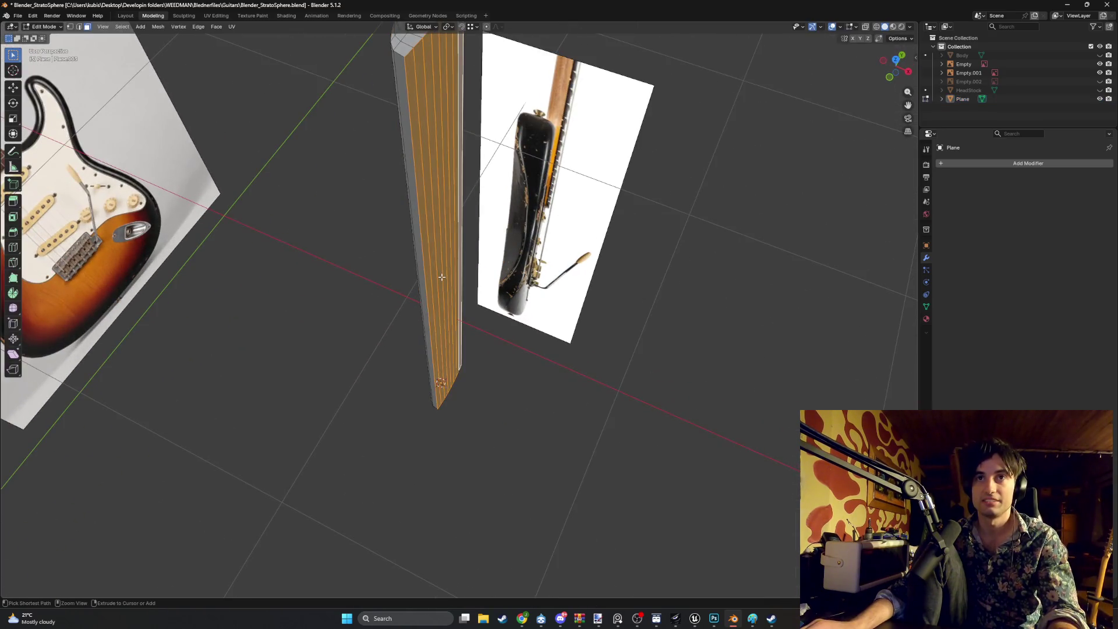
key(x)
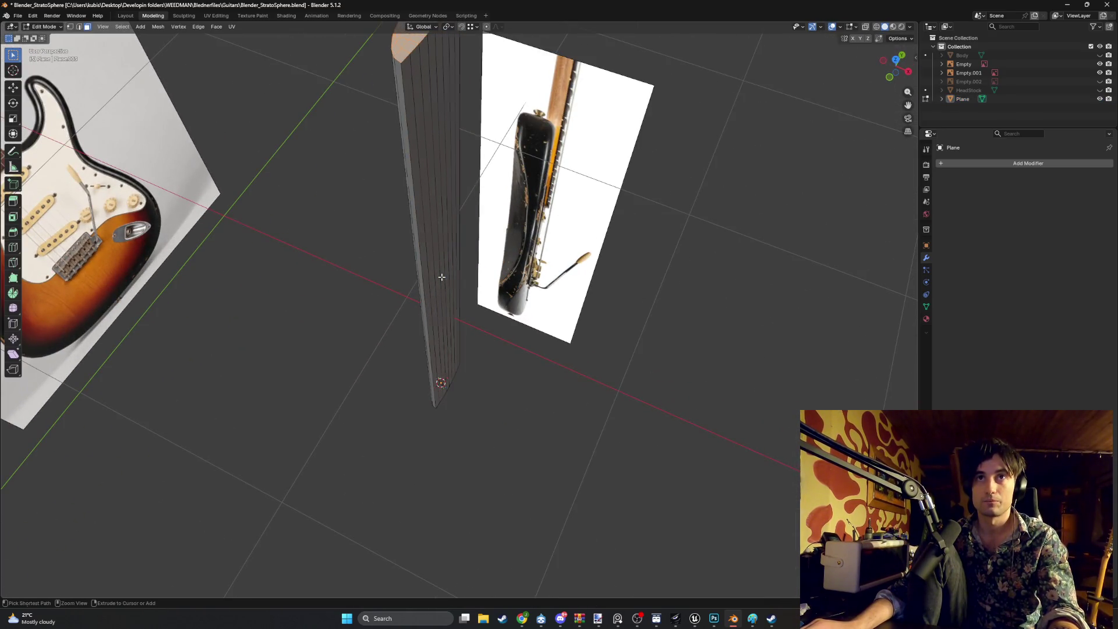
mouse_move(440, 287)
middle_down()
mouse_move(389, 324)
mouse_move(408, 329)
mouse_move(441, 374)
mouse_move(402, 496)
mouse_move(456, 431)
mouse_move(431, 392)
middle_up()
key(KP_1)
key(Tab)
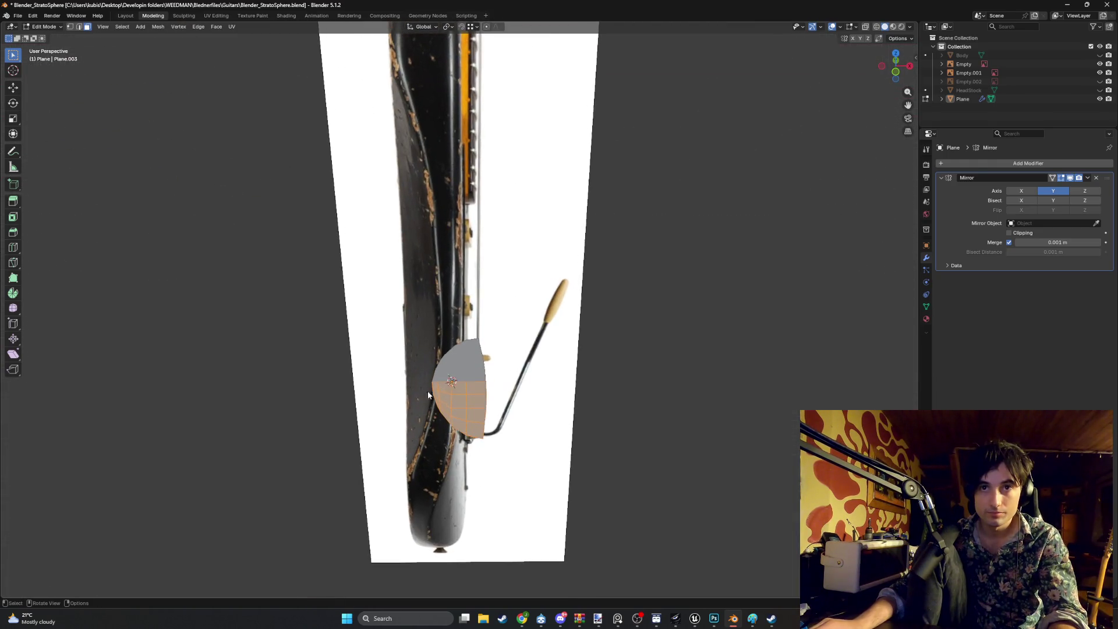
Shift the profile's edge vertices along X twice in front view, then return to Object Mode
key(Tab)
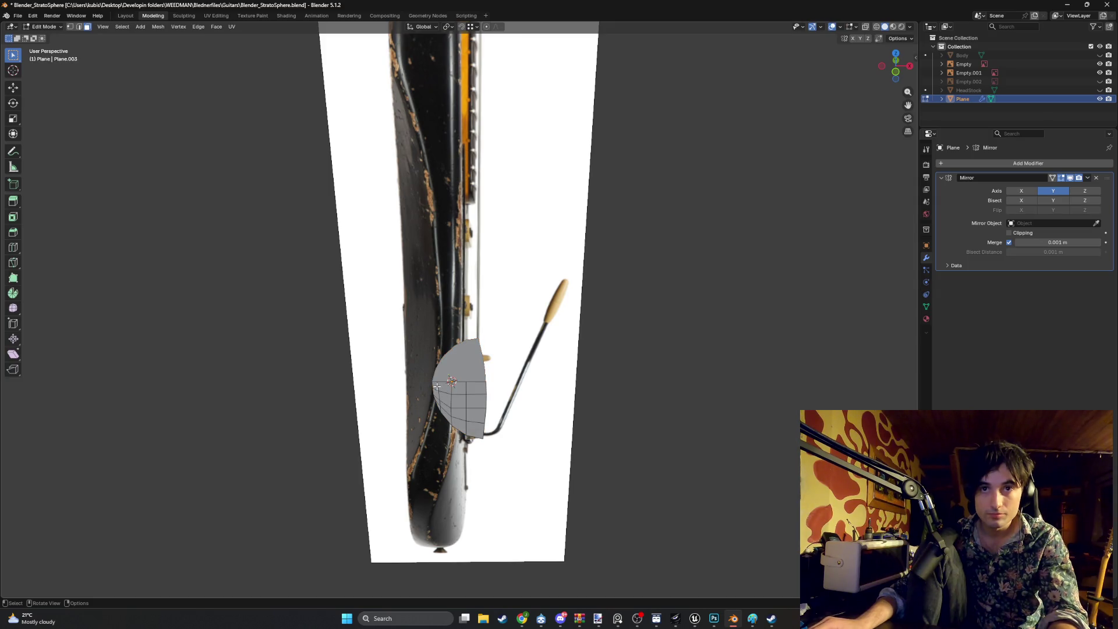
key(KP_1)
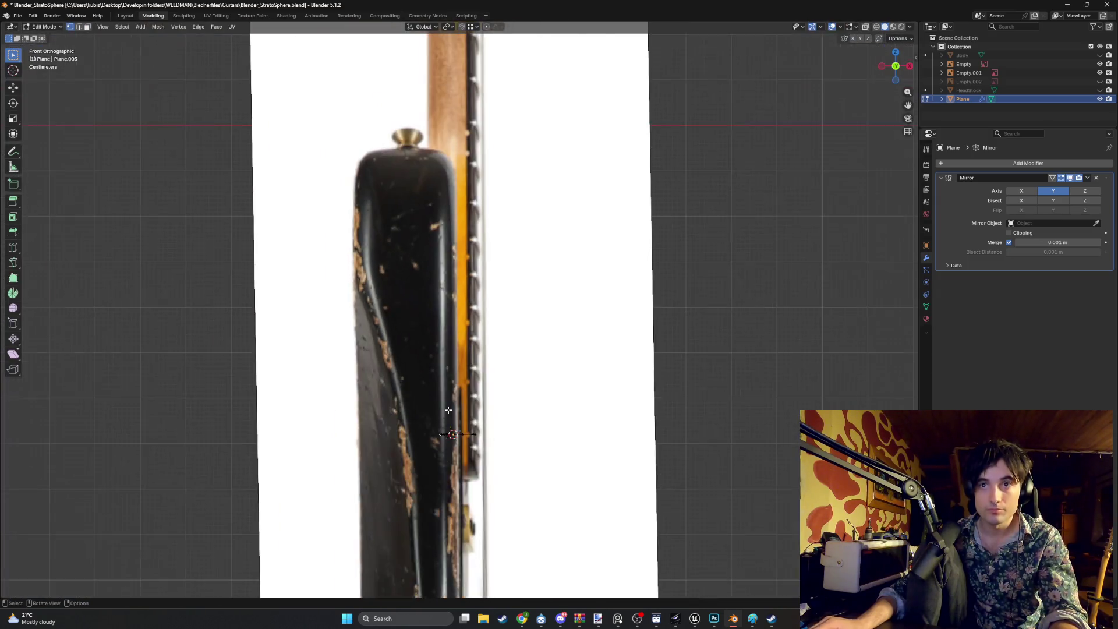
key(g)
key(x)
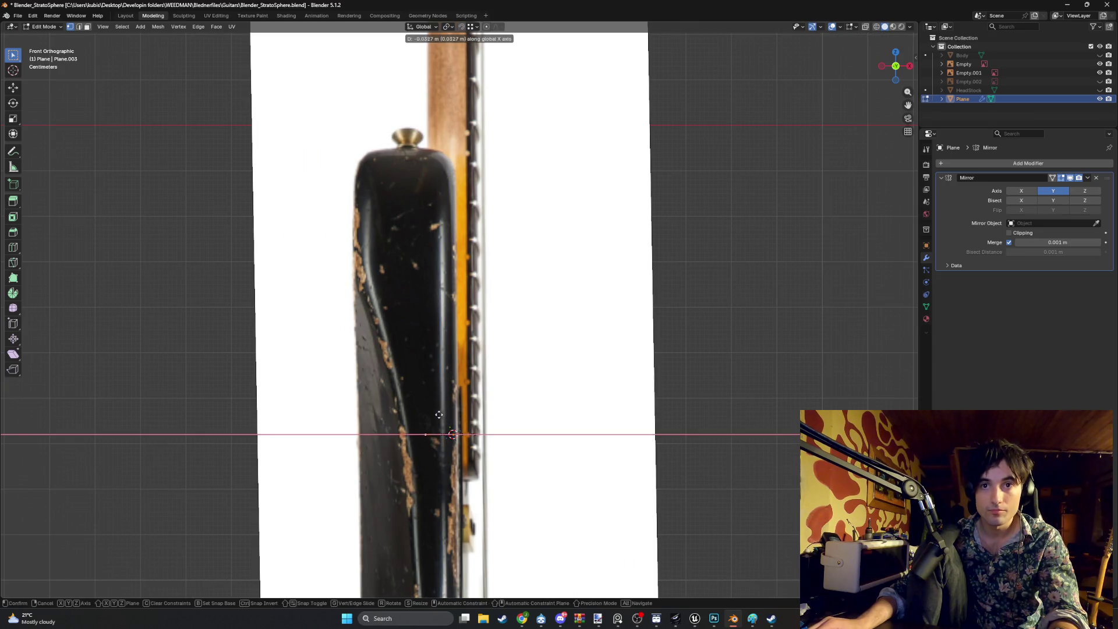
click(430, 106)
key(g)
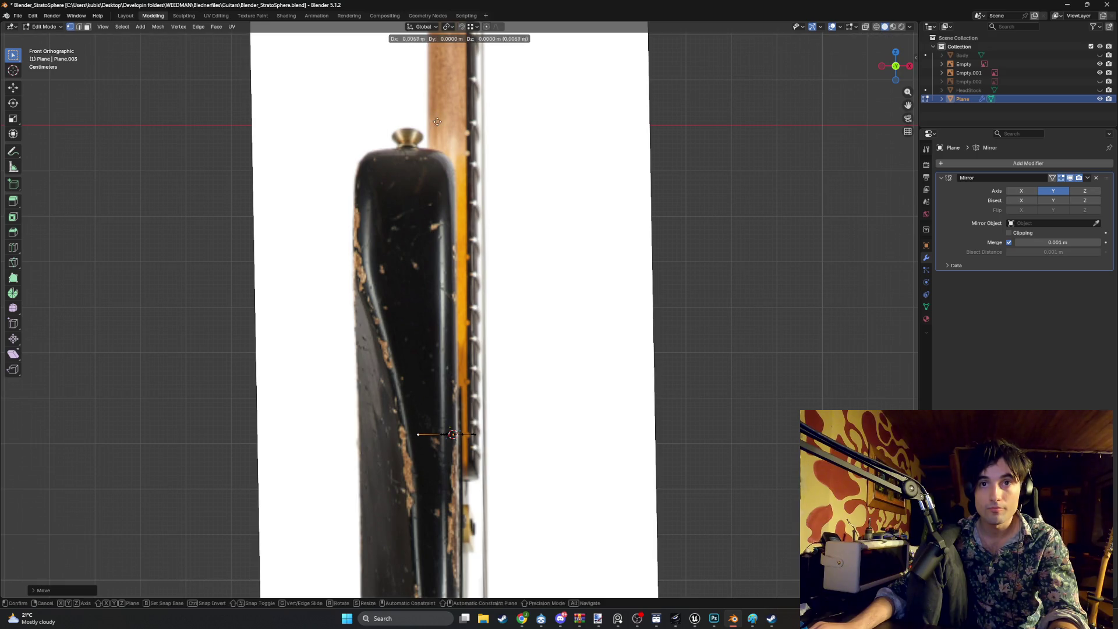
key(x)
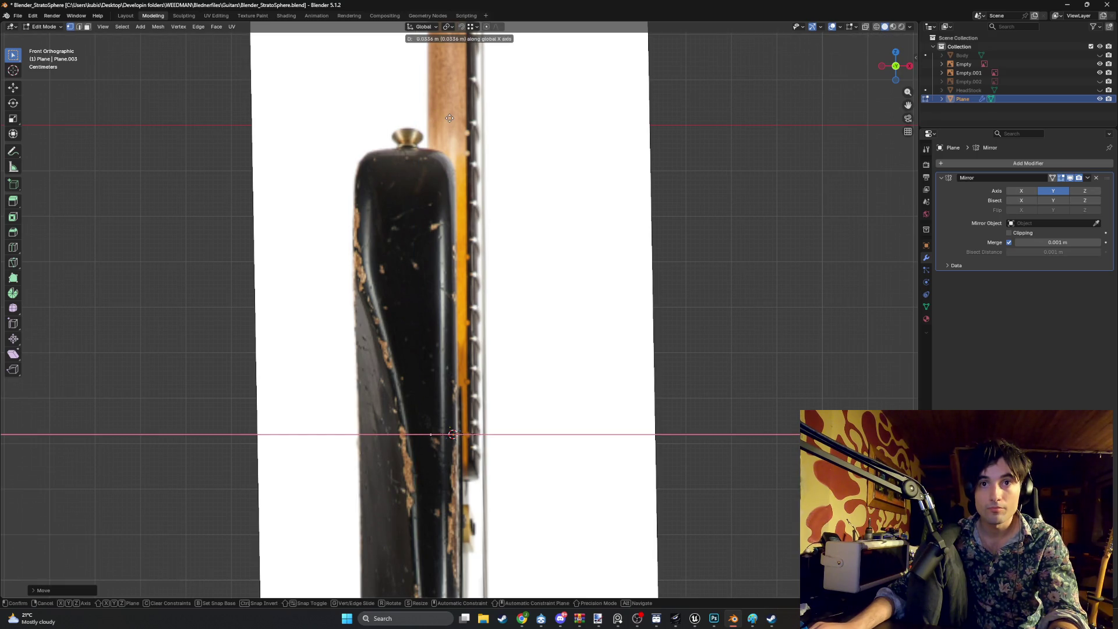
click(450, 118)
mouse_move(450, 118)
middle_down()
mouse_move(464, 322)
mouse_move(481, 256)
middle_up()
key(KP_1)
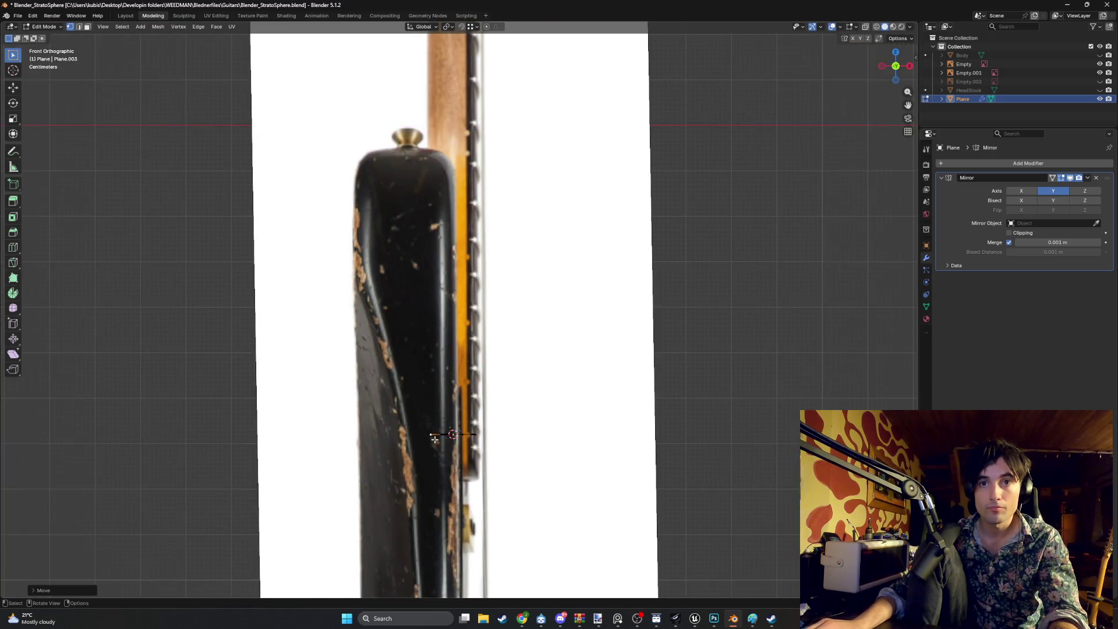
key(Tab)
Reposition the reference image, then move it vertically along Z
key(g)
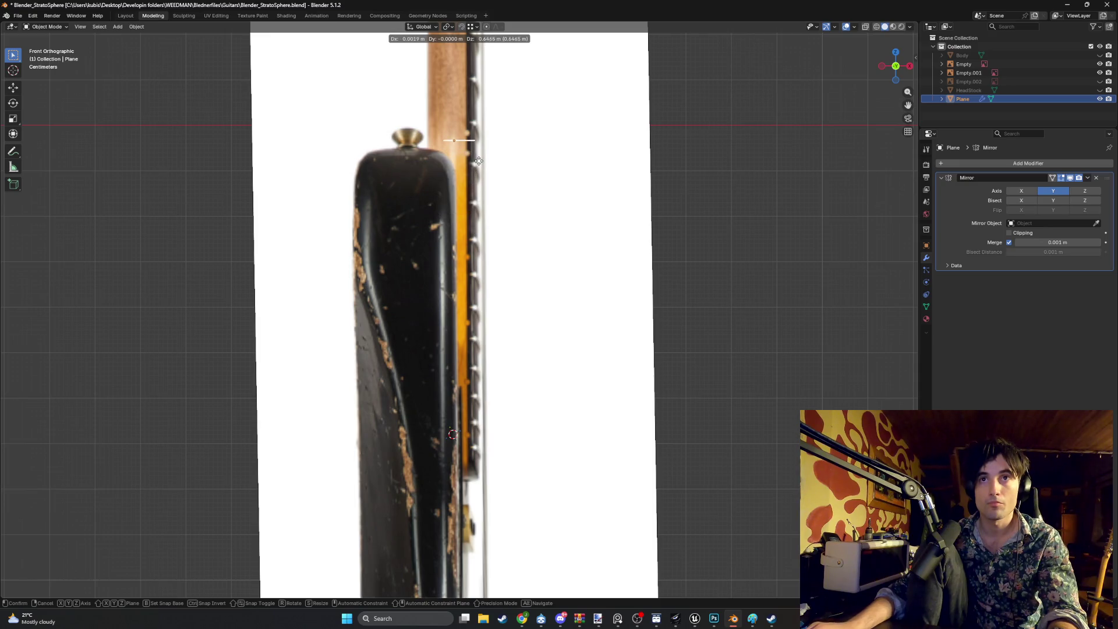
click(478, 163)
scroll(477, 163, down, 4)
scroll(355, 323, up, 5)
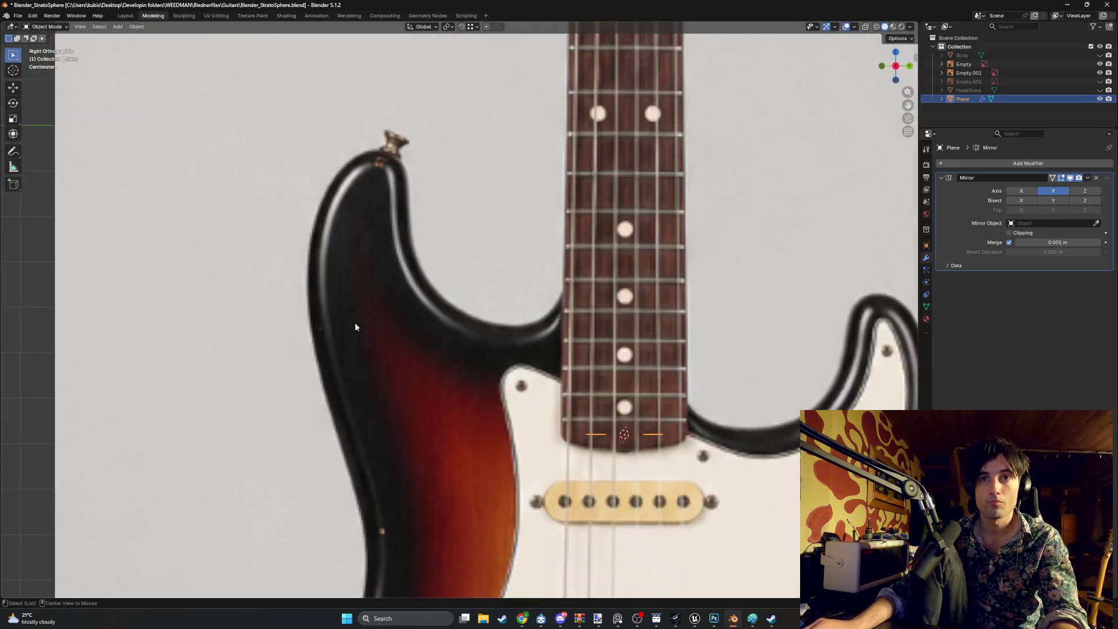
scroll(460, 343, down, 1)
key(g)
key(z)
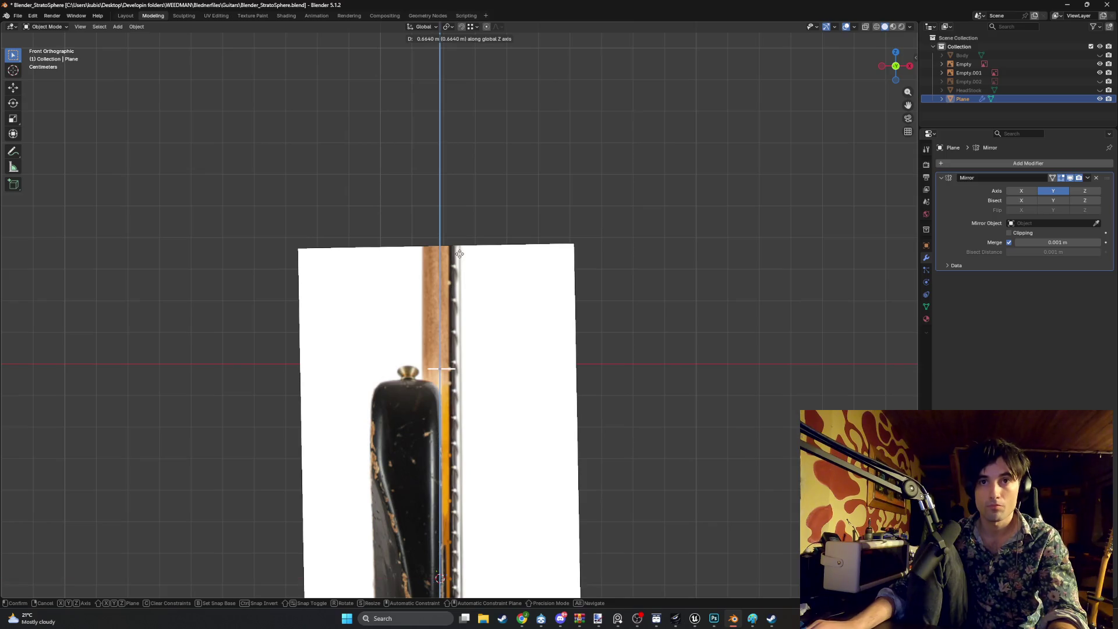
click(460, 254)
scroll(459, 254, down, 5)
scroll(465, 342, up, 4)
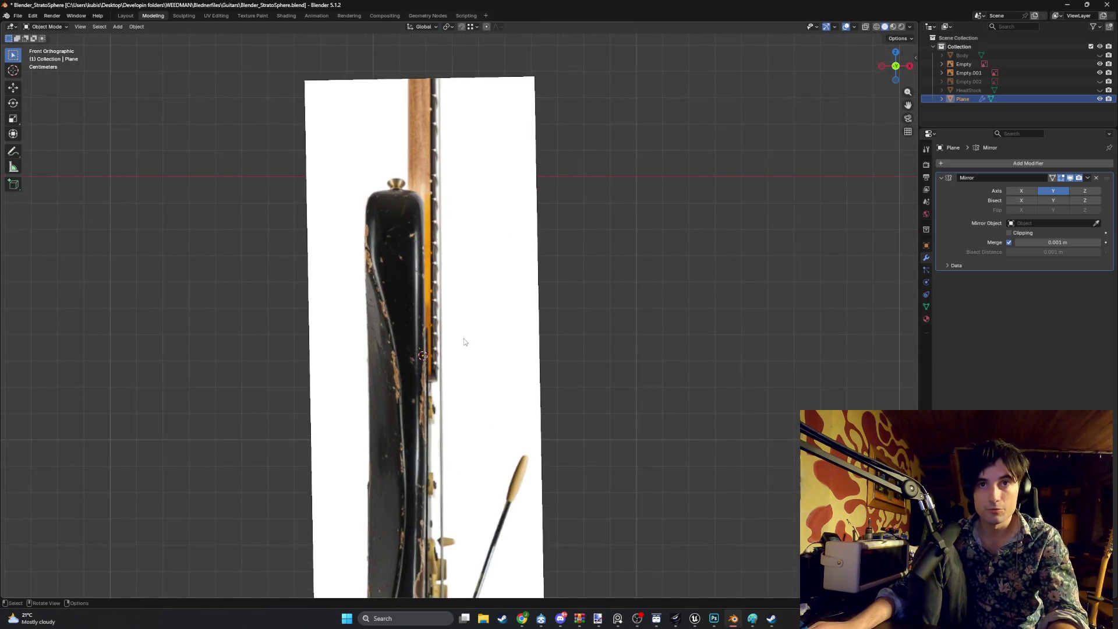
scroll(464, 342, up, 1)
Raise the side-view reference image along Z to line it up
click(476, 290)
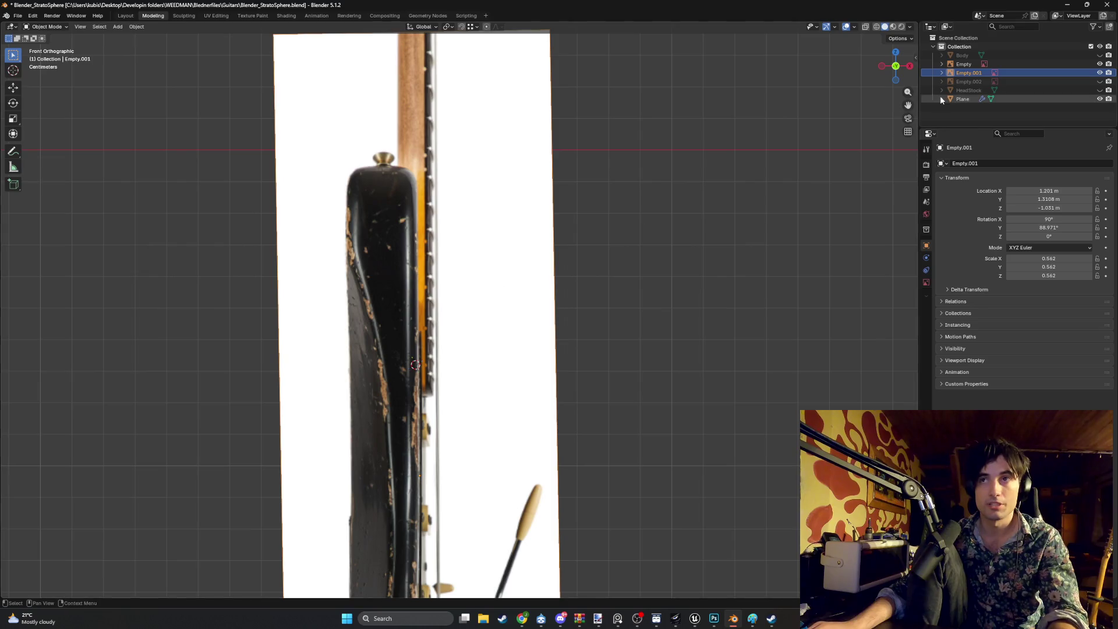
key(g)
key(z)
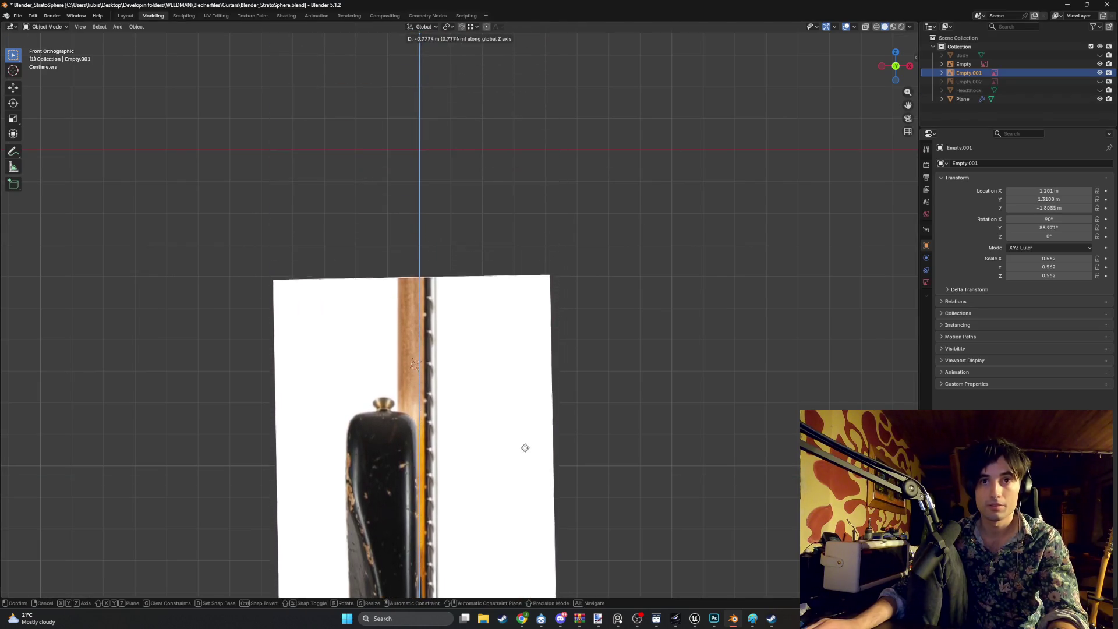
click(517, 445)
scroll(483, 380, down, 2)
scroll(480, 391, up, 5)
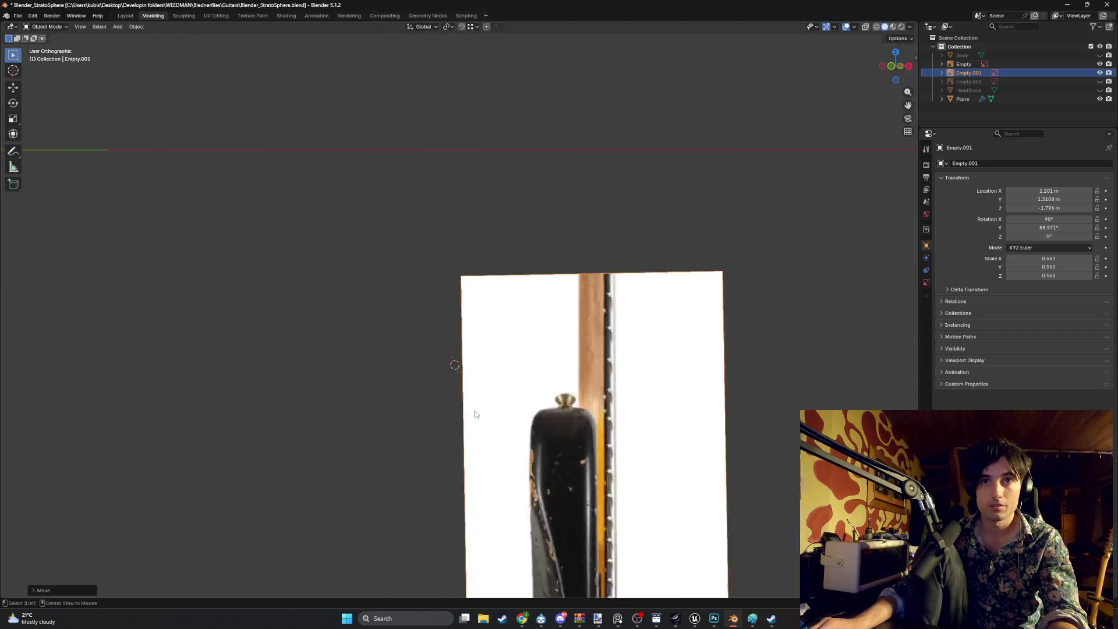
mouse_move(421, 405)
middle_down()
mouse_move(393, 436)
mouse_move(334, 375)
middle_up()
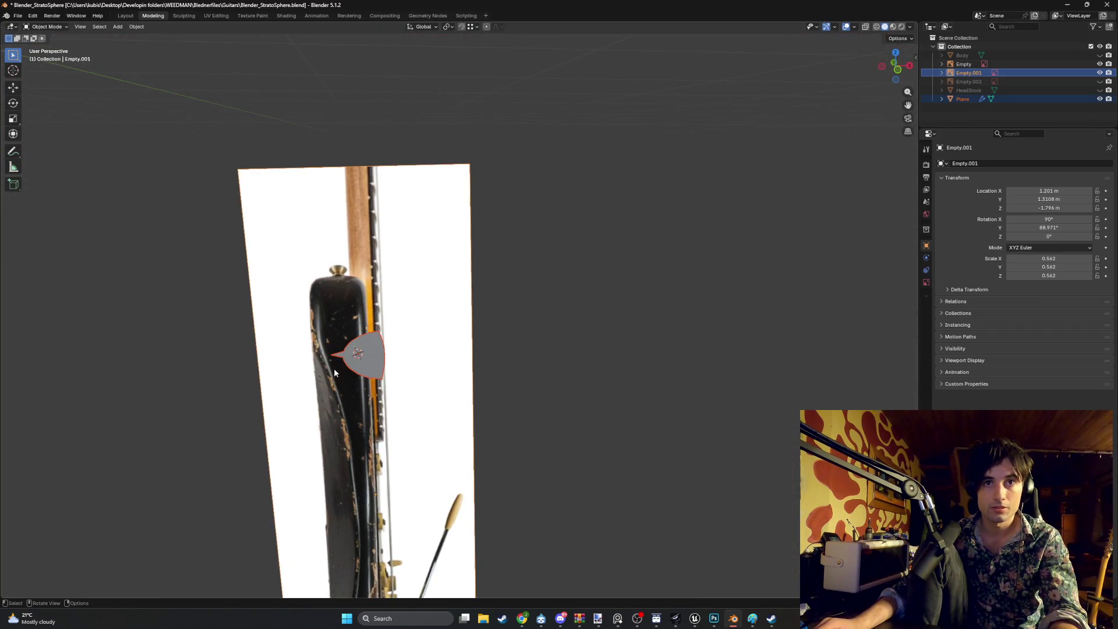
Slide an edge of the pick-shaped mesh along X in front view to match the reference
click(379, 342)
key(Tab)
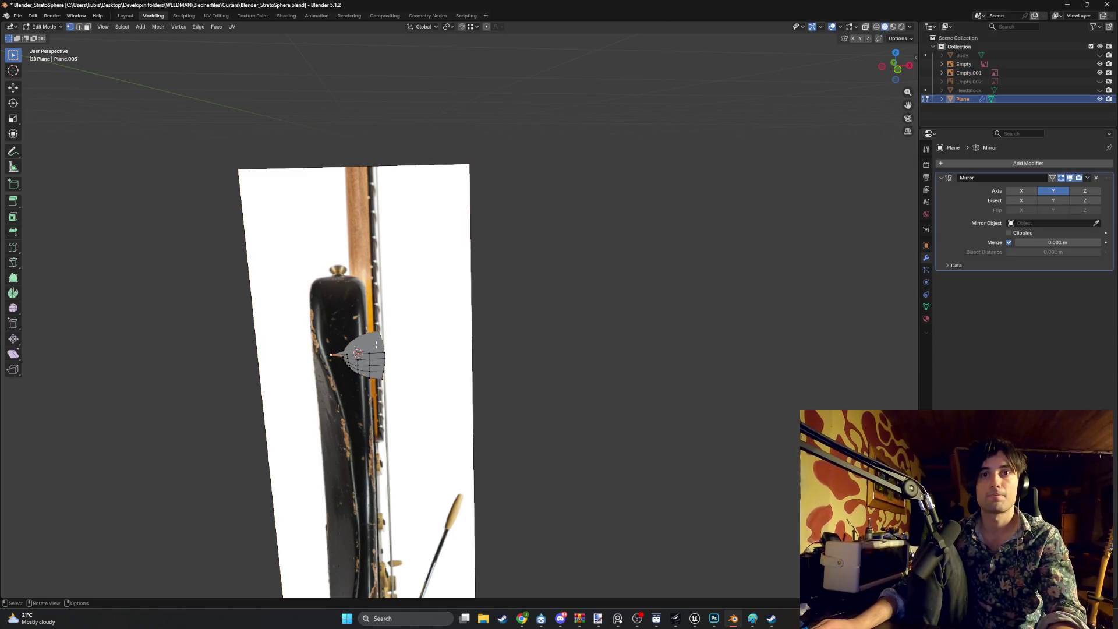
scroll(302, 362, up, 1)
key(KP_1)
scroll(436, 408, down, 2)
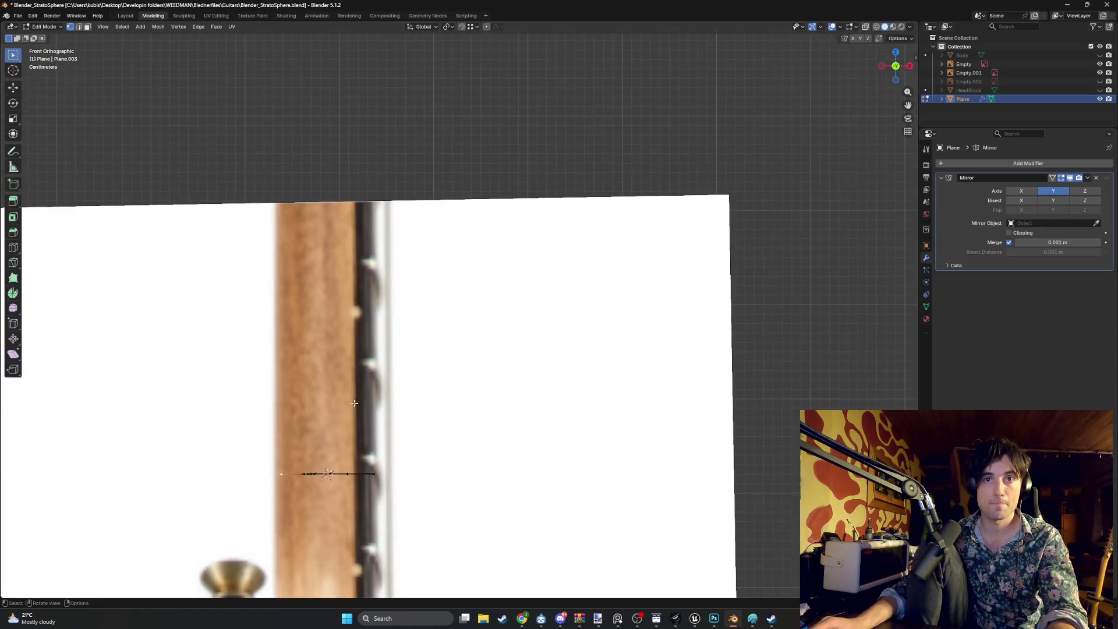
scroll(435, 452, up, 3)
key(g)
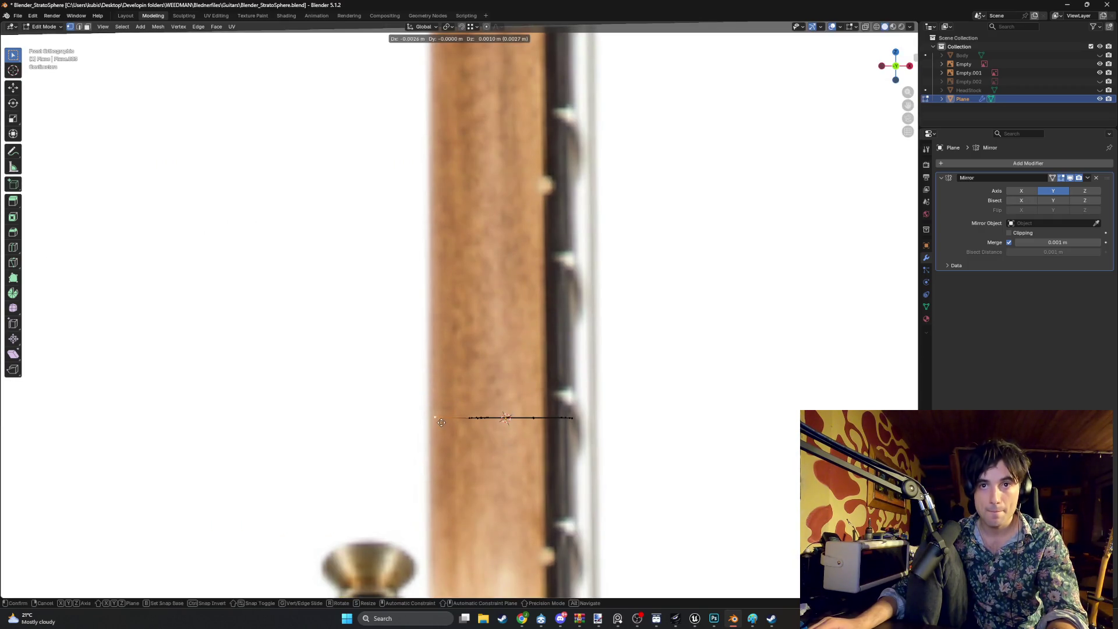
key(x)
click(439, 426)
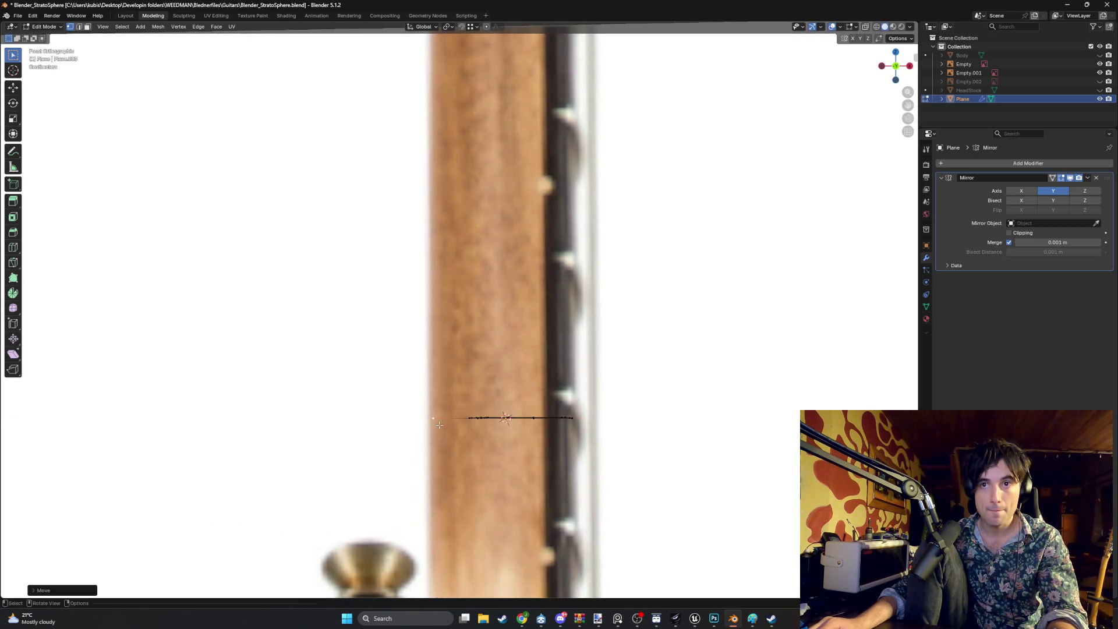
scroll(475, 424, down, 5)
mouse_move(474, 423)
middle_down()
mouse_move(632, 304)
mouse_move(442, 473)
mouse_move(542, 425)
middle_up()
scroll(579, 414, up, 3)
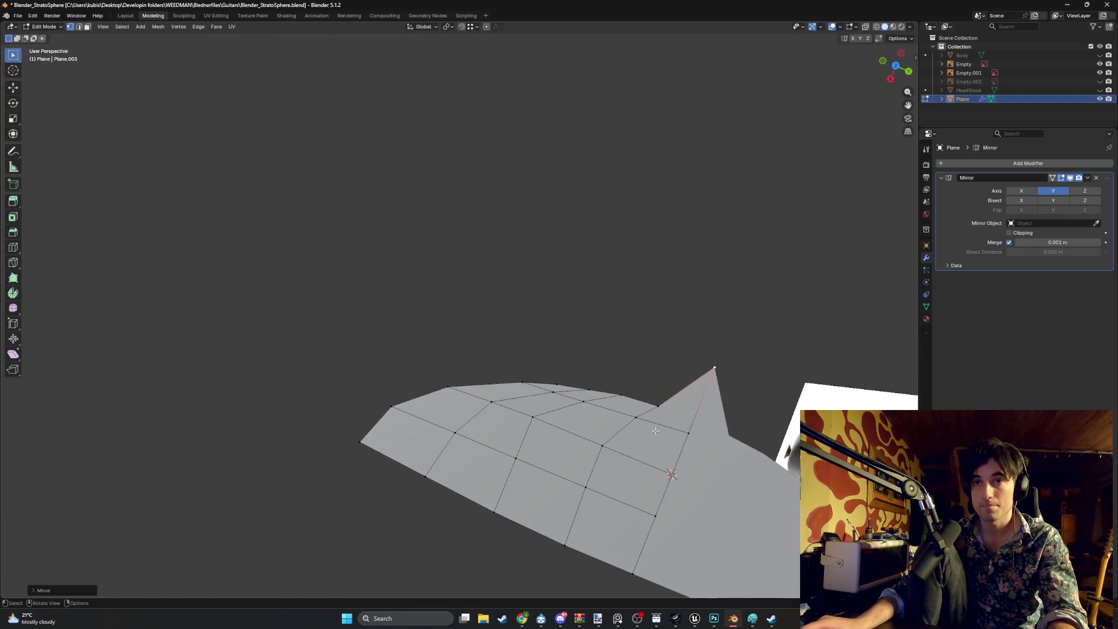
From the top view, move the selected outline vertex along X, then up and left
mouse_move(580, 382)
alt+middle_down()
mouse_move(550, 382)
mouse_move(512, 326)
mouse_move(509, 250)
mouse_move(448, 300)
alt+middle_up()
scroll(514, 407, down, 3)
ctrl+scroll(507, 388, up, 3)
scroll(510, 245, up, 4)
key(g)
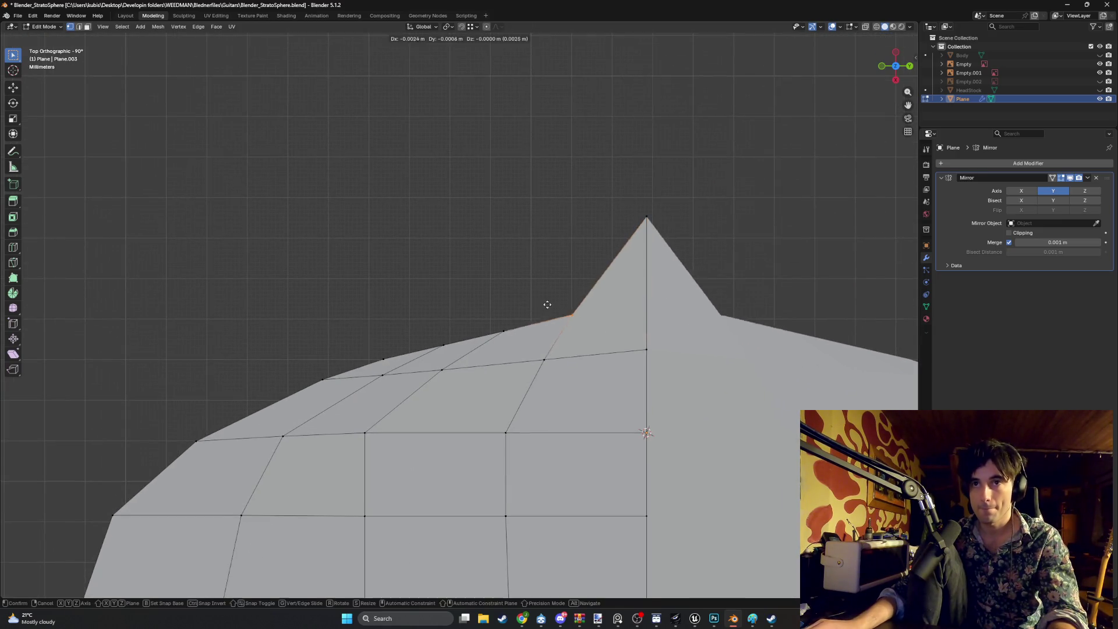
key(x)
key(x)
key(x)
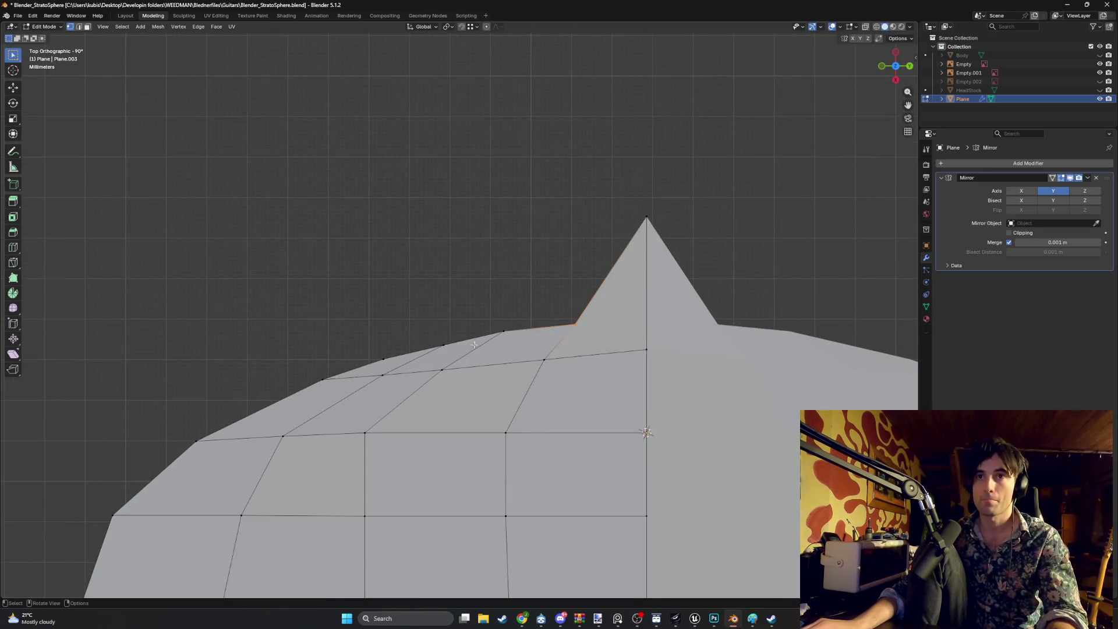
scroll(506, 267, down, 1)
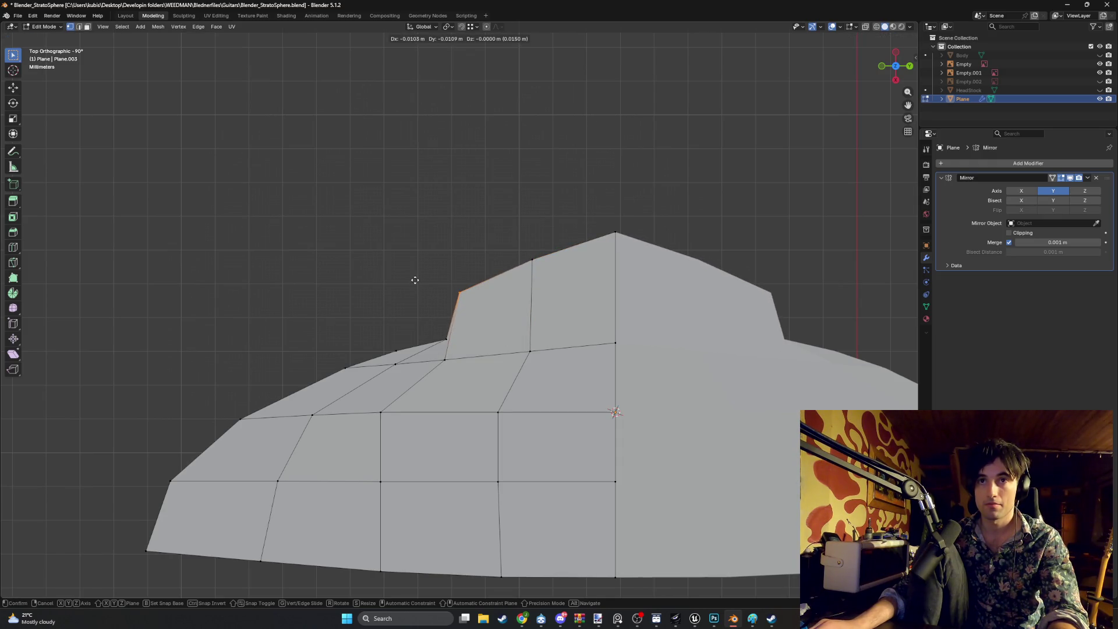
click(417, 281)
key(g)
click(388, 307)
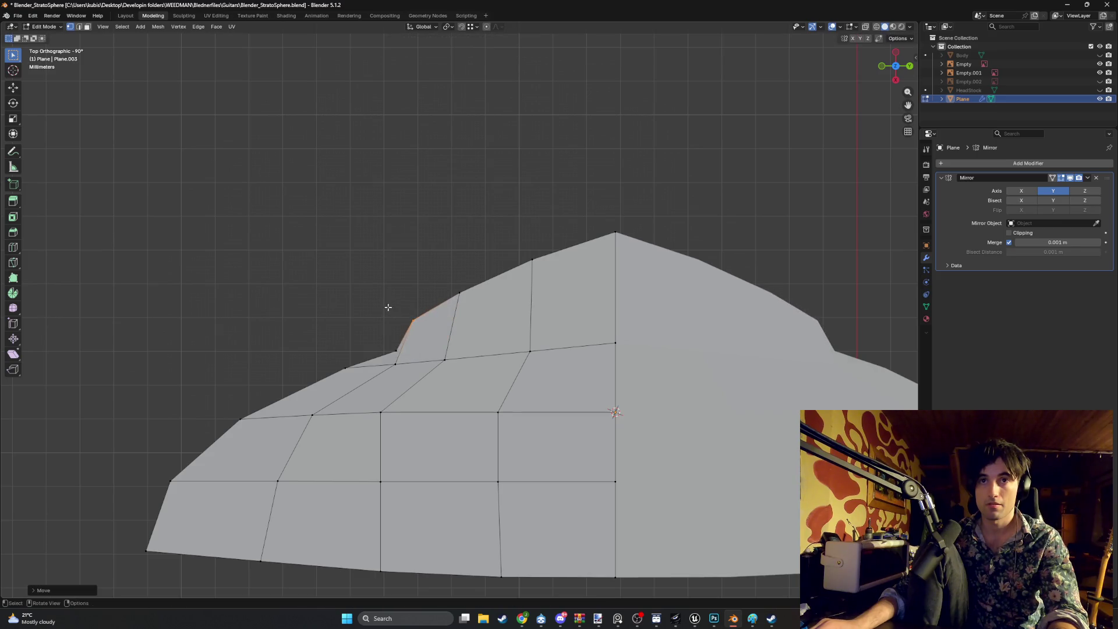
Move three vertices on the lower-left curve outward and left to round it
click(345, 368)
key(g)
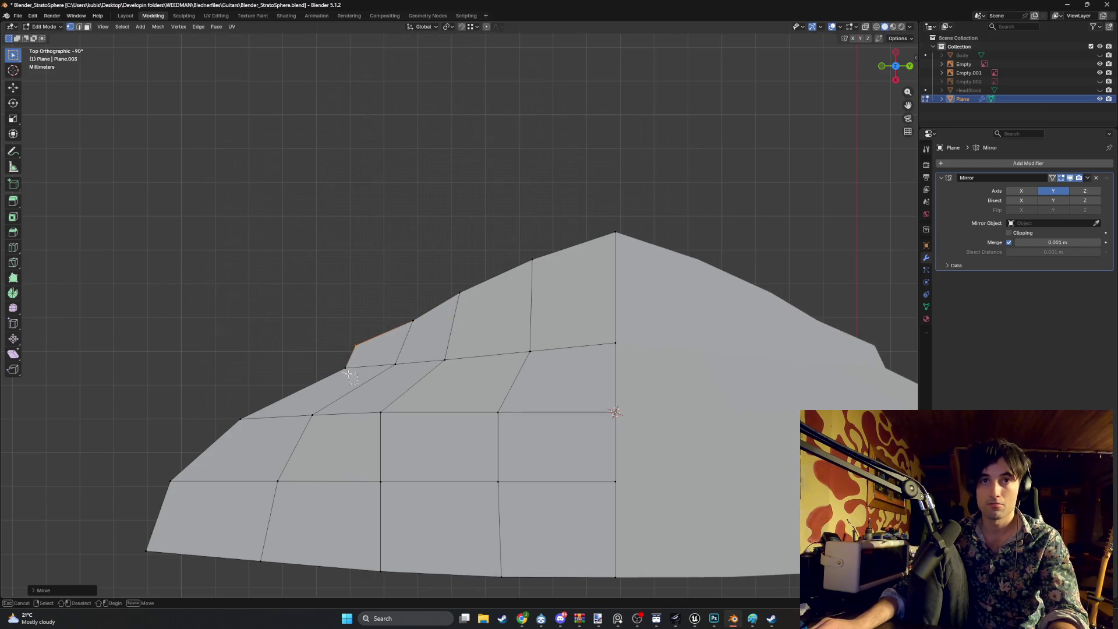
click(256, 376)
click(239, 418)
key(g)
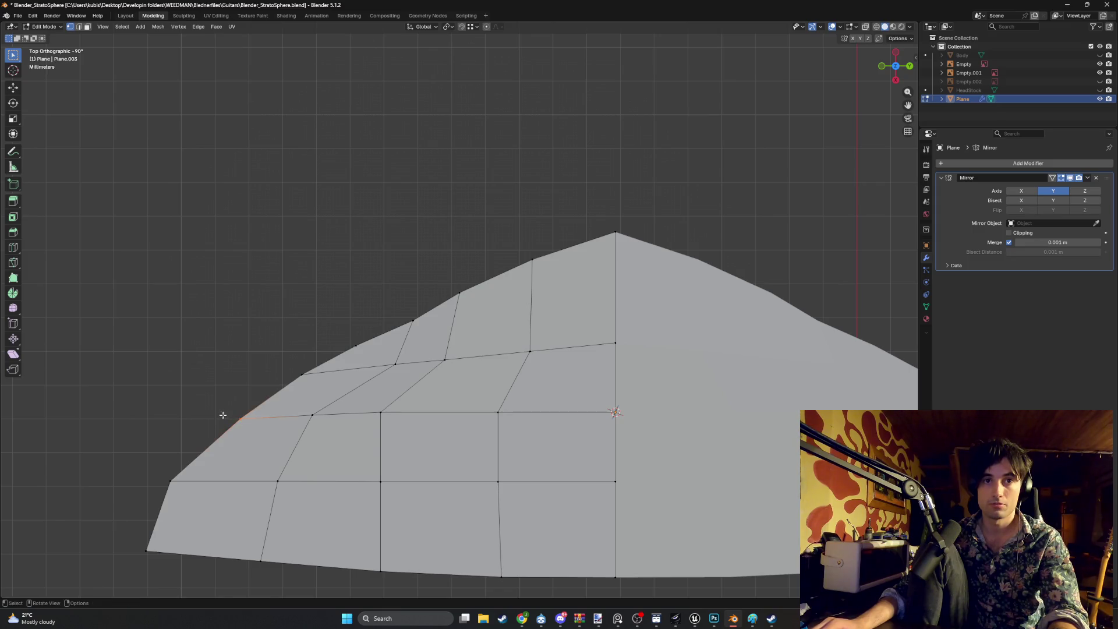
click(202, 420)
click(303, 371)
key(g)
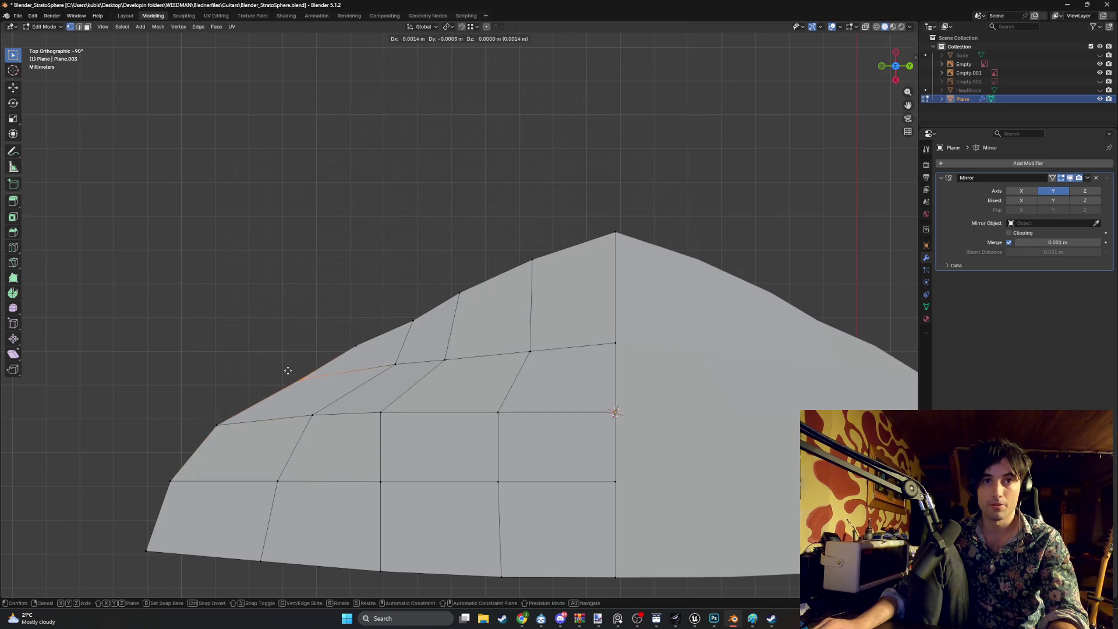
click(284, 368)
Reposition the upper, middle and lower outline vertices down and left along the curve
click(412, 319)
key(g)
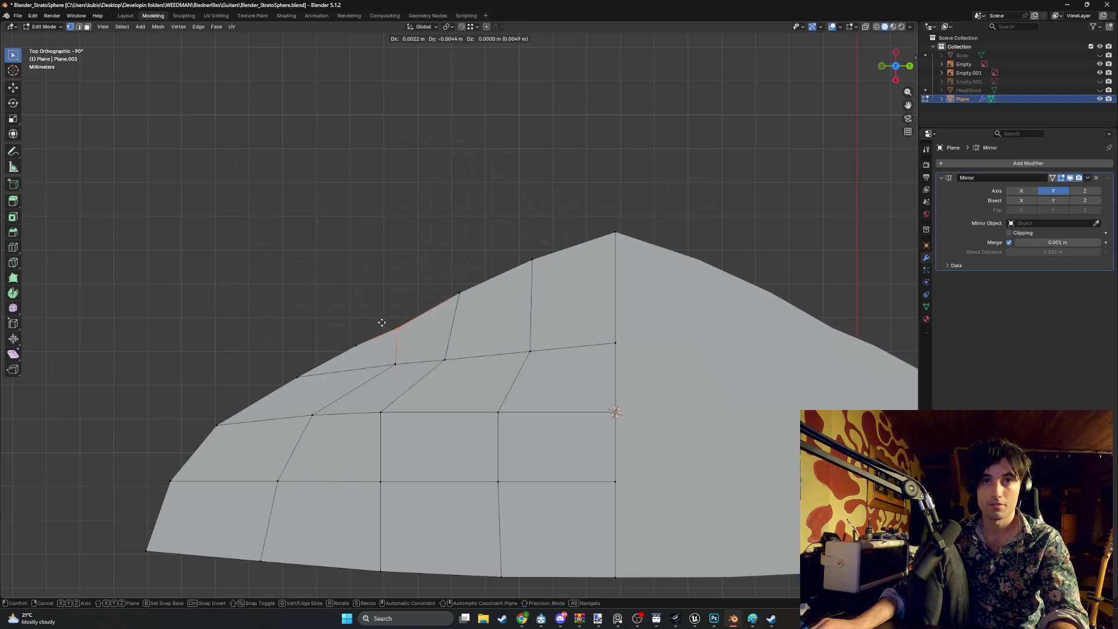
click(390, 318)
click(357, 345)
key(g)
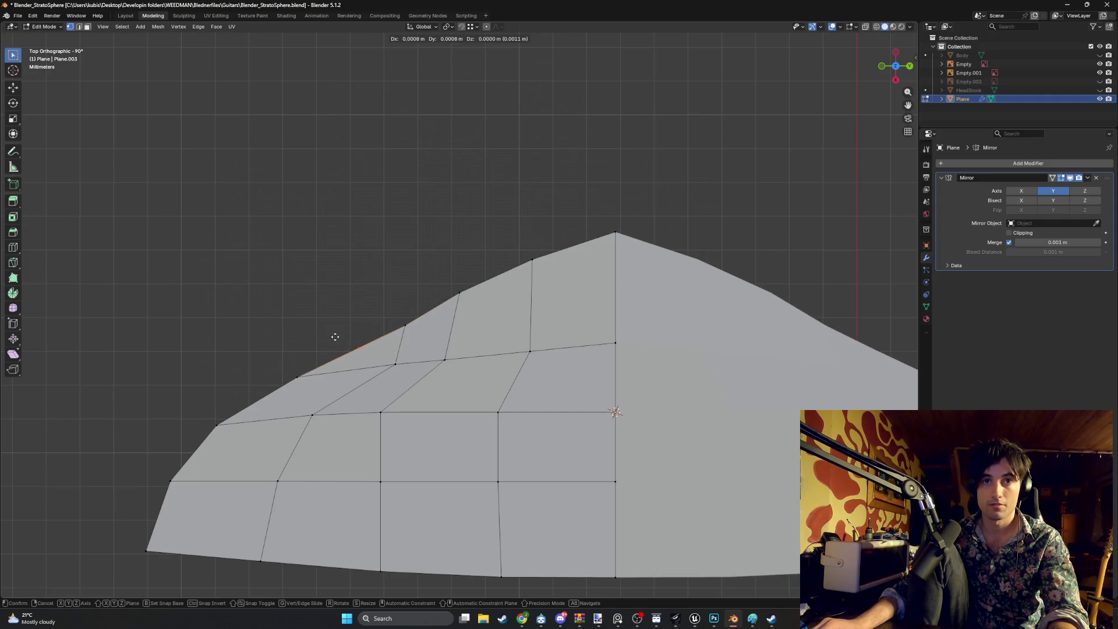
click(335, 335)
click(295, 377)
key(g)
click(283, 372)
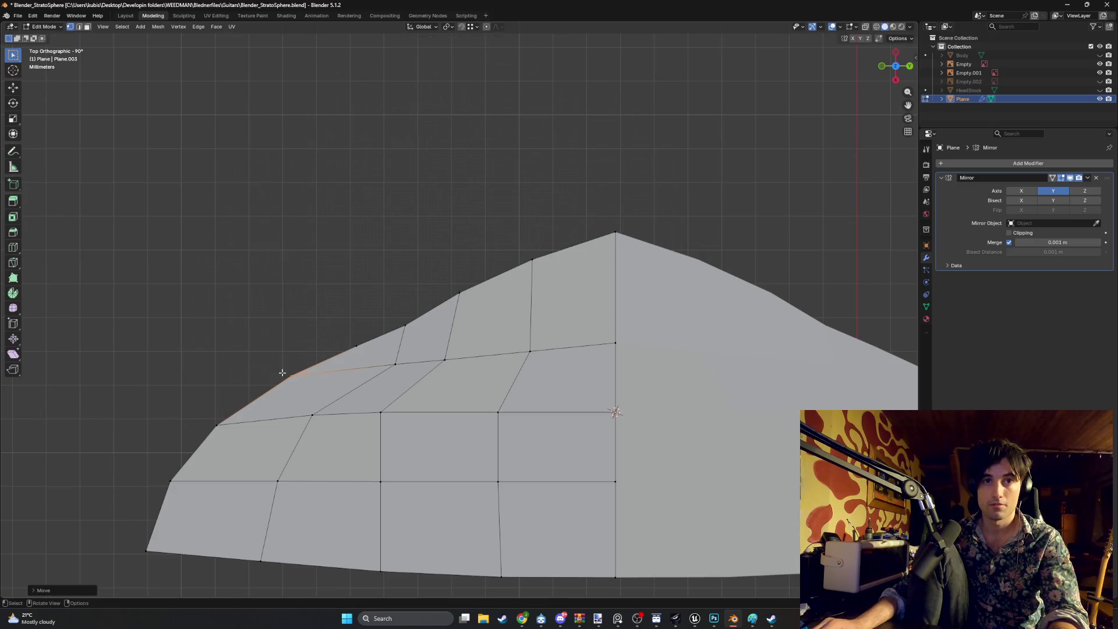
Fine-tune the positions of the middle and upper outline vertices
click(357, 345)
key(g)
click(337, 332)
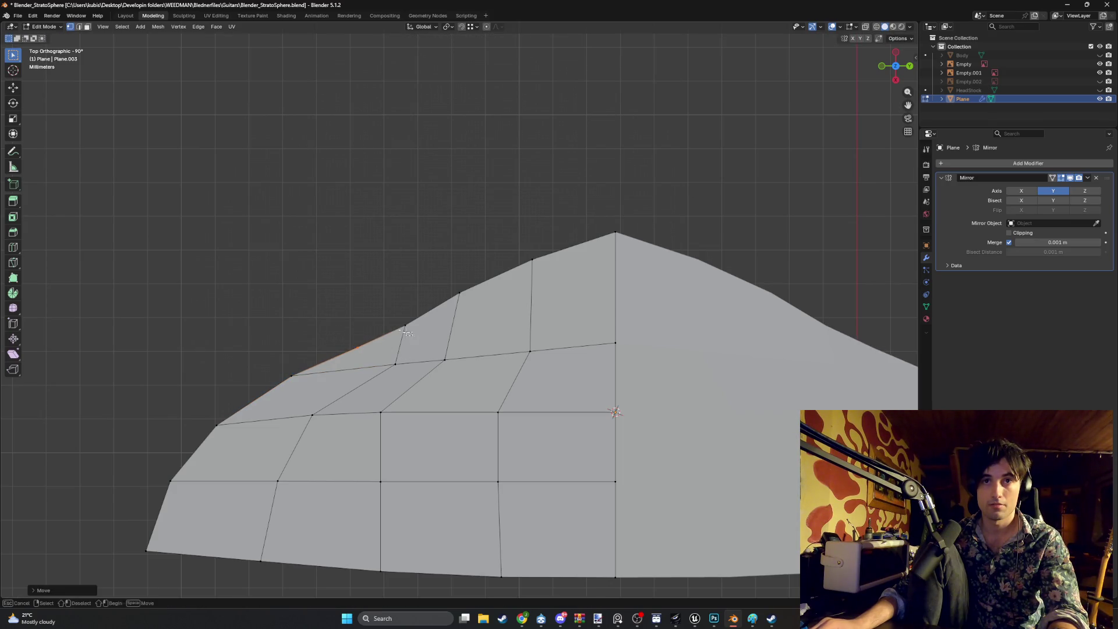
click(405, 325)
key(g)
click(399, 325)
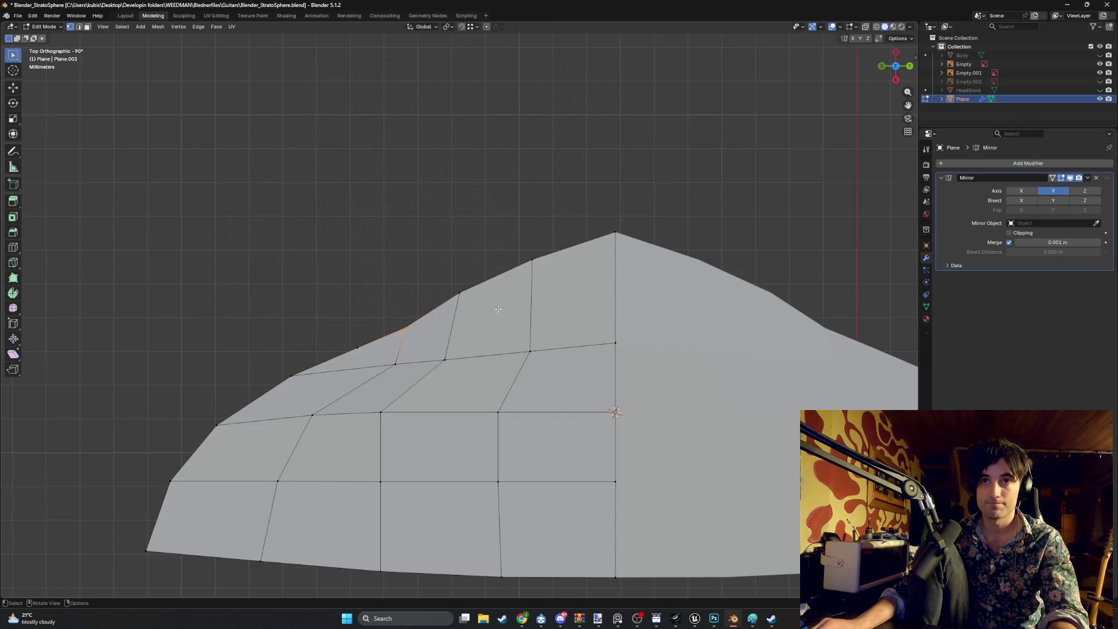
Move the top outline vertex, straighten the middle edge, and even out the top curve
drag(556, 278, 507, 249)
key(g)
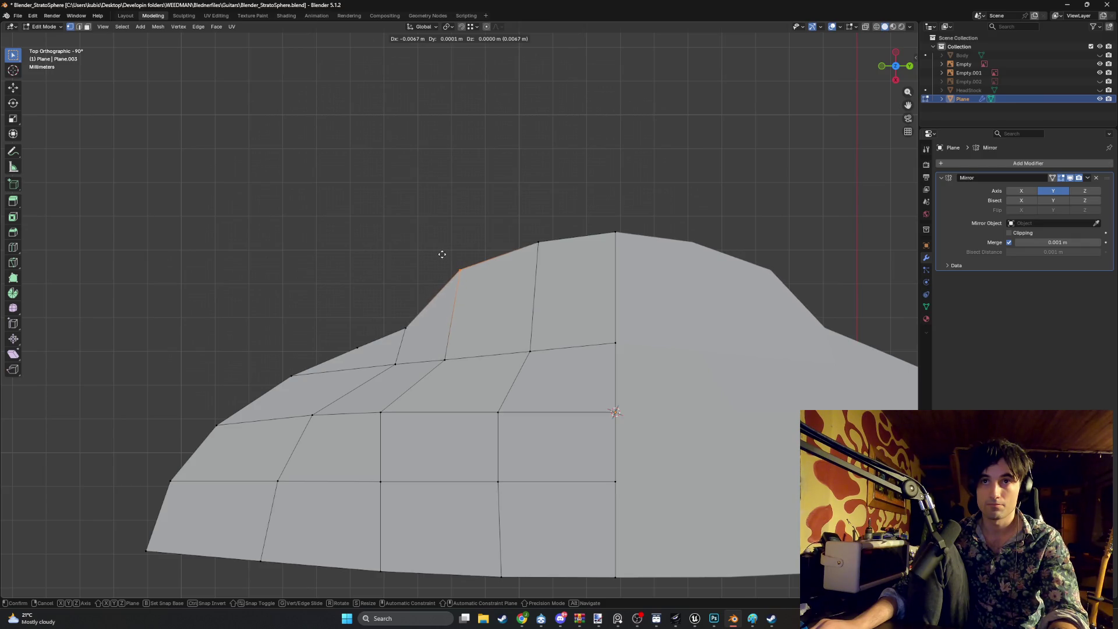
click(442, 254)
key(g)
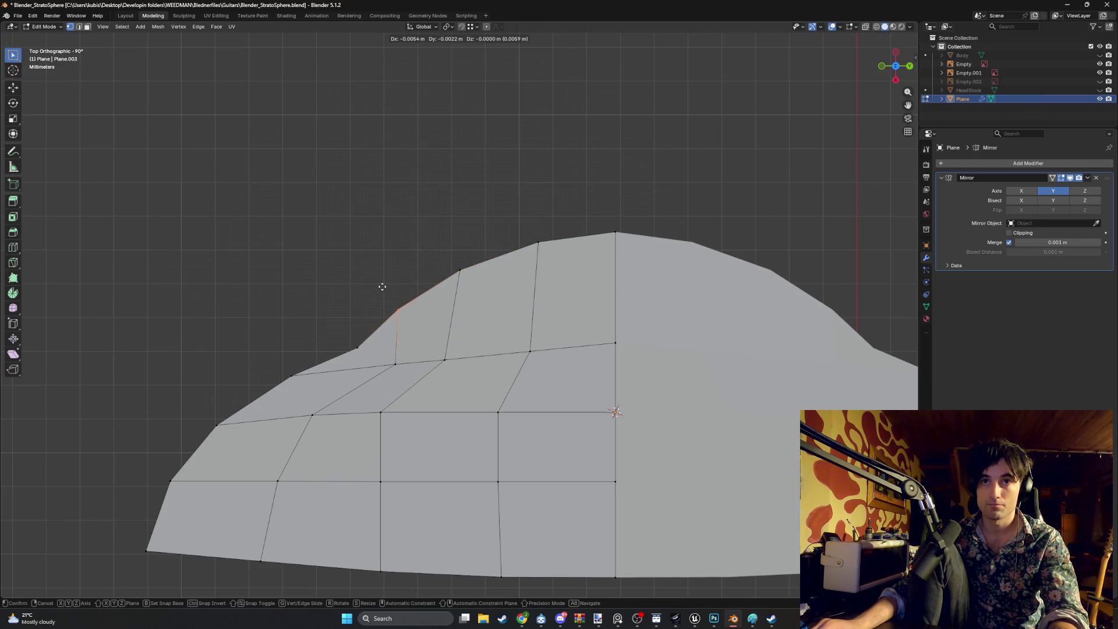
click(381, 286)
click(341, 338)
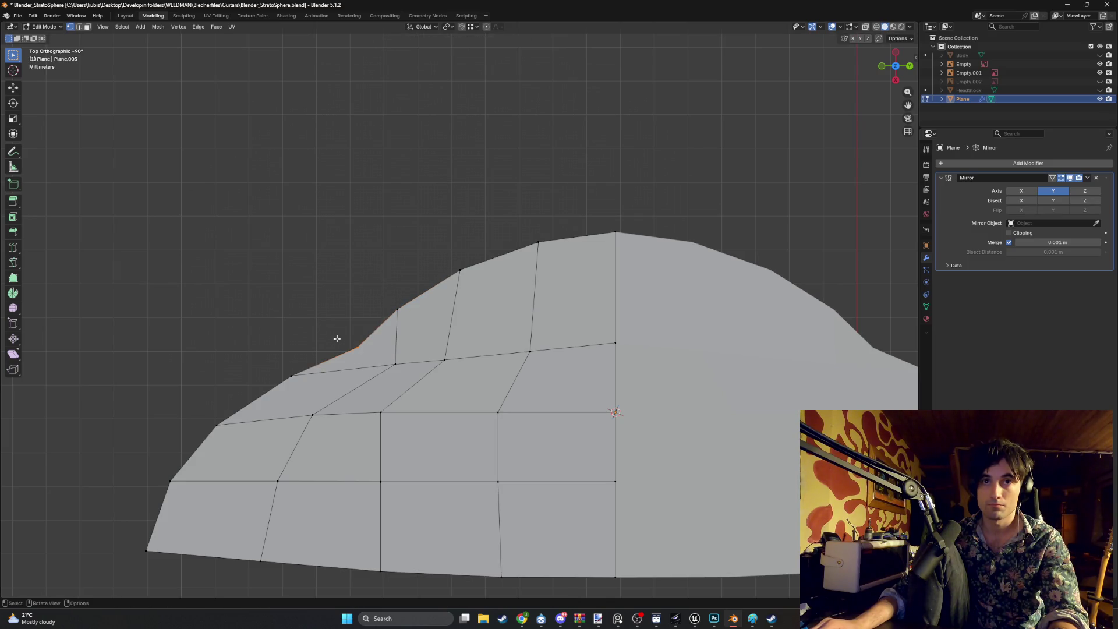
key(g)
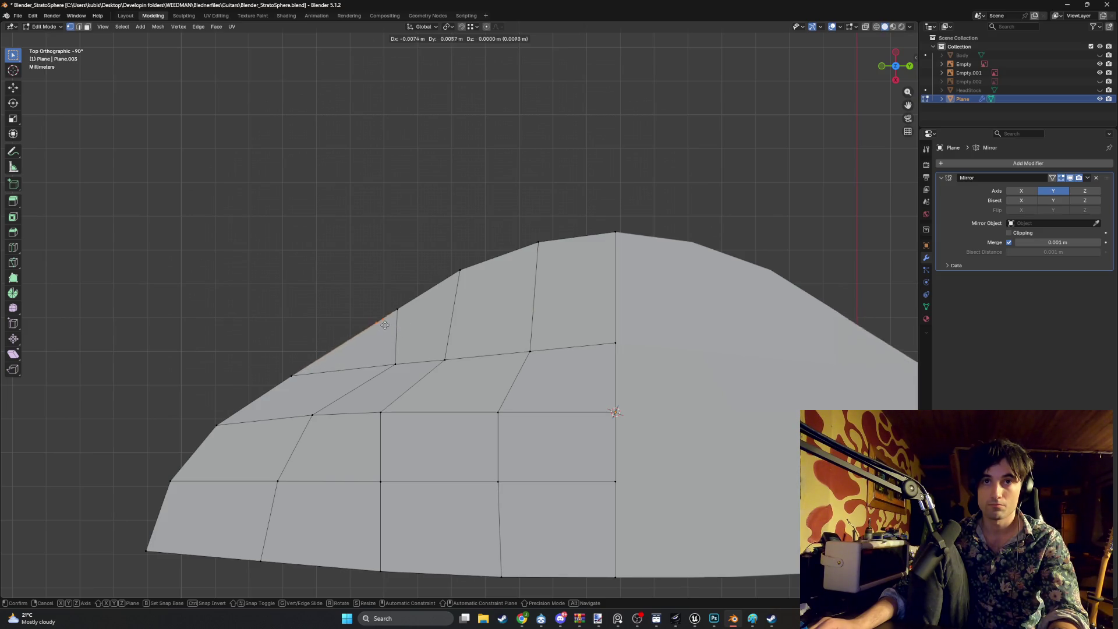
click(367, 350)
click(397, 309)
key(g)
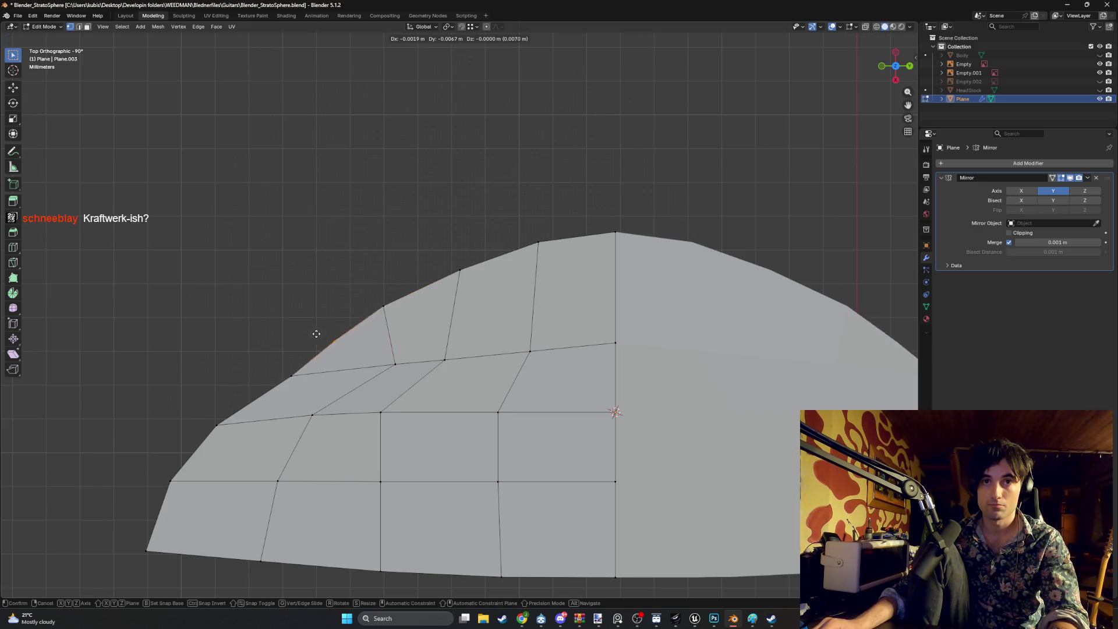
click(272, 374)
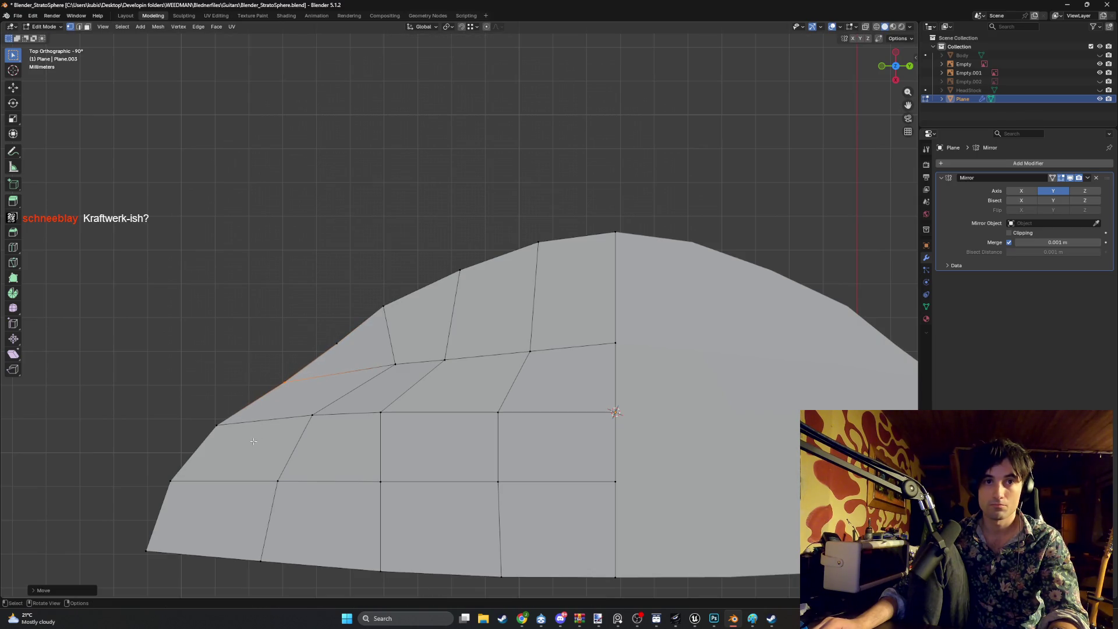
Drop the lowest left-outline vertex and adjust the next two vertices up the curve
click(171, 481)
key(g)
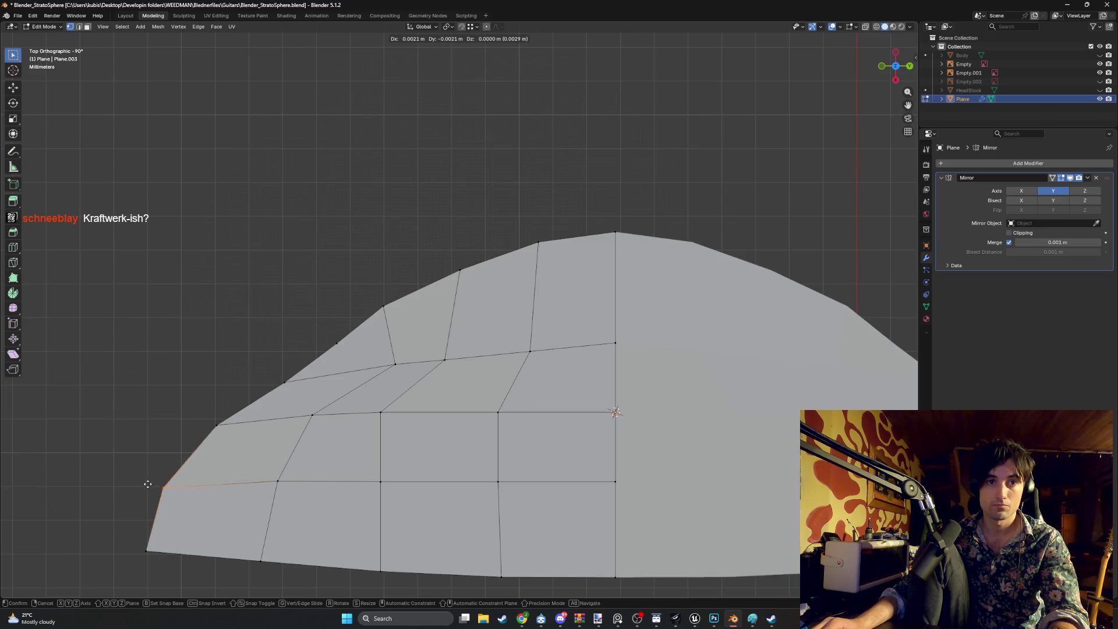
click(156, 496)
click(192, 410)
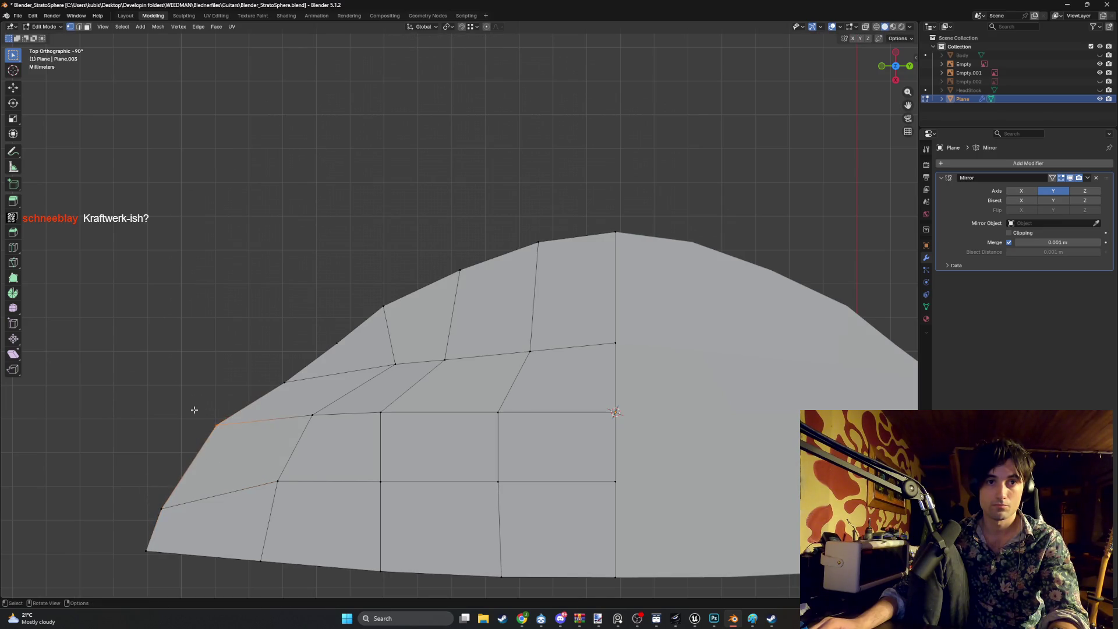
key(g)
click(184, 437)
click(285, 381)
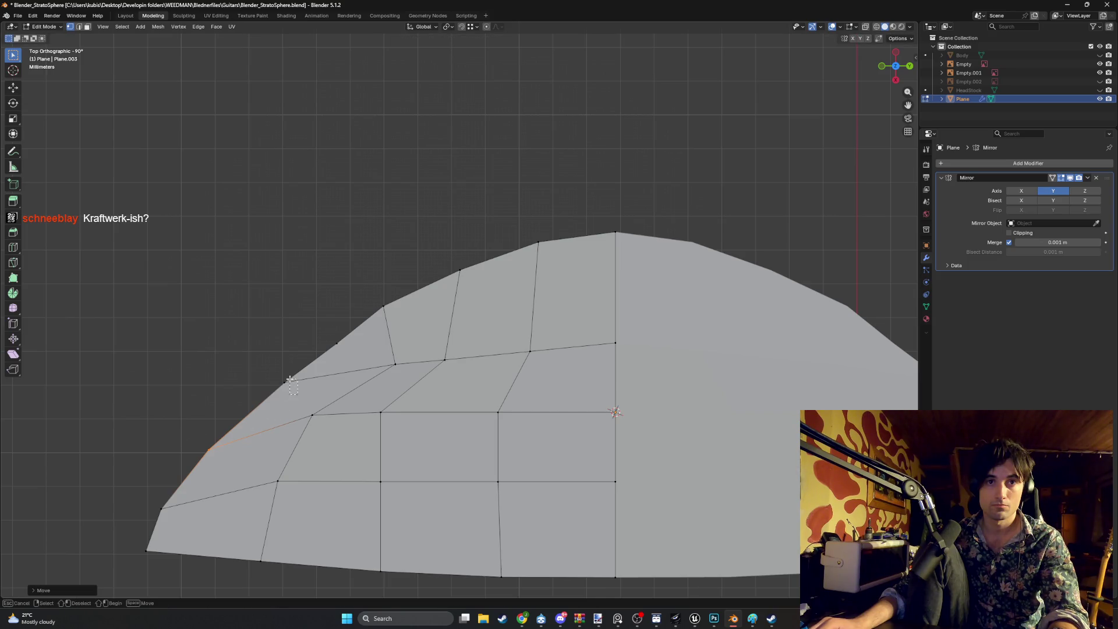
key(g)
click(264, 384)
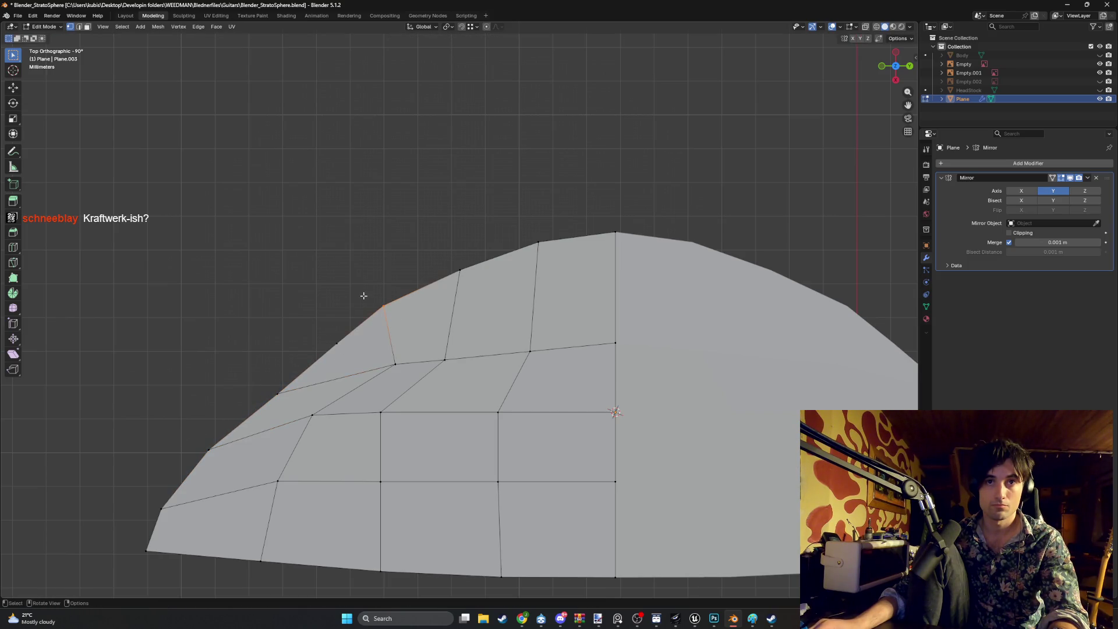
Nudge the boundary vertices higher up toward the top of the curve
mouse_move(347, 326)
mouse_down()
mouse_move(300, 350)
mouse_move(303, 338)
mouse_up()
key(g)
click(302, 337)
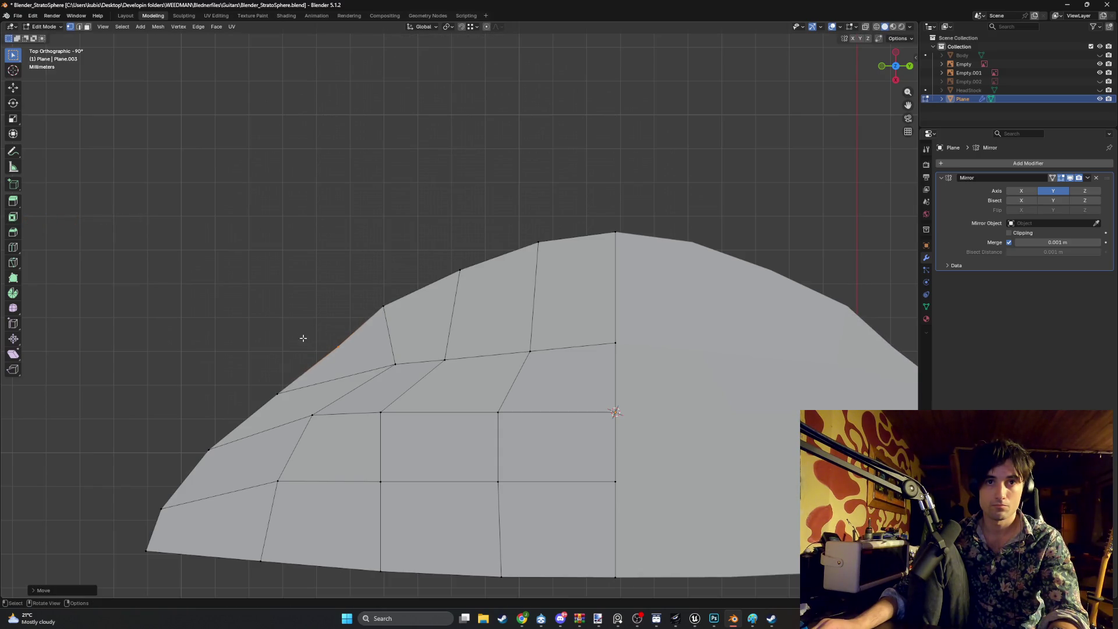
click(366, 302)
key(g)
click(364, 305)
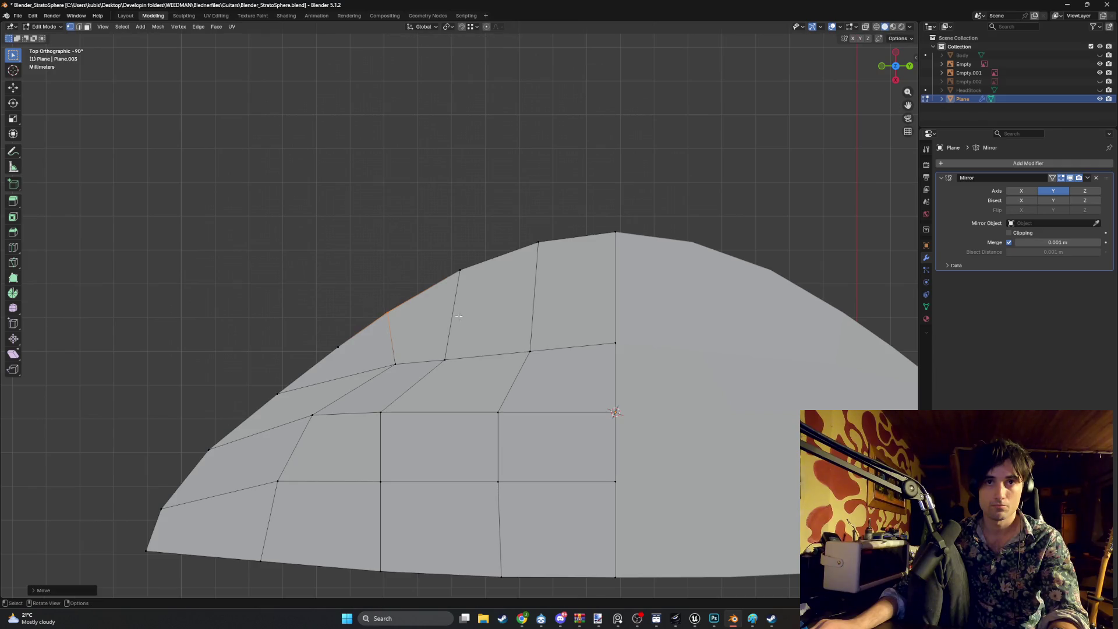
scroll(396, 311, down, 2)
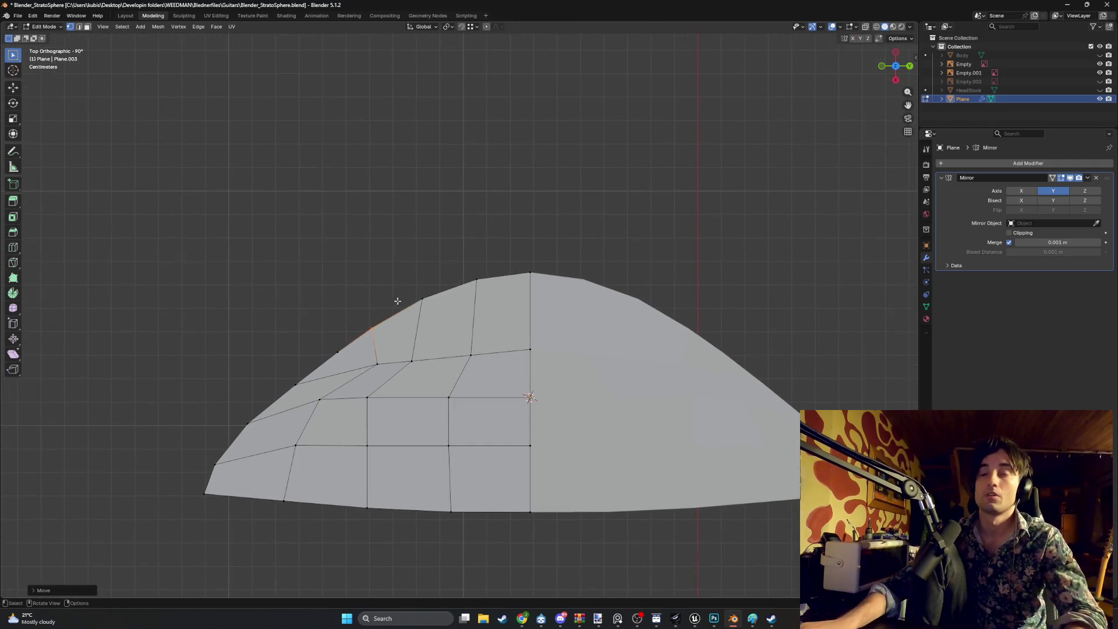
Reposition the top-edge vertex and the next two vertices down the upper-left curve
click(460, 266)
scroll(466, 269, up, 2)
key(g)
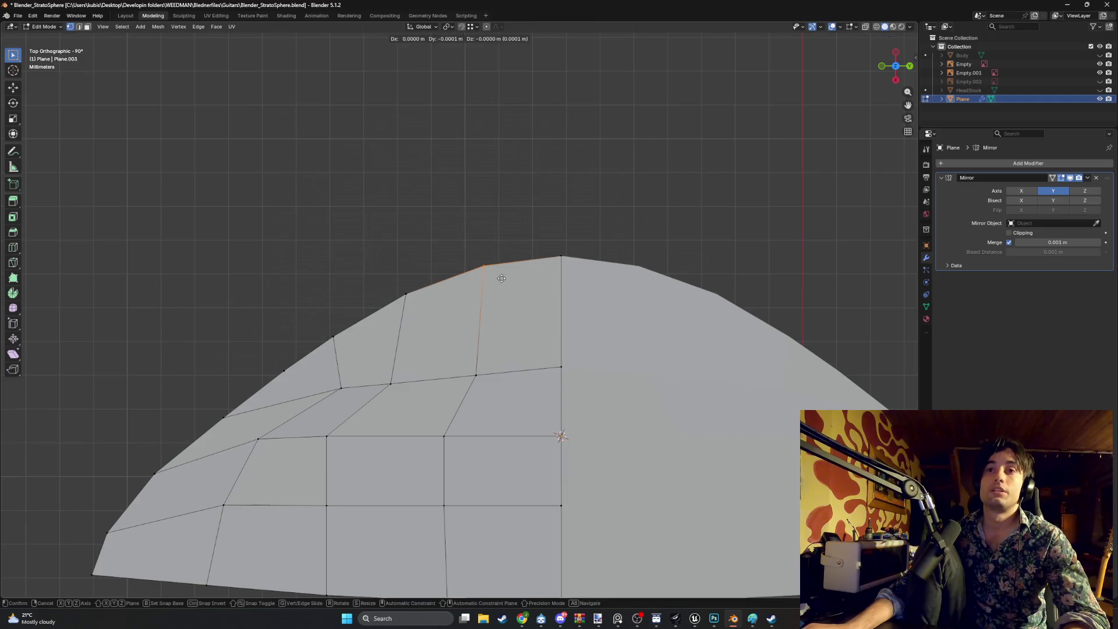
click(501, 280)
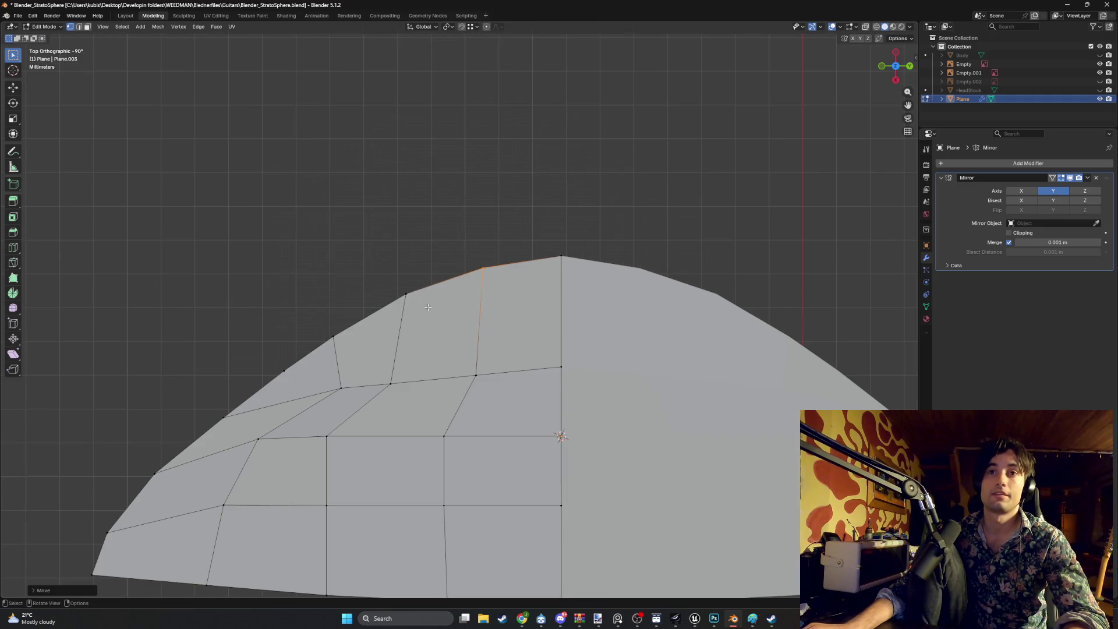
click(406, 294)
key(g)
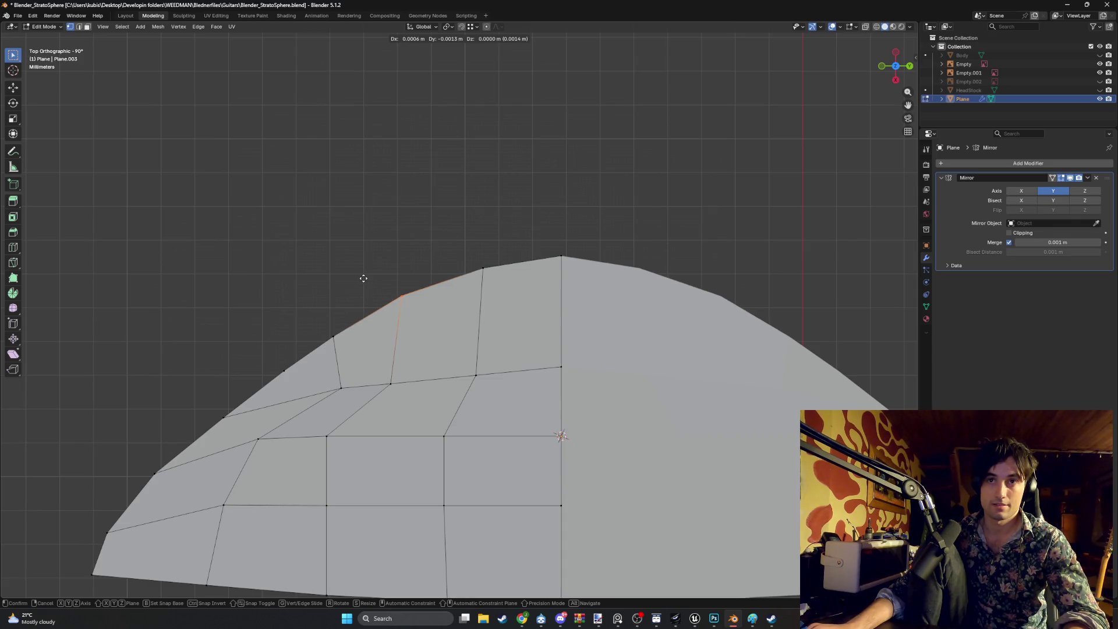
click(362, 280)
click(331, 335)
key(g)
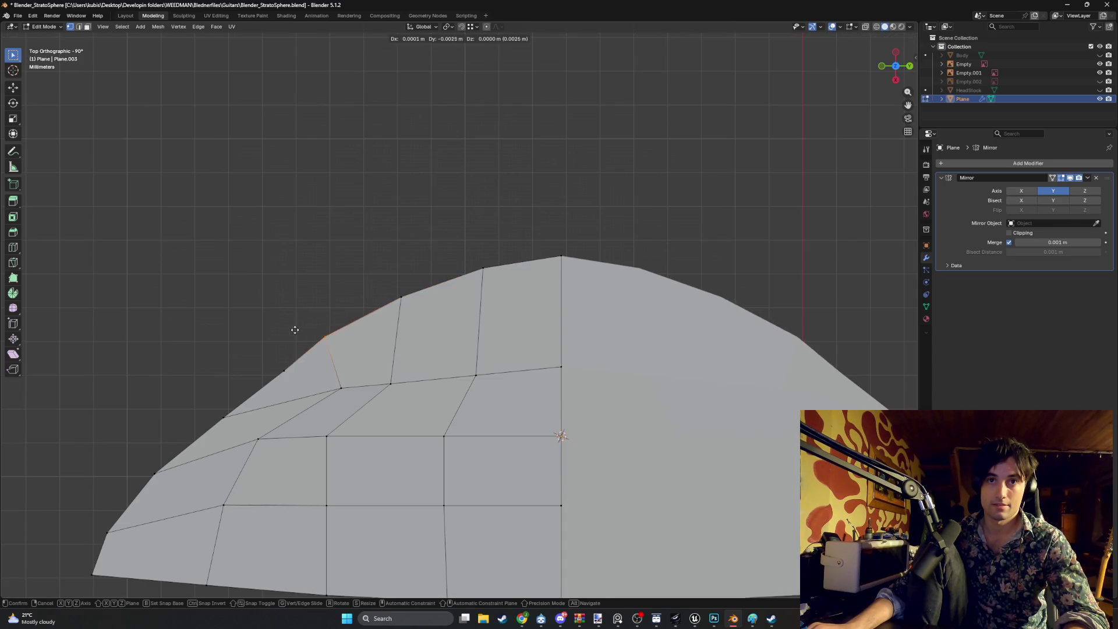
click(291, 333)
Readjust the upper vertex, then nudge the vertices further down-left into an even curve
click(401, 300)
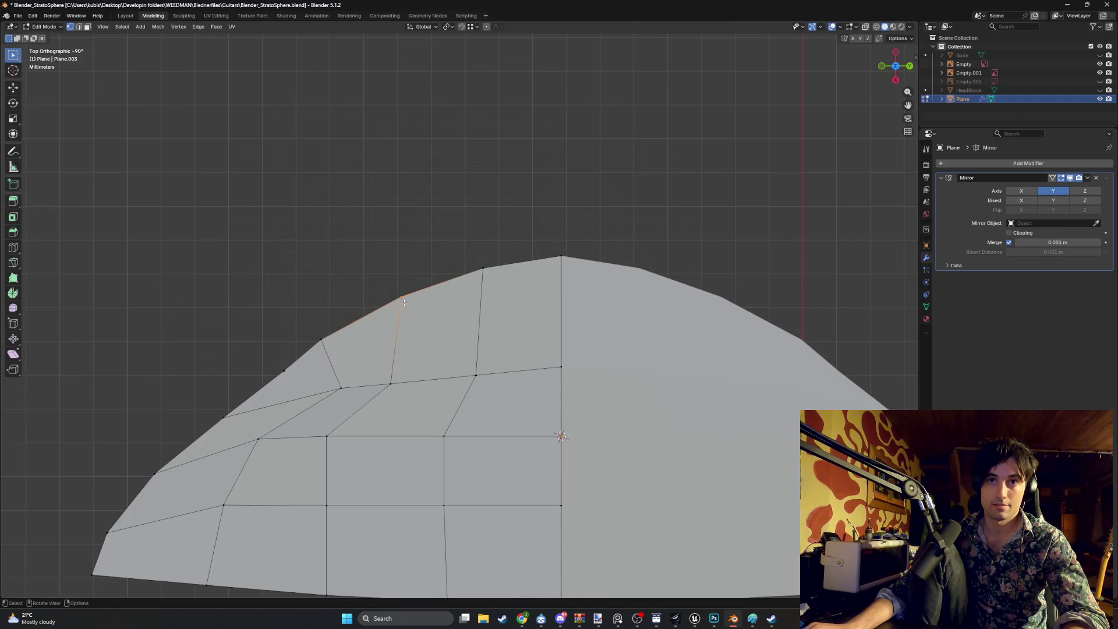
key(g)
click(387, 303)
click(307, 332)
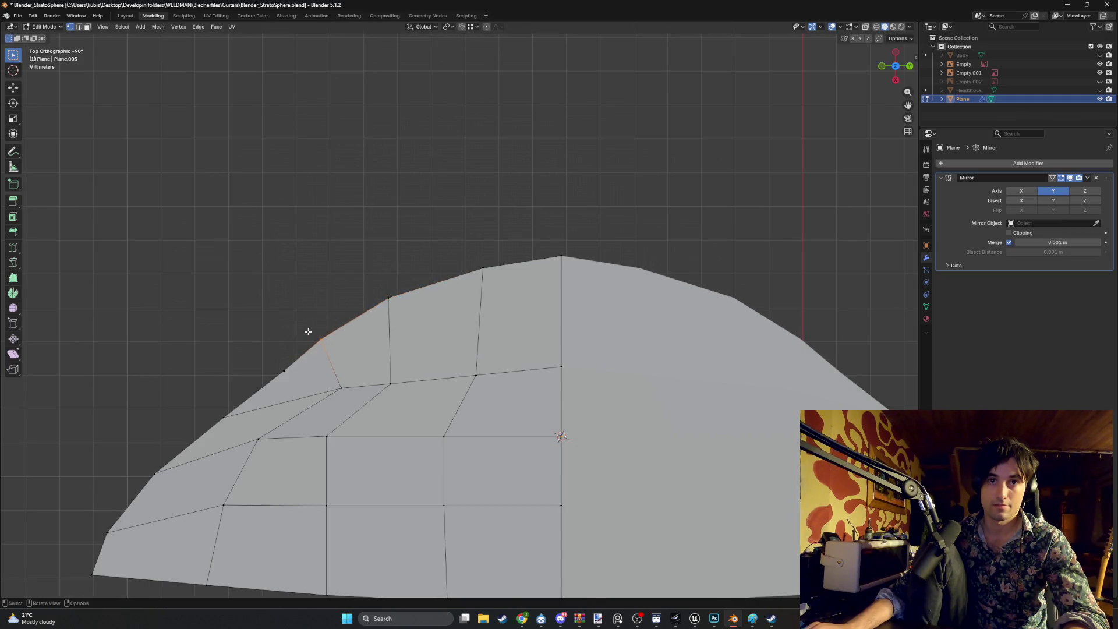
key(g)
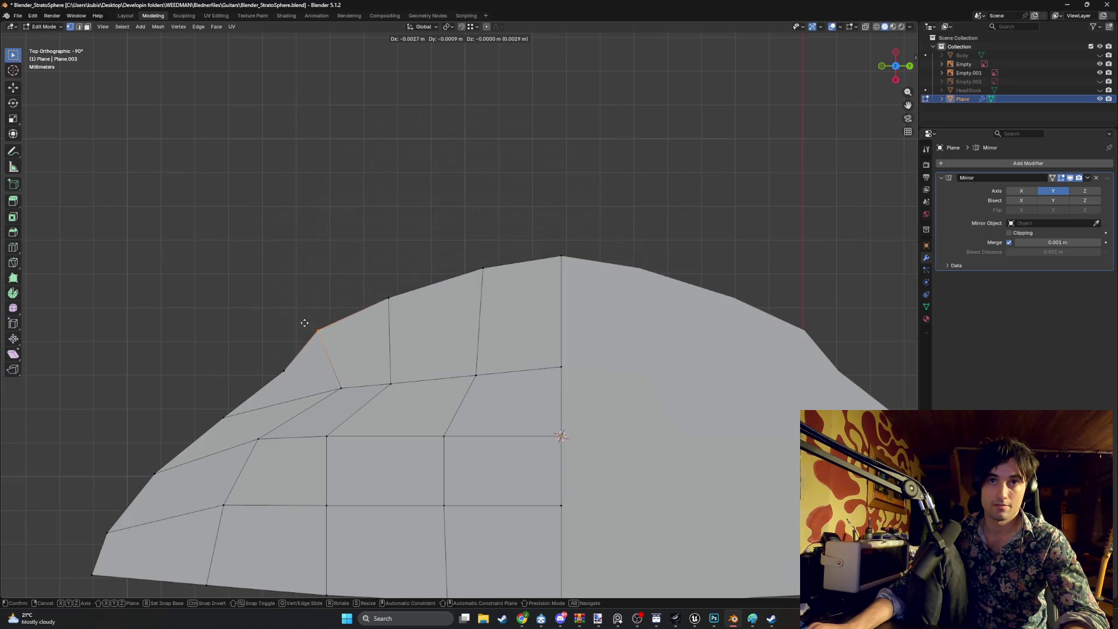
click(305, 322)
click(234, 358)
key(g)
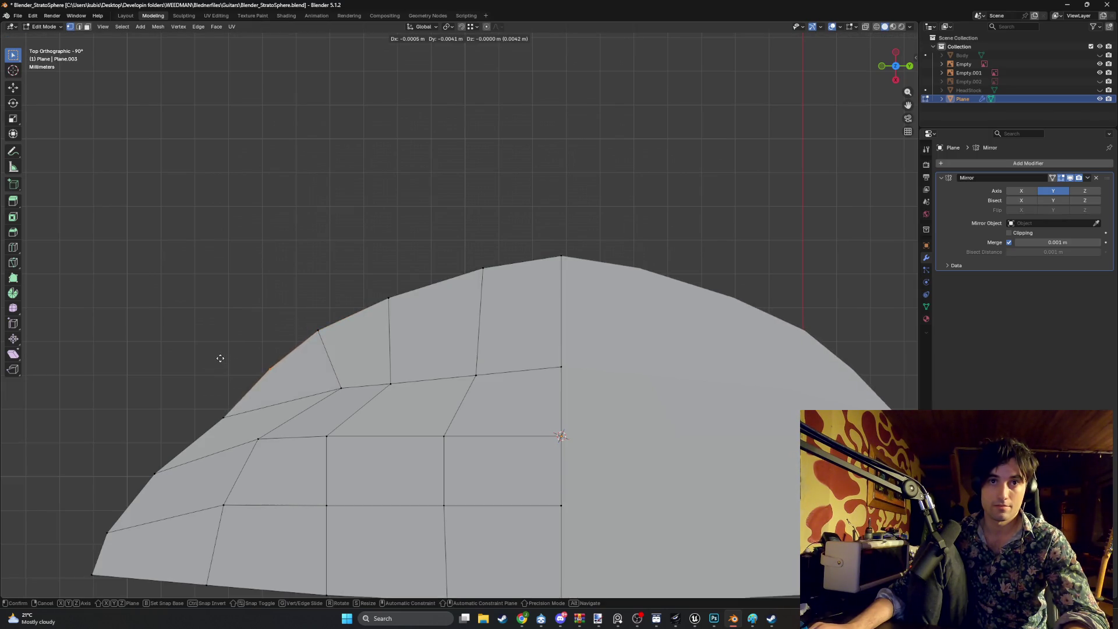
click(220, 358)
click(207, 416)
key(g)
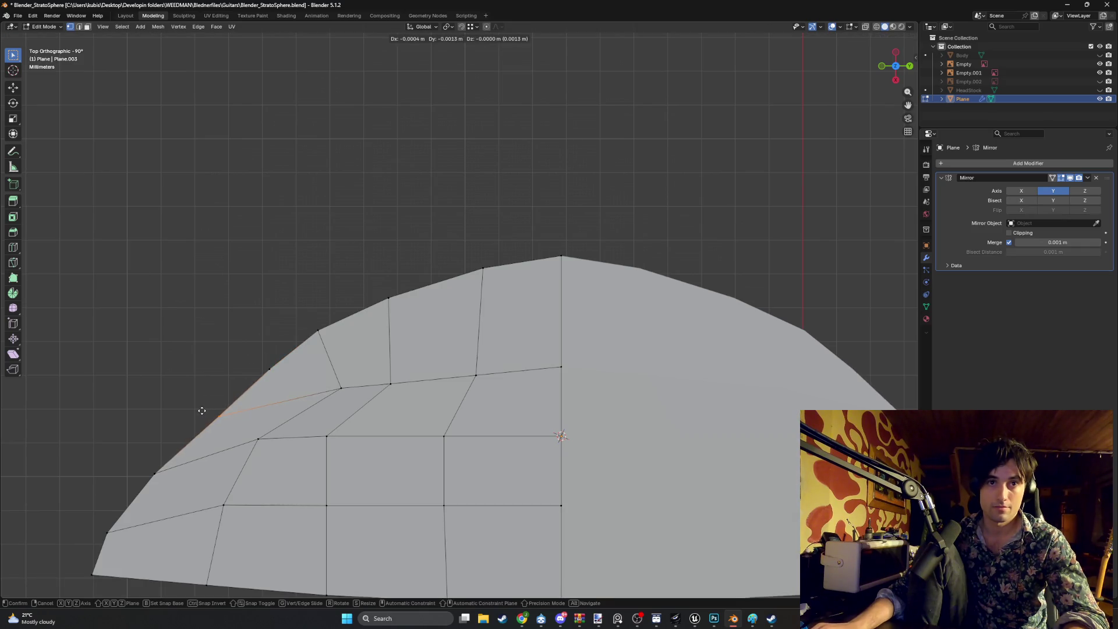
click(201, 410)
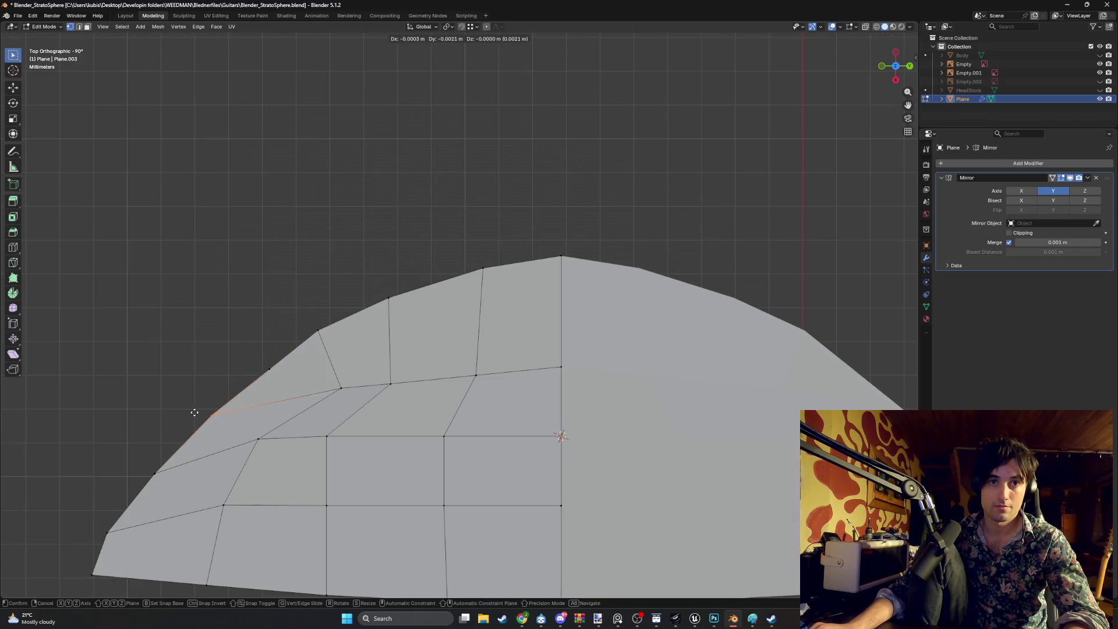
Adjust the lower-left boundary vertex and its neighbour, then switch to the YouTube music tab
scroll(451, 385, down, 2)
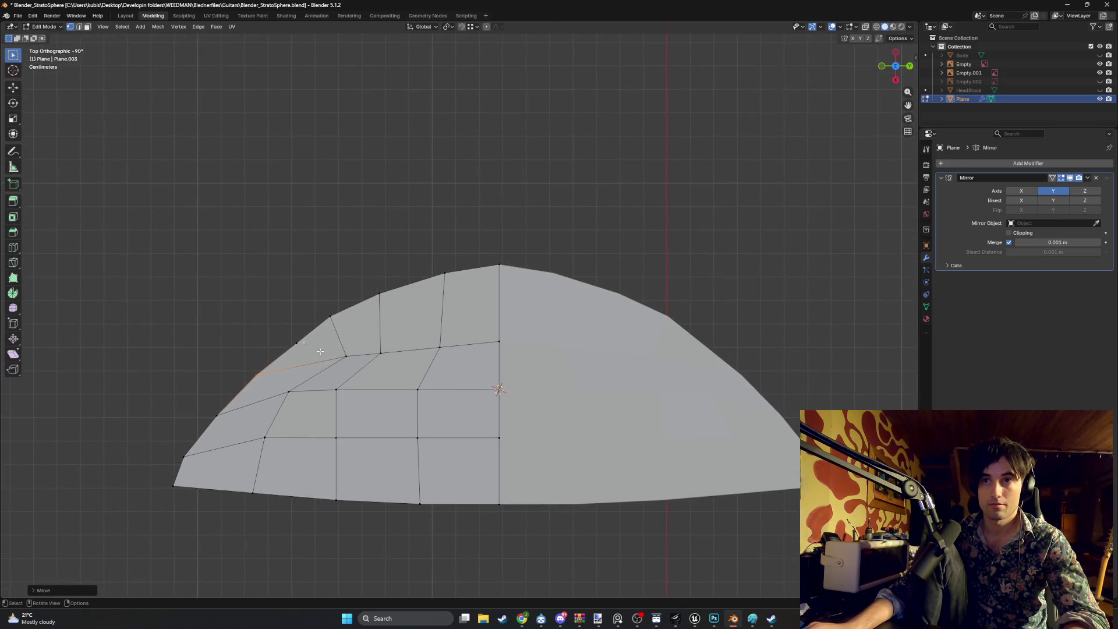
click(207, 412)
key(g)
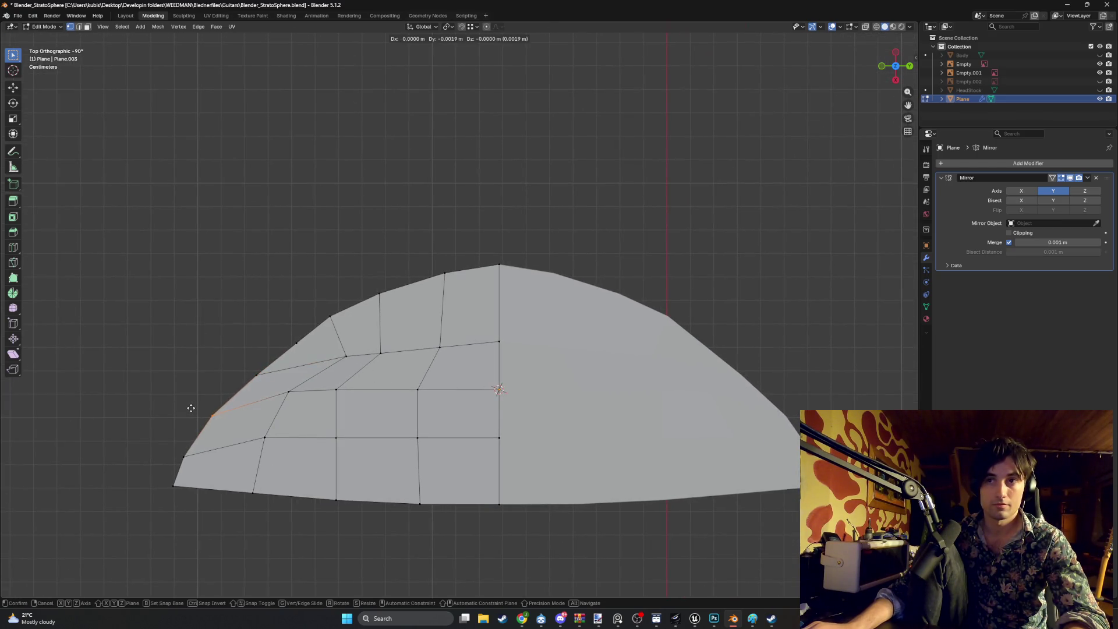
click(254, 374)
click(284, 337)
key(g)
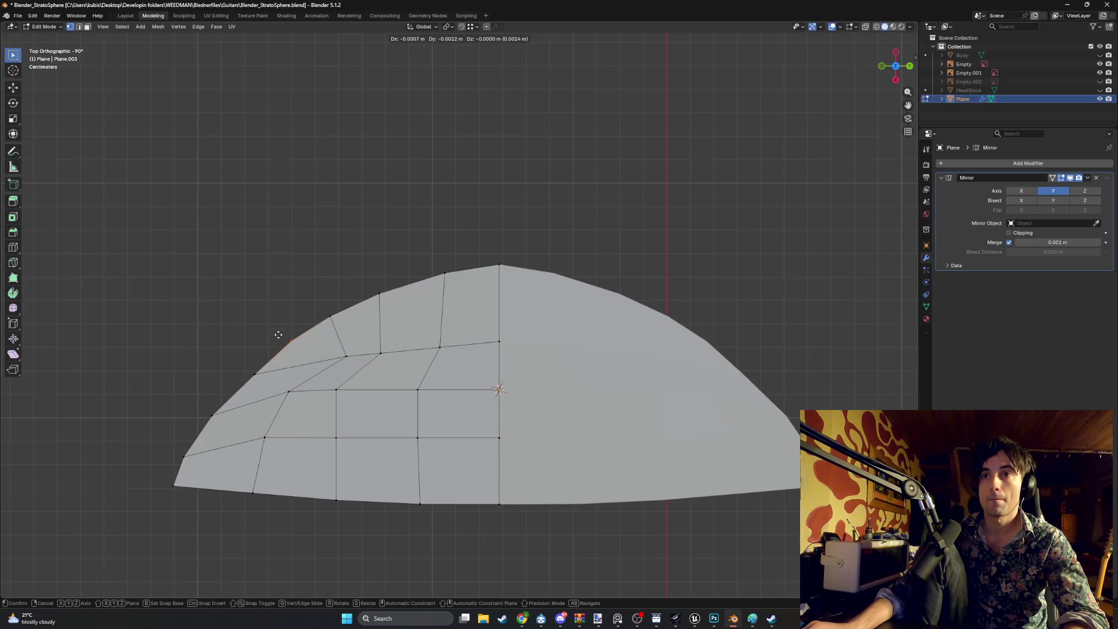
click(279, 335)
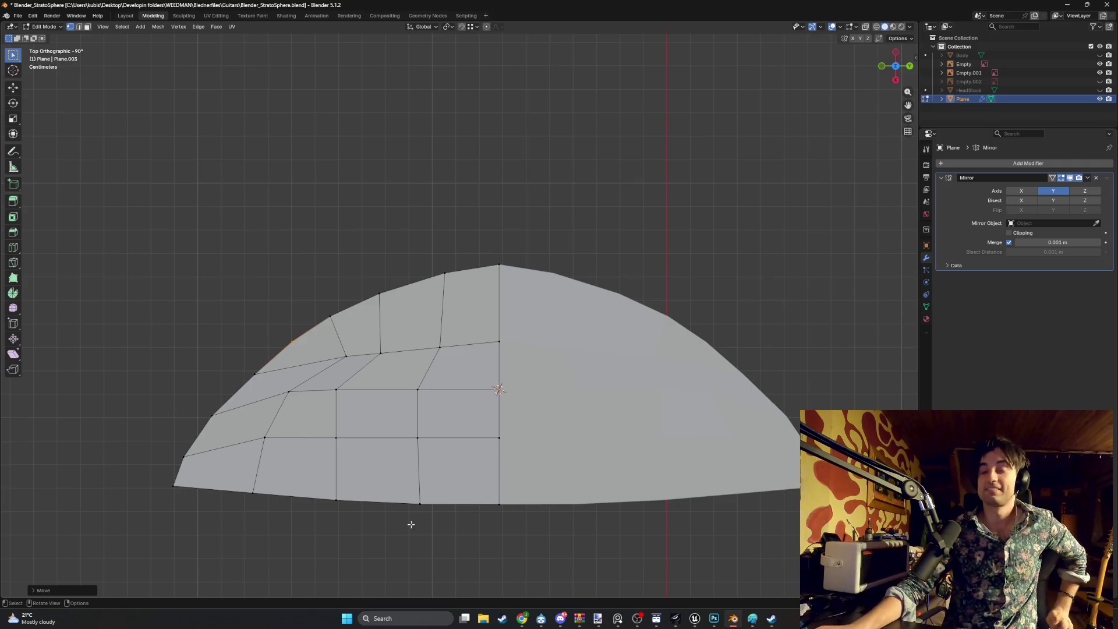
mouse_move(522, 617)
click(496, 582)
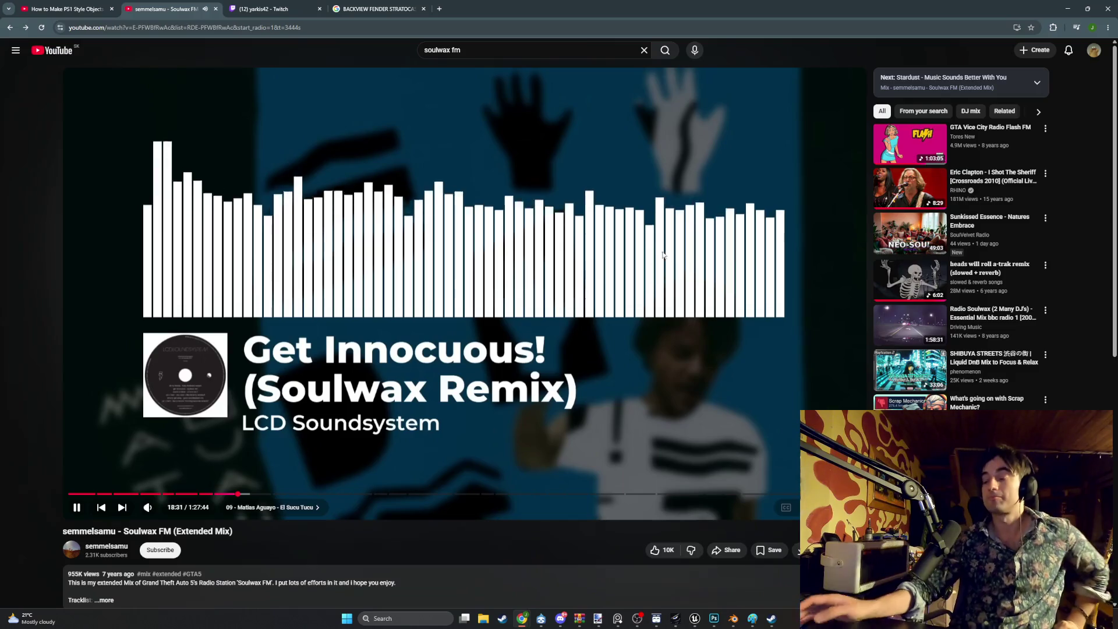
click(1067, 9)
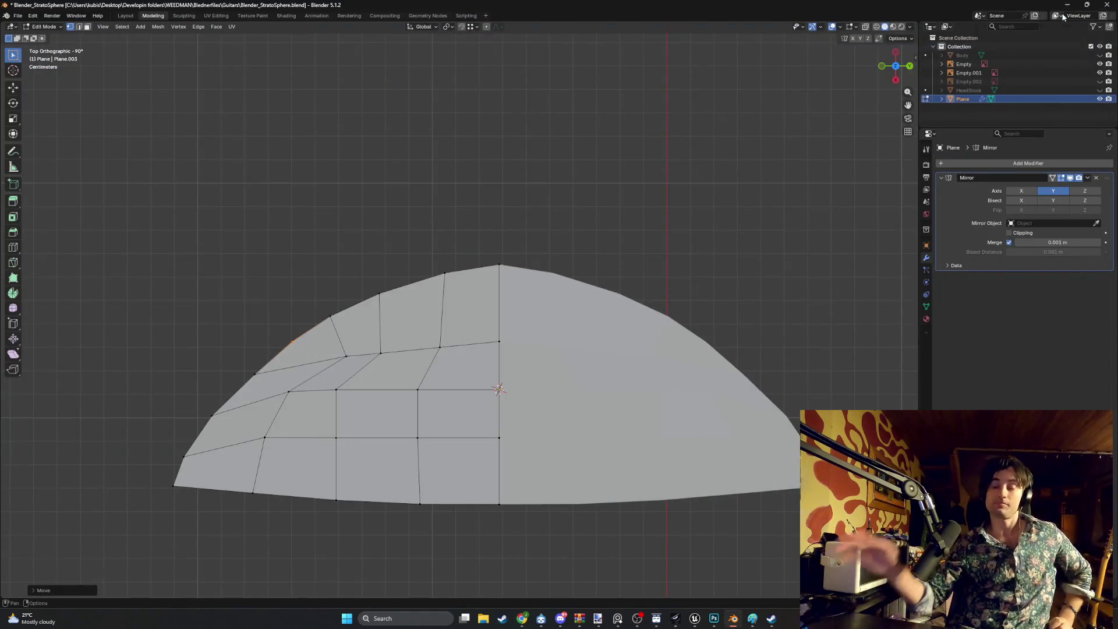
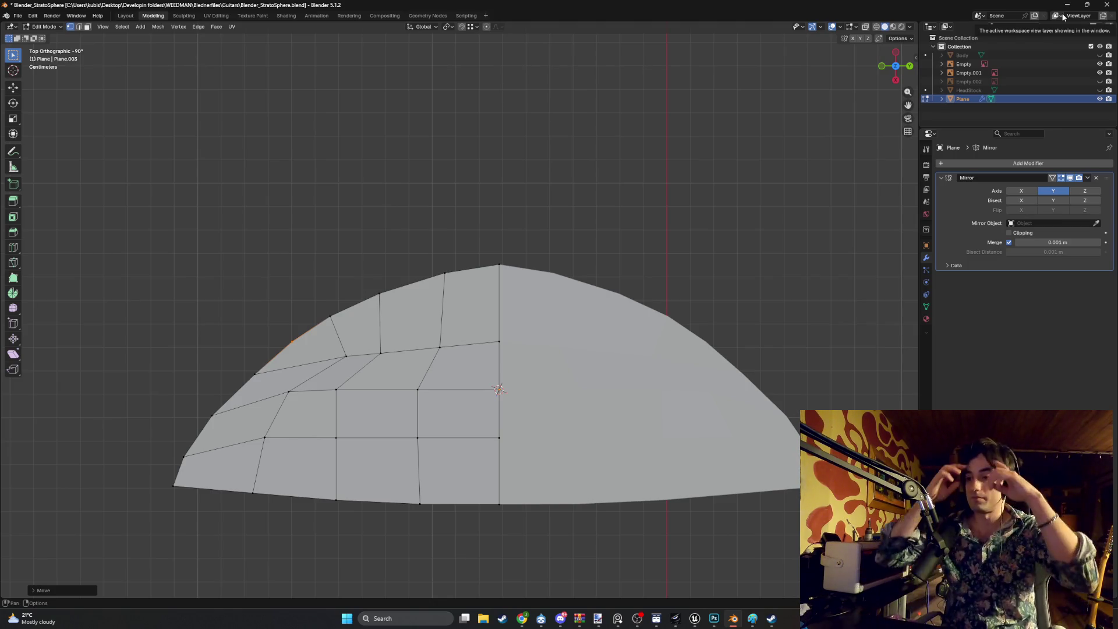
Shift the profile's top vertex along X to smooth the arc's peak
scroll(447, 200, down, 2)
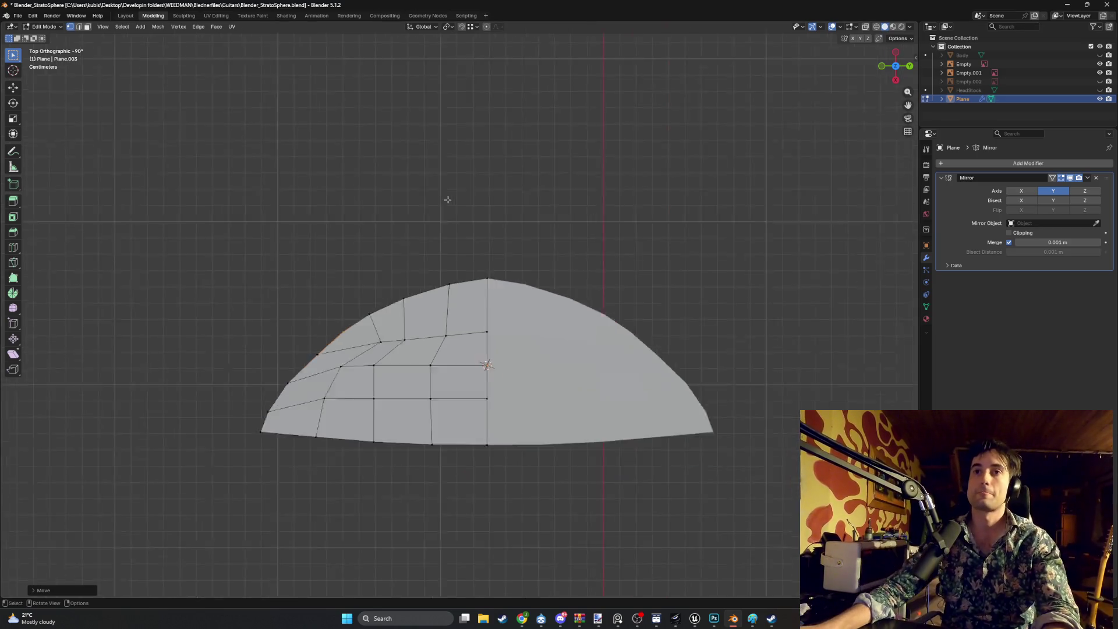
mouse_move(448, 200)
middle_down()
mouse_move(389, 202)
mouse_move(434, 152)
middle_up()
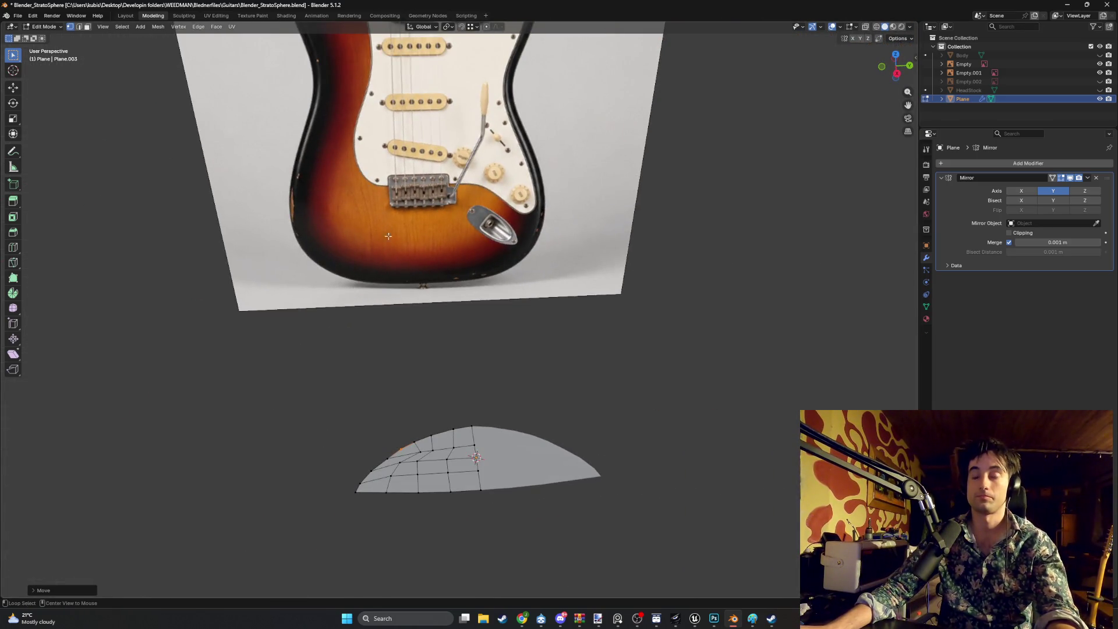
alt+middle_drag(388, 236, 303, 455)
scroll(404, 343, up, 3)
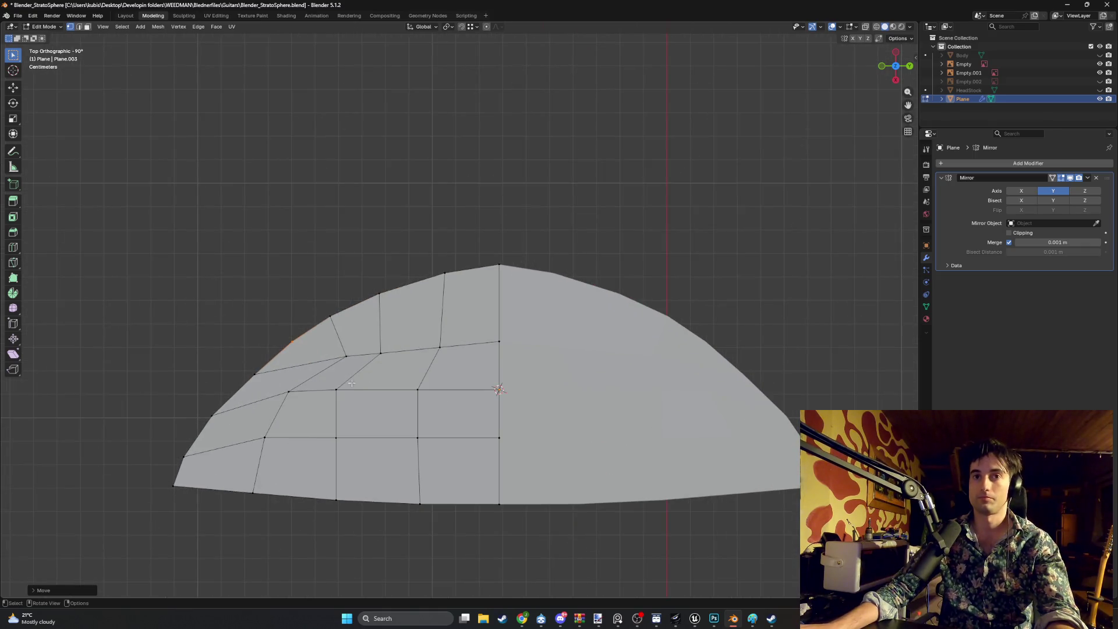
drag(527, 278, 483, 244)
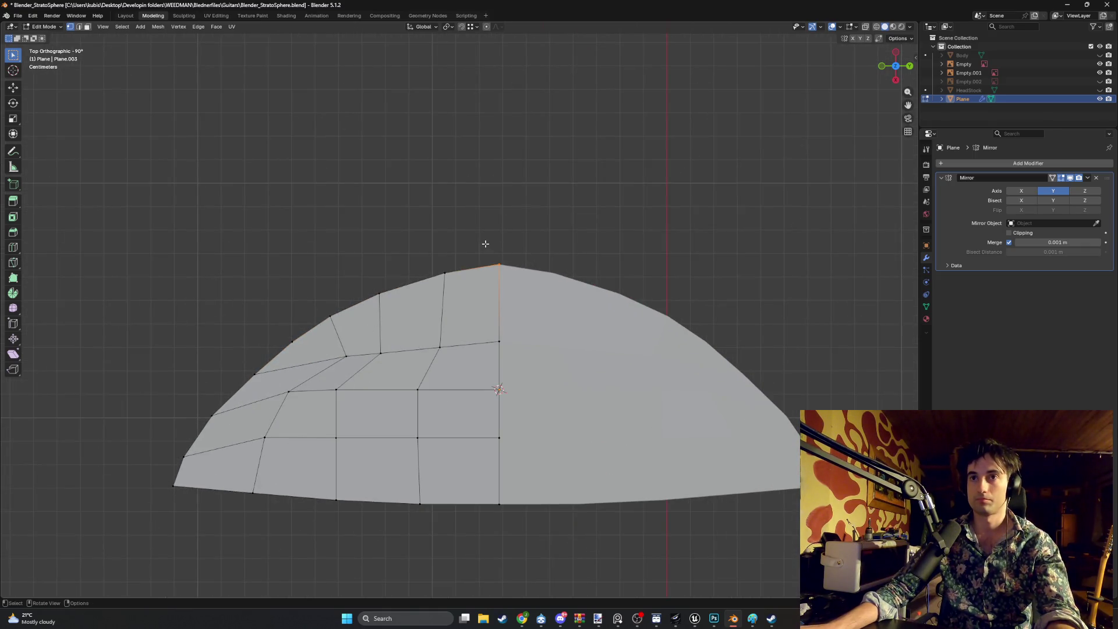
key(g)
key(x)
click(486, 247)
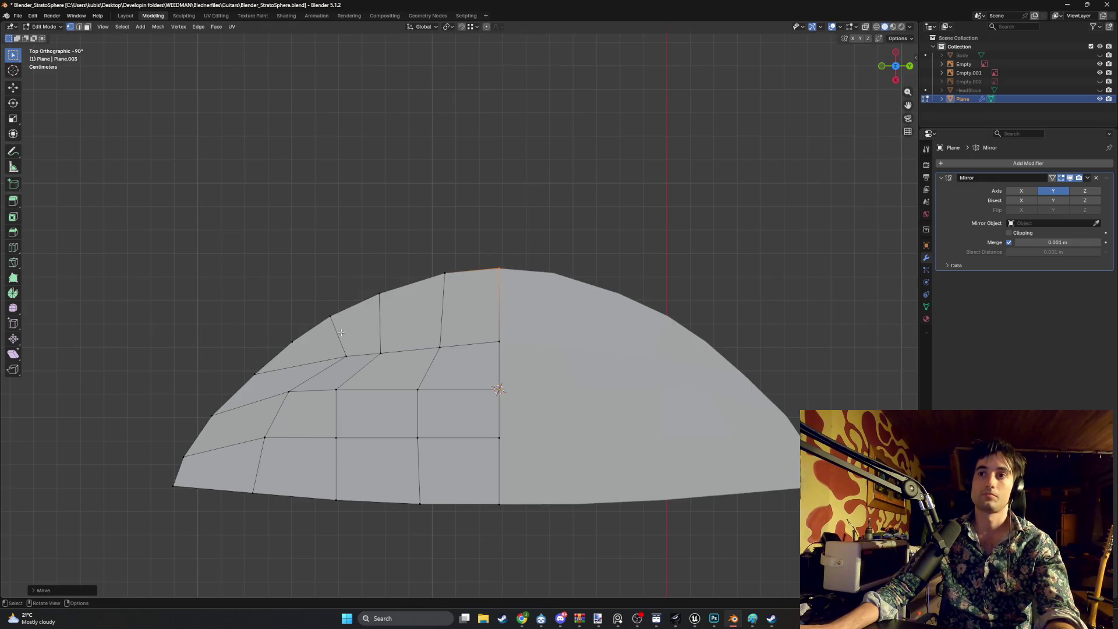
Nudge the three outer-left outline vertices into a more even curve, then check against the references
click(256, 373)
key(g)
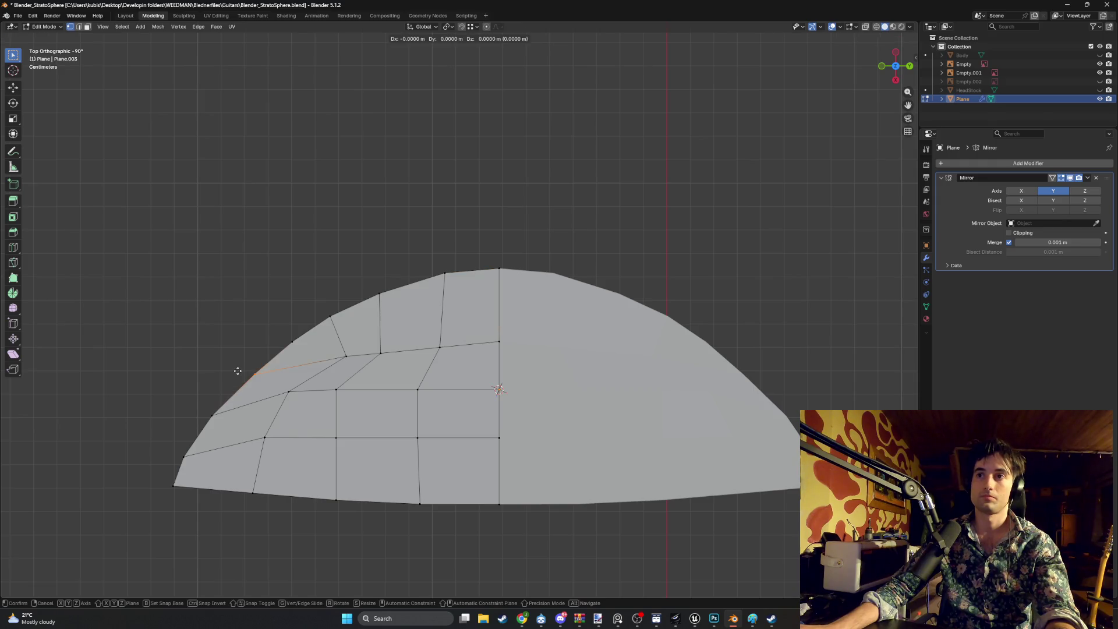
click(235, 370)
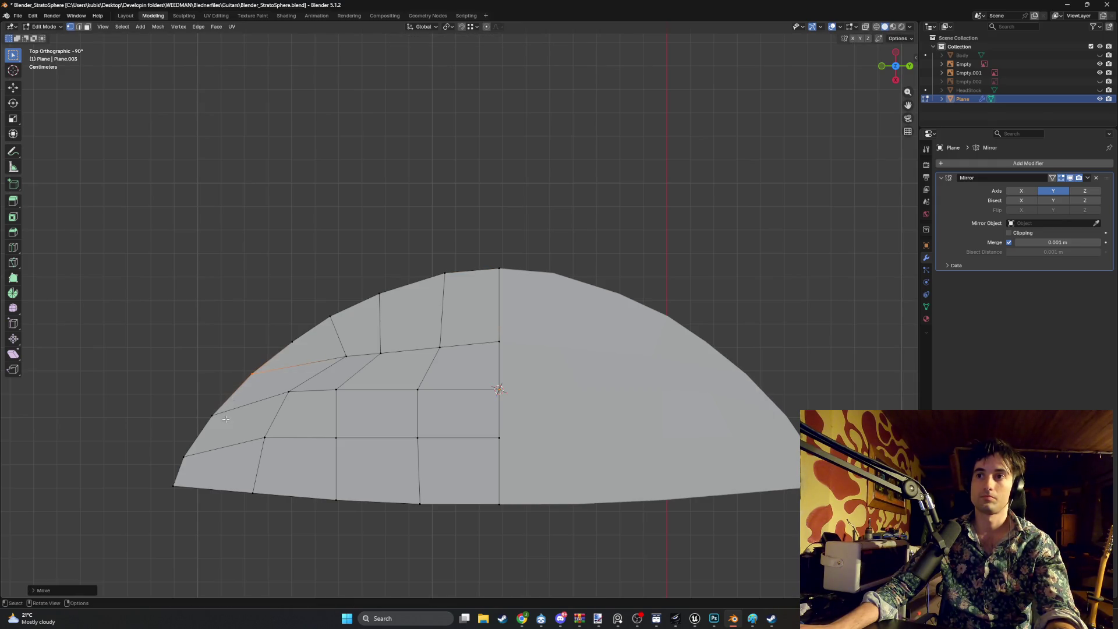
click(204, 408)
key(g)
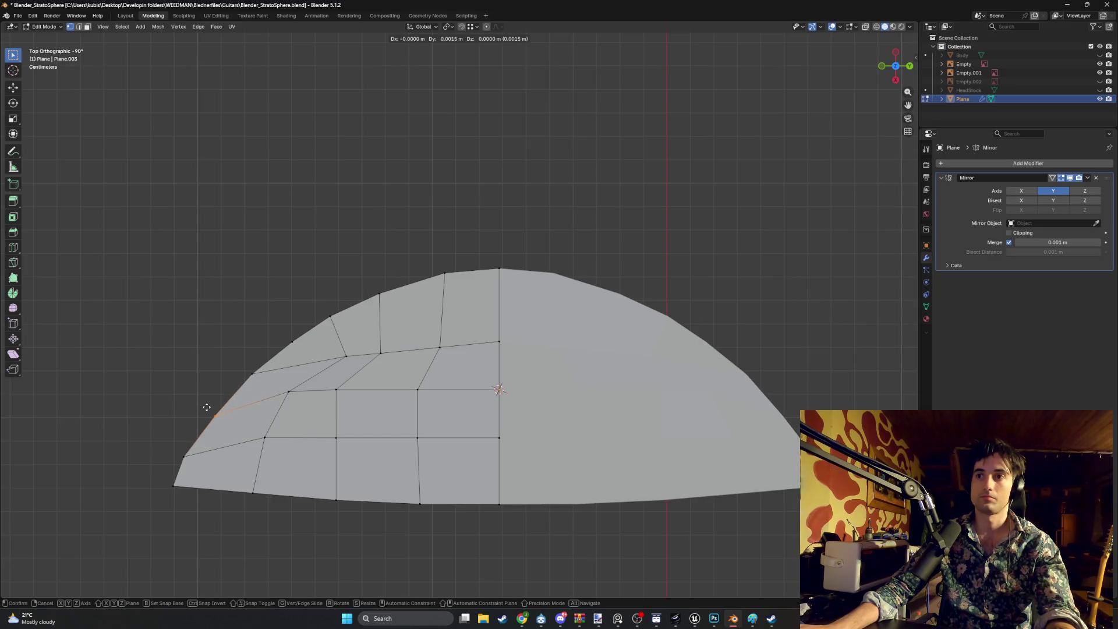
click(207, 406)
click(206, 456)
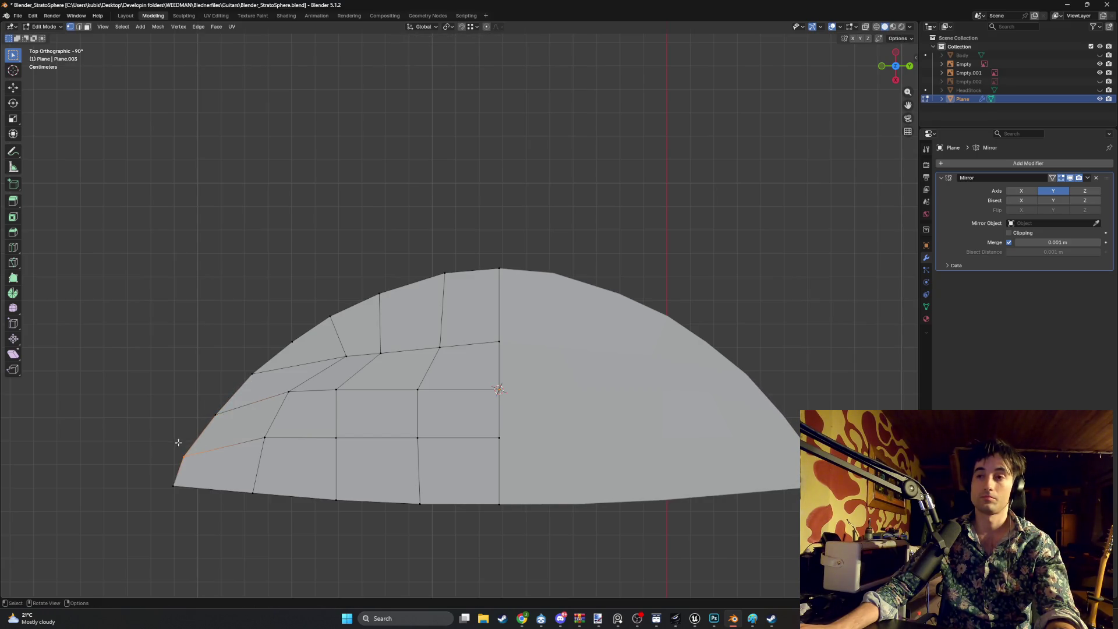
key(g)
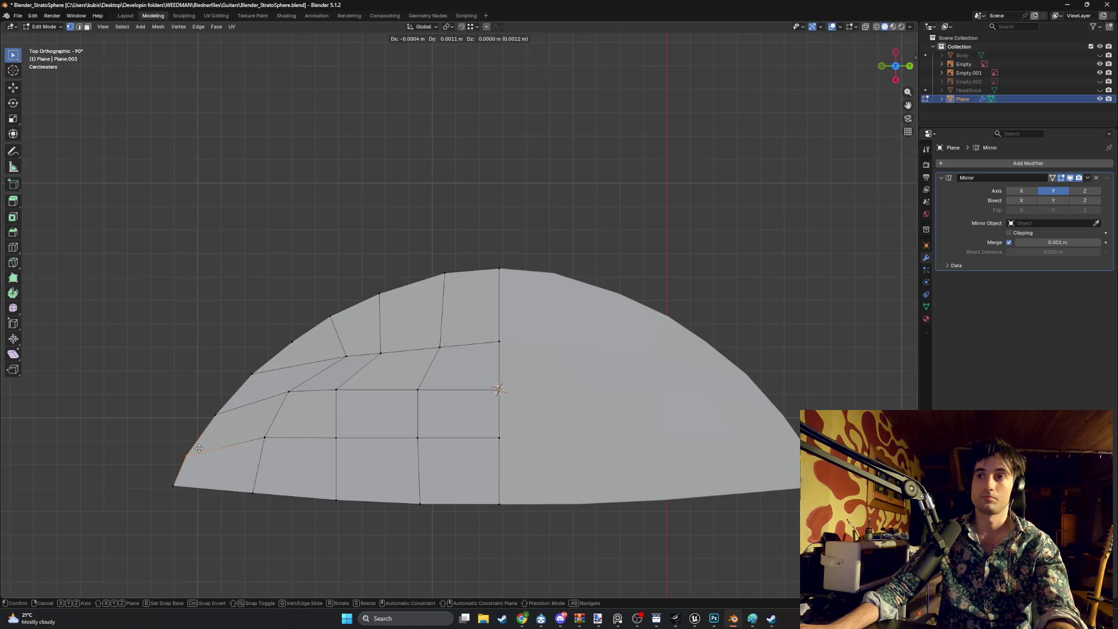
click(198, 444)
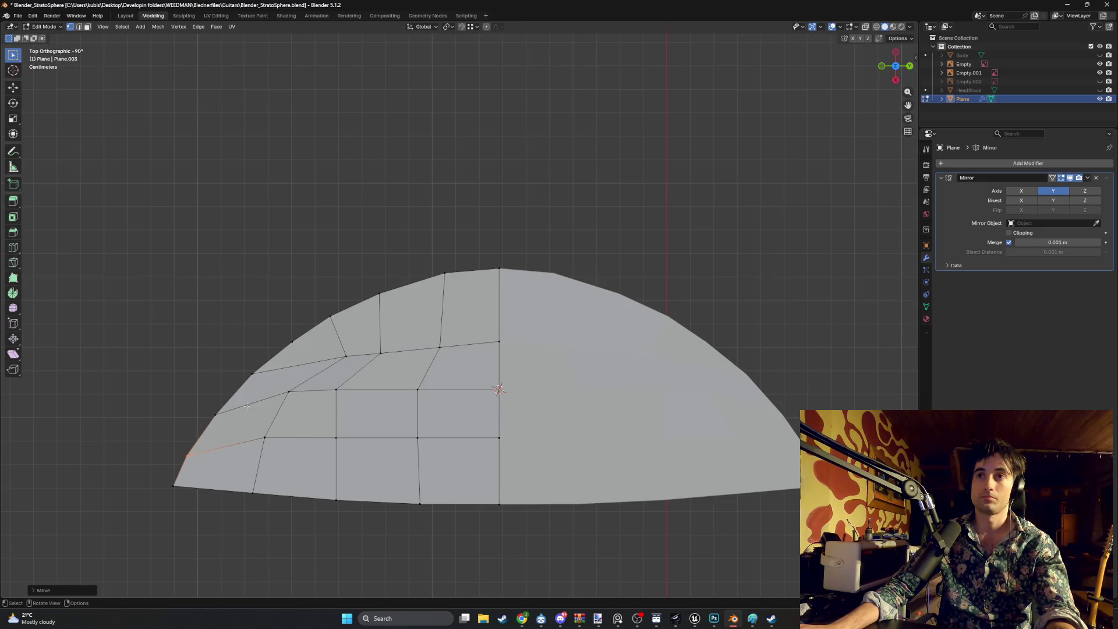
scroll(247, 406, down, 3)
mouse_move(338, 411)
middle_down()
mouse_move(402, 349)
mouse_move(383, 353)
middle_up()
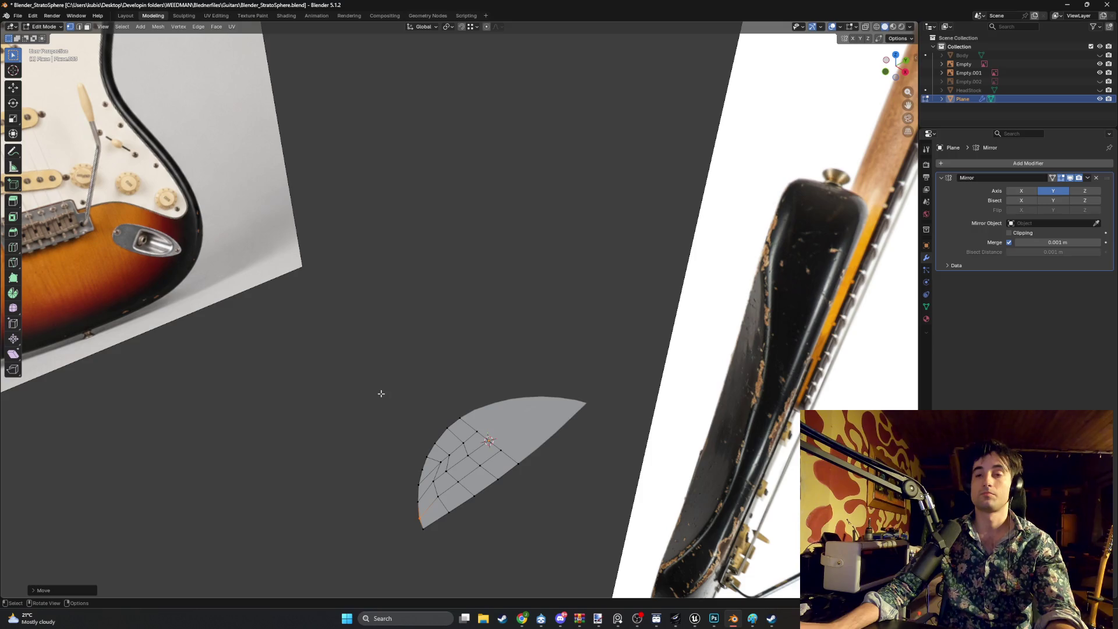
middle_drag(381, 393, 493, 462)
Extrude the whole profile twice from Right Ortho, up to the headstock base
key(a)
key(KP_5)
key(KP_3)
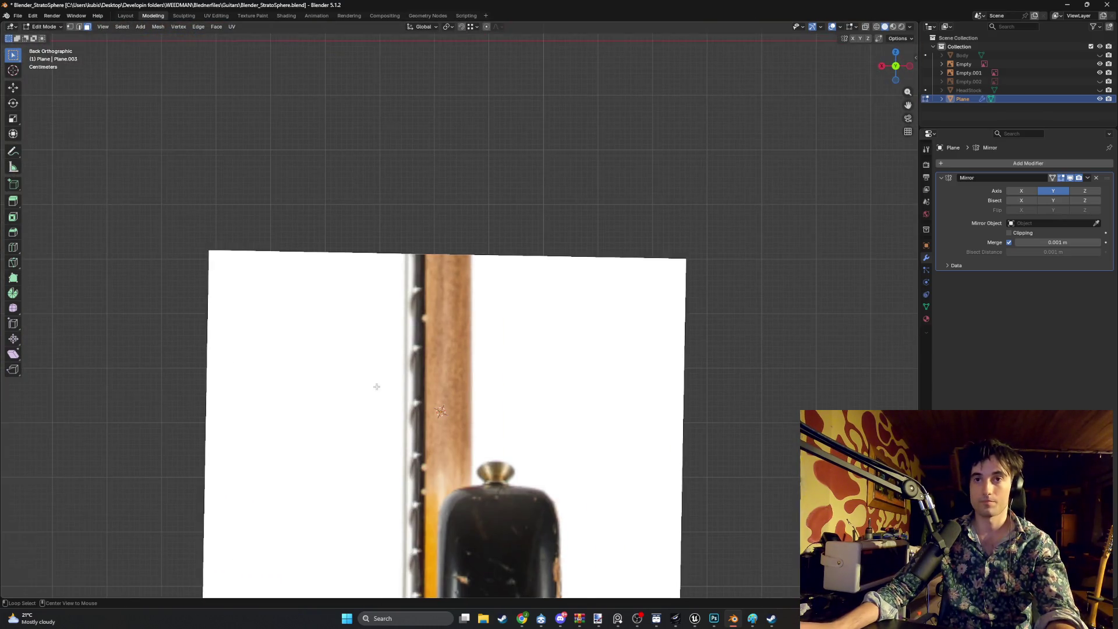
scroll(434, 407, down, 4)
scroll(438, 448, up, 1)
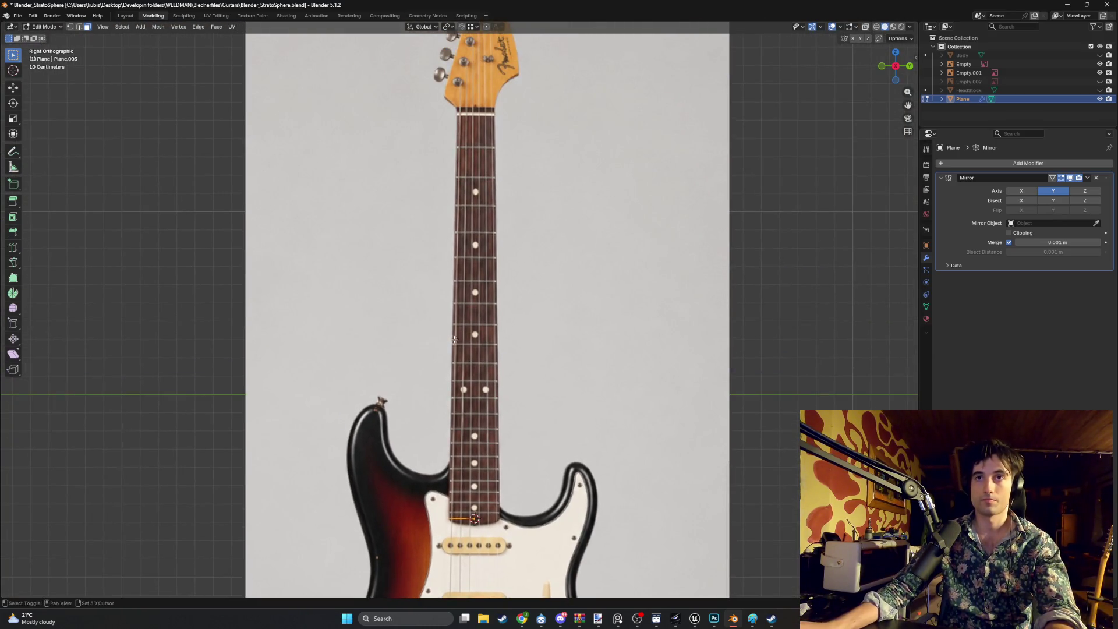
shift+middle_drag(437, 448, 433, 522)
key(e)
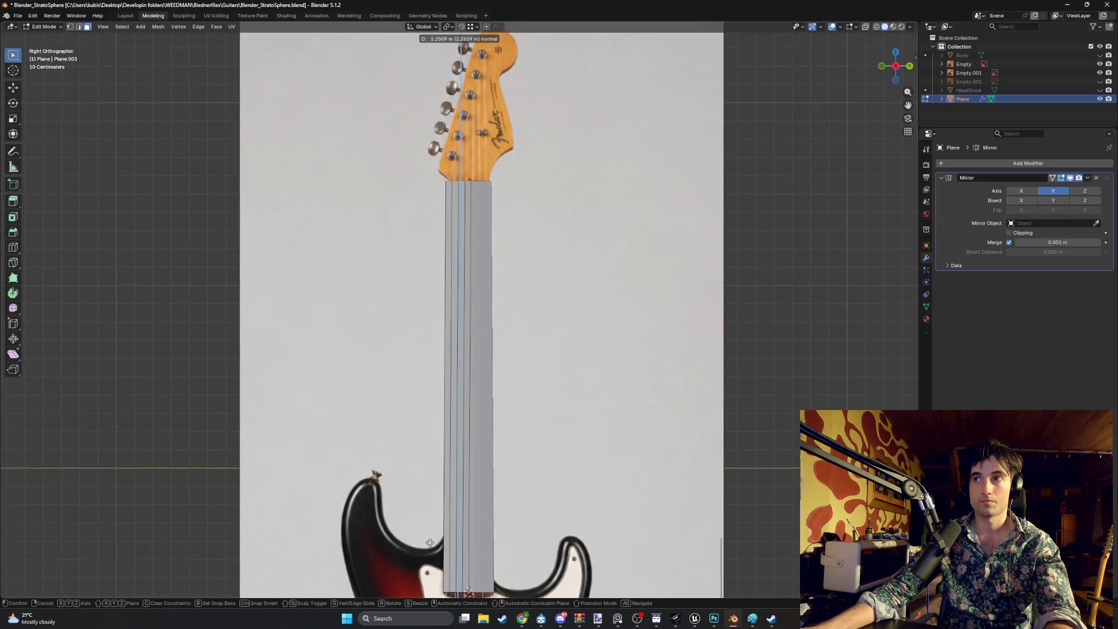
click(430, 543)
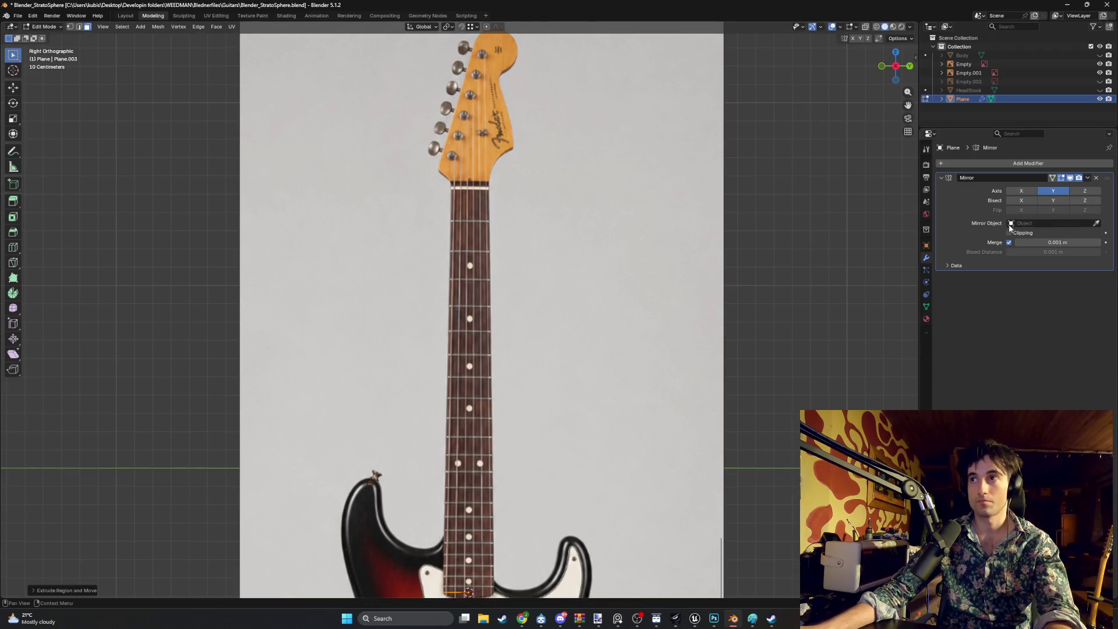
key(e)
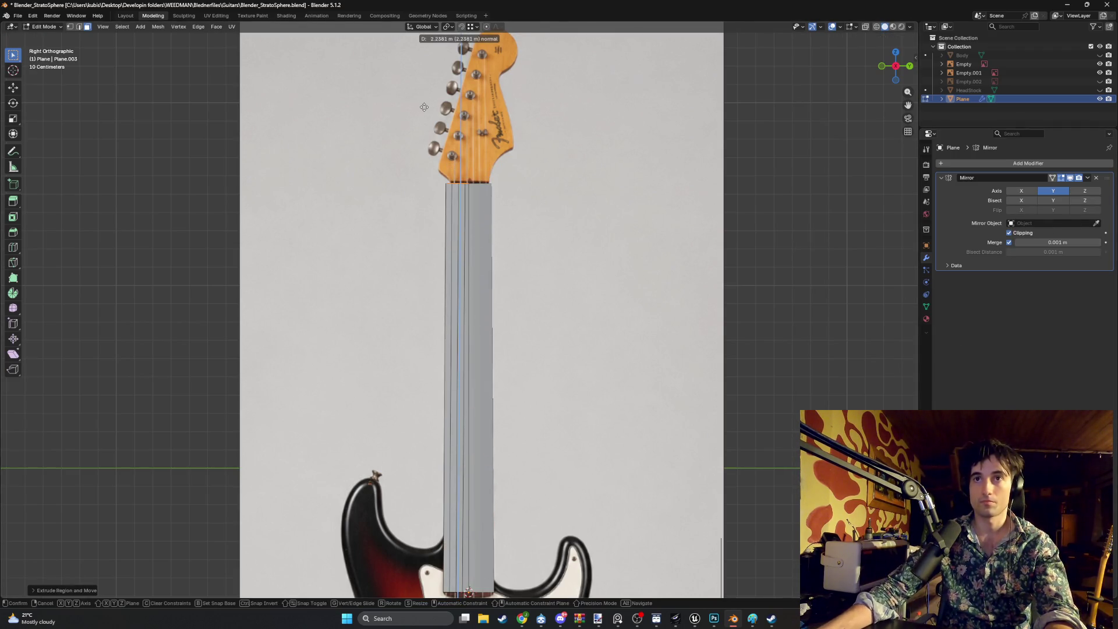
click(425, 103)
mouse_move(425, 103)
middle_down()
mouse_move(449, 175)
mouse_move(420, 244)
mouse_move(516, 284)
middle_up()
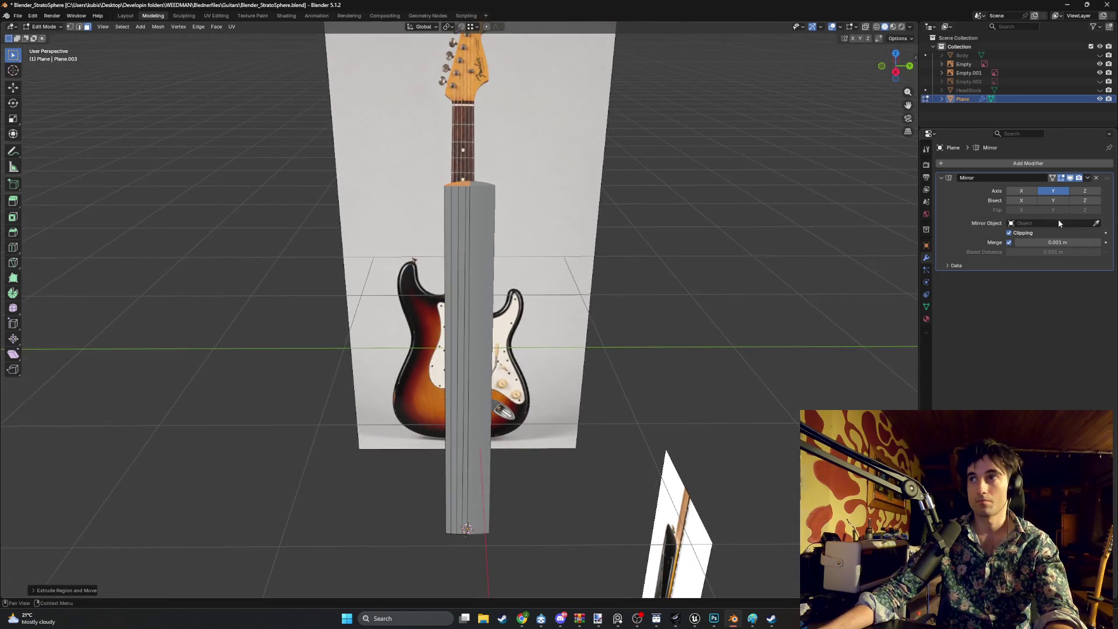
Apply the Mirror modifier in Object Mode and return to editing the neck mesh
key(Tab)
click(1088, 177)
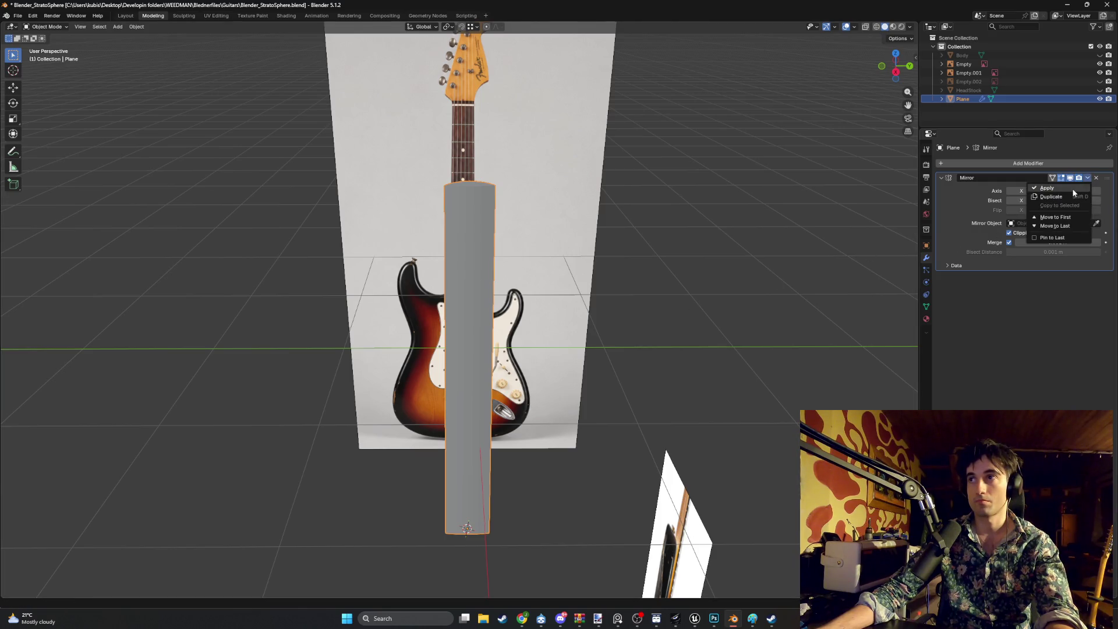
click(1071, 187)
key(Tab)
mouse_move(477, 303)
middle_down()
mouse_move(481, 267)
mouse_move(488, 285)
mouse_move(493, 268)
mouse_move(474, 327)
mouse_move(484, 211)
mouse_move(484, 434)
middle_up()
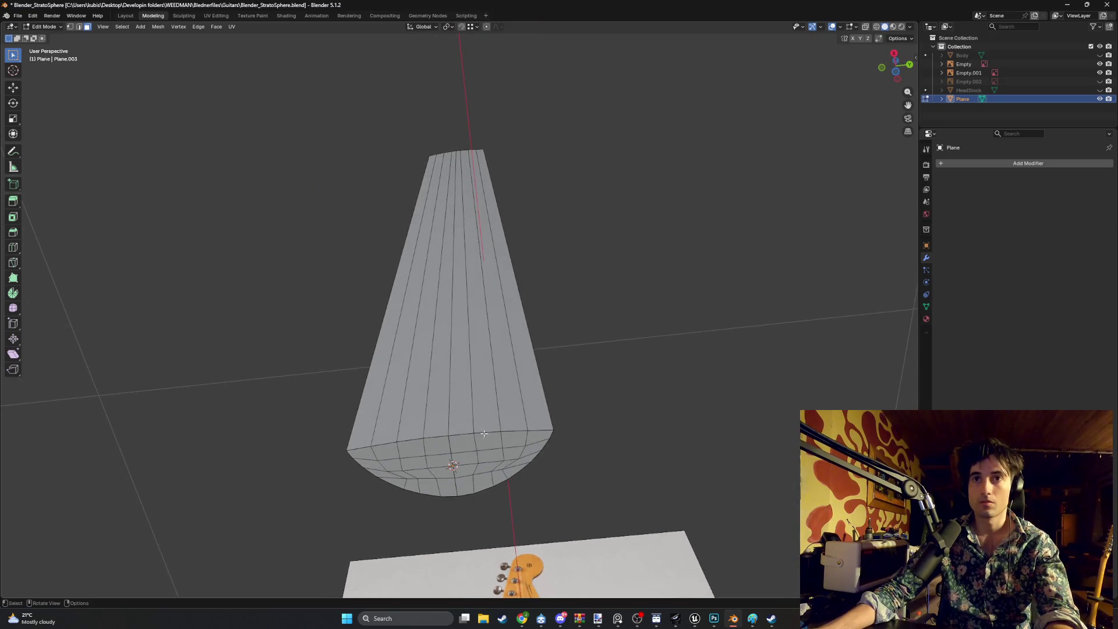
alt+click(460, 402)
In X-ray, select the neck's end section and narrow its top edge slightly from the side view
alt+click(472, 402)
key(alt+z)
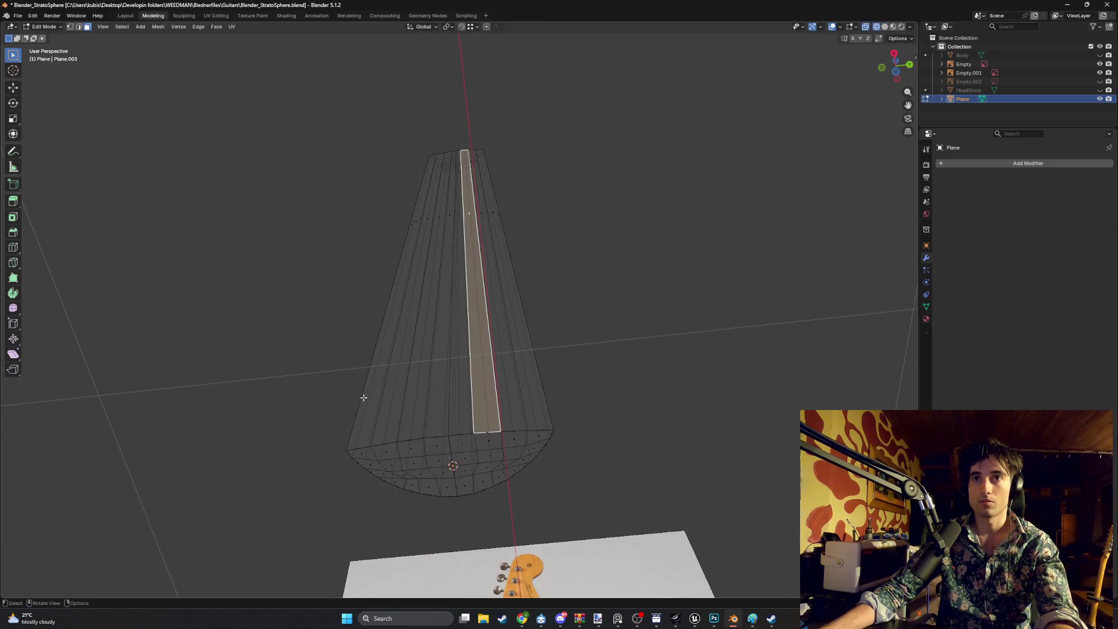
mouse_move(381, 404)
middle_down()
mouse_move(405, 414)
mouse_move(444, 547)
mouse_move(397, 525)
mouse_move(478, 352)
mouse_move(544, 287)
mouse_move(603, 341)
mouse_move(594, 355)
middle_up()
key(l)
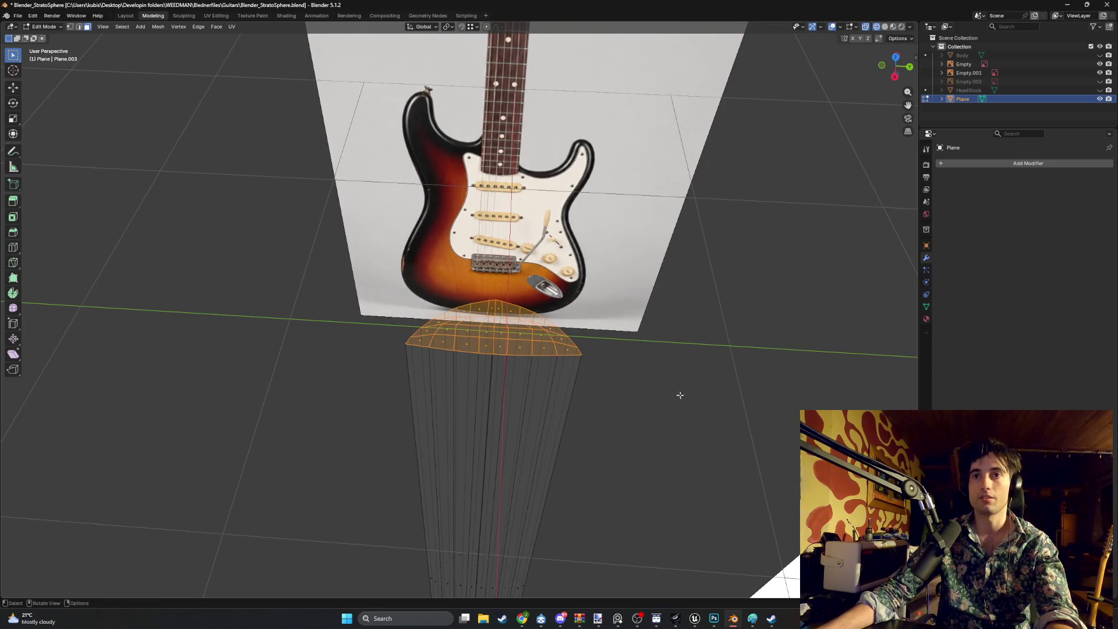
key(s)
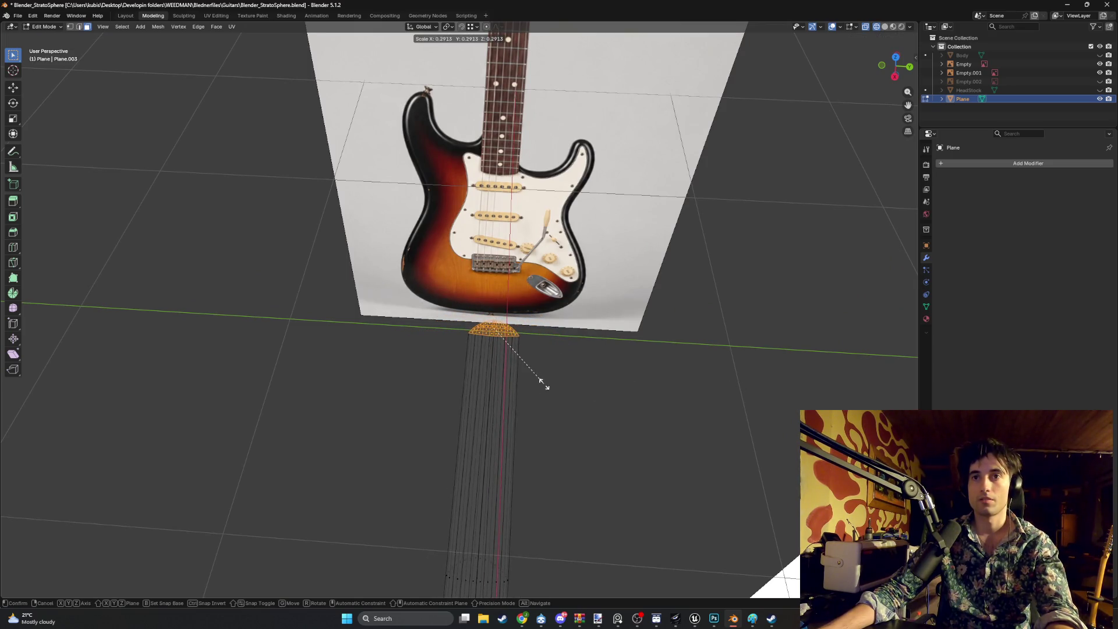
key(Escape)
key(KP_3)
scroll(546, 154, up, 3)
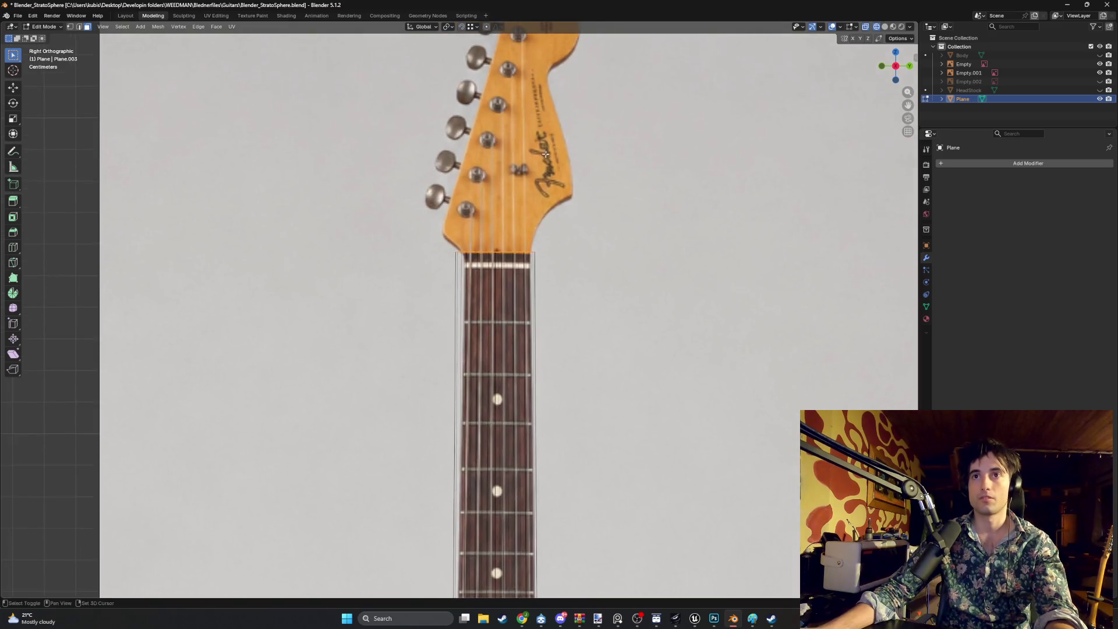
shift+middle_drag(545, 153, 557, 247)
scroll(572, 444, up, 4)
key(s)
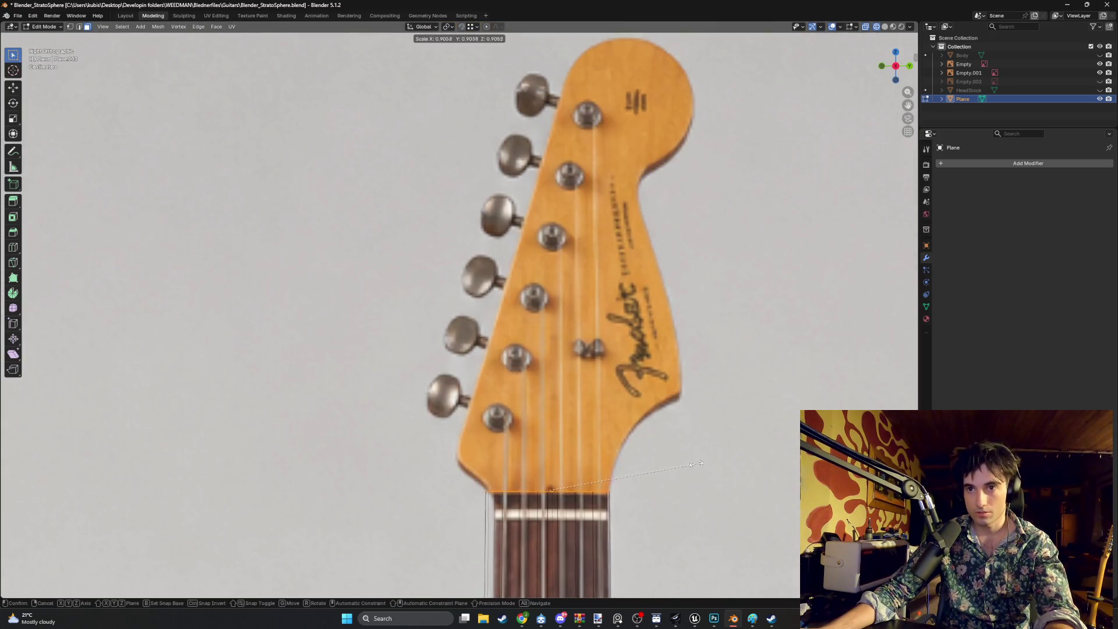
click(708, 462)
Slide the end edge along Y to the fretboard's top end and scale it to about 0.92
mouse_move(642, 520)
shift+middle_down()
mouse_move(642, 429)
mouse_move(599, 427)
shift+middle_up()
key(KP_3)
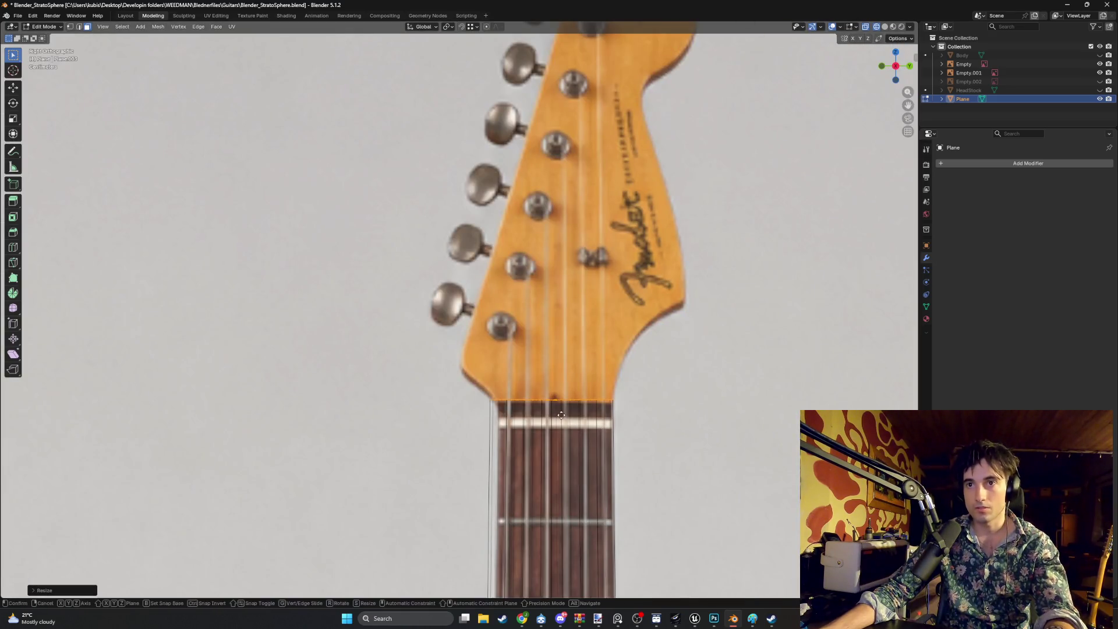
key(g)
key(y)
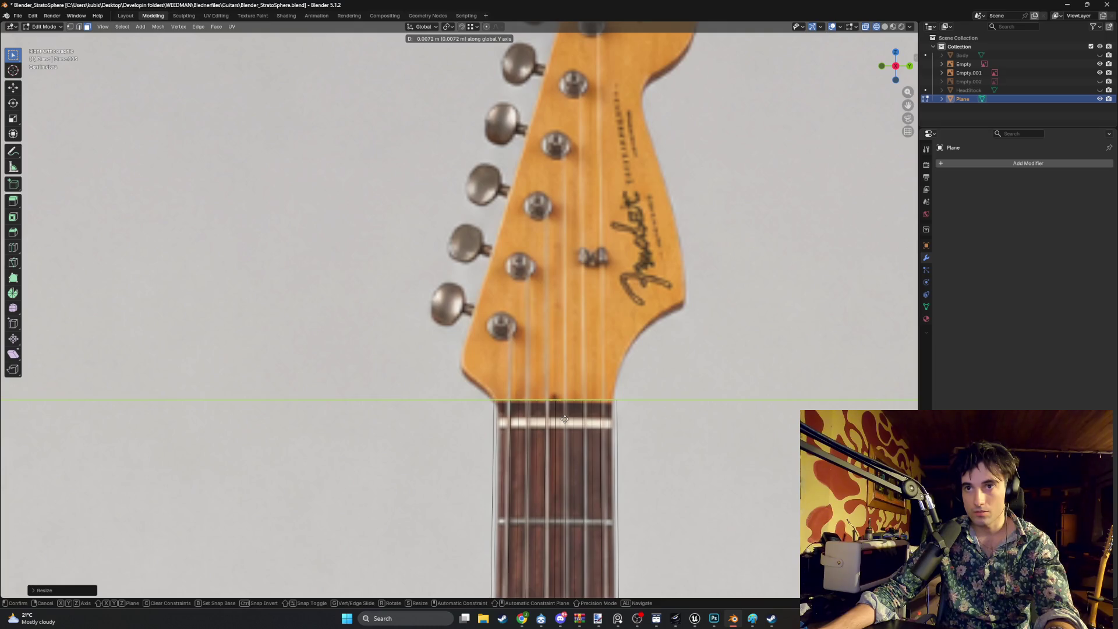
click(569, 405)
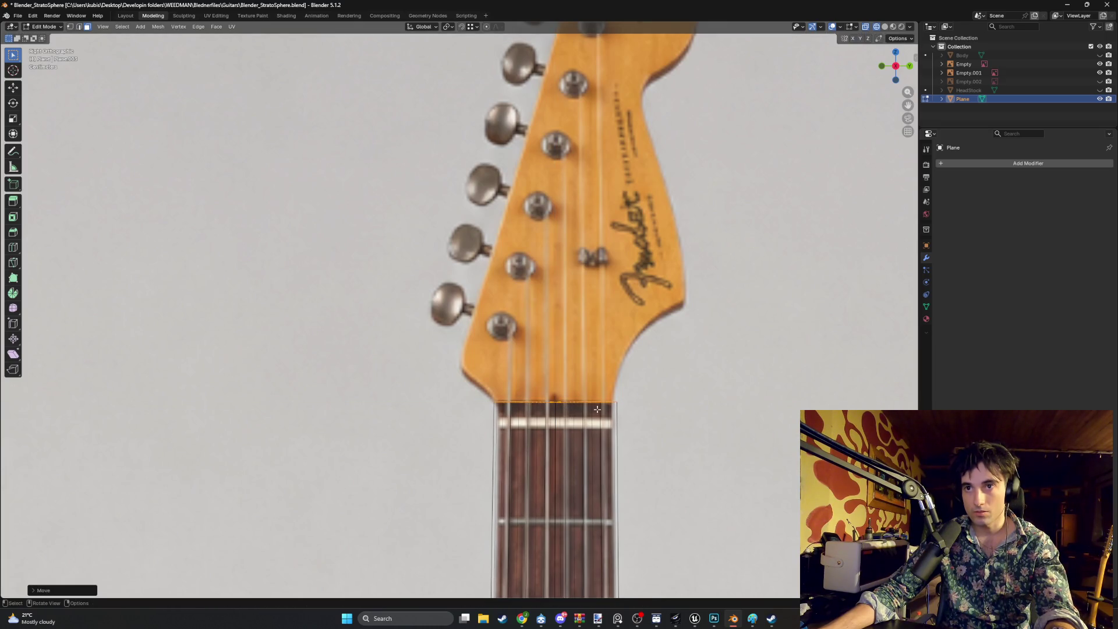
key(s)
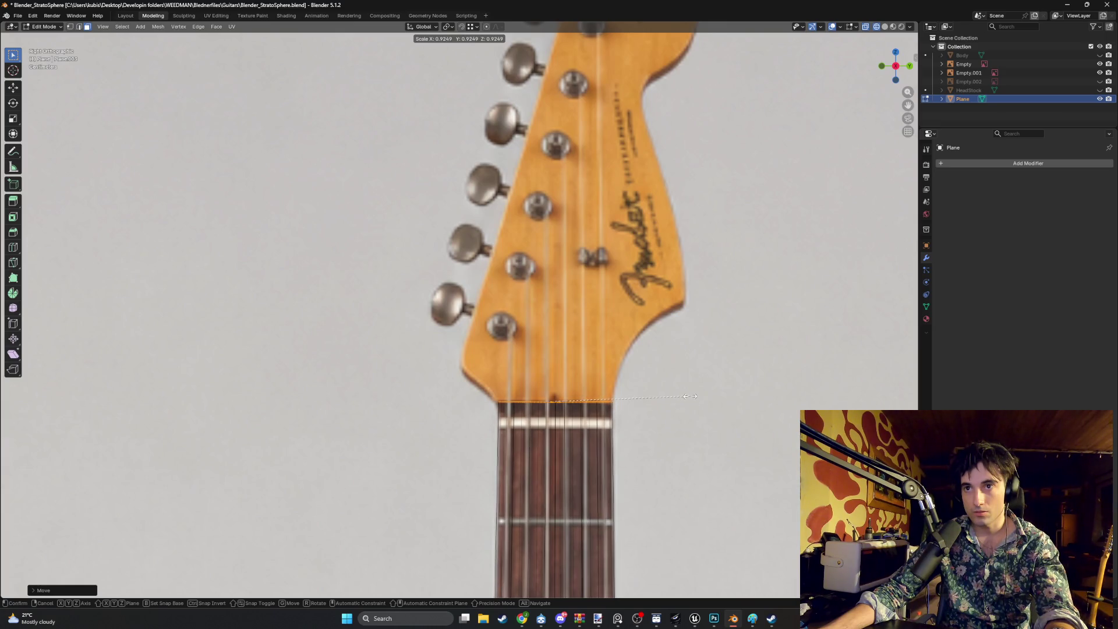
click(689, 397)
scroll(689, 396, down, 8)
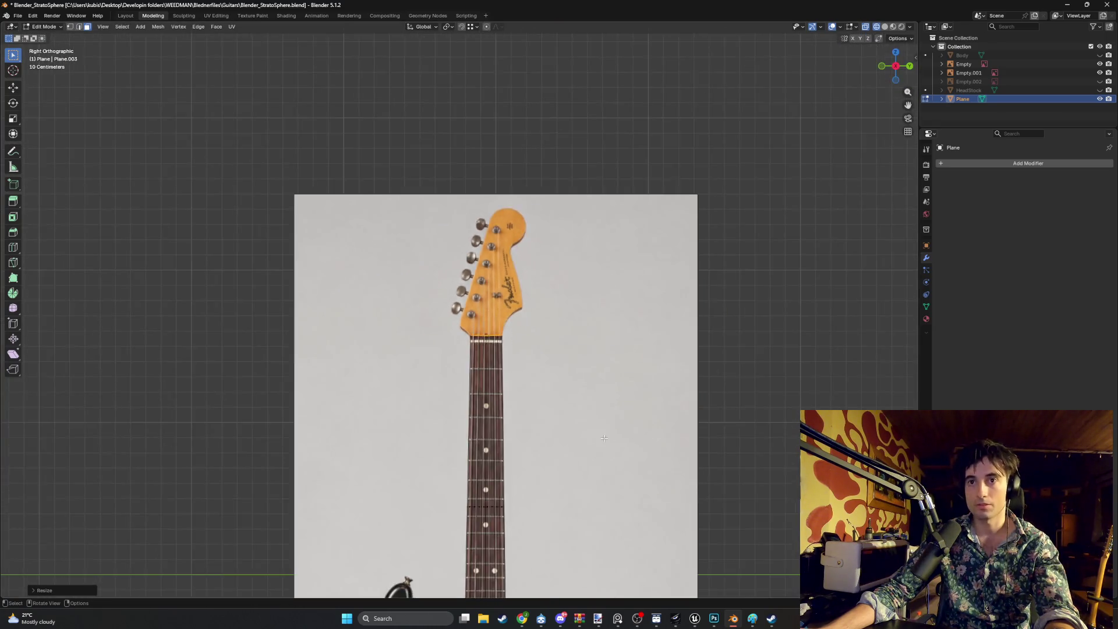
Inspect the neck in wireframe, switch back to solid shading, and box-select faces on the end cap
mouse_move(670, 443)
middle_down()
mouse_move(517, 462)
mouse_move(497, 444)
mouse_move(594, 439)
mouse_move(470, 461)
mouse_move(487, 414)
mouse_move(524, 436)
mouse_move(437, 367)
mouse_move(518, 347)
mouse_move(374, 384)
mouse_move(442, 382)
middle_up()
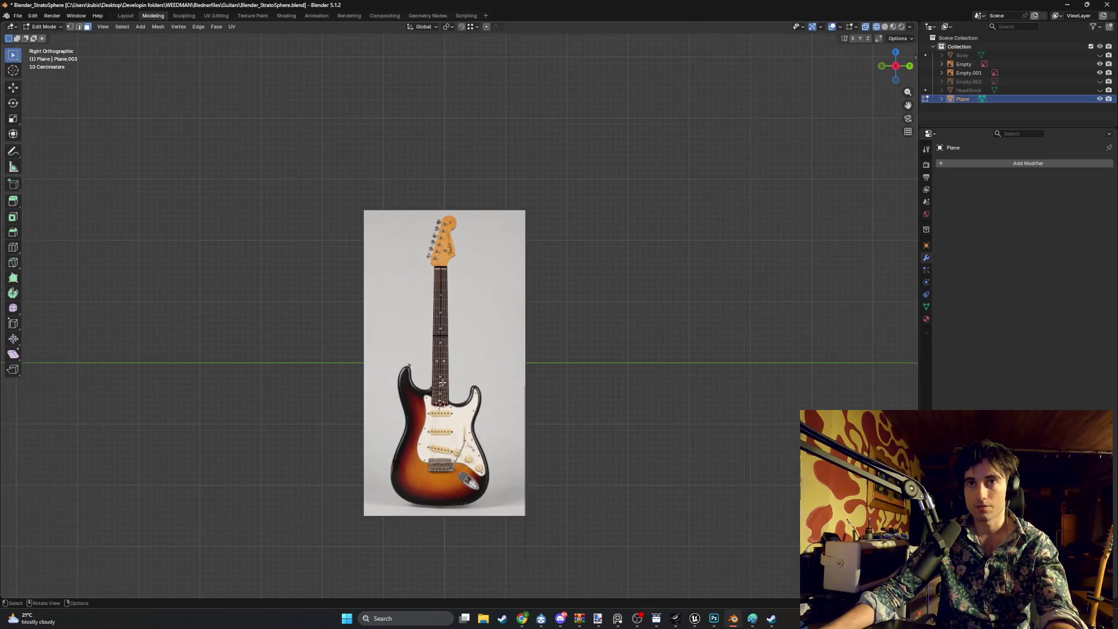
click(317, 389)
mouse_move(533, 375)
middle_down()
mouse_move(382, 392)
mouse_move(519, 385)
mouse_move(508, 368)
mouse_move(612, 326)
mouse_move(559, 378)
mouse_move(513, 465)
mouse_move(525, 396)
mouse_move(579, 286)
mouse_move(612, 361)
mouse_move(563, 361)
mouse_move(604, 349)
mouse_move(572, 326)
middle_up()
scroll(507, 428, down, 3)
scroll(508, 428, up, 8)
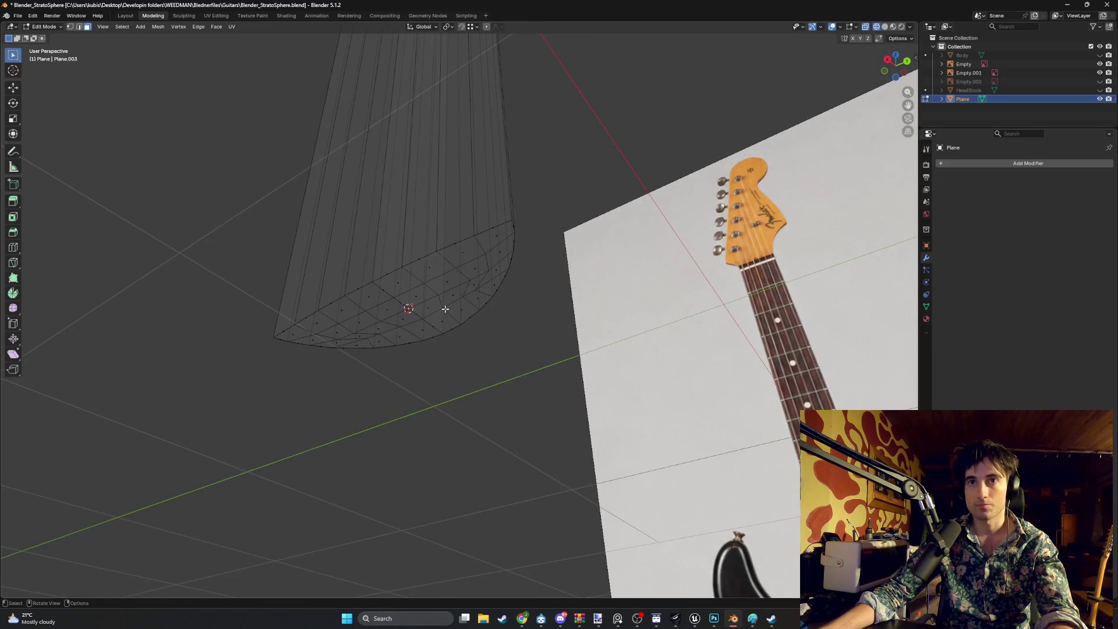
middle_drag(431, 303, 419, 290)
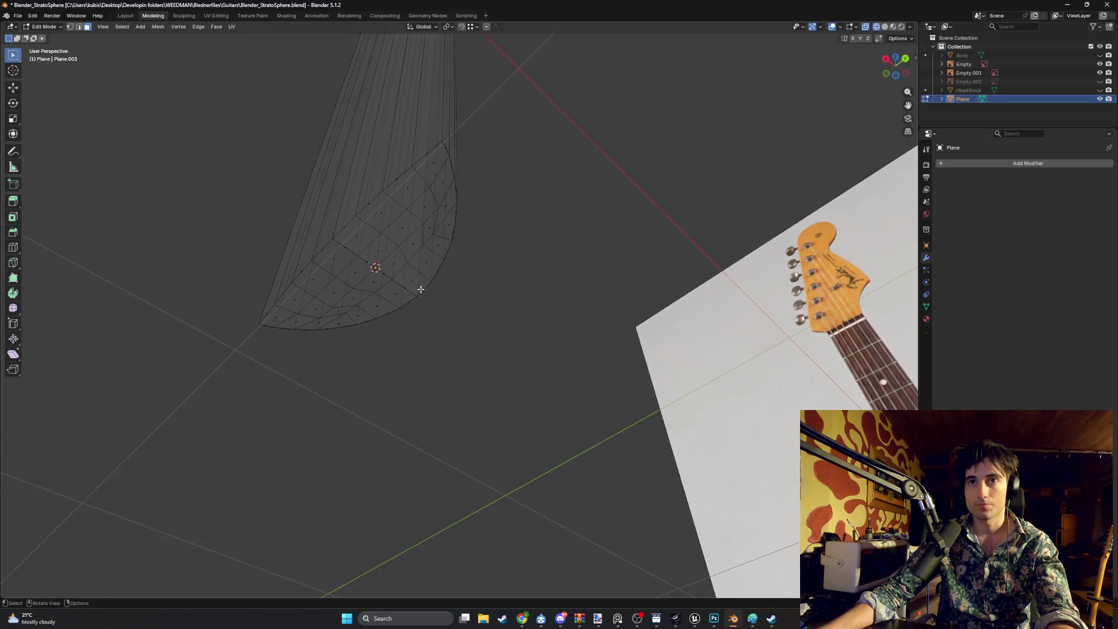
key(shift+z)
drag(331, 248, 349, 257)
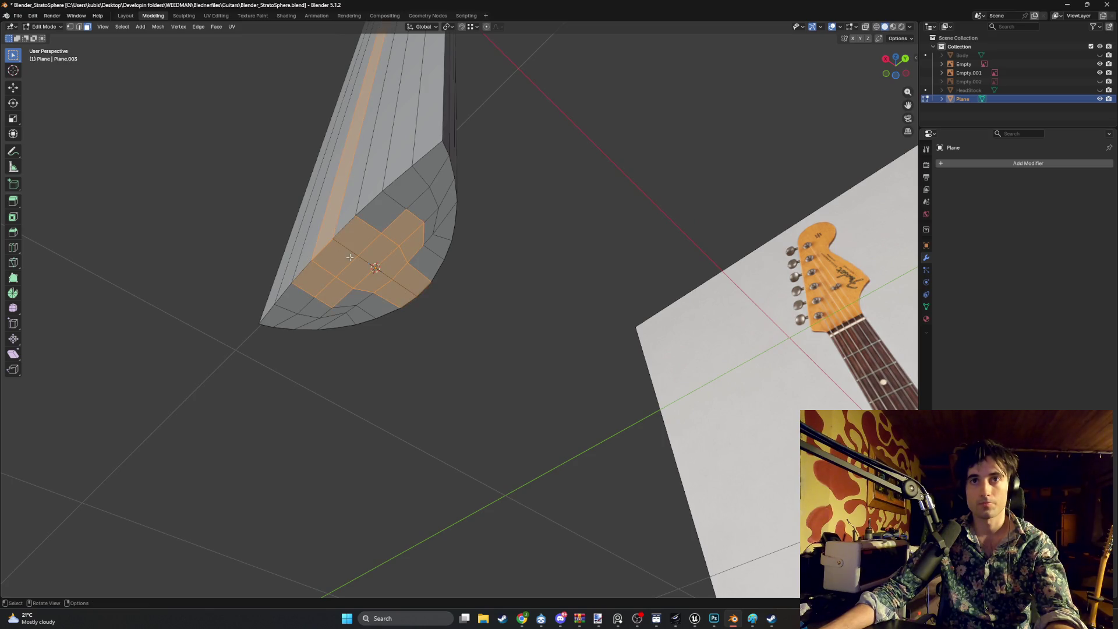
Add the remaining end-cap faces to the selection and try an inset, cancelling it
alt+shift+click(339, 244)
alt+shift+click(432, 255)
shift+click(396, 216)
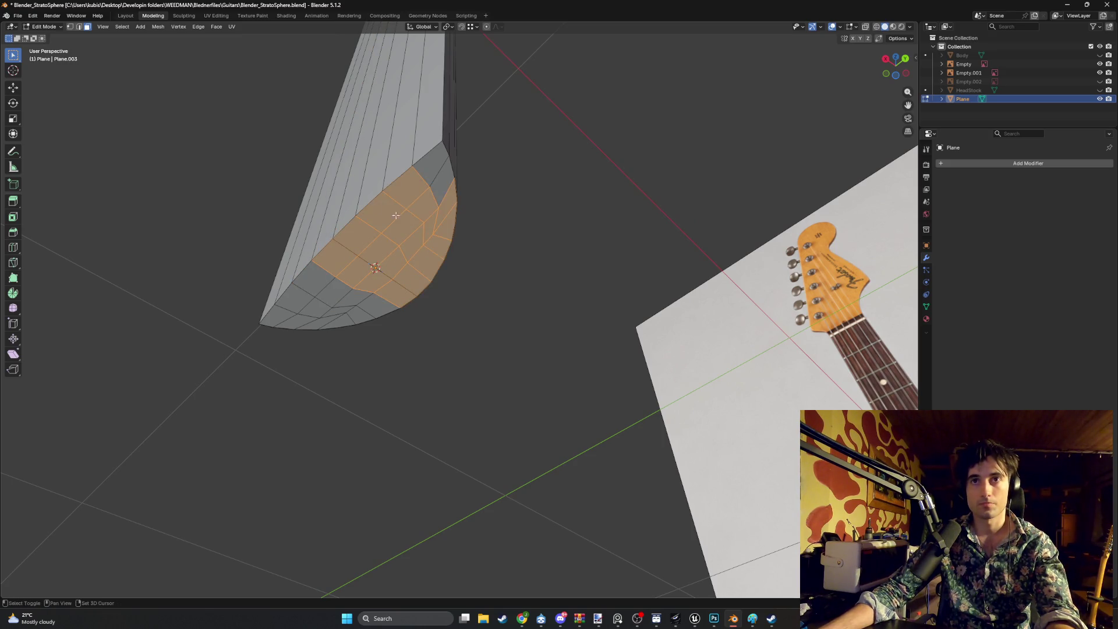
shift+click(442, 187)
alt+shift+click(323, 281)
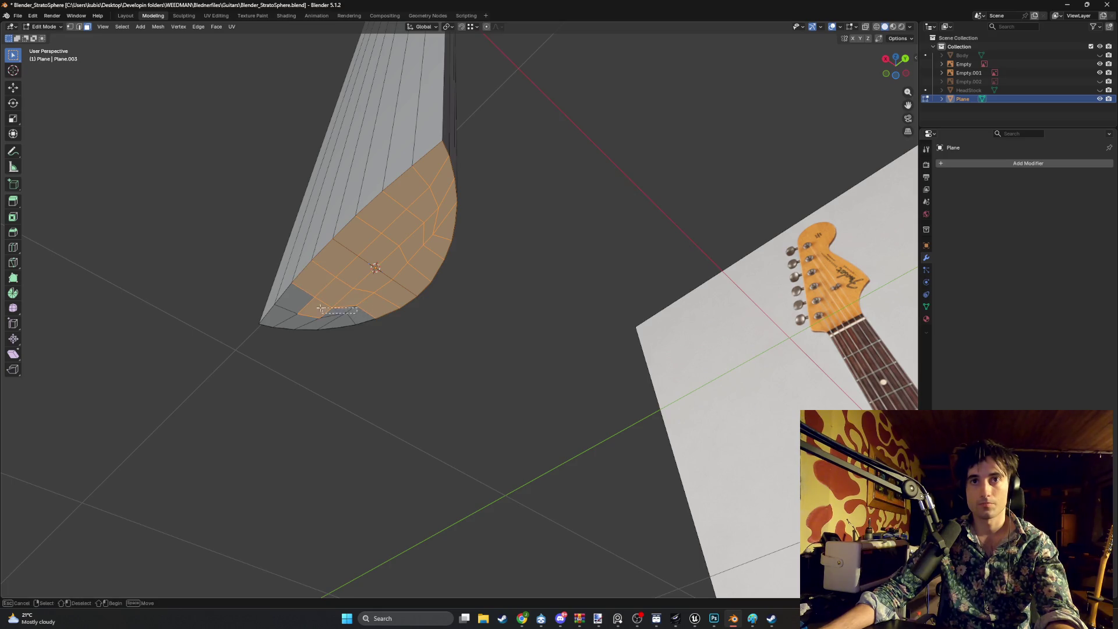
shift+drag(321, 307, 329, 318)
middle_drag(304, 325, 373, 299)
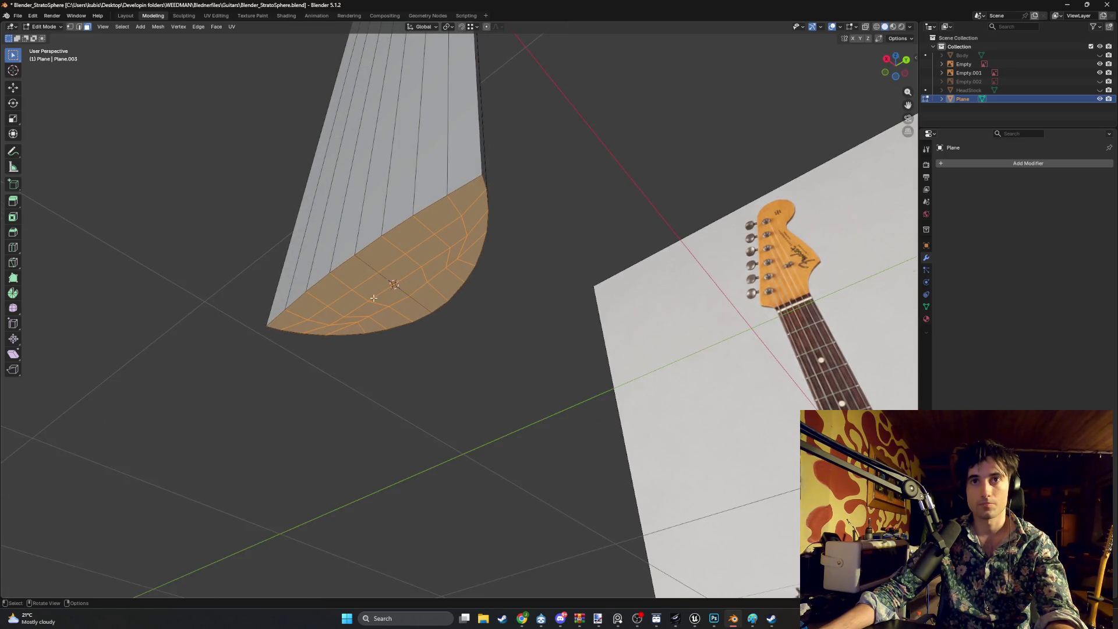
key(i)
key(Escape)
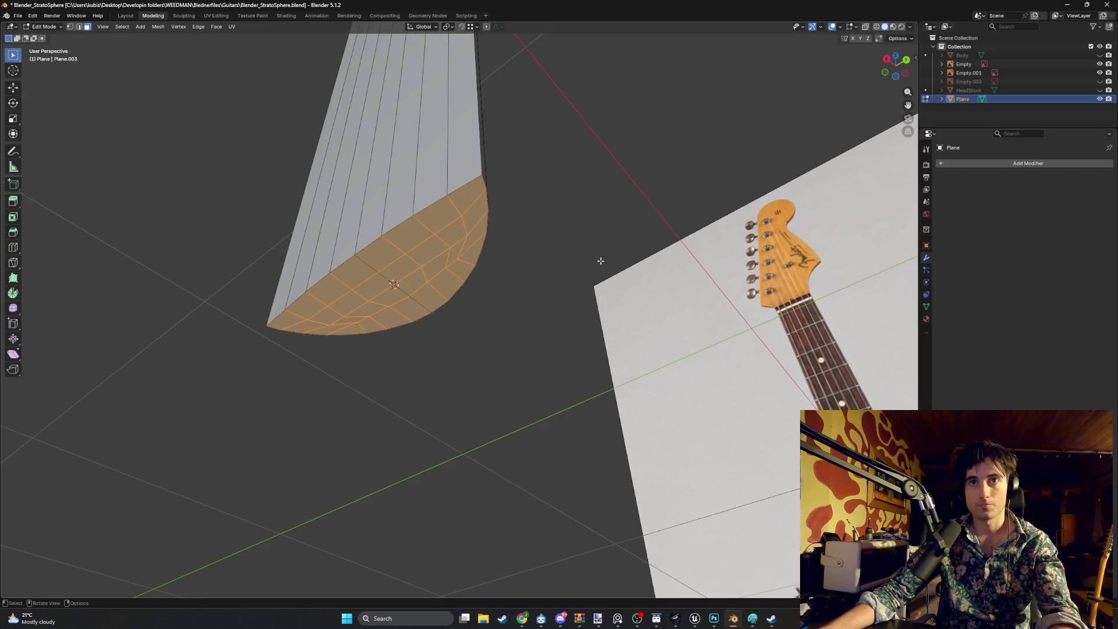
mouse_move(521, 263)
middle_down()
mouse_move(467, 278)
mouse_move(446, 265)
middle_up()
scroll(444, 263, up, 4)
middle_drag(519, 261, 382, 200)
Merge the whole mesh's vertices by distance, removing 27 duplicates
key(2)
click(376, 187)
key(g)
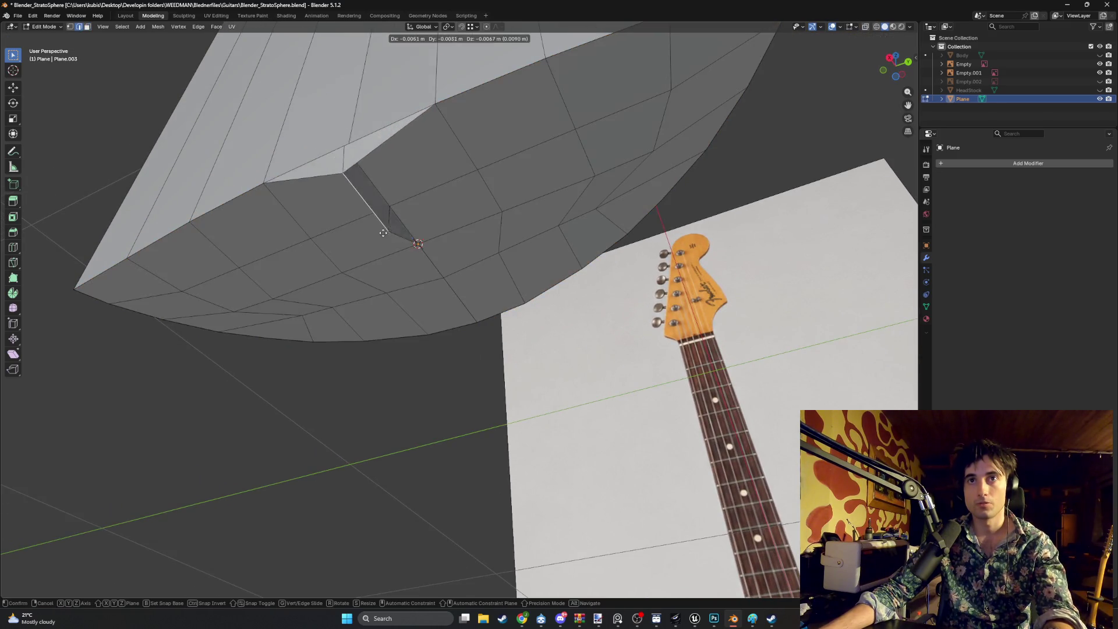
right_click(407, 250)
middle_drag(408, 250, 438, 267)
key(a)
key(m)
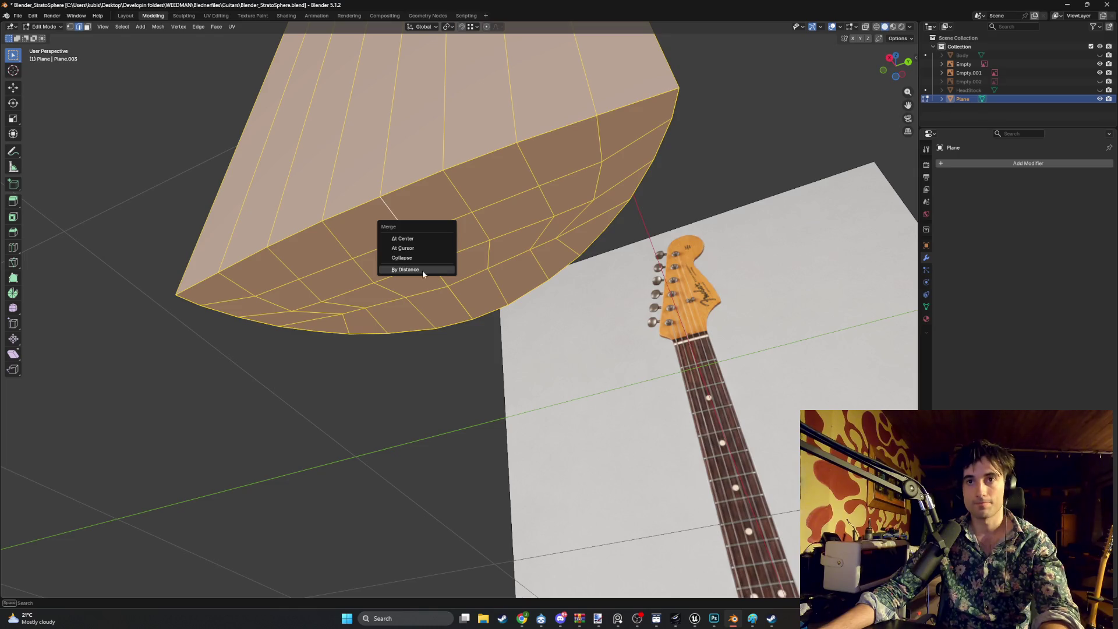
click(419, 268)
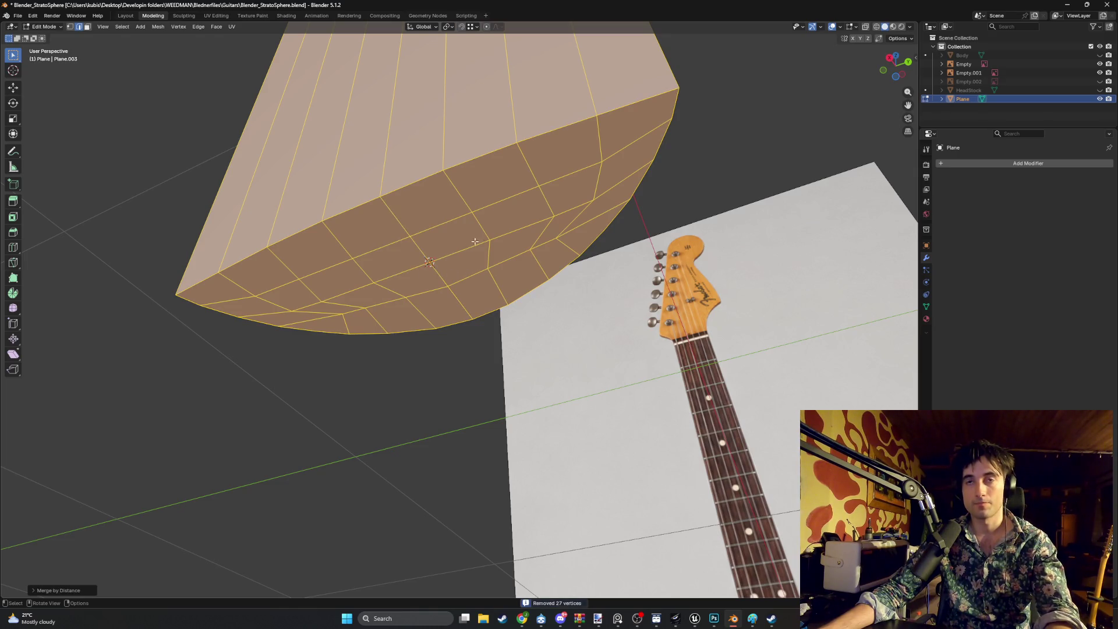
key(3)
click(504, 242)
key(ctrl+KP_7)
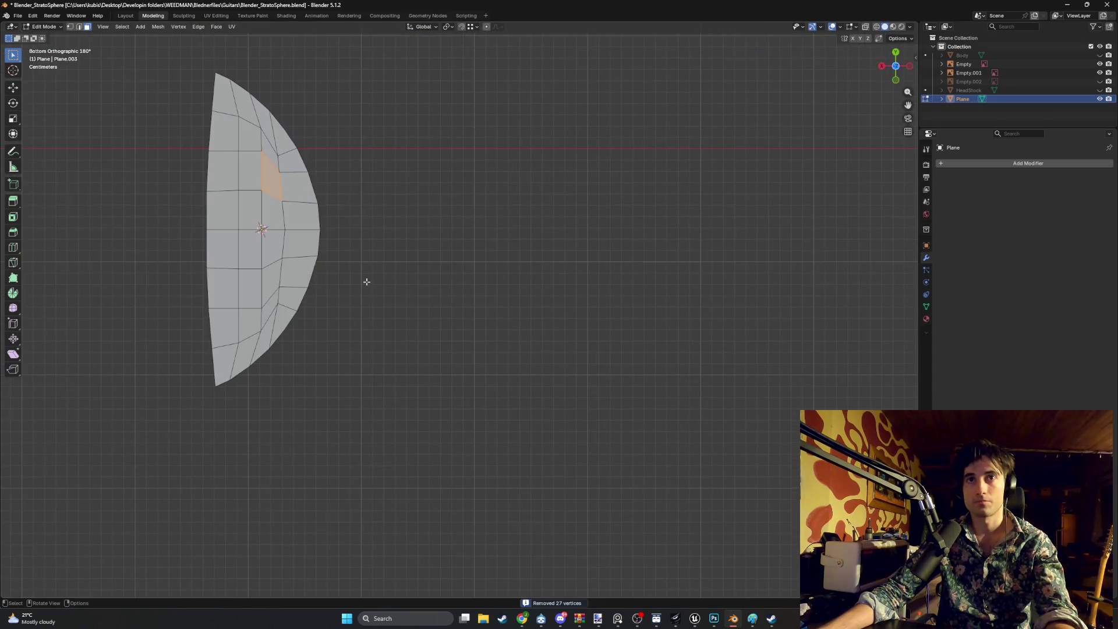
drag(374, 410, 112, 45)
mouse_move(175, 174)
middle_down()
mouse_move(283, 237)
mouse_move(292, 227)
middle_up()
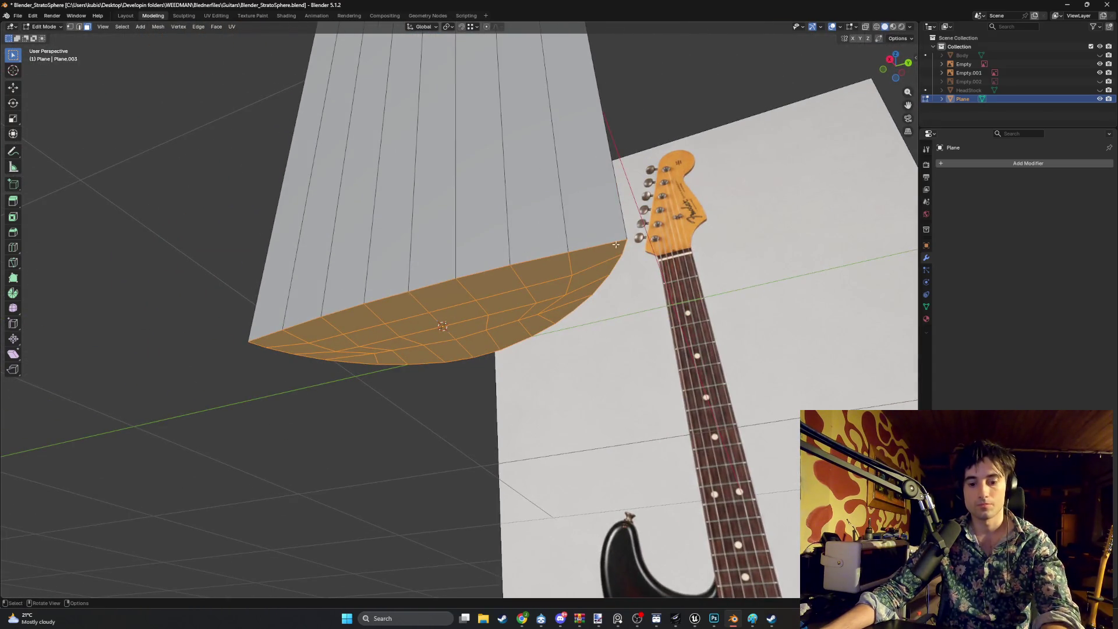
key(i)
key(Escape)
scroll(433, 284, up, 2)
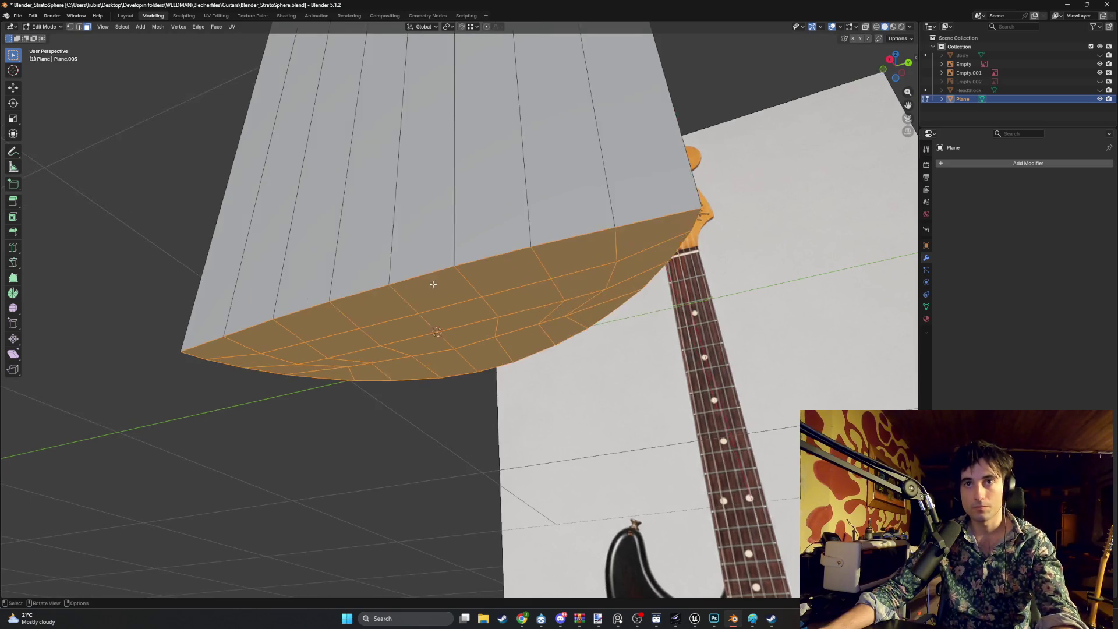
scroll(433, 284, up, 2)
key(1)
key(alt+a)
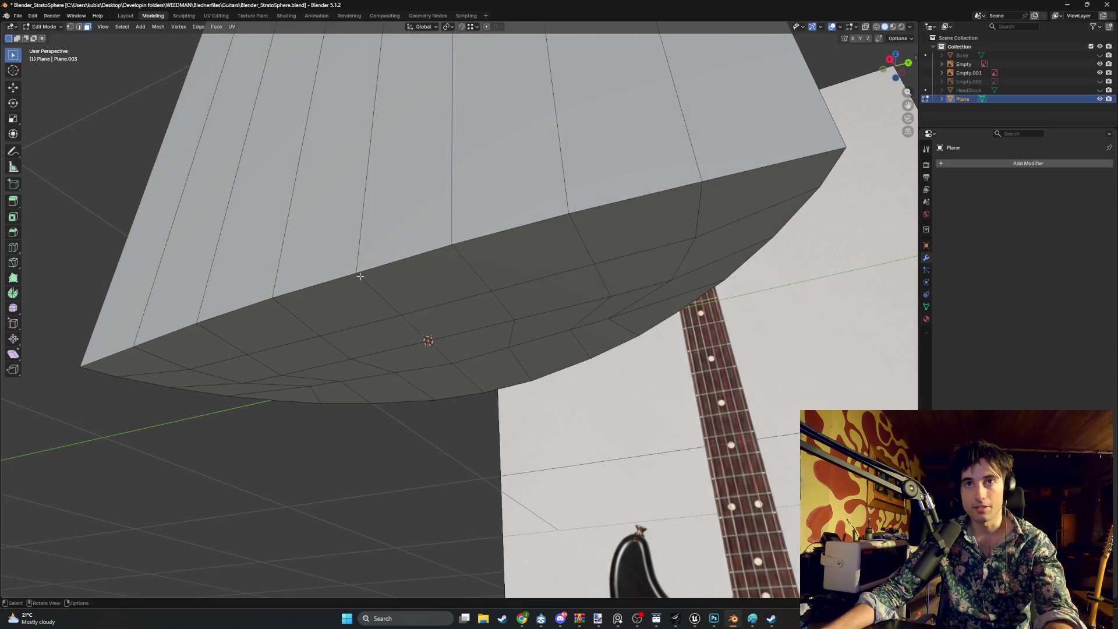
click(360, 276)
key(alt+a)
key(1)
click(357, 274)
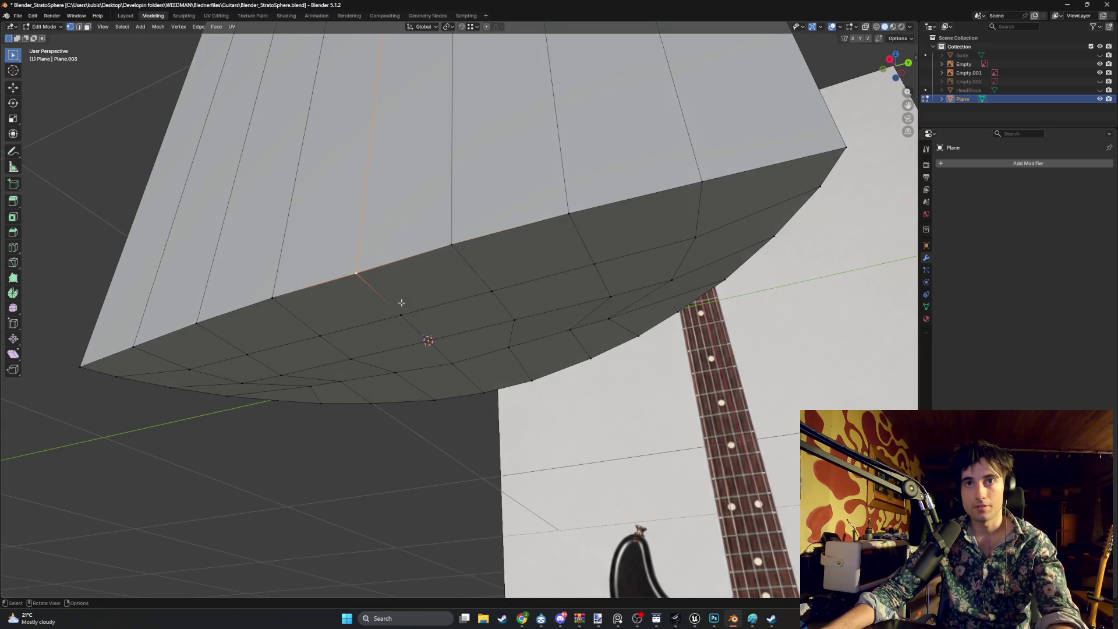
middle_drag(401, 303, 426, 297)
middle_drag(361, 280, 374, 270)
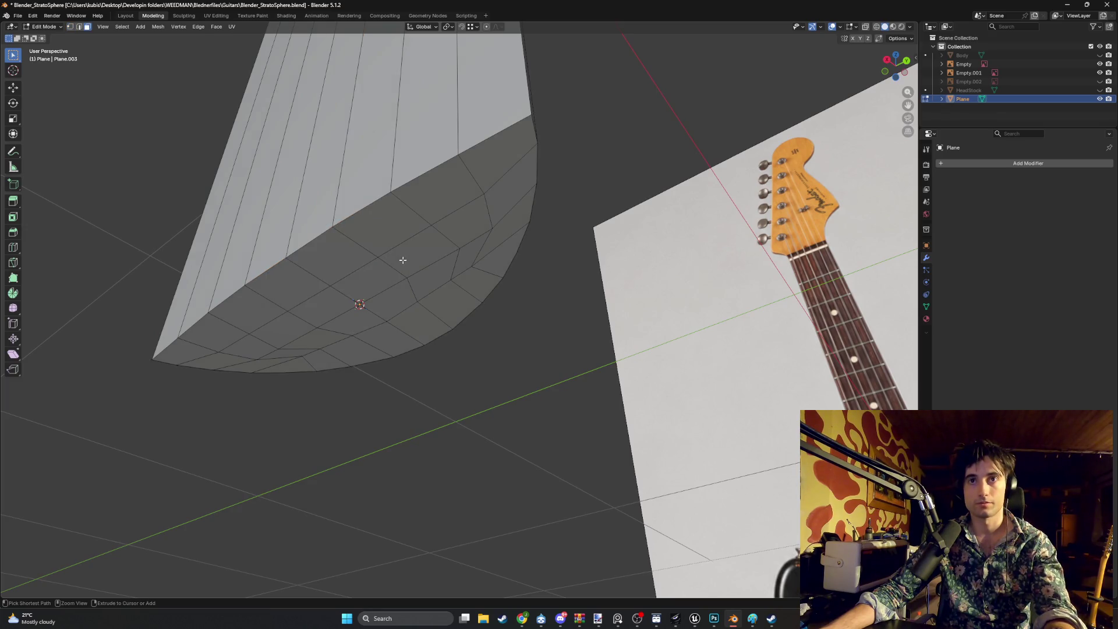
key(ctrl+l)
scroll(496, 246, down, 2)
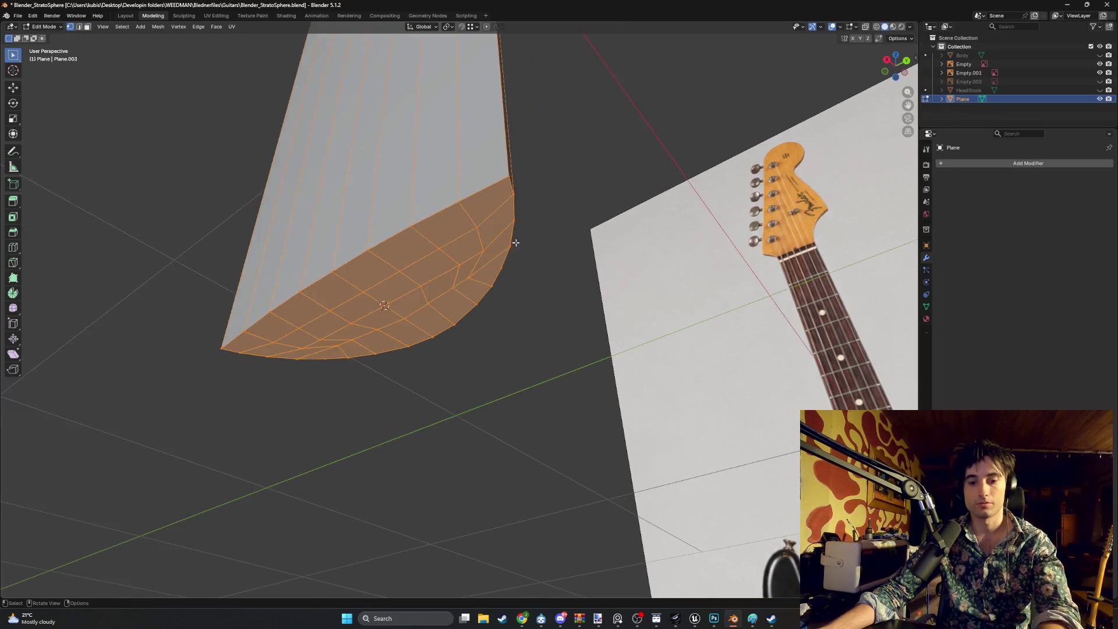
key(3)
scroll(479, 248, up, 3)
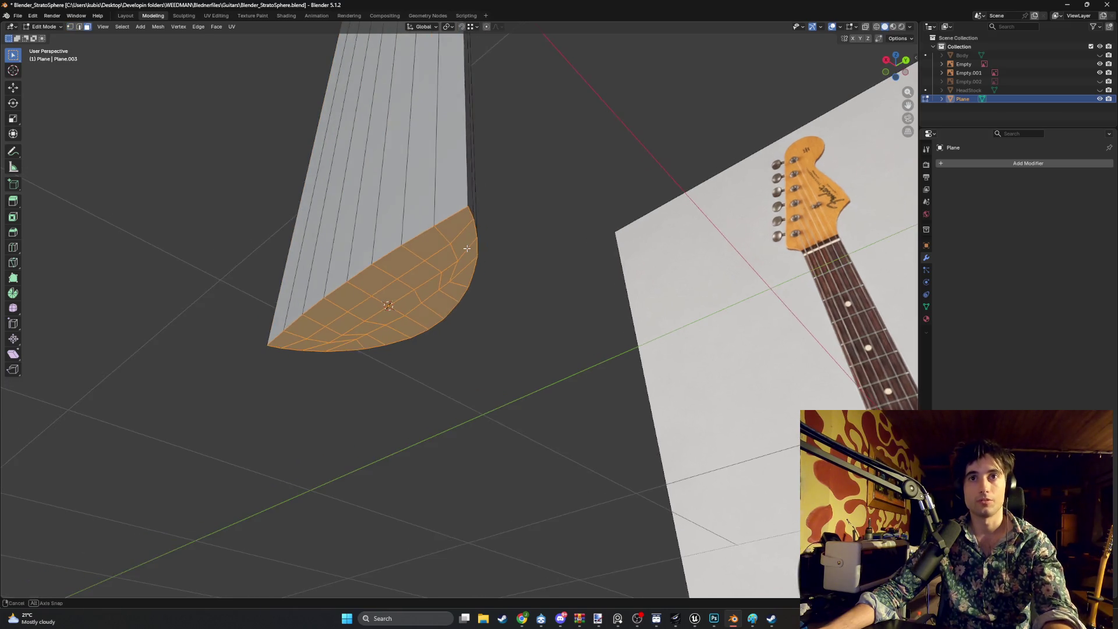
key(i)
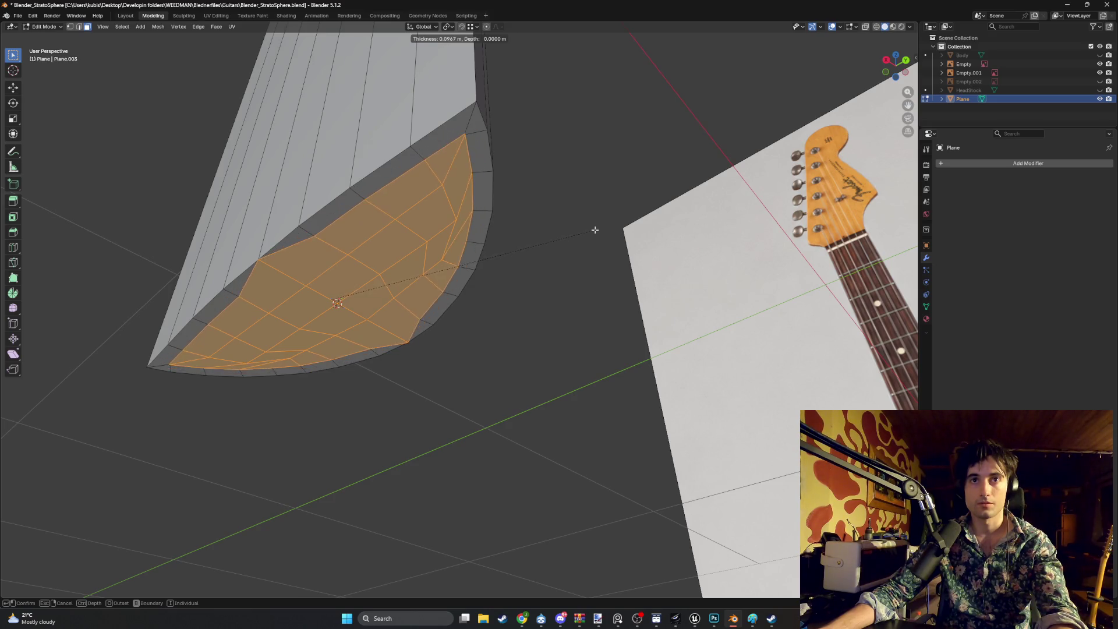
key(Escape)
middle_drag(297, 257, 312, 250)
key(1)
click(372, 260)
scroll(353, 270, up, 4)
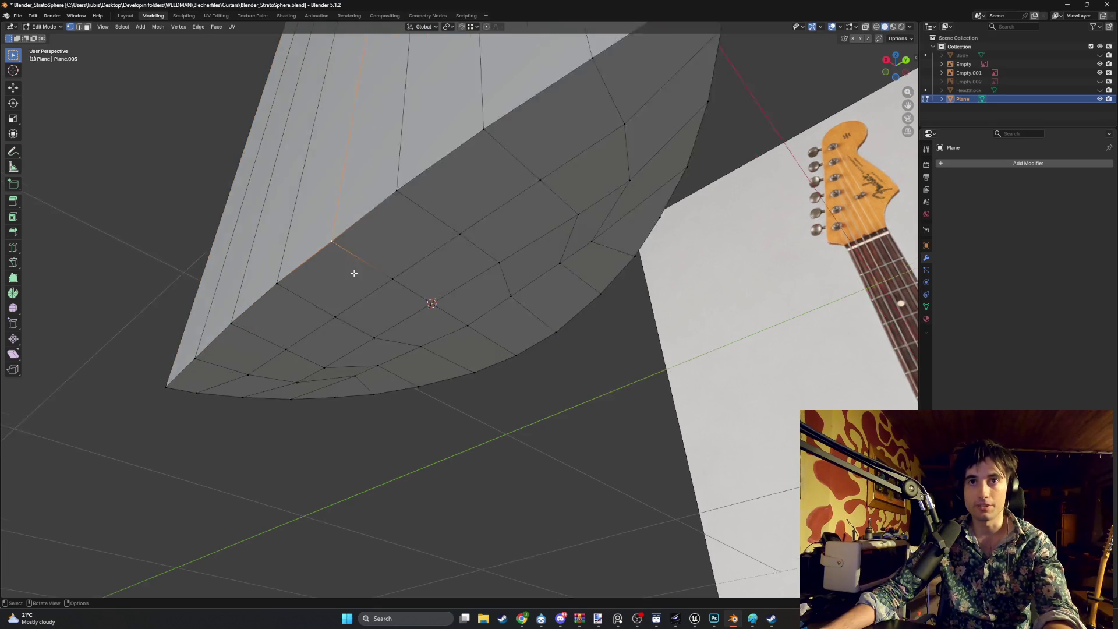
key(g)
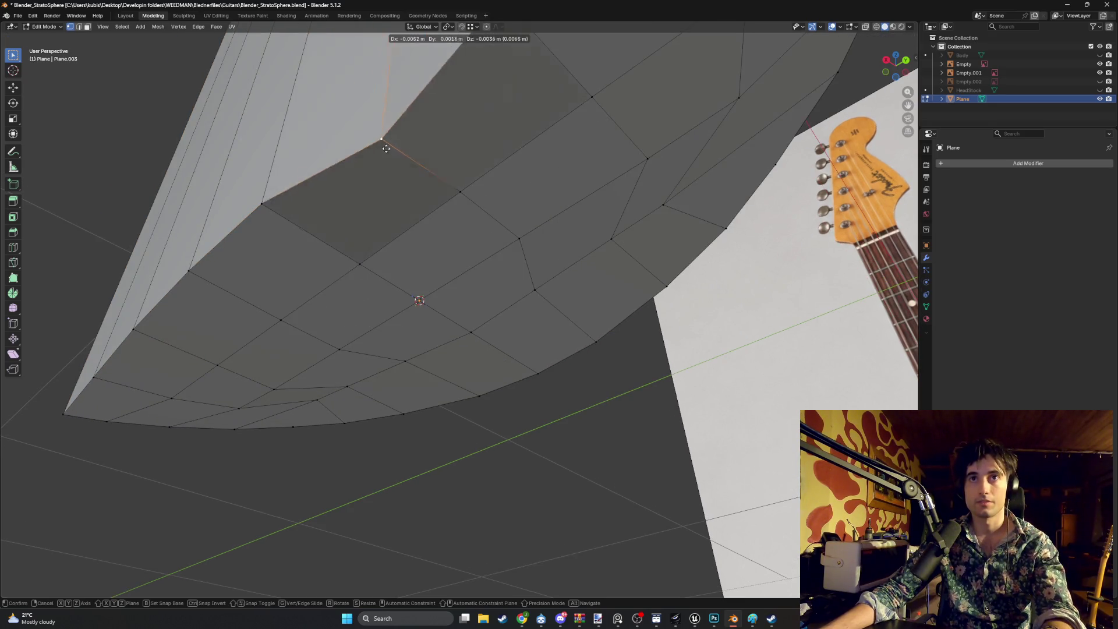
right_click(290, 177)
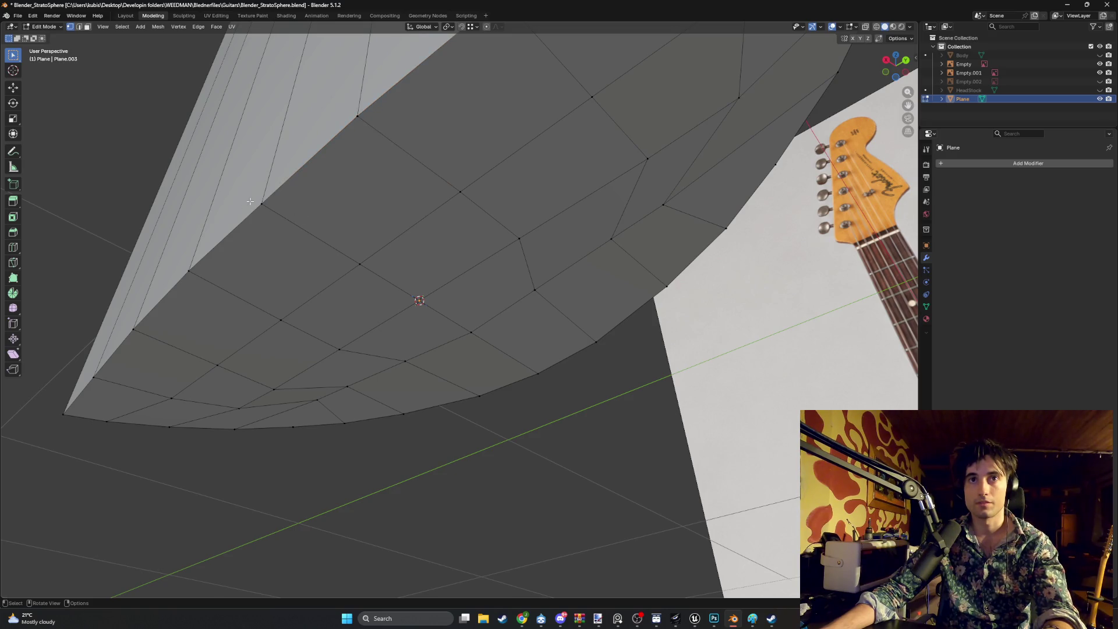
key(3)
shift+click(357, 192)
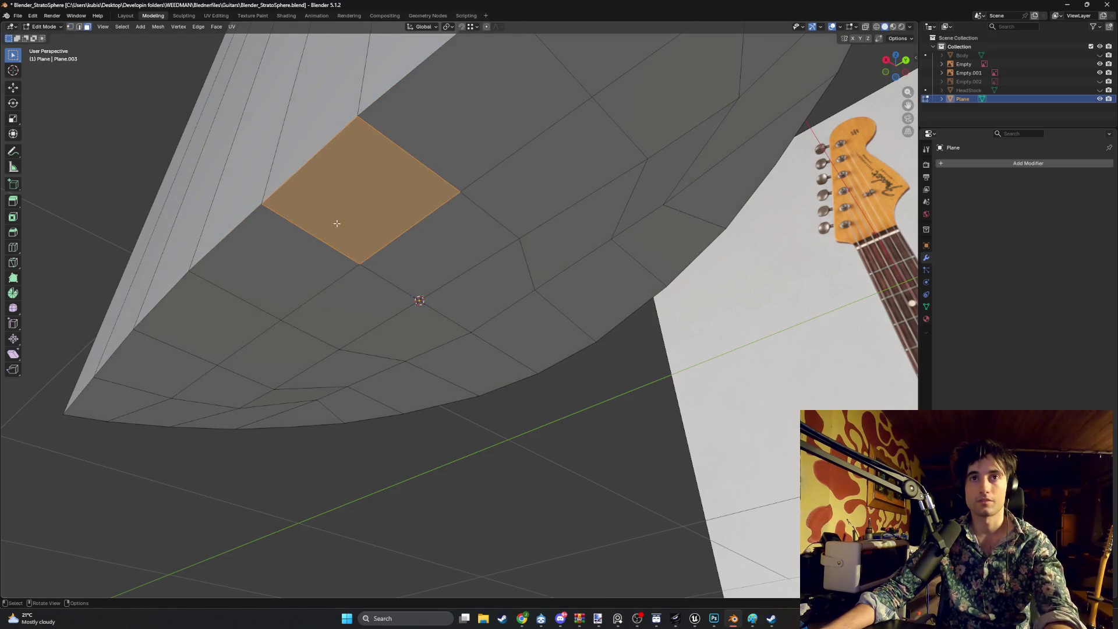
key(ctrl+shift+KP_Add)
key(i)
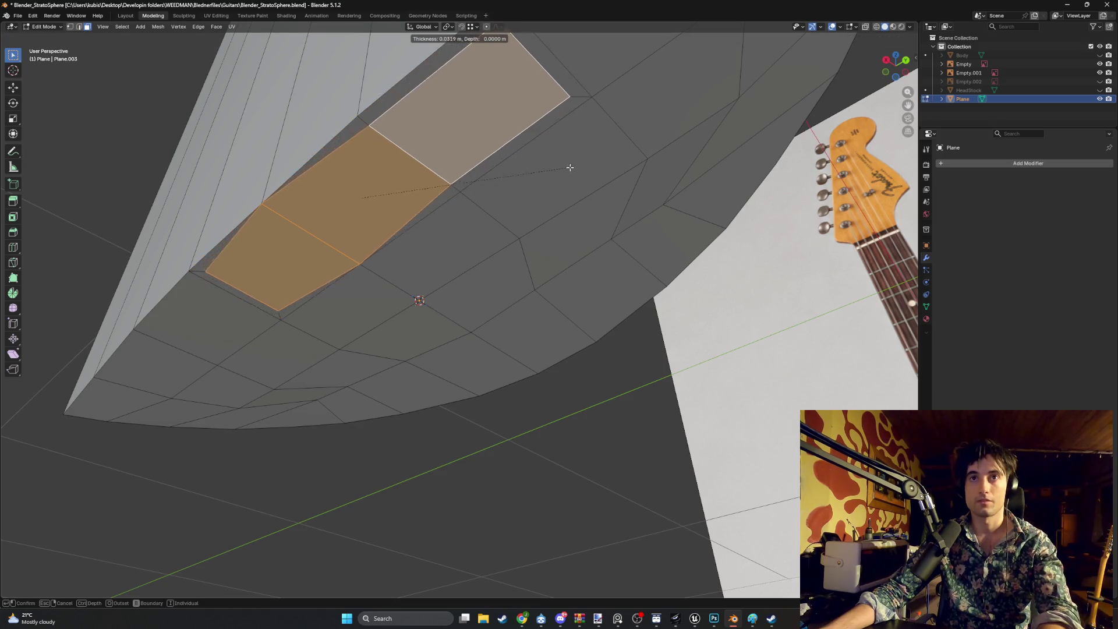
key(Escape)
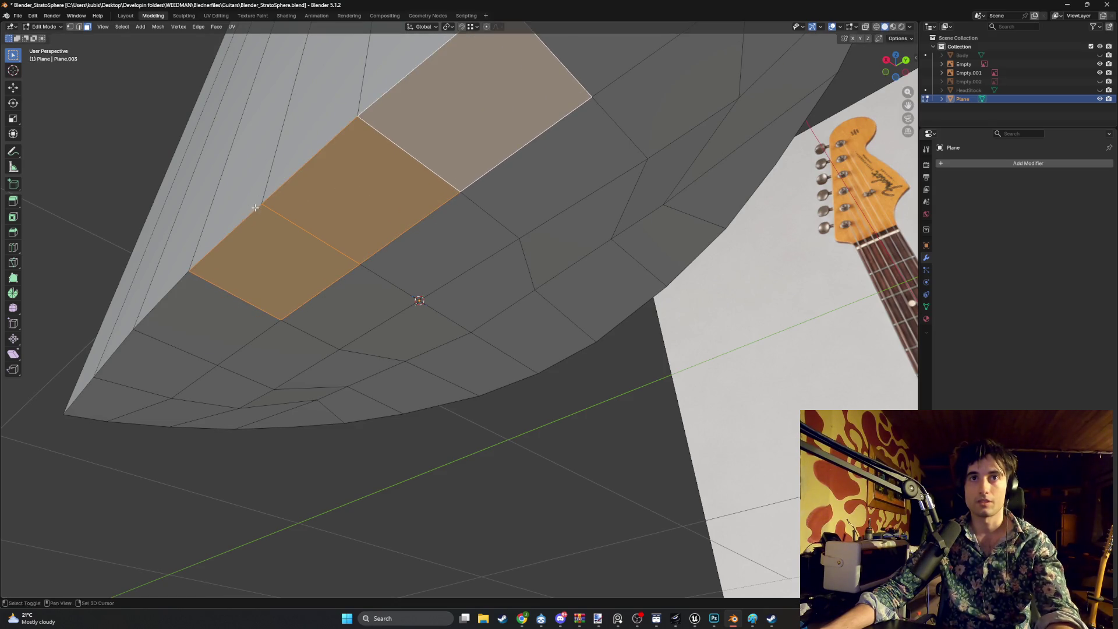
shift+middle_drag(255, 208, 457, 245)
scroll(450, 200, up, 2)
key(1)
click(434, 205)
scroll(453, 223, up, 2)
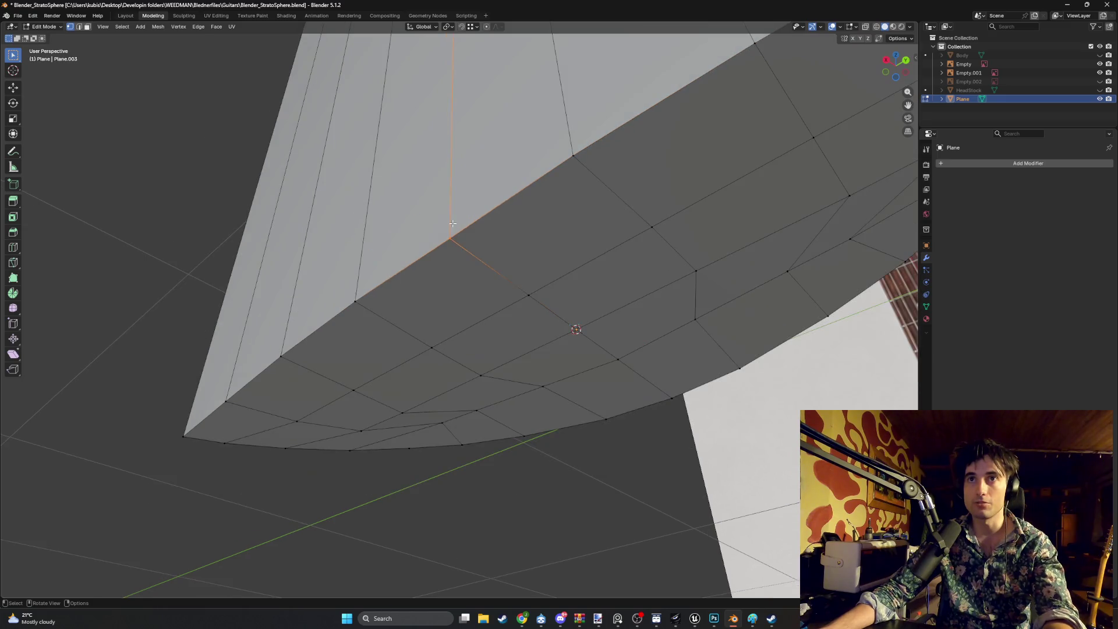
key(m)
click(469, 231)
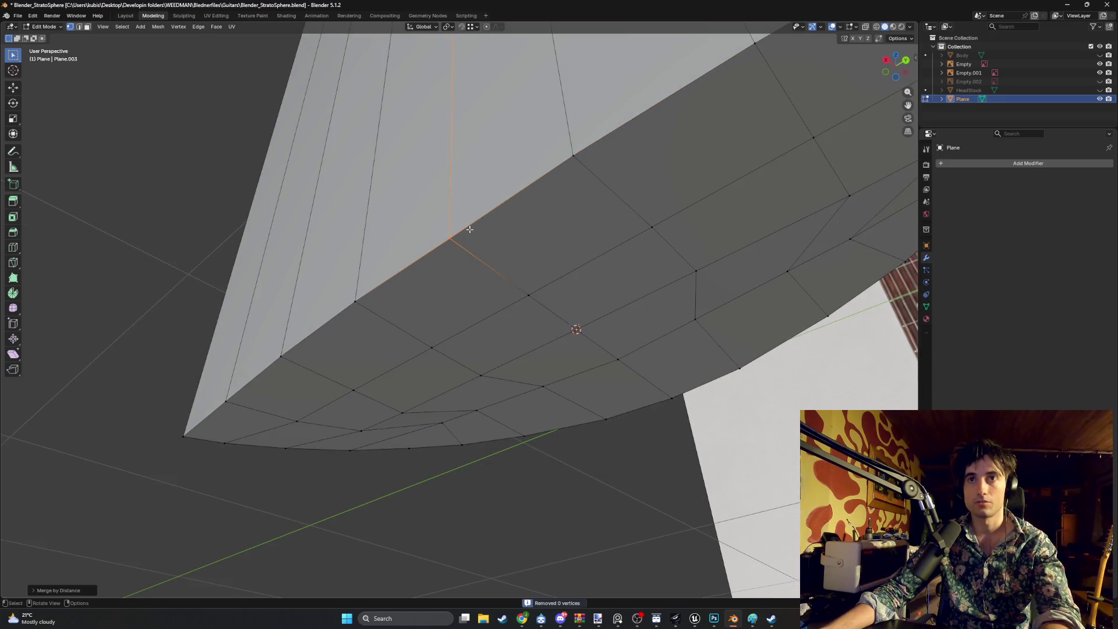
click(505, 243)
mouse_move(641, 193)
middle_down()
mouse_move(632, 274)
mouse_move(513, 260)
mouse_move(377, 287)
middle_up()
shift+click(510, 256)
shift+click(447, 269)
shift+click(377, 288)
key(i)
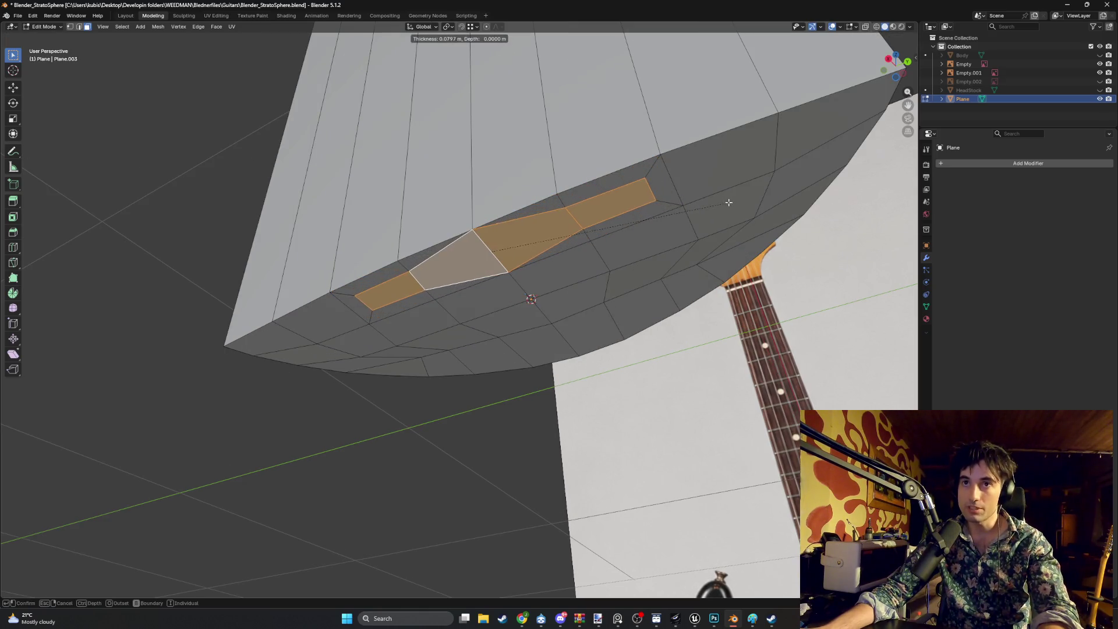
click(696, 204)
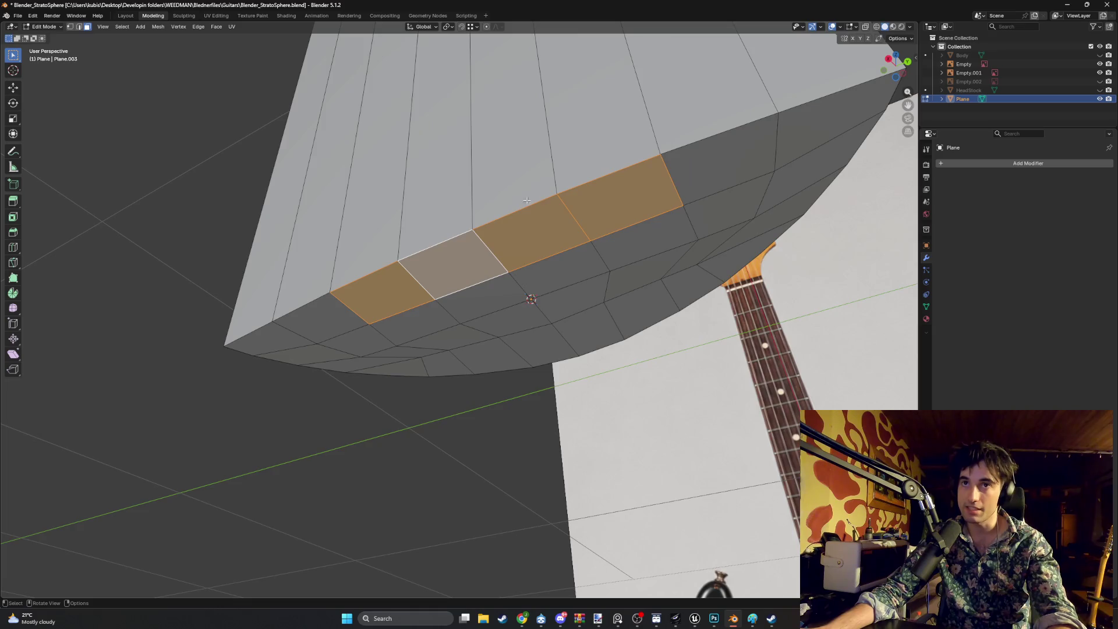
scroll(471, 230, up, 5)
middle_drag(470, 230, 476, 259)
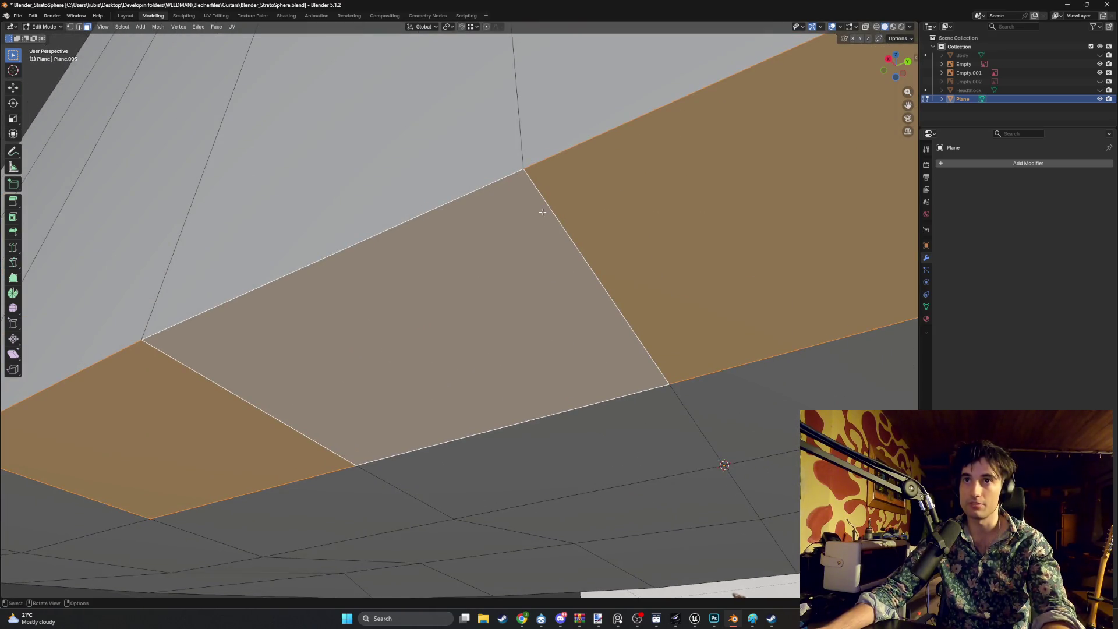
scroll(543, 212, down, 3)
key(i)
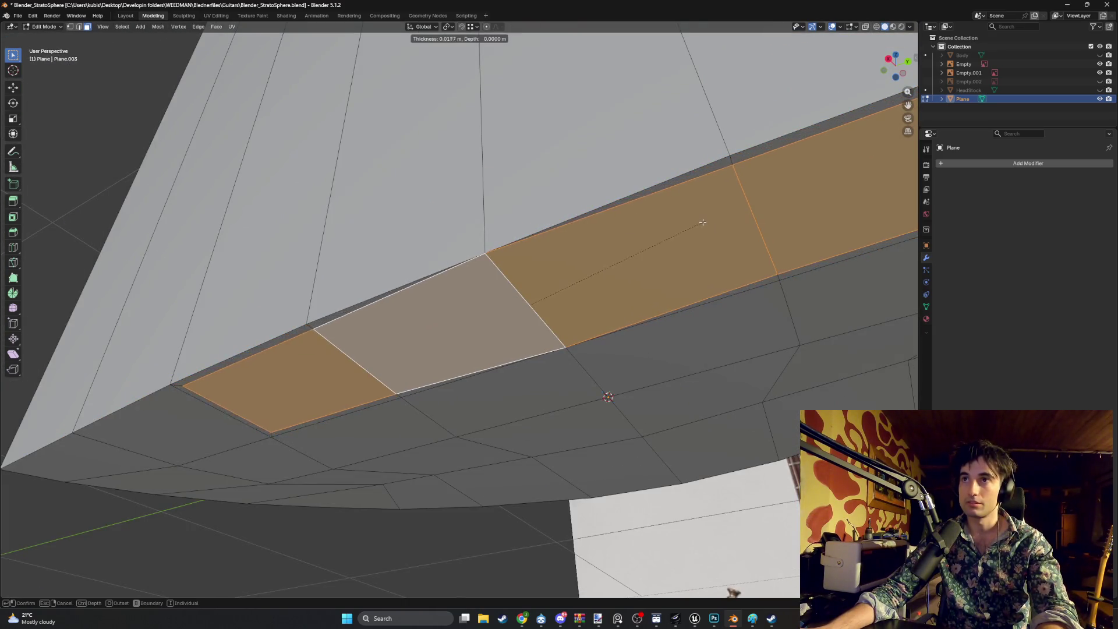
key(Escape)
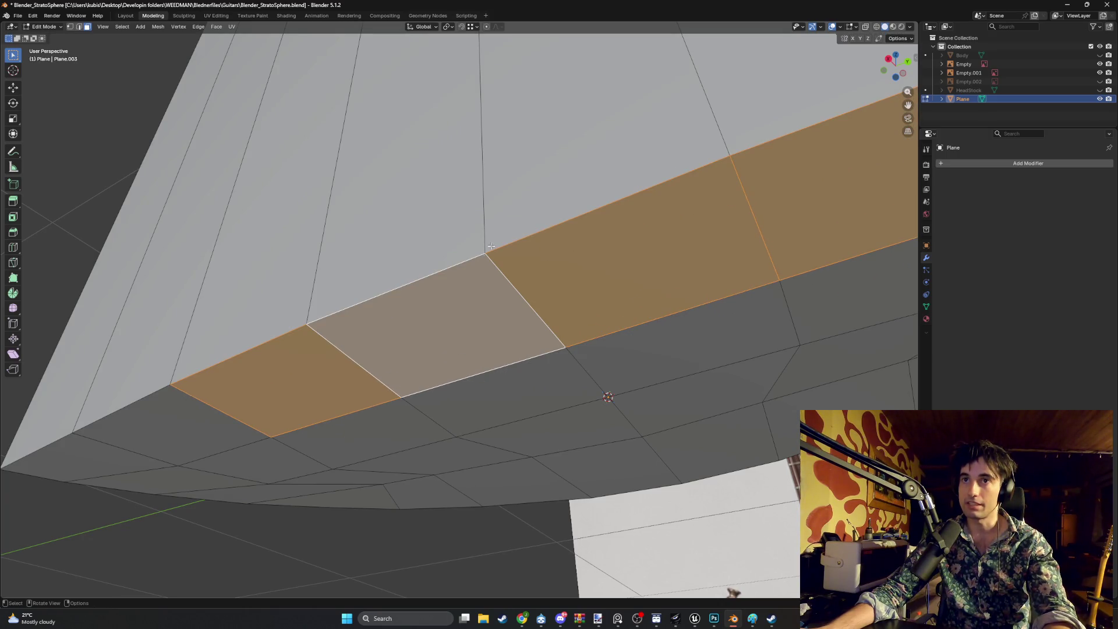
click(478, 304)
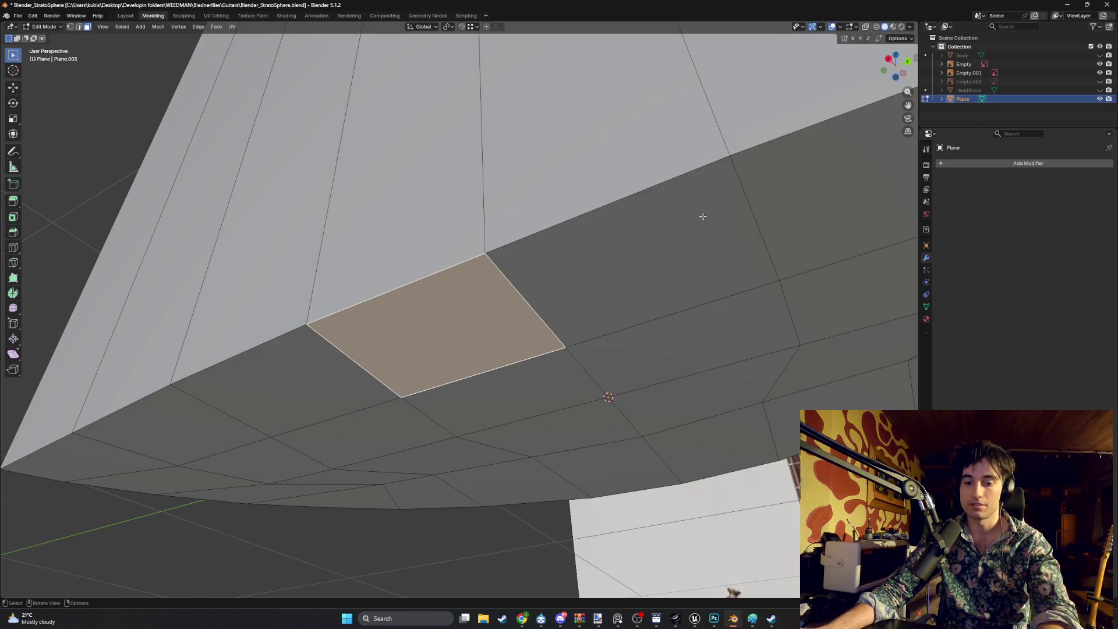
key(i)
key(Escape)
click(642, 236)
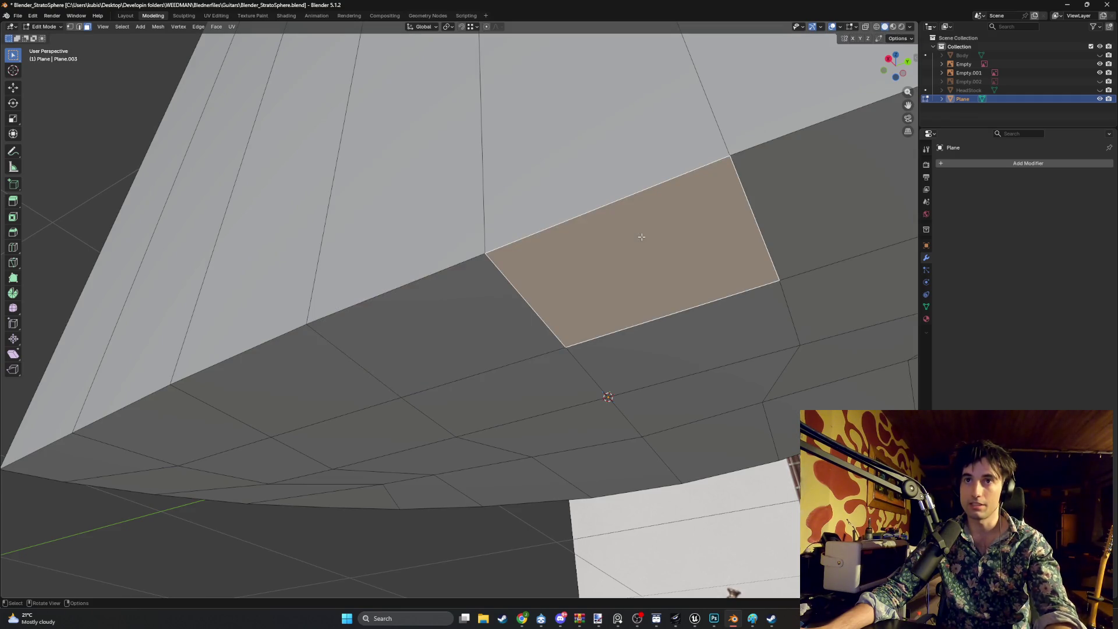
key(i)
key(Escape)
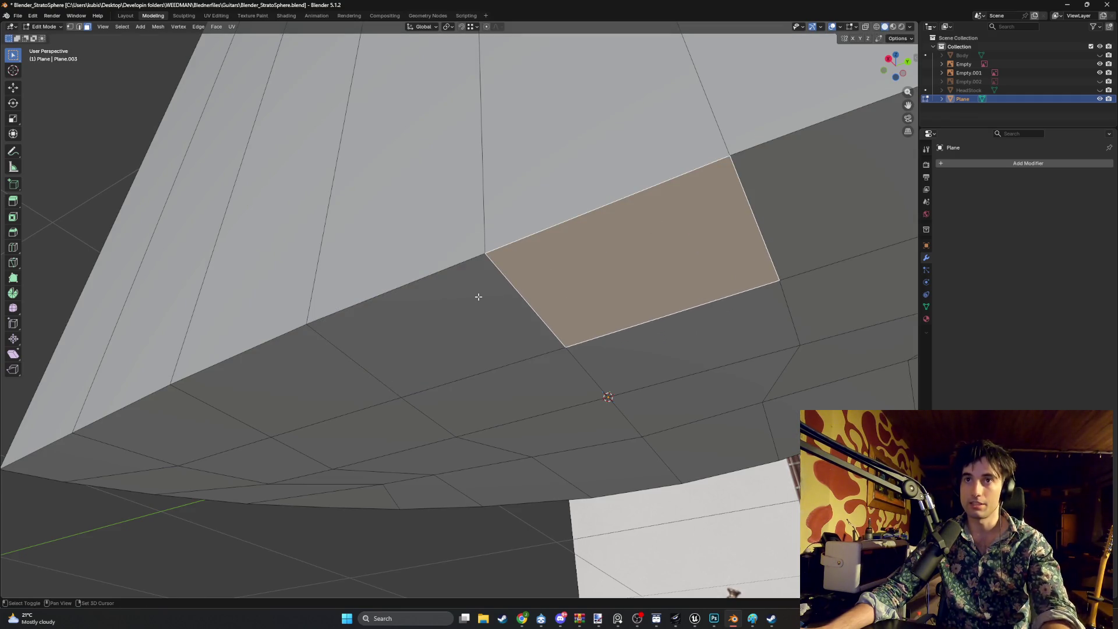
shift+click(478, 297)
key(i)
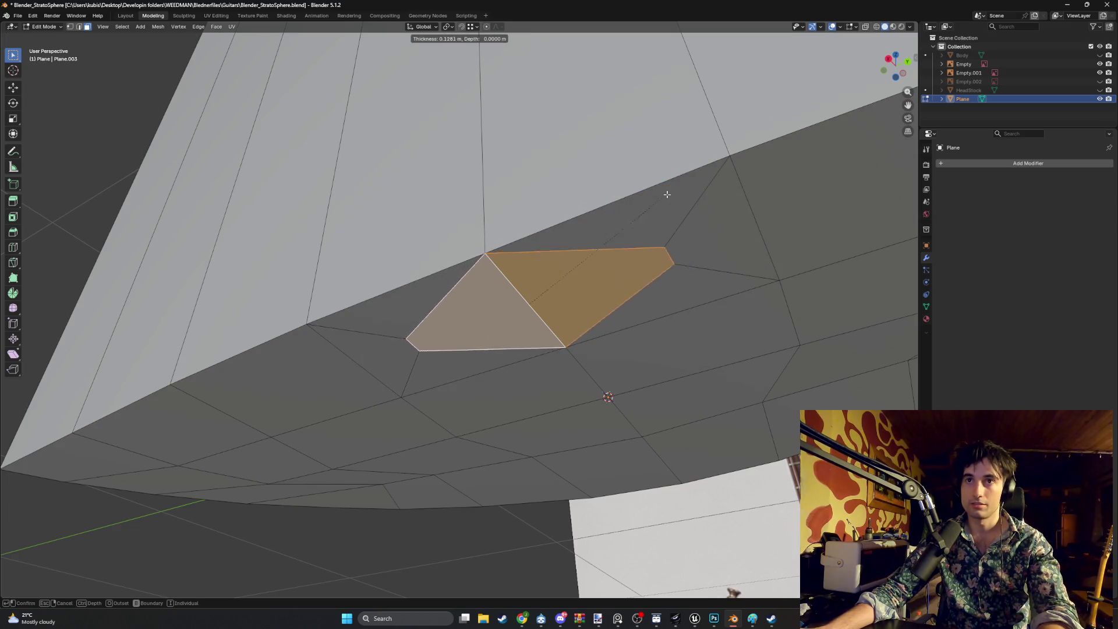
key(Escape)
click(328, 367)
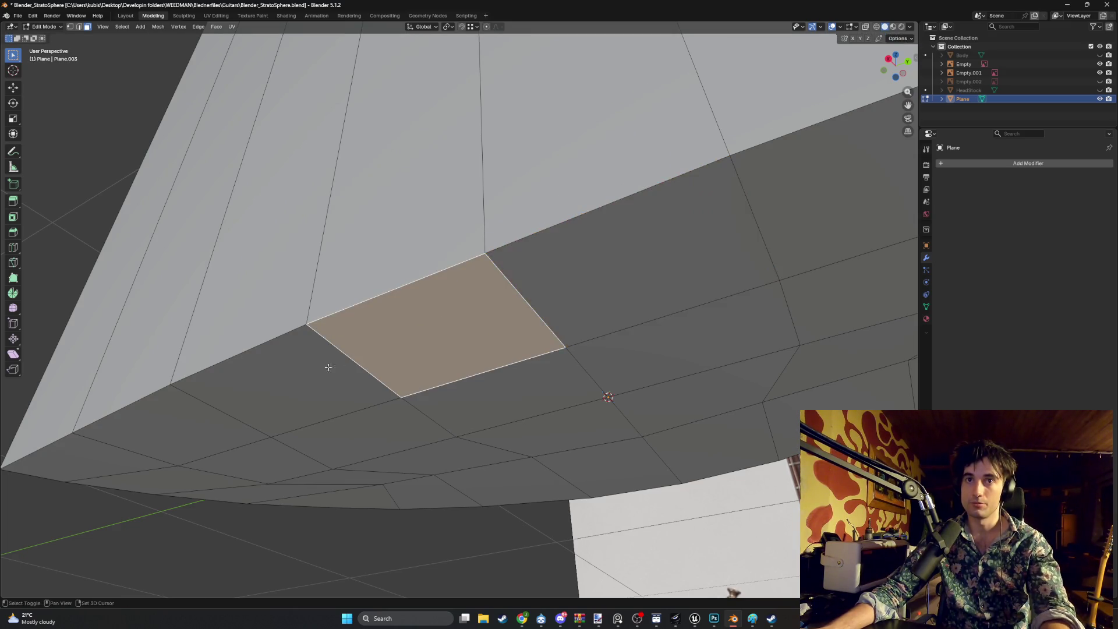
shift+click(328, 367)
key(i)
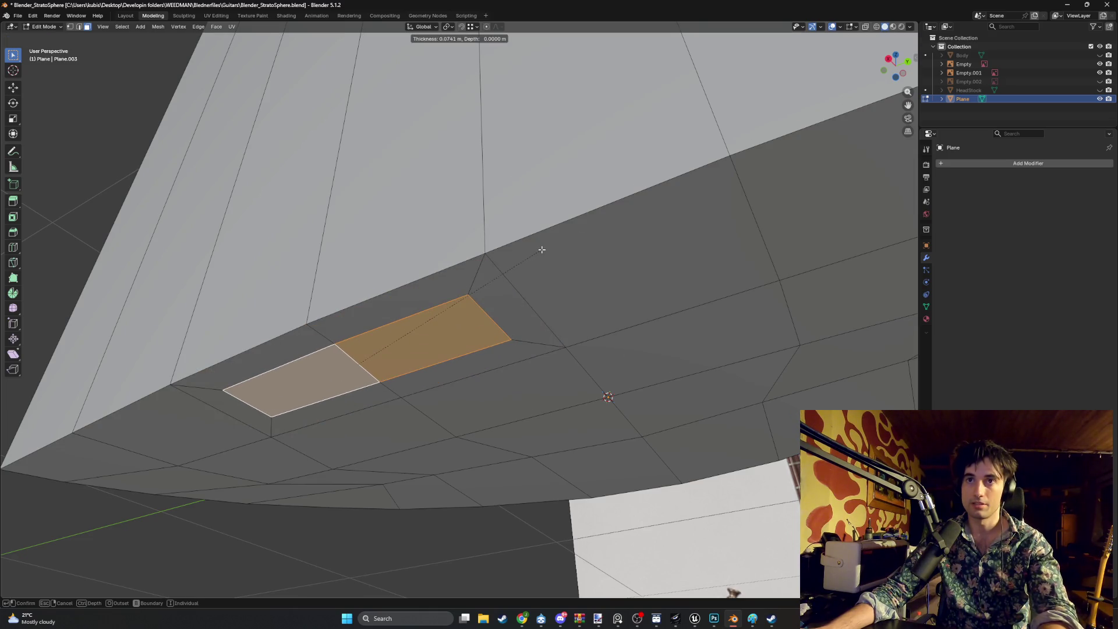
key(Escape)
click(657, 231)
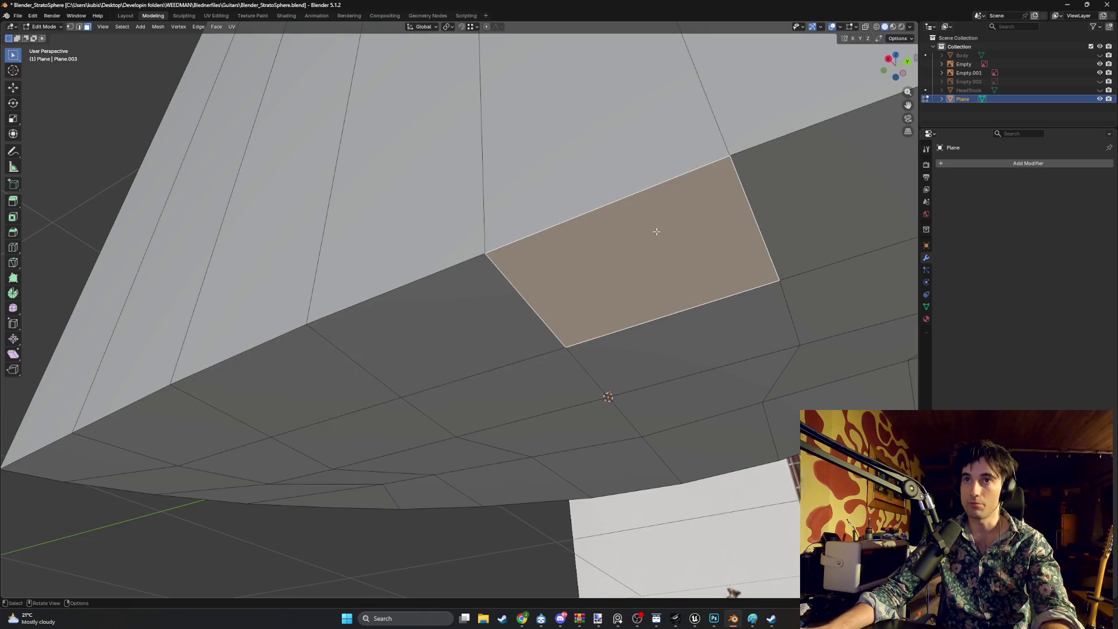
shift+click(820, 187)
key(i)
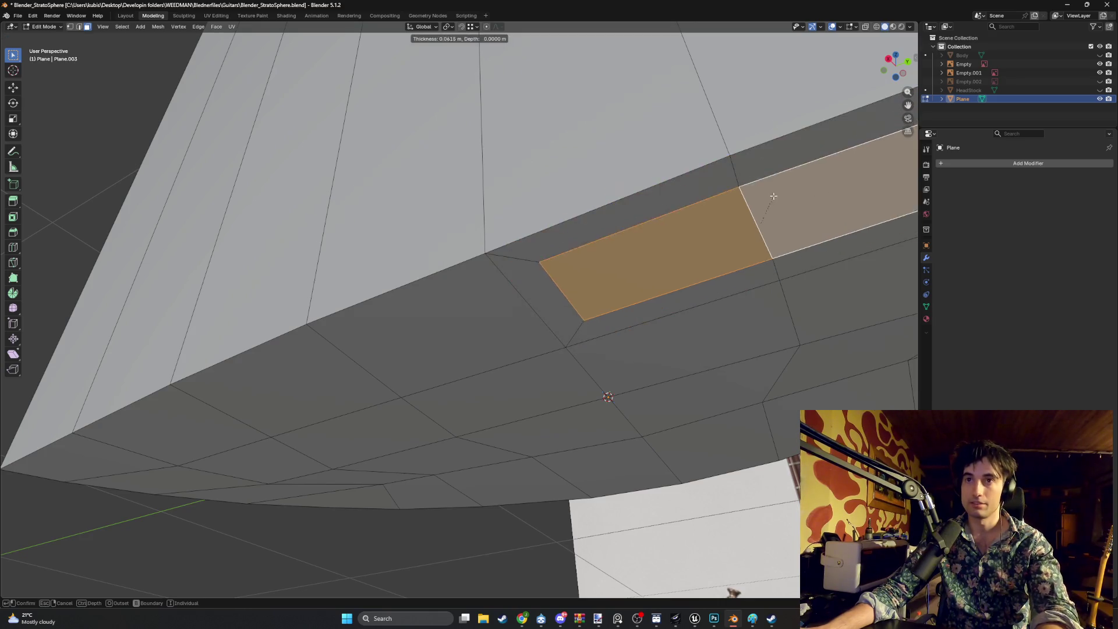
key(Escape)
click(422, 306)
shift+click(332, 363)
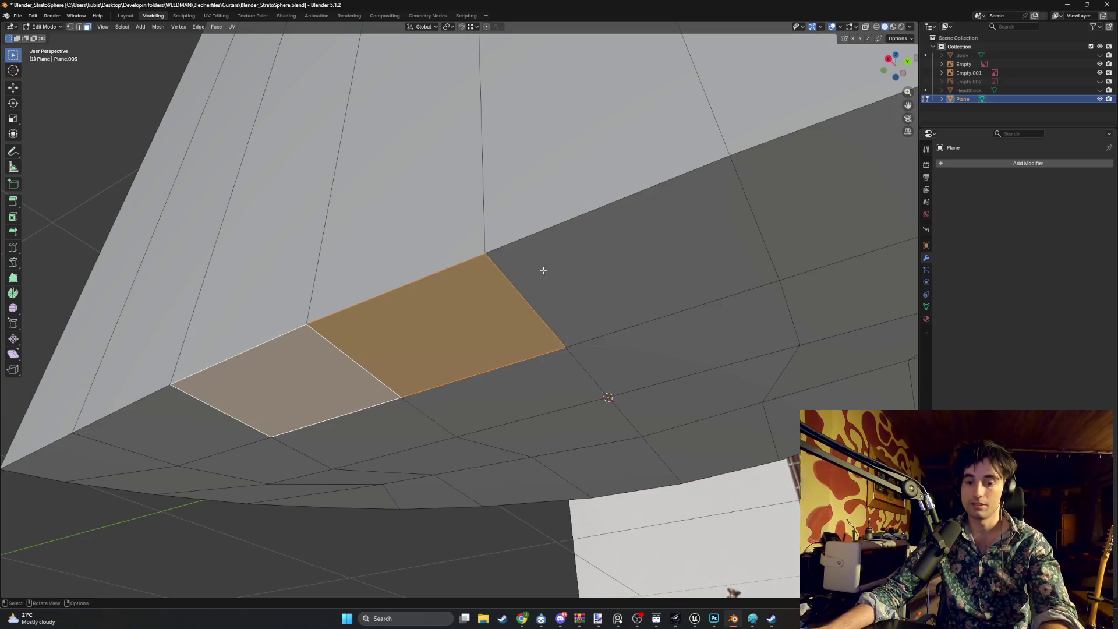
click(586, 274)
shift+click(479, 311)
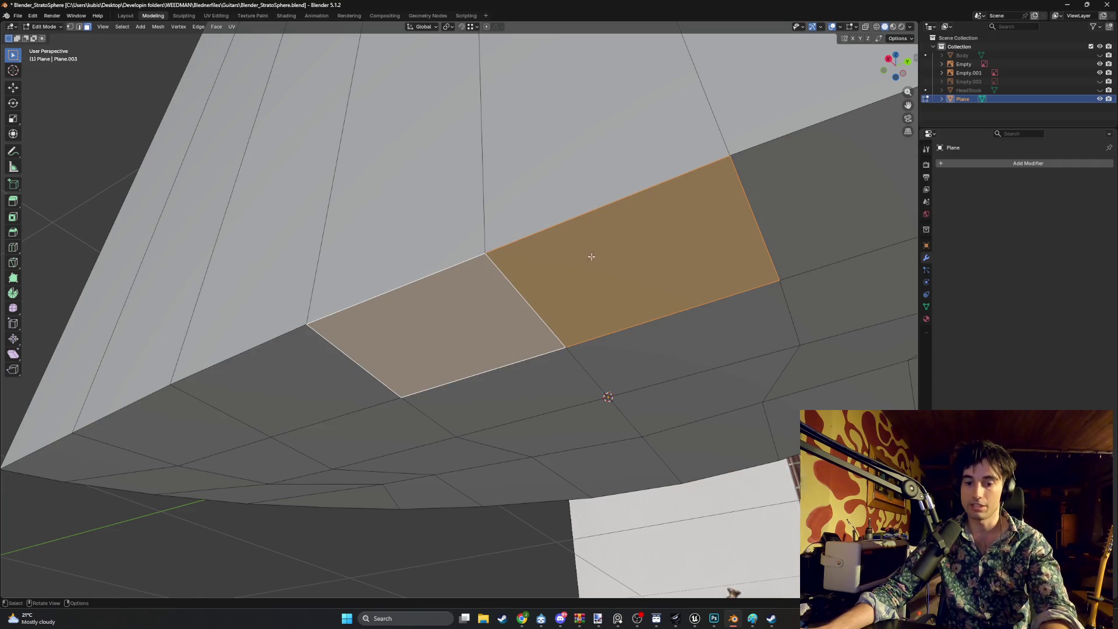
key(i)
key(Escape)
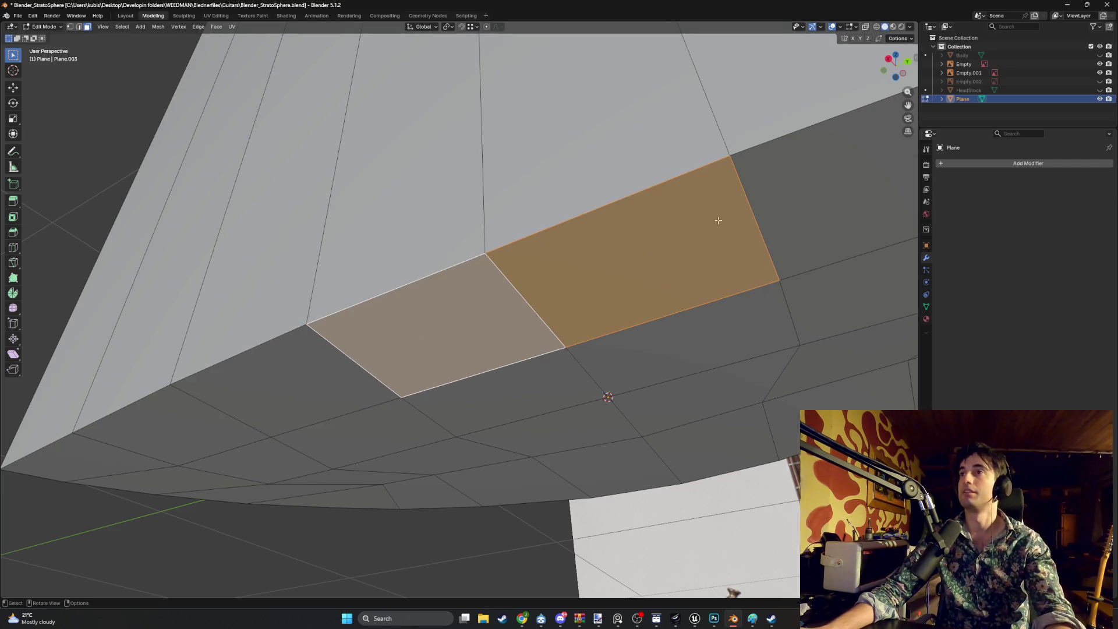
mouse_move(716, 219)
middle_down()
mouse_move(597, 268)
mouse_move(551, 248)
mouse_move(520, 252)
mouse_move(579, 250)
mouse_move(540, 249)
middle_up()
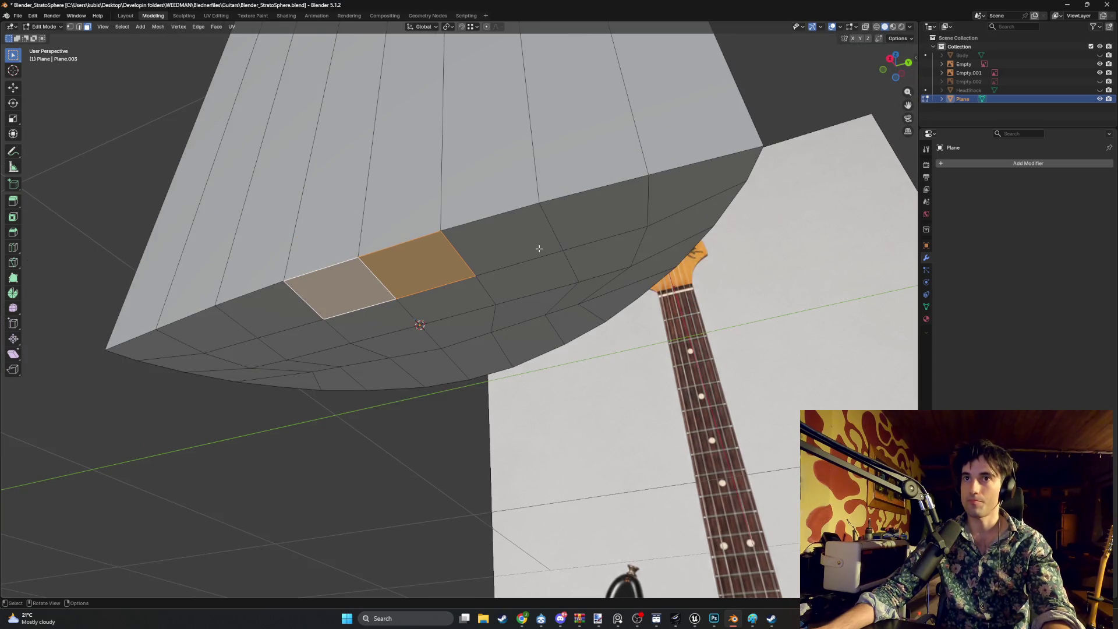
Add the rim faces around the neck's end to the selection, dropping one mis-picked face
shift+click(530, 252)
shift+click(582, 227)
shift+click(687, 198)
shift+click(669, 233)
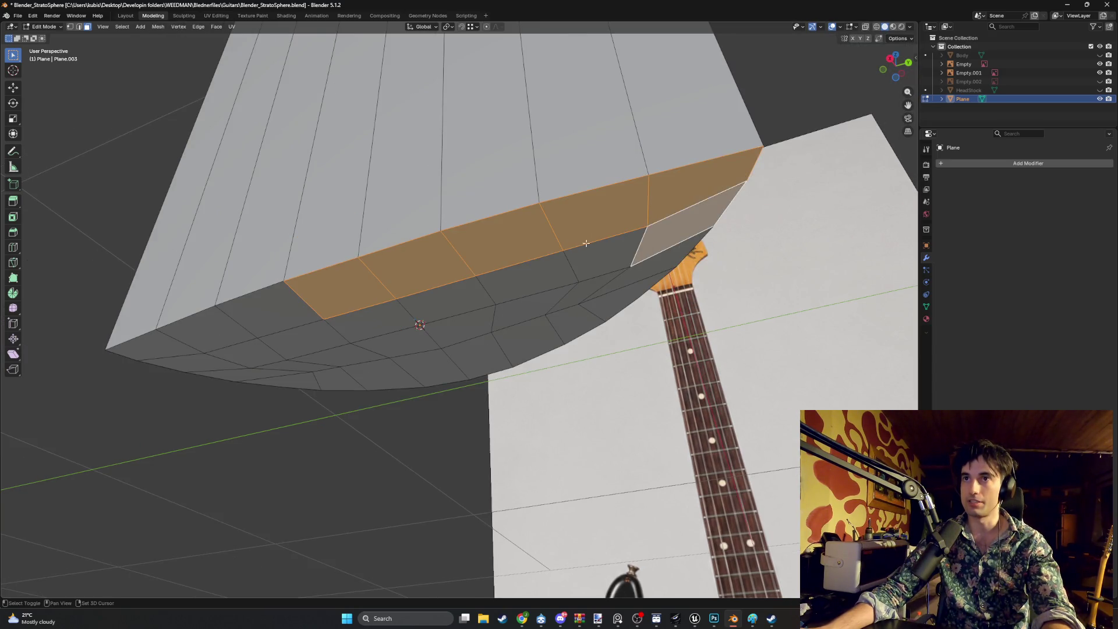
shift+click(606, 256)
shift+click(641, 281)
shift+click(585, 292)
shift+click(568, 320)
shift+click(524, 279)
shift+click(512, 326)
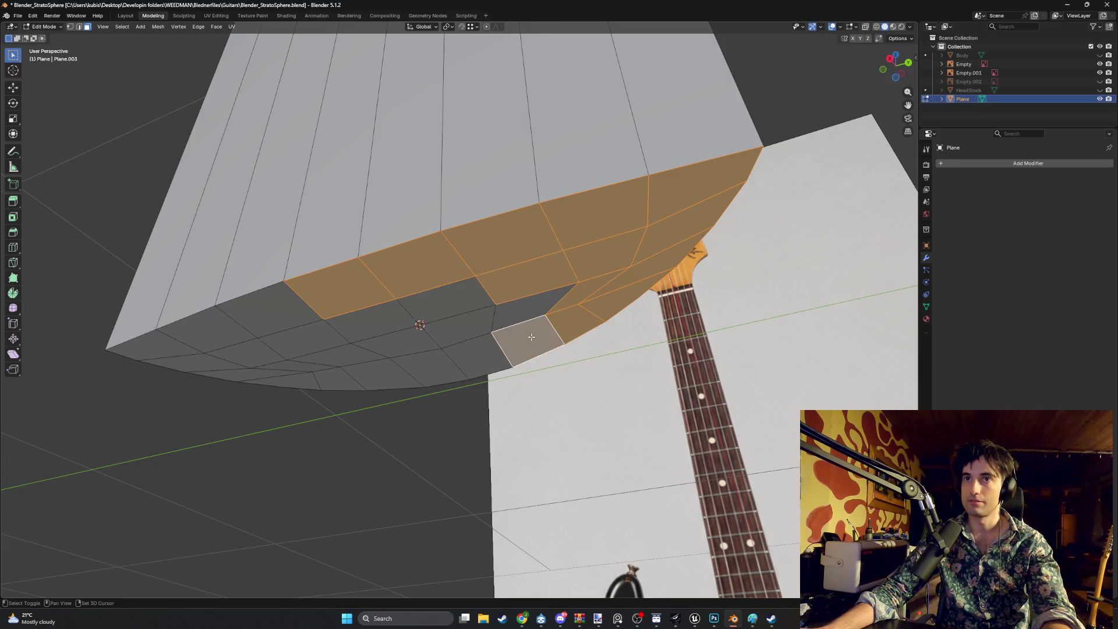
shift+click(506, 321)
Box-select the stray faces from below and delete them
mouse_move(519, 299)
alt+middle_down()
mouse_move(384, 209)
mouse_move(457, 247)
alt+middle_up()
shift+drag(437, 395, 109, 143)
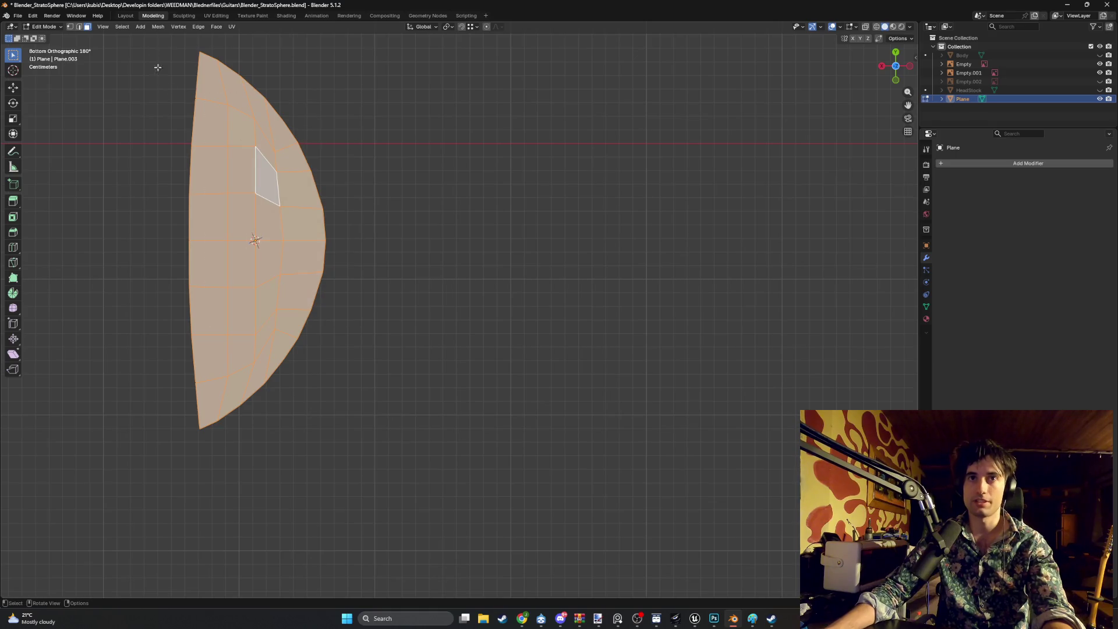
mouse_move(158, 67)
middle_down()
mouse_move(297, 280)
mouse_move(352, 220)
mouse_move(411, 219)
mouse_move(445, 243)
mouse_move(486, 240)
middle_up()
key(x)
click(296, 276)
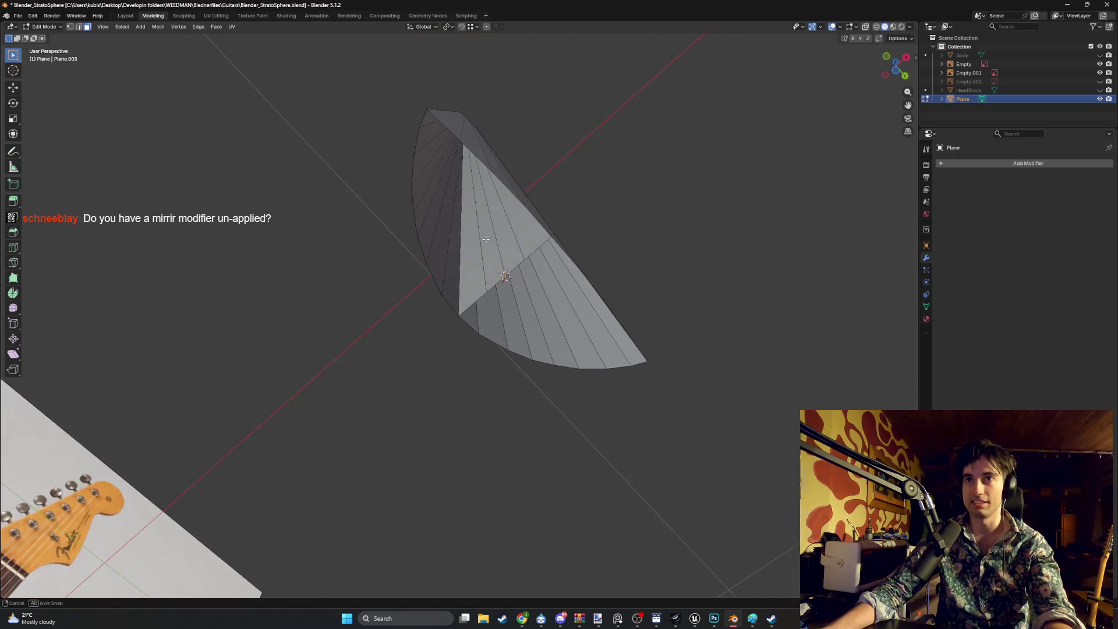
Select the entire connected half-round end cap
click(538, 241)
shift+click(507, 256)
shift+click(479, 274)
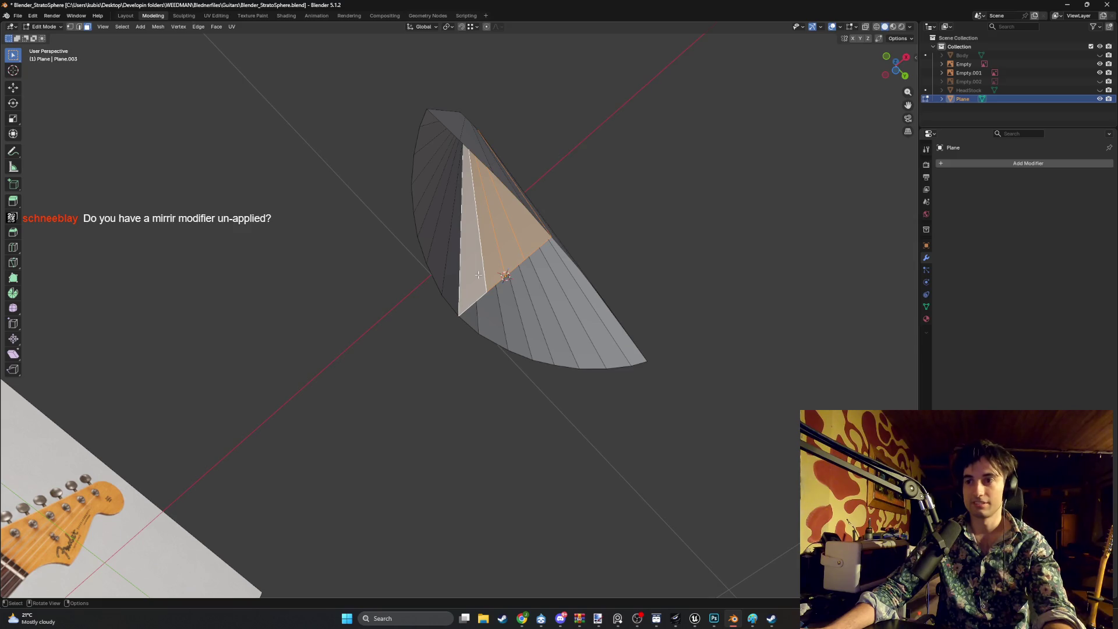
shift+click(476, 272)
key(a)
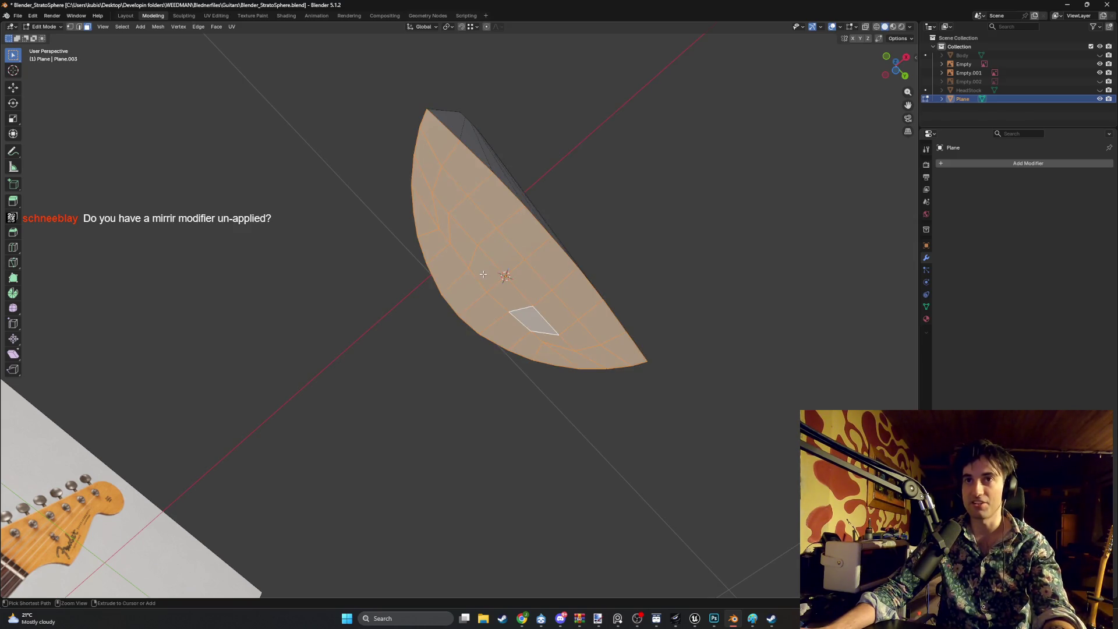
middle_drag(482, 270, 511, 295)
scroll(529, 252, up, 10)
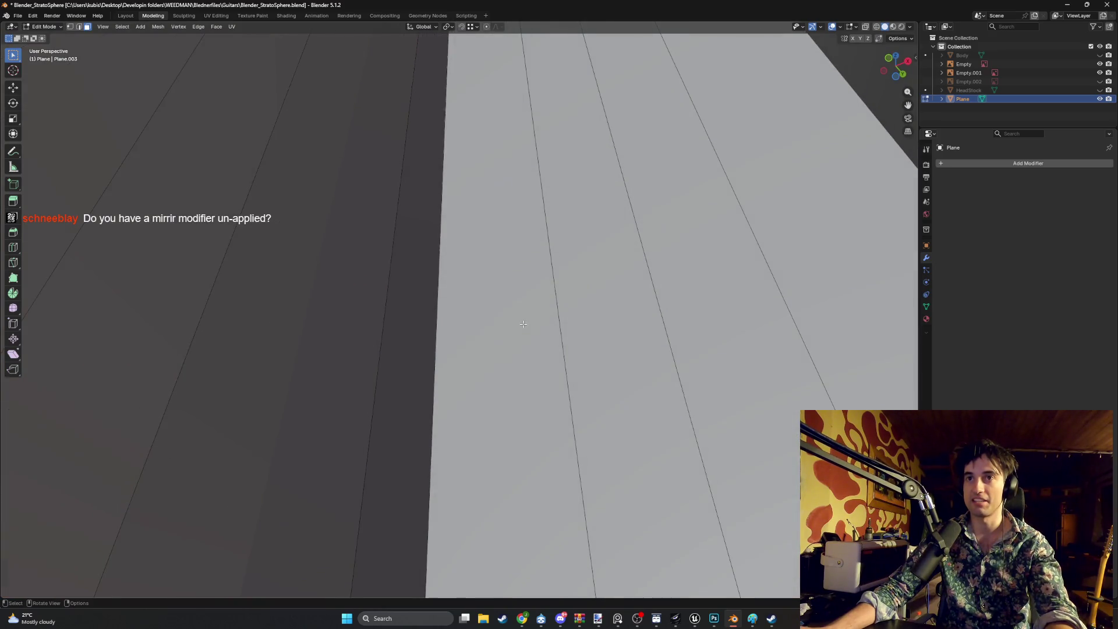
Delete the four long faces running along the neck
click(523, 324)
shift+click(605, 314)
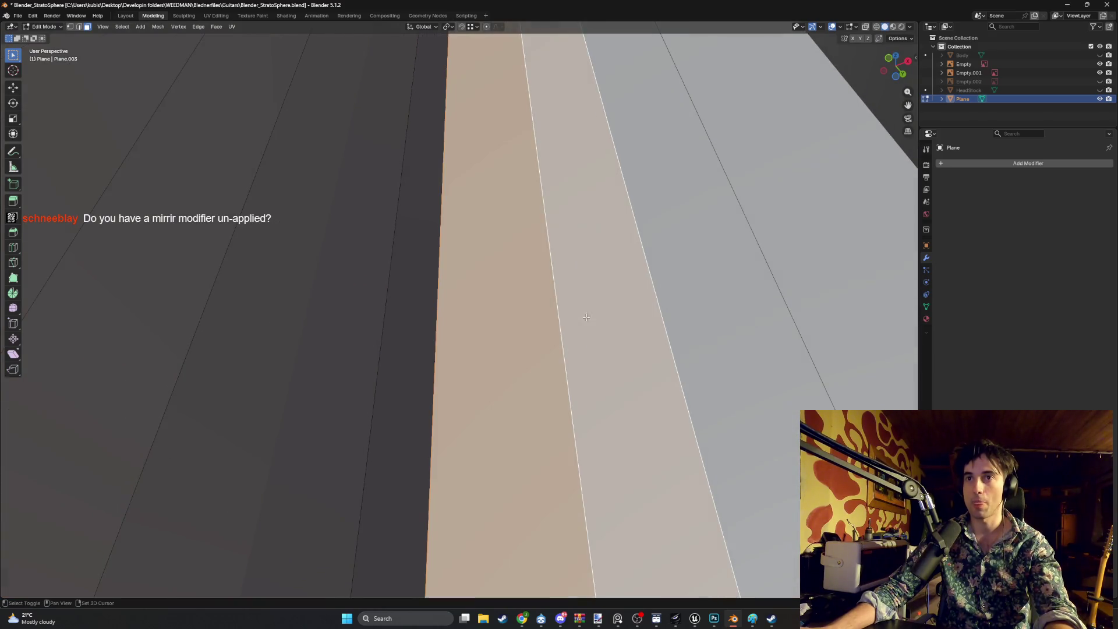
shift+click(687, 303)
shift+click(748, 293)
key(x)
click(749, 292)
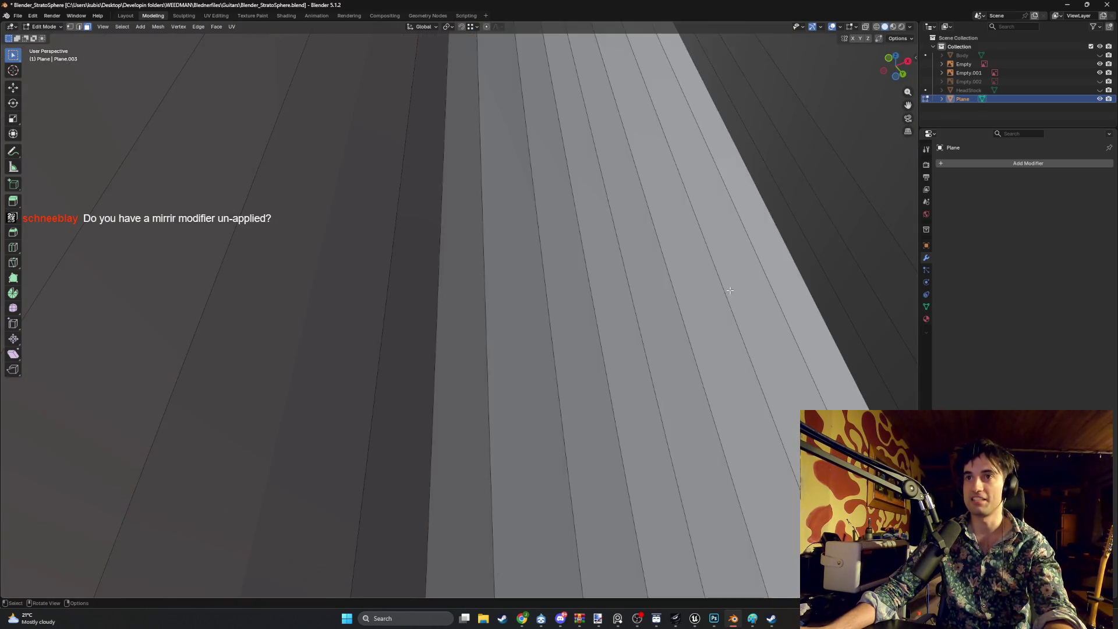
scroll(624, 246, down, 8)
Box-select all end-cap faces from below and start insetting them
key(KP_3)
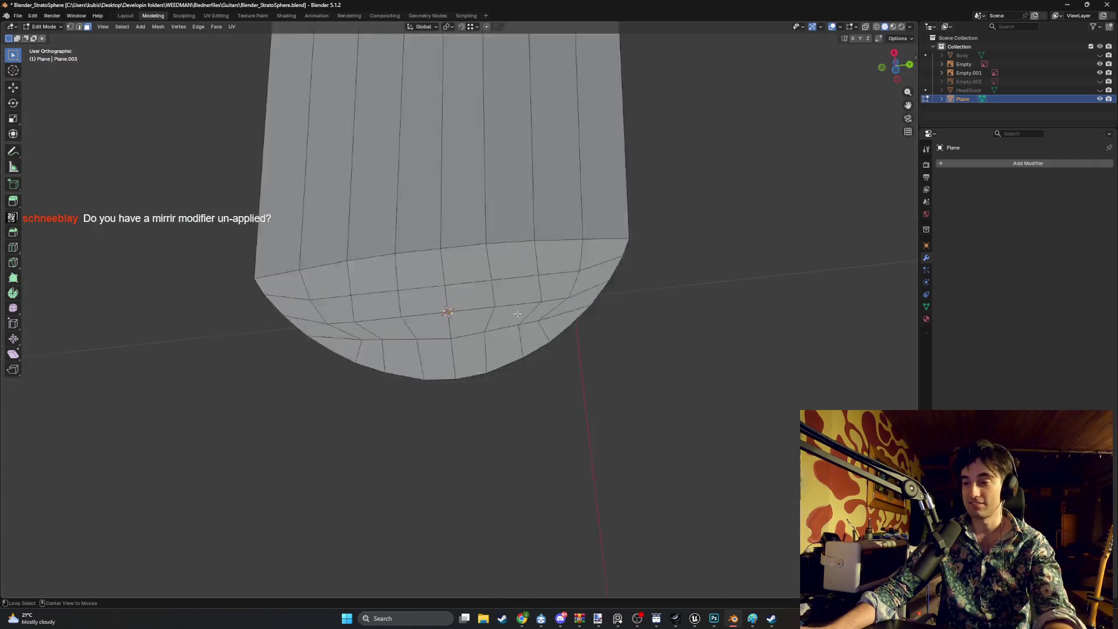
alt+middle_drag(479, 280, 489, 245)
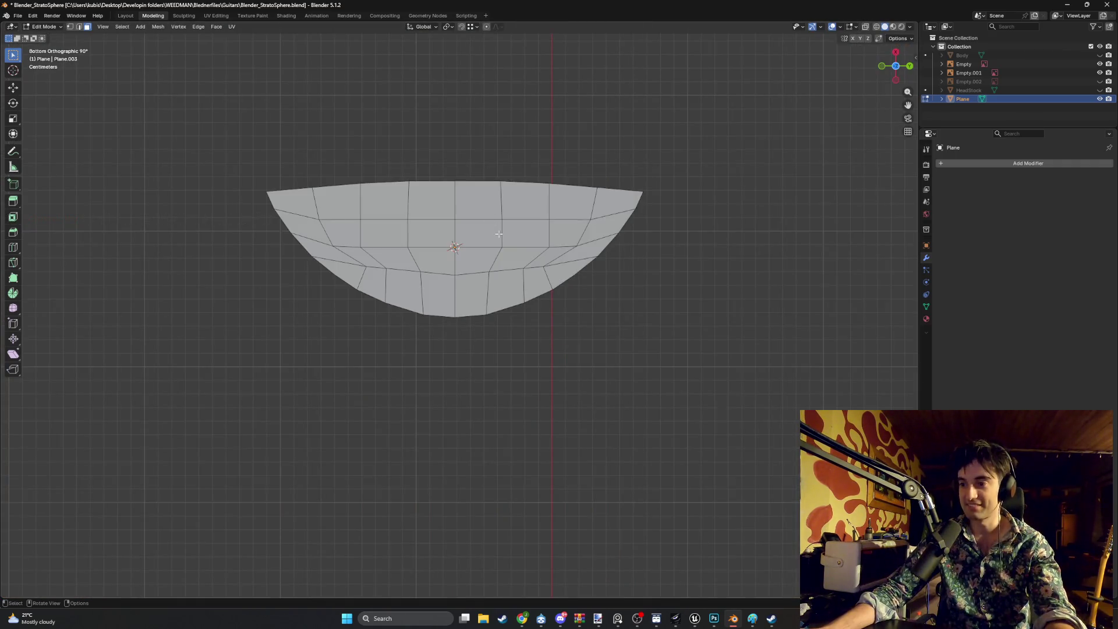
mouse_move(743, 380)
mouse_down()
mouse_move(429, 200)
mouse_move(203, 93)
mouse_up()
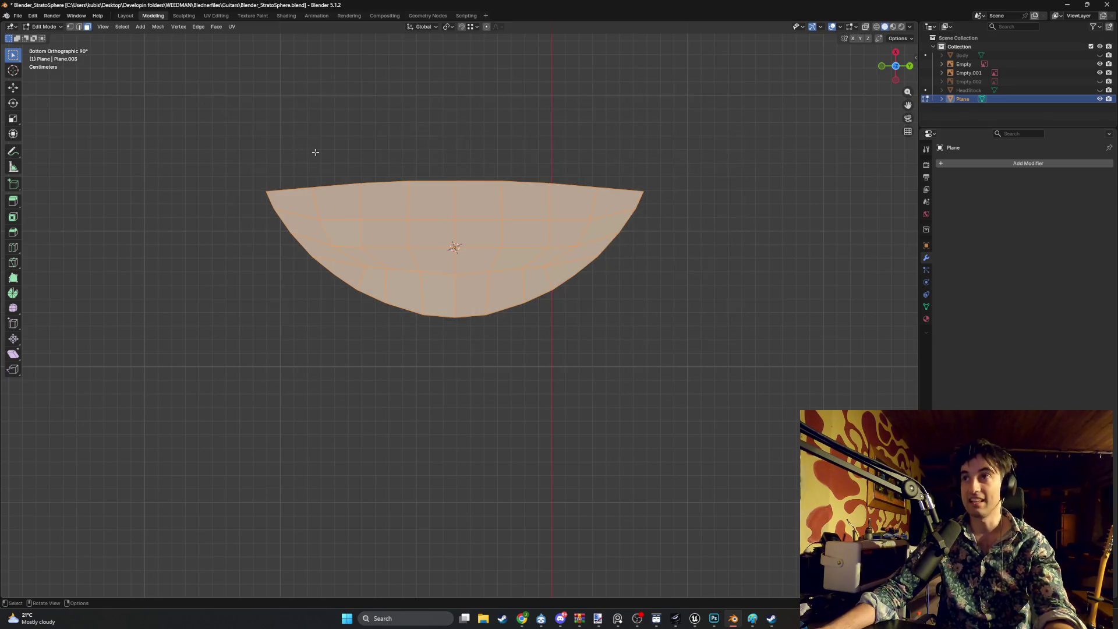
mouse_move(315, 152)
middle_down()
mouse_move(402, 227)
mouse_move(346, 187)
mouse_move(392, 199)
mouse_move(507, 187)
middle_up()
key(i)
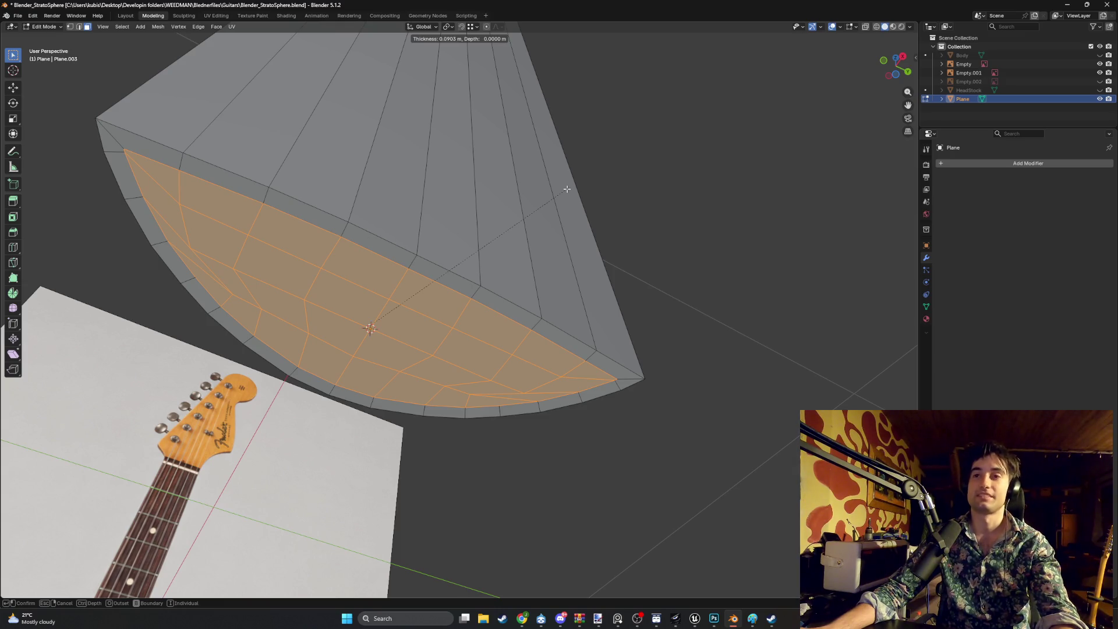
Confirm the end-cap inset, check the inner ring, and turn the view to the neck's side
click(566, 189)
mouse_move(569, 187)
middle_down()
mouse_move(342, 245)
mouse_move(364, 241)
middle_up()
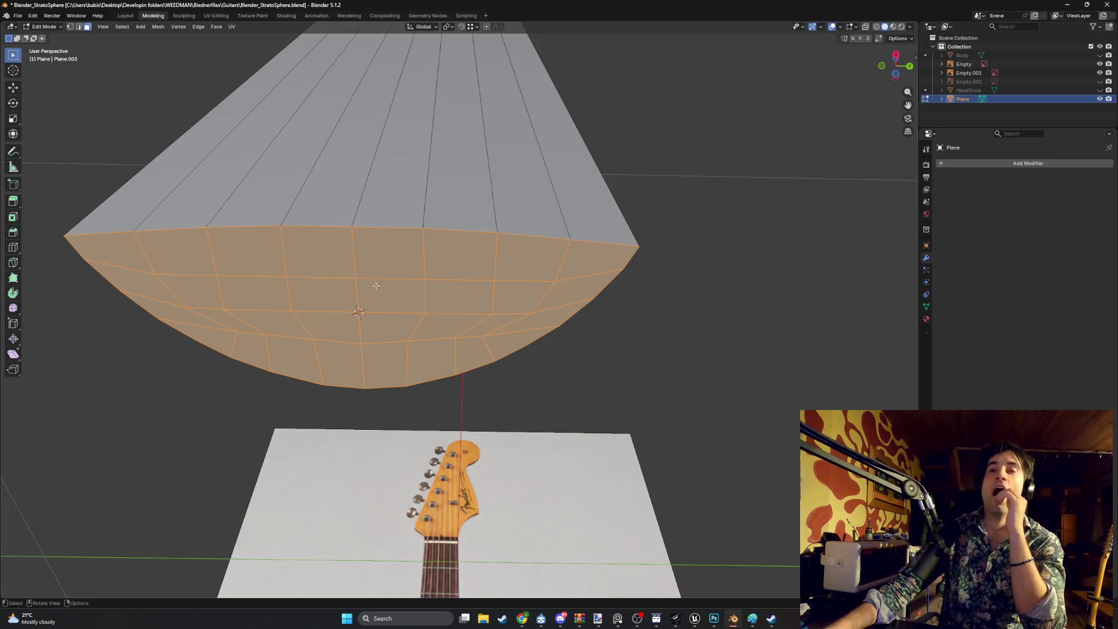
alt+middle_drag(404, 312, 441, 438)
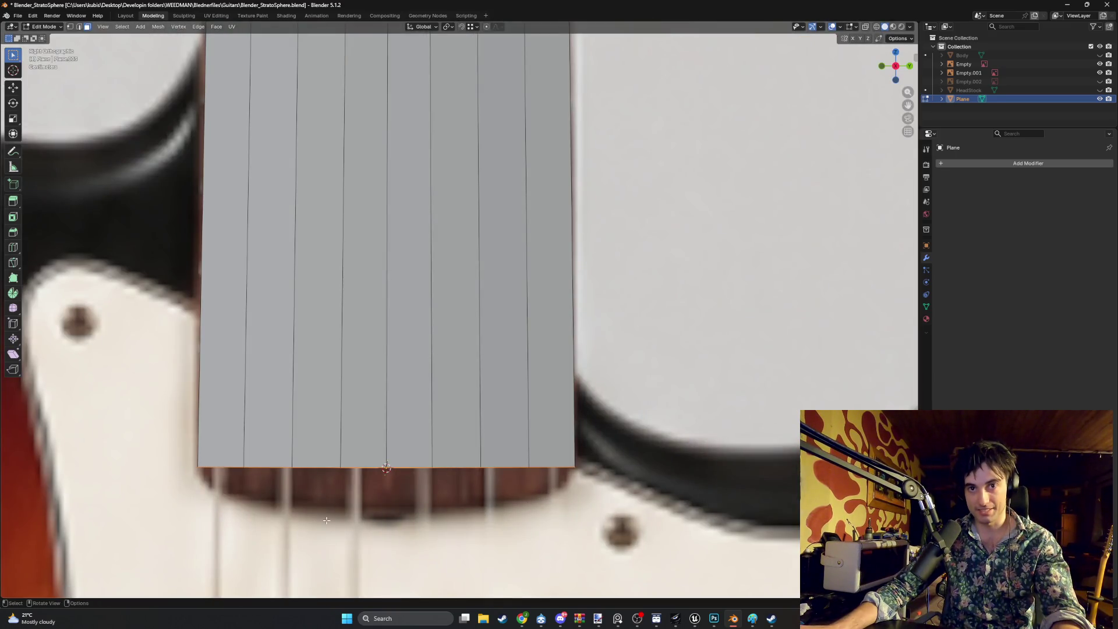
Show the mesh in wireframe shading over the reference and switch to vertex select mode
key(ctrl+KP_3)
key(KP_3)
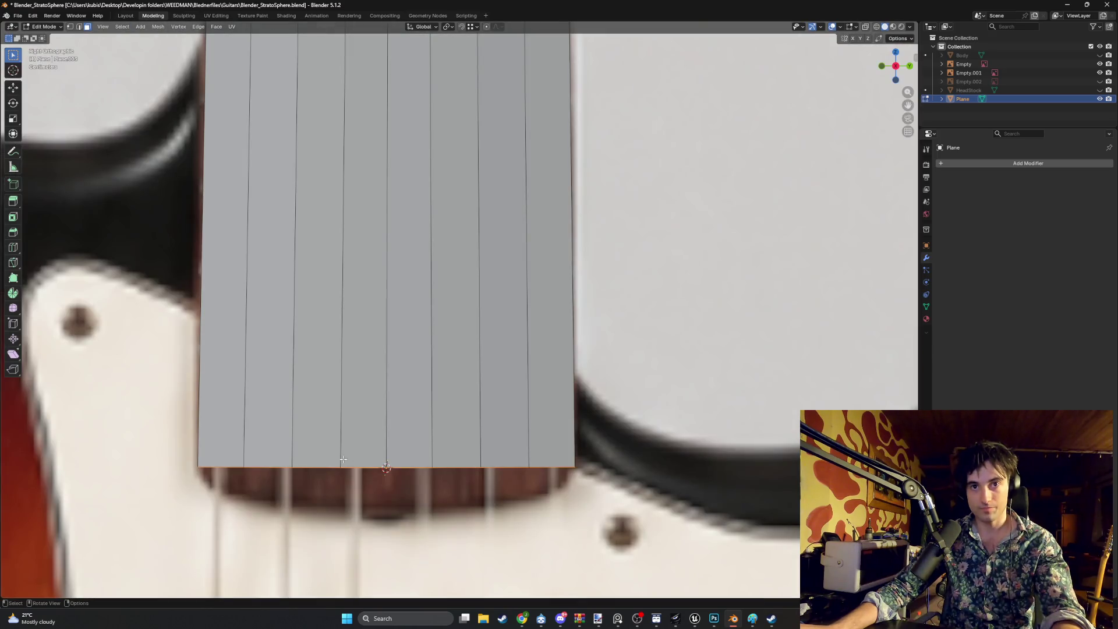
key(z)
click(269, 475)
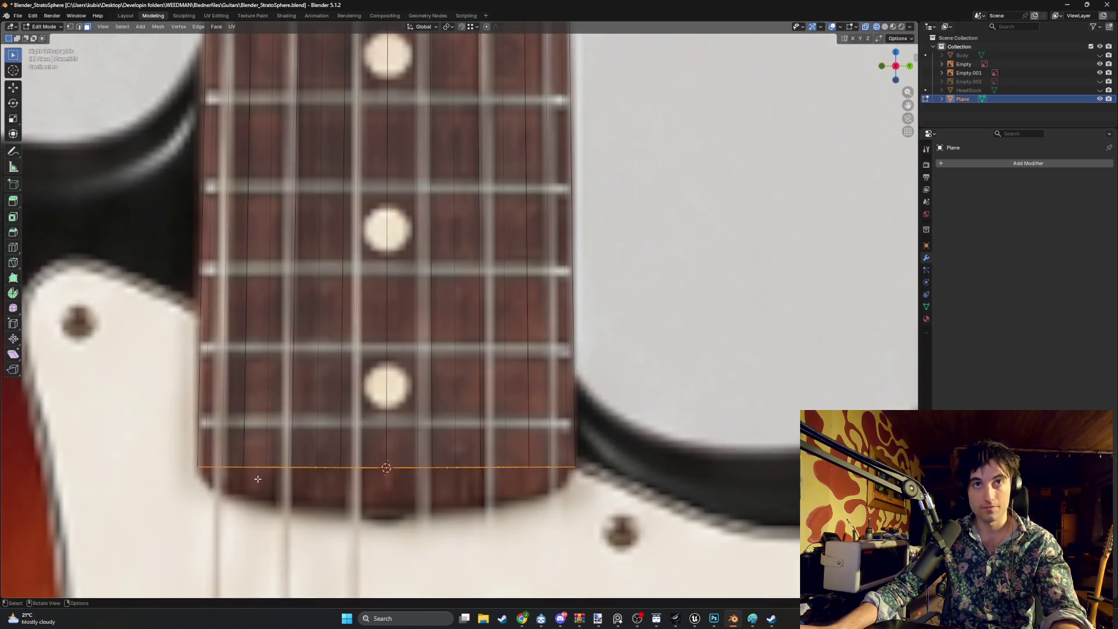
key(1)
Move the end edge's left corner vertex onto the fretboard edge
click(243, 469)
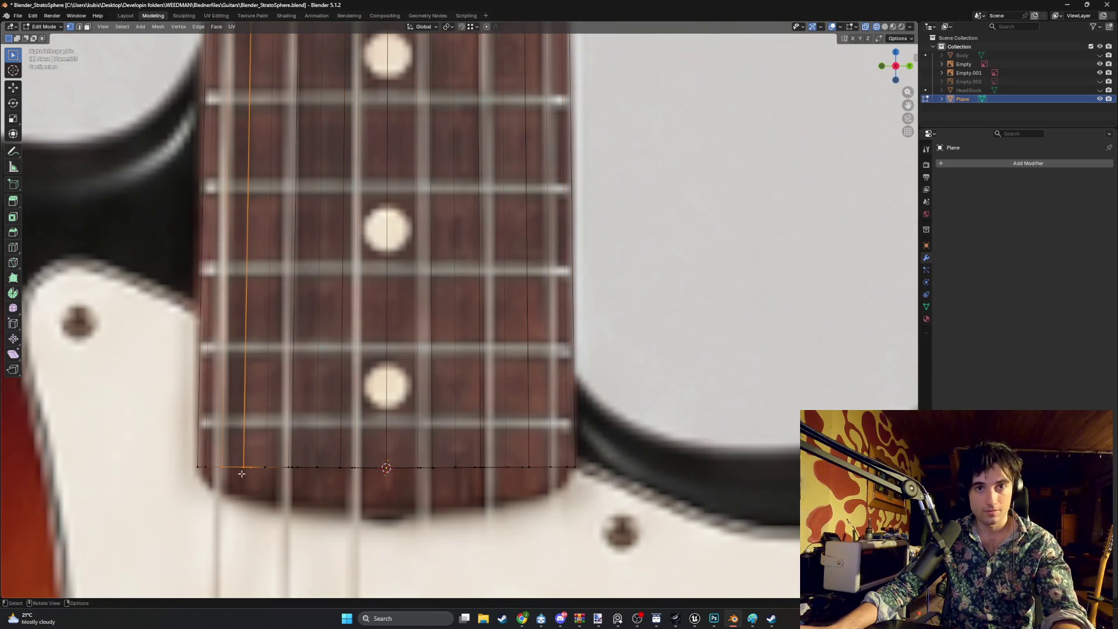
key(b)
mouse_move(220, 468)
middle_down()
mouse_move(239, 438)
mouse_move(261, 438)
middle_up()
click(265, 442)
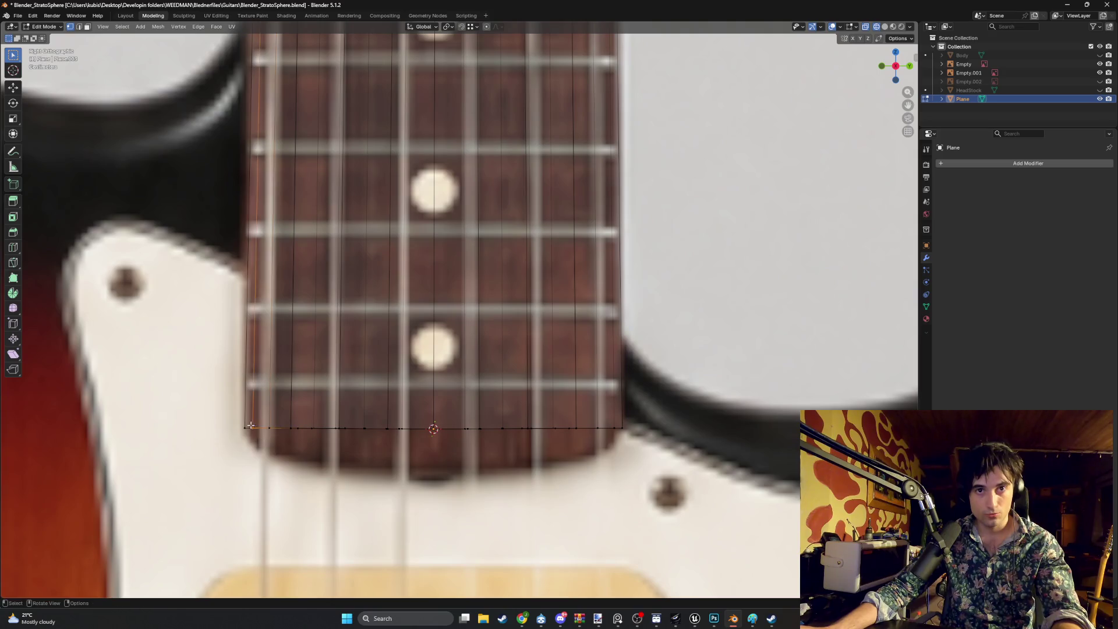
key(g)
click(266, 423)
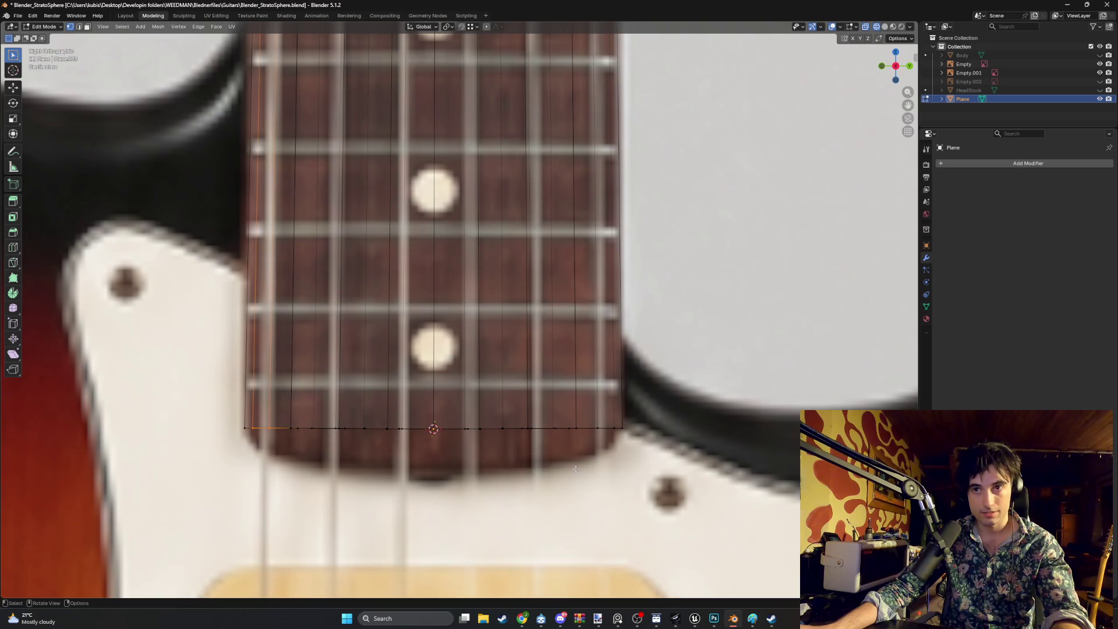
Select the remaining end-edge vertices and move them onto the fretboard's bottom end
drag(613, 447, 575, 408)
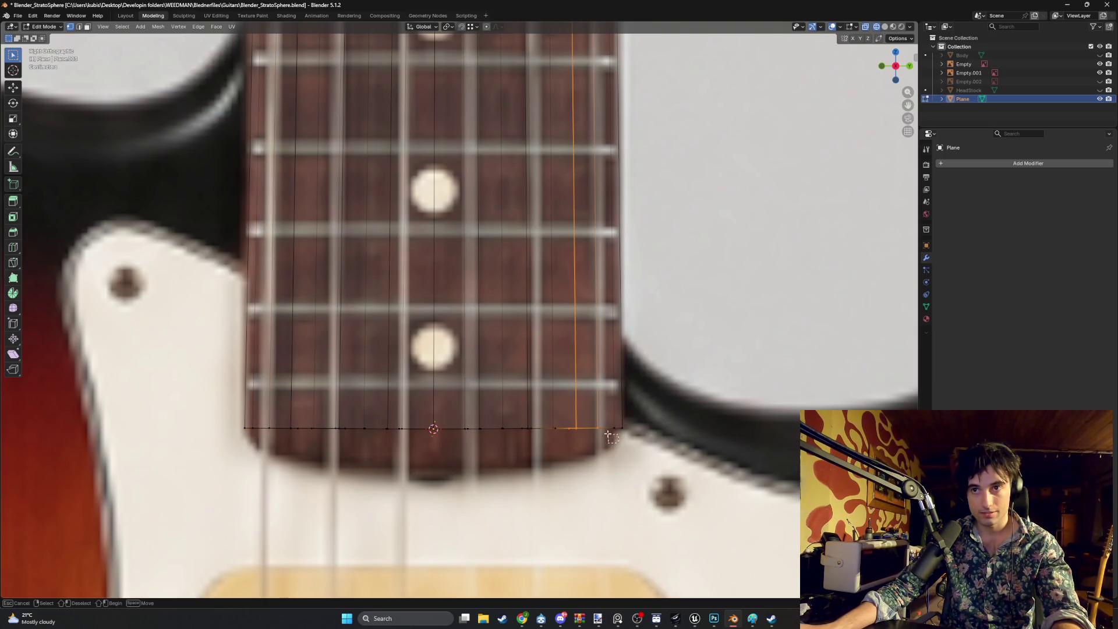
mouse_move(618, 443)
mouse_down()
mouse_move(587, 422)
mouse_move(249, 431)
mouse_up()
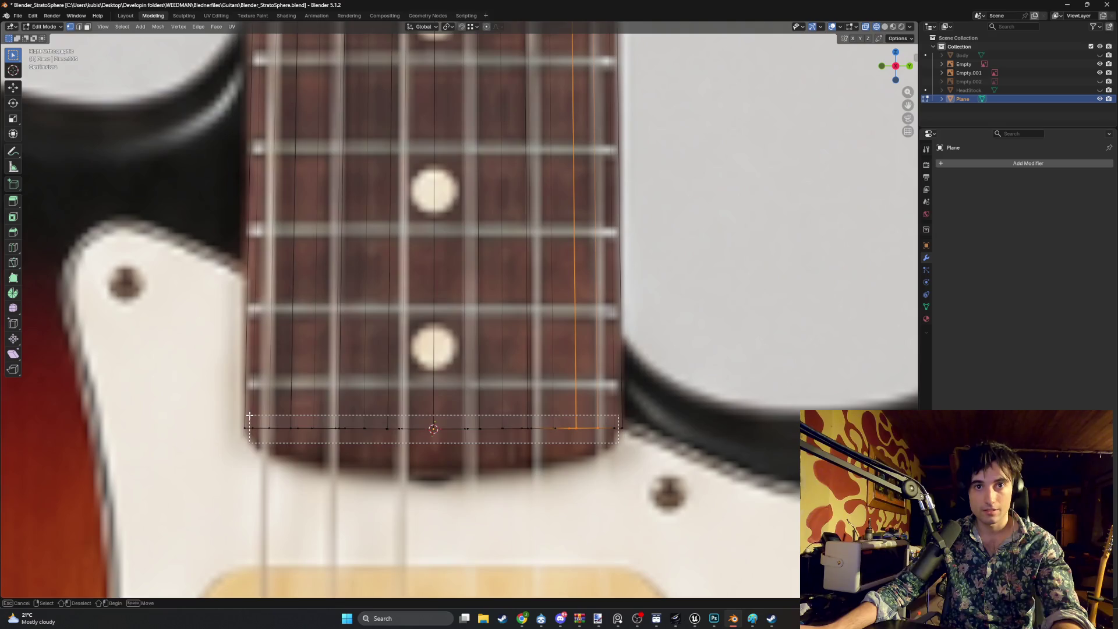
key(ctrl+l)
key(g)
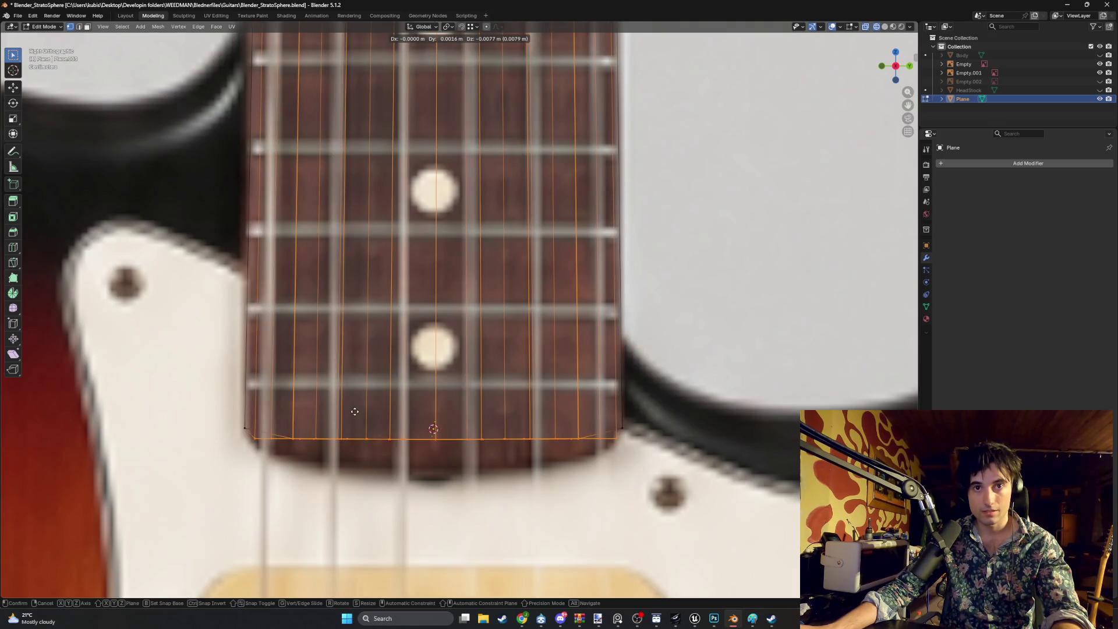
right_click(367, 412)
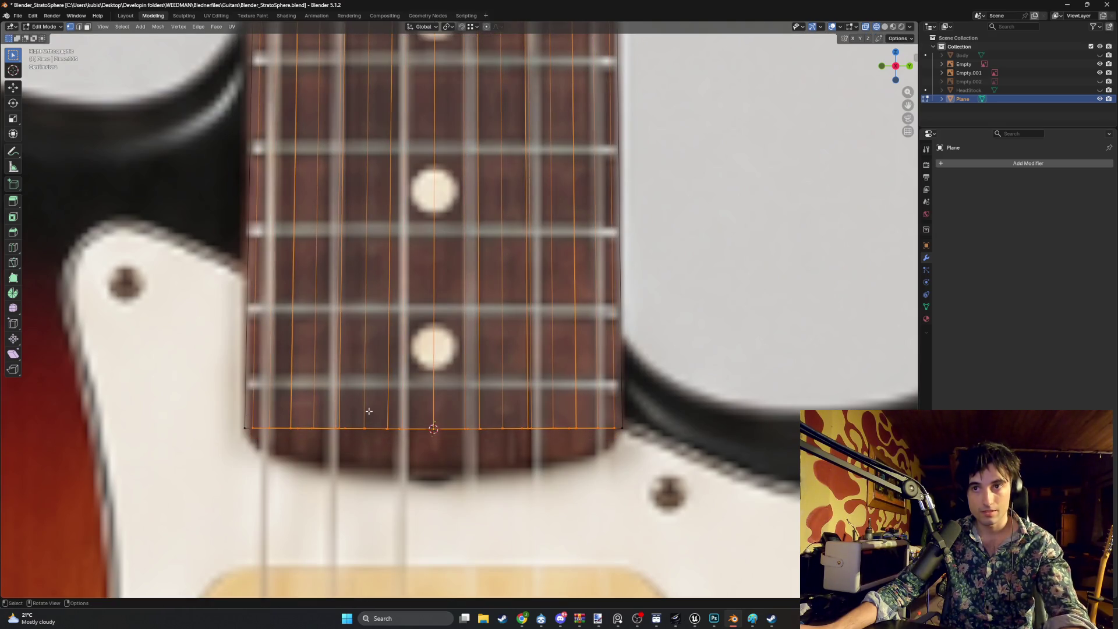
key(g)
click(448, 414)
mouse_move(447, 415)
middle_down()
mouse_move(456, 418)
mouse_move(449, 400)
mouse_move(464, 391)
mouse_move(460, 404)
mouse_move(288, 432)
mouse_move(363, 436)
middle_up()
scroll(288, 432, up, 5)
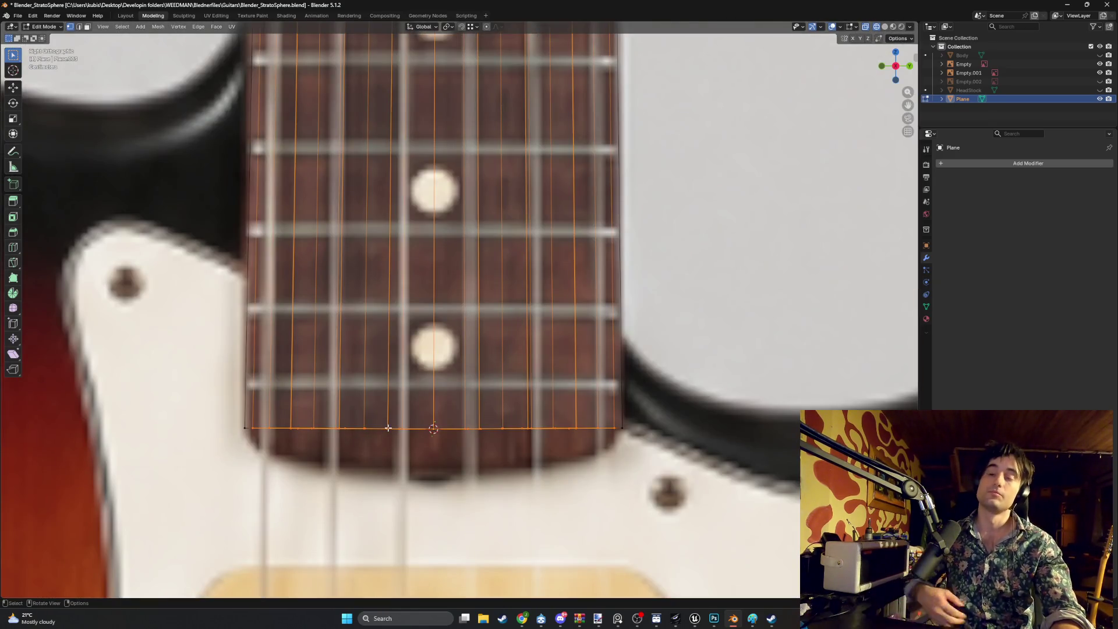